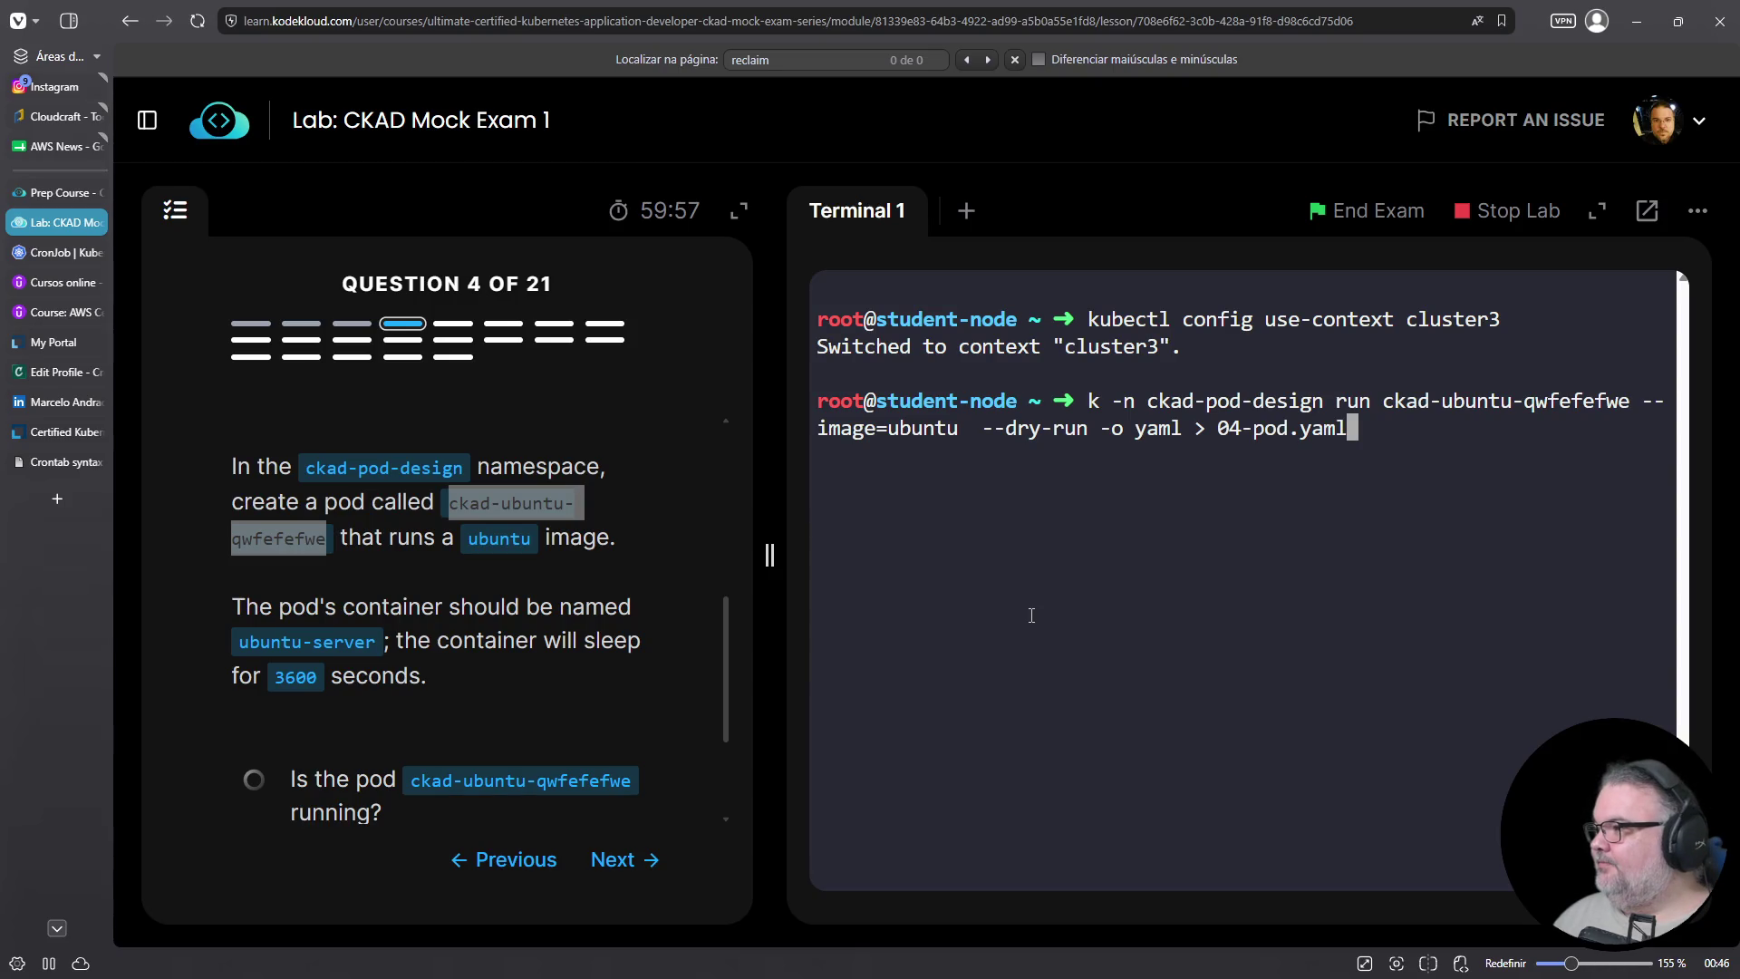
# Generate 04-pod.yaml with a kubectl dry-run and open it in vim
pyautogui.press('Return')
pyautogui.write('vim 0')
pyautogui.press('Tab')
pyautogui.press('Return')
# Replace the container image ubuntu with ubuntu-server, pasted from the question text
pyautogui.press('j')
pyautogui.press('j')
pyautogui.press('j')
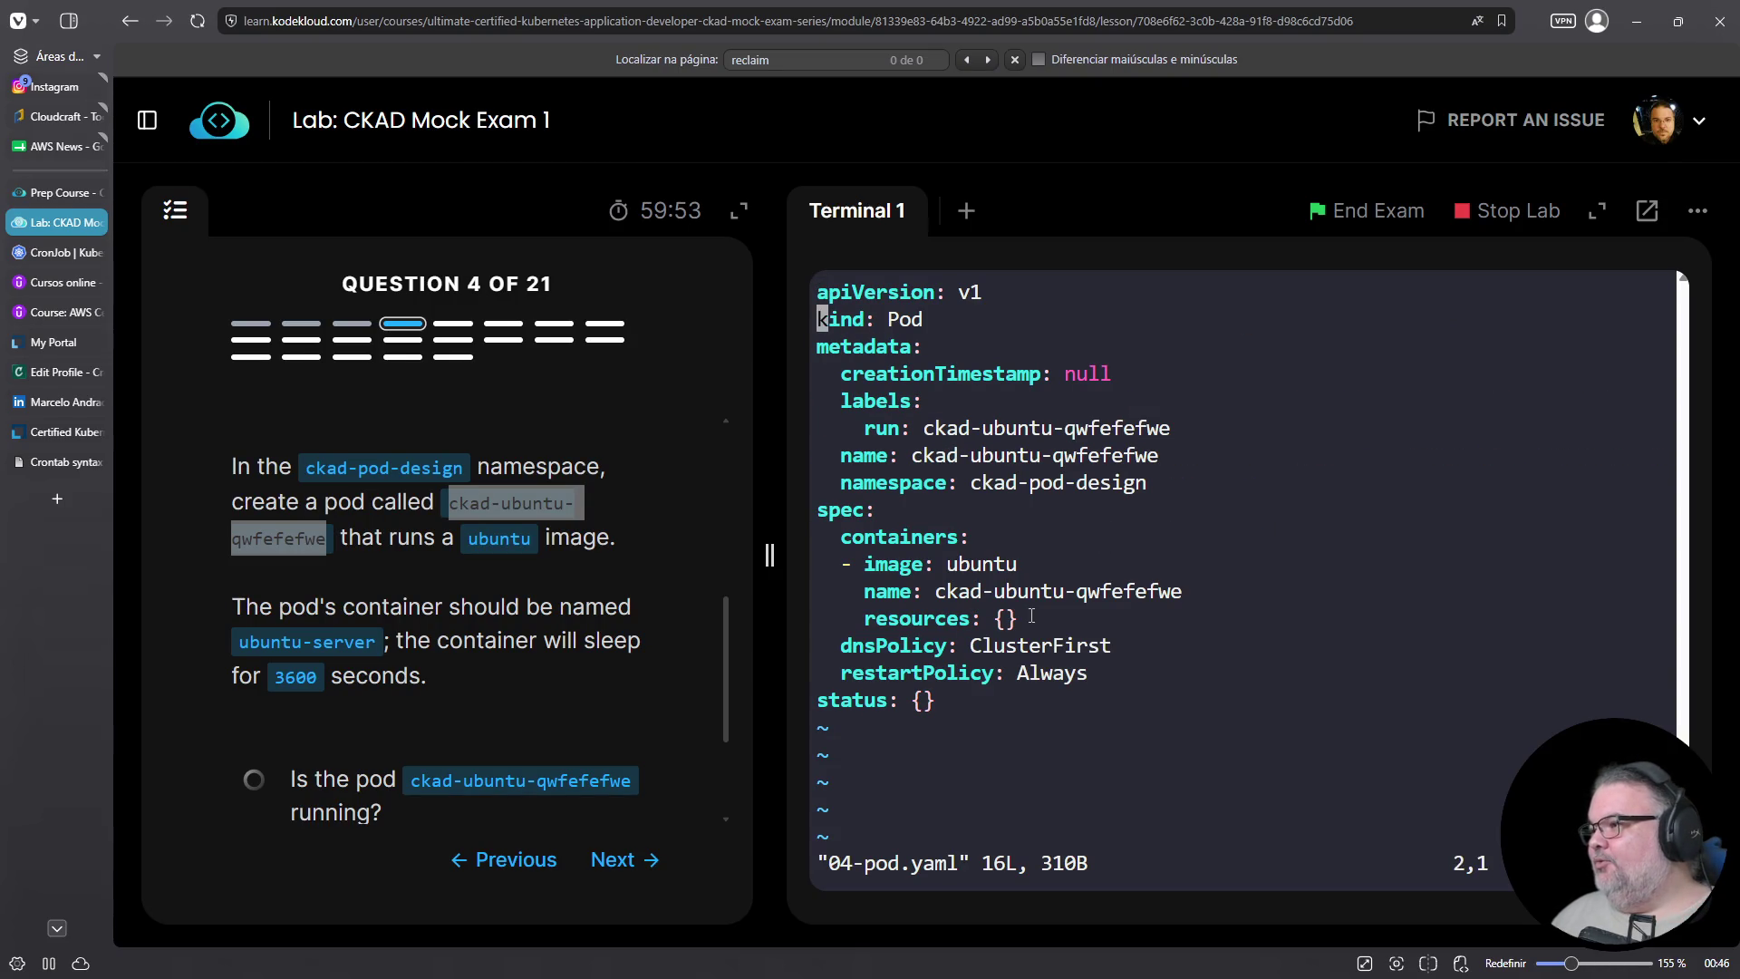
pyautogui.press('l')
pyautogui.press('l')
pyautogui.press('l')
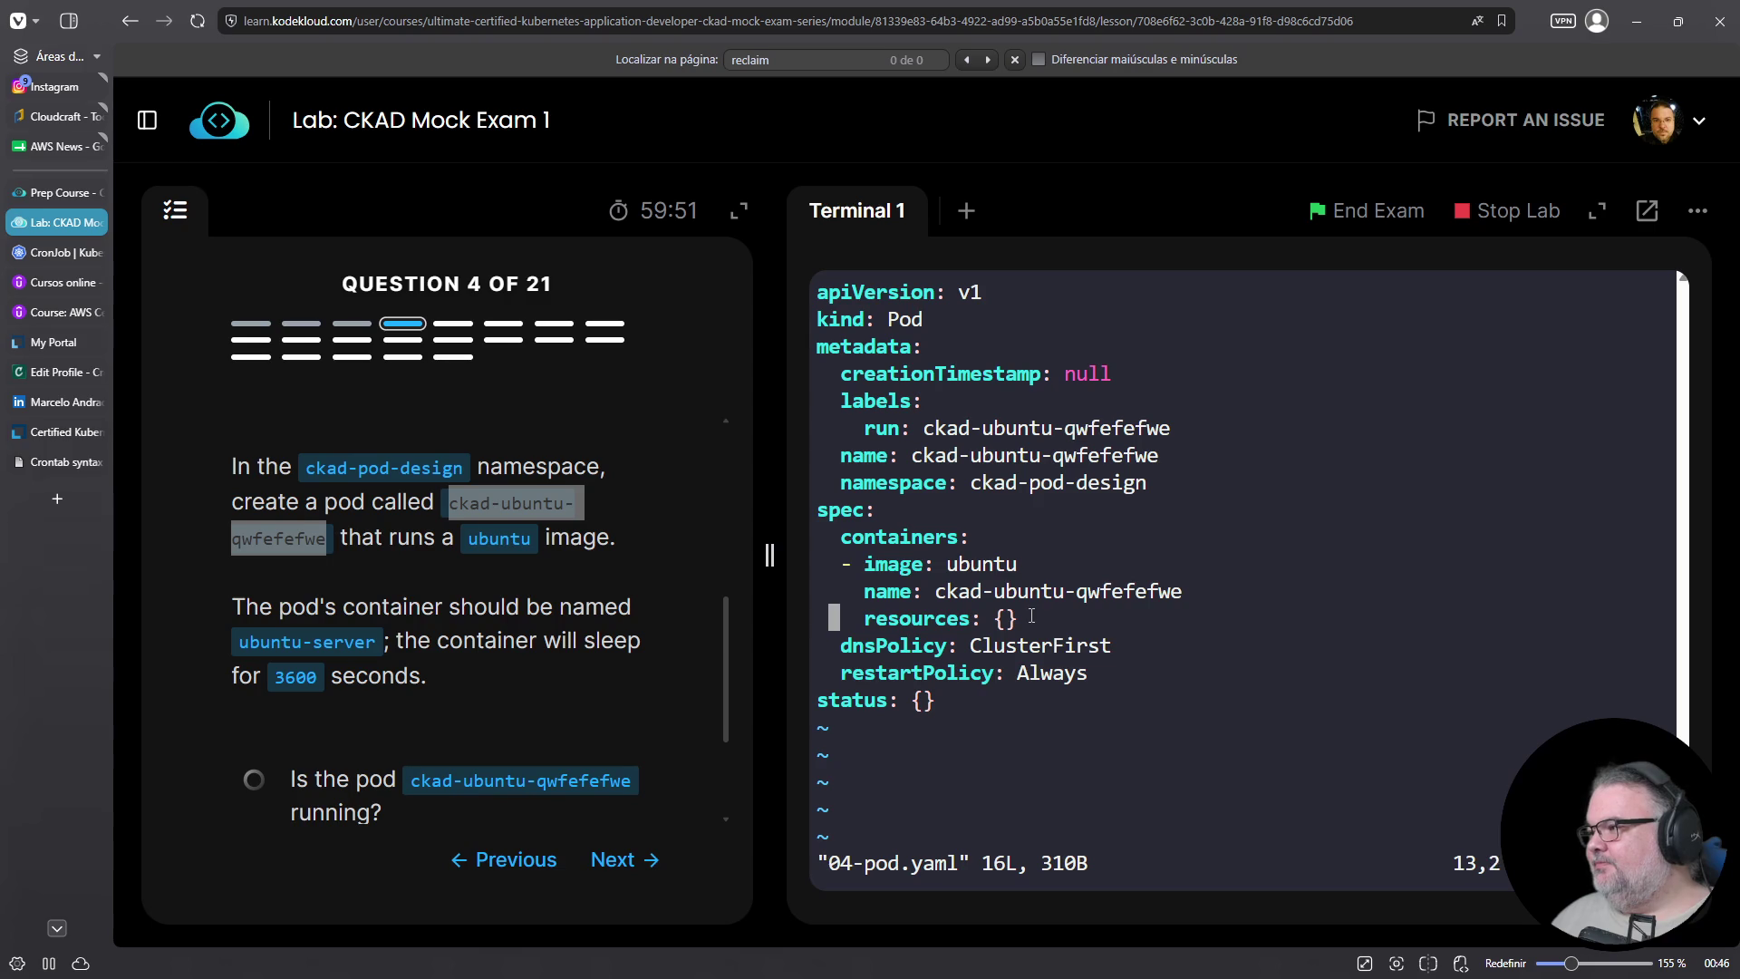
pyautogui.press('k')
pyautogui.press('k')
pyautogui.press('l')
pyautogui.press('l')
pyautogui.press('l')
pyautogui.press('l')
pyautogui.press('l')
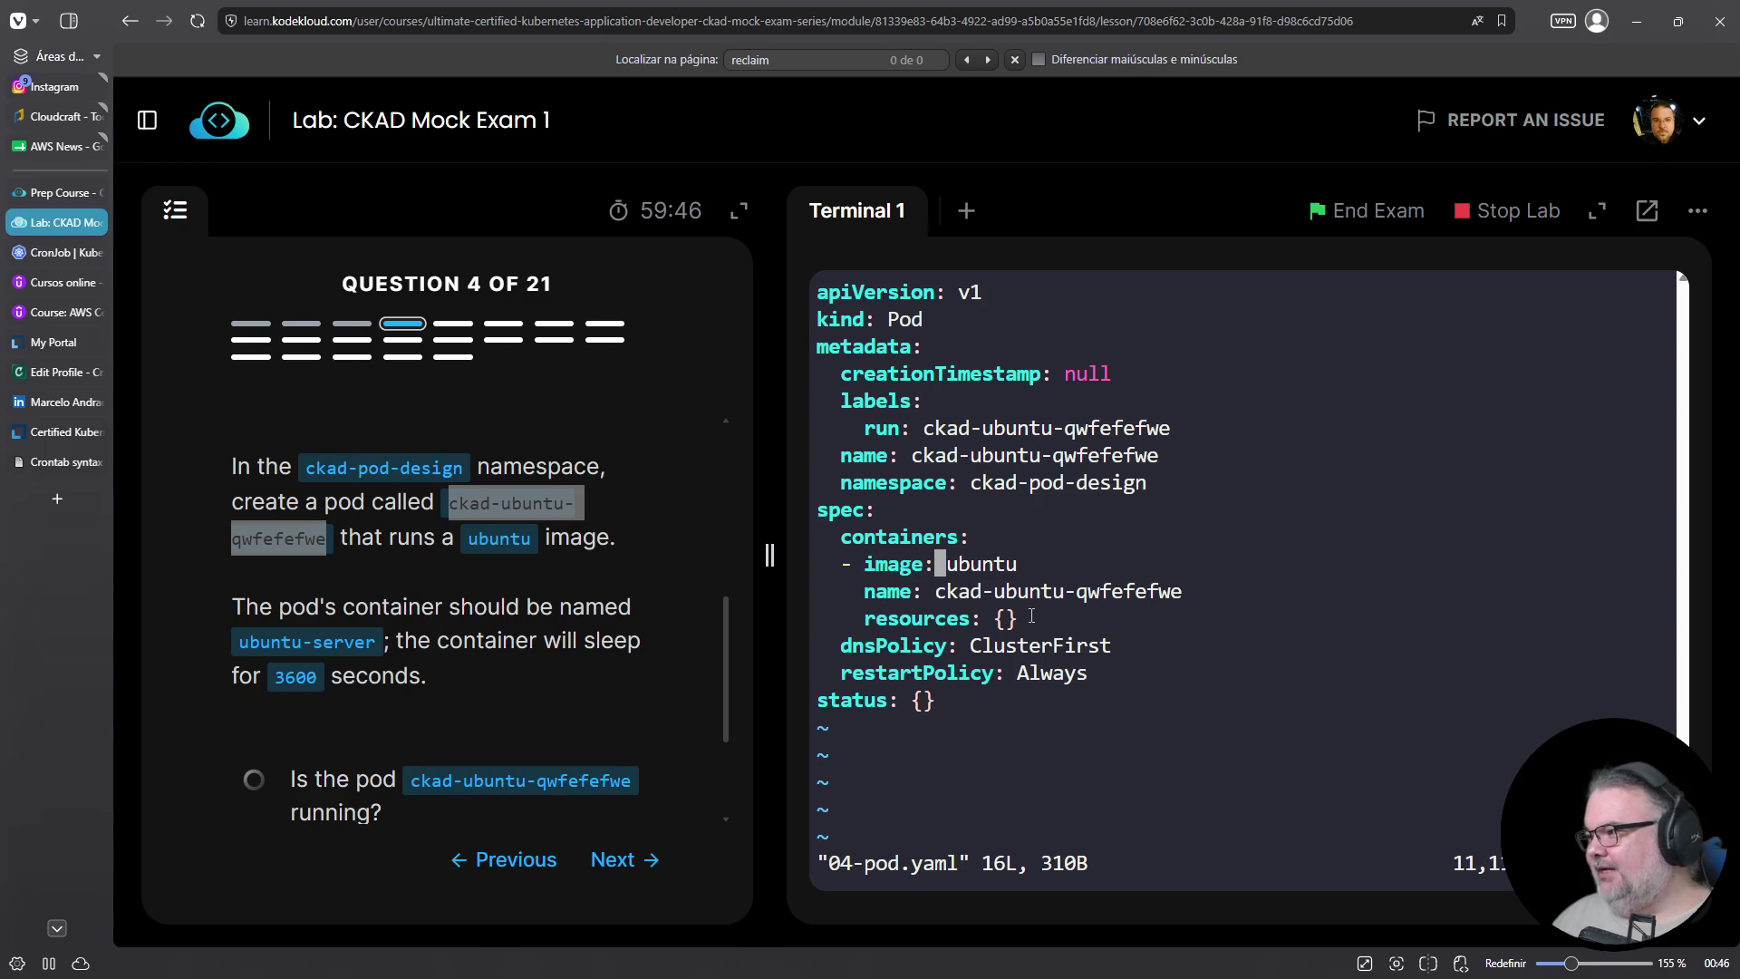
pyautogui.press('l')
pyautogui.press('D')
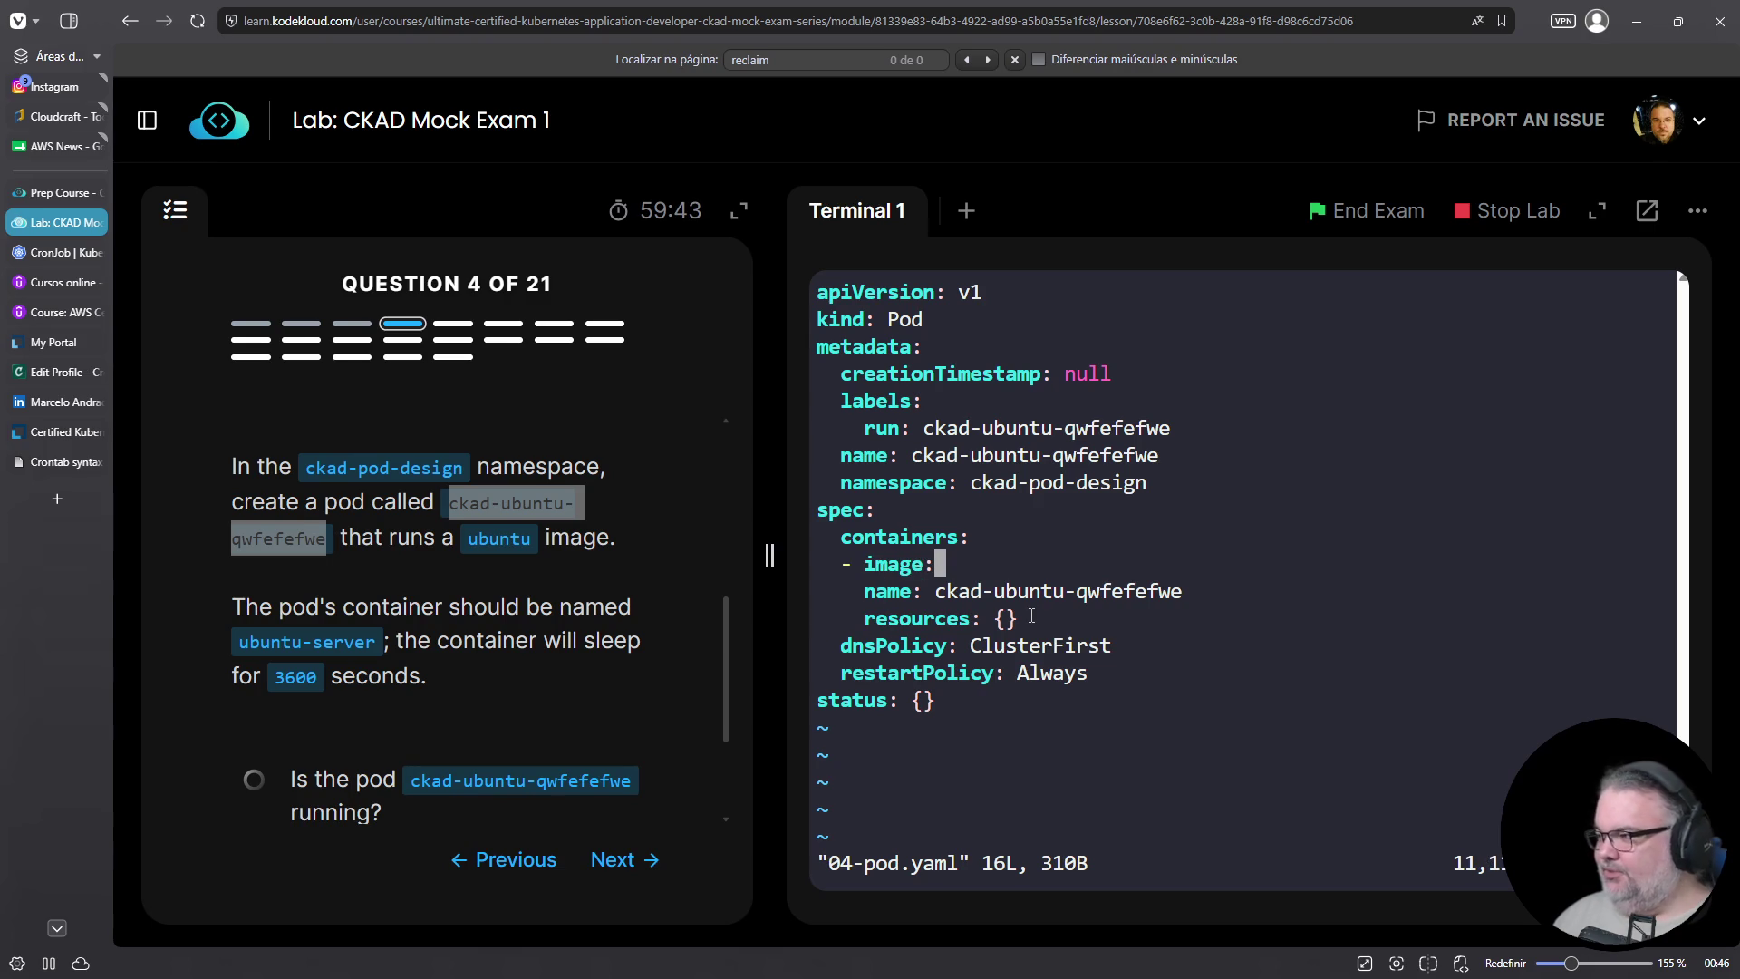
pyautogui.press('a')
pyautogui.moveTo(378, 642); pyautogui.dragTo(238, 642)
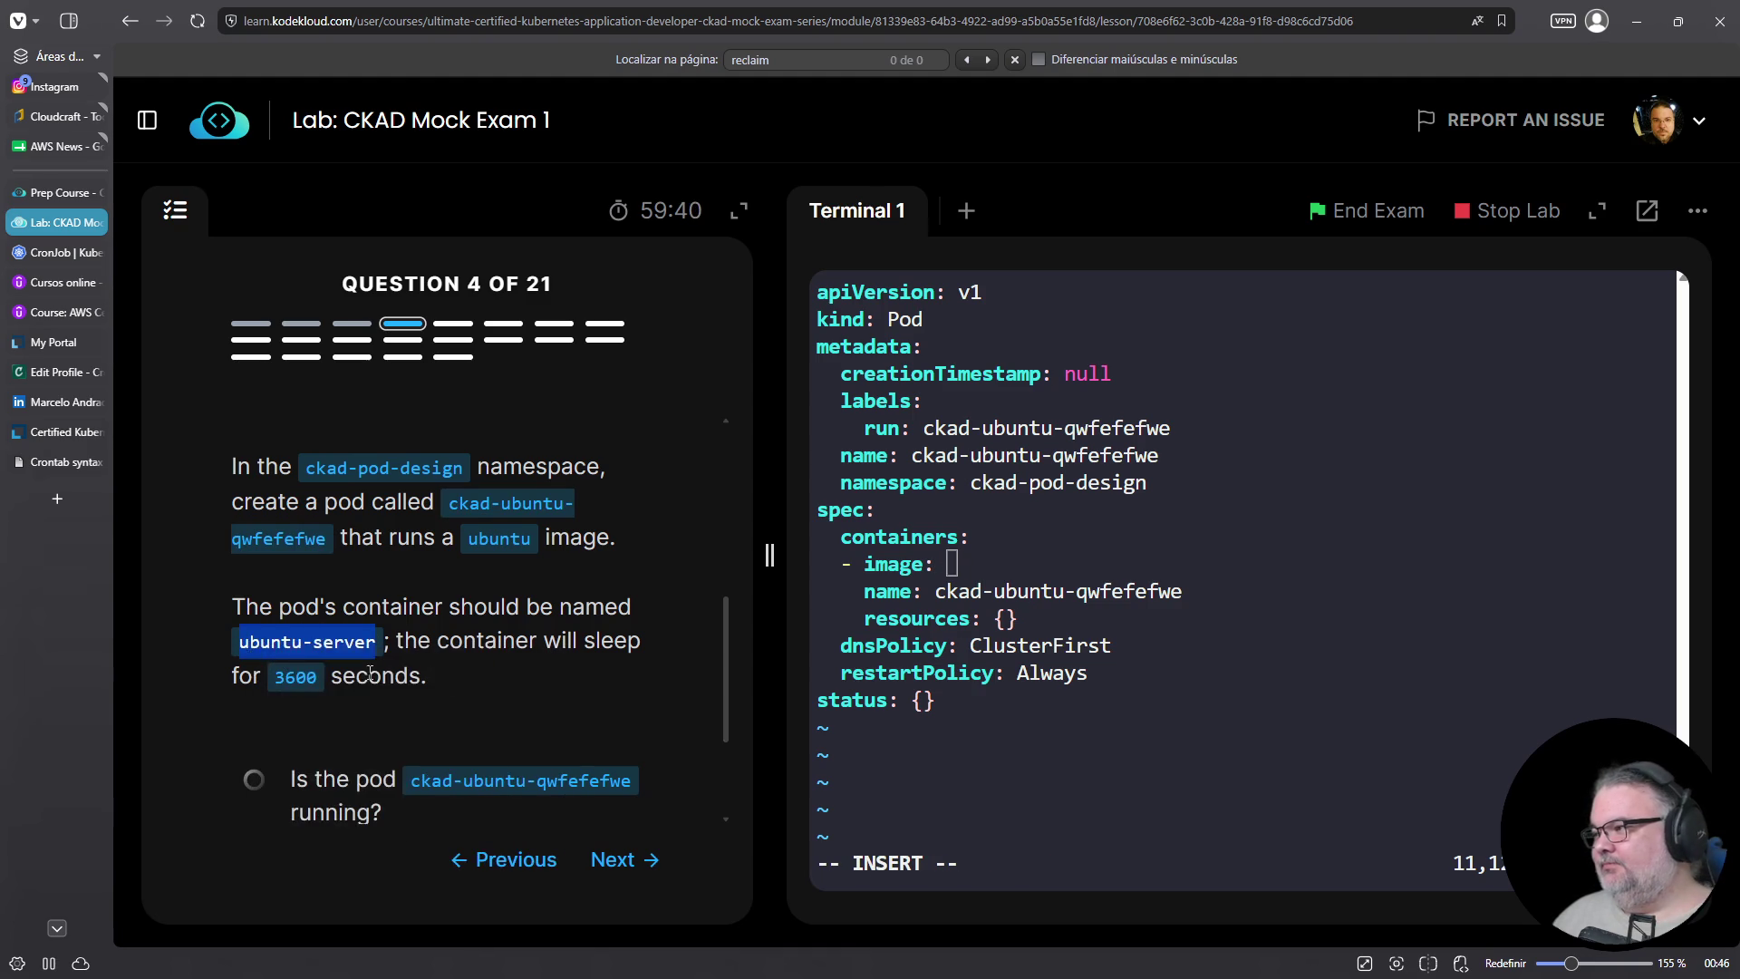
pyautogui.rightClick(1039, 728)
pyautogui.click(1091, 465)
pyautogui.press('Escape')
# Delete the status, policy and resources lines from the pod manifest
pyautogui.hotkey('shift', 'g')
pyautogui.press('d')
pyautogui.press('d')
pyautogui.press('d')
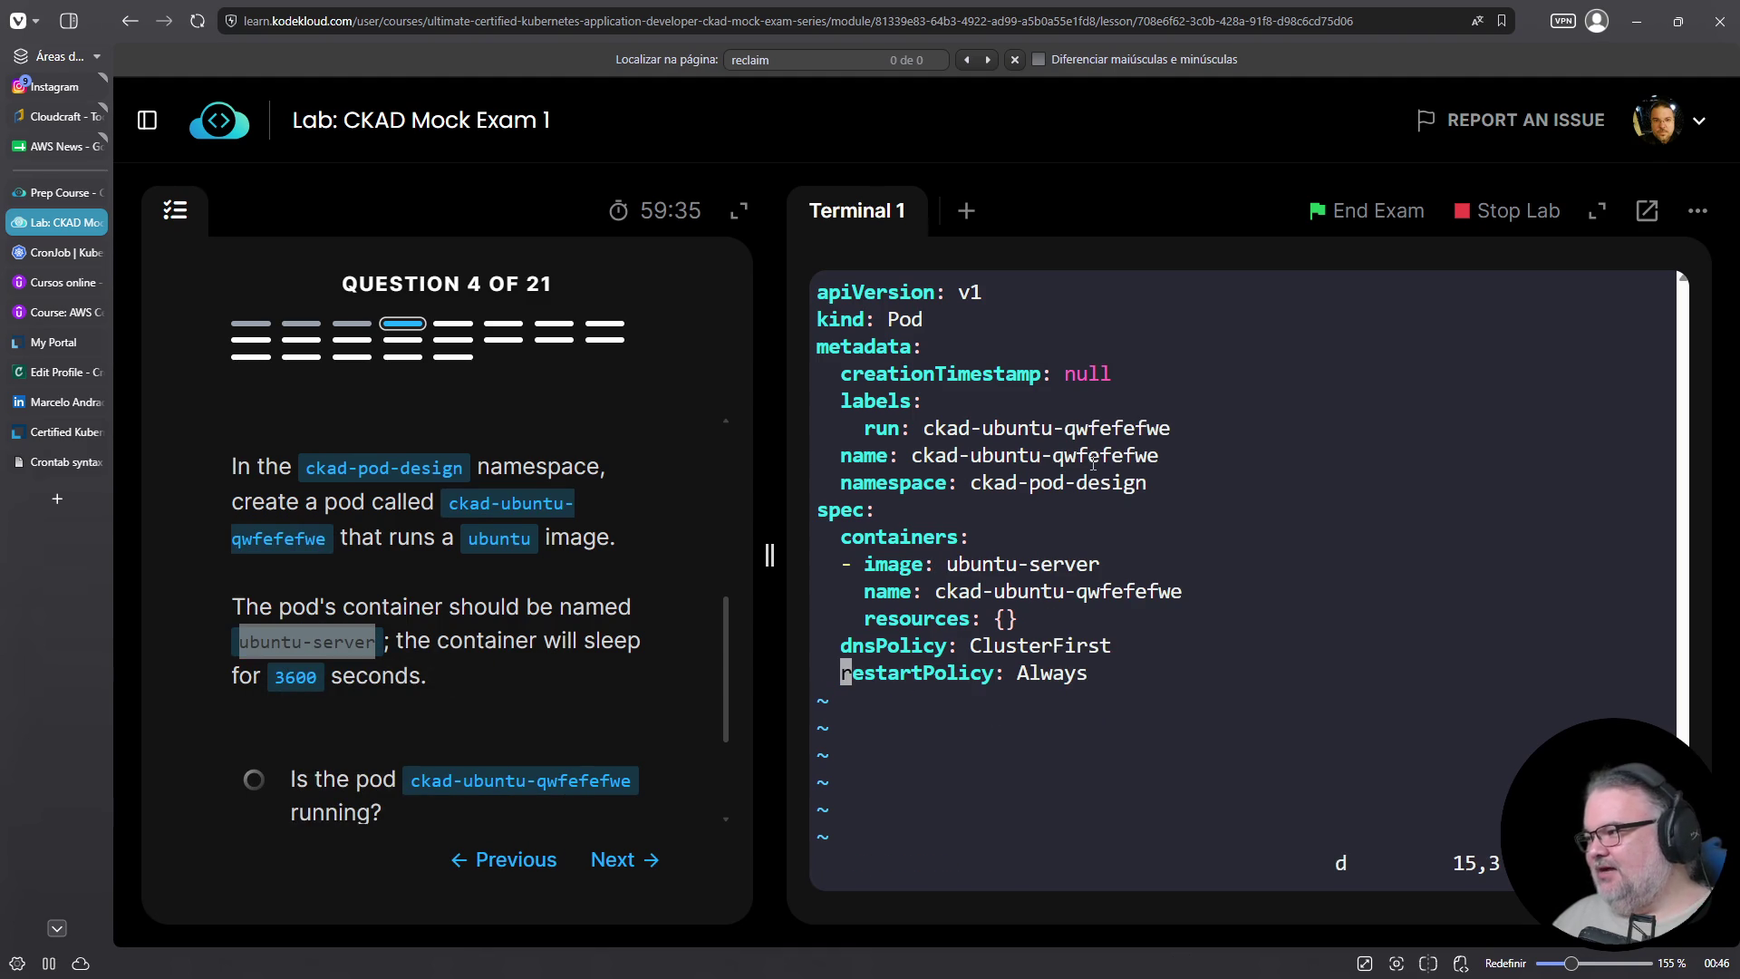
pyautogui.press('d')
pyautogui.press('d')
pyautogui.press('Escape')
# Add the container command list: /bin/sh, "-c", sleep 3600
pyautogui.press('o')
pyautogui.press('BackSpace')
pyautogui.press('BackSpace')
pyautogui.write('command:')
pyautogui.press('Return')
pyautogui.write('- /bin/sh')
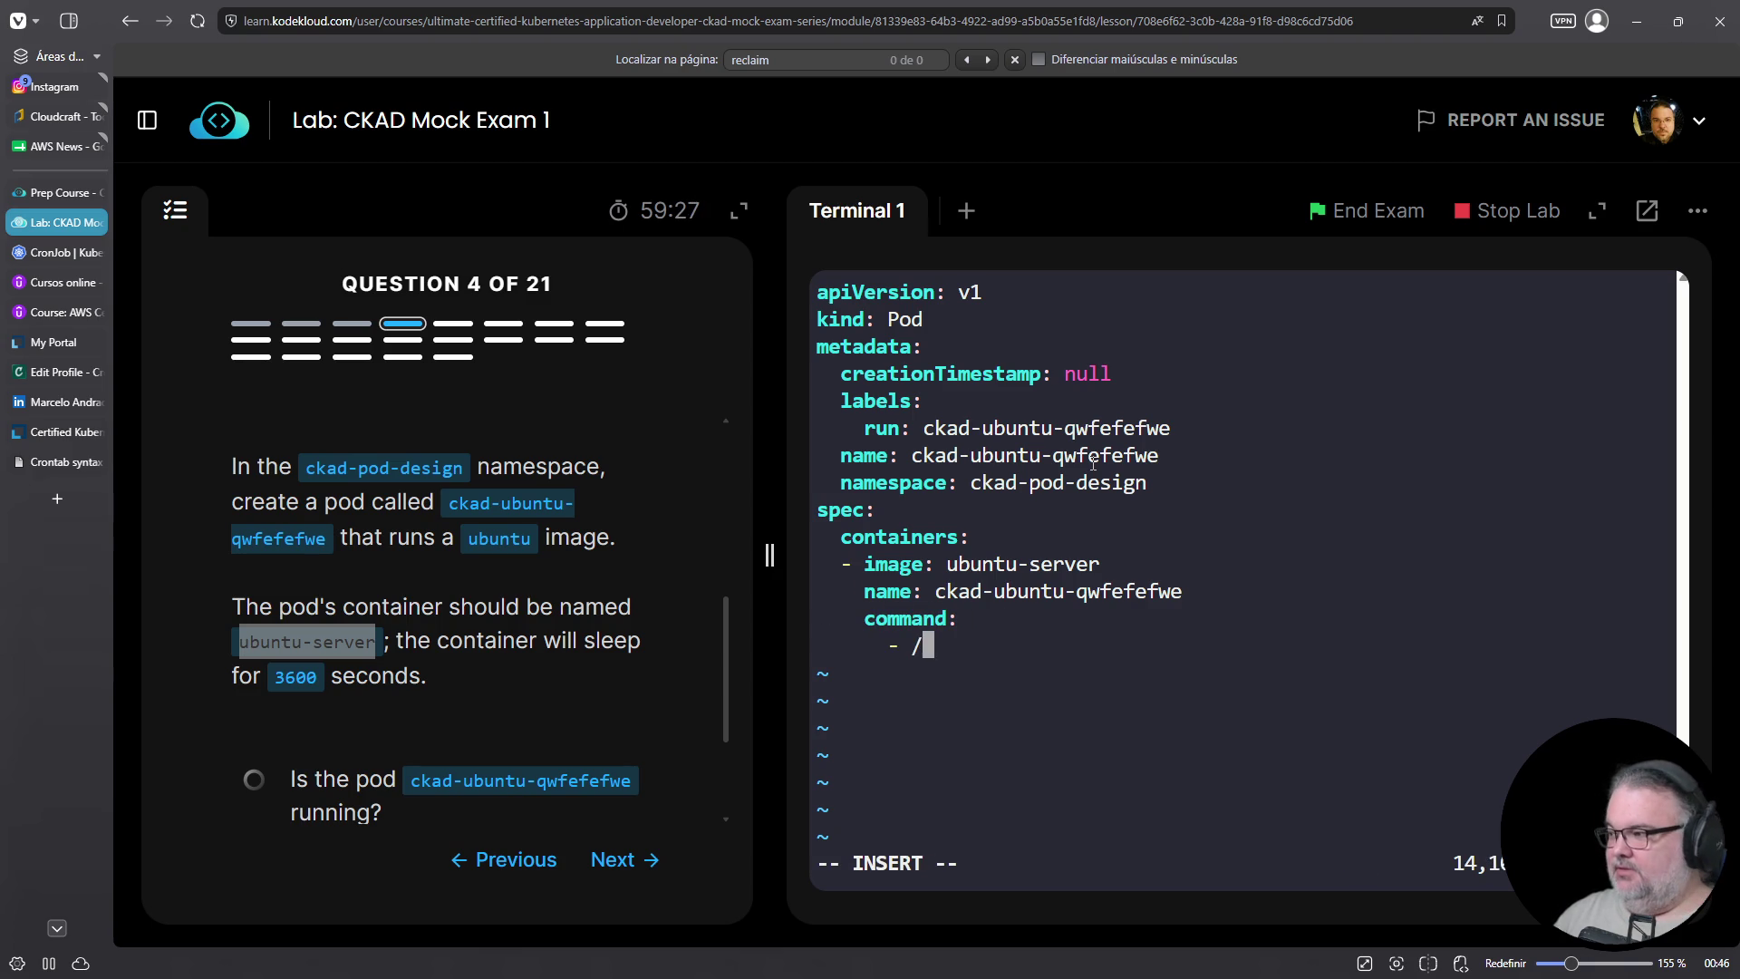
pyautogui.press('Return')
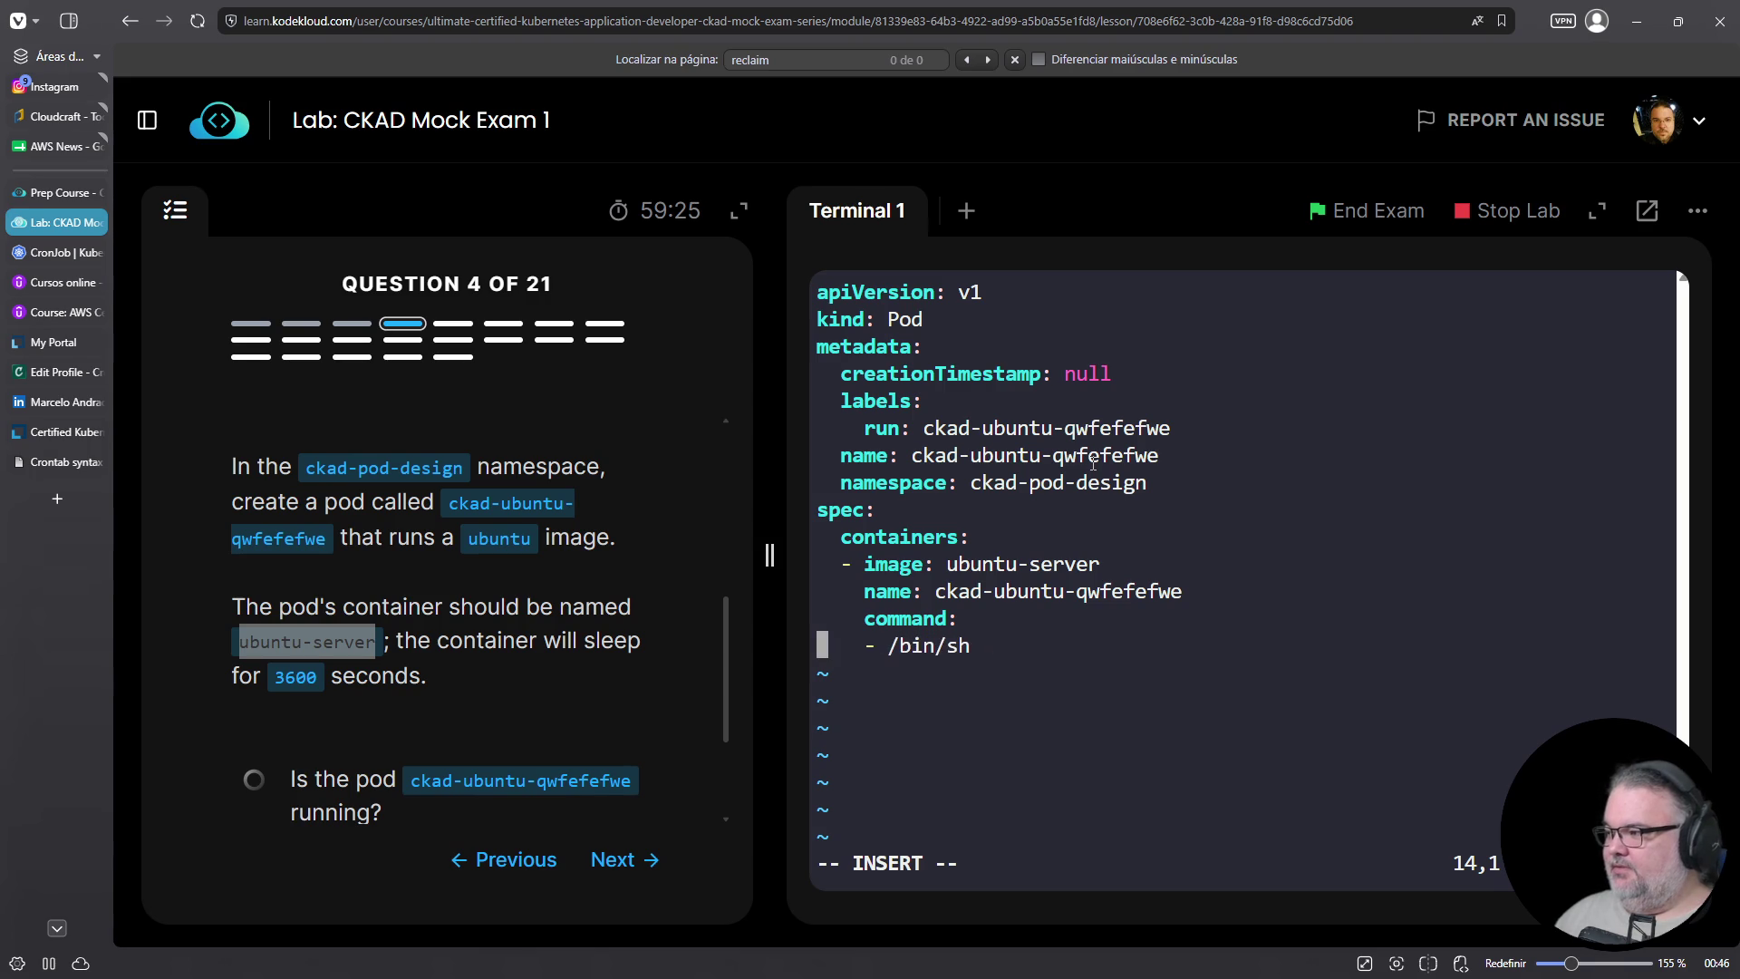
pyautogui.press('BackSpace')
pyautogui.press('BackSpace')
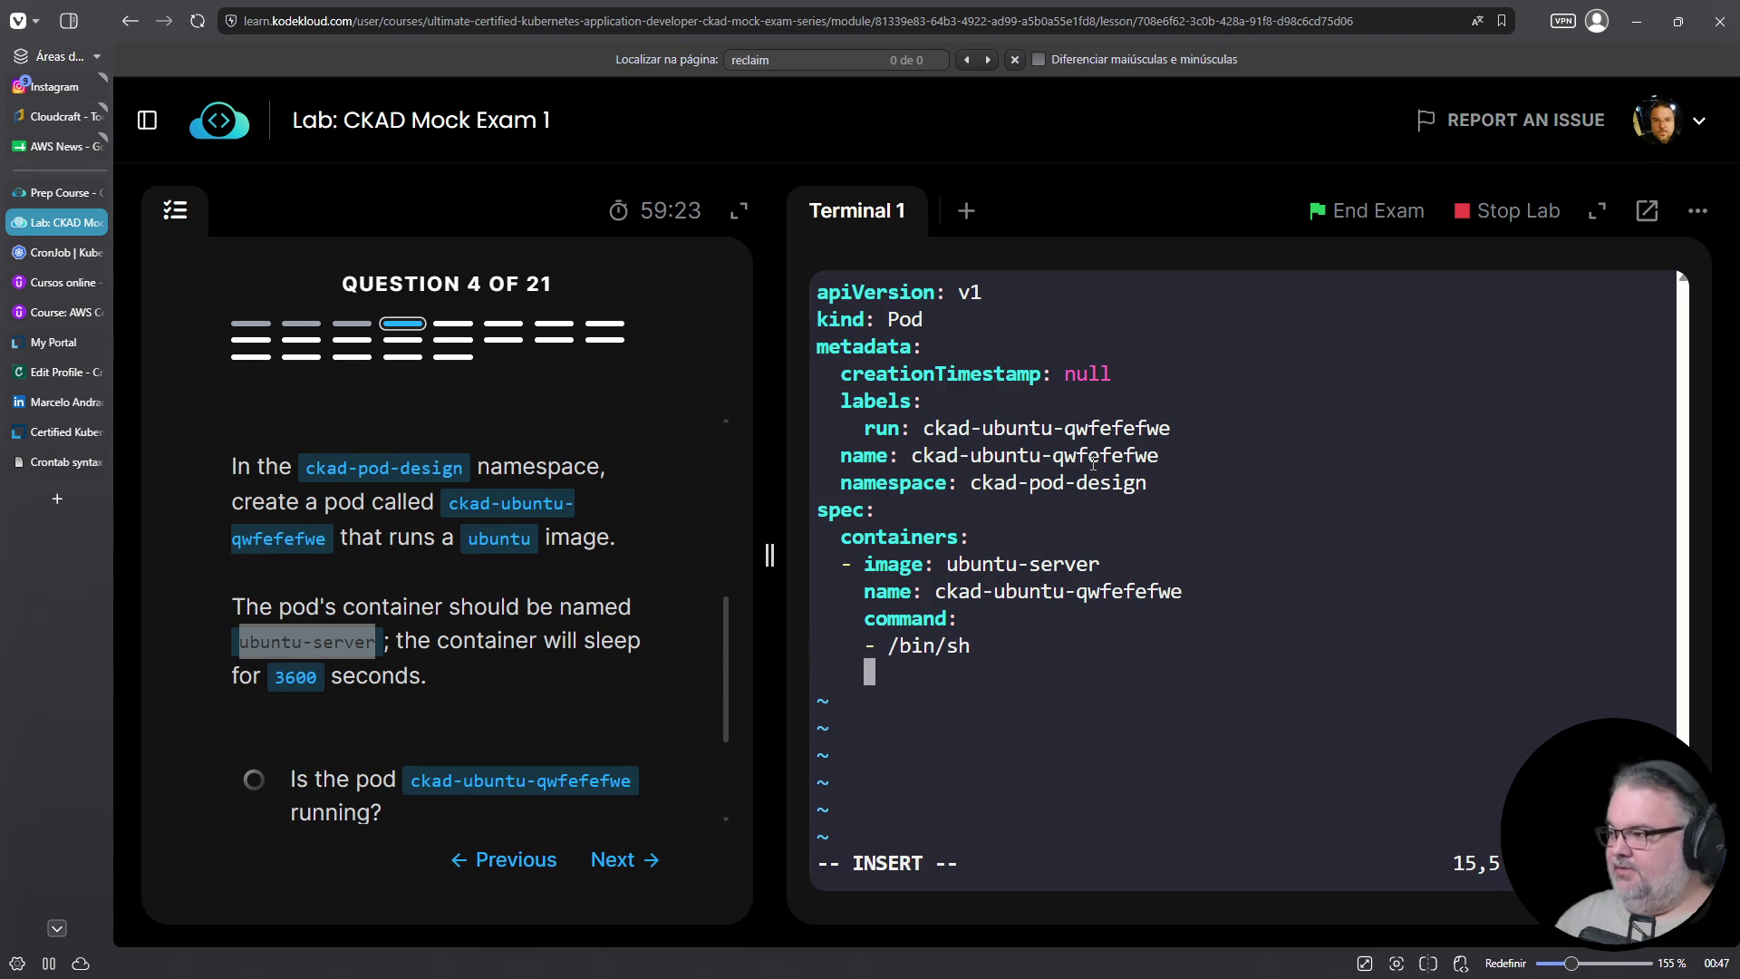
pyautogui.write('- "-c"')
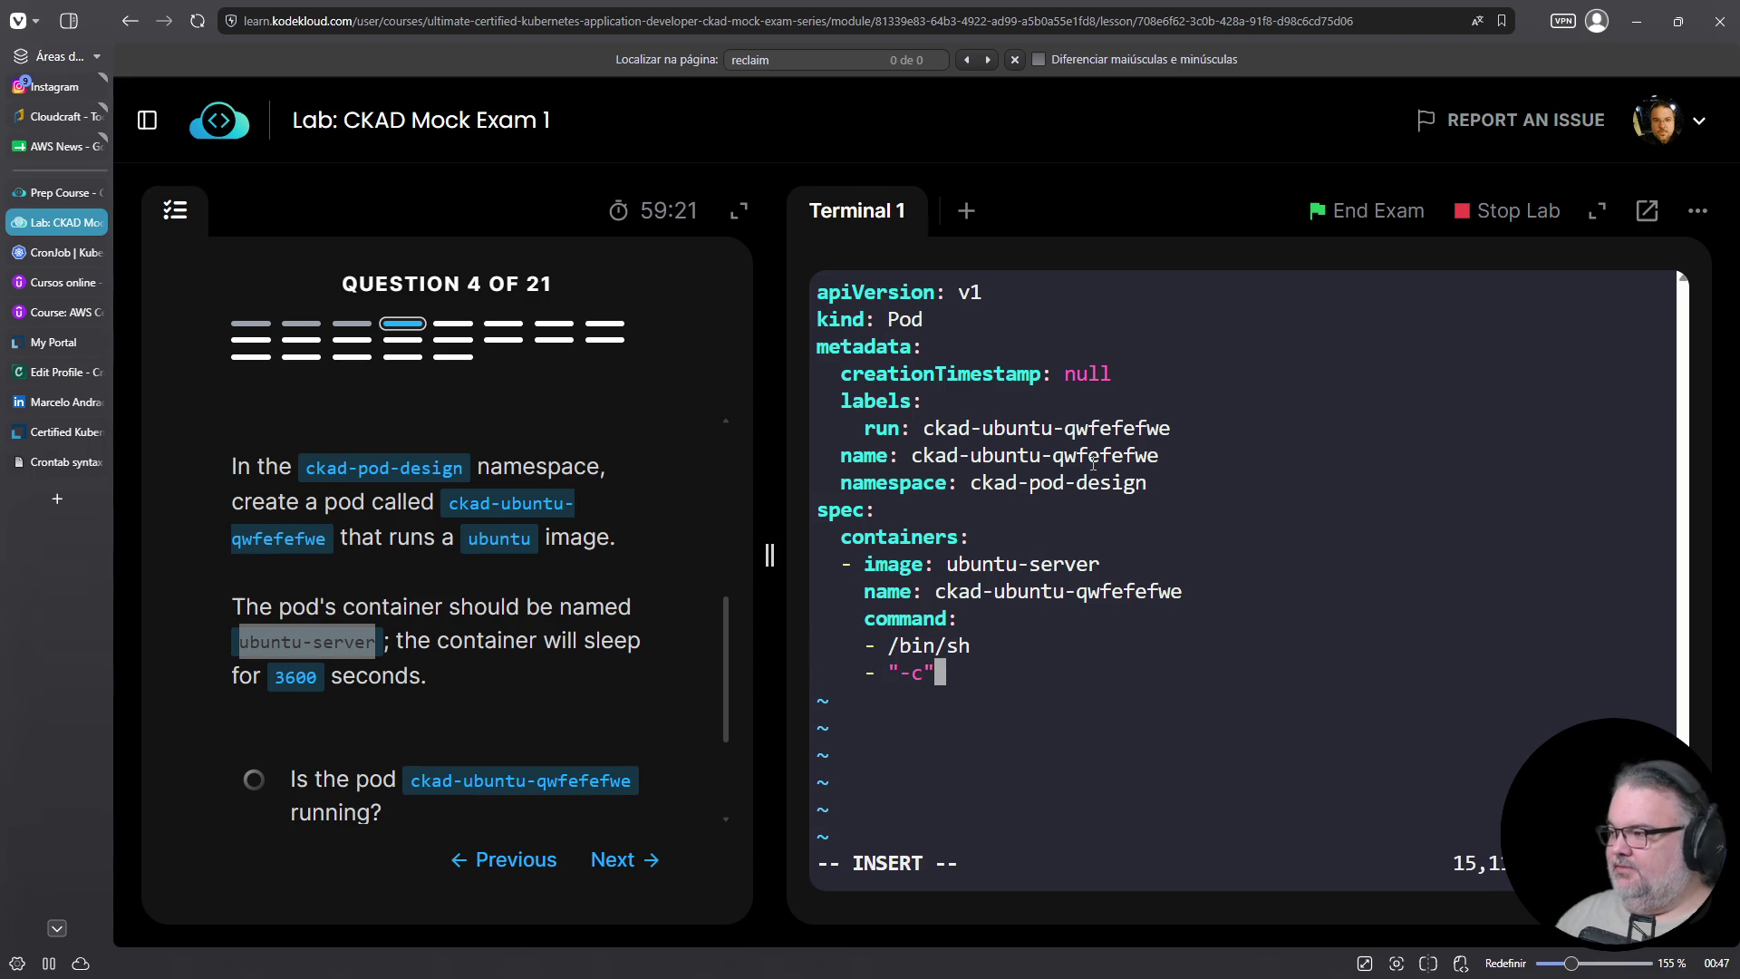
pyautogui.press('Return')
pyautogui.press('BackSpace')
pyautogui.press('BackSpace')
pyautogui.write('- sleep 3600')
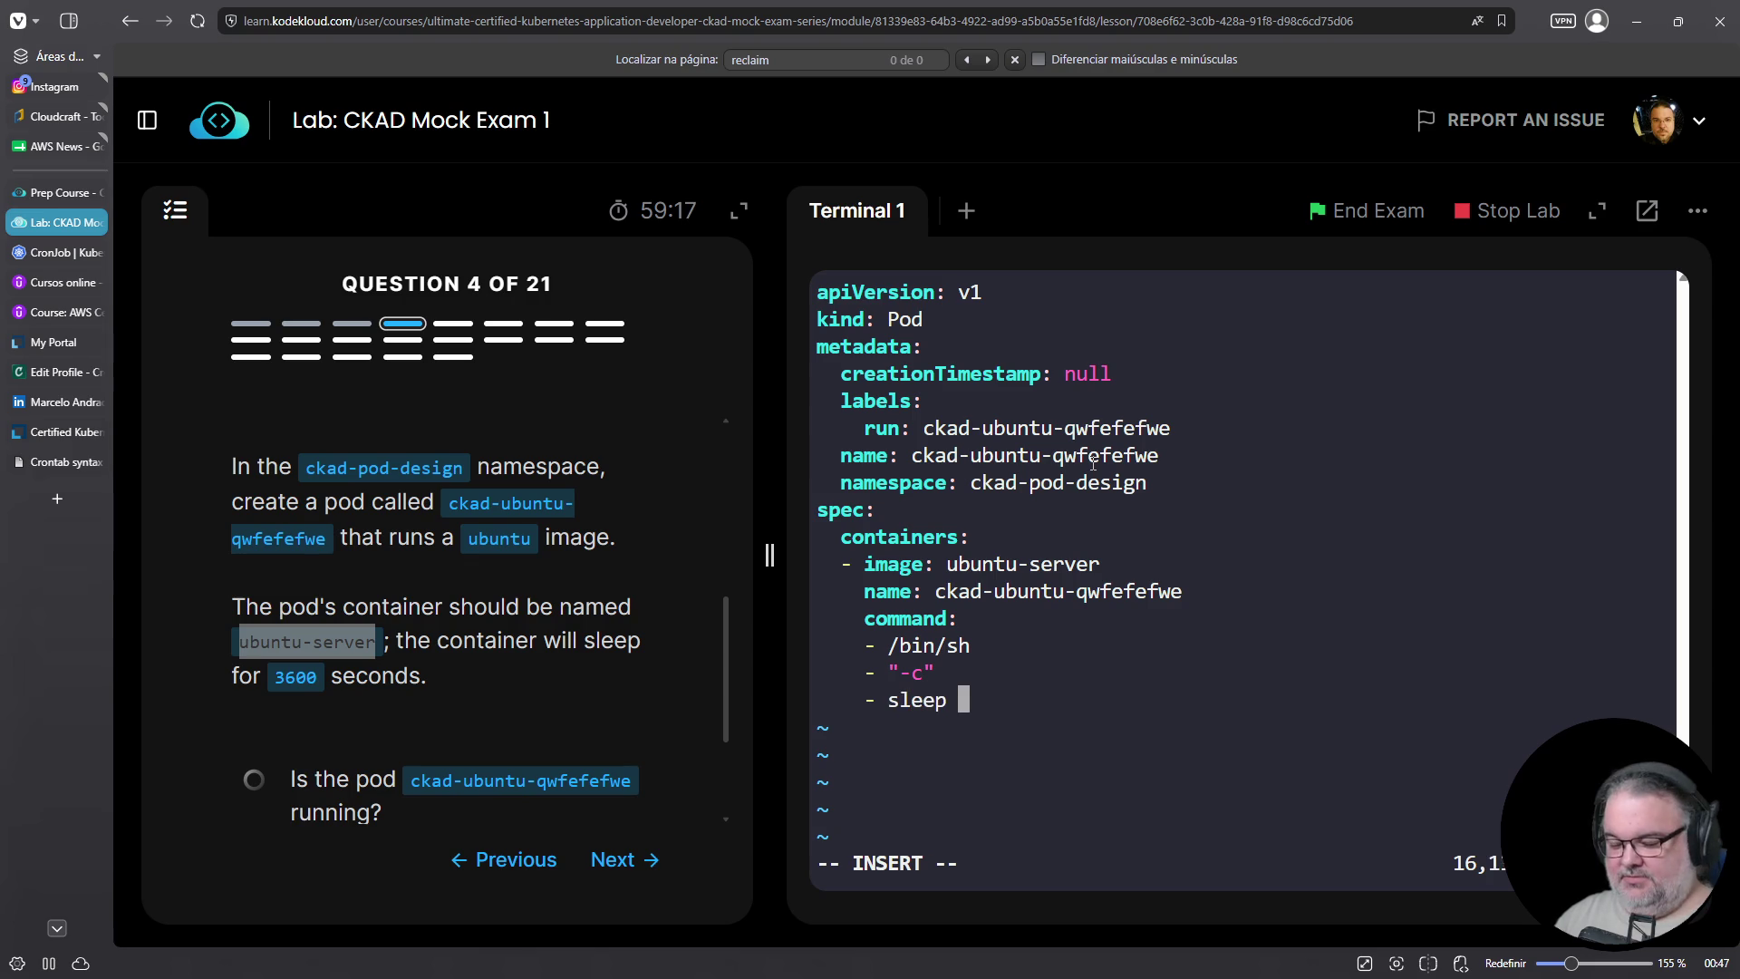
# Save 04-pod.yaml and exit vim with :wq
pyautogui.press('Escape')
pyautogui.write(':wq')
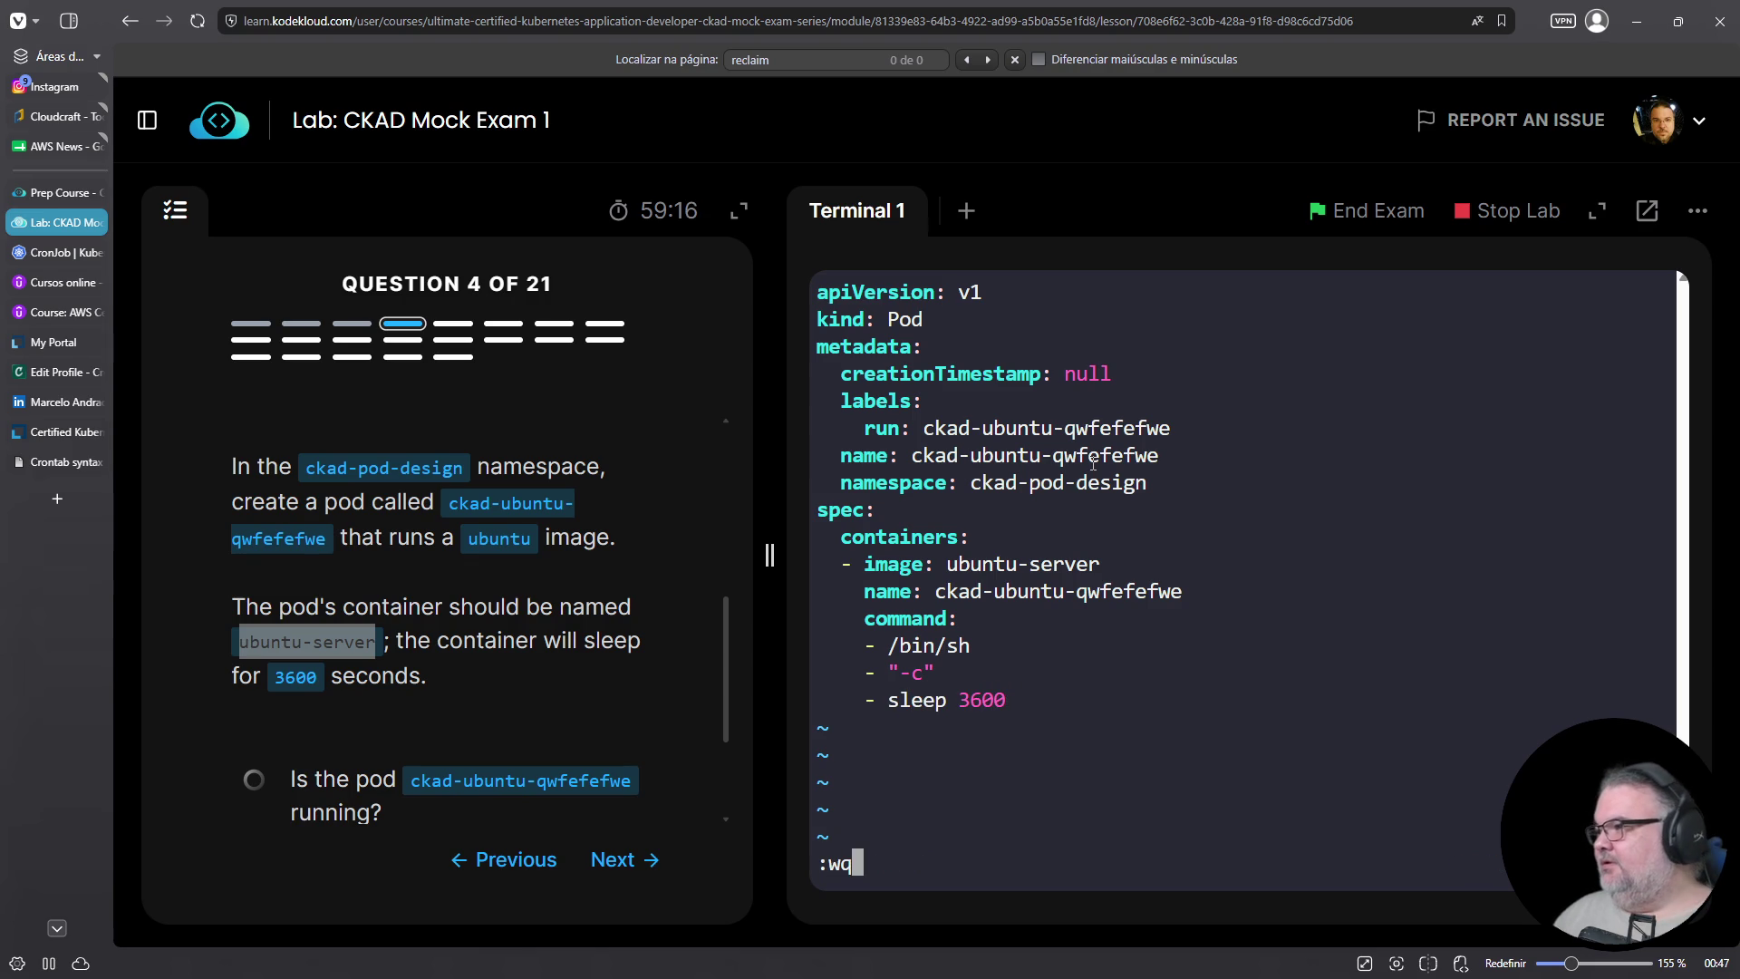
pyautogui.press('Return')
pyautogui.scroll(-2, 689, 635)
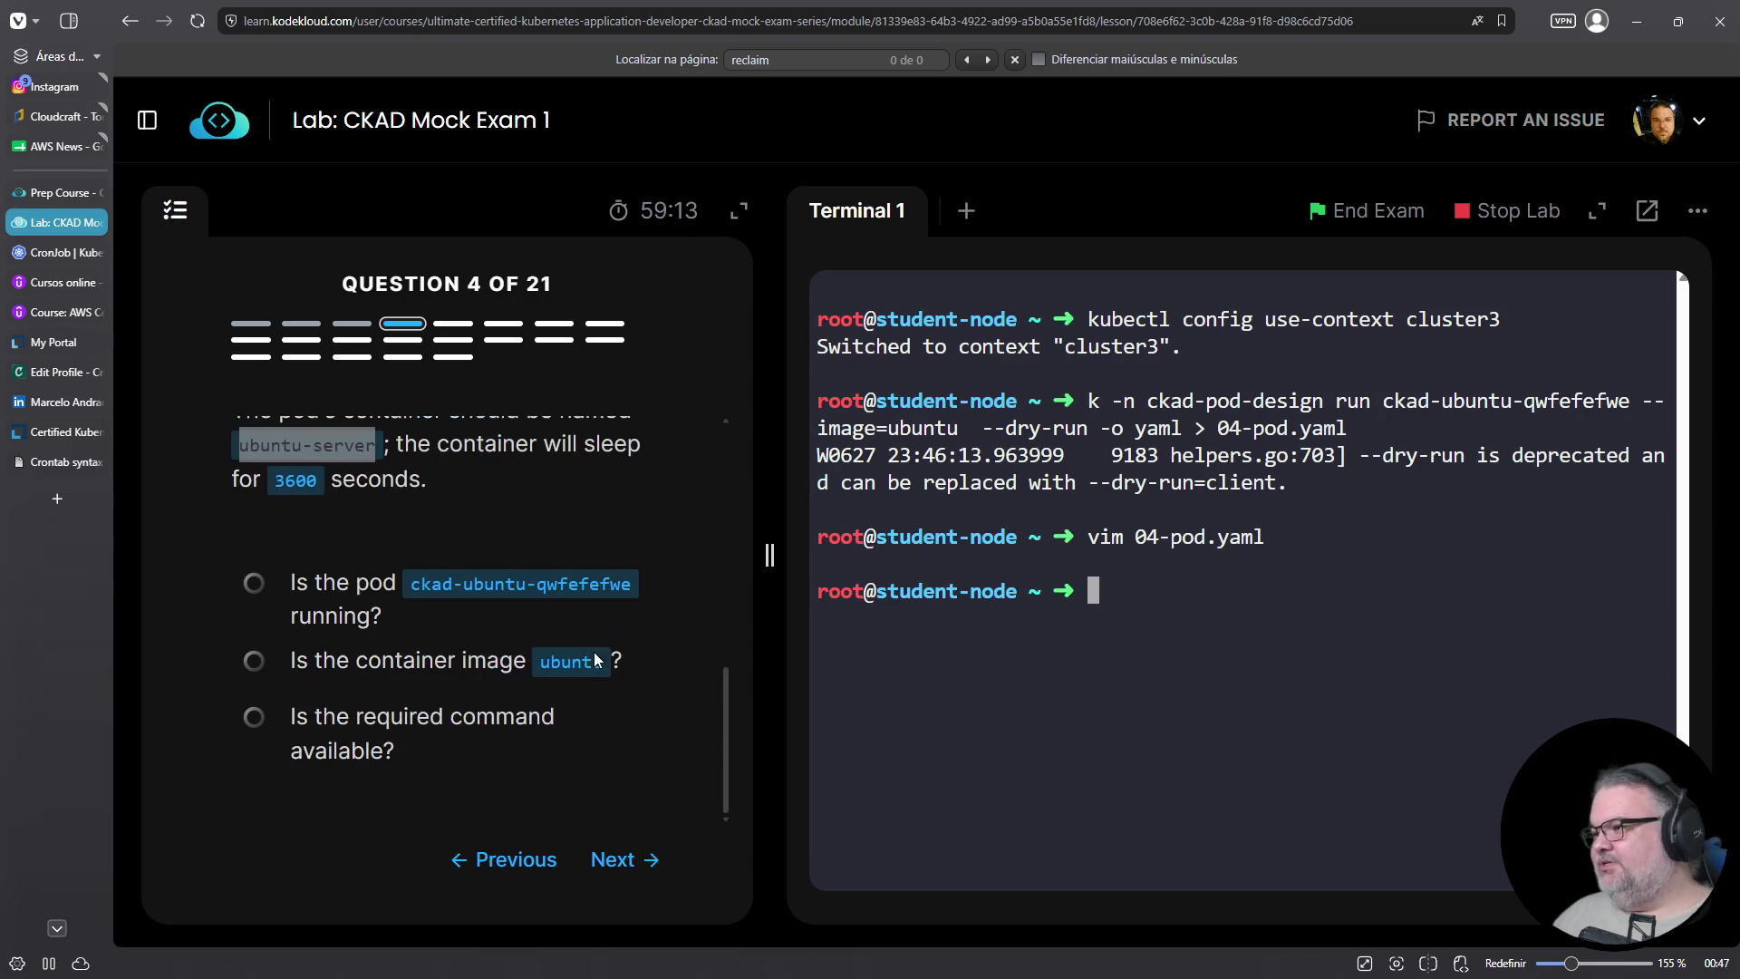
# Create the pod ckad-ubuntu-qwfefefwe by running 'k create -f 04-pod.yaml'
pyautogui.write('k create -f 04-pod.yaml')
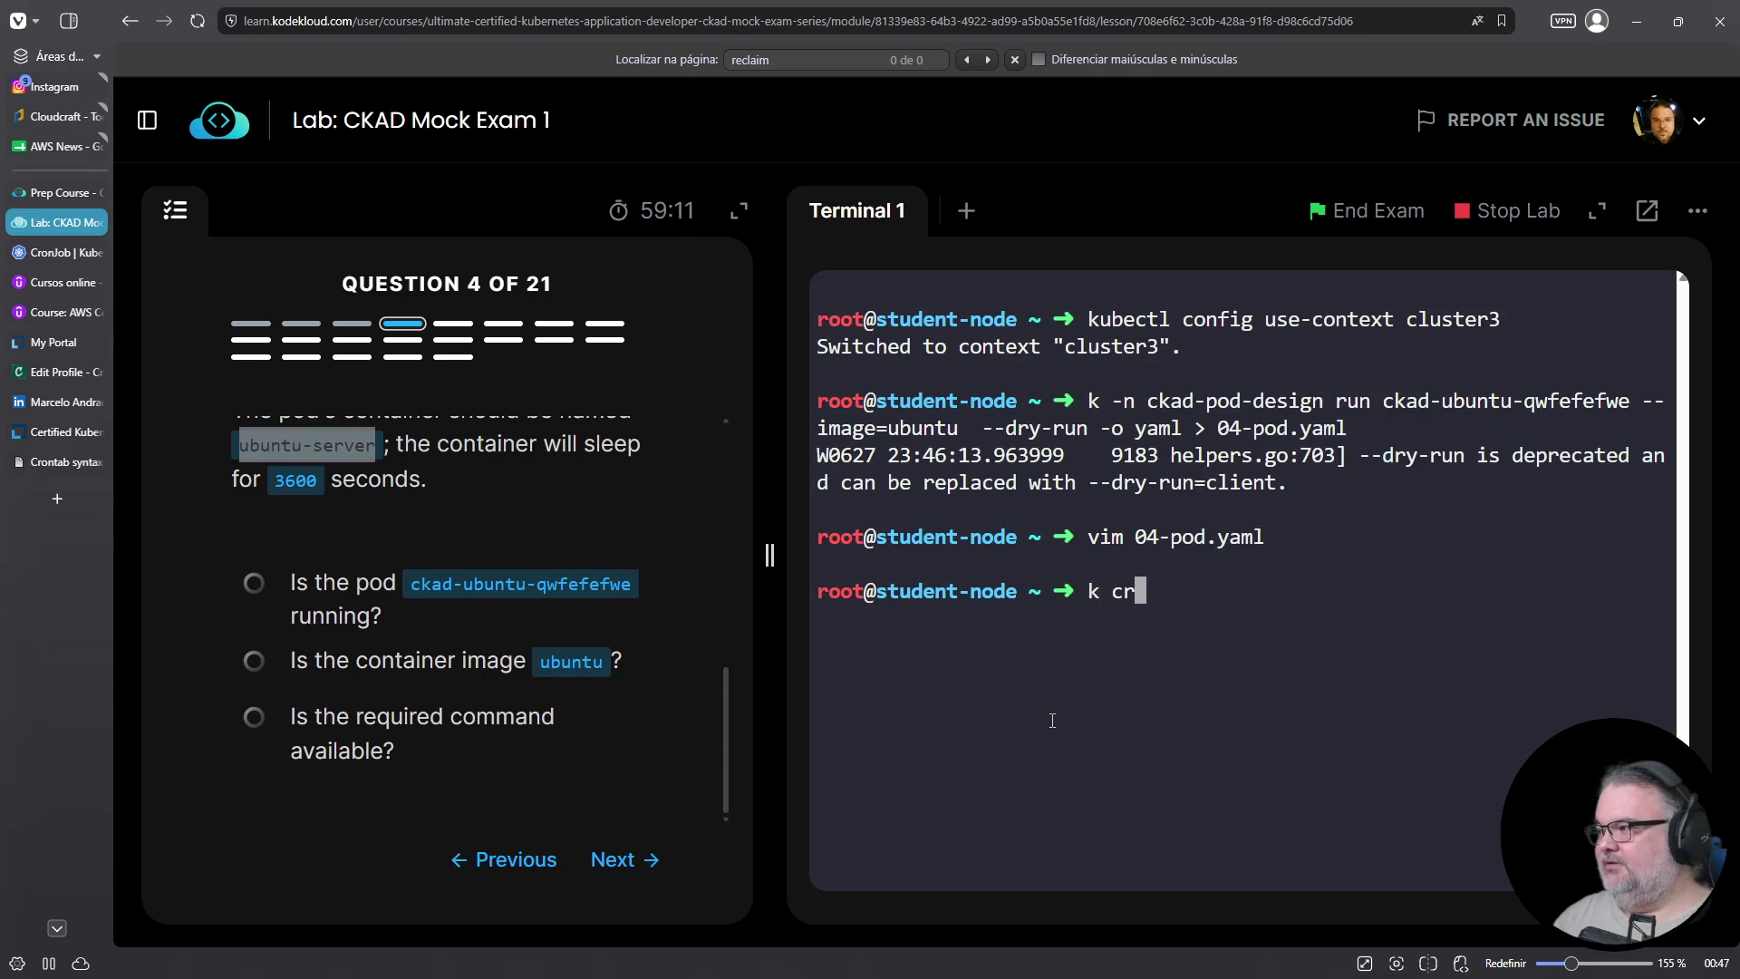
pyautogui.press('Return')
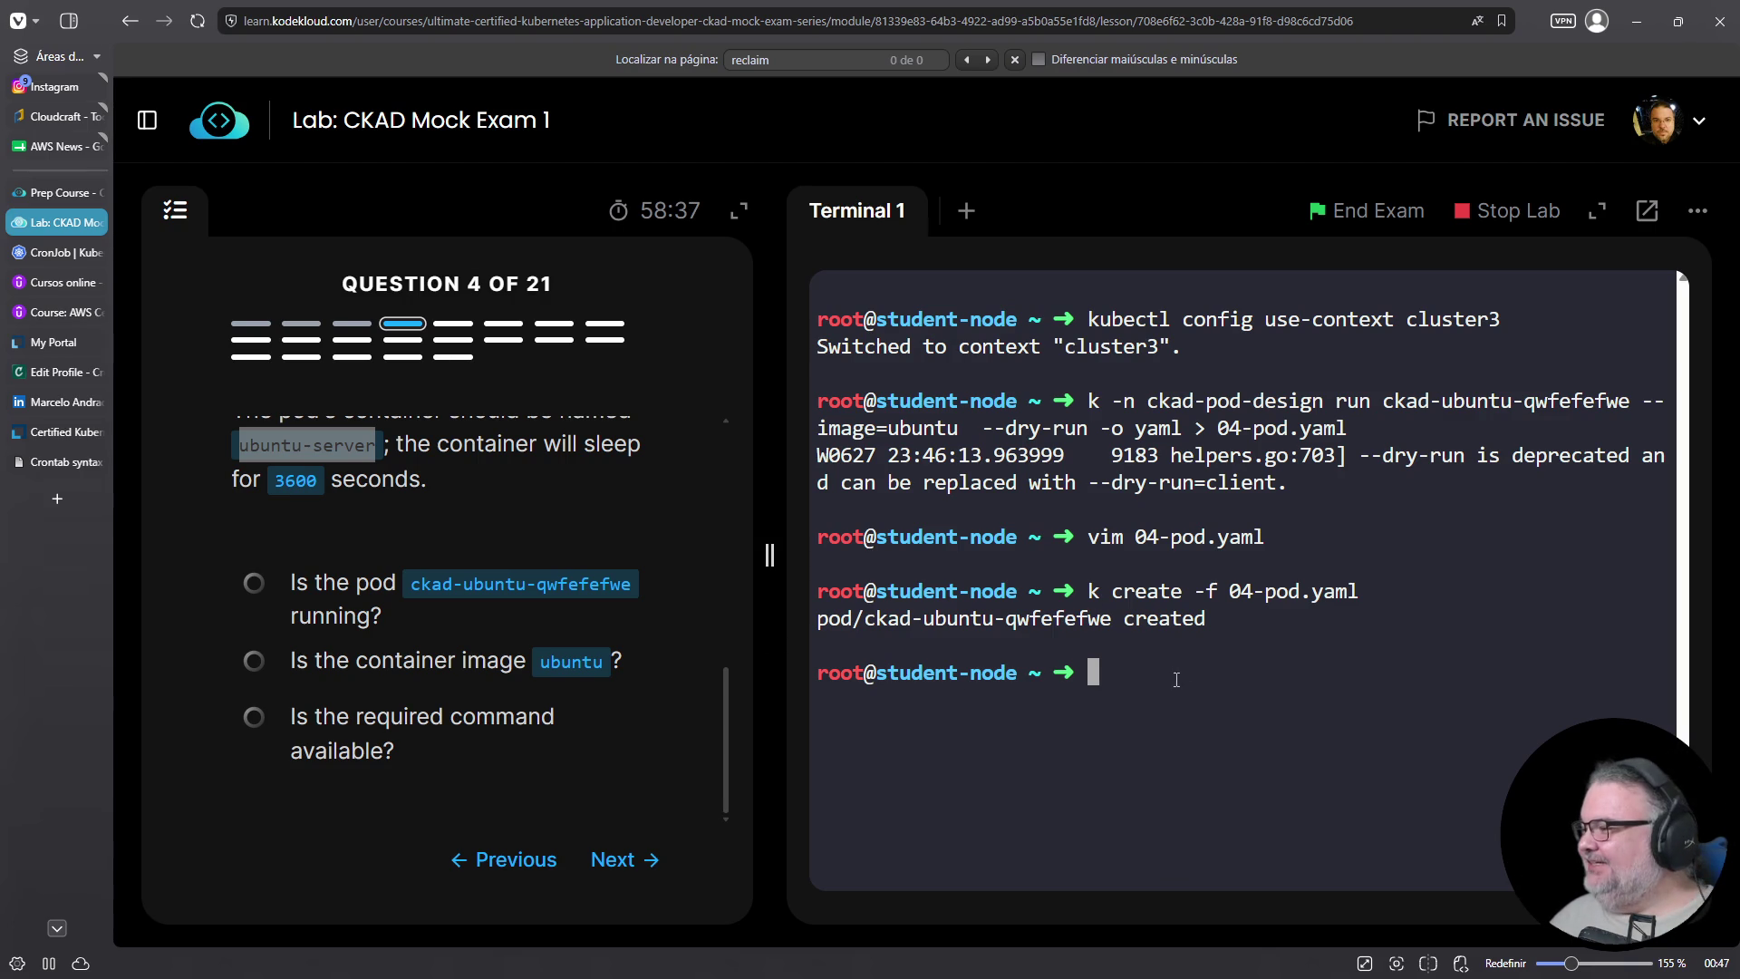
pyautogui.tripleClick(1099, 672)
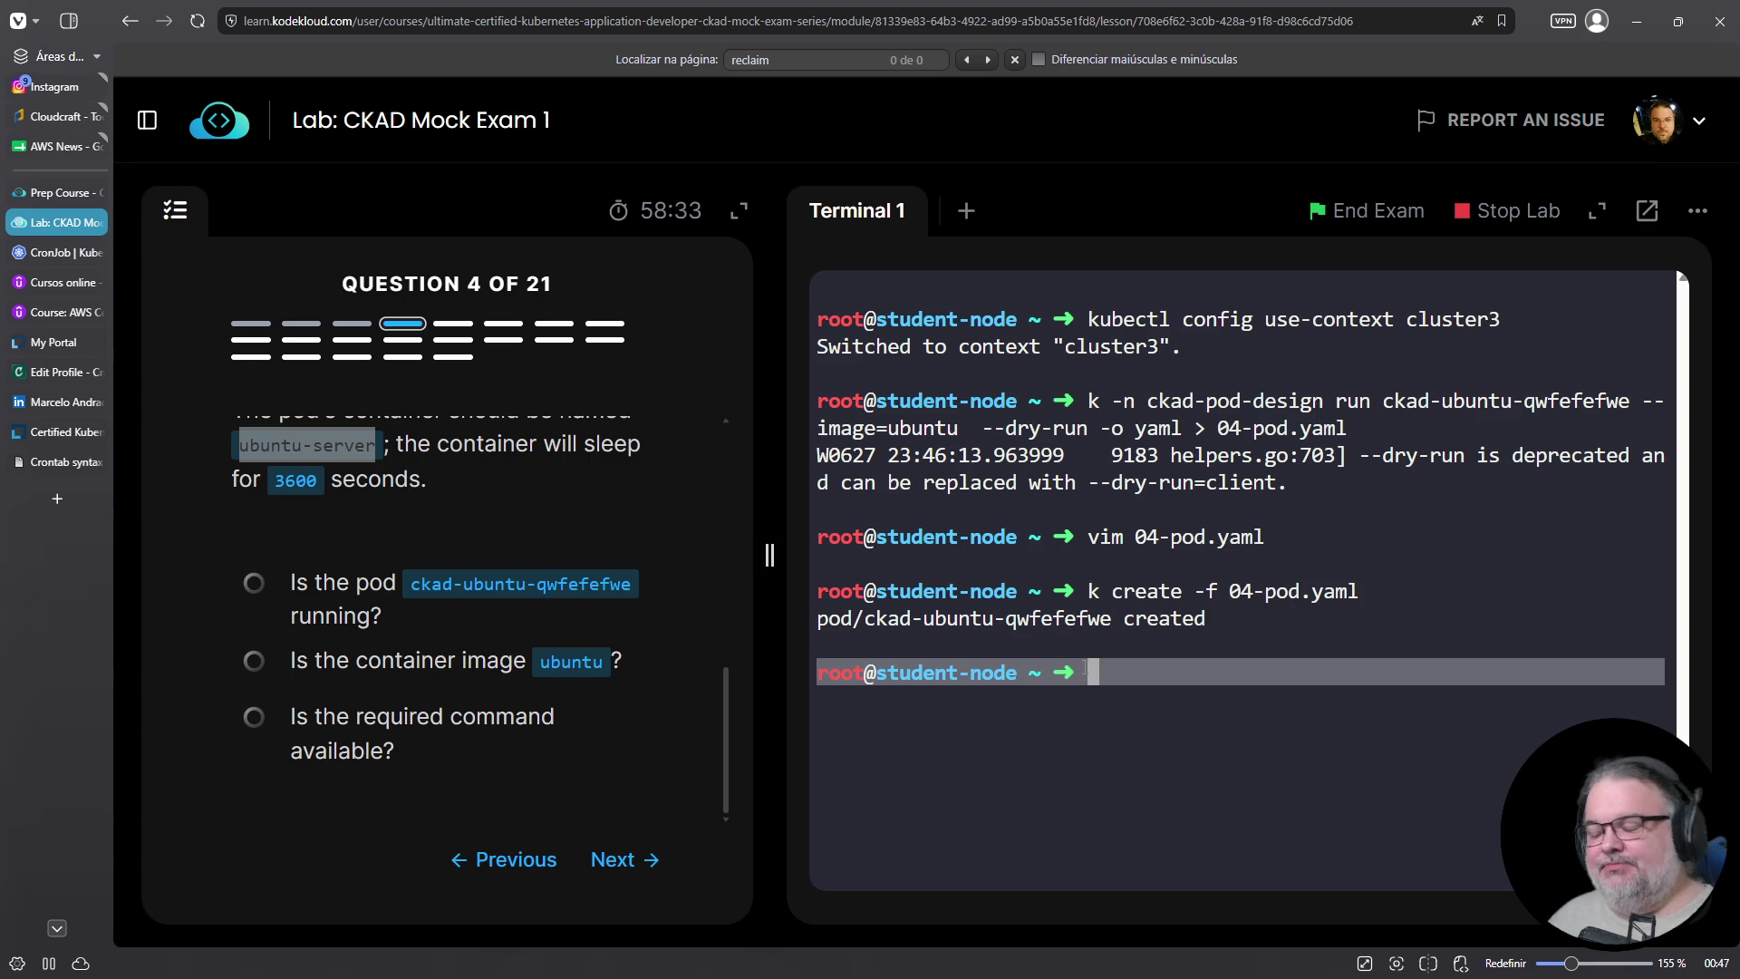
# Clear the stray terminal selections and advance to Question 5 on cluster3
pyautogui.click(1154, 668)
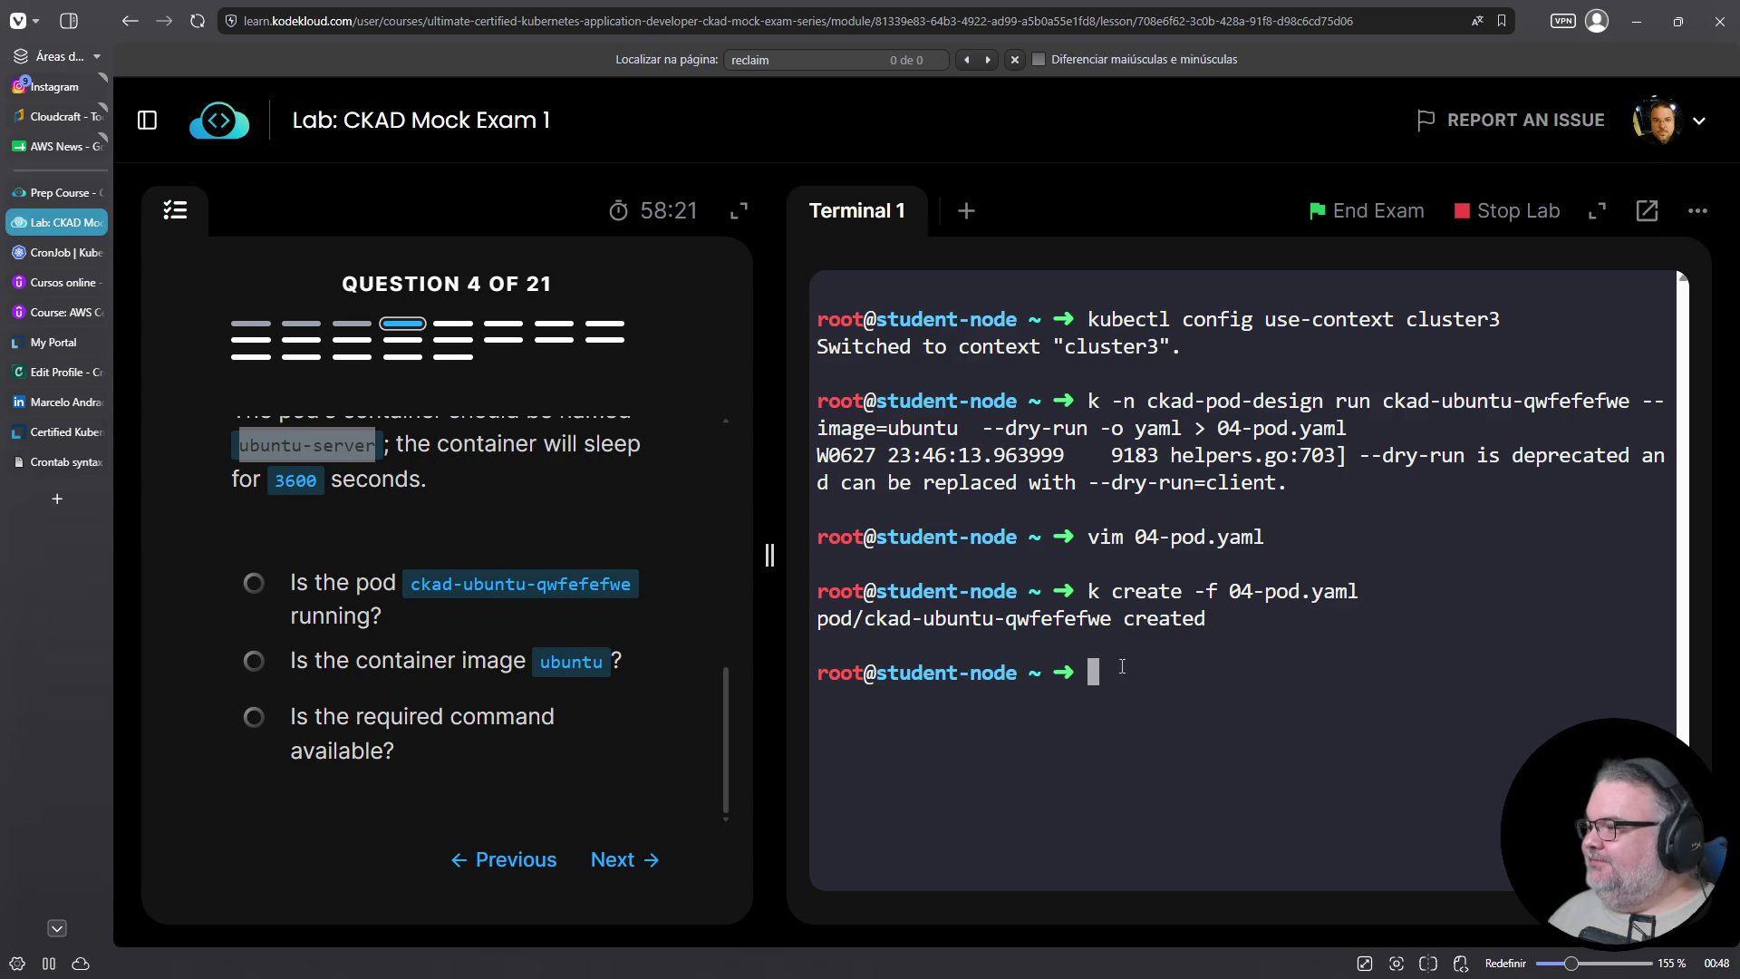
pyautogui.doubleClick(1122, 666)
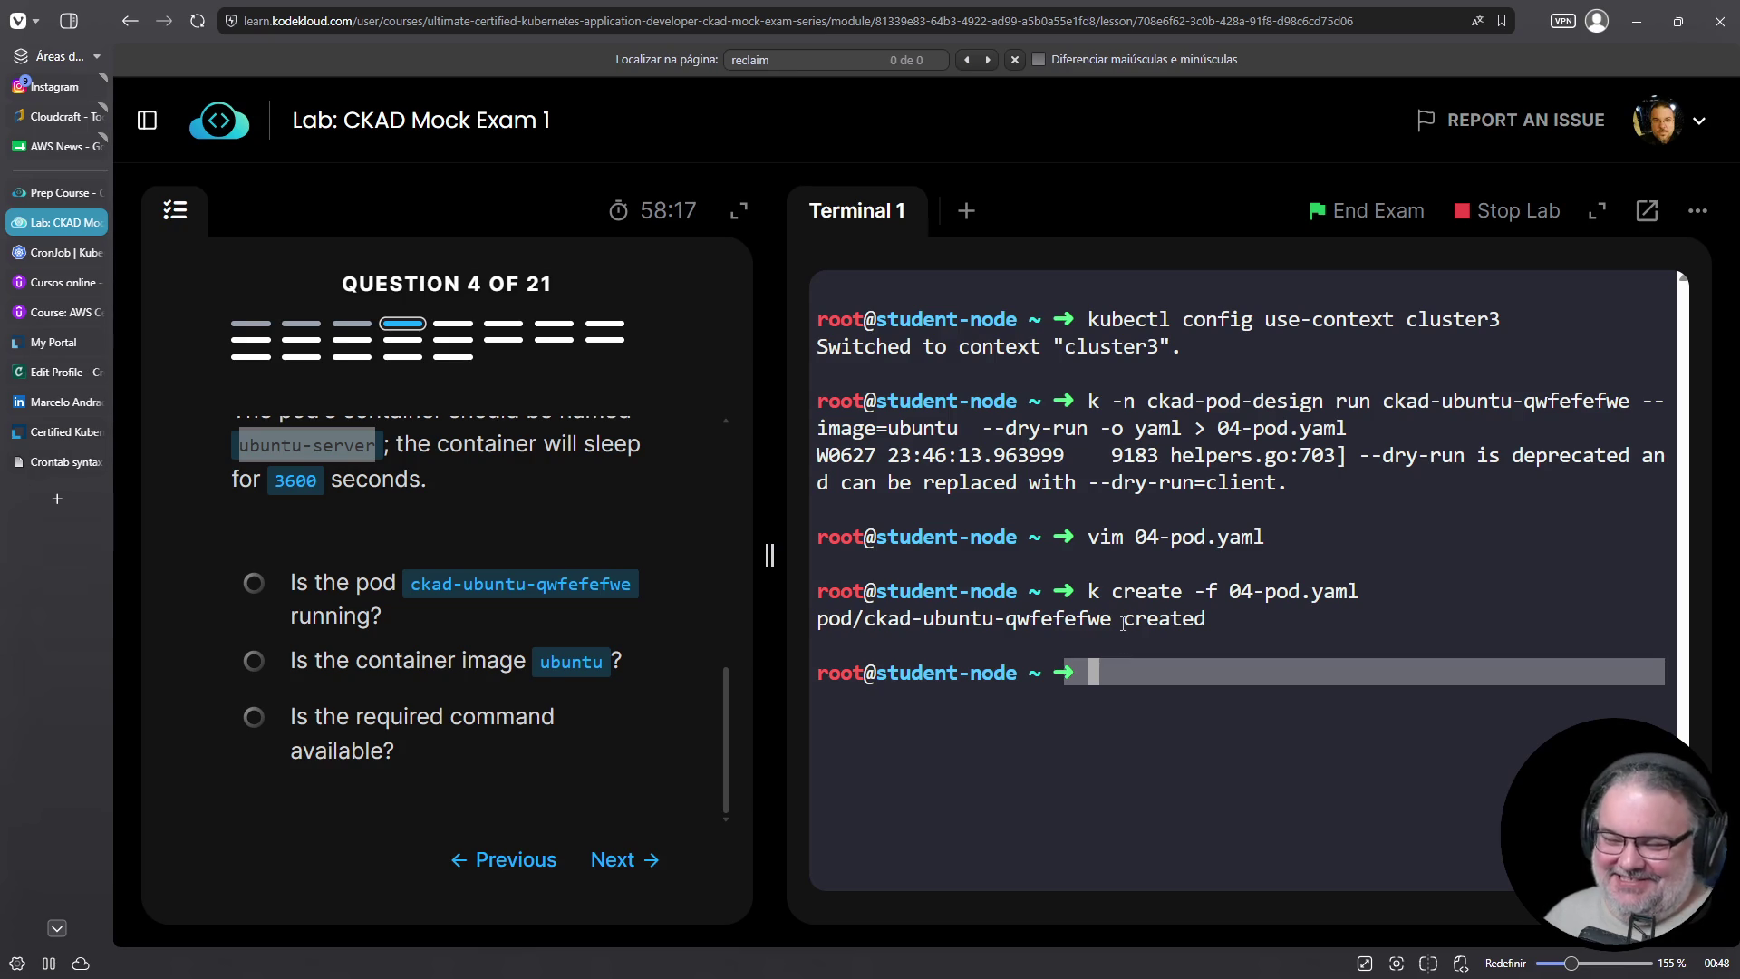
pyautogui.click(1124, 624)
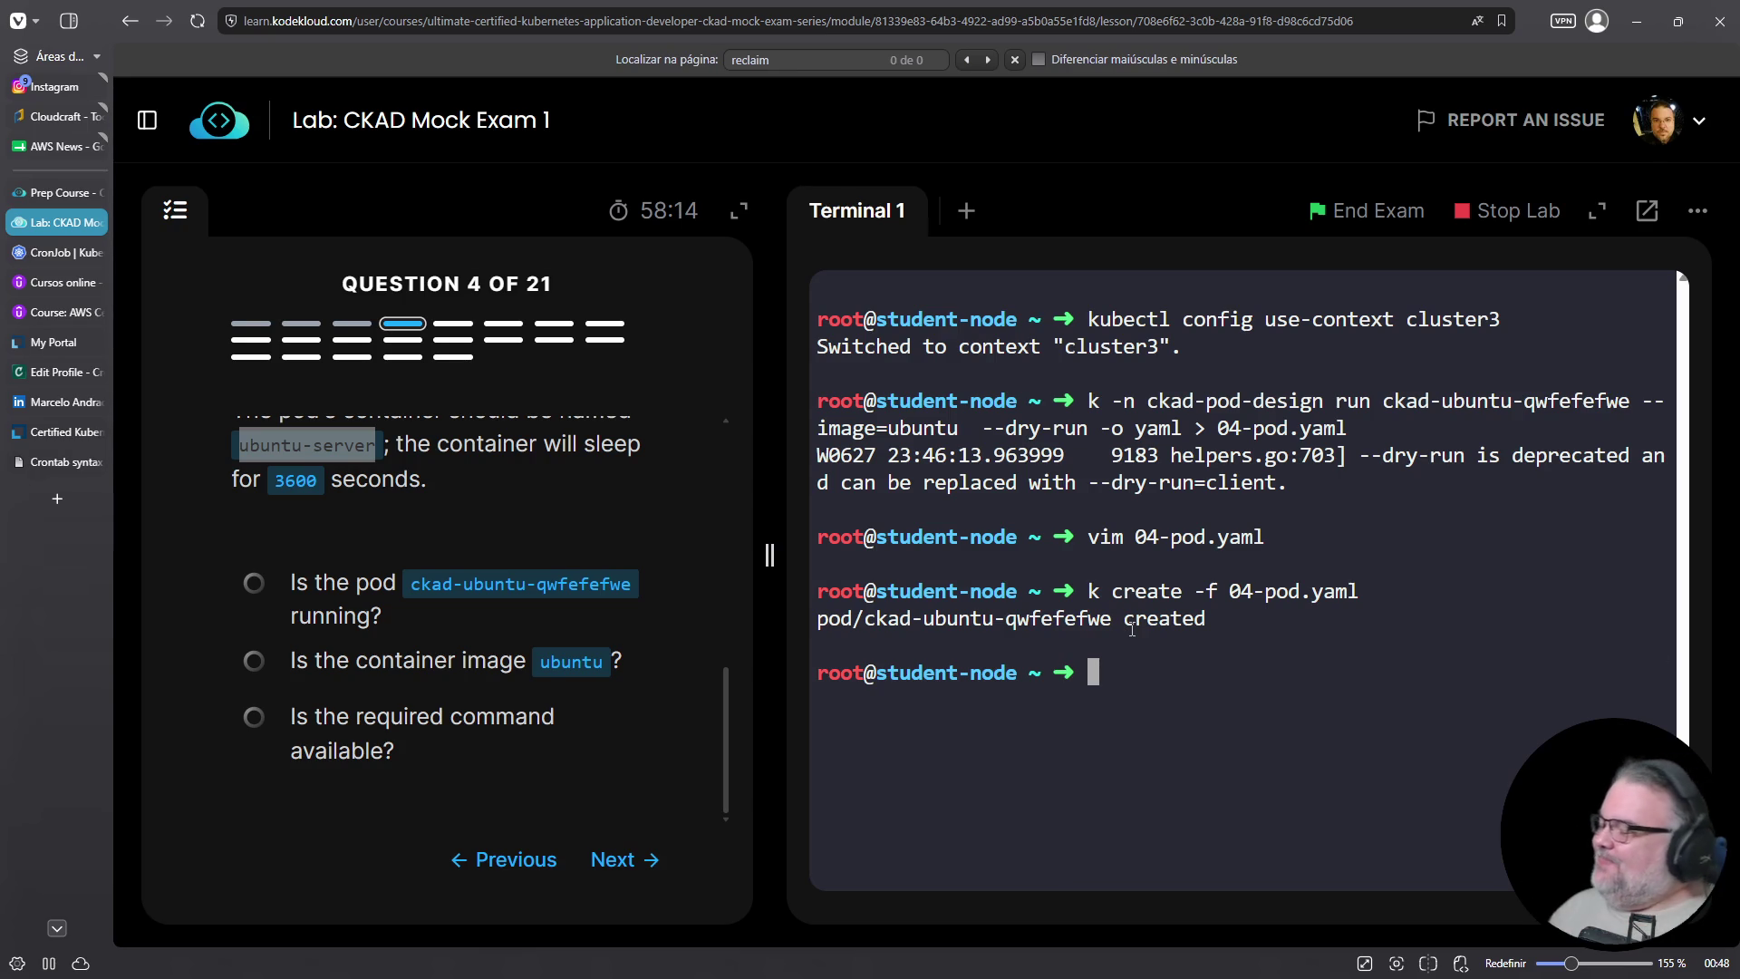
pyautogui.tripleClick(1234, 650)
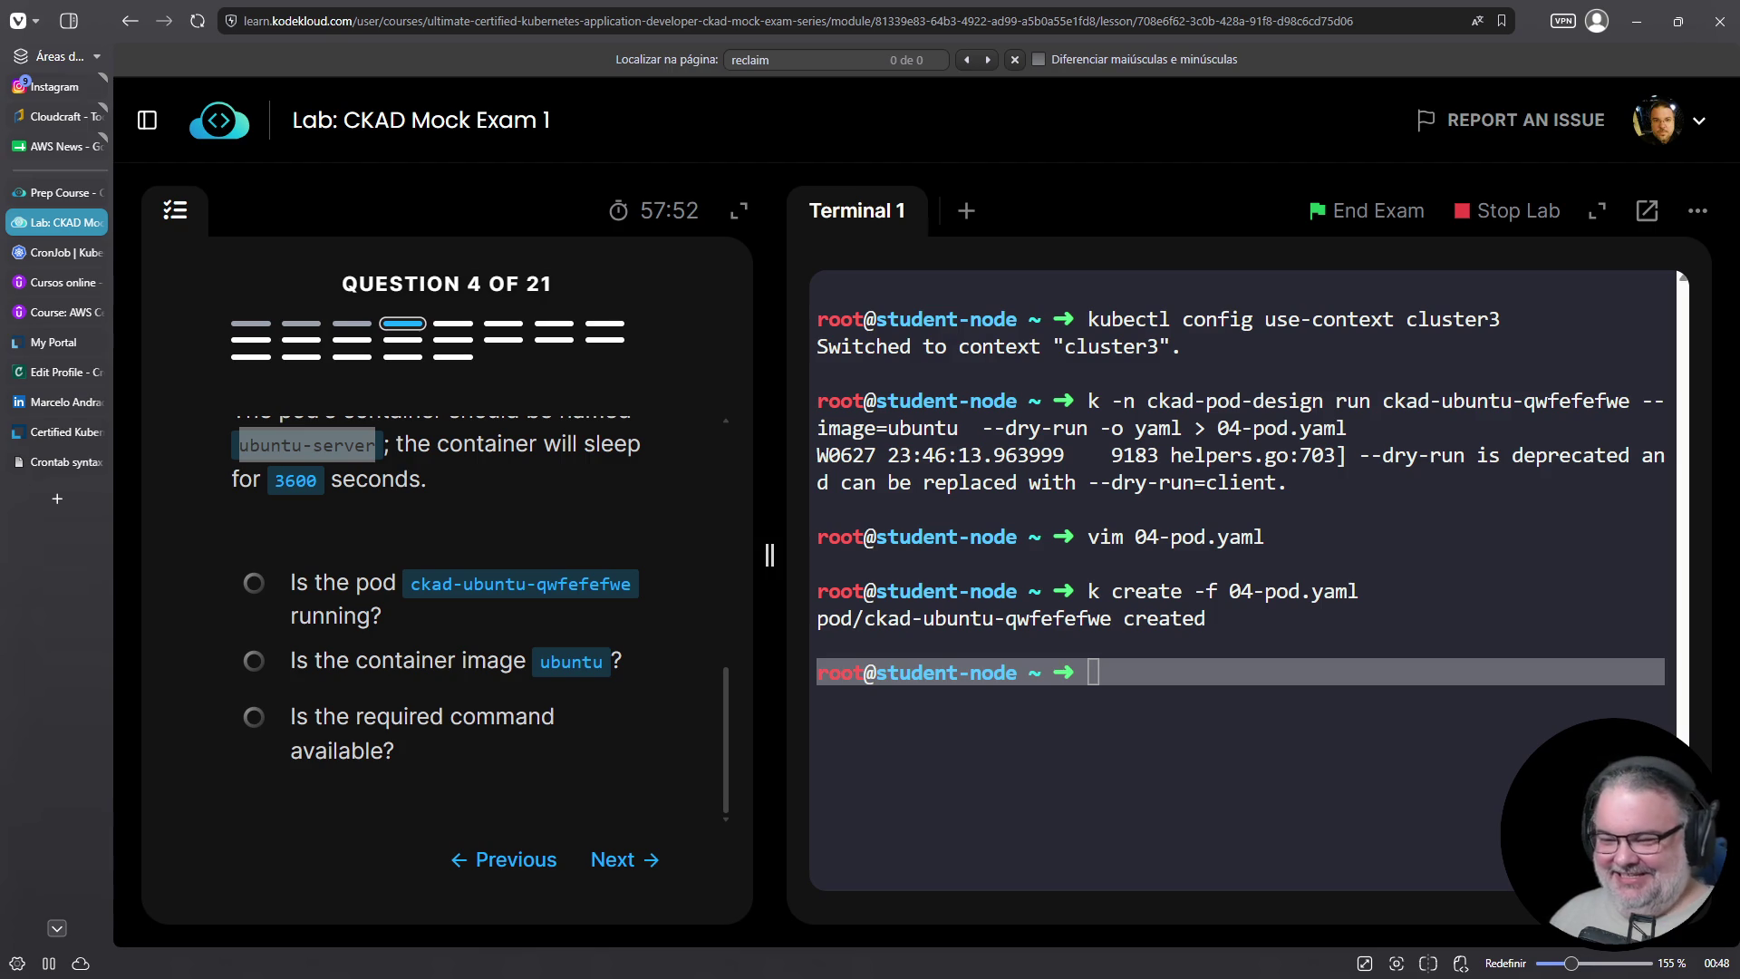
pyautogui.hotkey('alt', 'Tab')
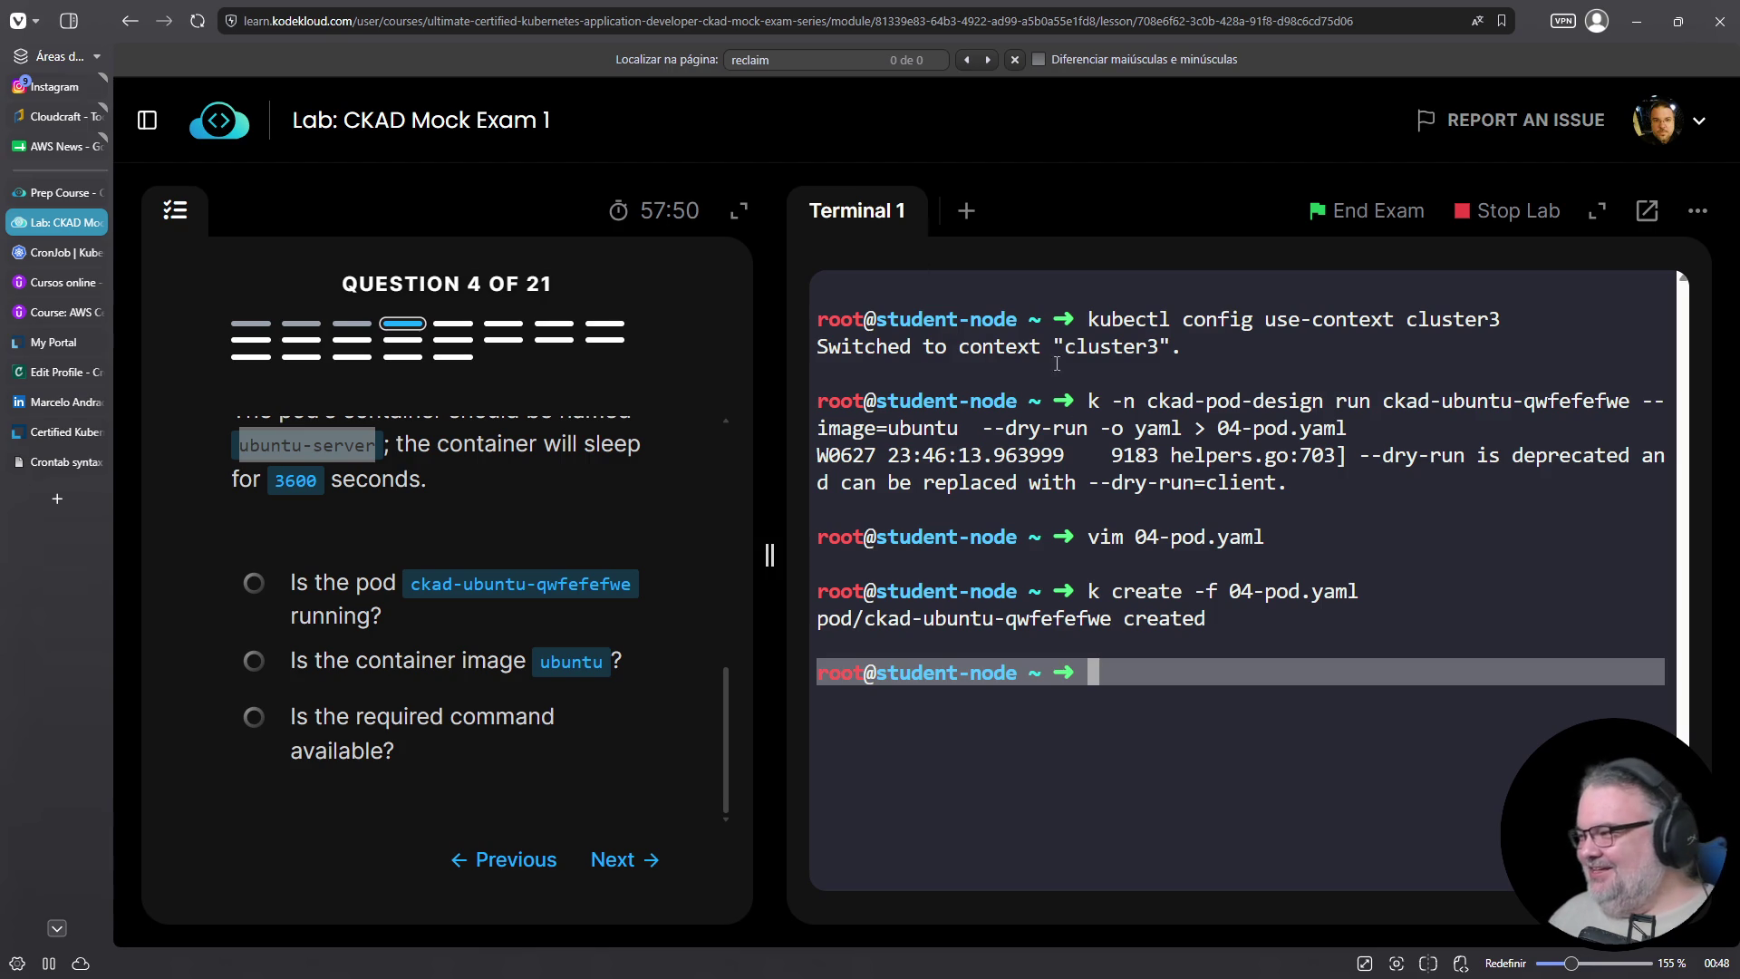
pyautogui.click(1243, 646)
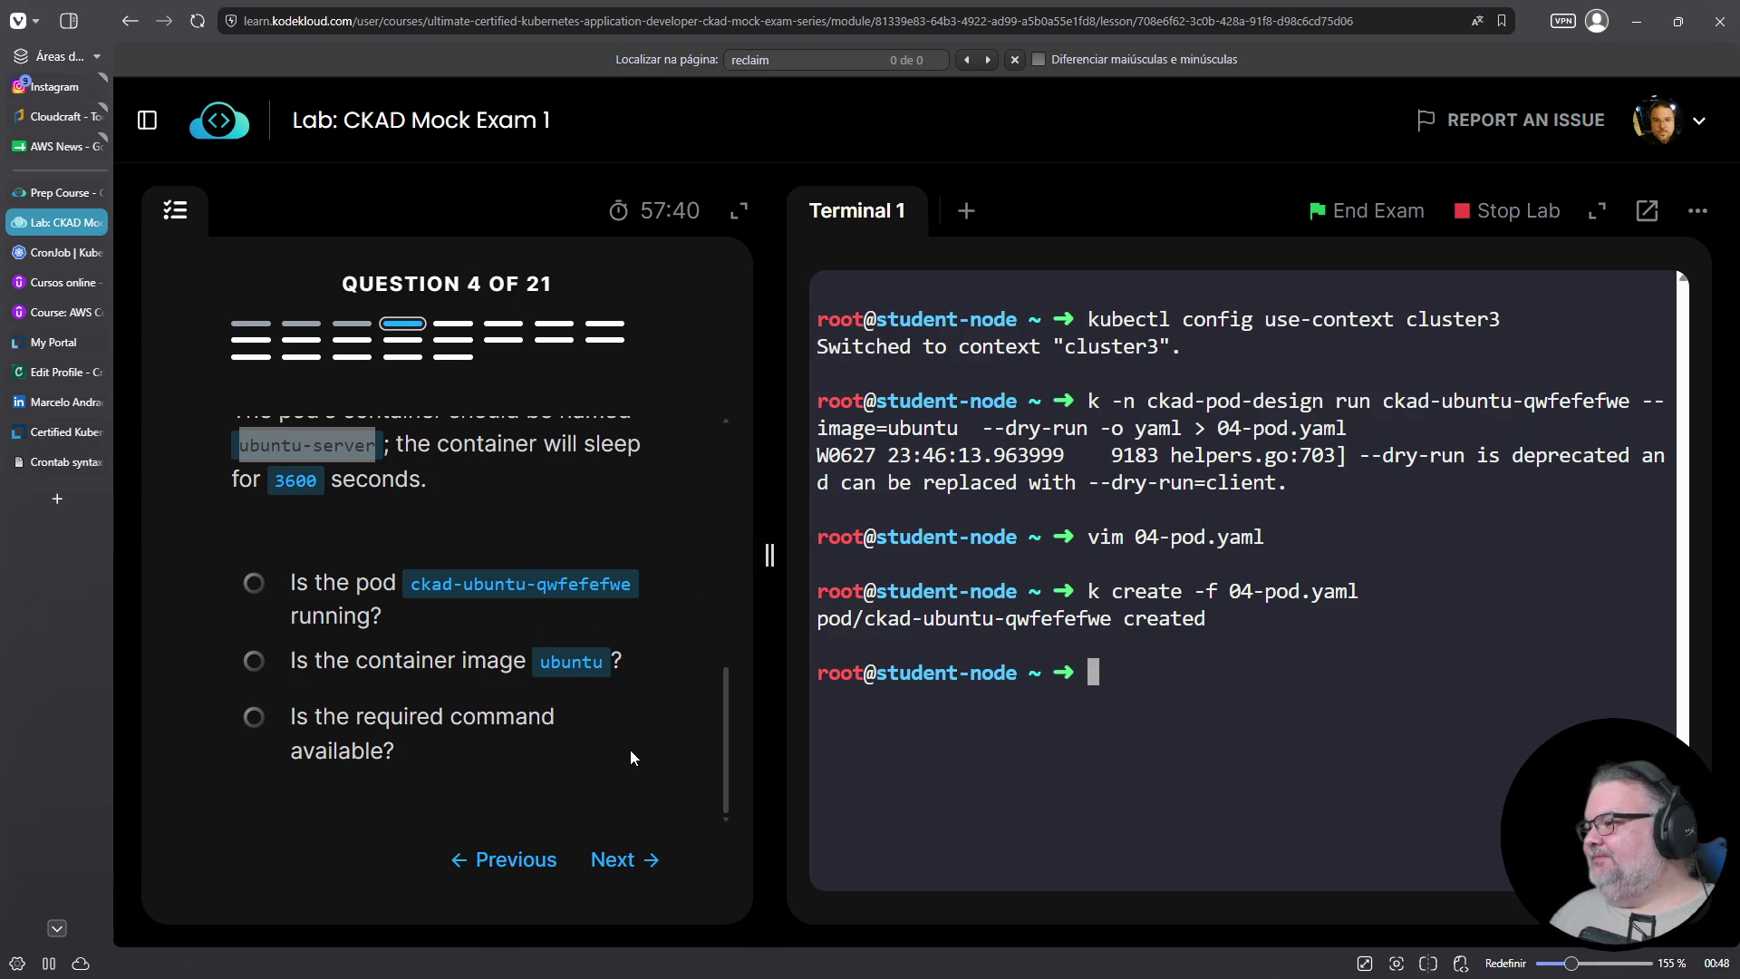
pyautogui.click(620, 861)
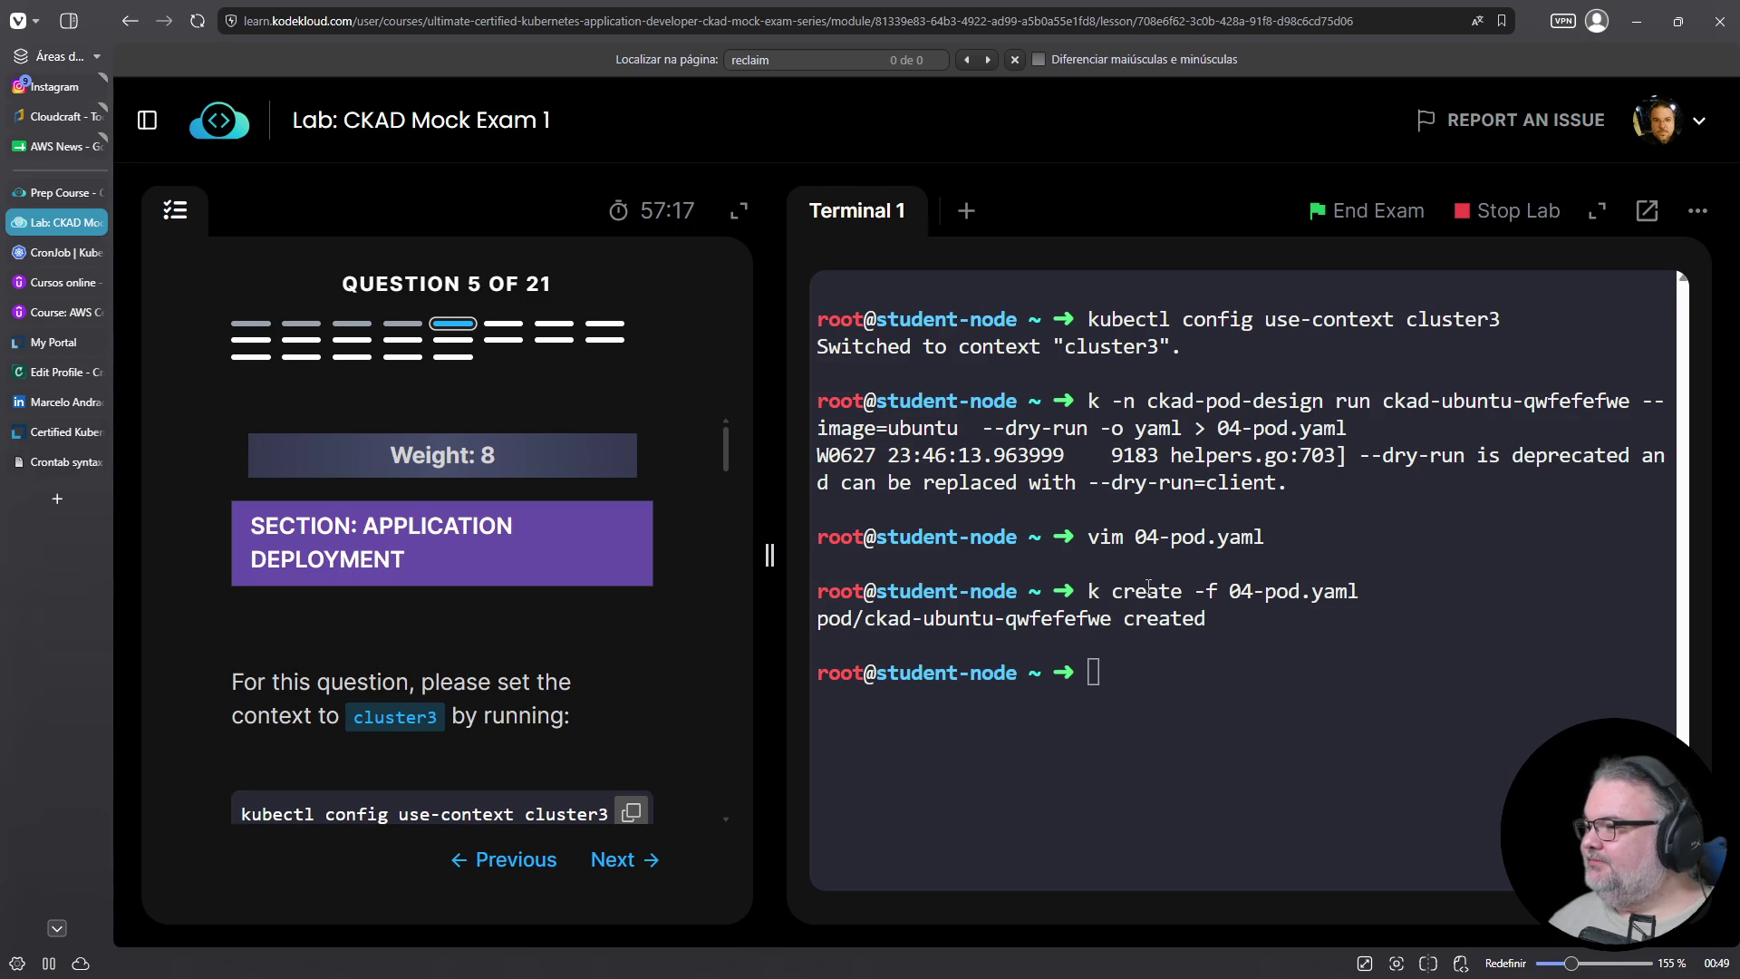
pyautogui.scroll(-3, 612, 595)
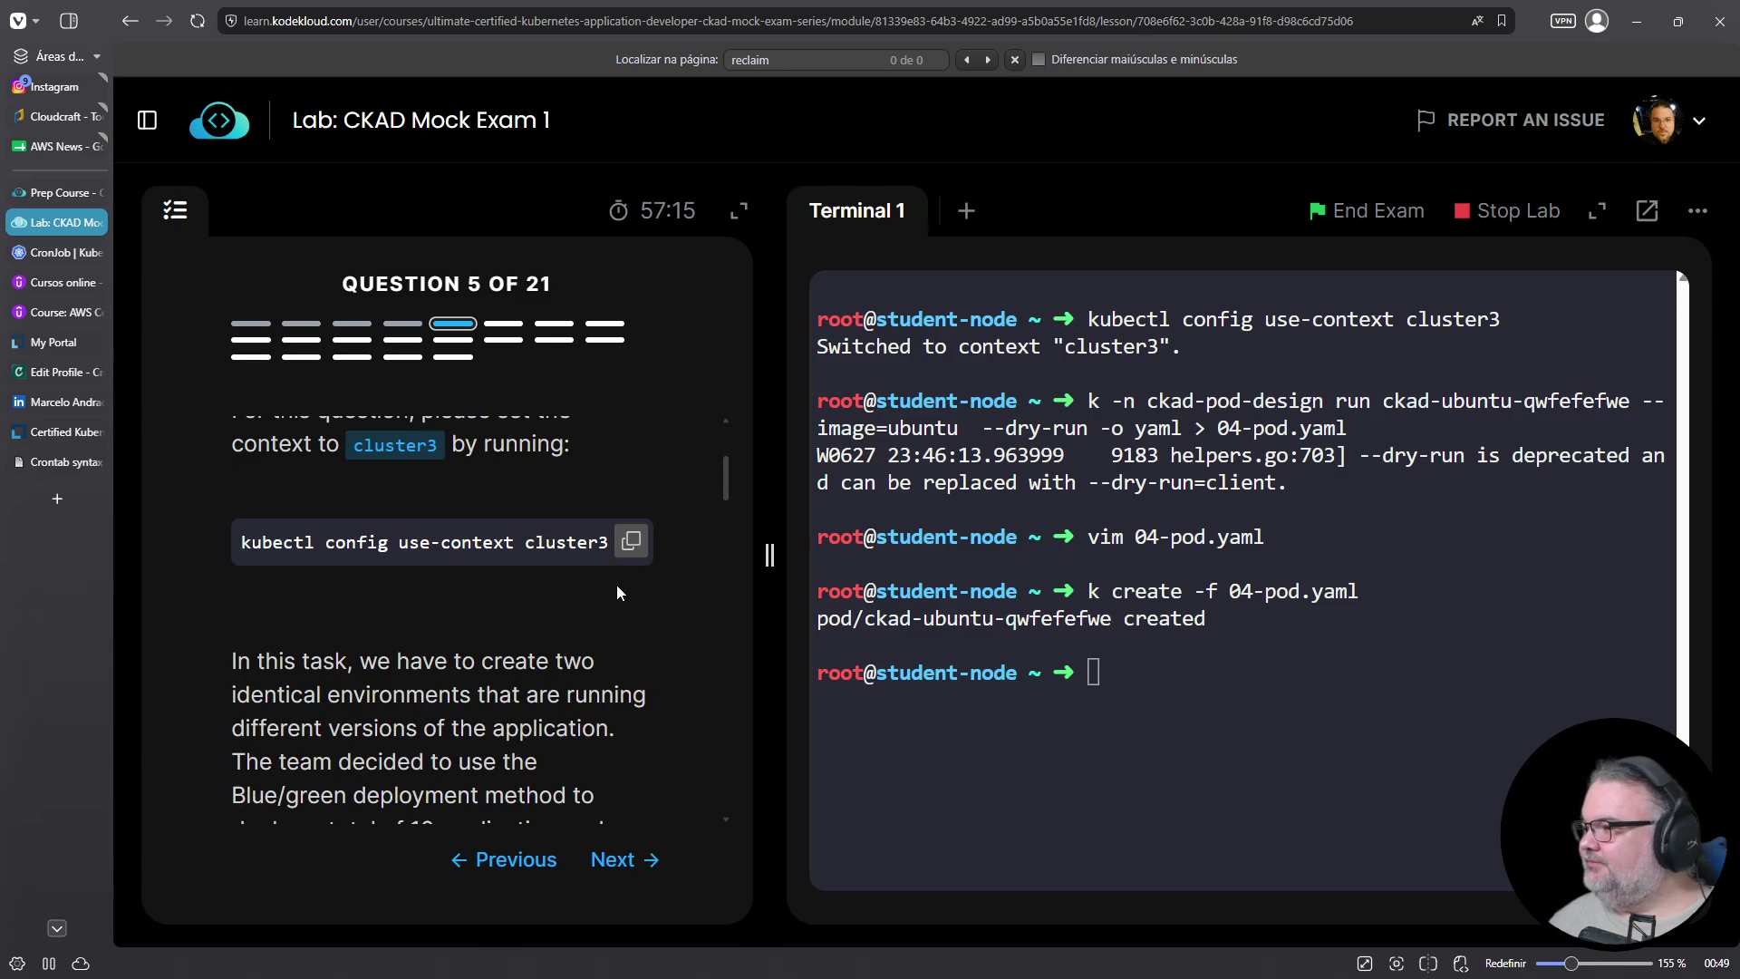
pyautogui.click(632, 541)
pyautogui.rightClick(1286, 753)
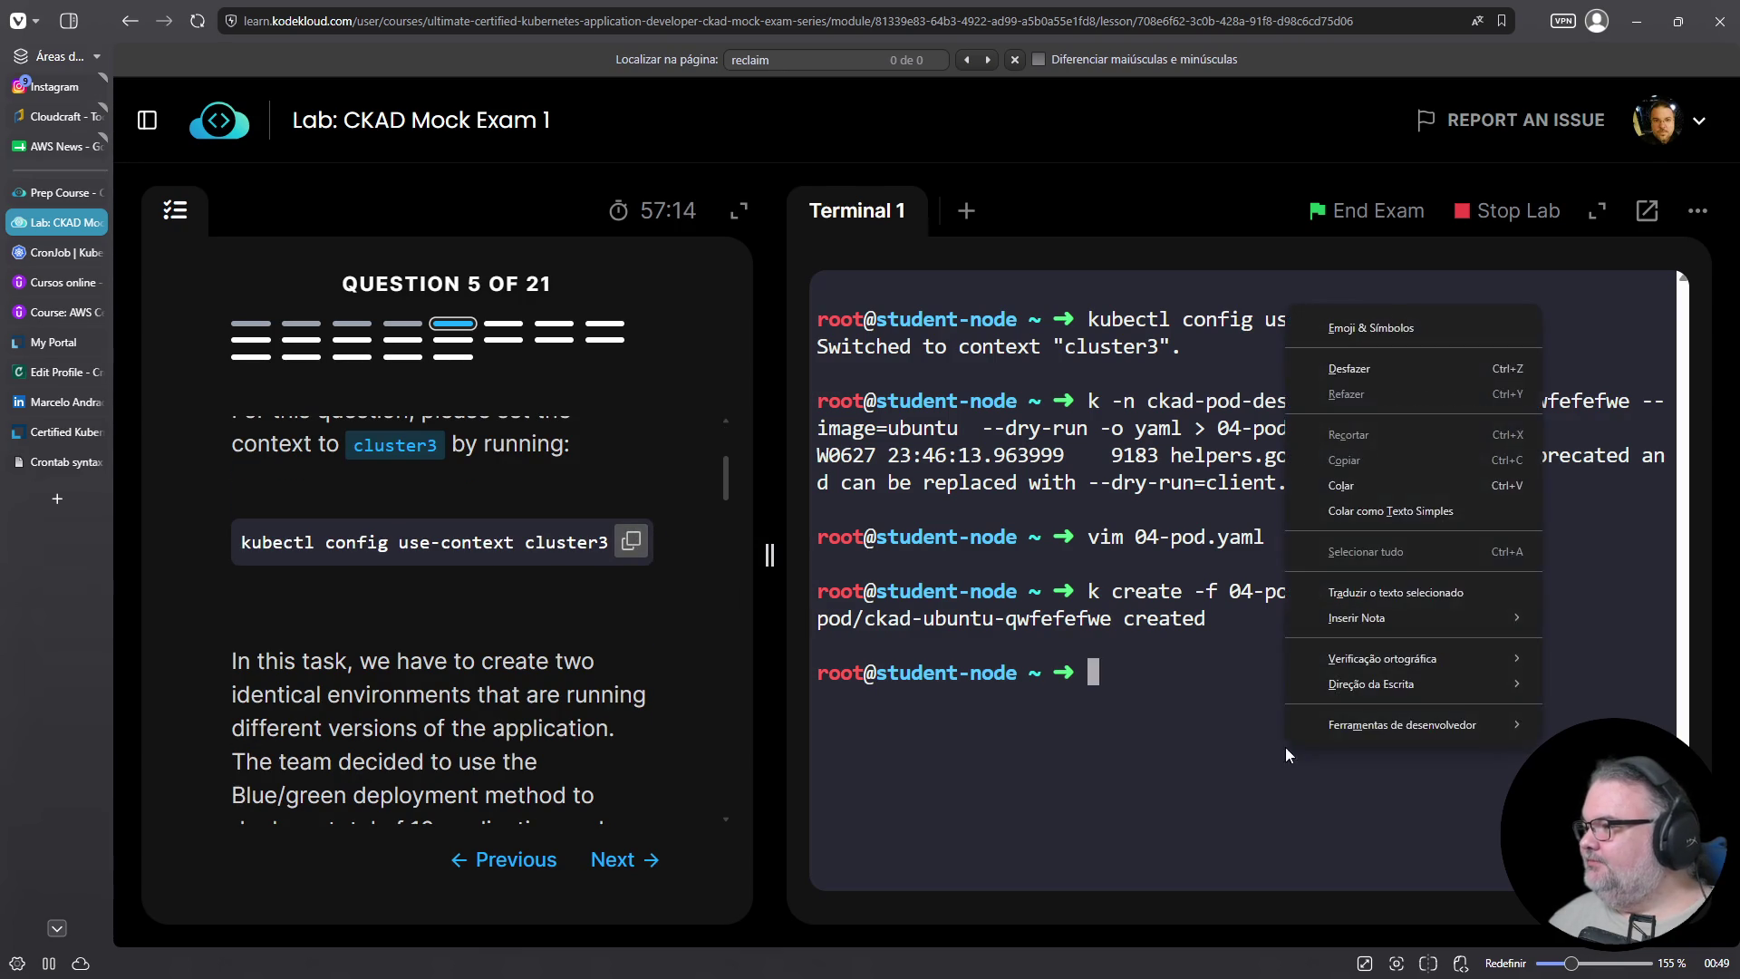
pyautogui.click(1358, 478)
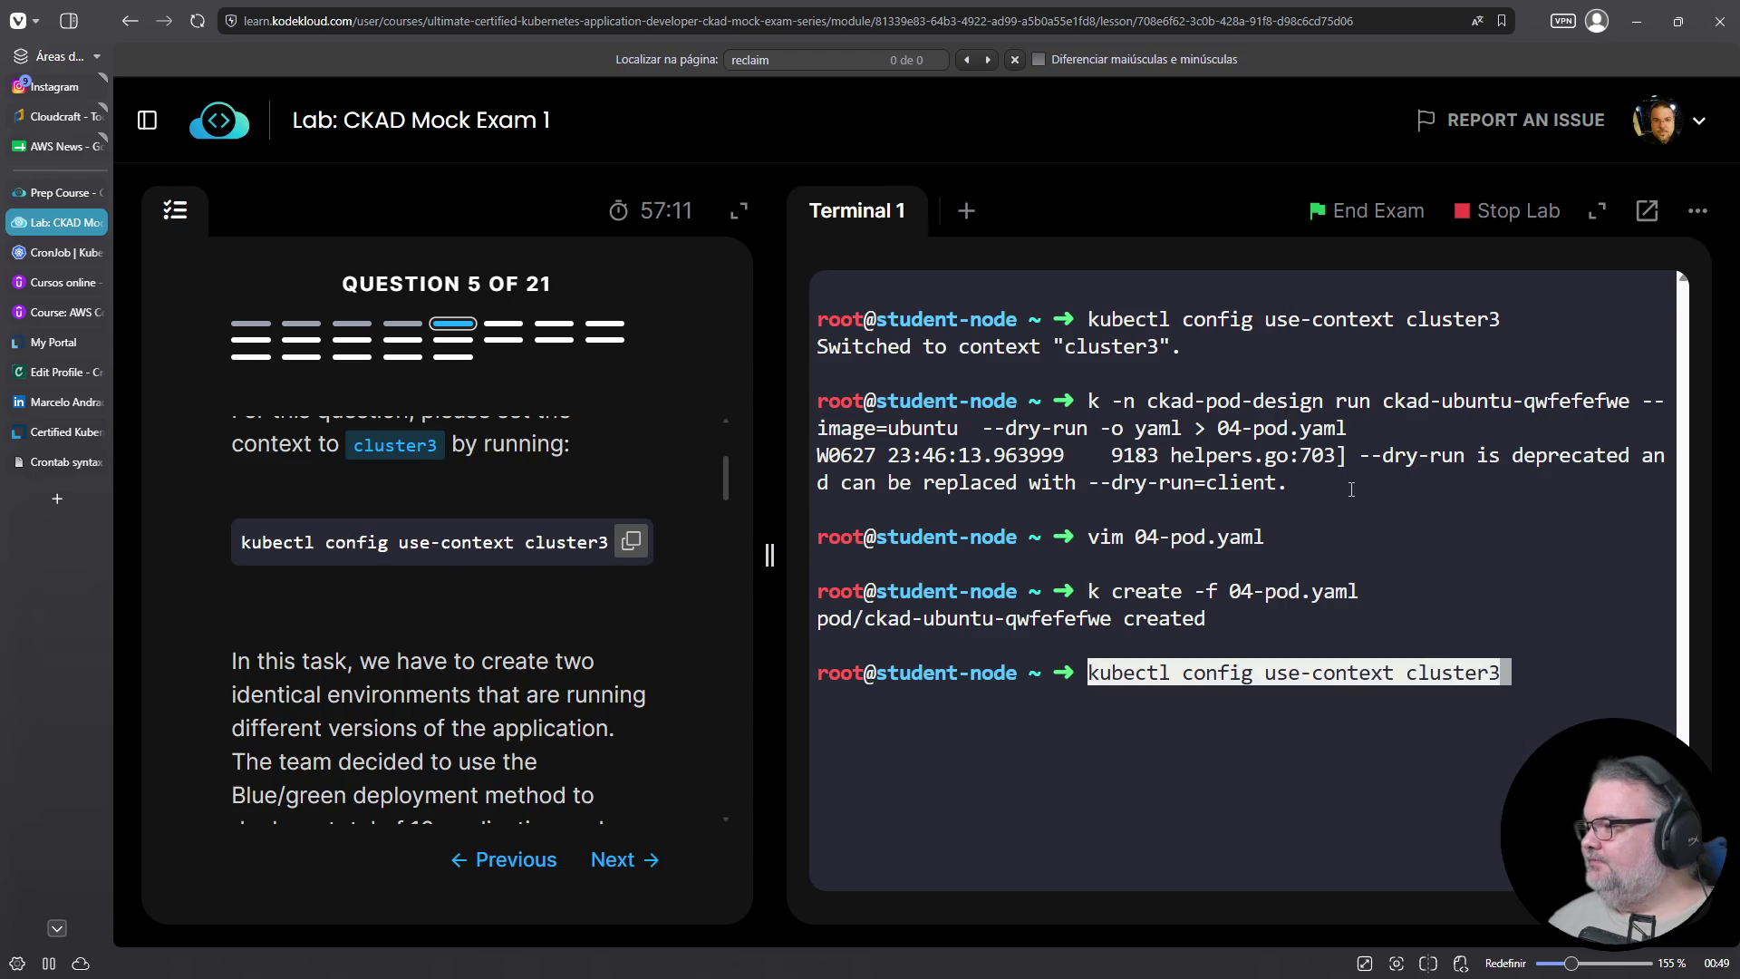
pyautogui.scroll(-3, 656, 552)
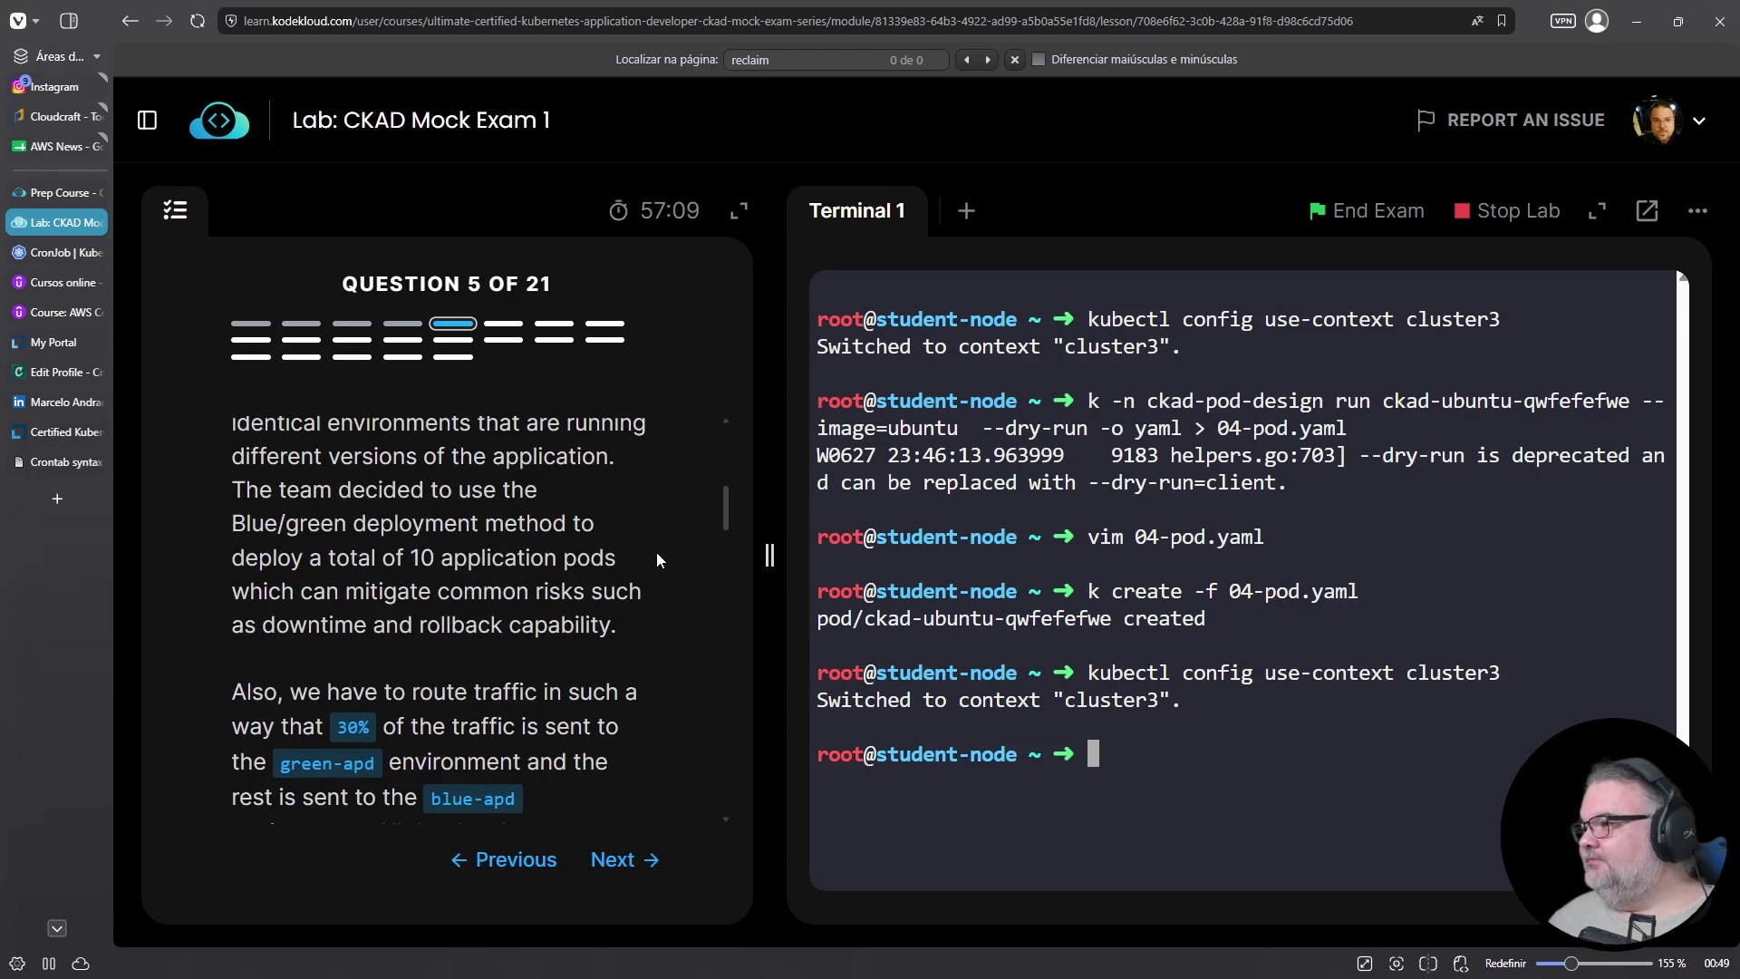
pyautogui.scroll(-5, 644, 576)
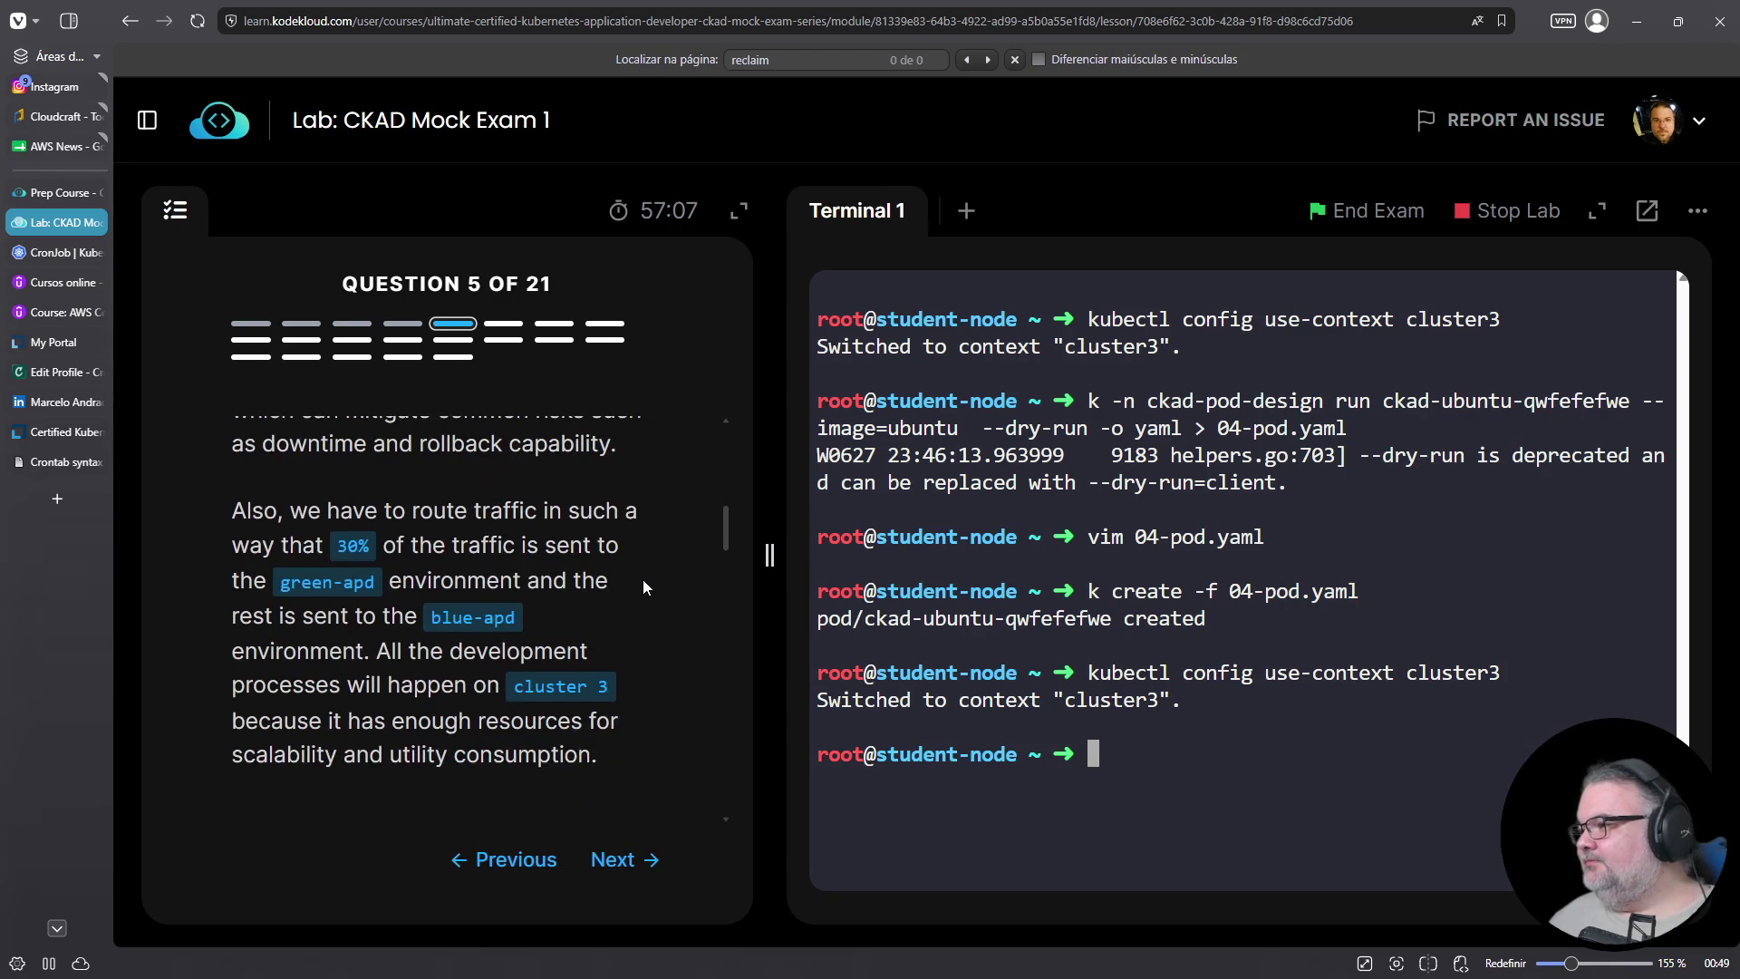
pyautogui.scroll(-2, 644, 581)
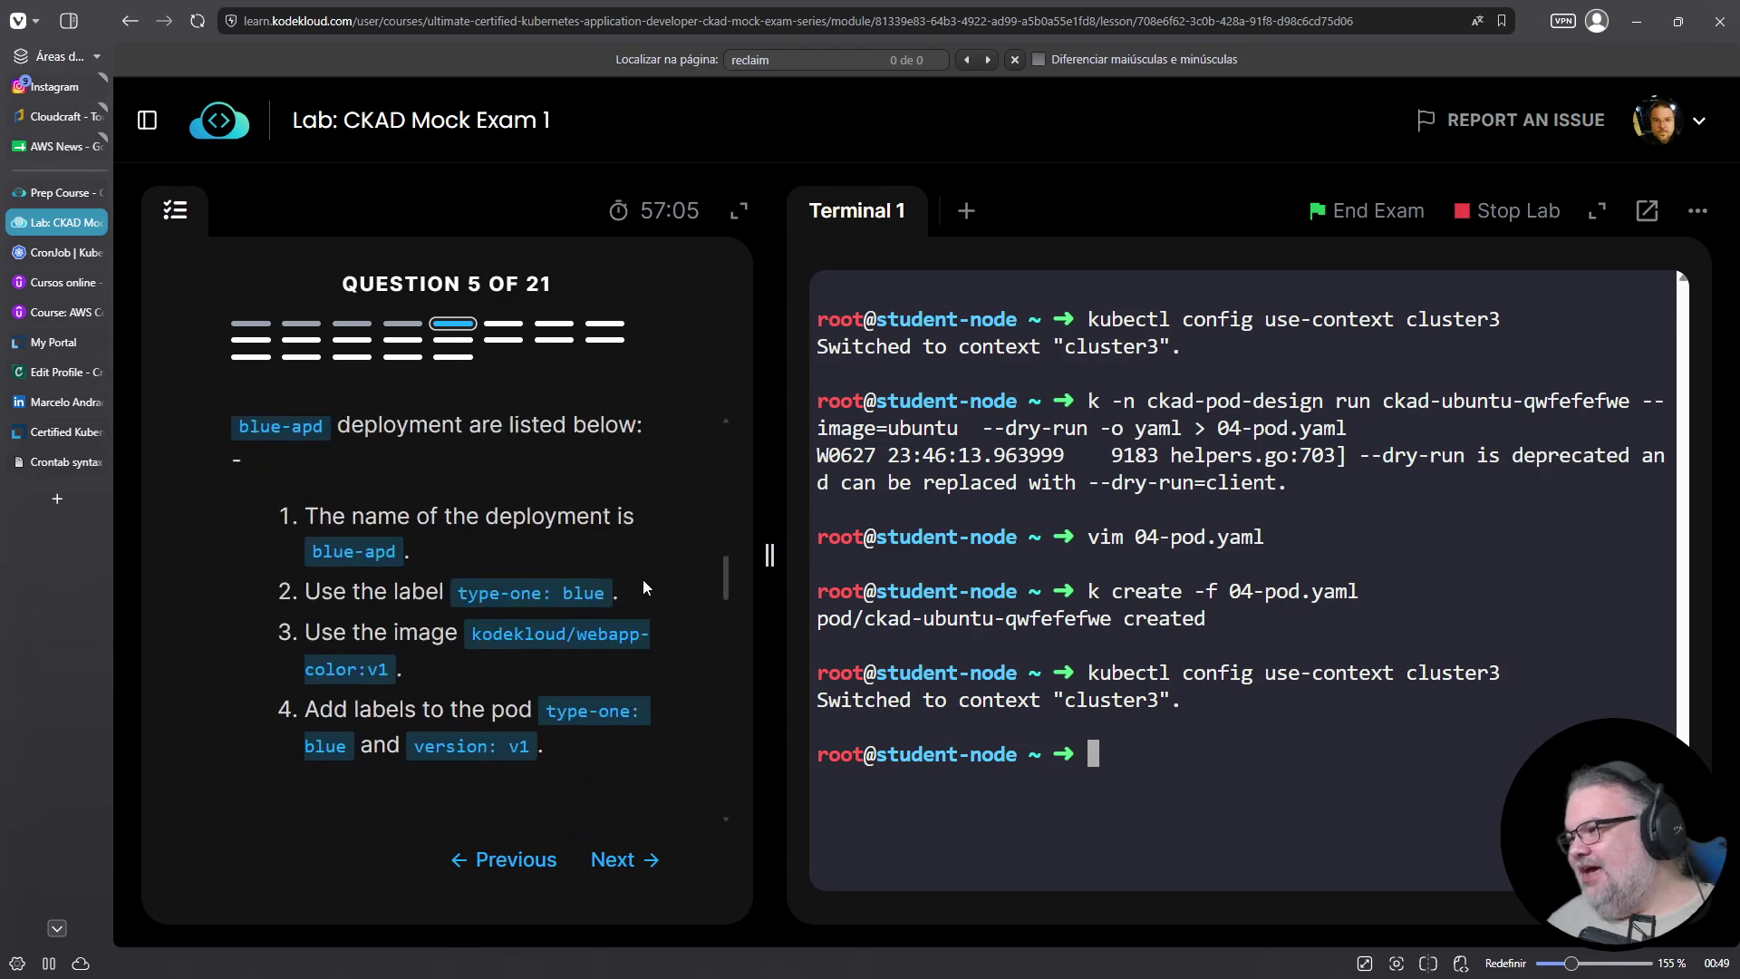
pyautogui.scroll(-4, 643, 588)
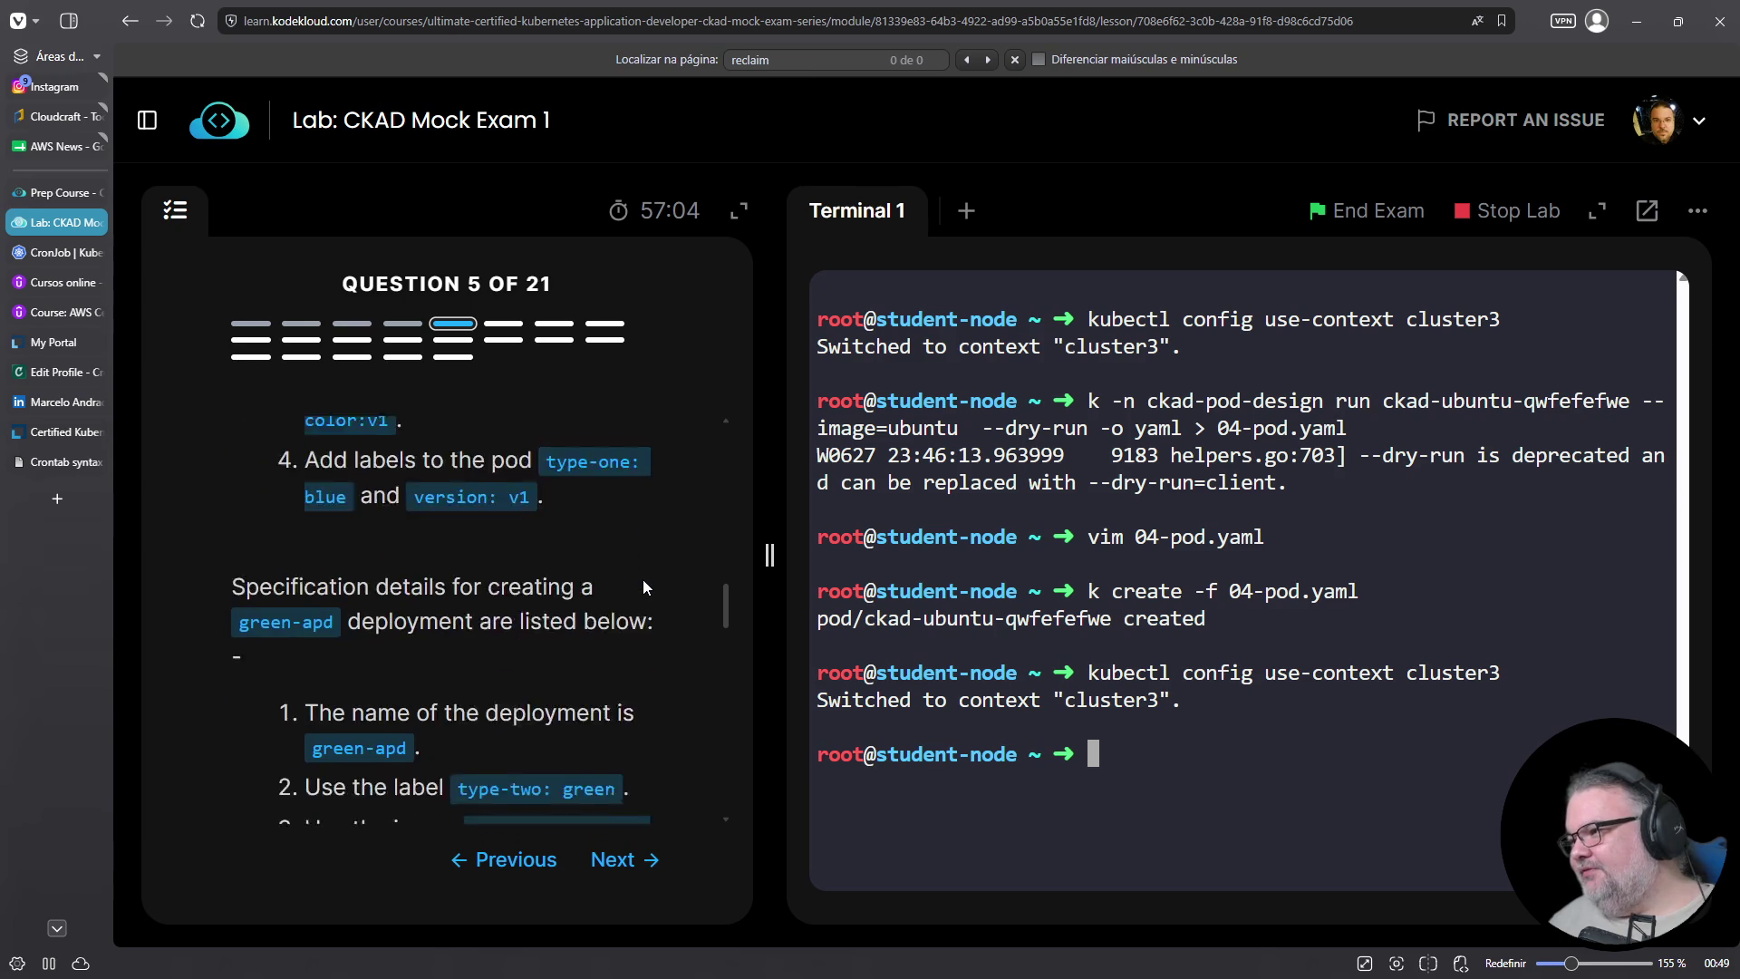
pyautogui.scroll(9, 643, 579)
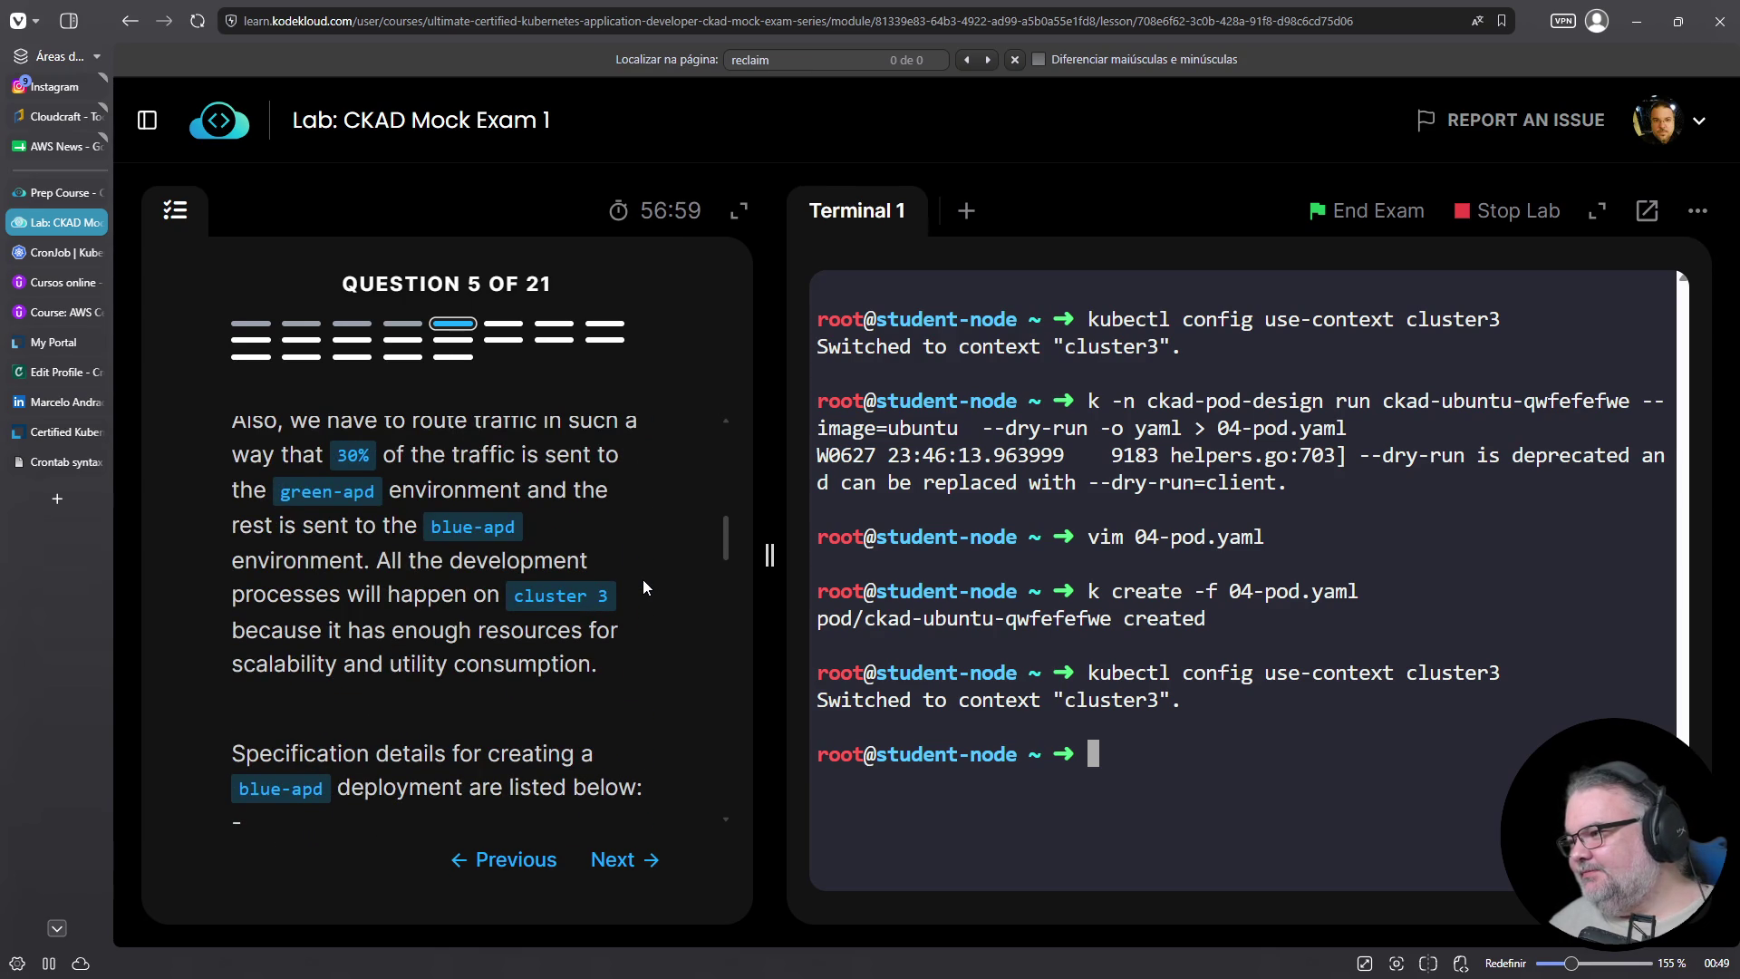
pyautogui.scroll(3, 644, 579)
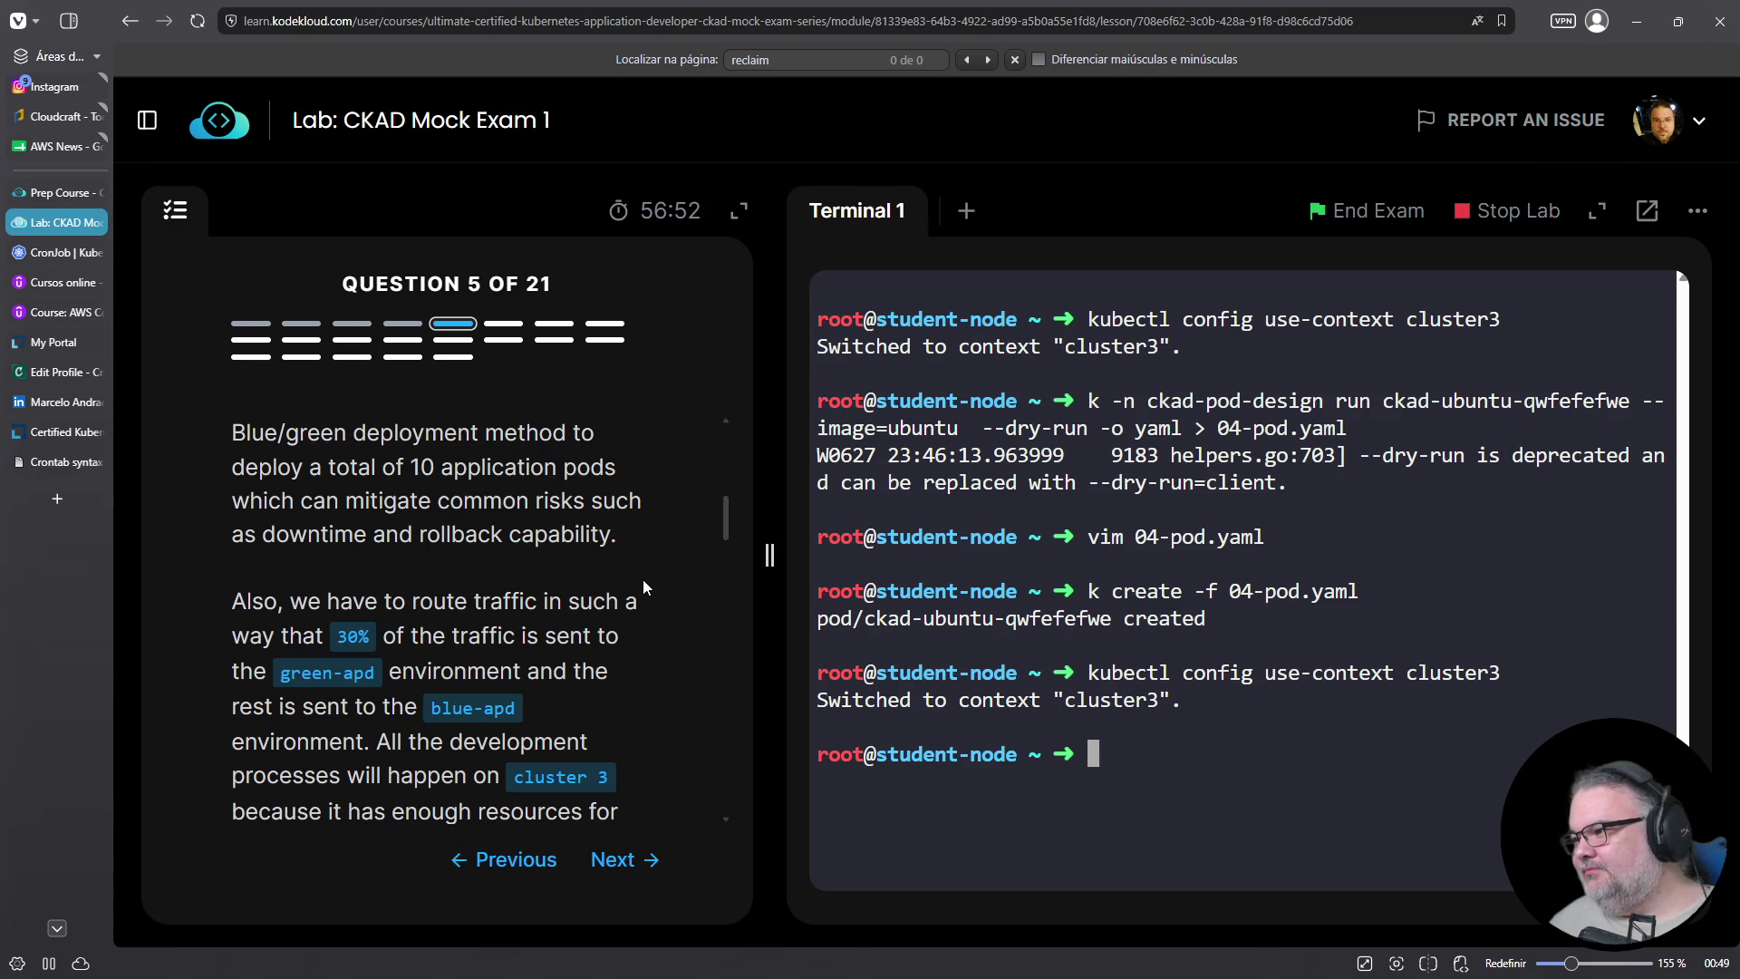
pyautogui.scroll(2, 643, 581)
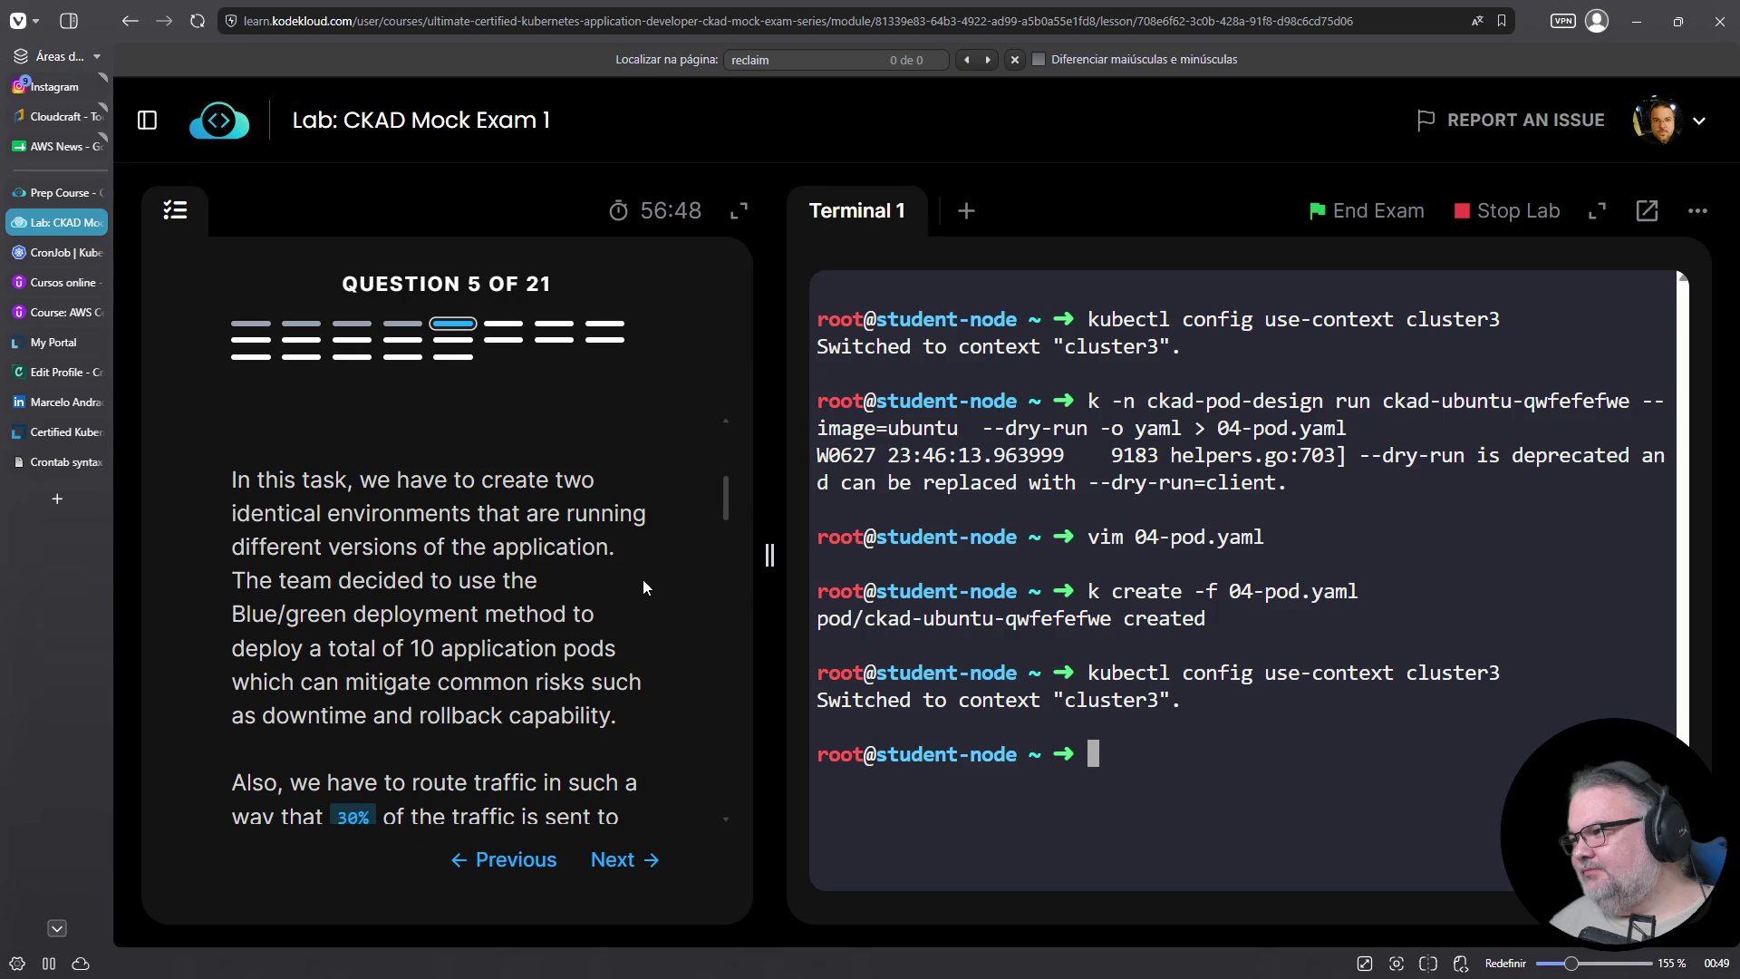
pyautogui.scroll(-5, 643, 581)
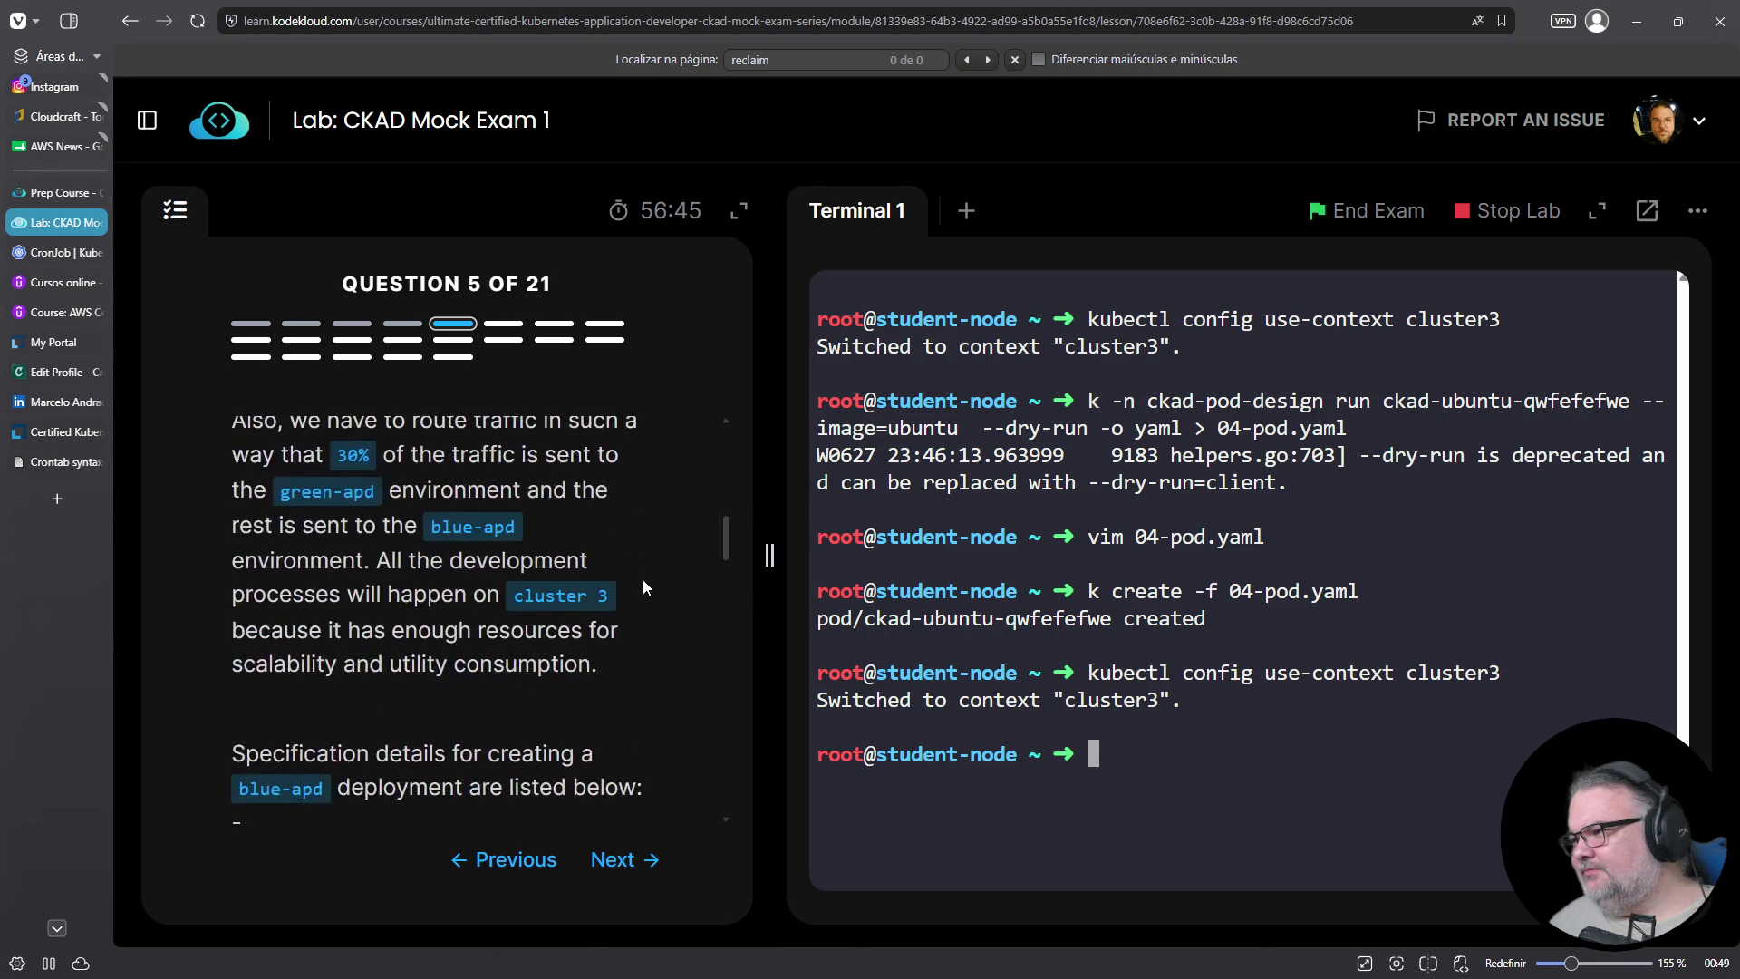
pyautogui.scroll(-2, 643, 581)
pyautogui.scroll(-1, 644, 581)
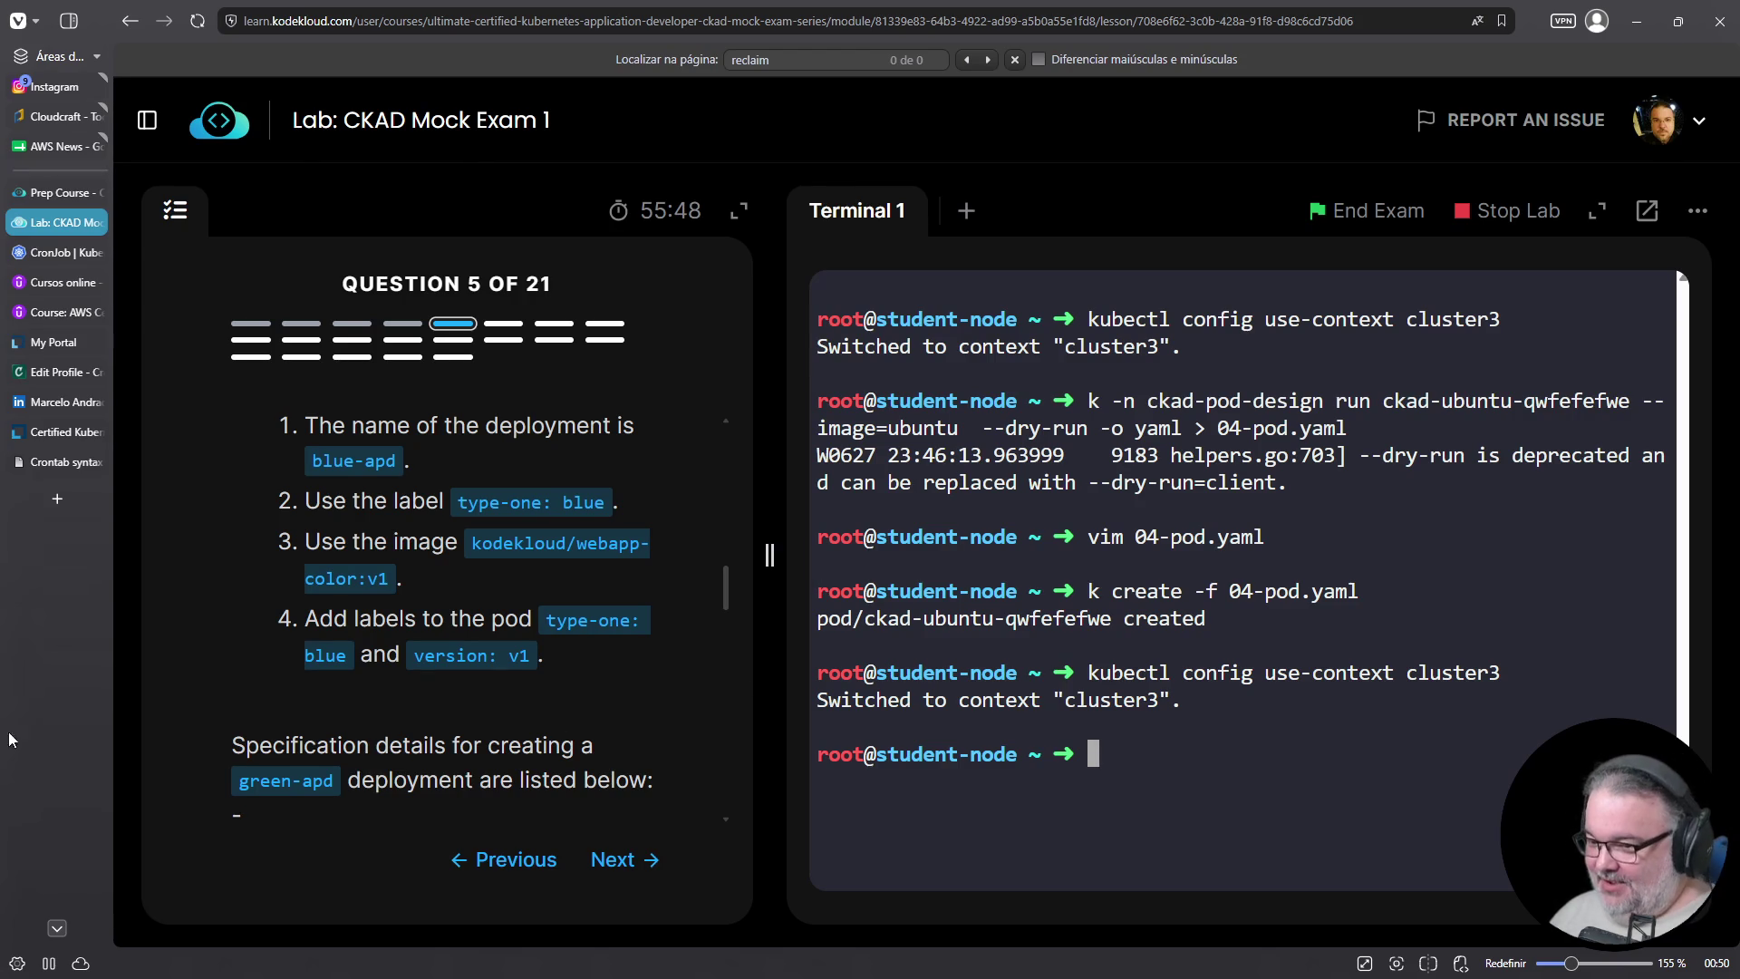
# Type 'k create deploy blue-apd --image=' in the terminal after reviewing the task
pyautogui.click(1100, 731)
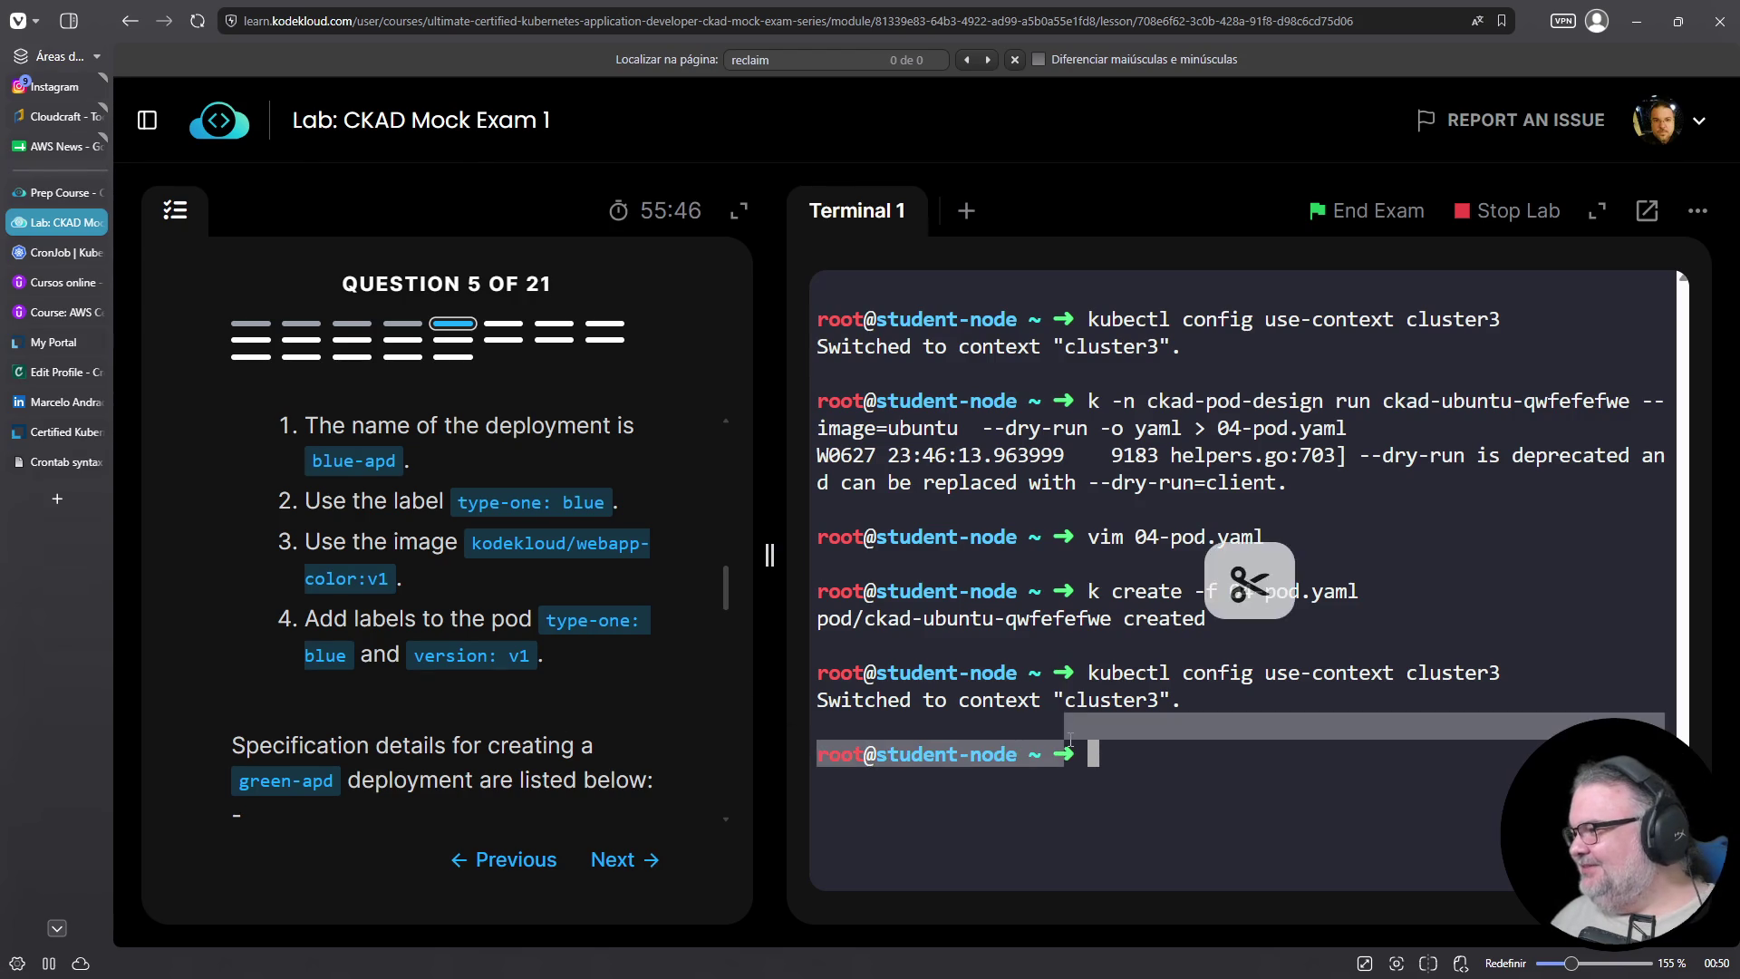
pyautogui.scroll(-1, 447, 748)
pyautogui.scroll(6, 447, 749)
pyautogui.scroll(3, 448, 751)
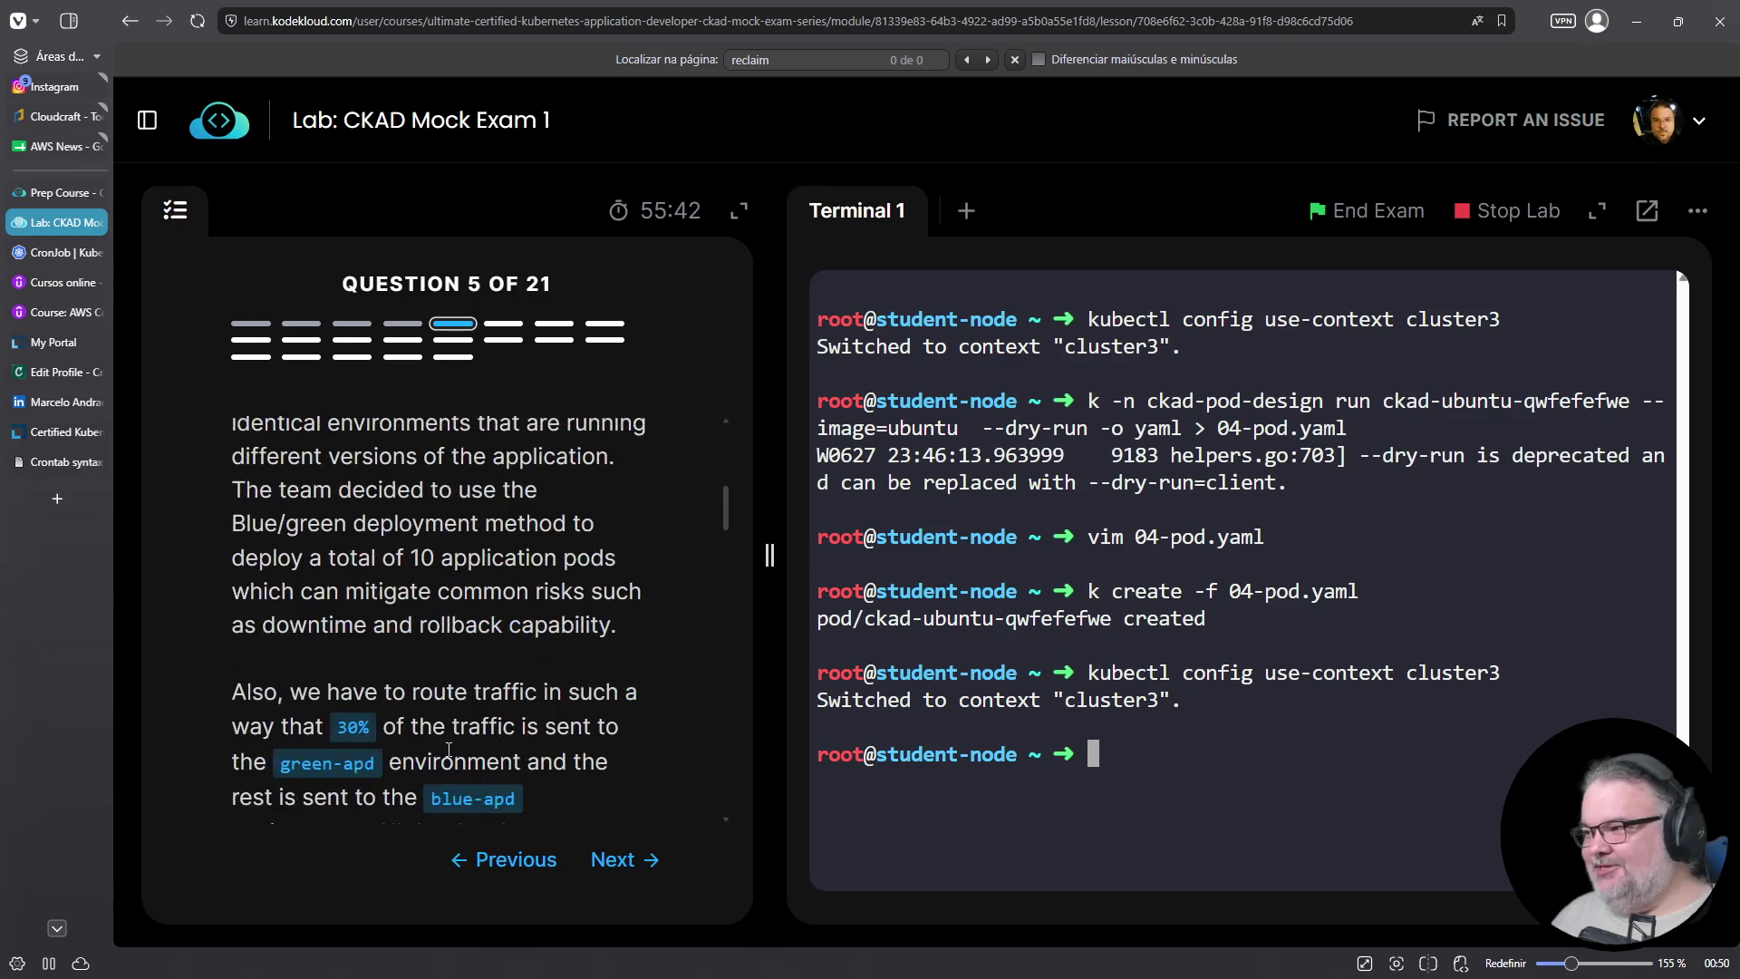
pyautogui.scroll(-6, 448, 751)
pyautogui.scroll(1, 448, 749)
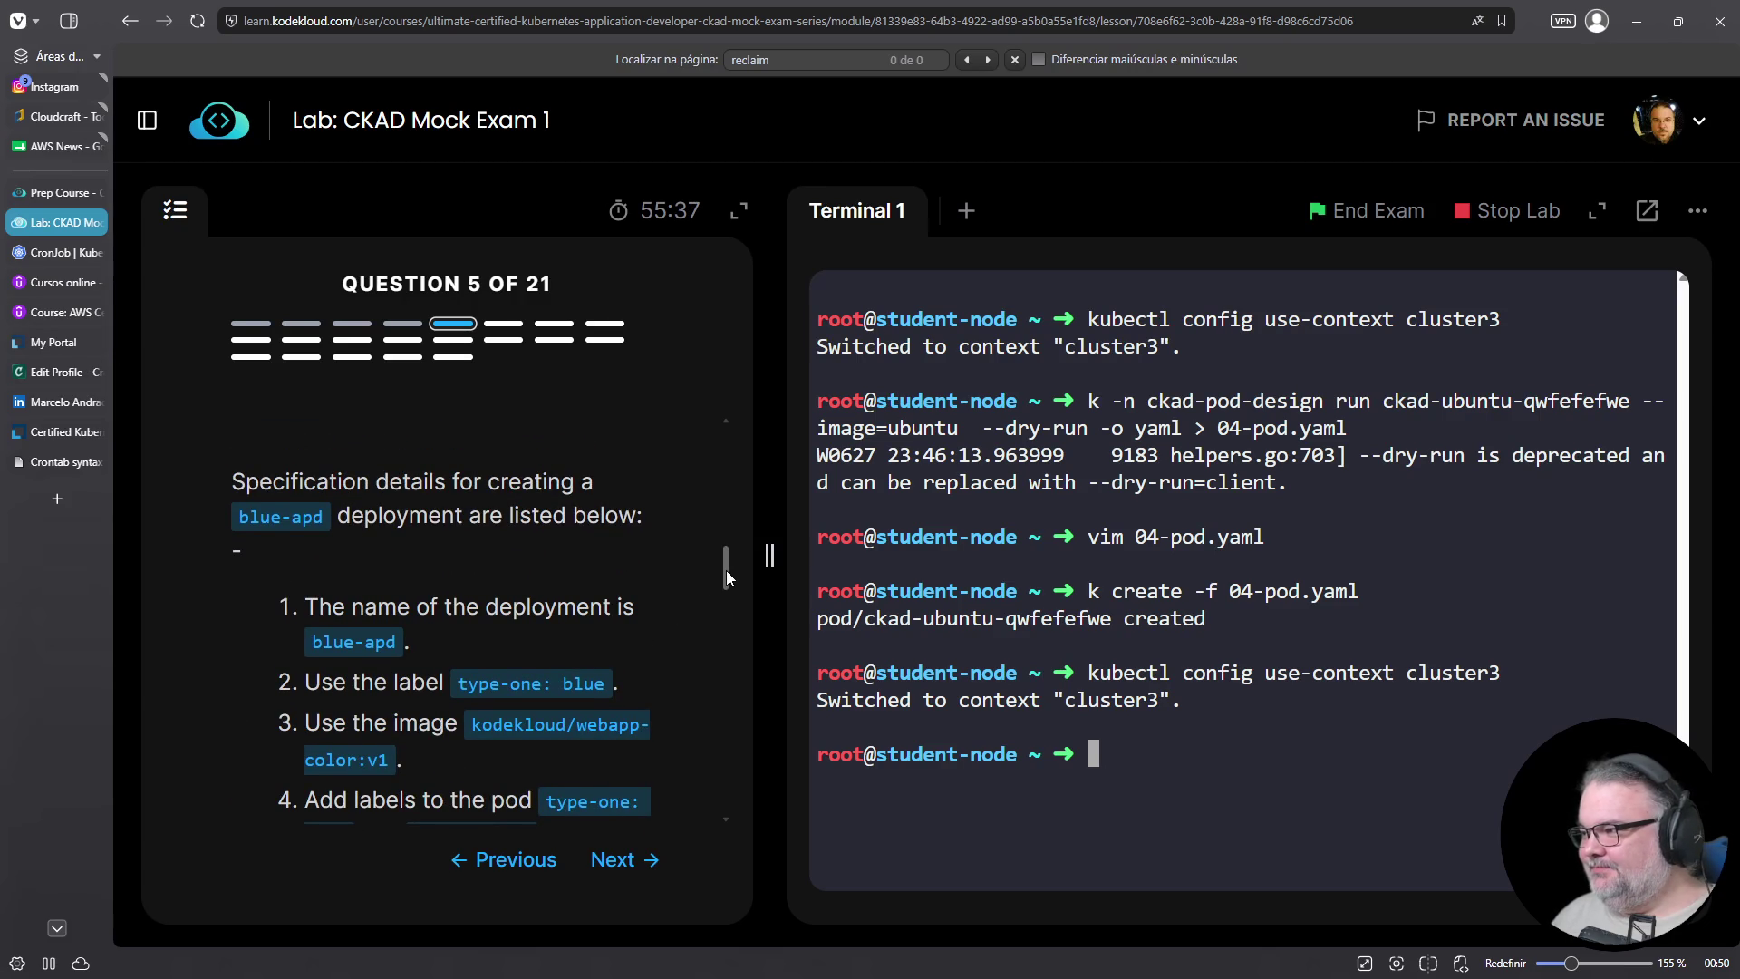
pyautogui.moveTo(726, 569); pyautogui.dragTo(726, 574)
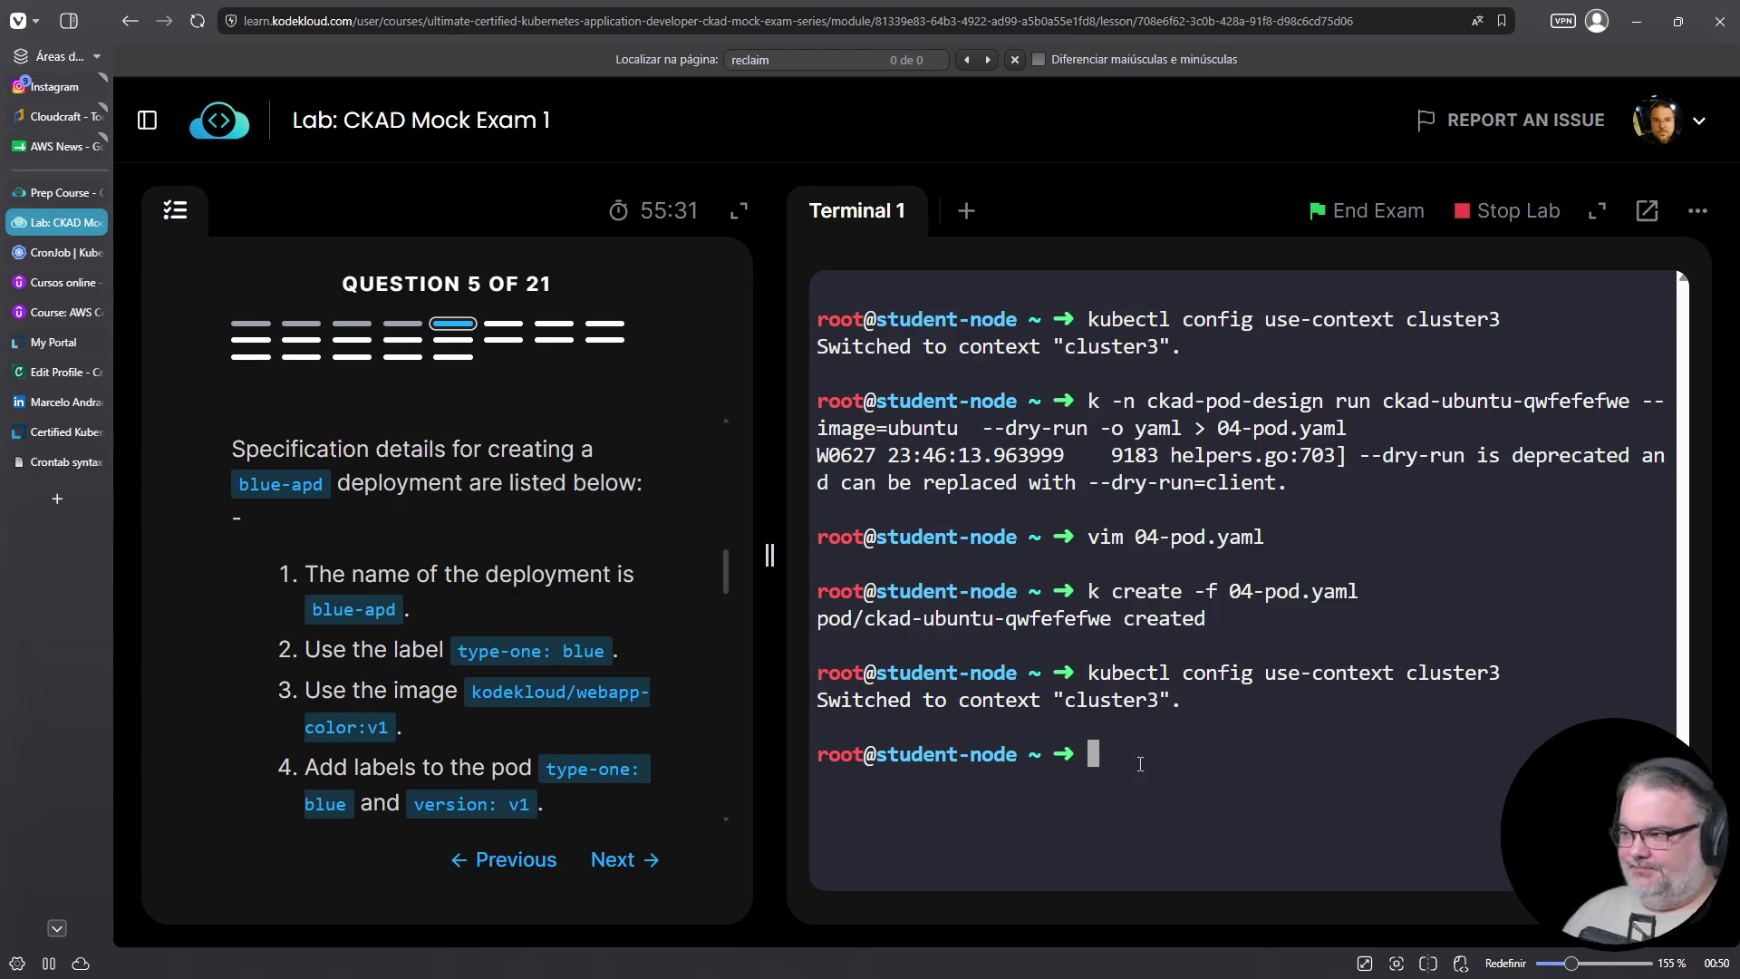
pyautogui.write('k ')
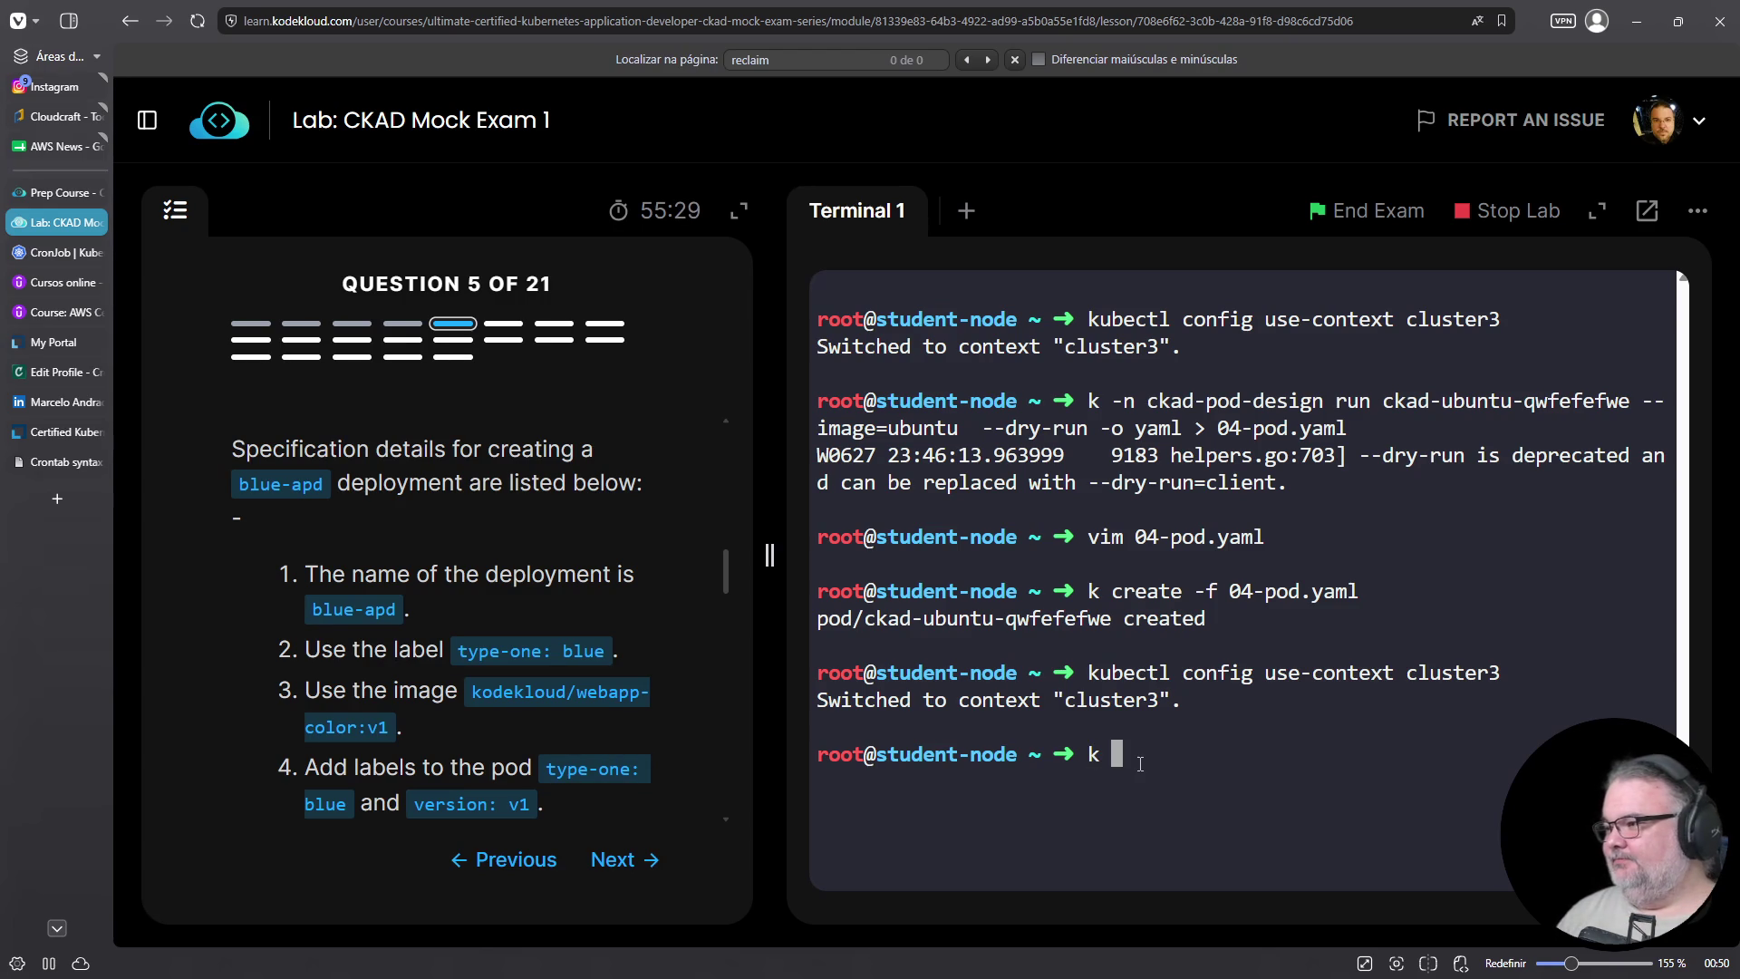
pyautogui.write('-n')
pyautogui.scroll(-2, 545, 734)
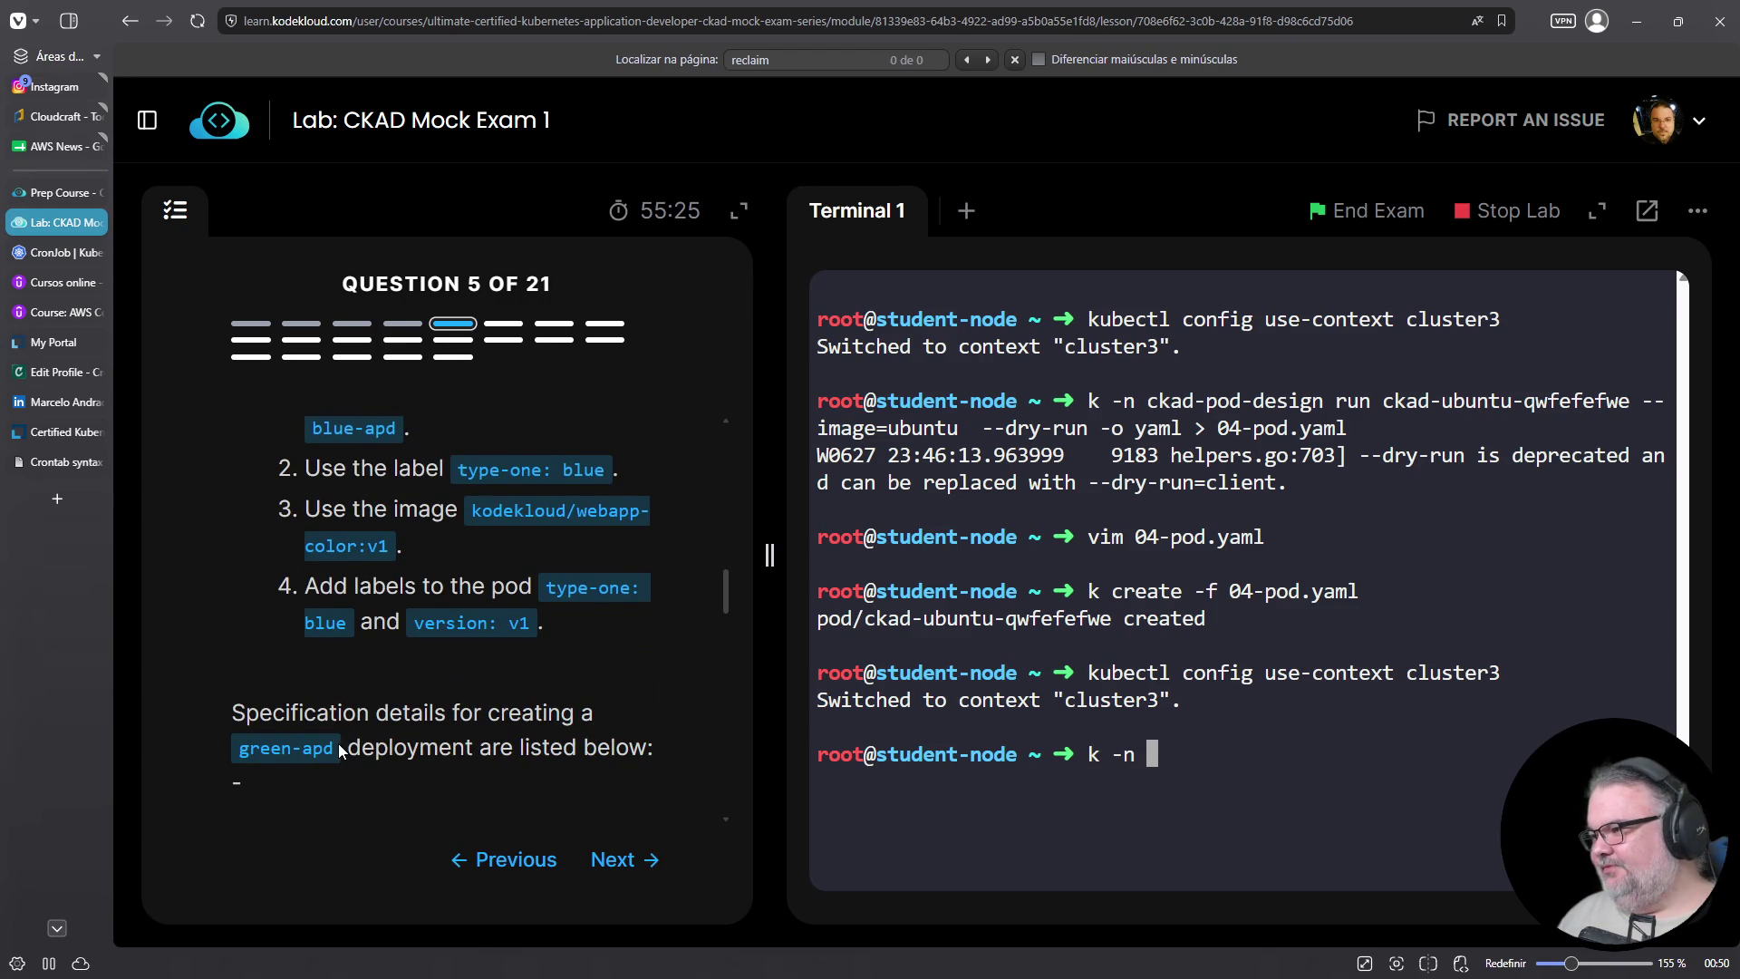
pyautogui.scroll(-4, 335, 744)
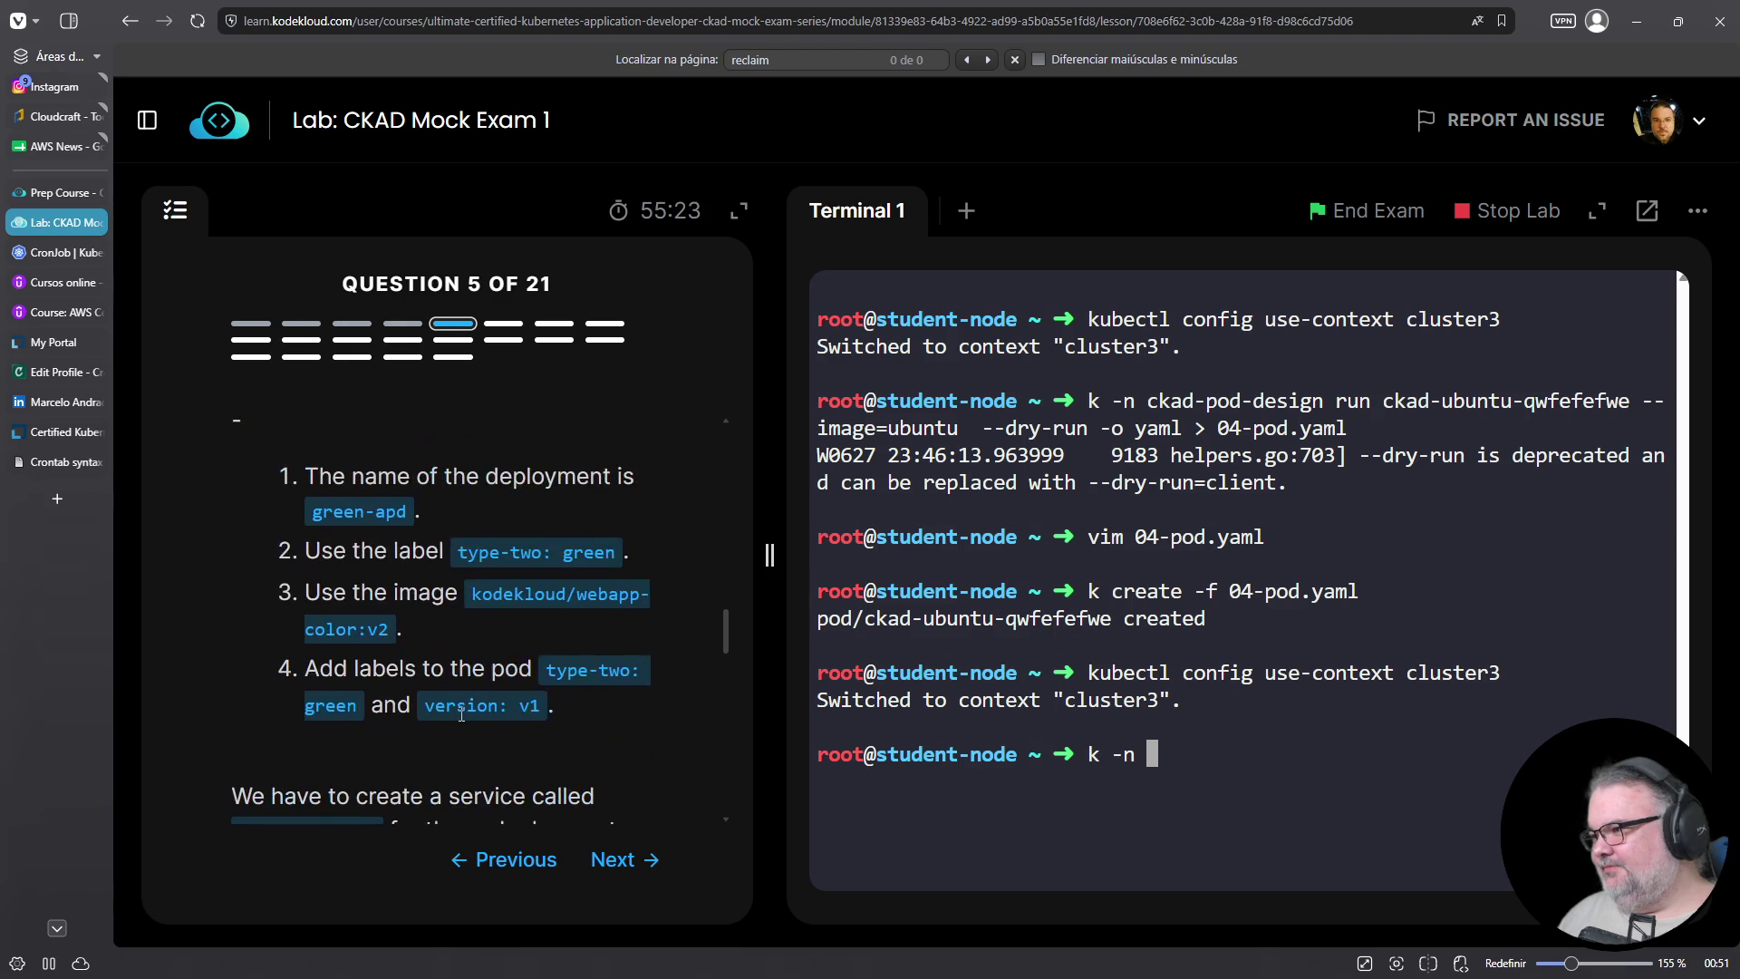
pyautogui.scroll(-2, 461, 714)
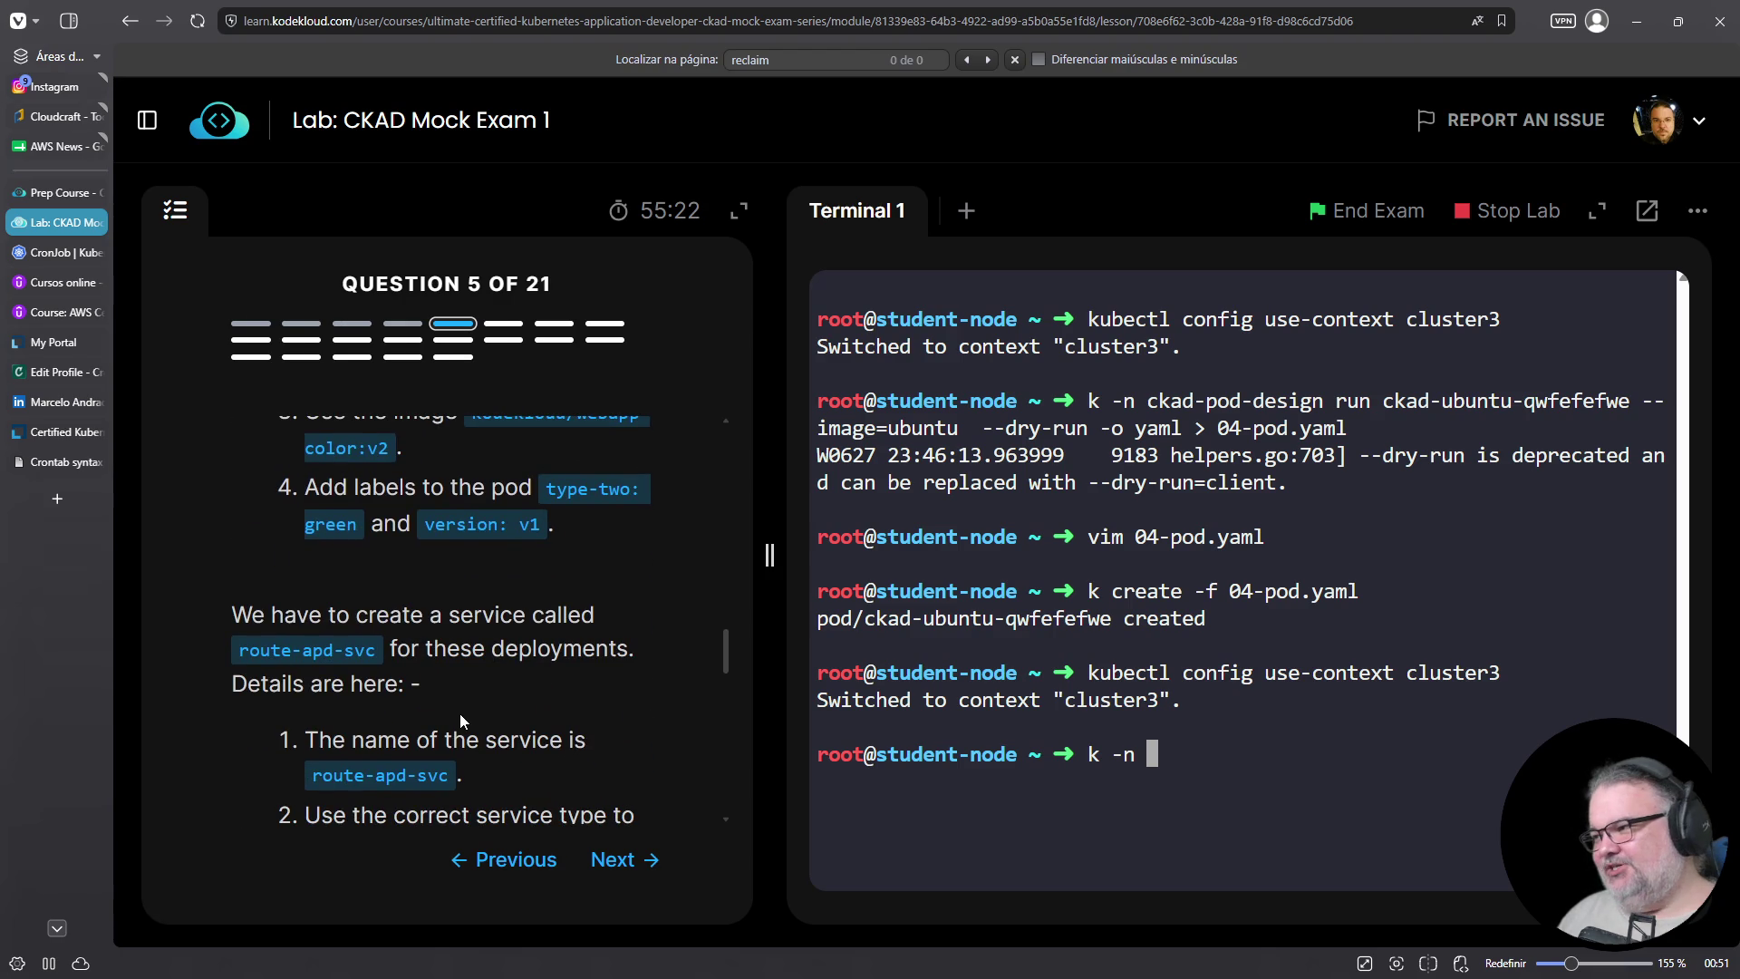
pyautogui.scroll(-4, 455, 716)
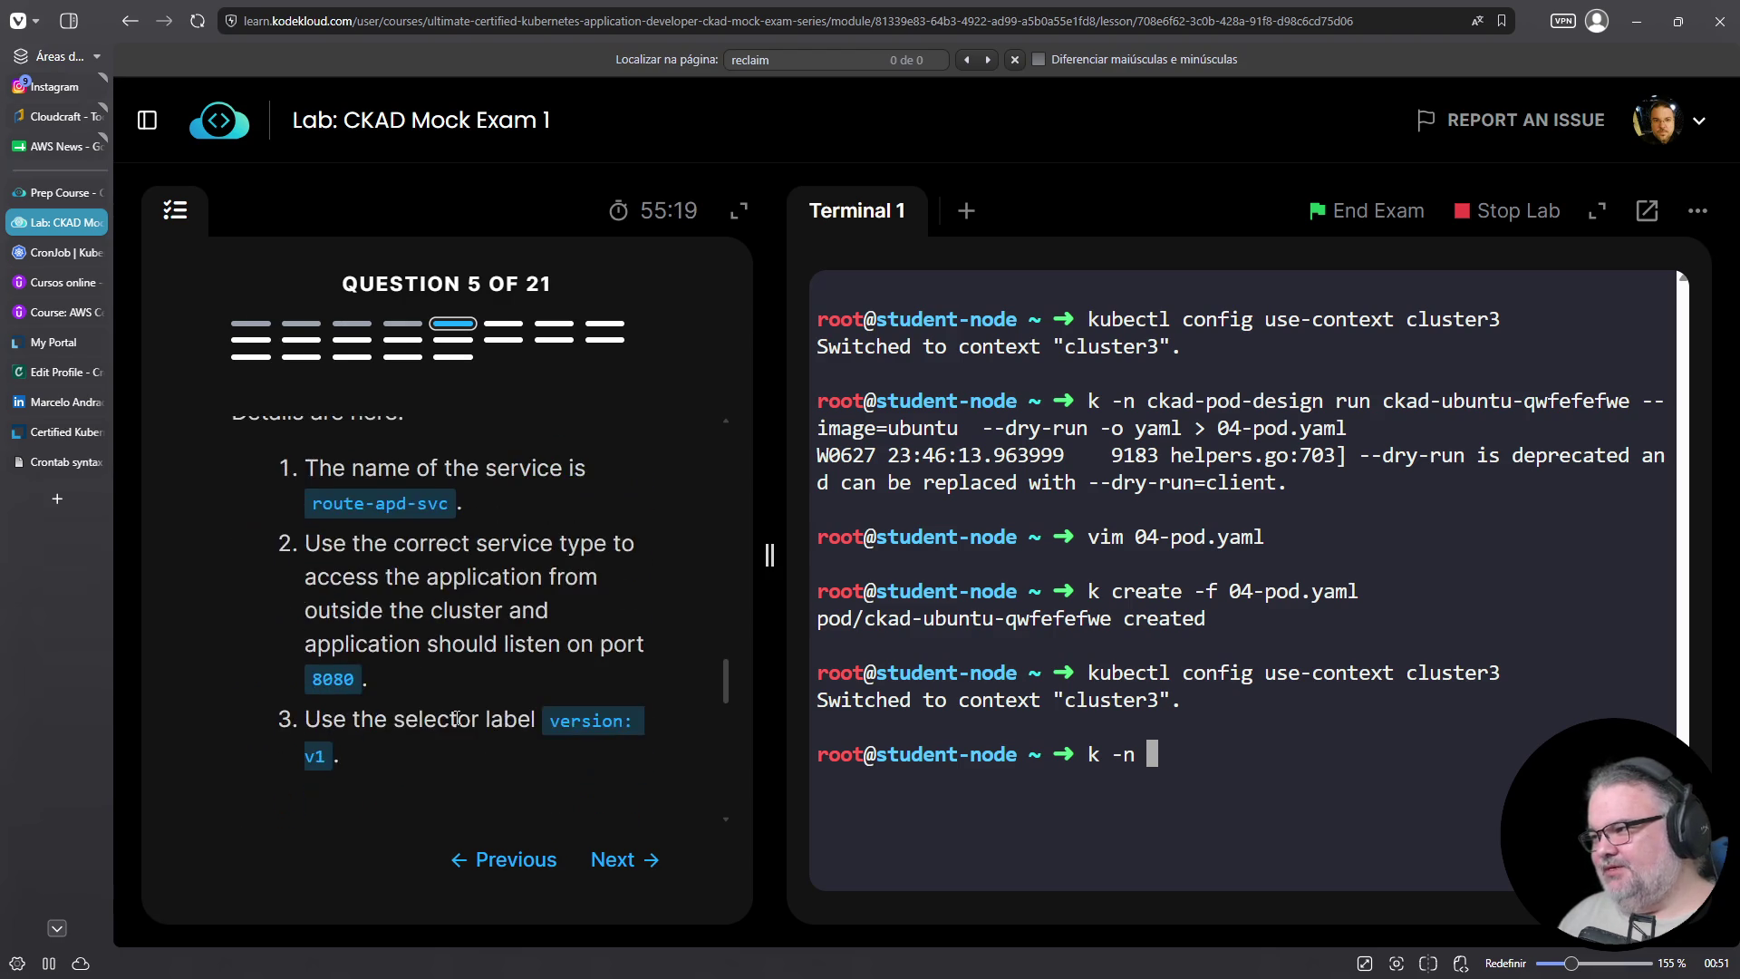
pyautogui.scroll(-3, 457, 718)
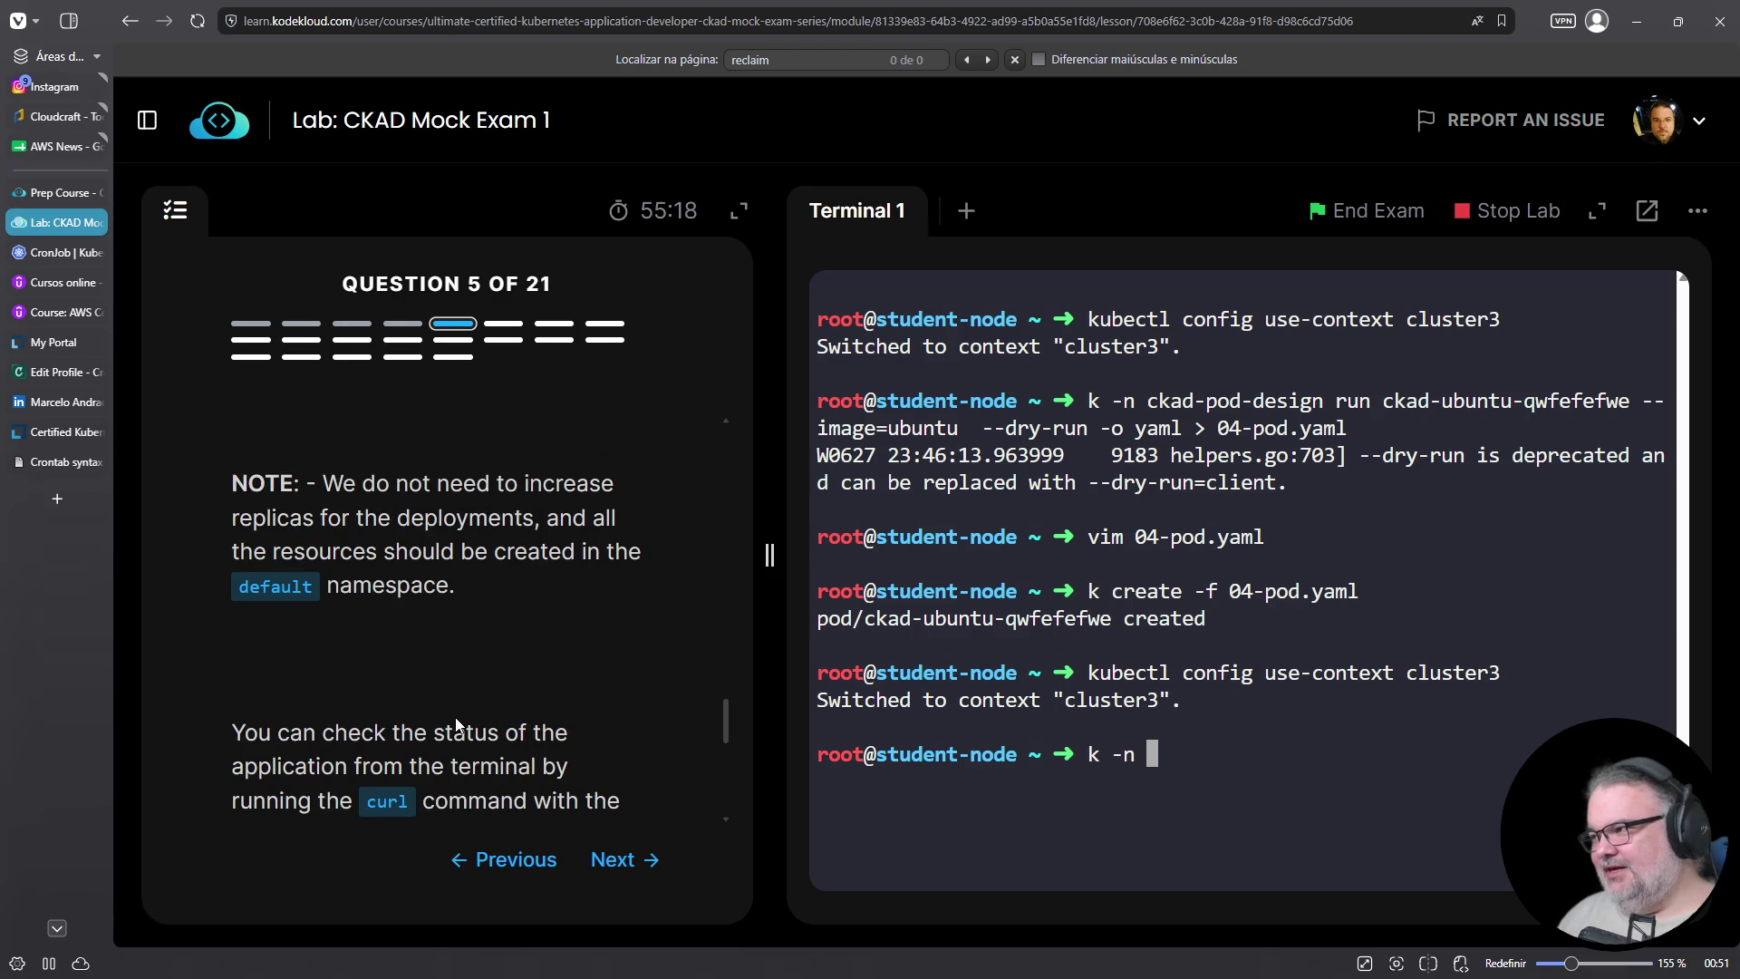
pyautogui.scroll(10, 457, 721)
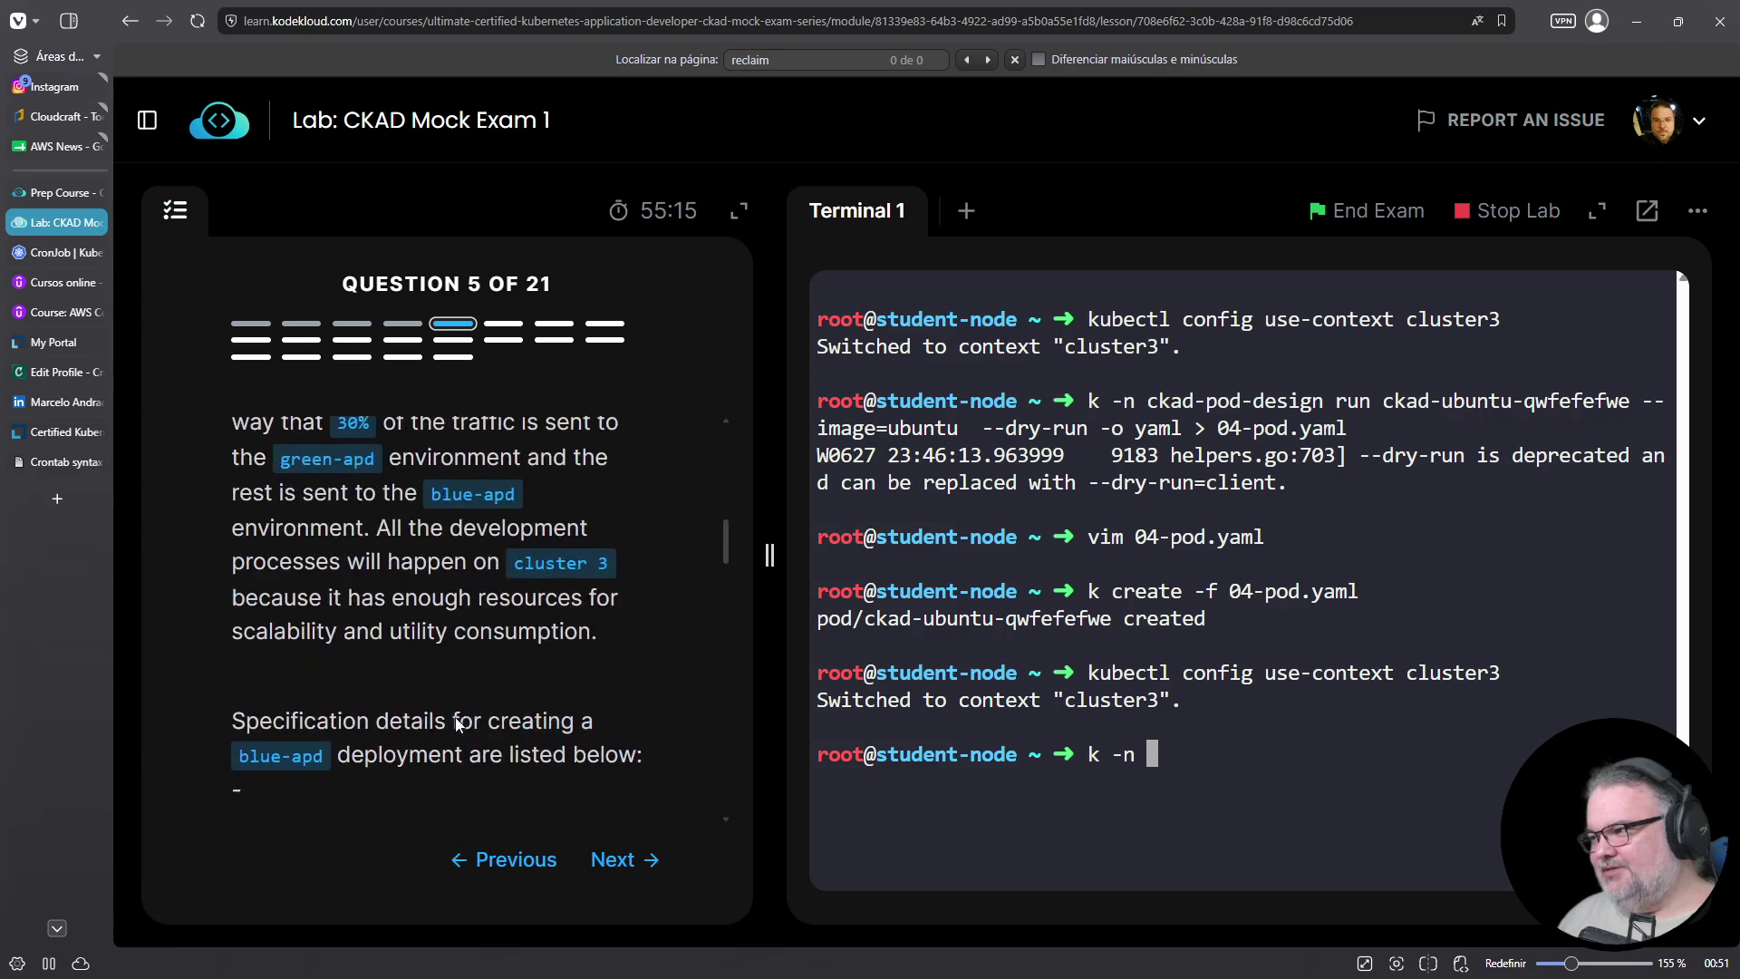
pyautogui.scroll(-4, 457, 719)
pyautogui.scroll(1, 455, 716)
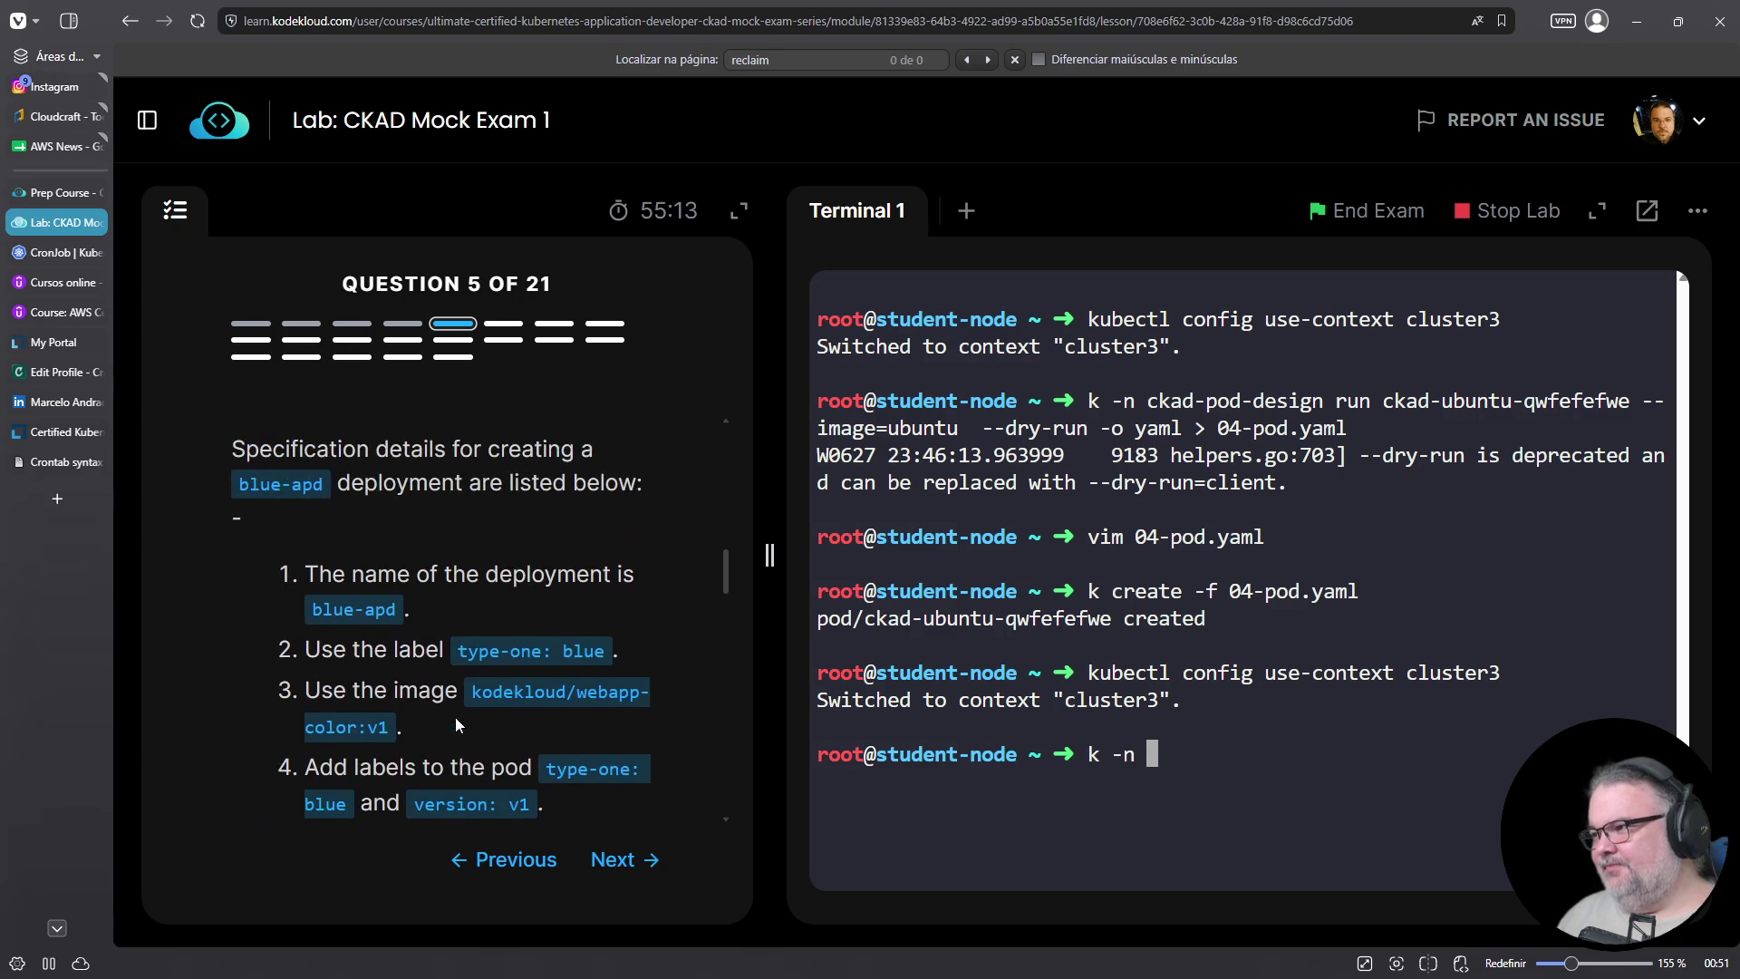
pyautogui.press('BackSpace')
pyautogui.press('BackSpace')
pyautogui.press('BackSpace')
pyautogui.write('create ')
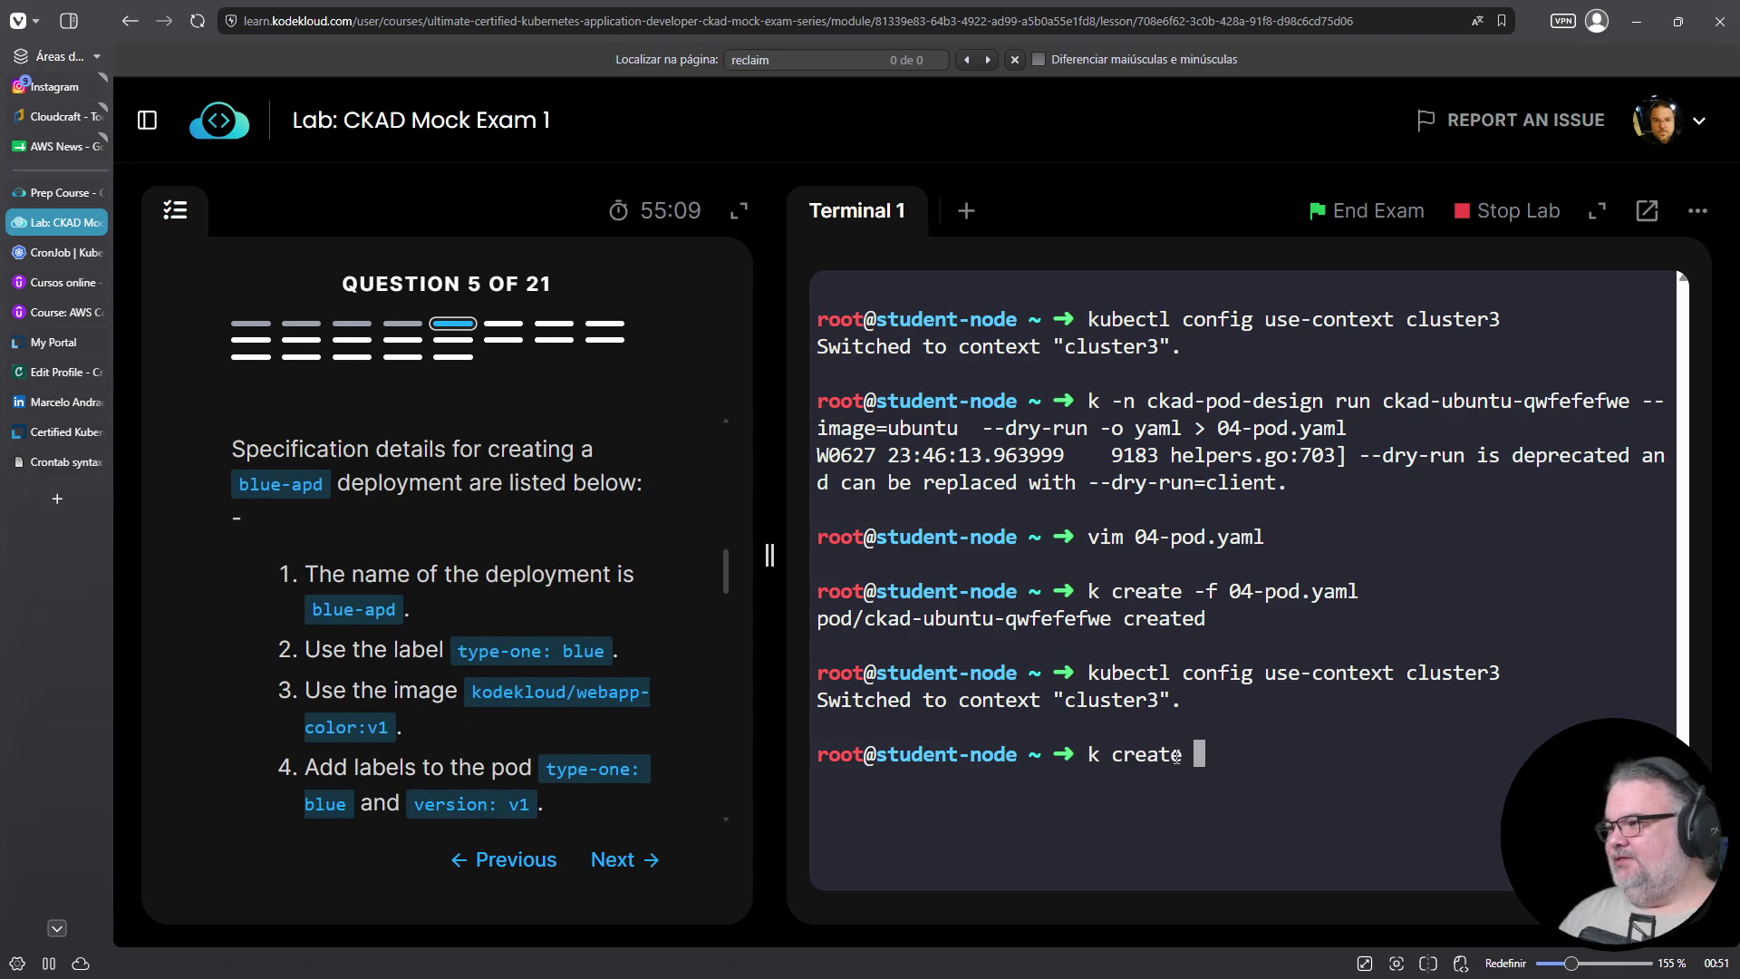
pyautogui.write('deploy blue-ap')
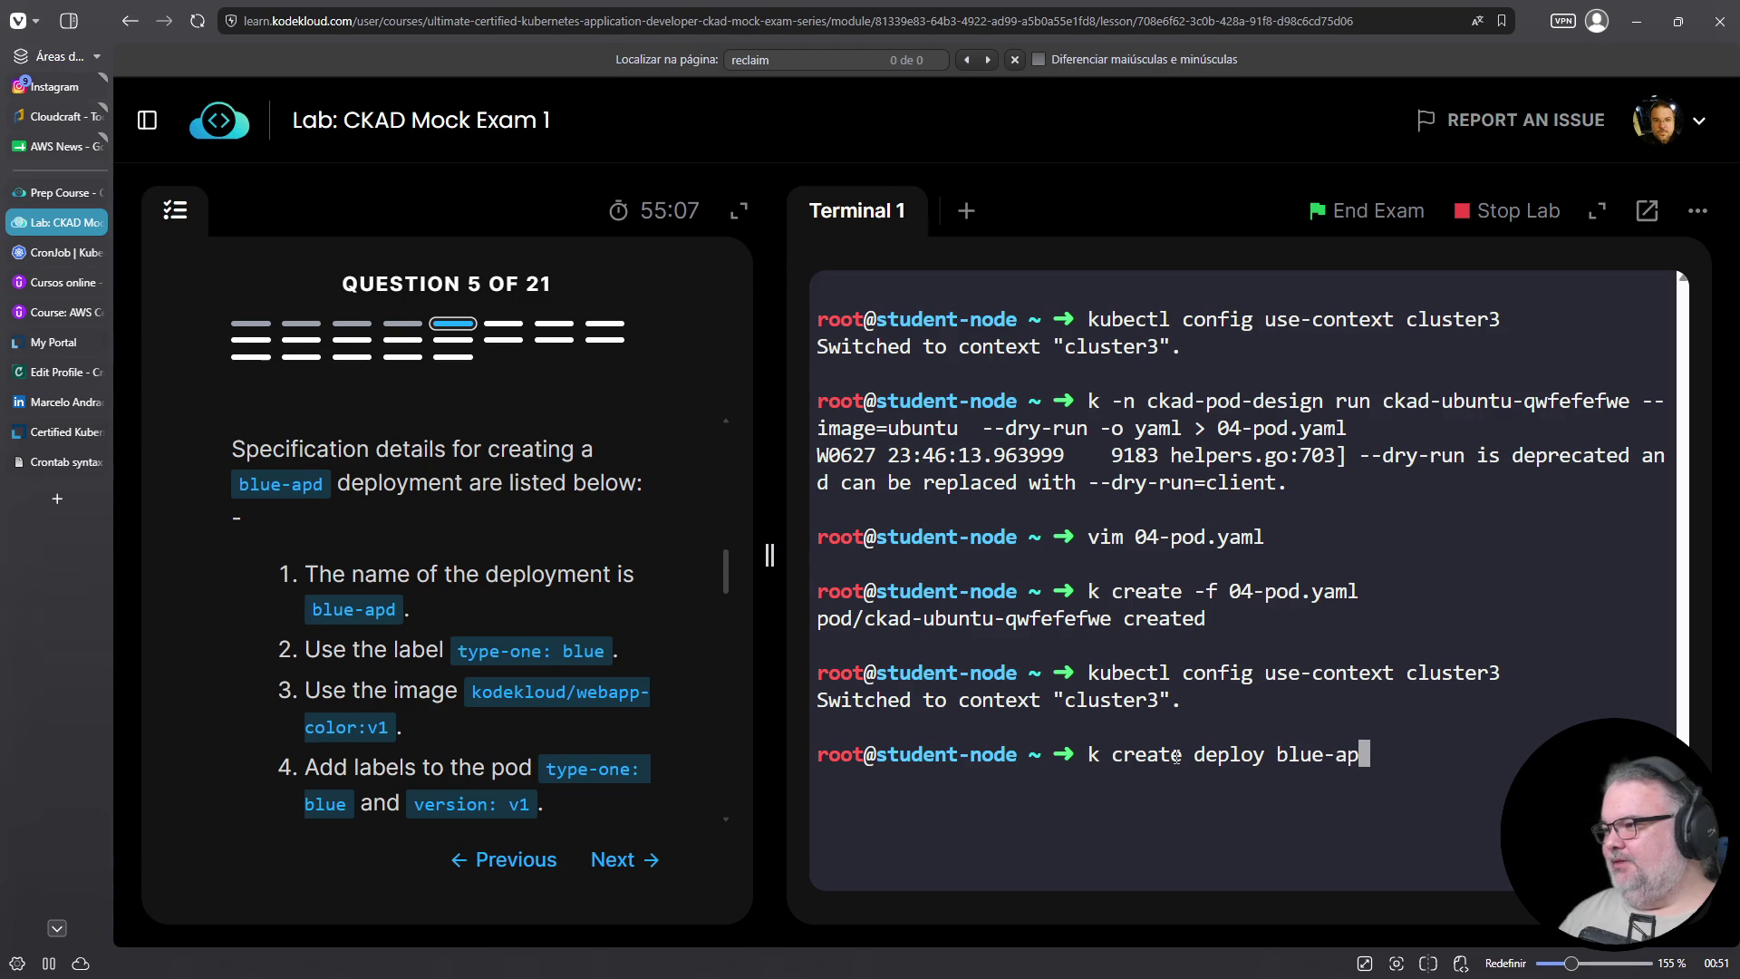
pyautogui.write('d --image=')
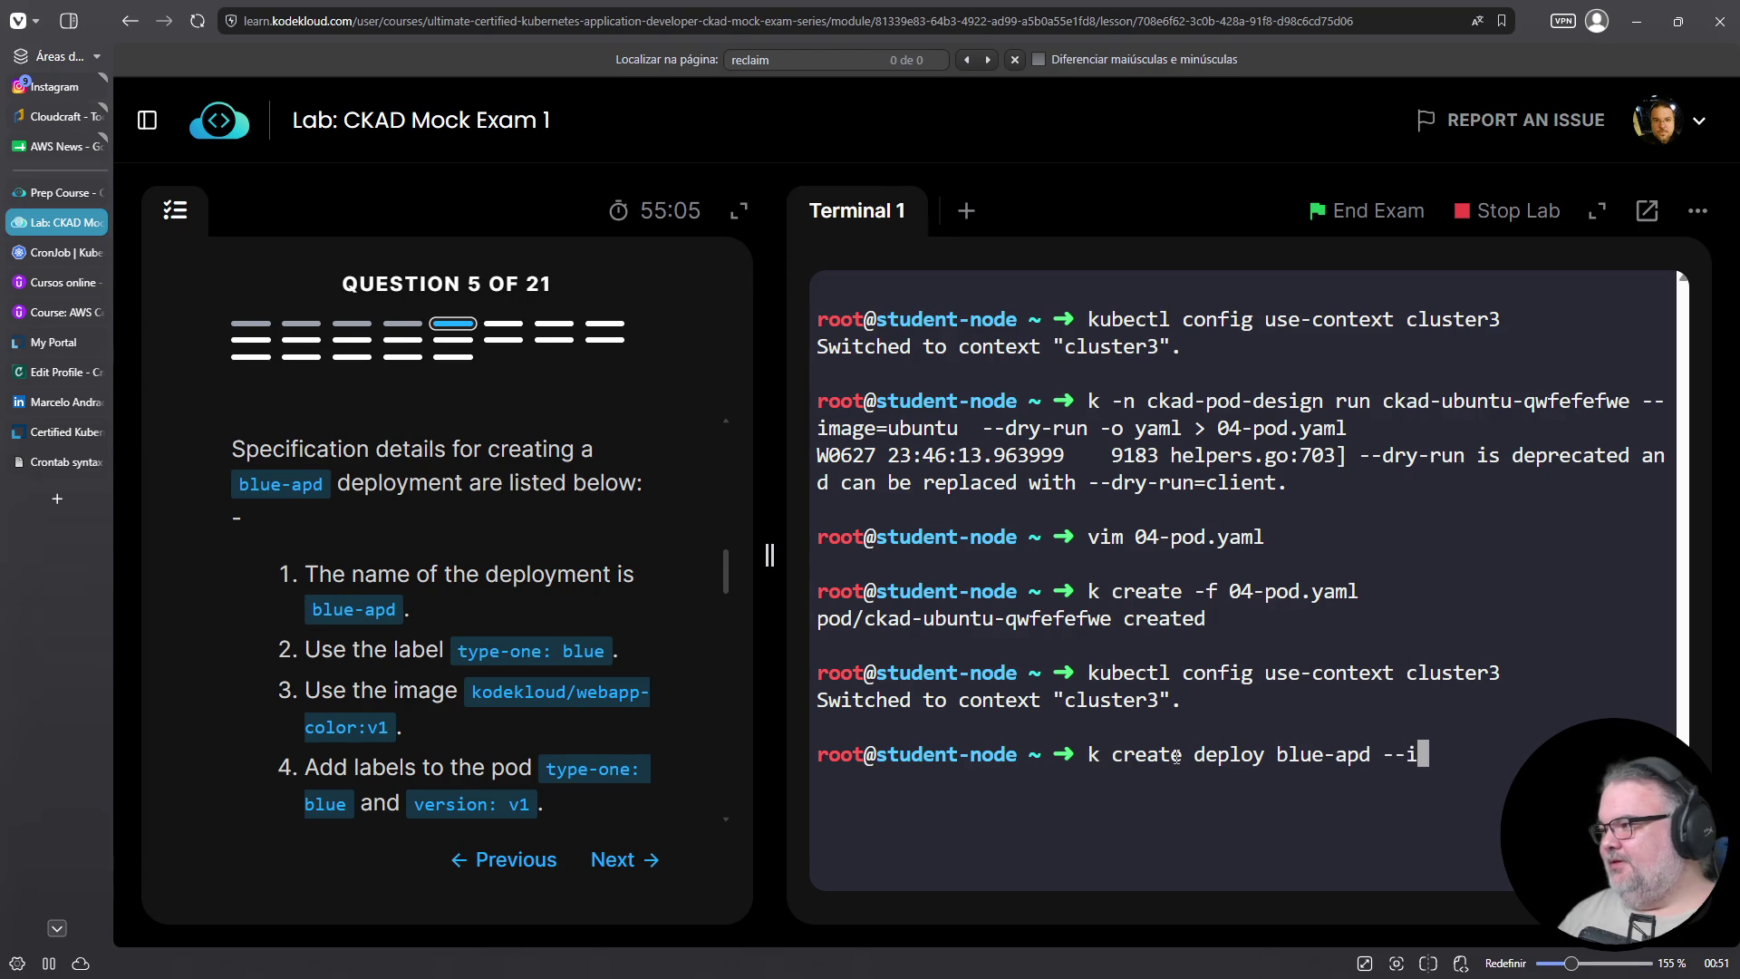
# Paste kodekloud/webapp-color:v1 as the image and show the command's --help output
pyautogui.moveTo(470, 698); pyautogui.dragTo(394, 739)
pyautogui.rightClick(394, 743)
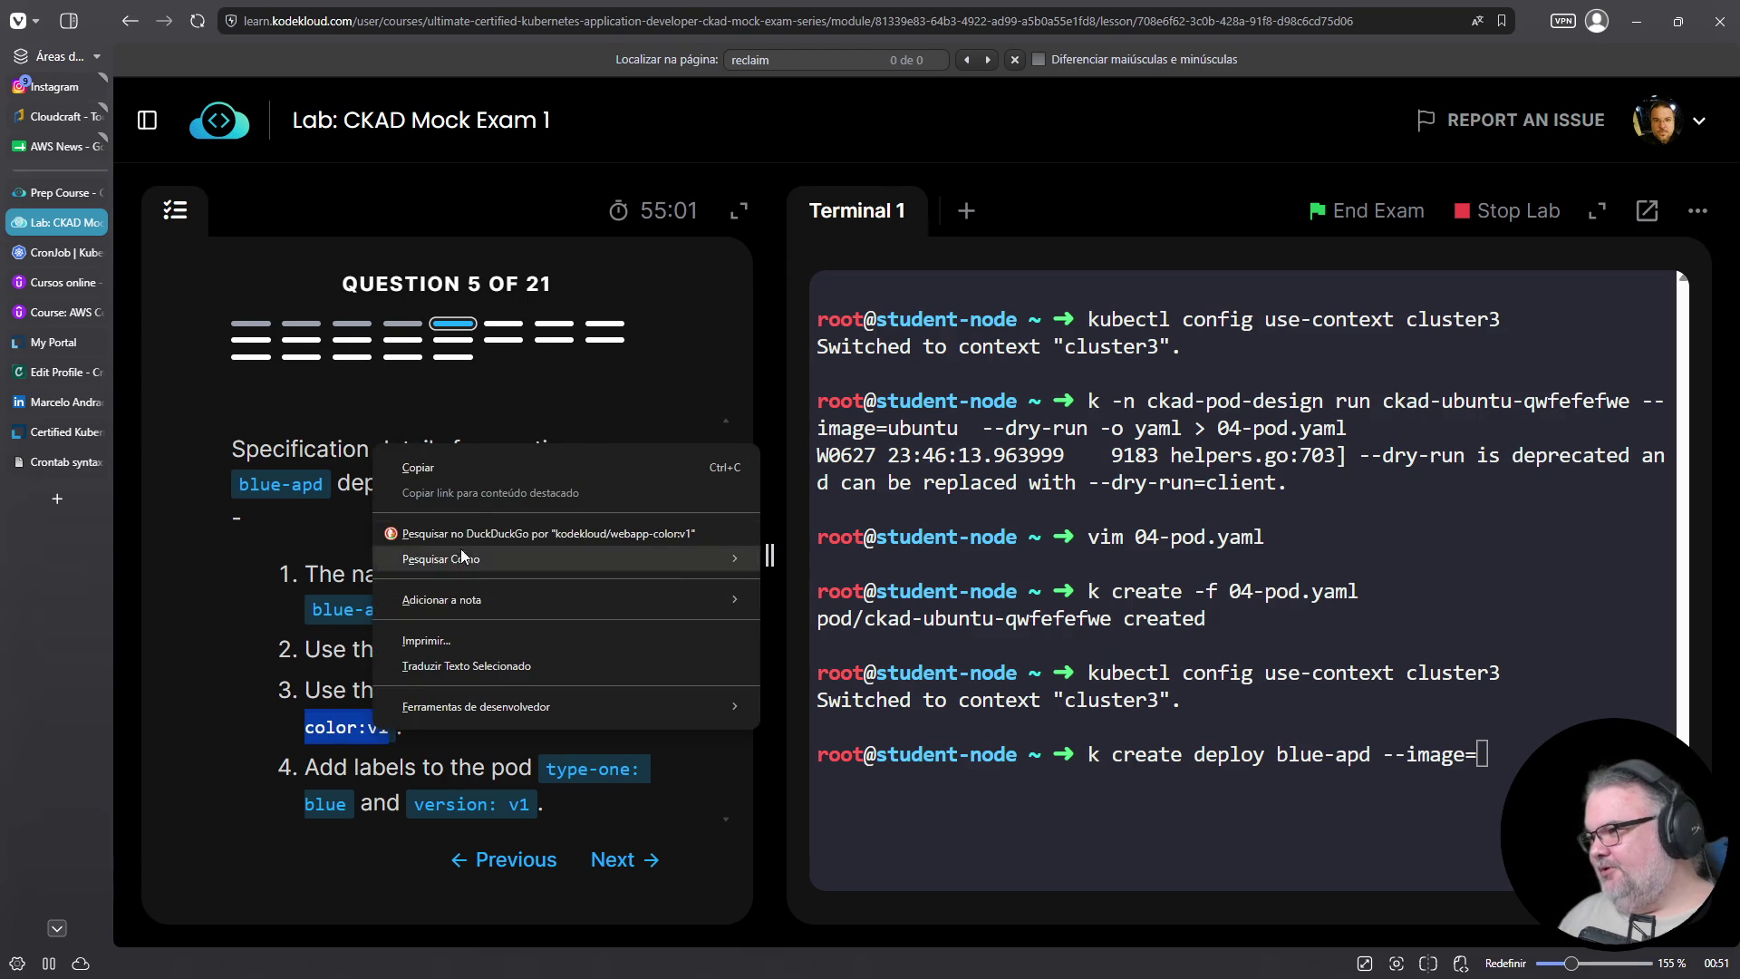
pyautogui.click(464, 471)
pyautogui.rightClick(1030, 601)
pyautogui.click(1086, 338)
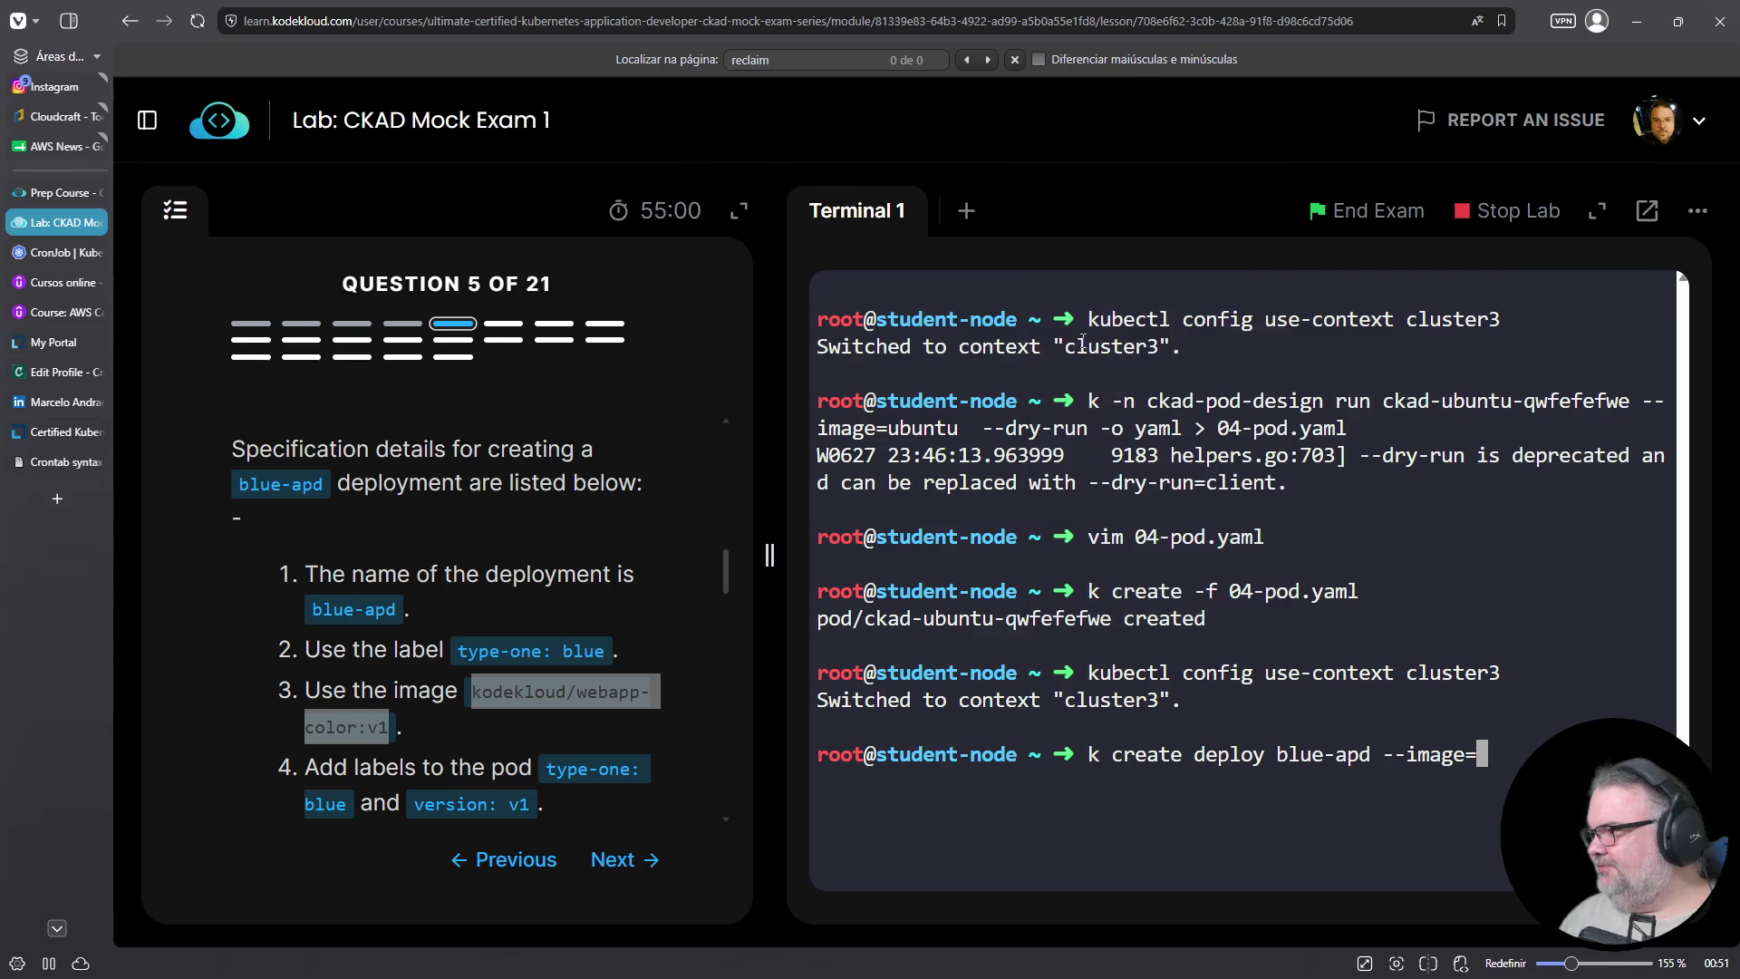
pyautogui.write('--help')
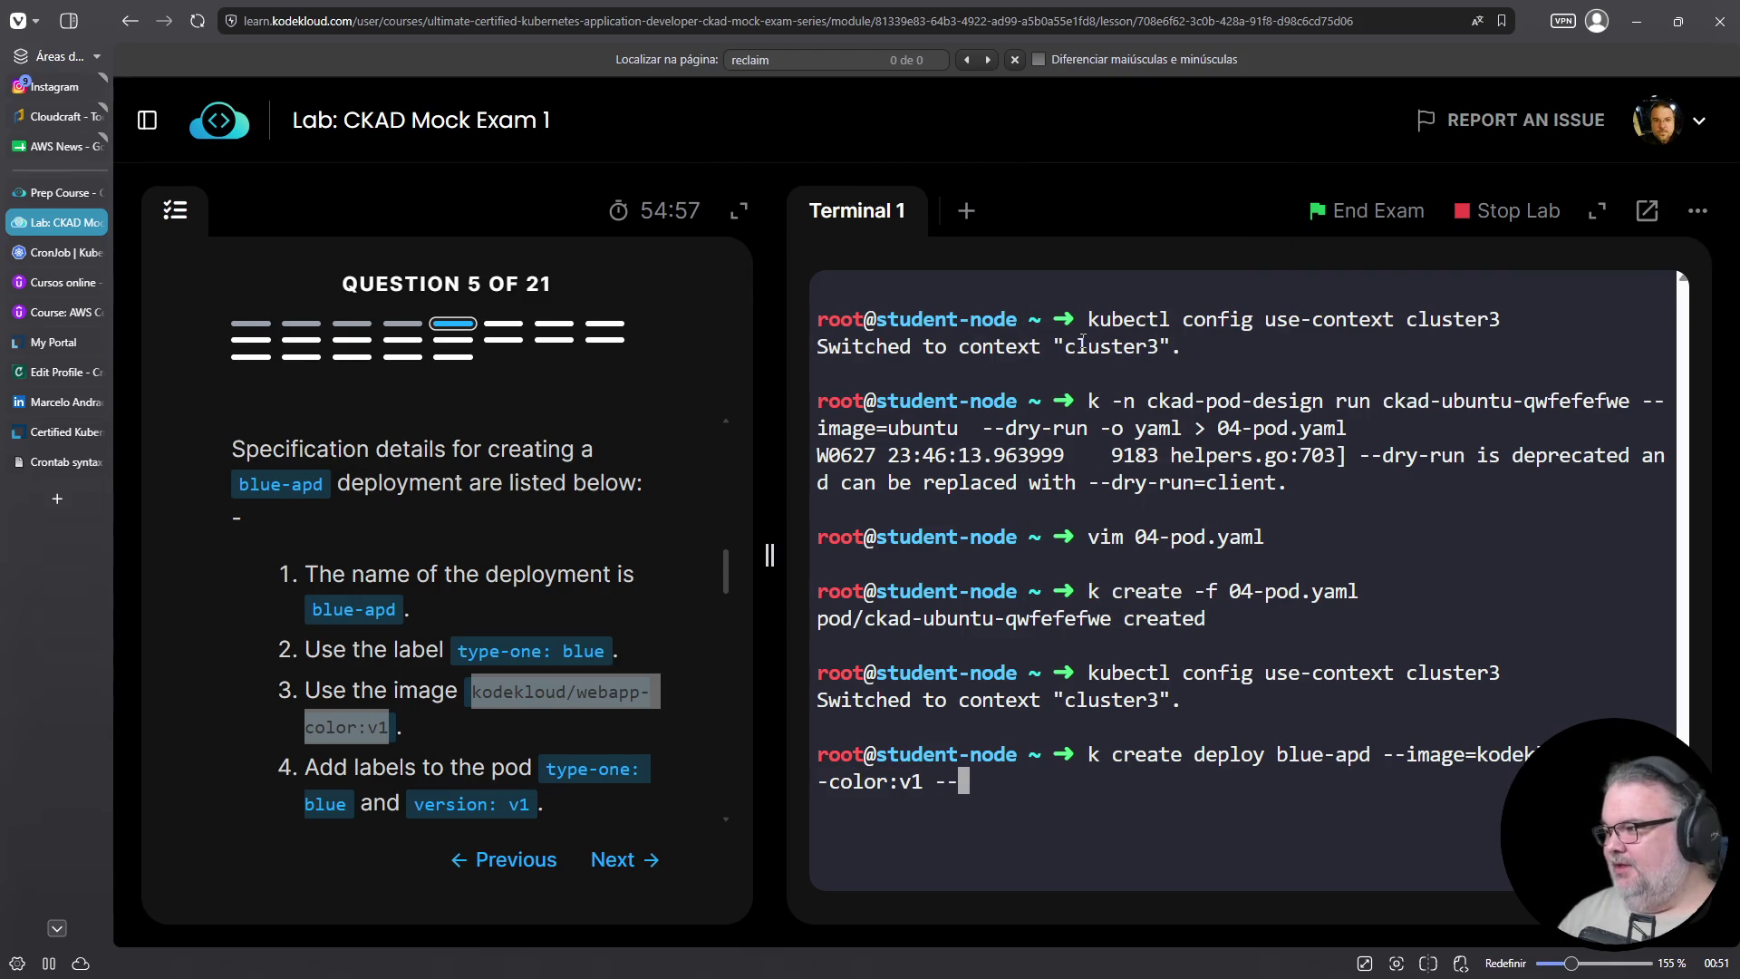
pyautogui.press('Return')
# Rerun create deploy blue-apd without --help, redirecting YAML output to 05-deploy.yaml
pyautogui.scroll(4, 937, 589)
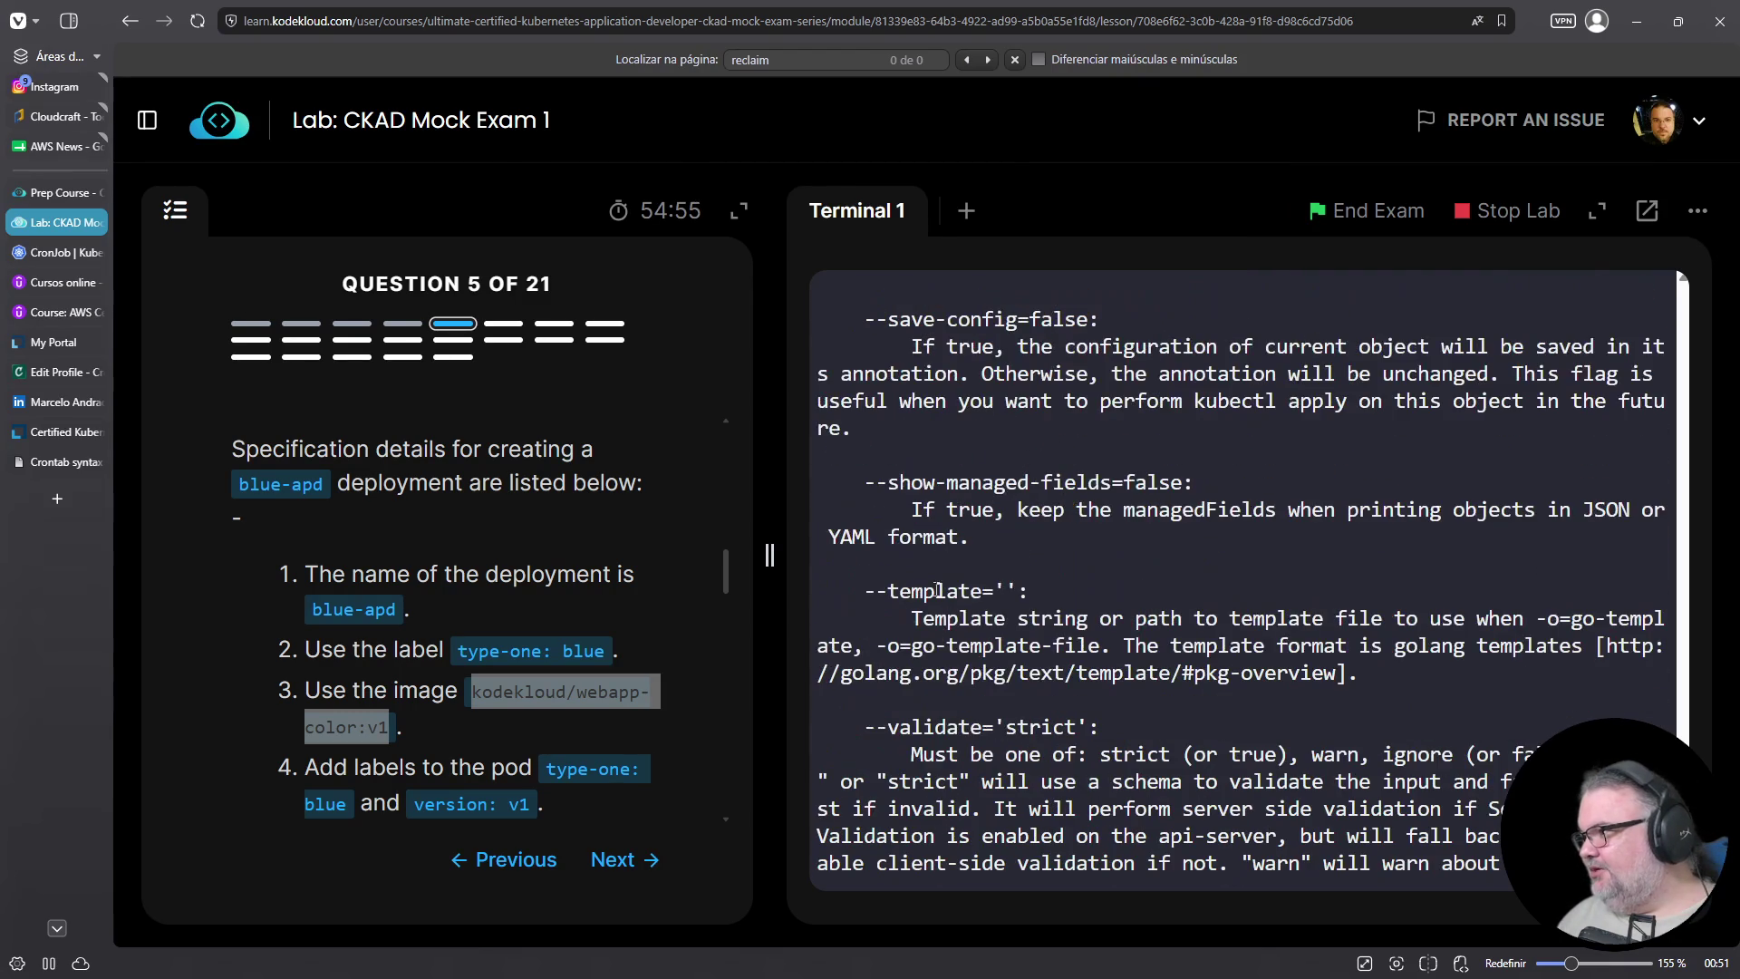
pyautogui.scroll(8, 1017, 626)
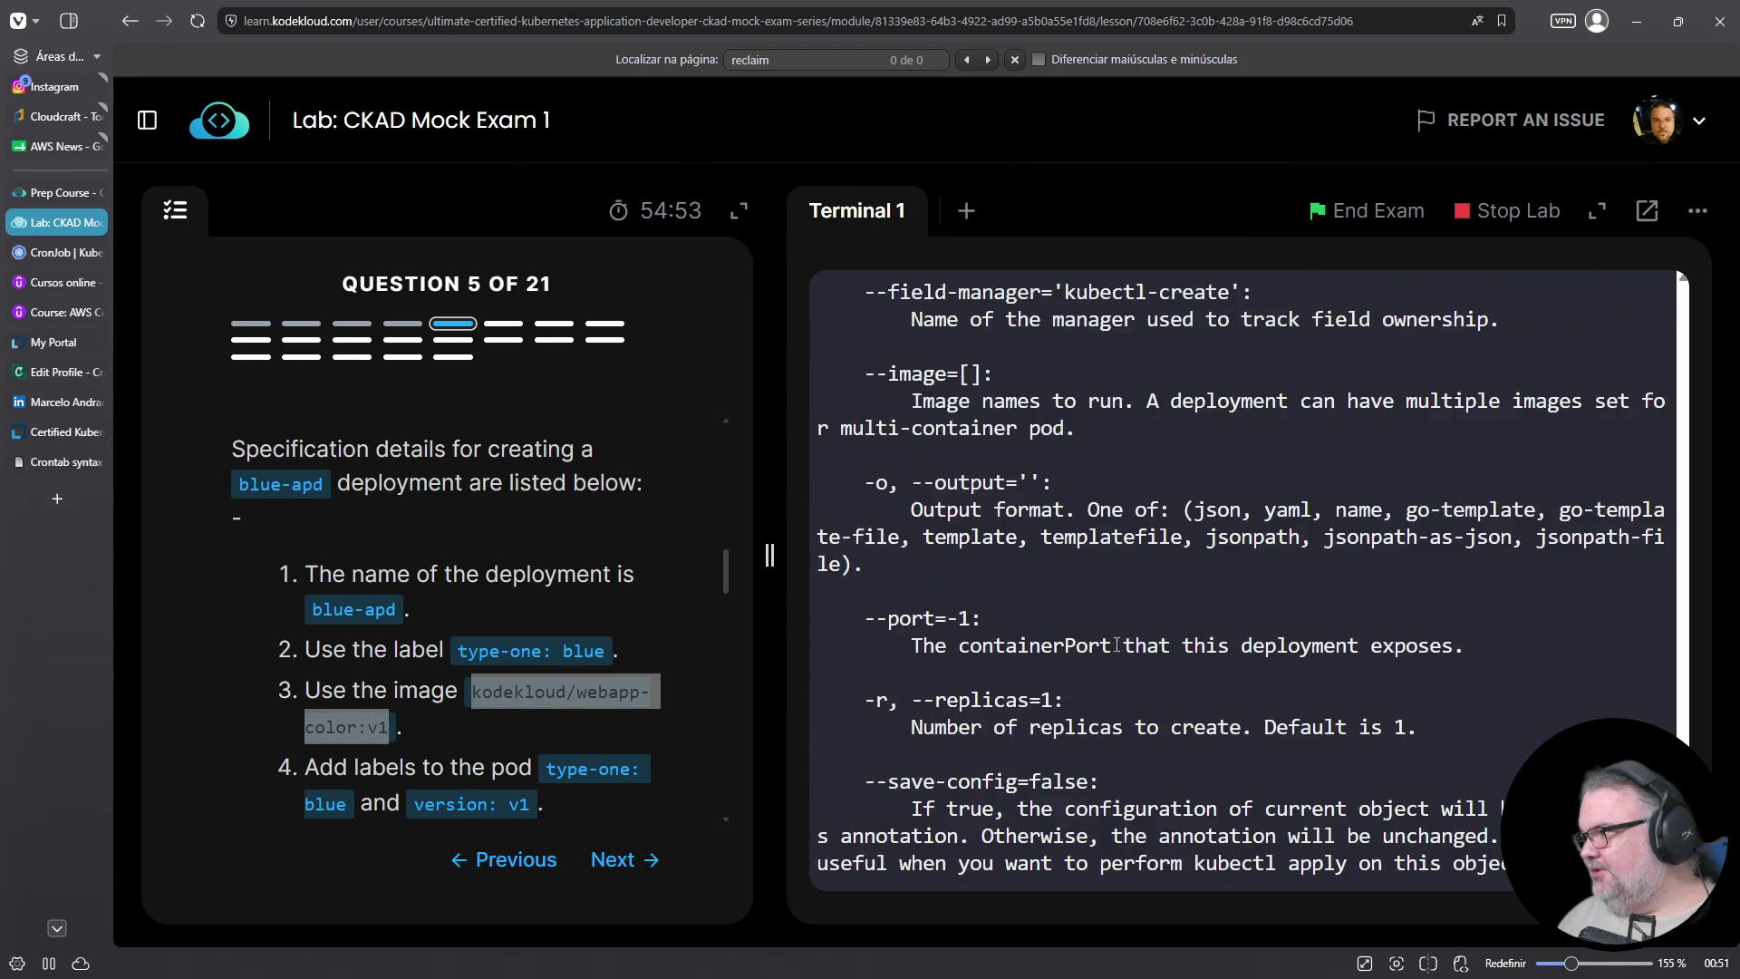
pyautogui.scroll(5, 1117, 645)
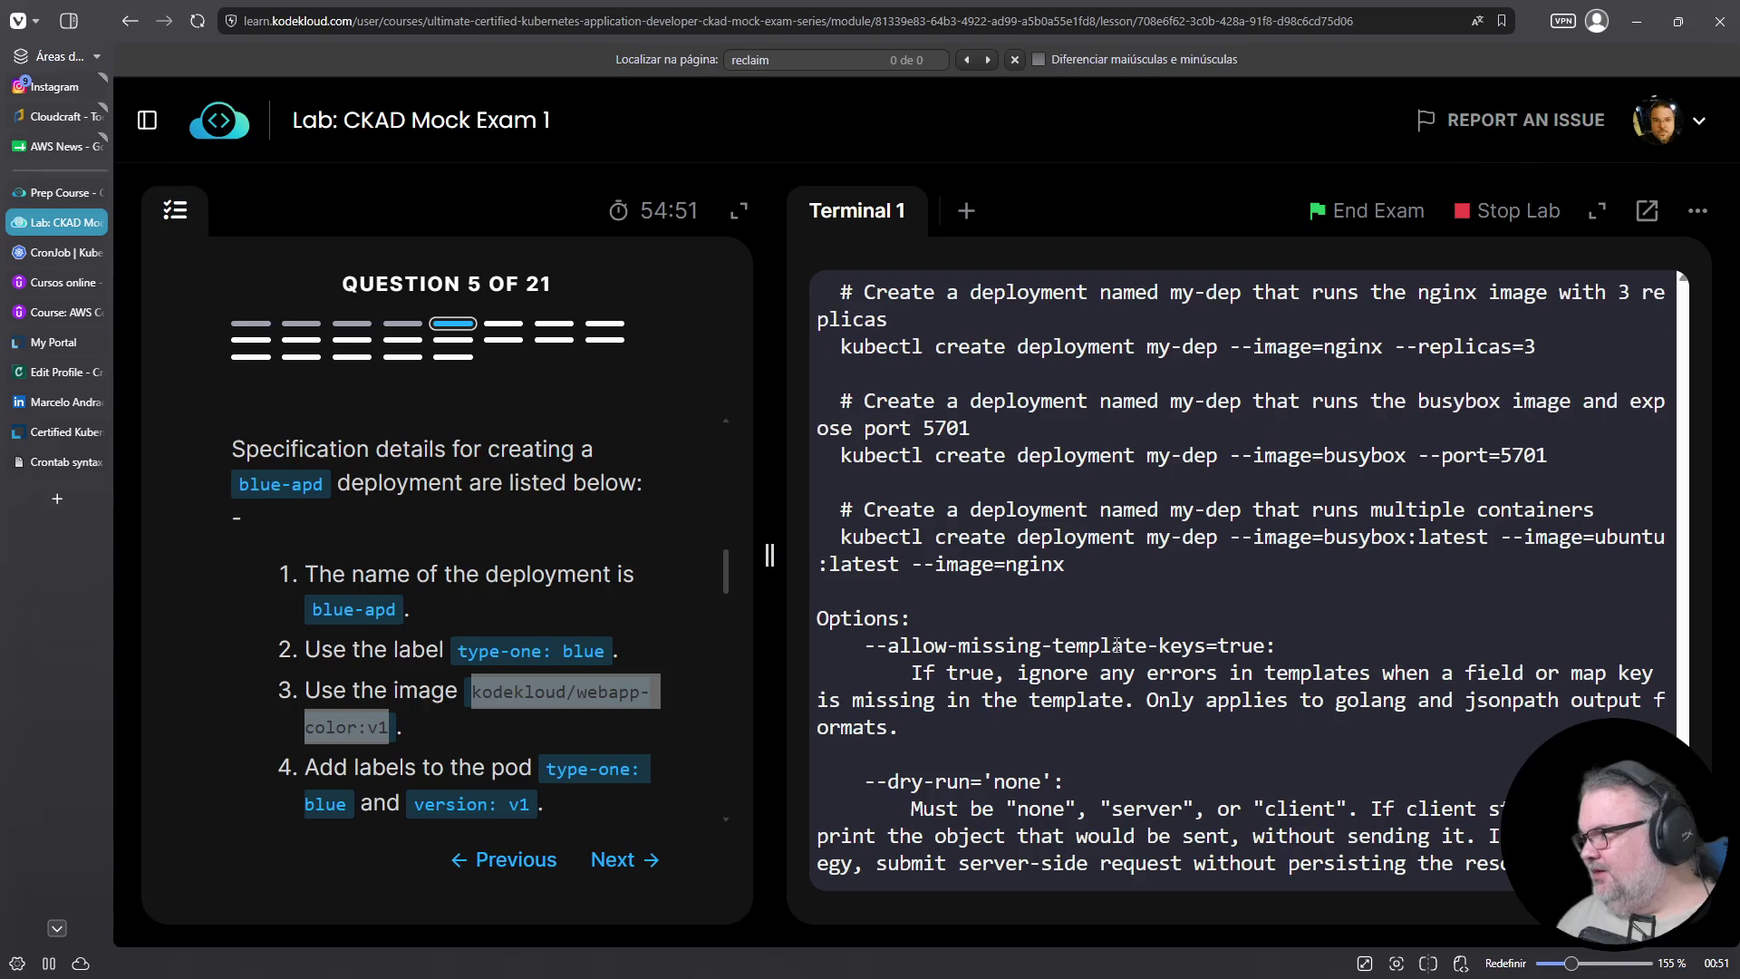
pyautogui.scroll(-5, 1117, 645)
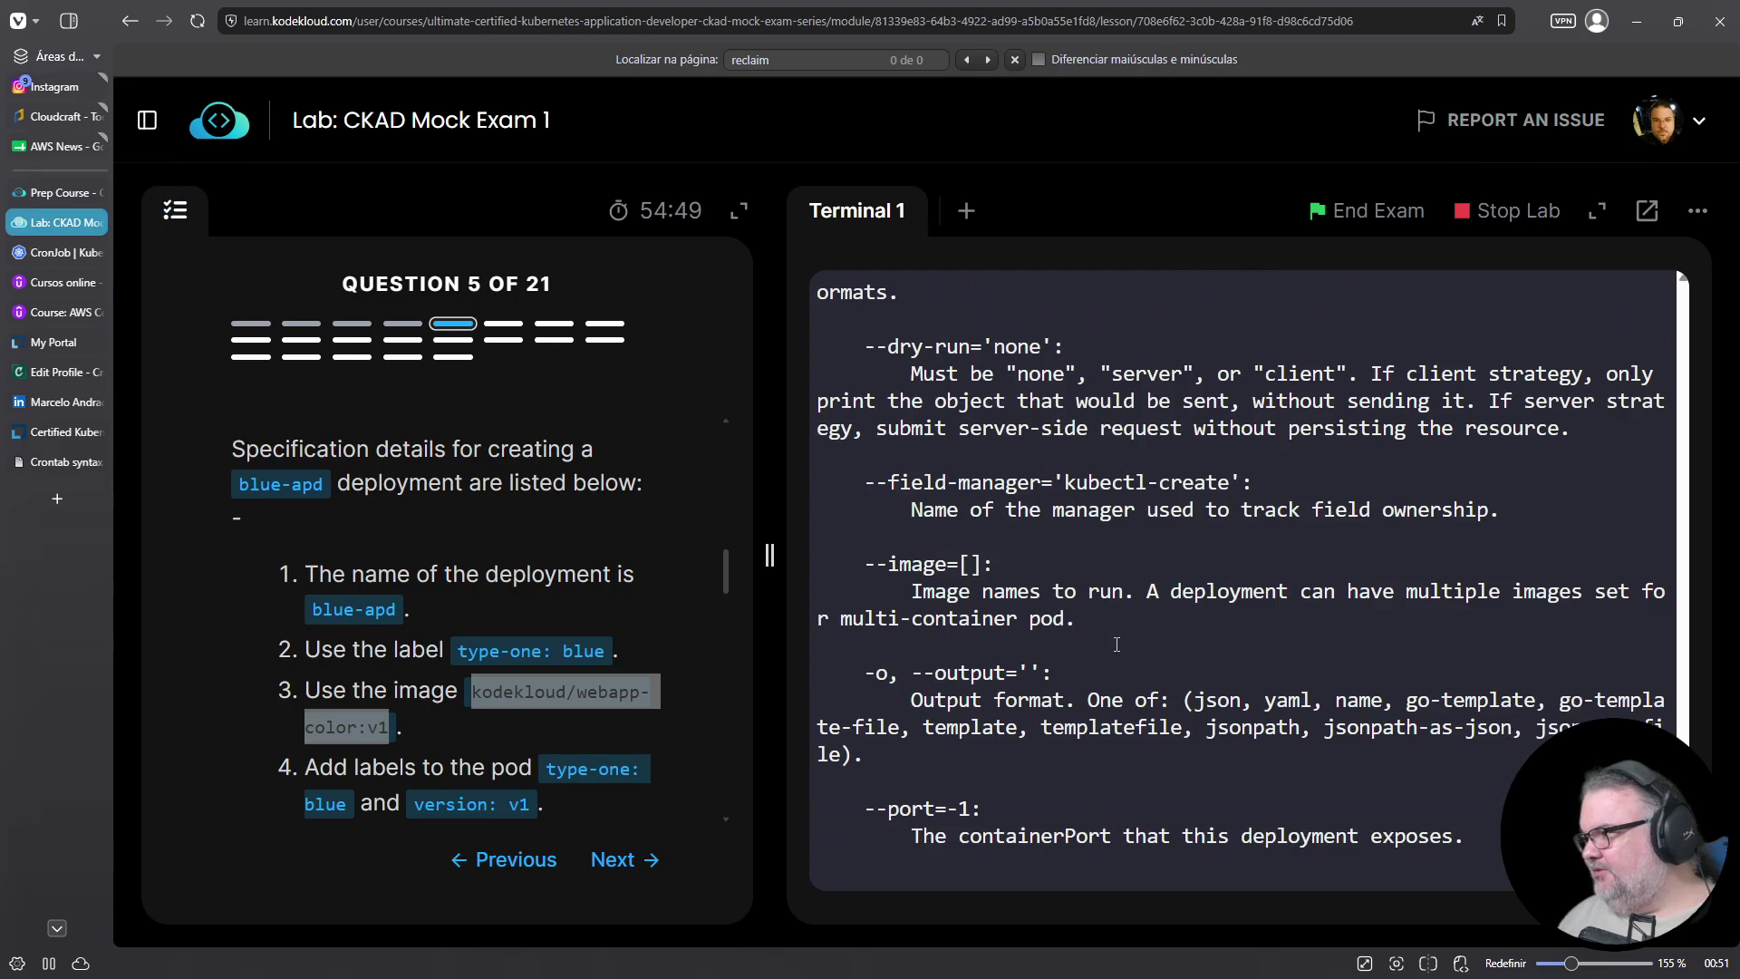
pyautogui.scroll(-8, 1017, 379)
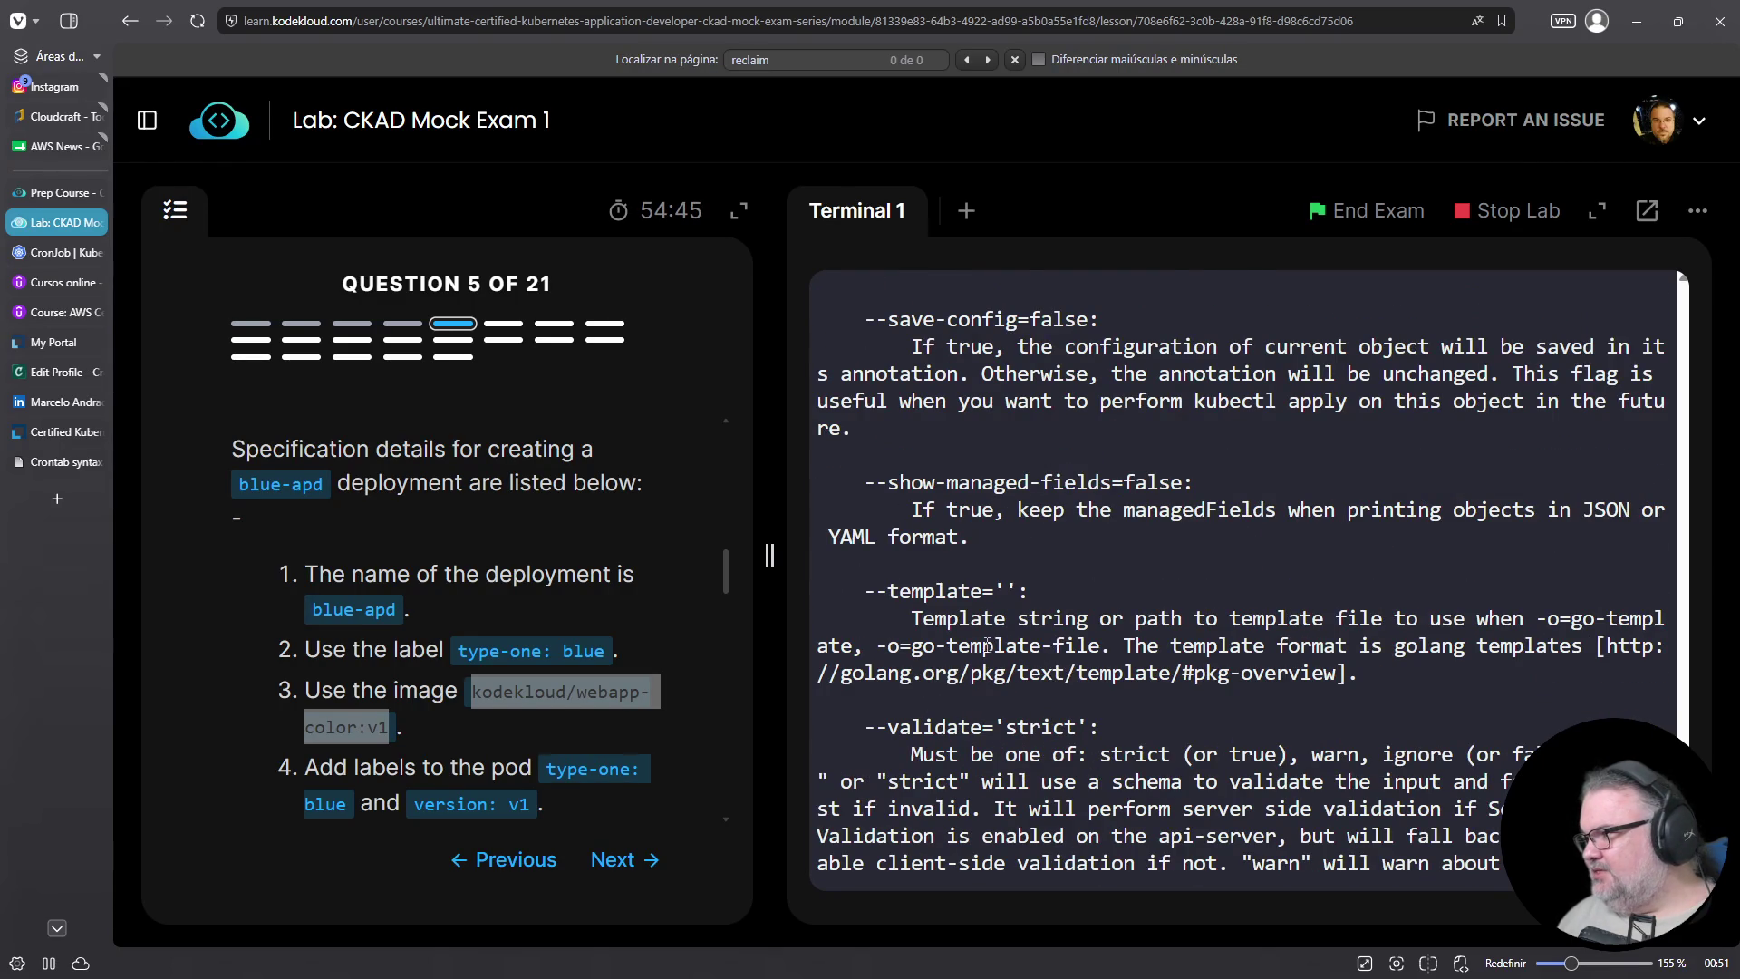
pyautogui.scroll(-2, 984, 550)
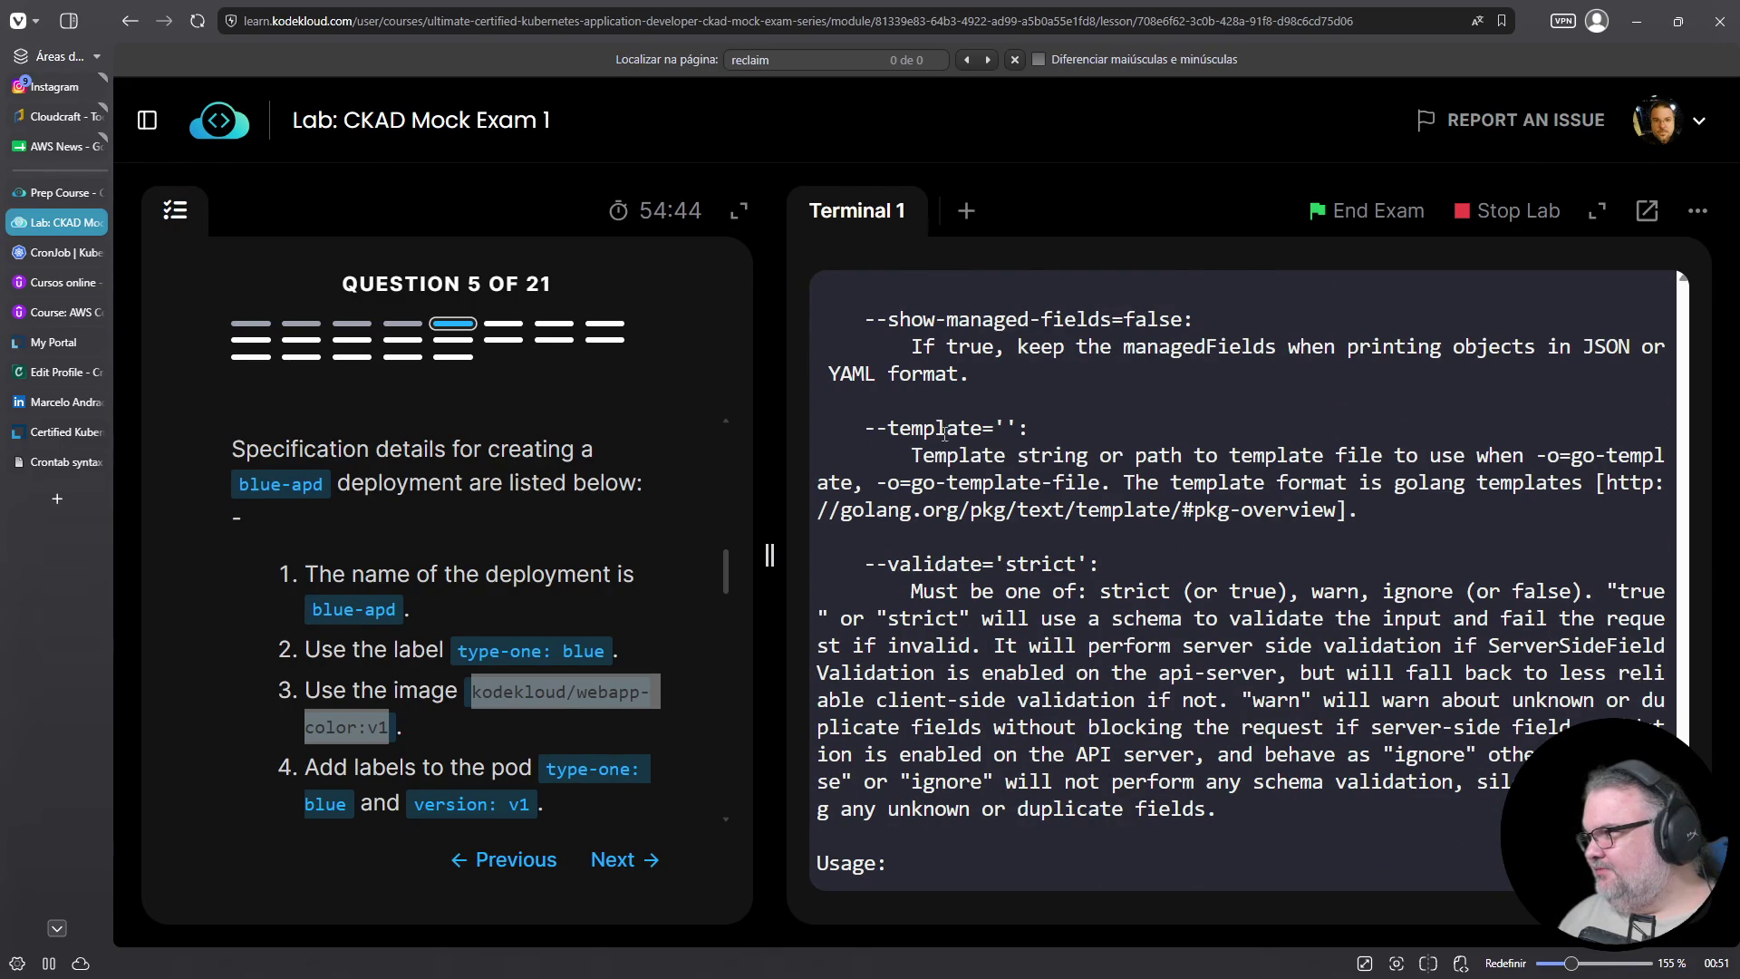
pyautogui.scroll(-3, 943, 714)
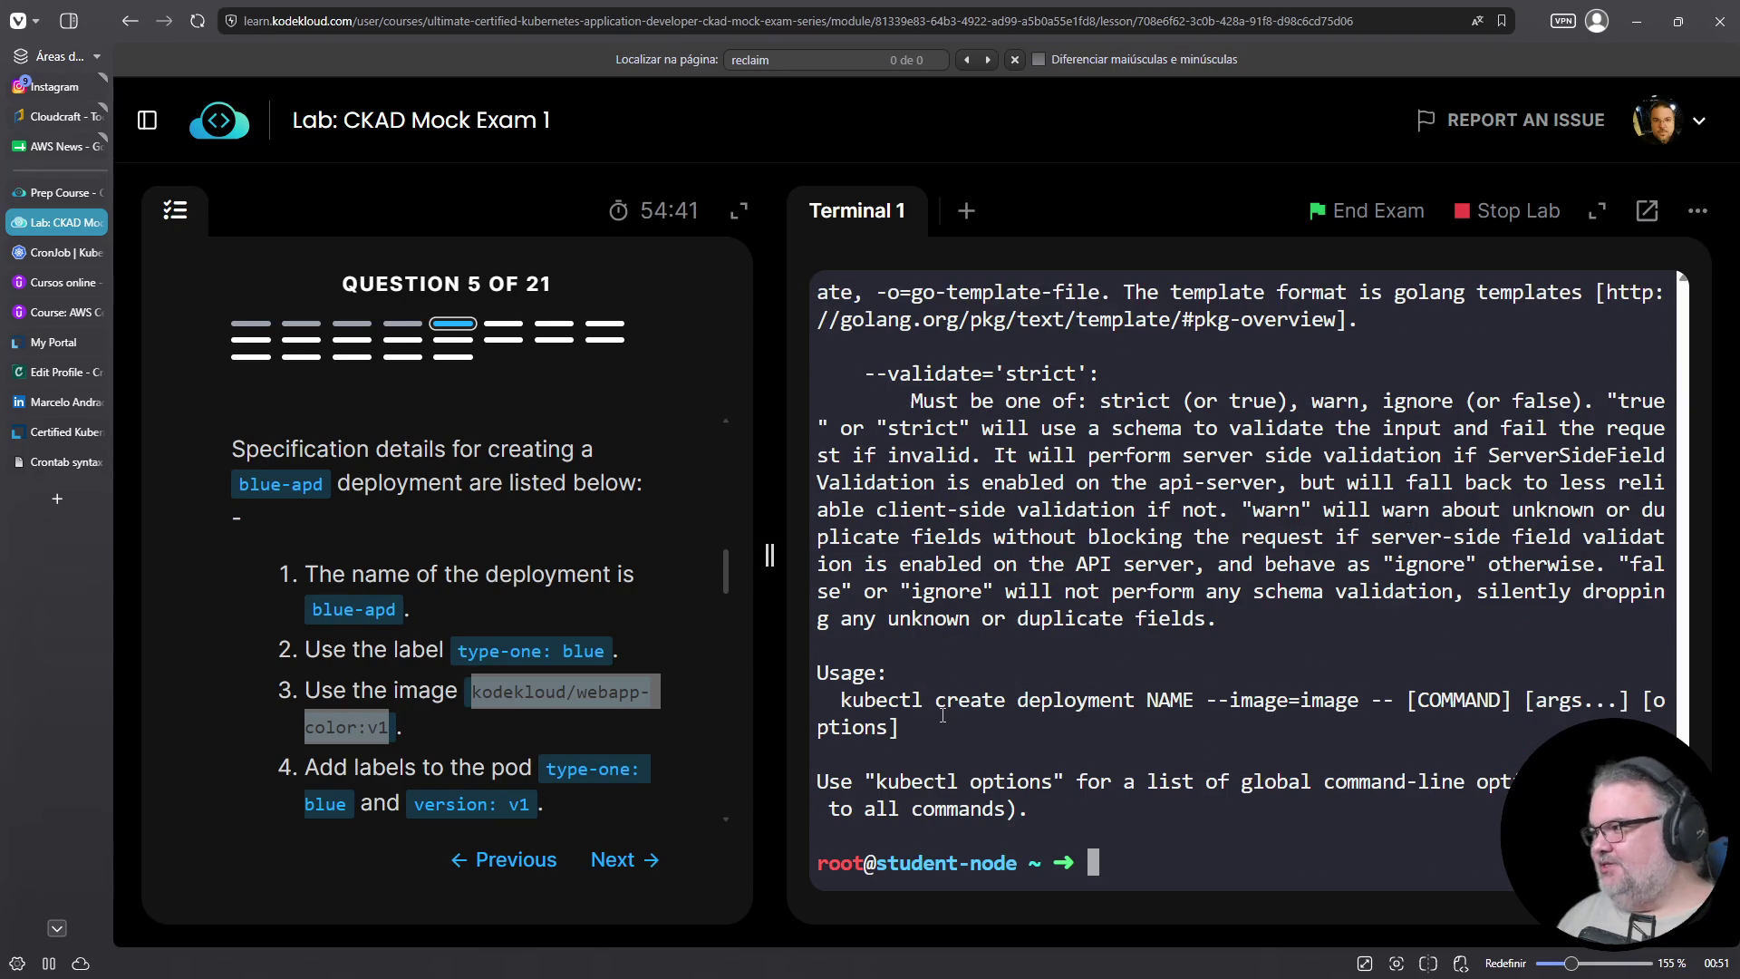
pyautogui.press('Up')
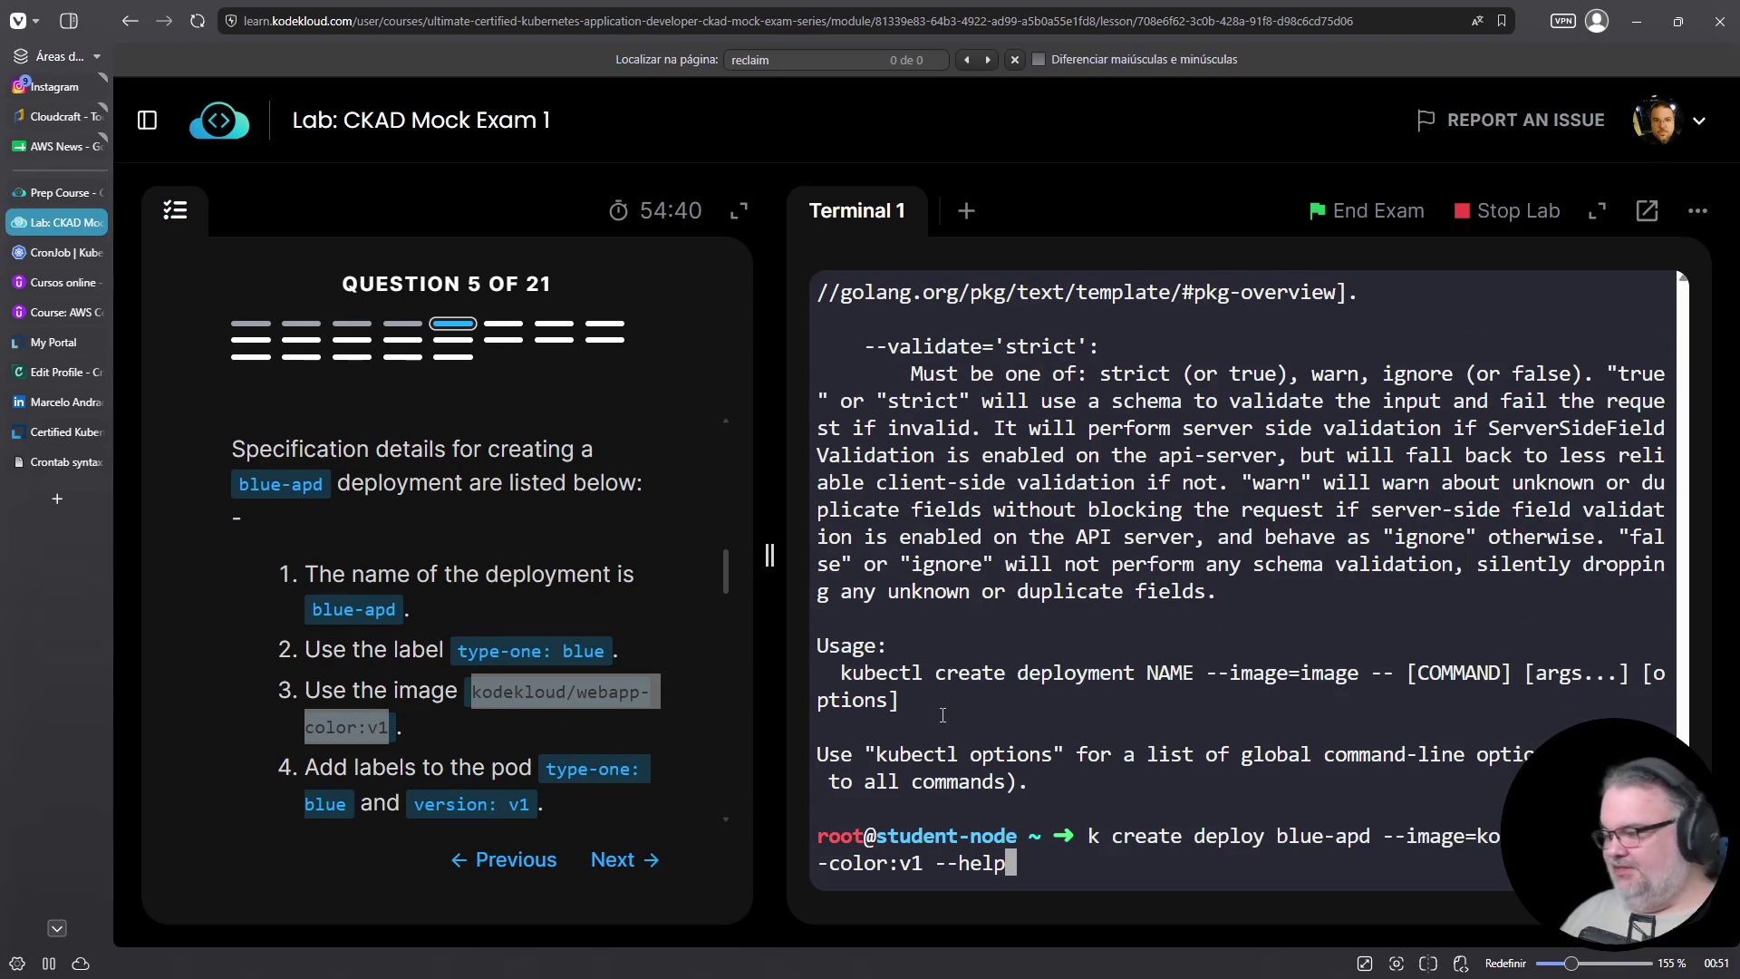
pyautogui.write(' --dry-run ')
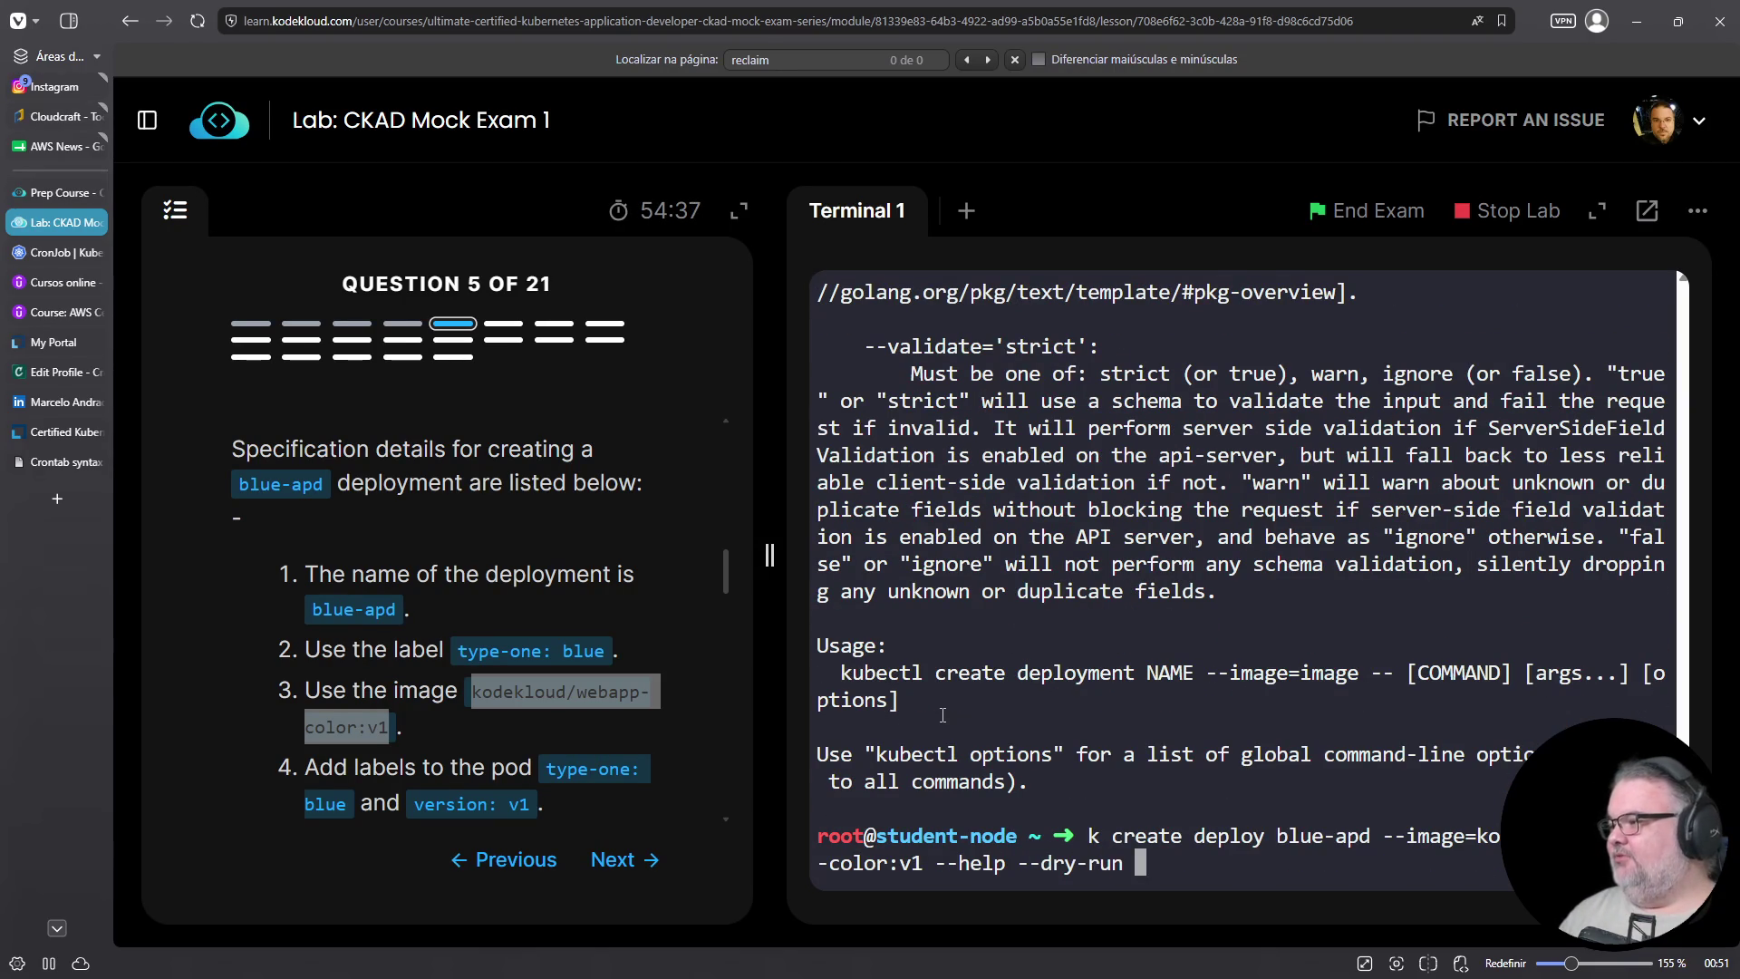
pyautogui.write('-o yaml > 0')
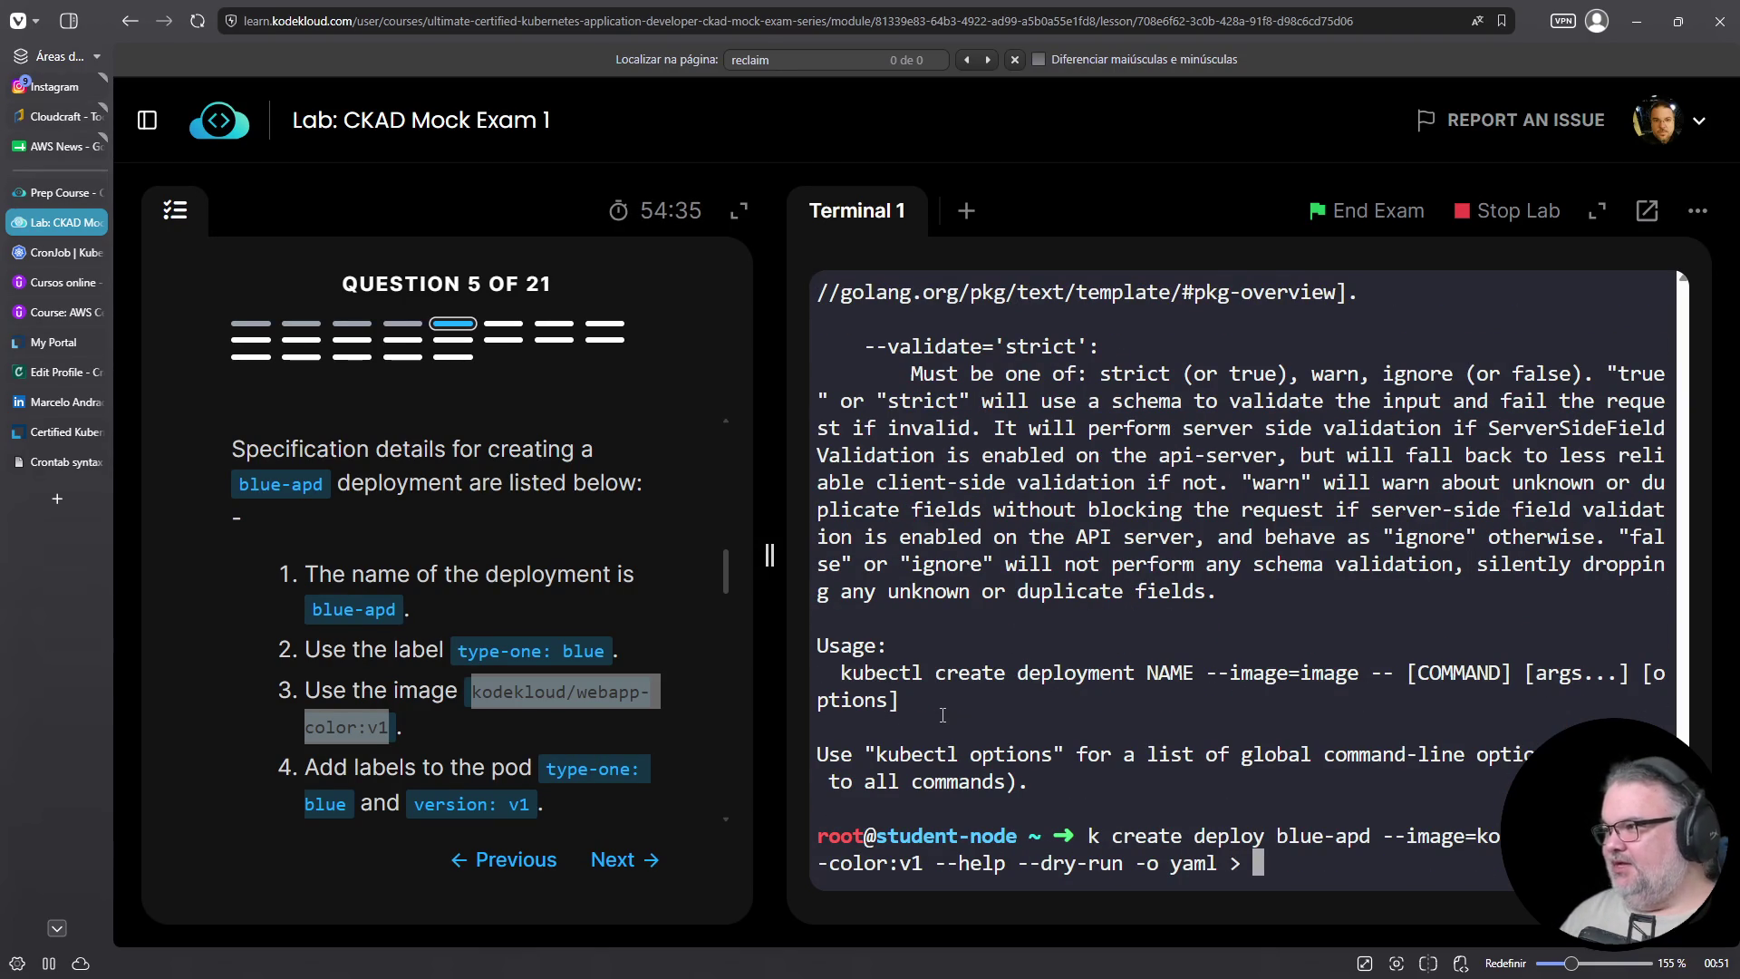
pyautogui.write('5-deplo')
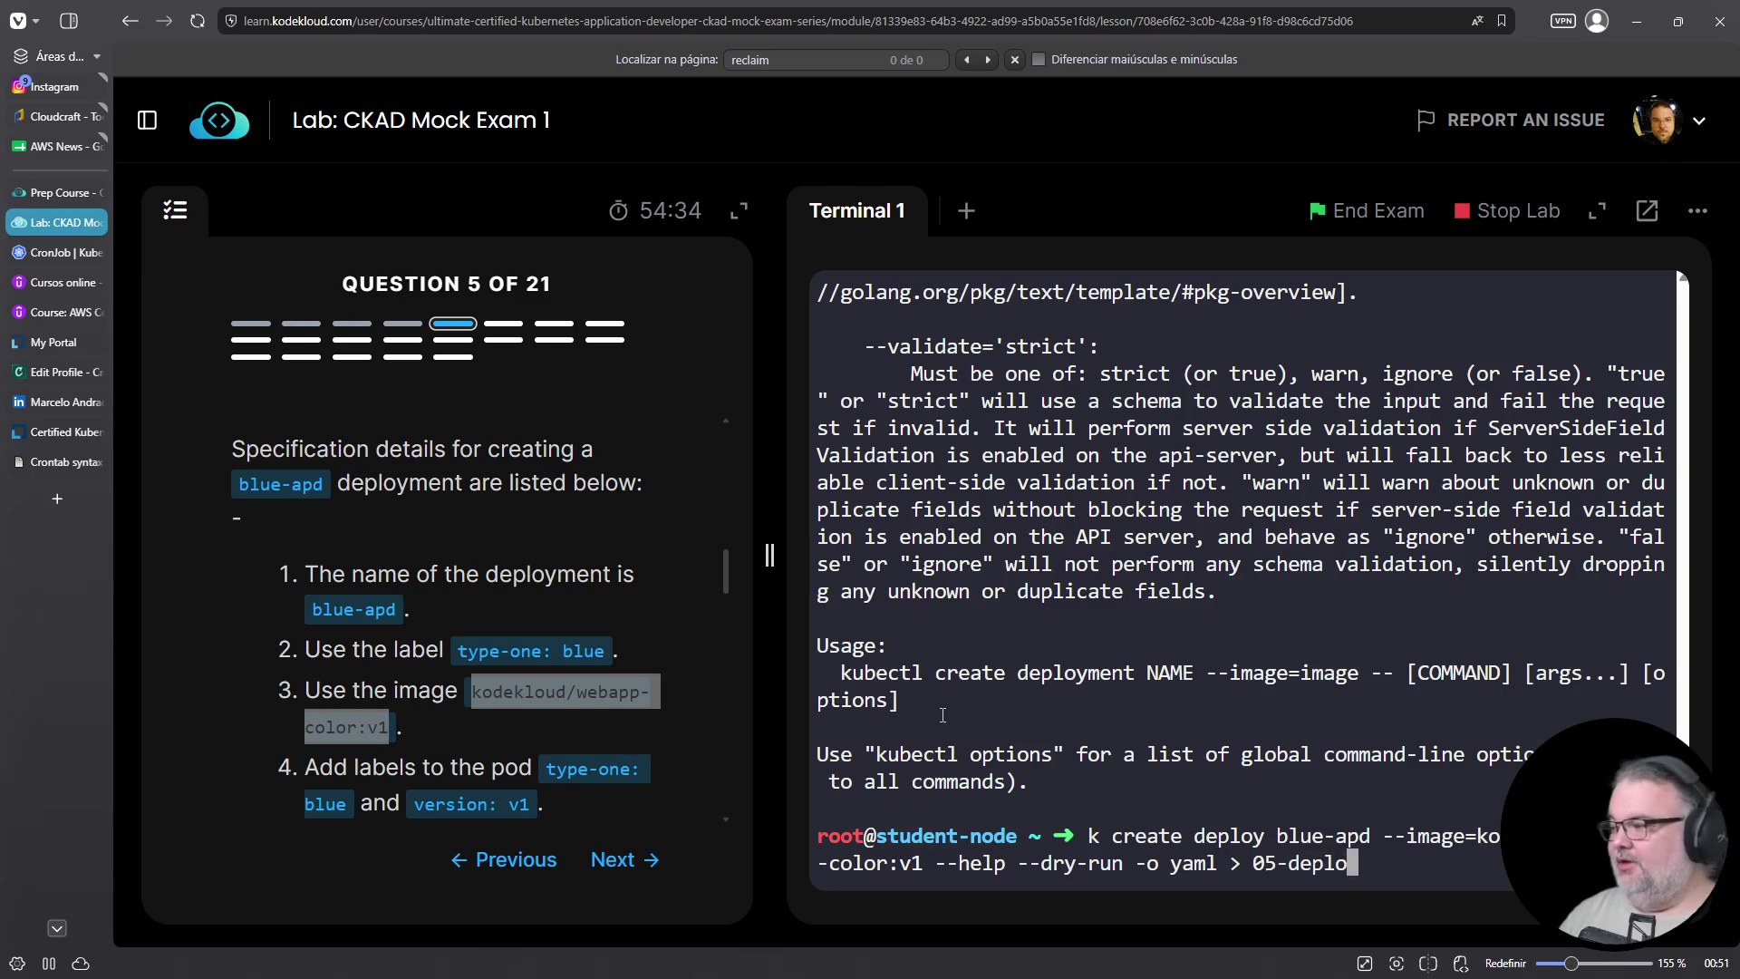
pyautogui.write('y.yaml')
pyautogui.press('Left')
pyautogui.press('Left')
pyautogui.press('Left')
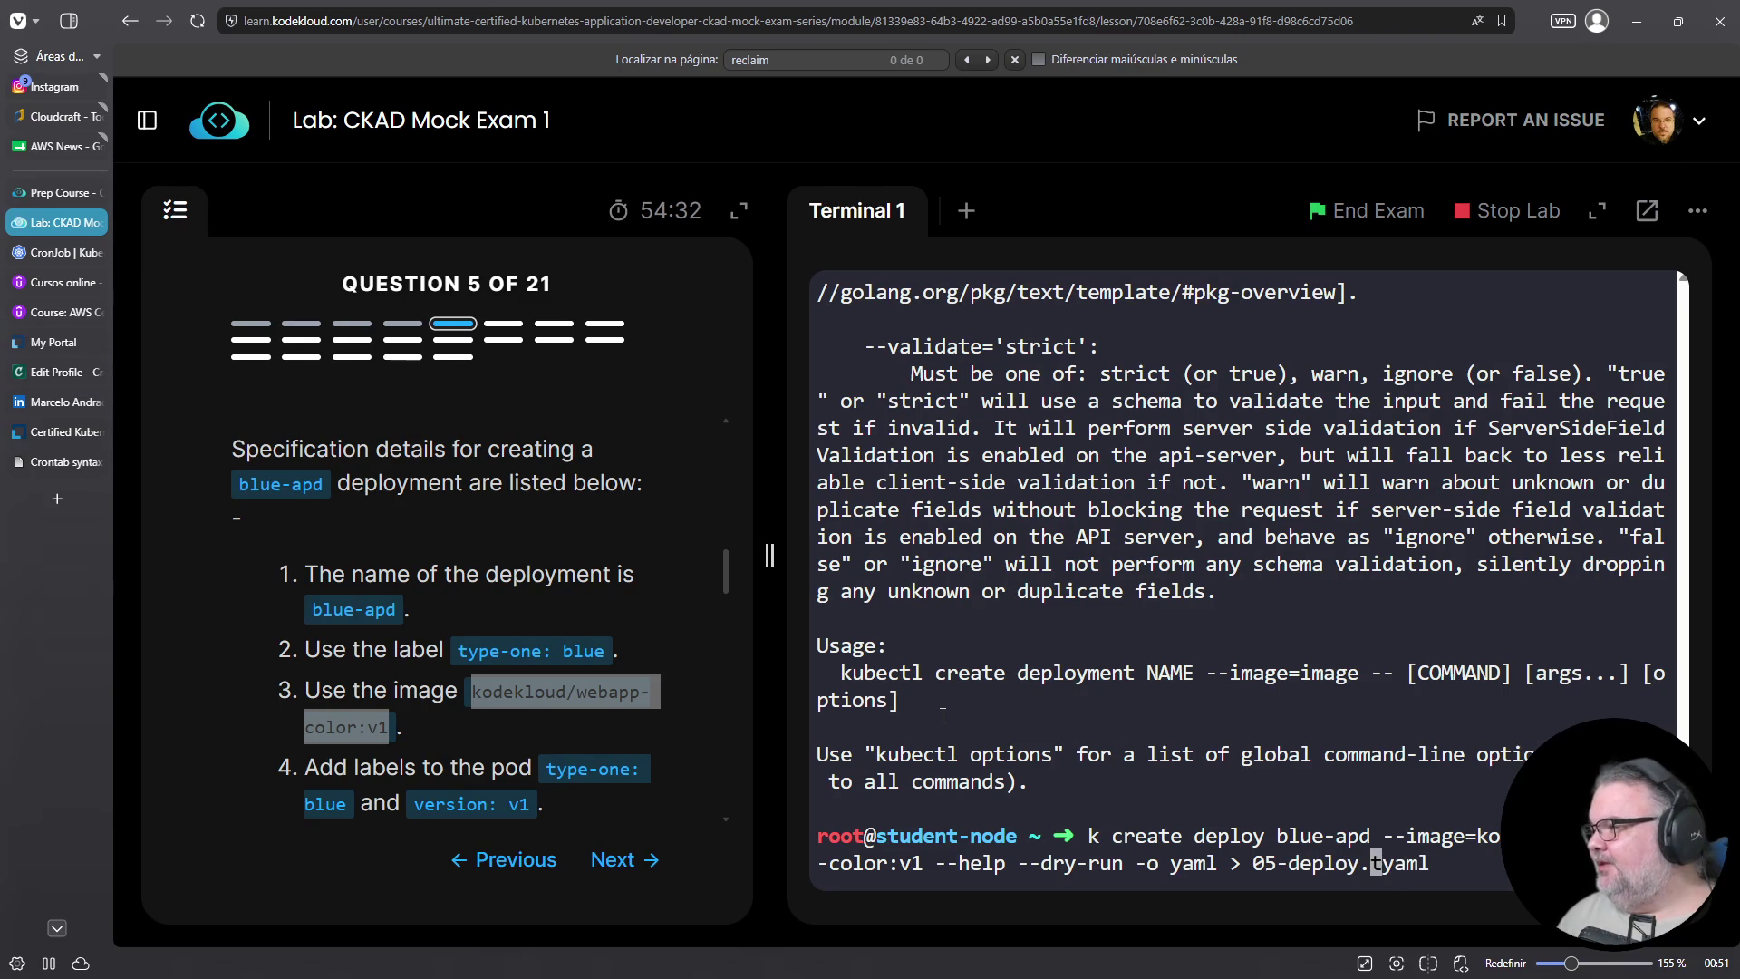
pyautogui.press('Left')
pyautogui.press('Left')
pyautogui.press('Left')
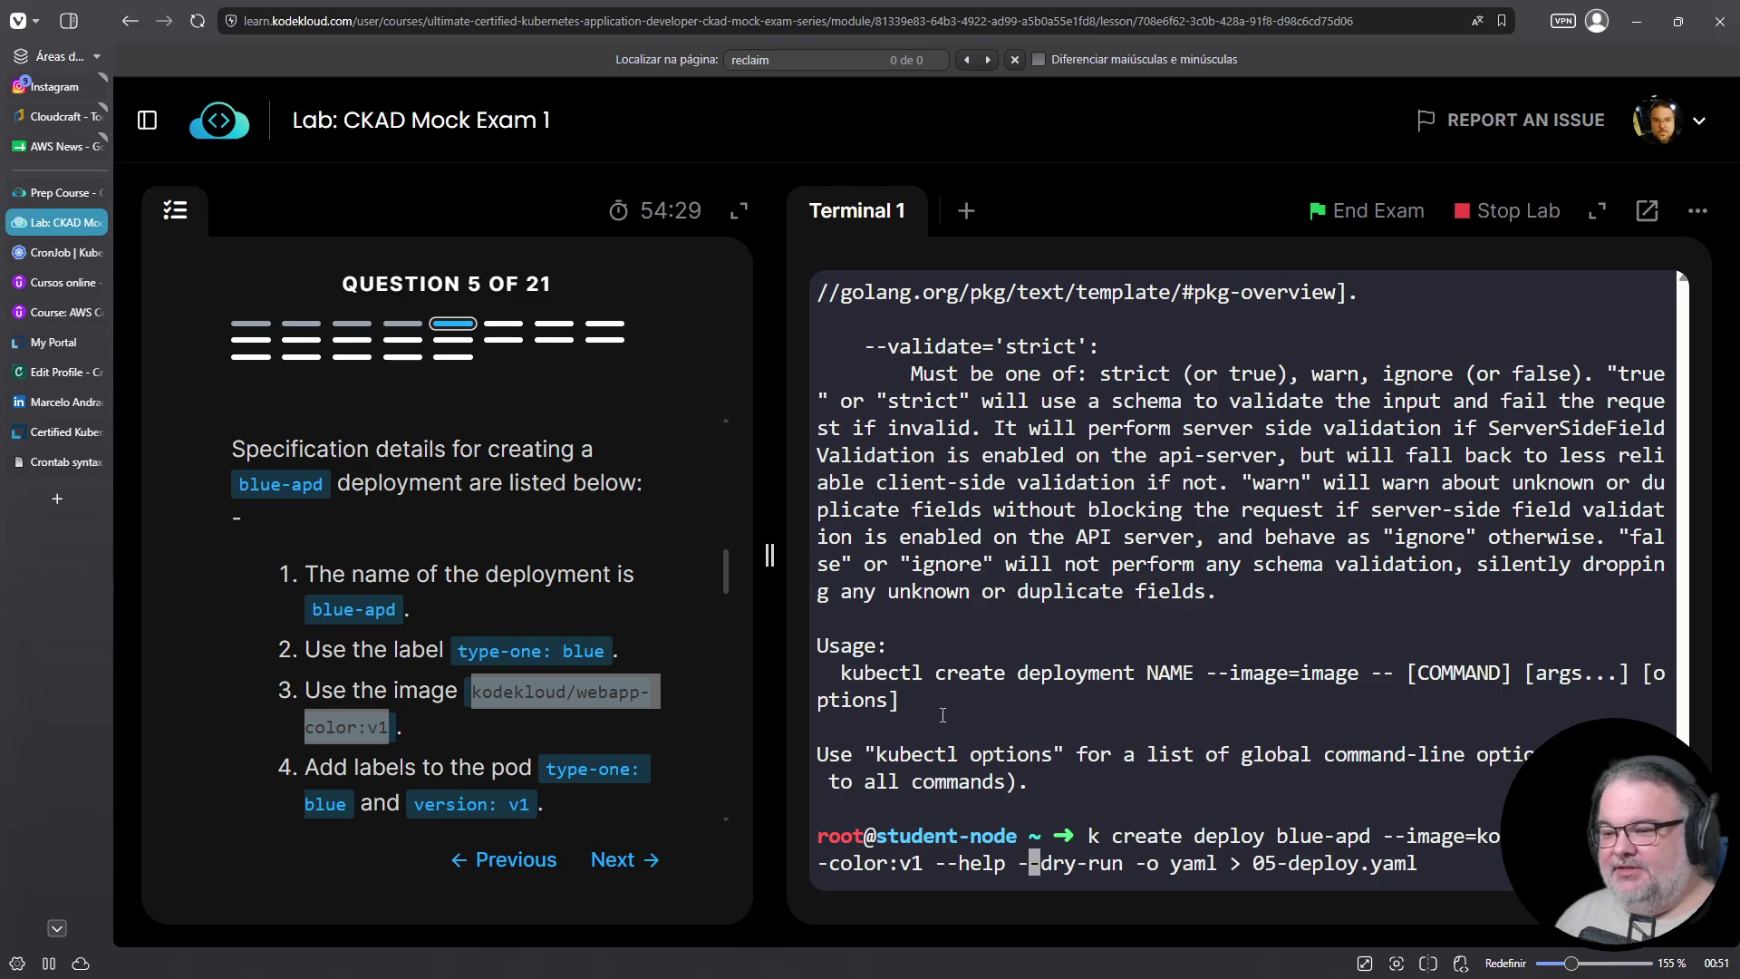
pyautogui.press('Left')
pyautogui.press('Left')
pyautogui.press('Left')
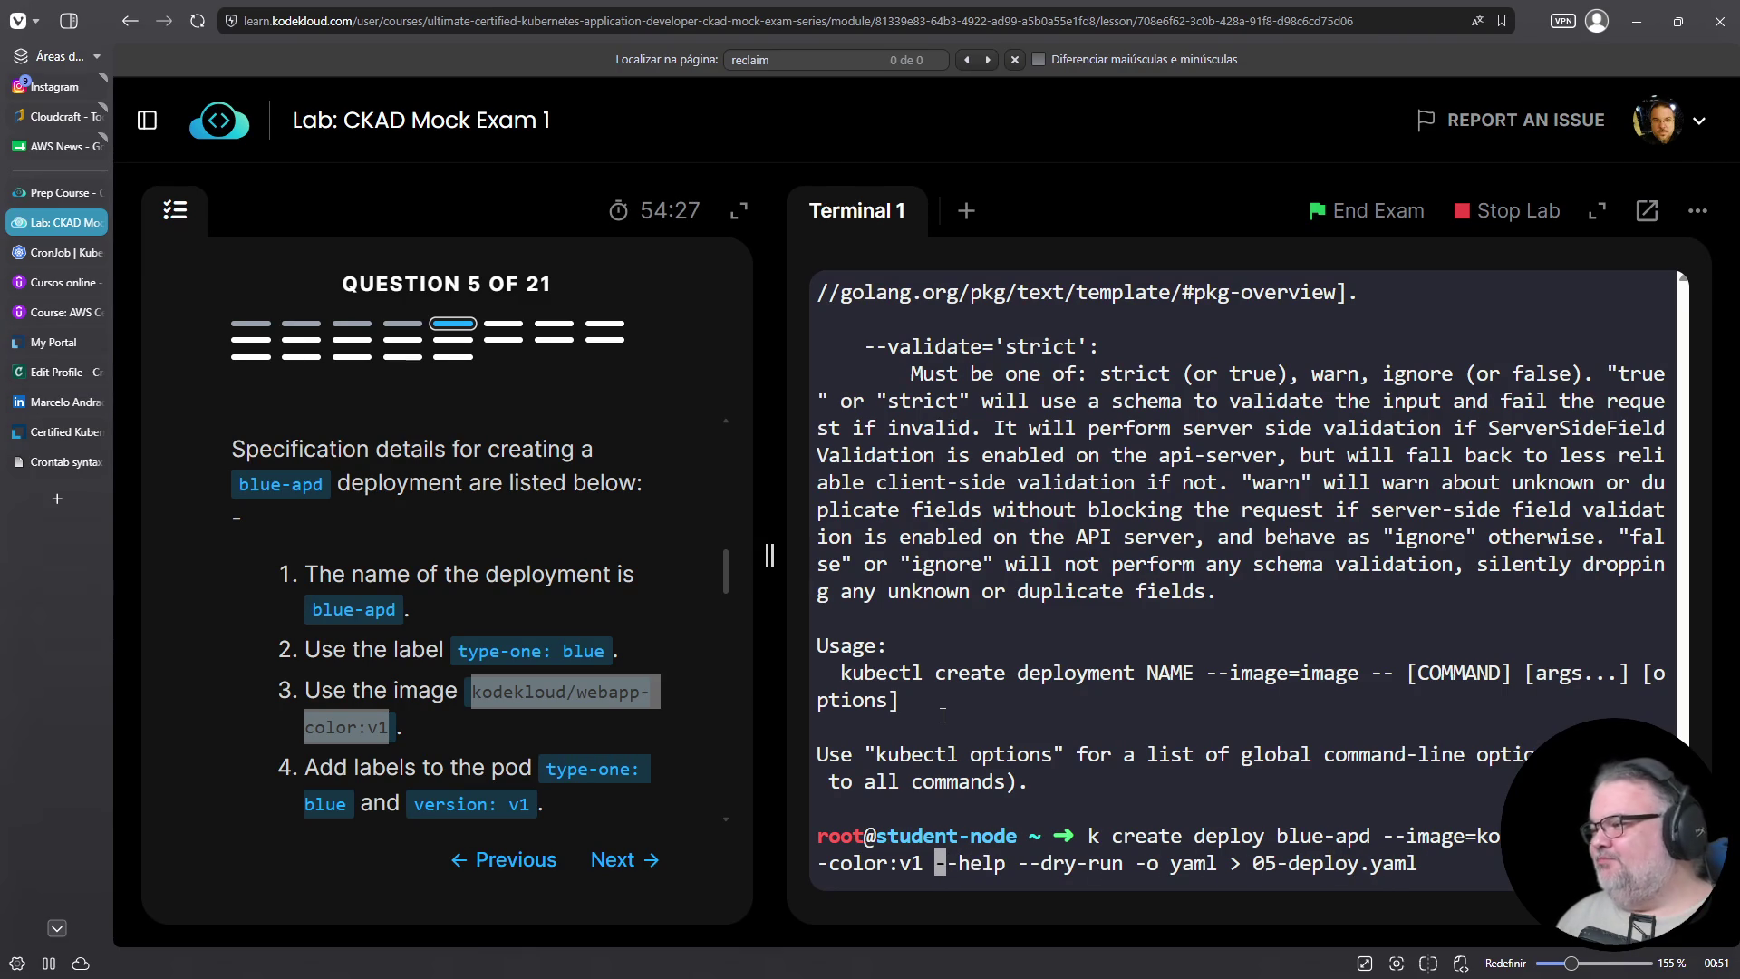
pyautogui.press('Delete')
pyautogui.press('Delete')
pyautogui.press('Delete')
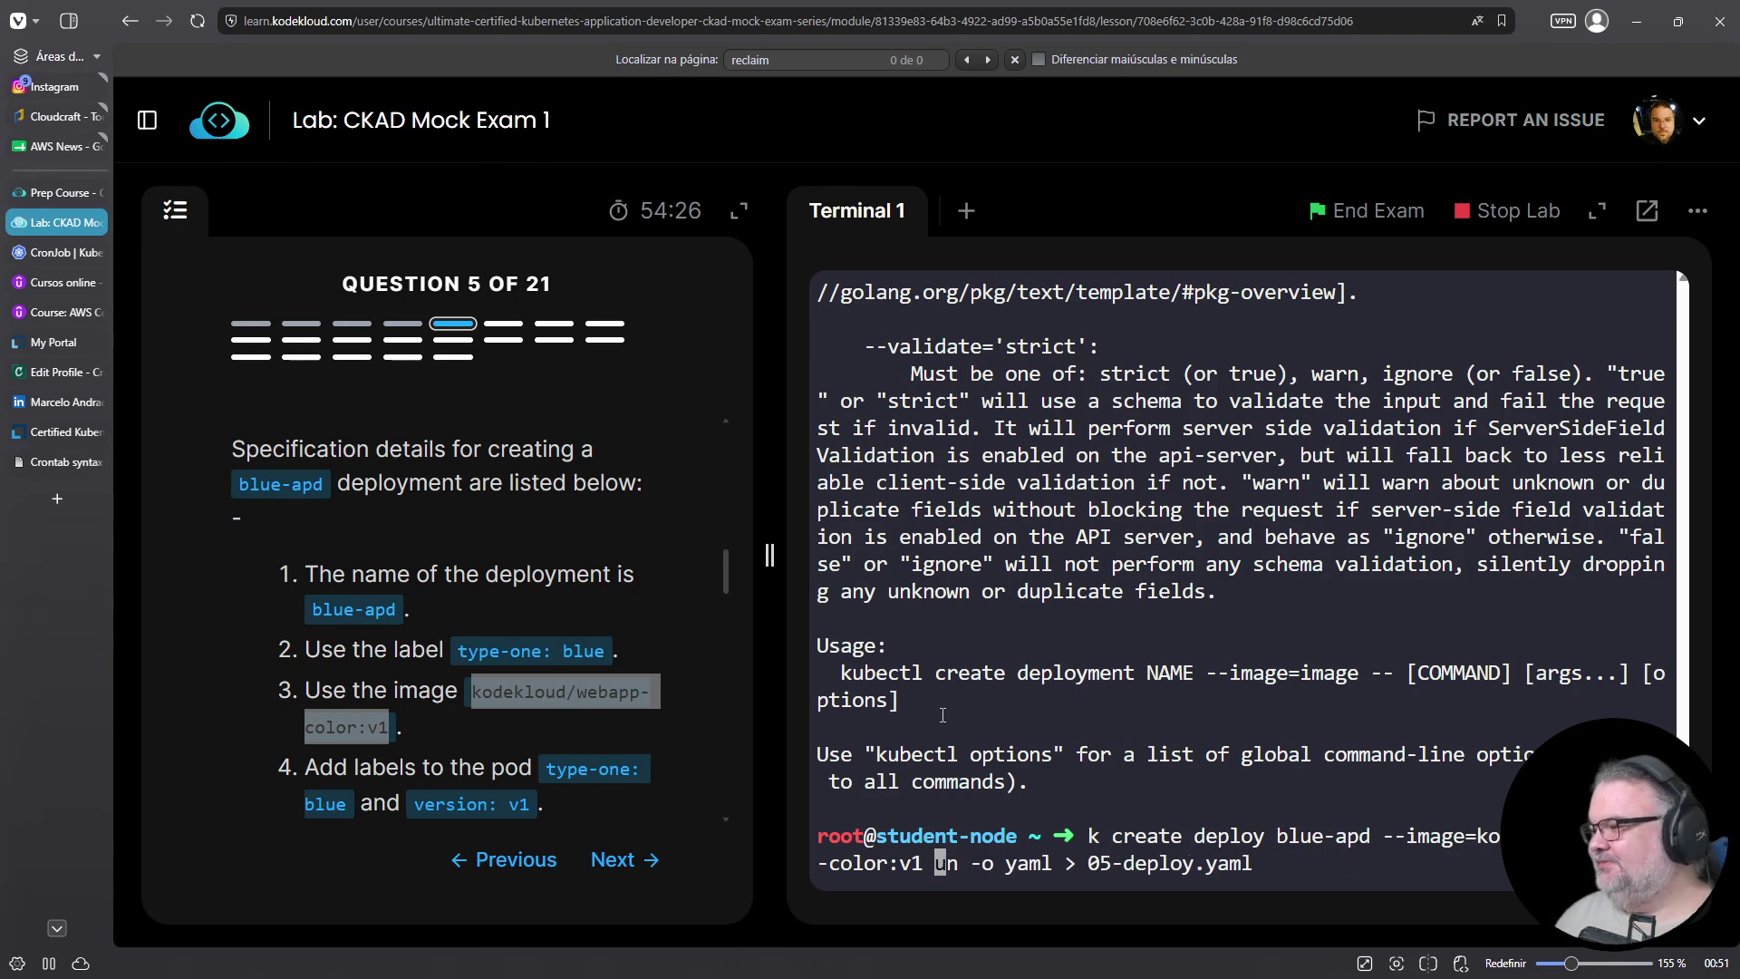
pyautogui.press('Return')
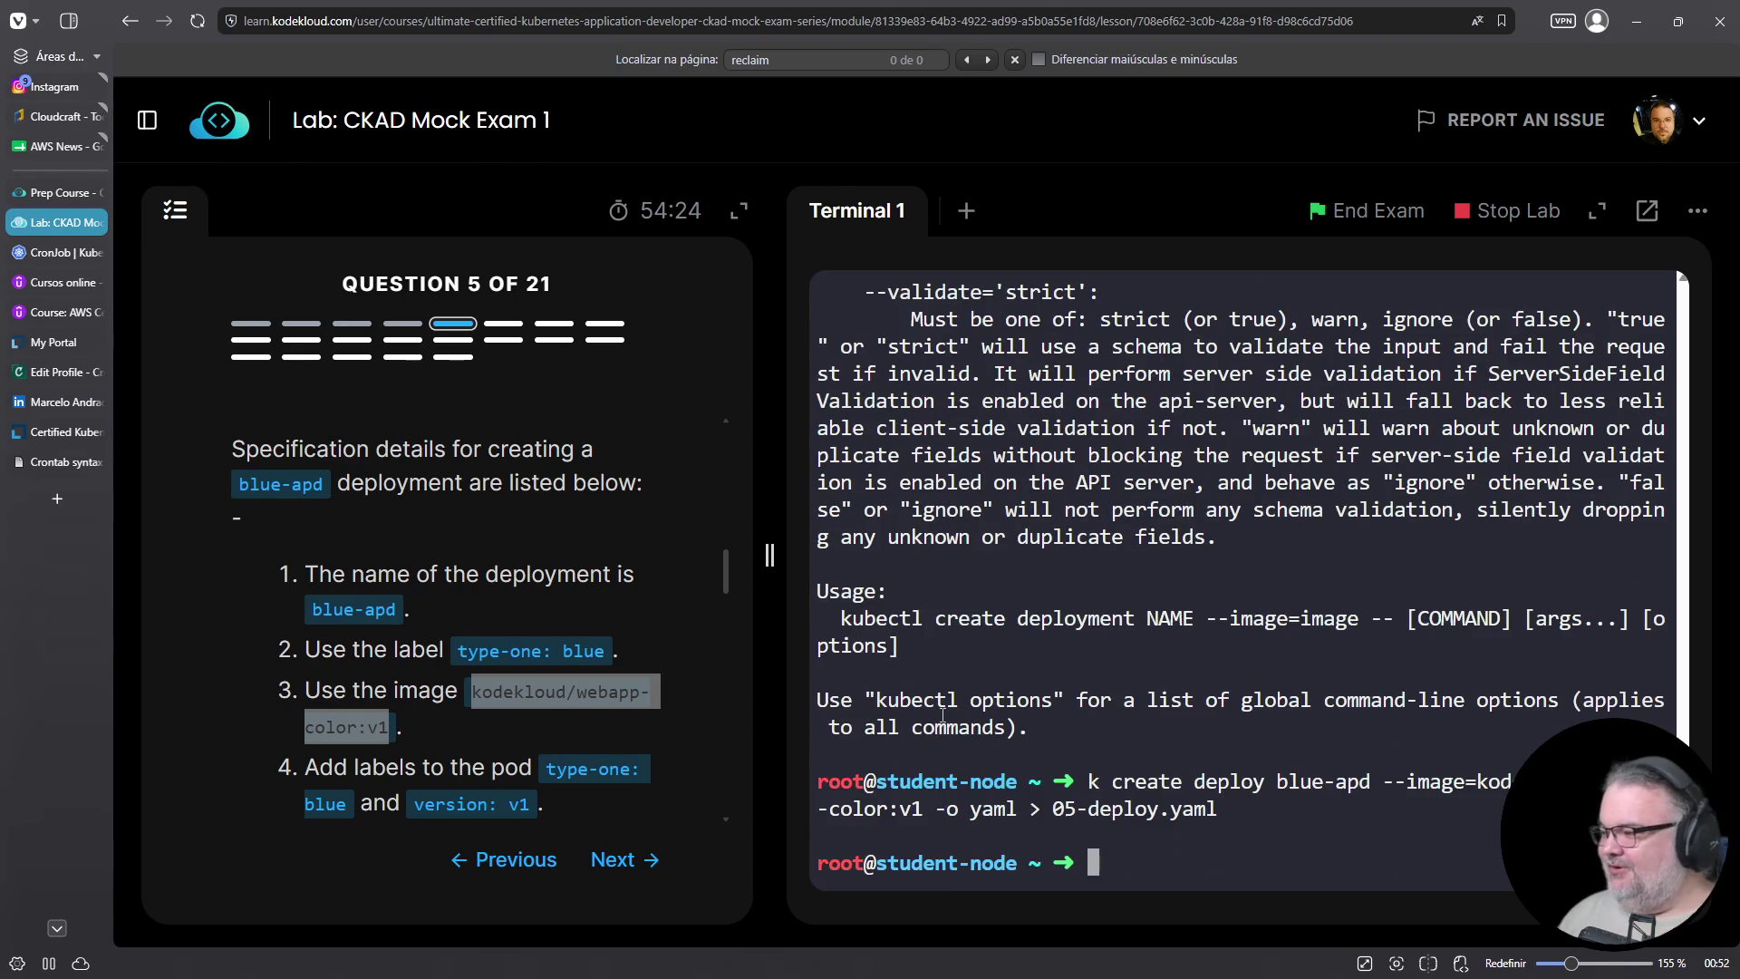
# Open 05-deploy.yaml in vim and delete creationTimestamp, generation, resourceVersion, uid and revision-limit lines
pyautogui.write('vim 05')
pyautogui.press('Tab')
pyautogui.press('Return')
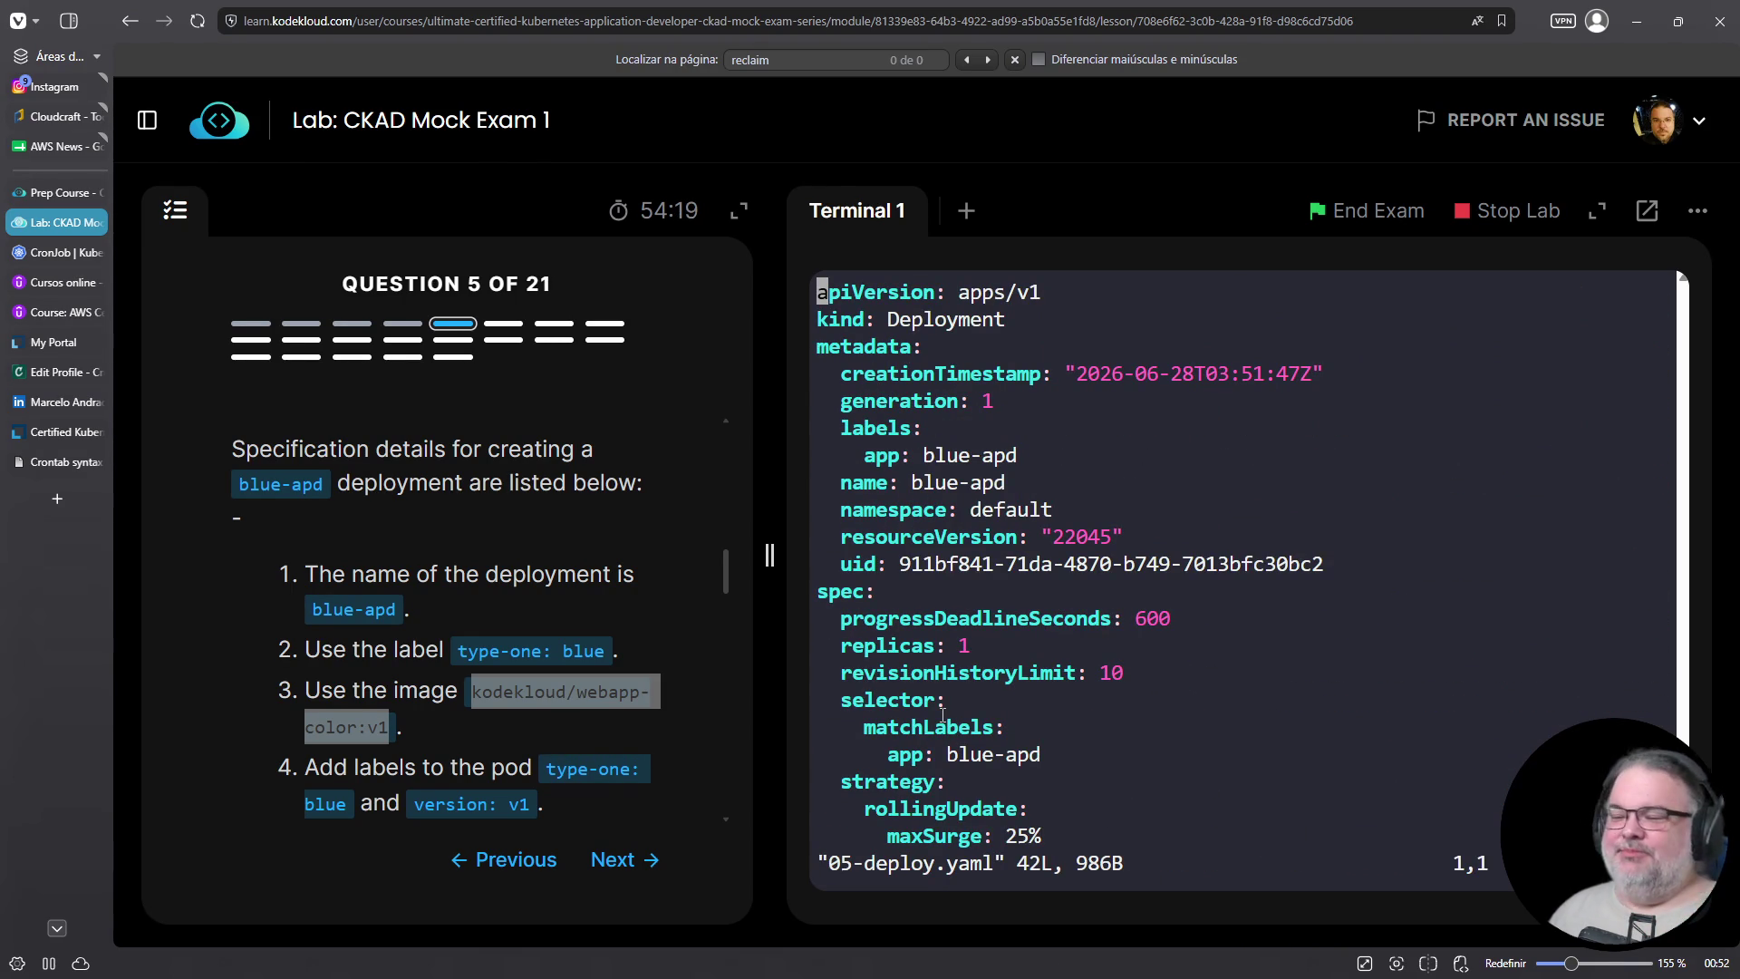
pyautogui.press('Down')
pyautogui.press('Down')
pyautogui.press('Down')
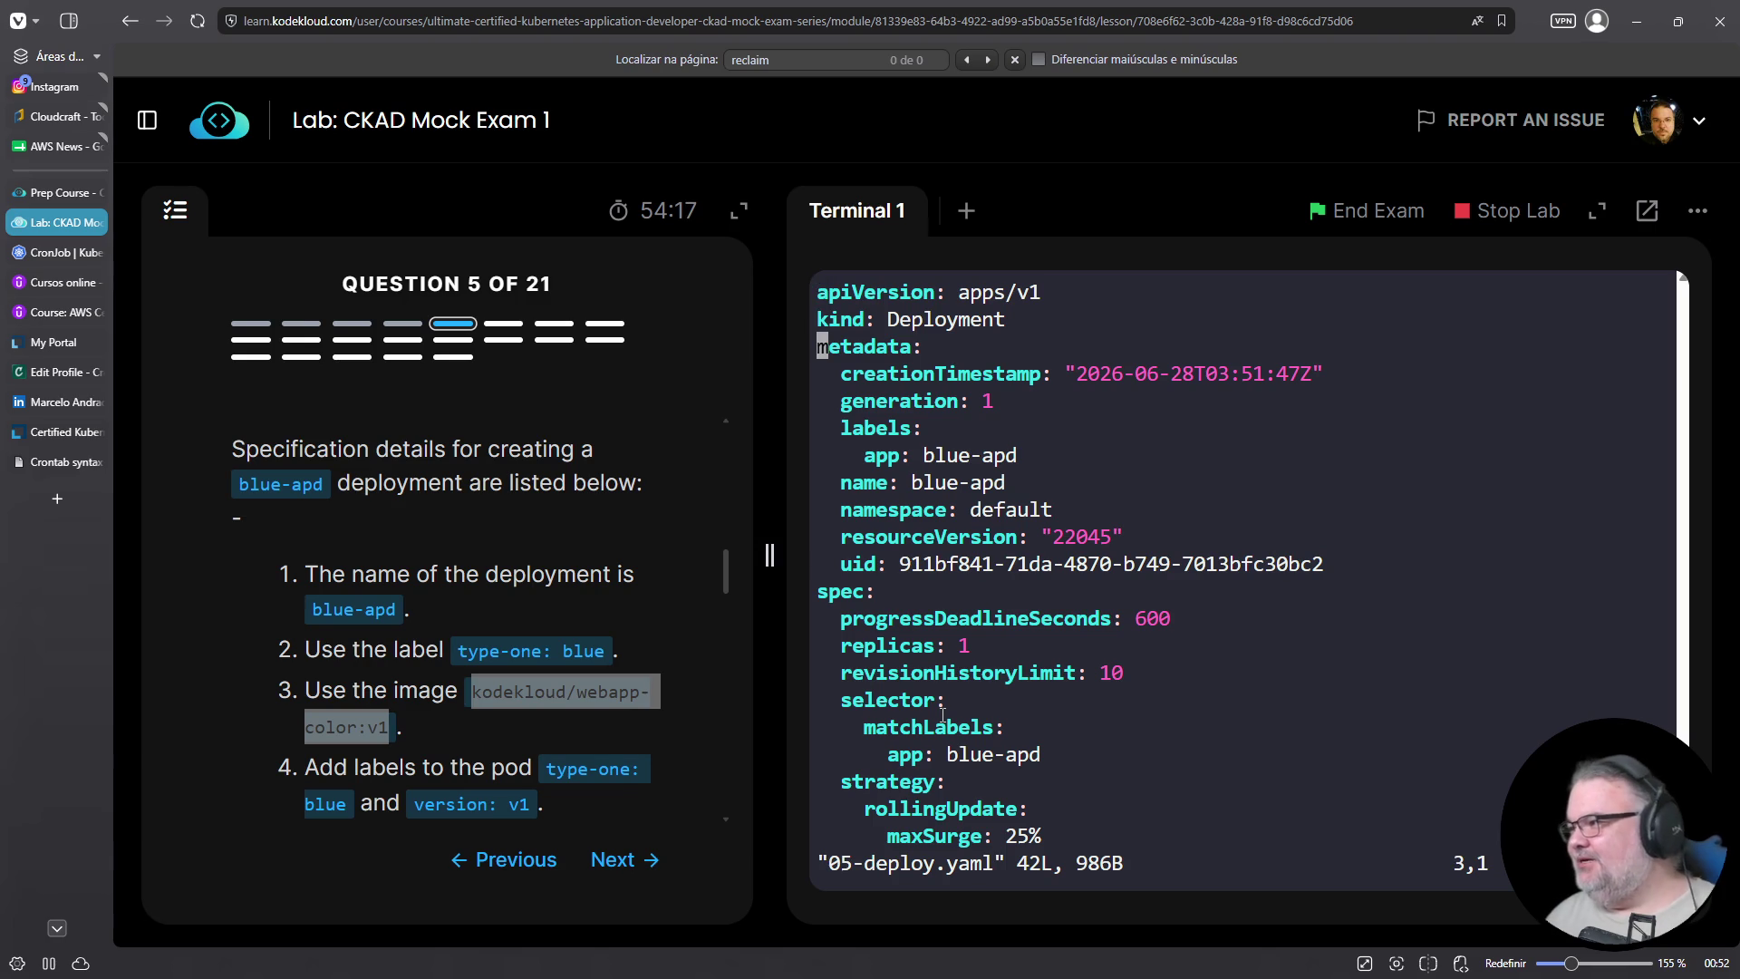
pyautogui.press('d')
pyautogui.press('d')
pyautogui.press('d')
pyautogui.press('d')
pyautogui.press('d')
pyautogui.press('Escape')
pyautogui.press('Down')
pyautogui.press('Down')
pyautogui.press('Down')
pyautogui.press('d')
pyautogui.press('d')
pyautogui.press('d')
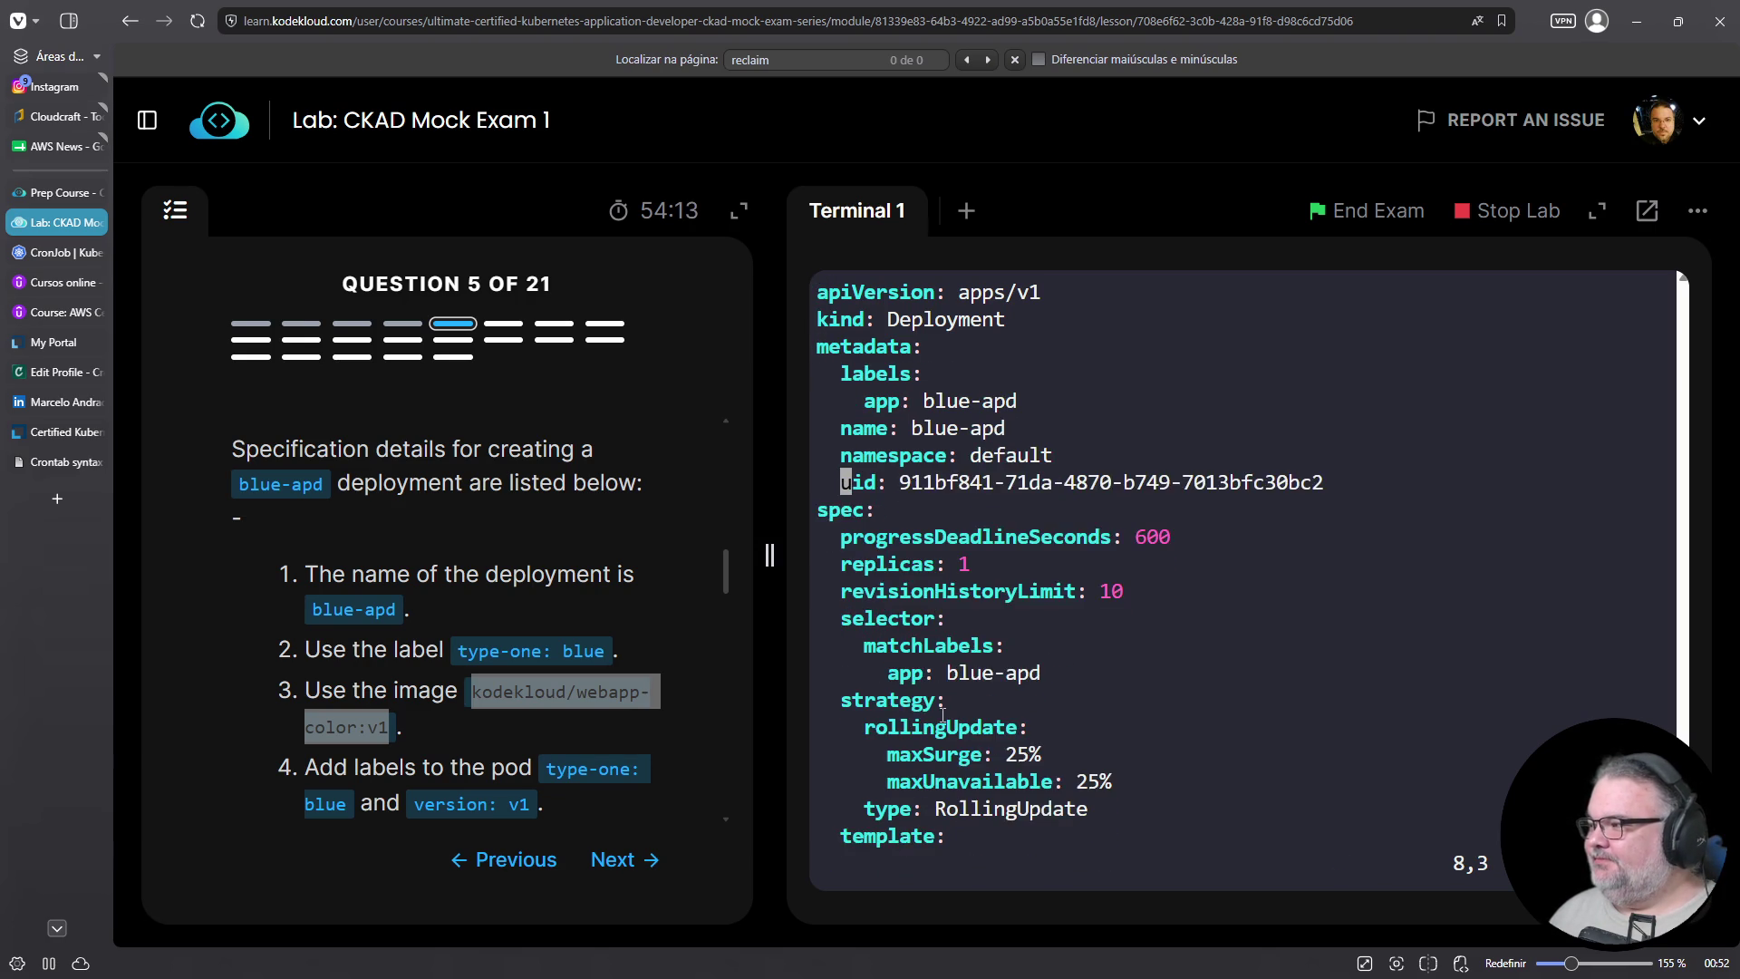
pyautogui.press('Down')
pyautogui.press('d')
pyautogui.press('d')
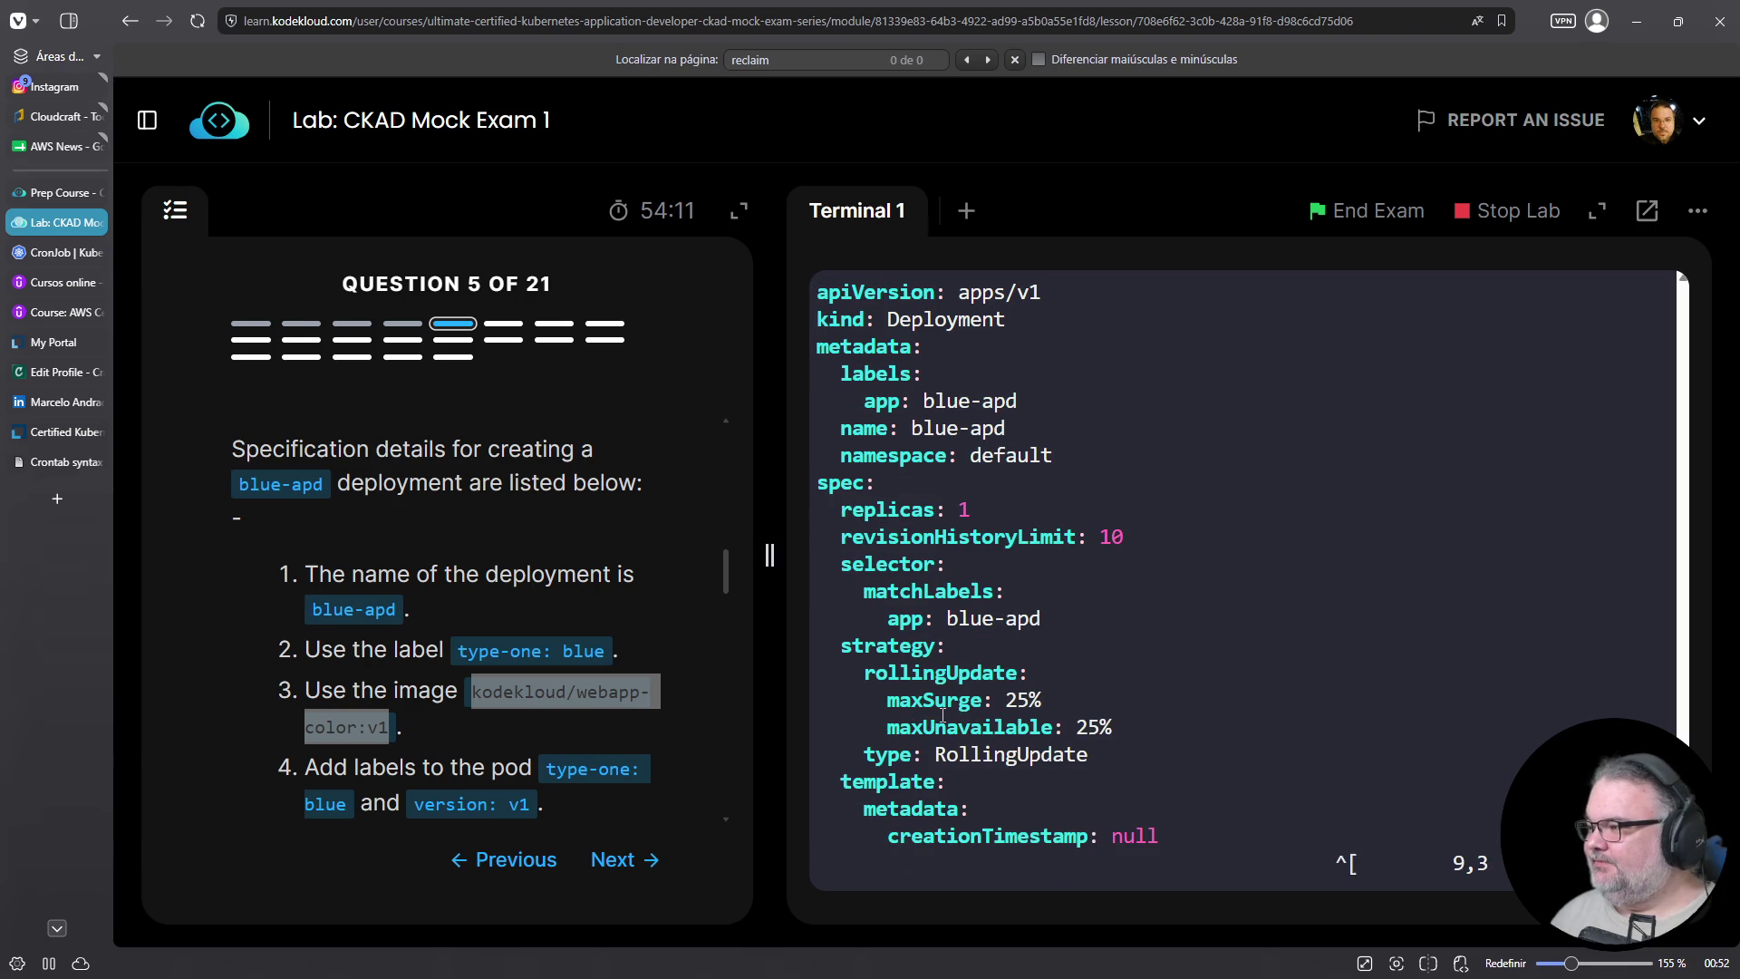
pyautogui.press('Down')
pyautogui.press('d')
pyautogui.press('d')
# Delete the template's creationTimestamp and the status, securityContext and grace-period lines
pyautogui.press('Down')
pyautogui.press('Down')
pyautogui.press('Down')
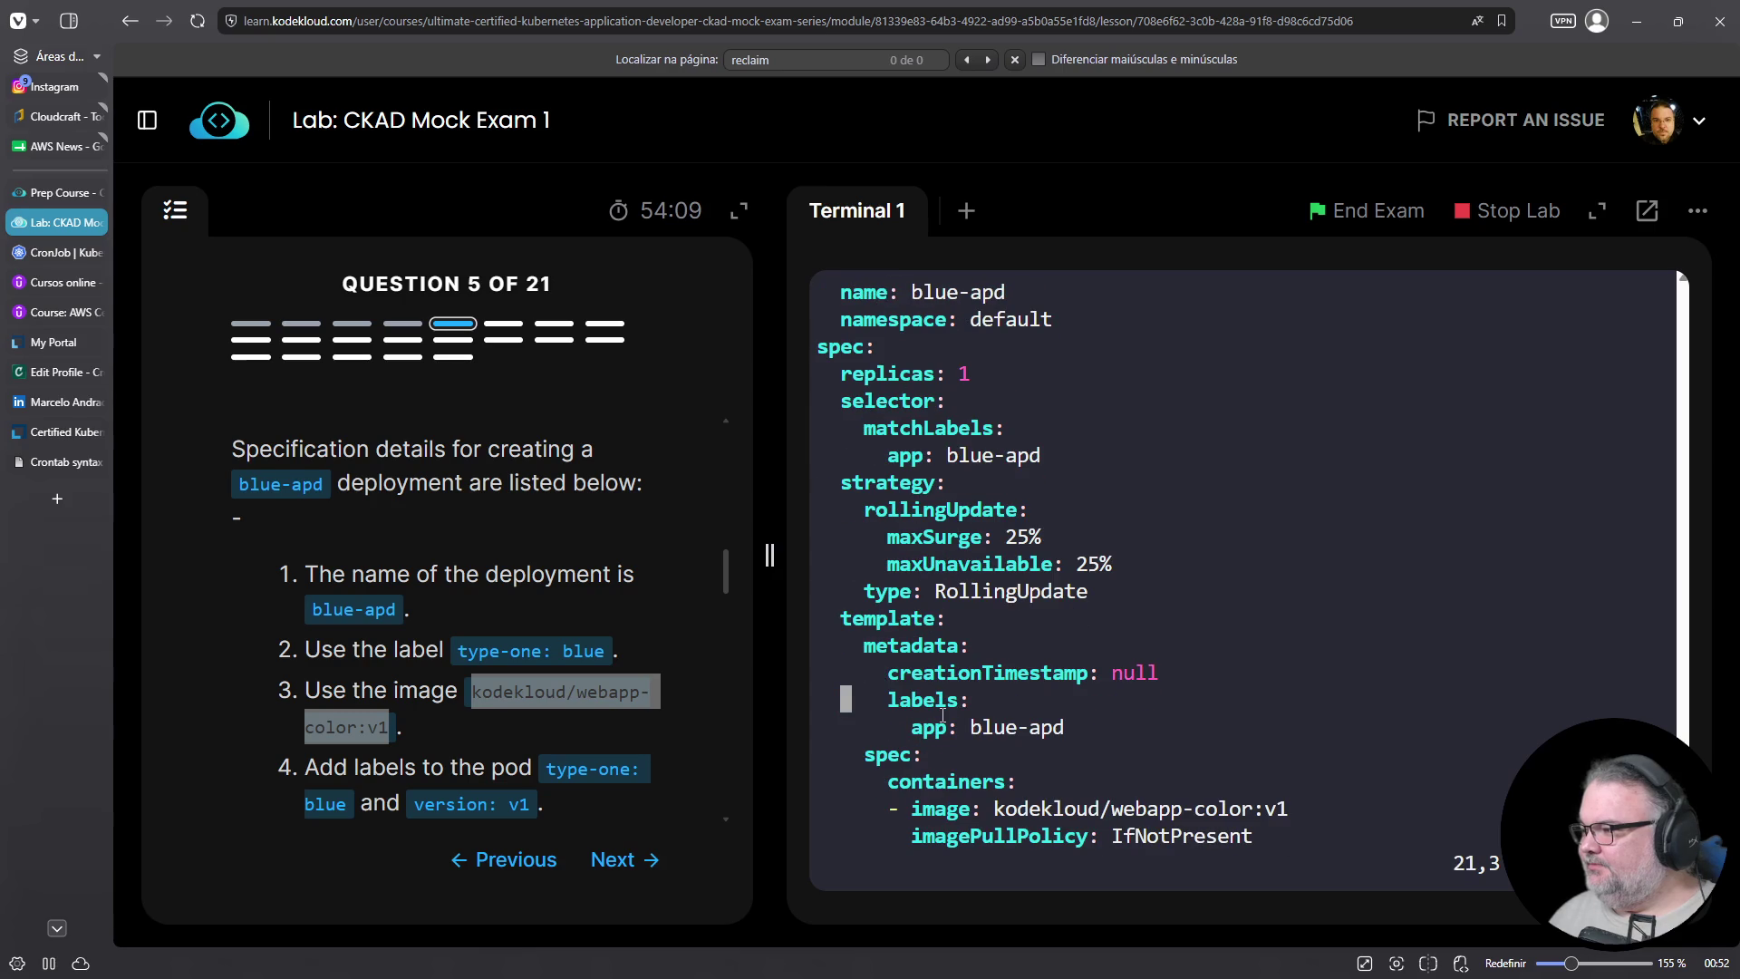
pyautogui.press('Up')
pyautogui.press('Up')
pyautogui.press('Down')
pyautogui.press('d')
pyautogui.press('d')
pyautogui.press('Down')
pyautogui.press('Down')
pyautogui.press('Down')
pyautogui.press('Down')
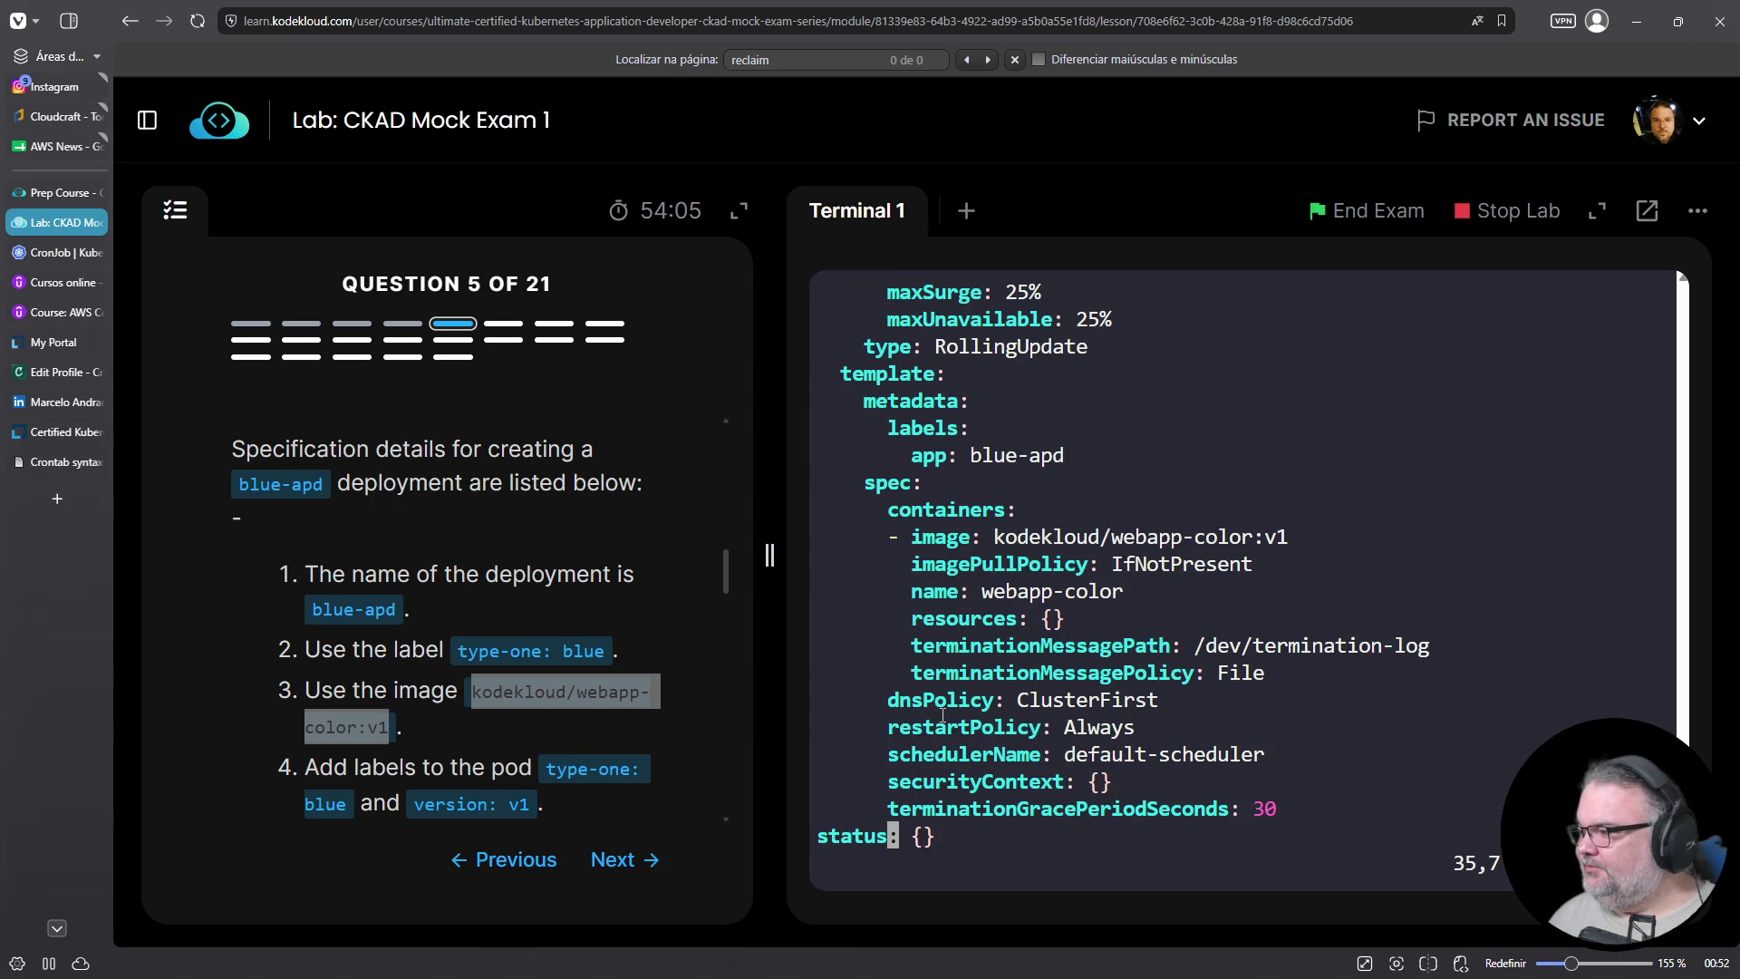
pyautogui.press('d')
pyautogui.press('d')
pyautogui.press('d')
pyautogui.press('d')
pyautogui.press('d')
pyautogui.press('d')
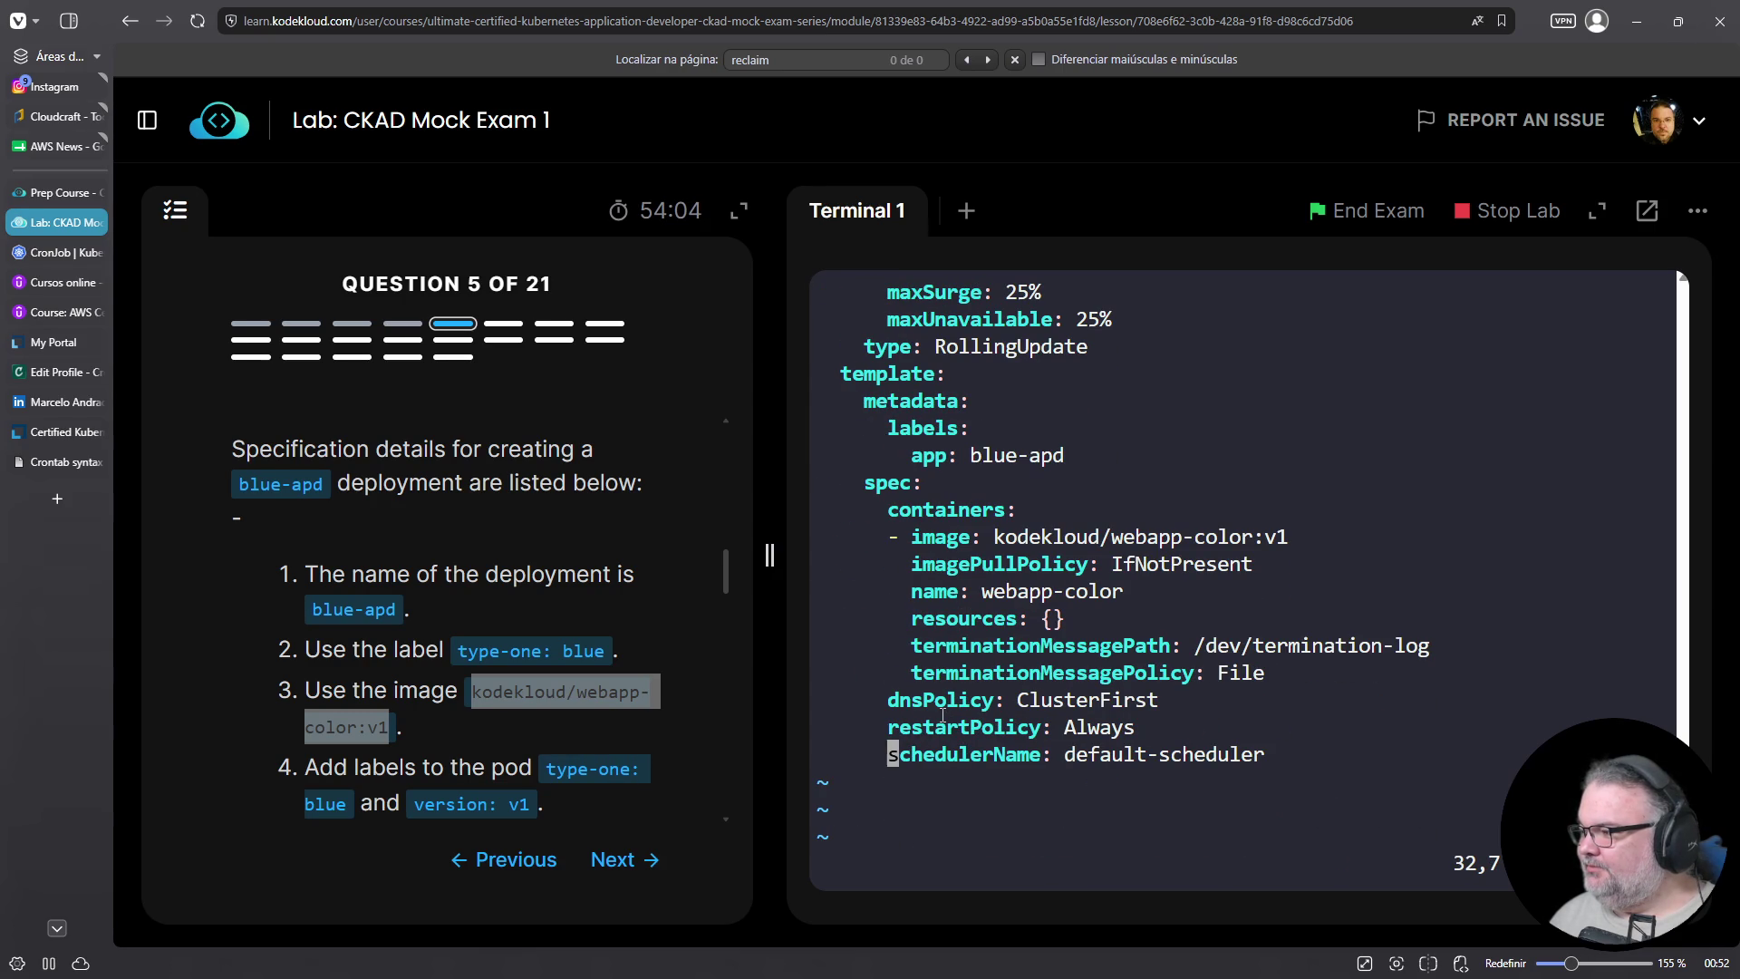
# Remove the terminationMessagePolicy, terminationMessagePath and empty resources lines from the container
pyautogui.press('Up')
pyautogui.press('Up')
pyautogui.press('Up')
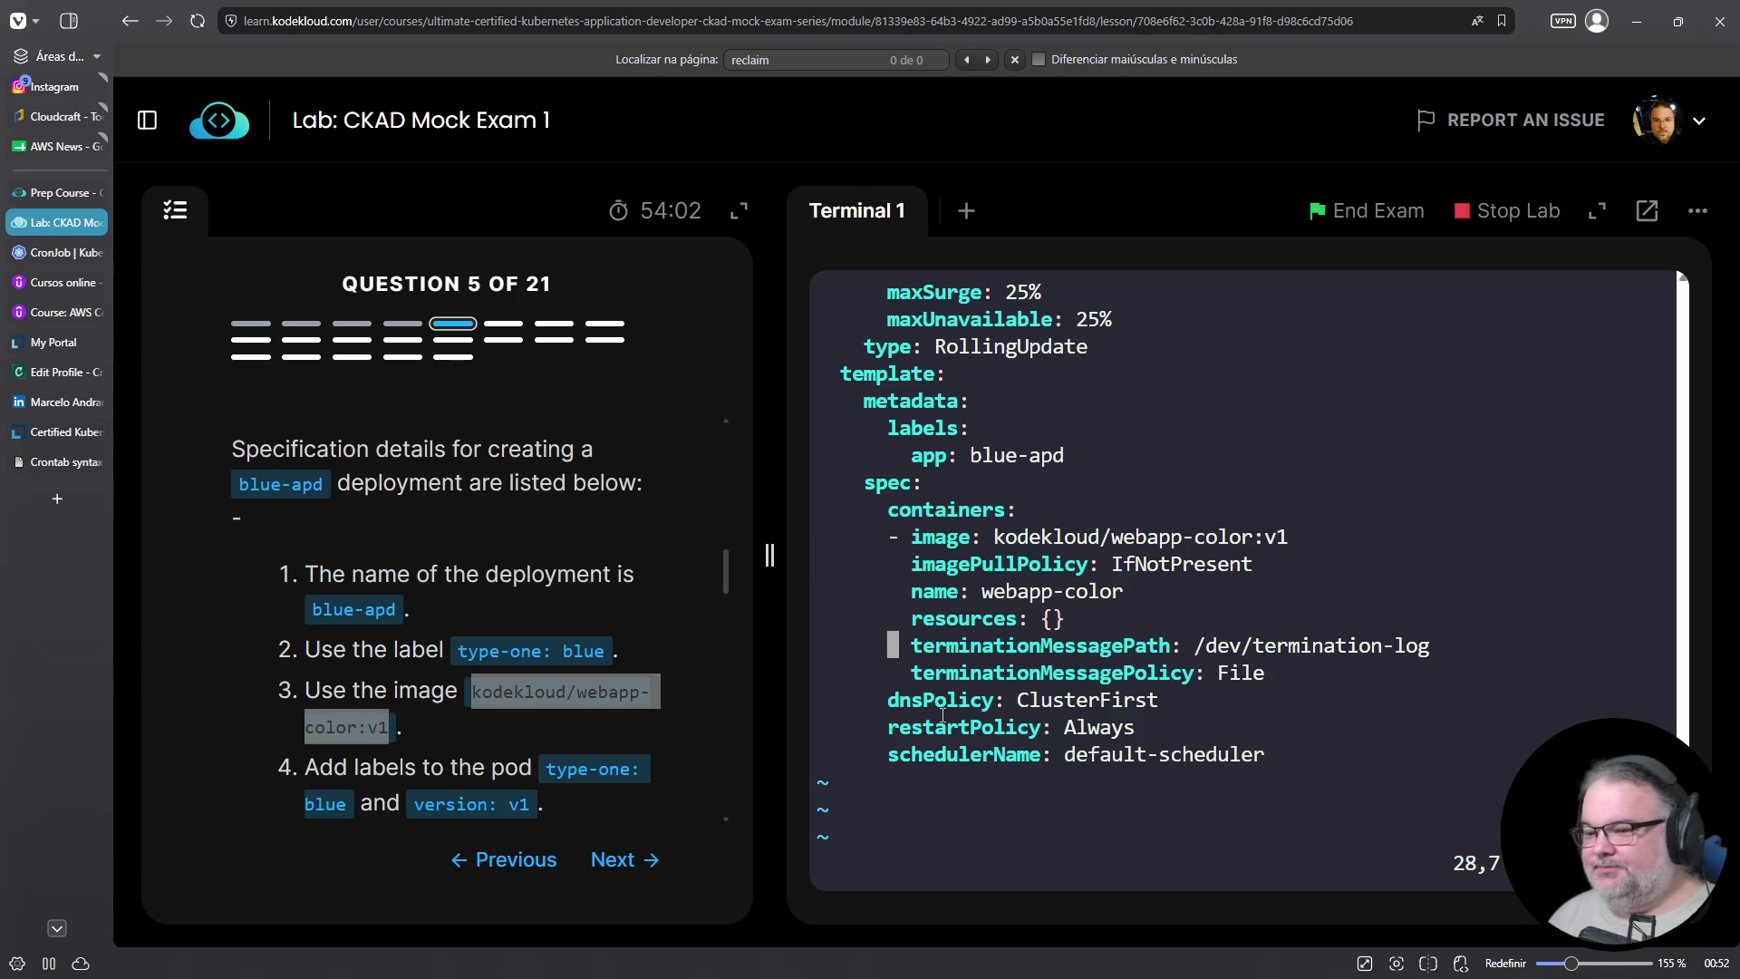
pyautogui.press('Home')
pyautogui.press('Down')
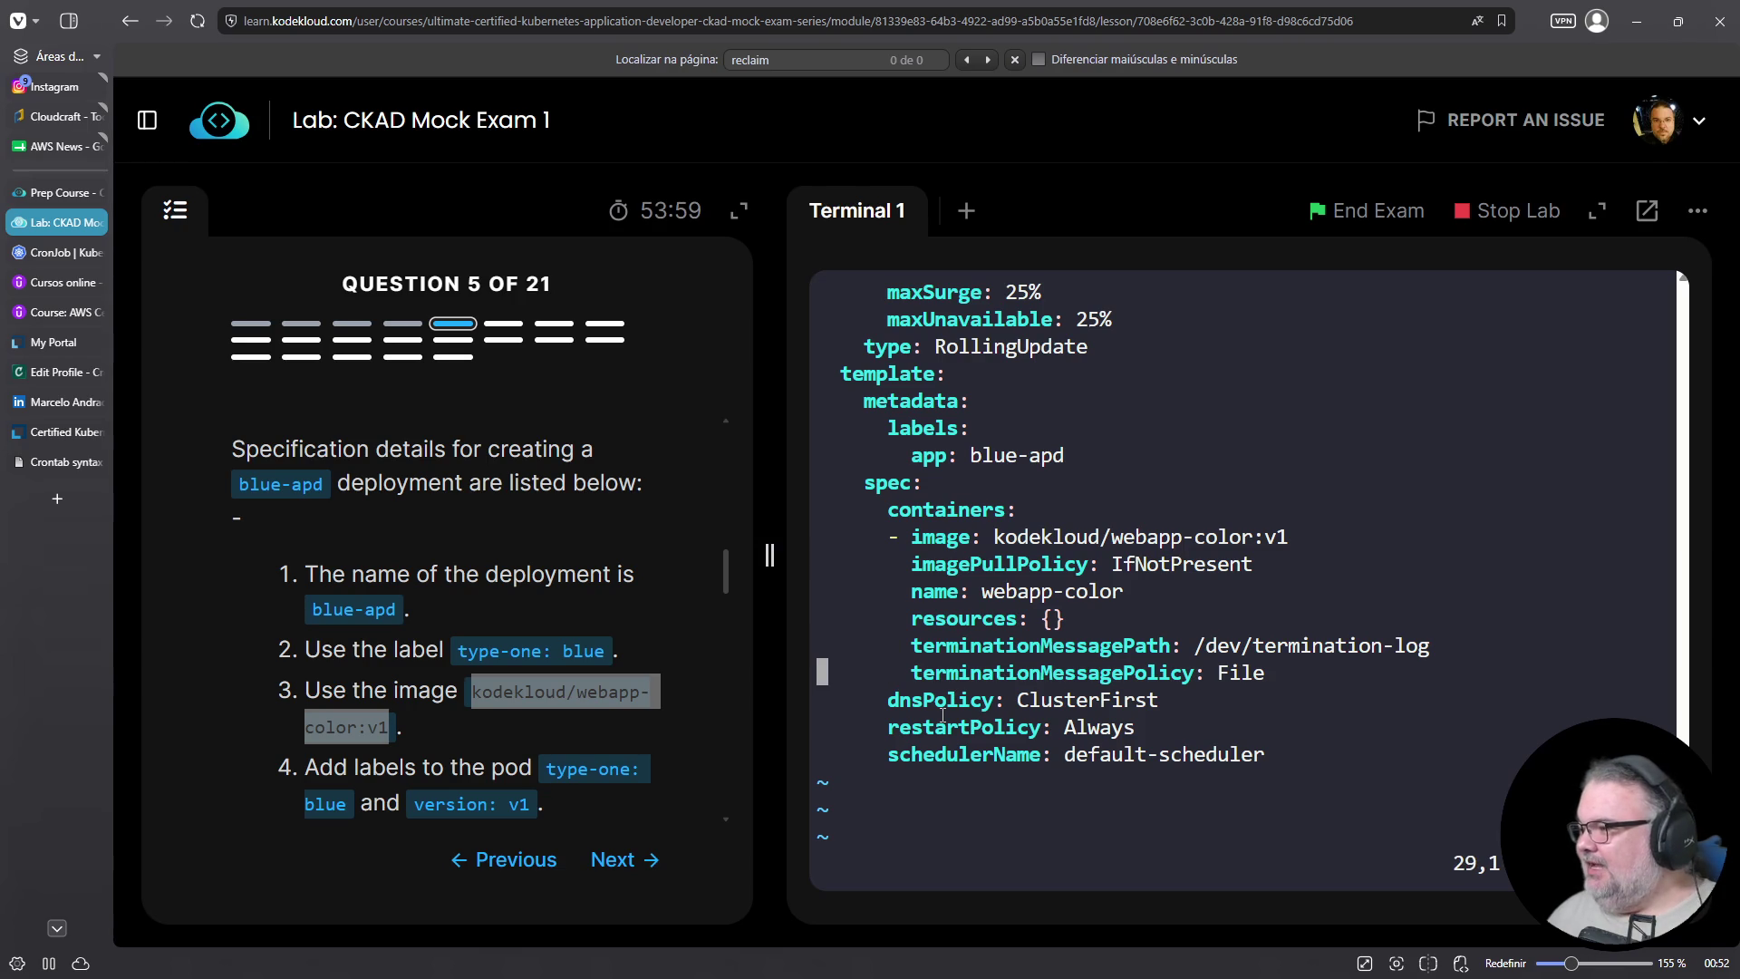
pyautogui.press('d')
pyautogui.press('d')
pyautogui.press('Up')
pyautogui.press('Home')
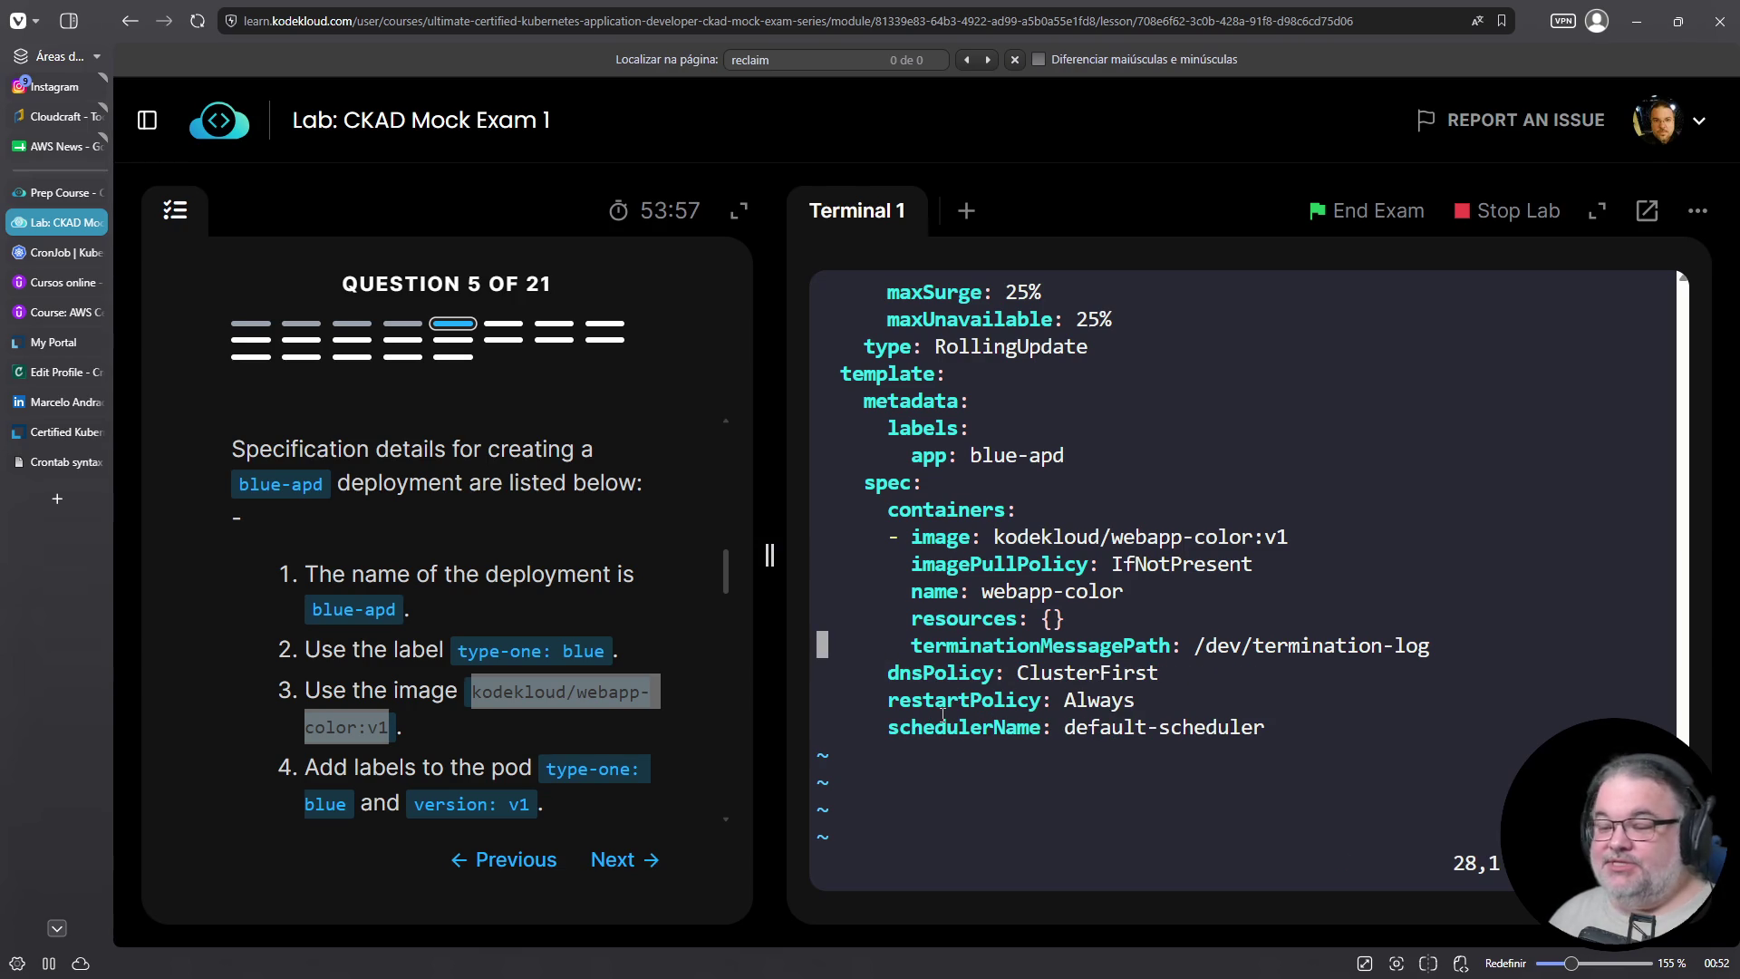
pyautogui.press('d')
pyautogui.press('d')
pyautogui.press('Escape')
pyautogui.press('Up')
pyautogui.press('d')
pyautogui.press('d')
pyautogui.press('Up')
pyautogui.press('Up')
pyautogui.press('Up')
pyautogui.press('Up')
# Remove the container's imagePullPolicy line from the pod template
pyautogui.press('Down')
pyautogui.press('Down')
pyautogui.press('Down')
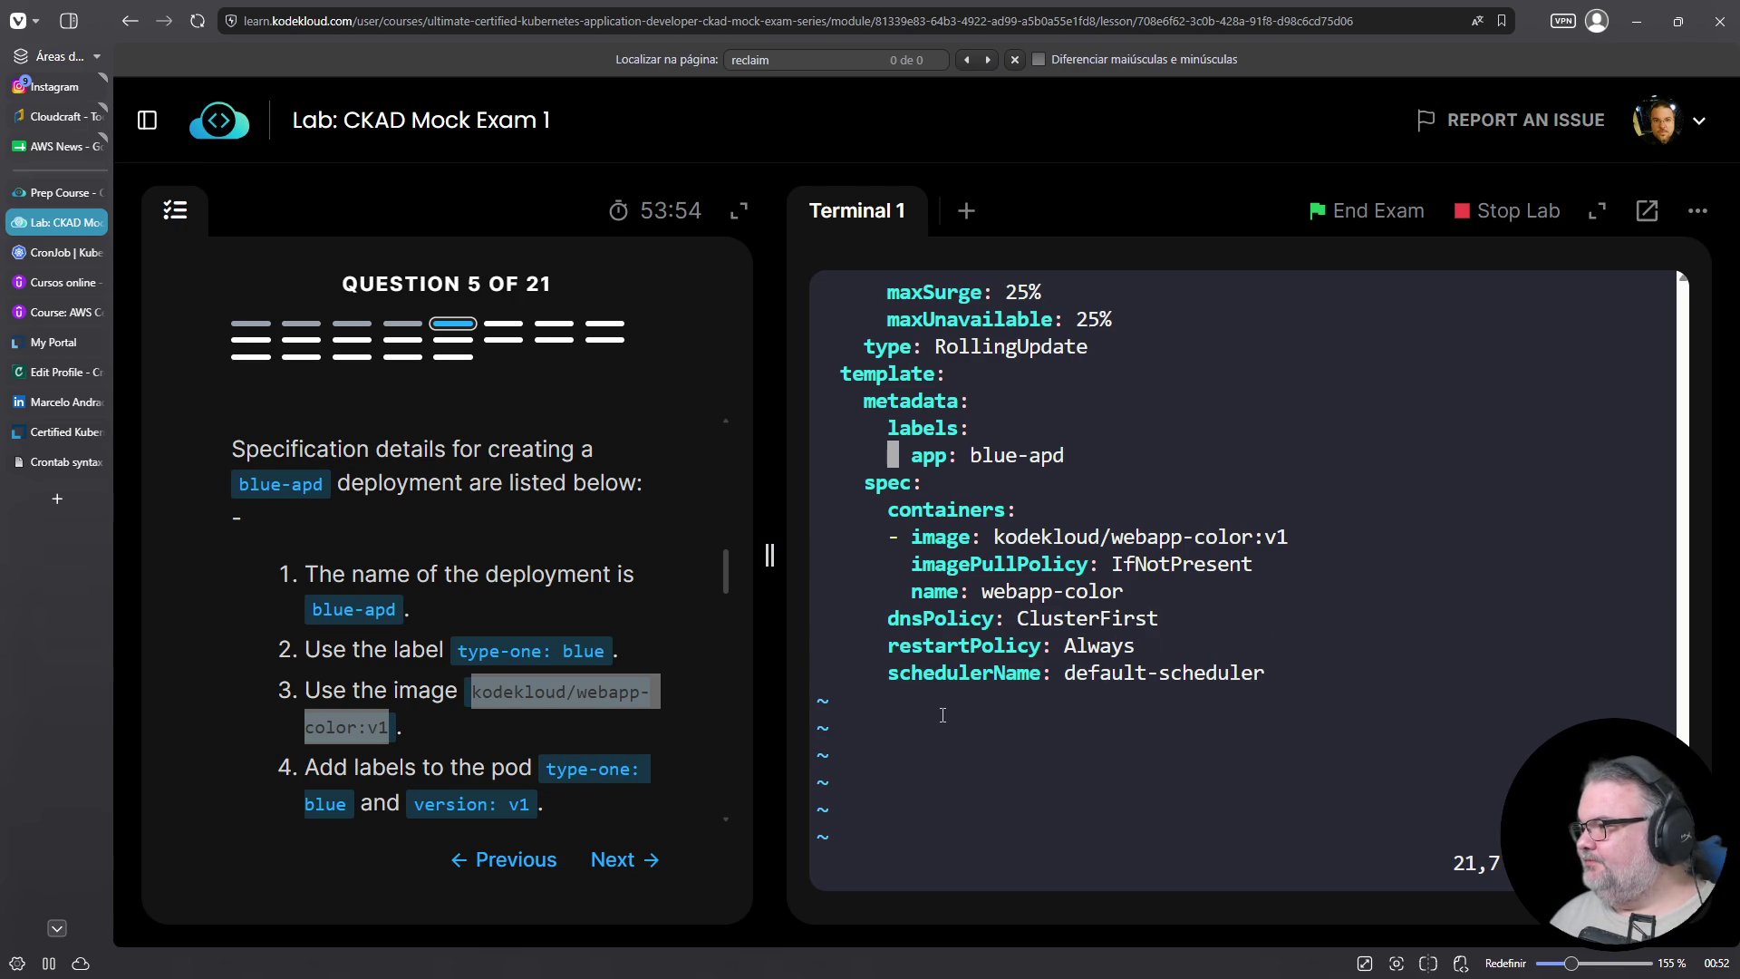
pyautogui.press('Escape')
pyautogui.press('0')
pyautogui.press('Down')
pyautogui.press('d')
pyautogui.press('d')
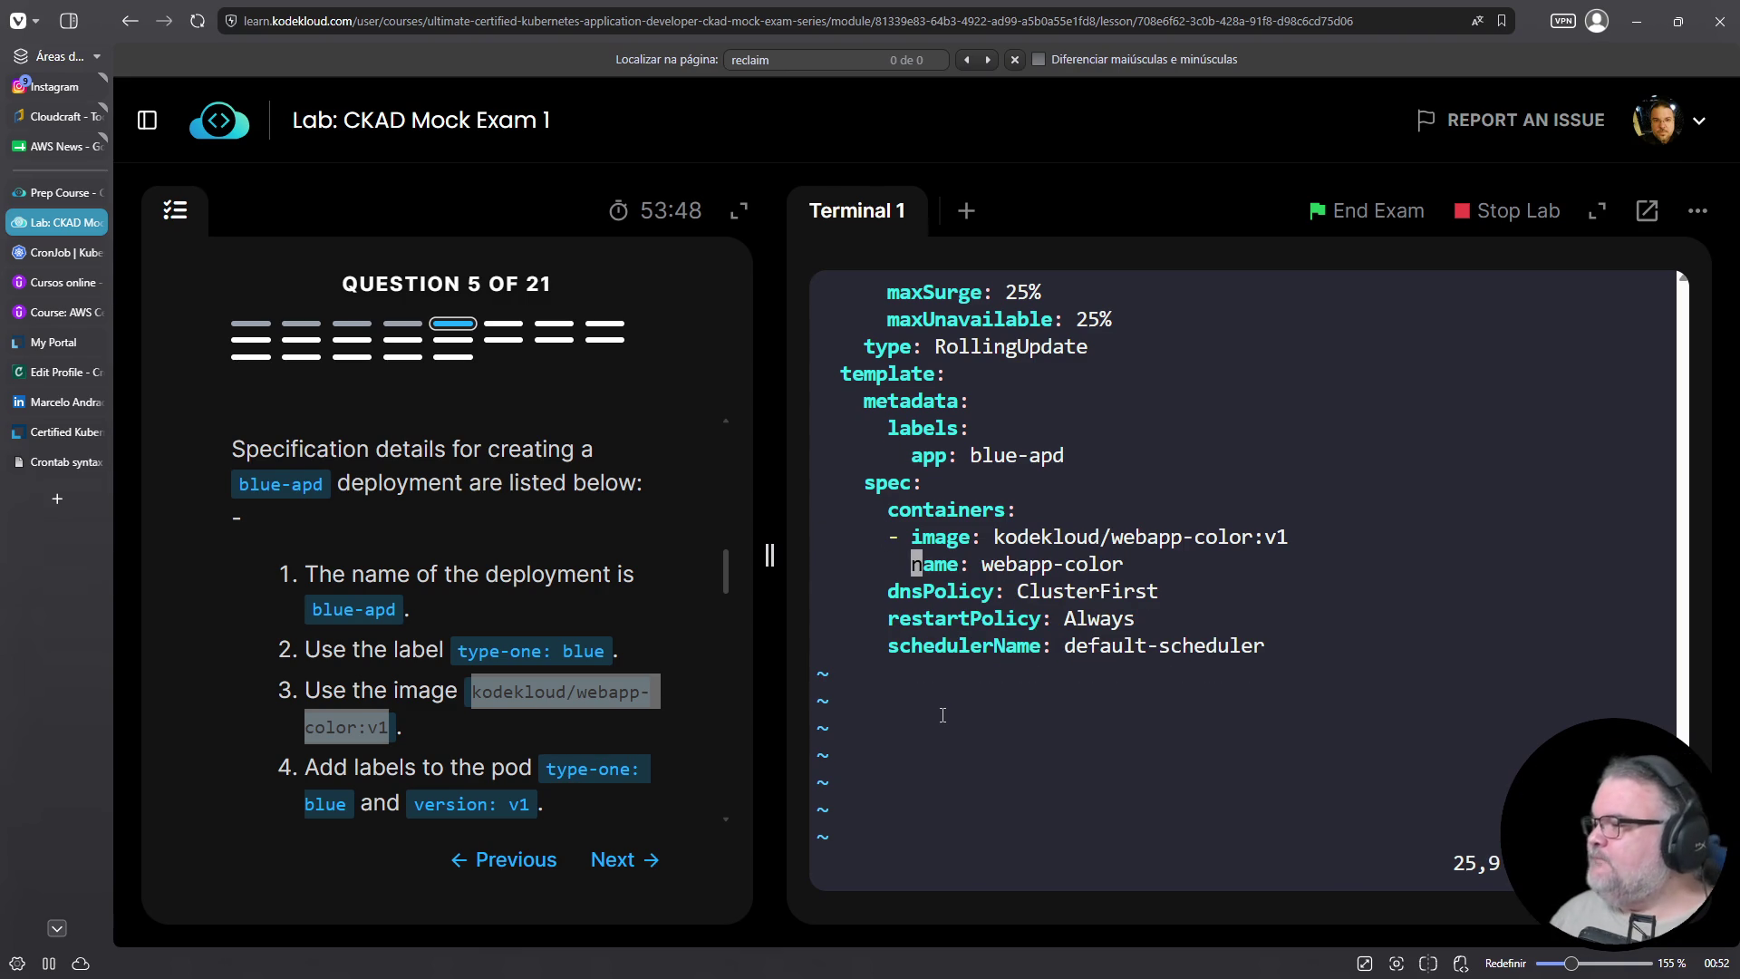
pyautogui.press('Down')
pyautogui.press('Down')
pyautogui.press('Down')
# Delete the restartPolicy and schedulerName lines from 05-deploy.yaml
pyautogui.press('0')
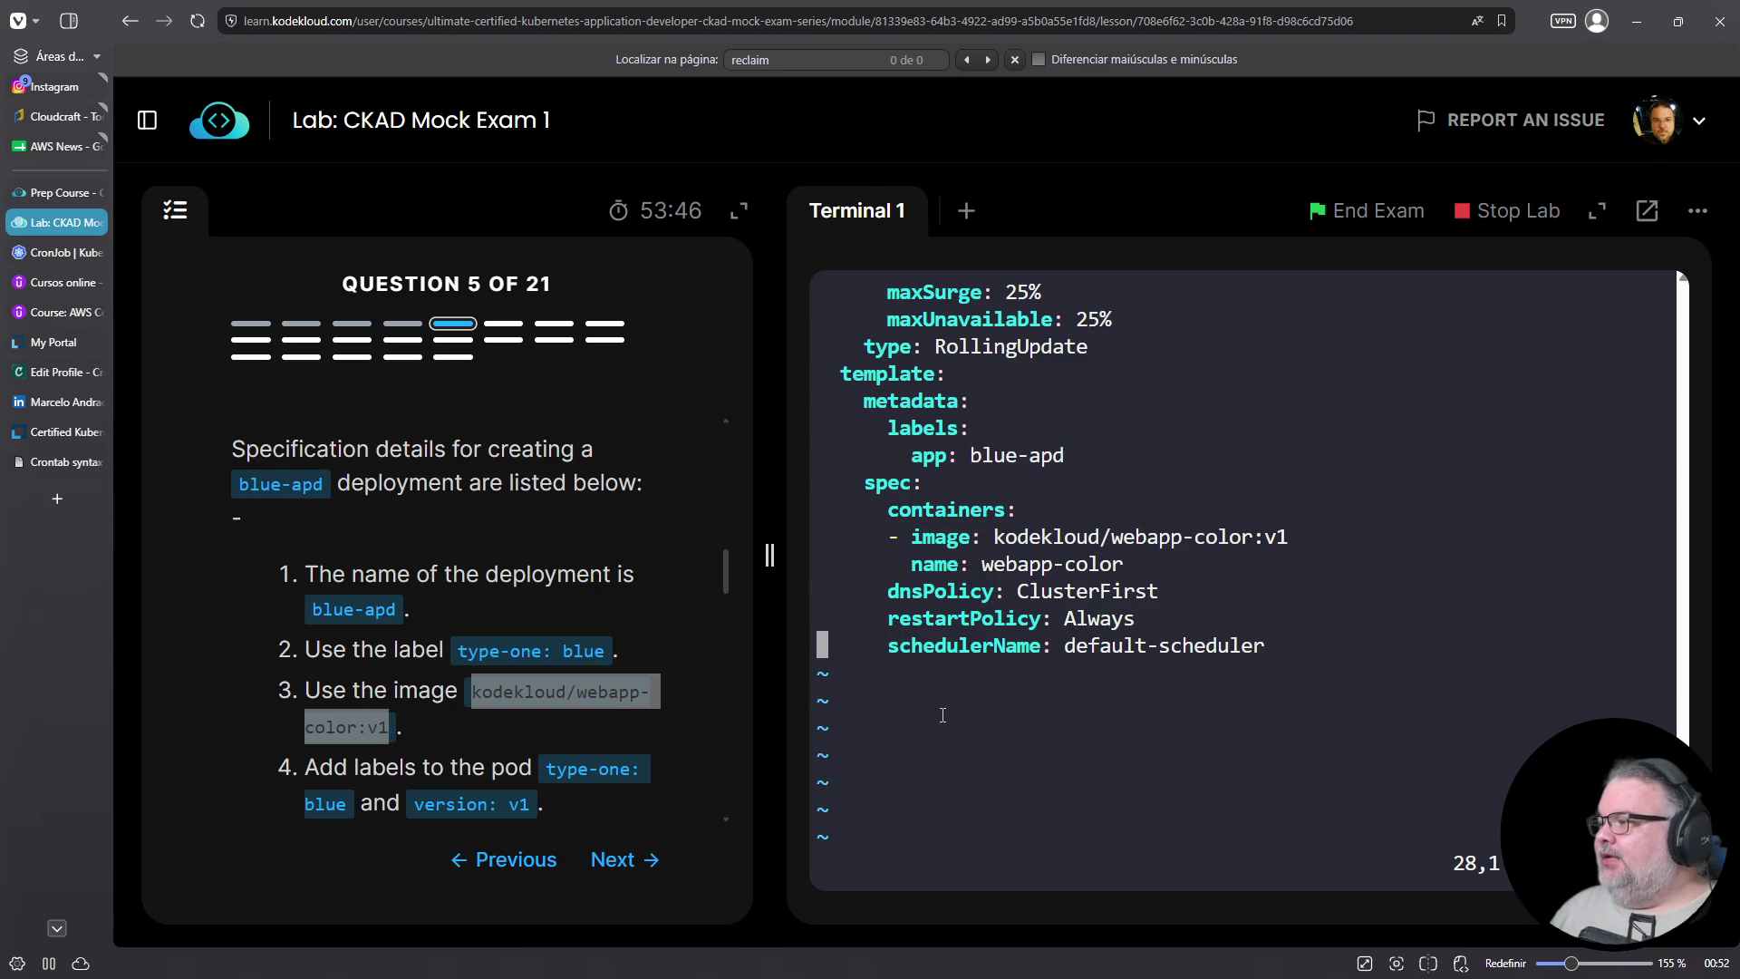
pyautogui.press('d')
pyautogui.press('Up')
pyautogui.press('Up')
pyautogui.press('Up')
pyautogui.press('Up')
pyautogui.press('Up')
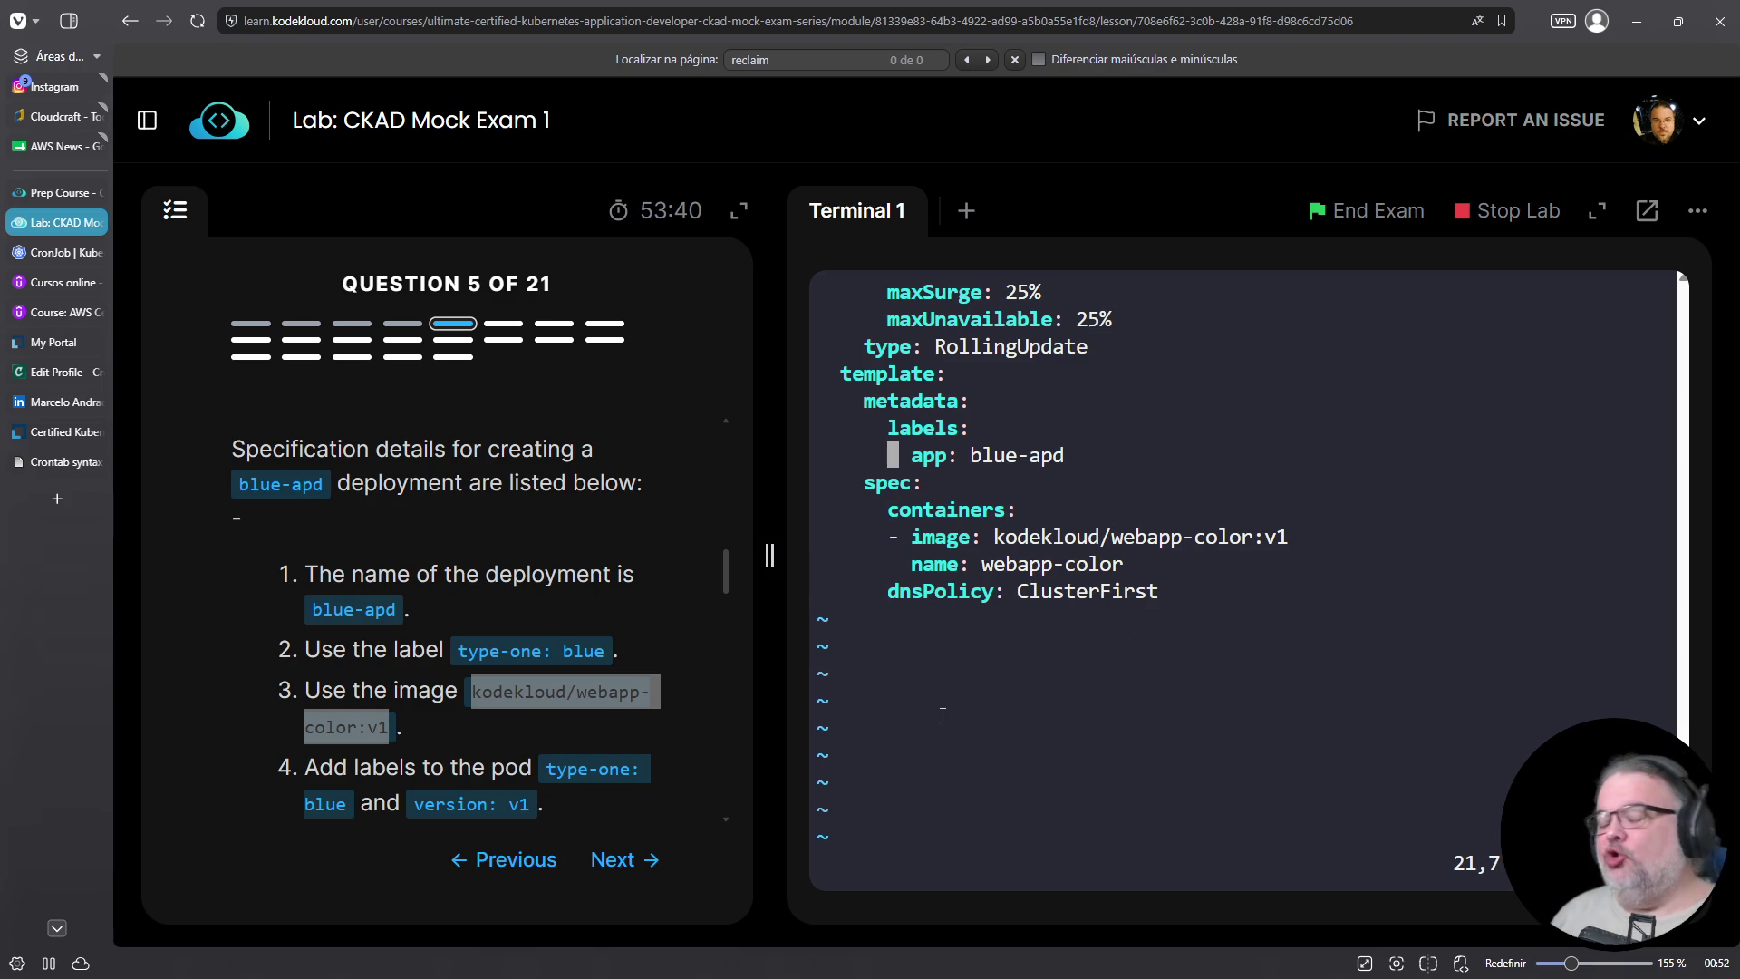
pyautogui.press('Up')
pyautogui.press('Up')
pyautogui.press('Up')
pyautogui.press('Down')
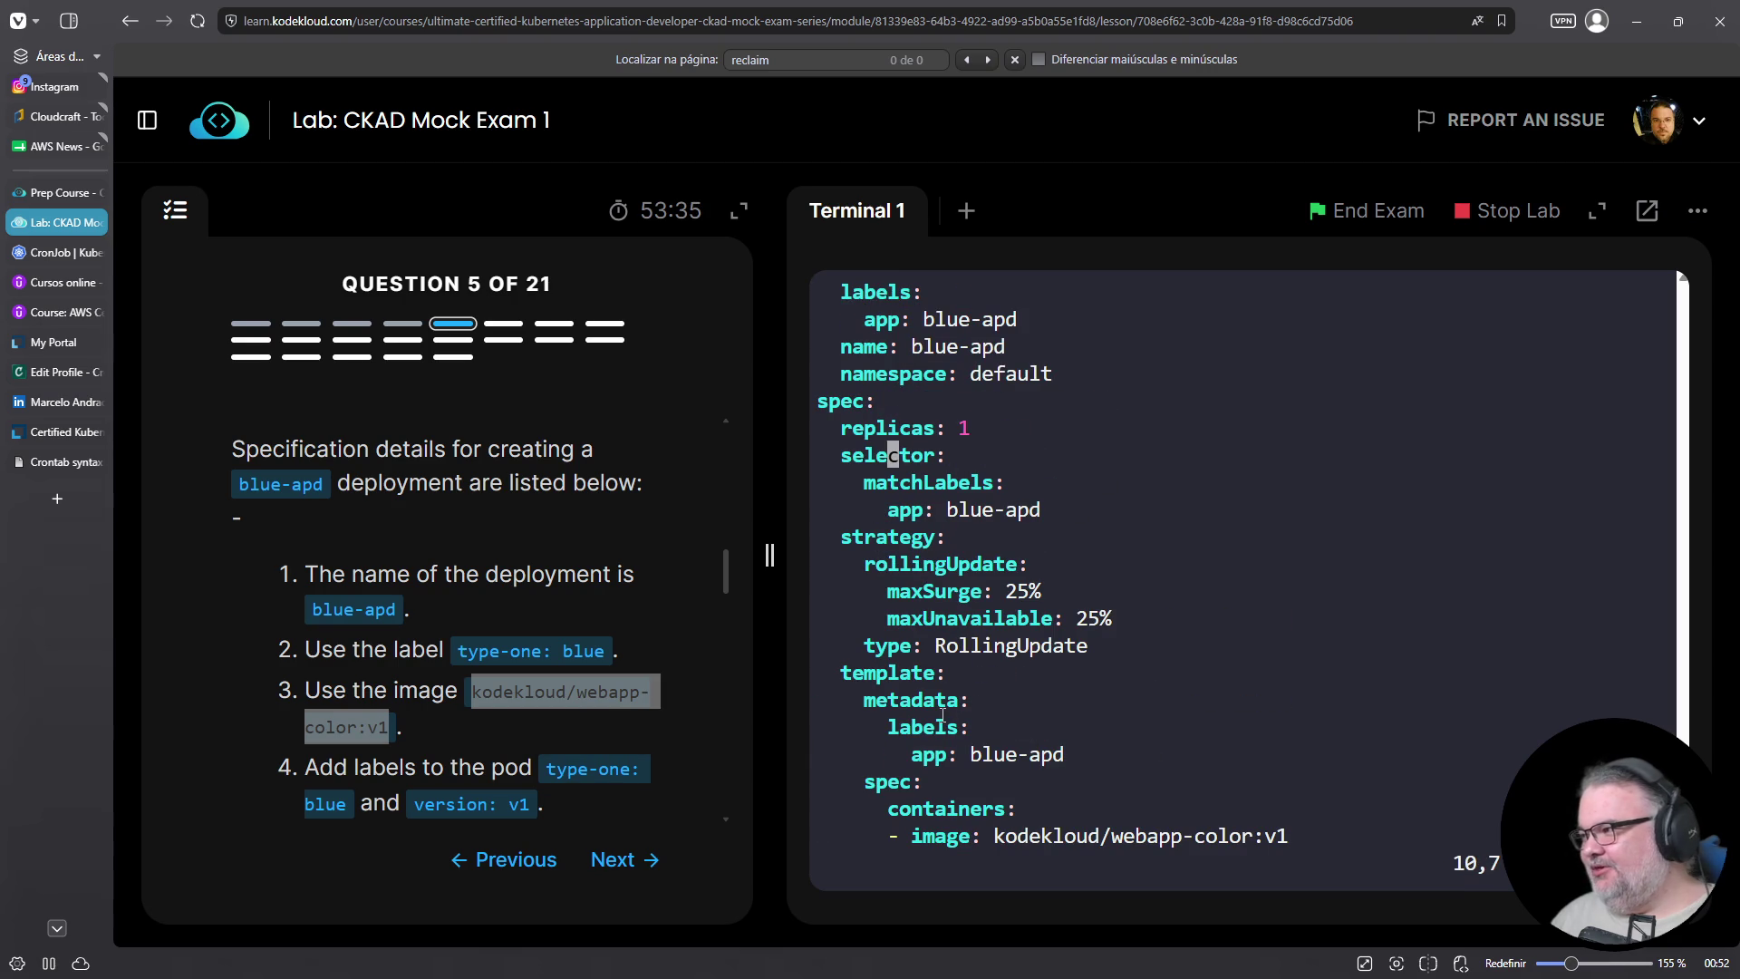
pyautogui.press('Down')
pyautogui.press('Down')
pyautogui.press('Down')
pyautogui.press('Down')
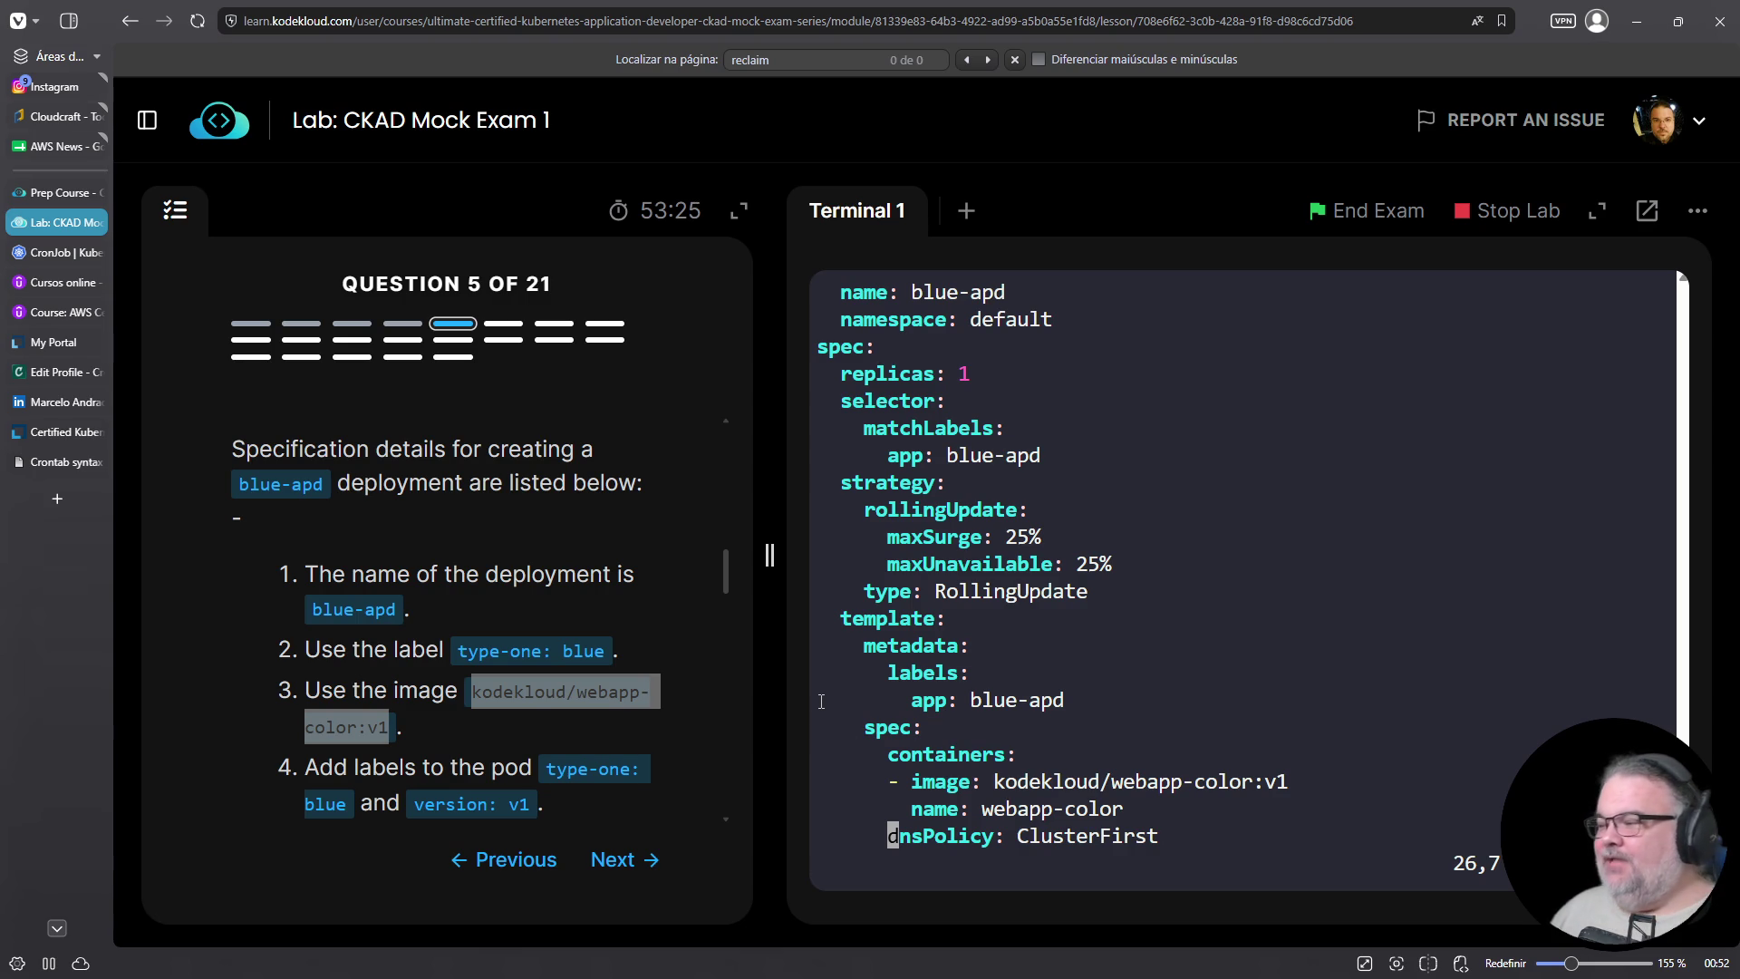
# Review the trimmed blue-apd manifest against the question, then quit vim with :q
pyautogui.press('Left')
pyautogui.press('Left')
pyautogui.press('Left')
pyautogui.press('Up')
pyautogui.press('Up')
pyautogui.press('Up')
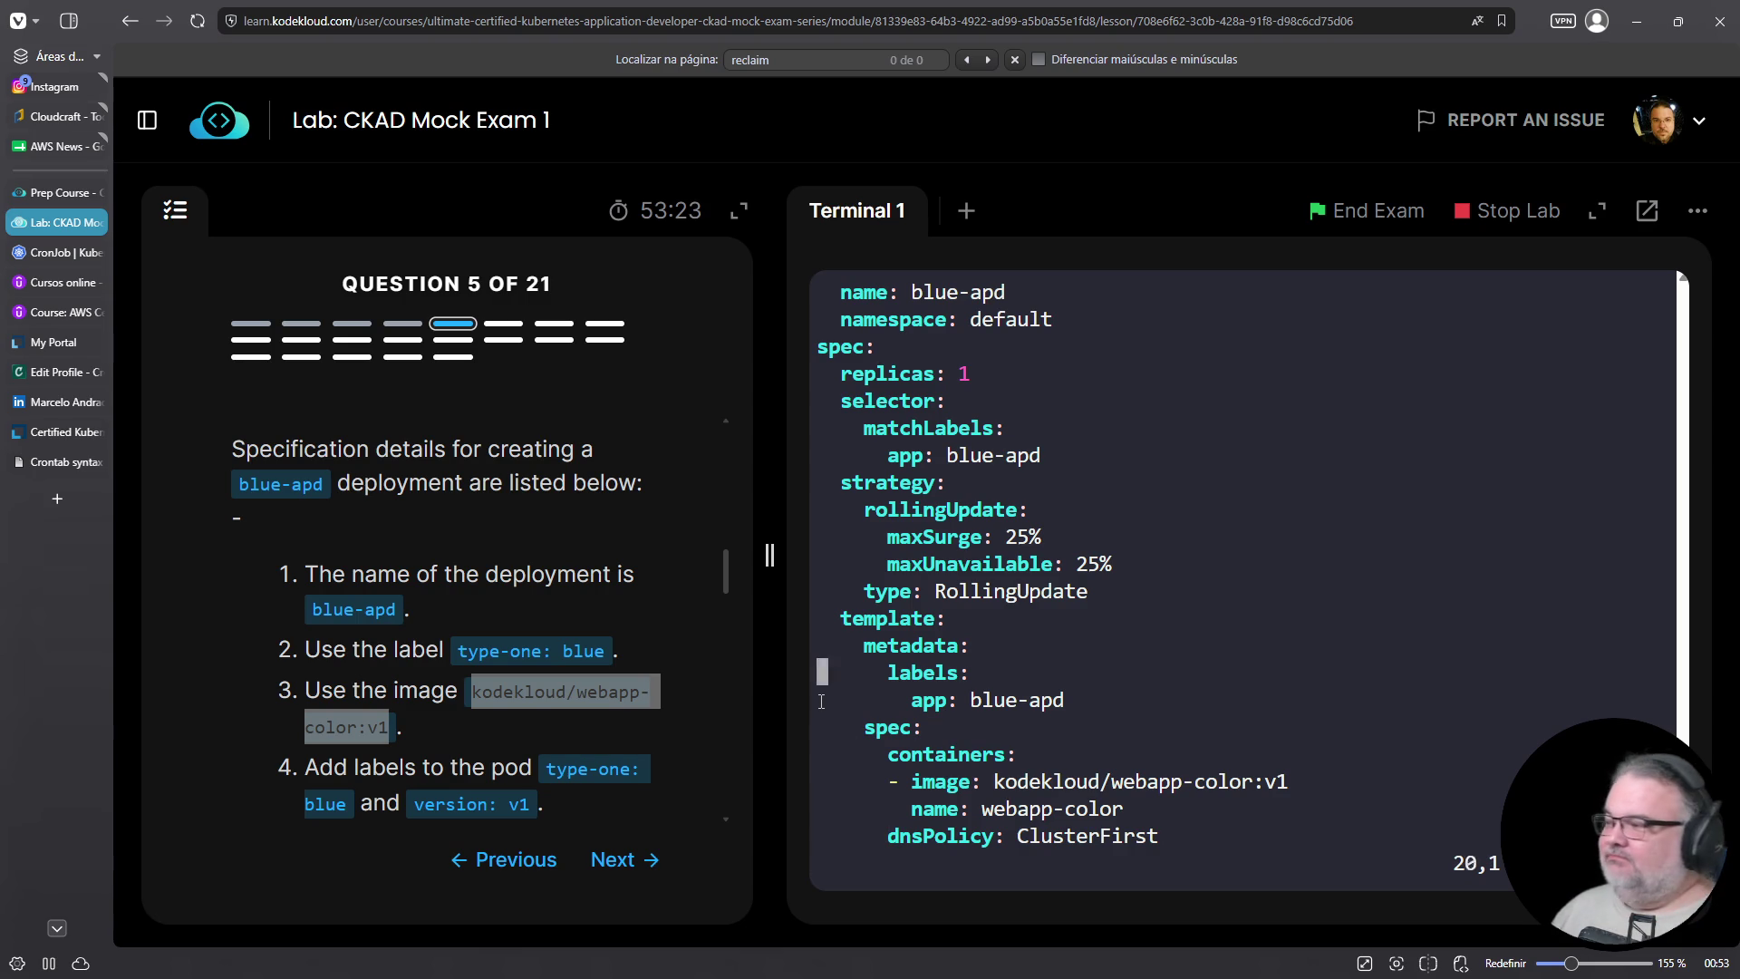
pyautogui.press('Up')
pyautogui.press('Up')
pyautogui.press('Up')
pyautogui.press('Down')
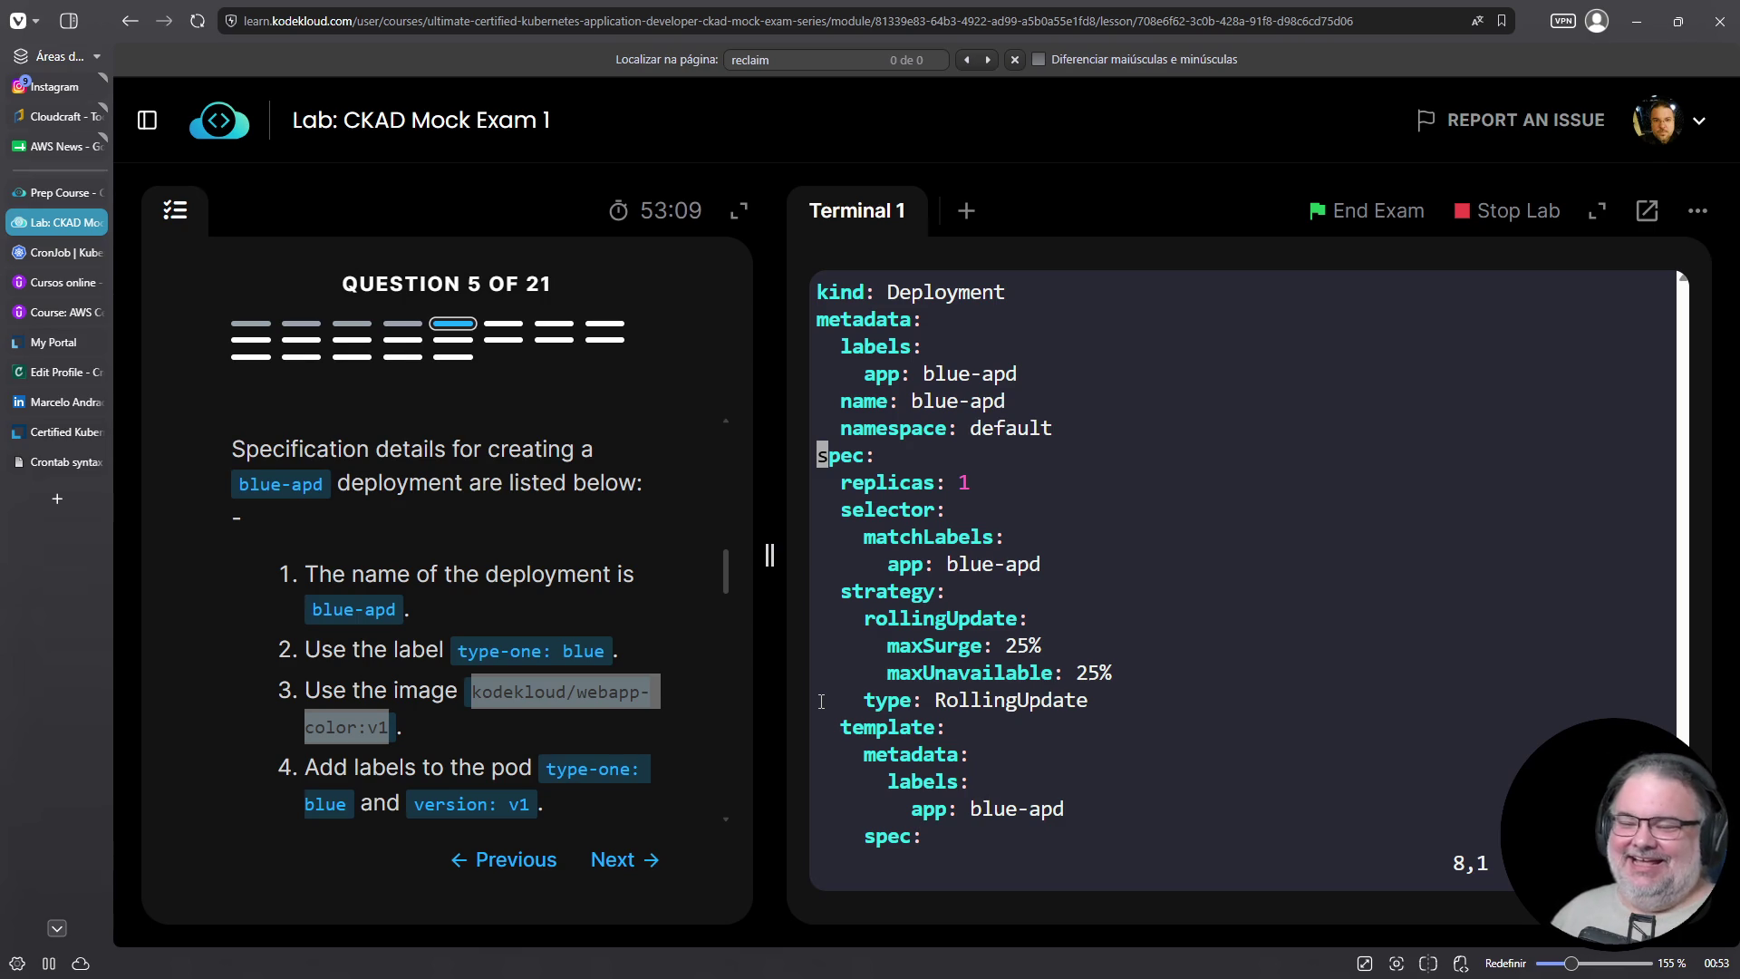
pyautogui.press('j')
pyautogui.press('j')
pyautogui.press('j')
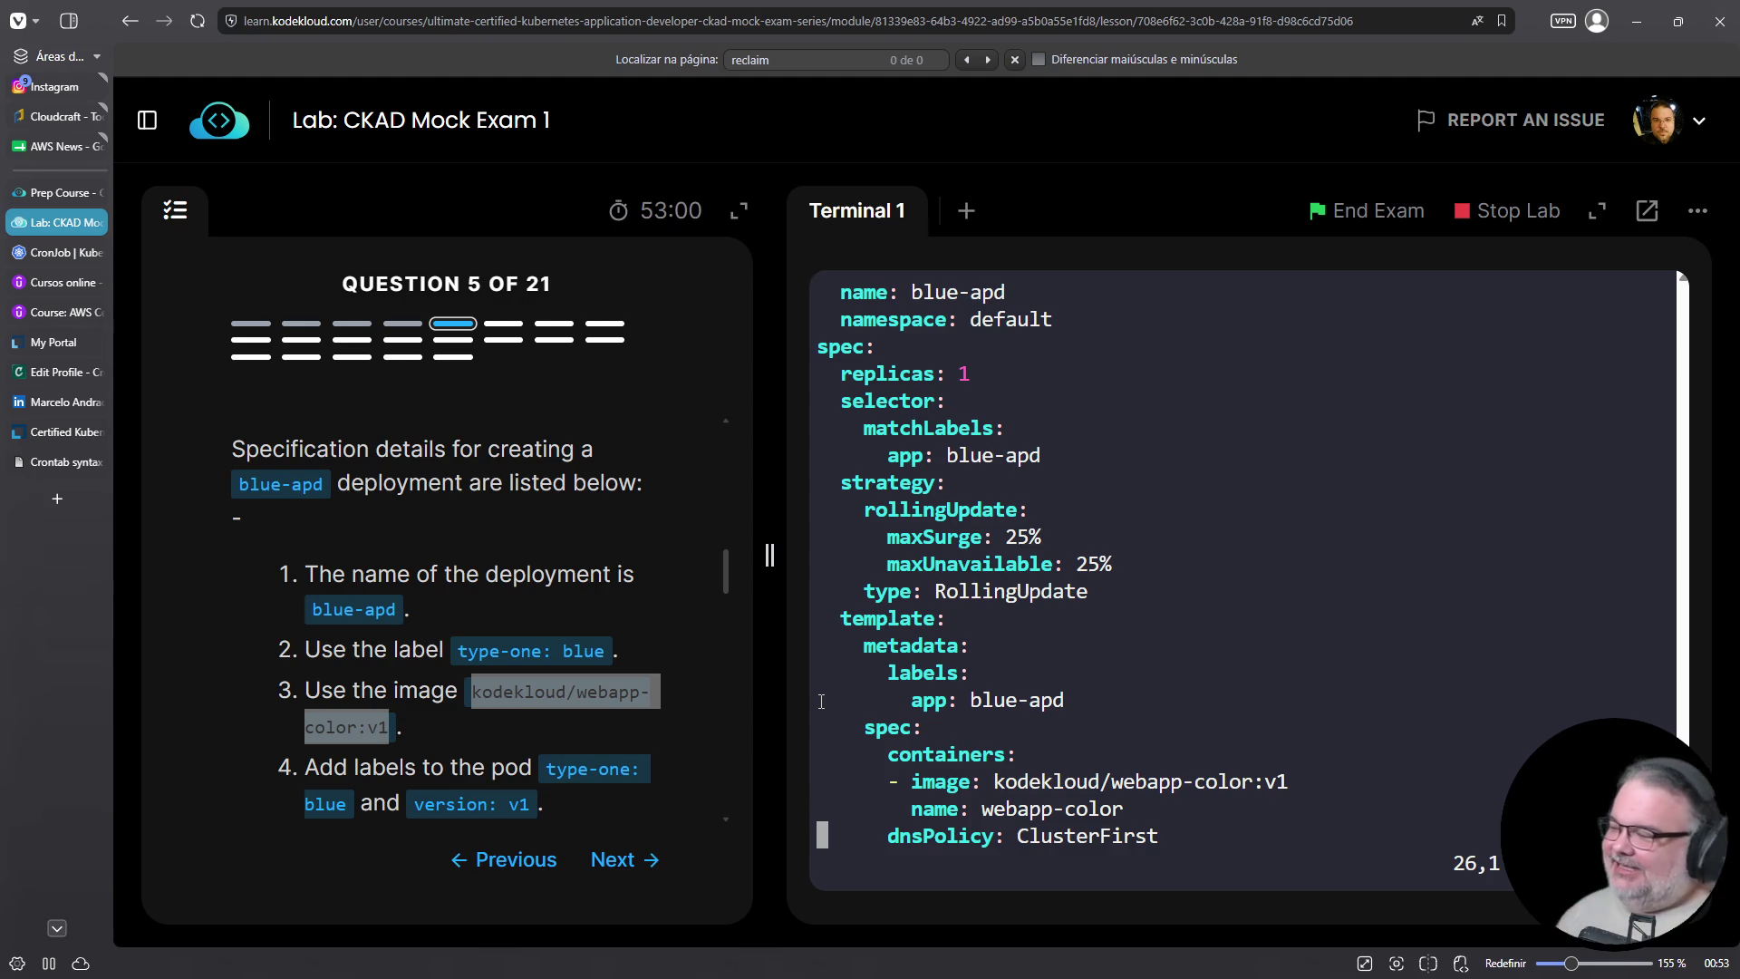
pyautogui.press('Up')
pyautogui.press('Up')
pyautogui.press('Up')
pyautogui.scroll(3, 480, 753)
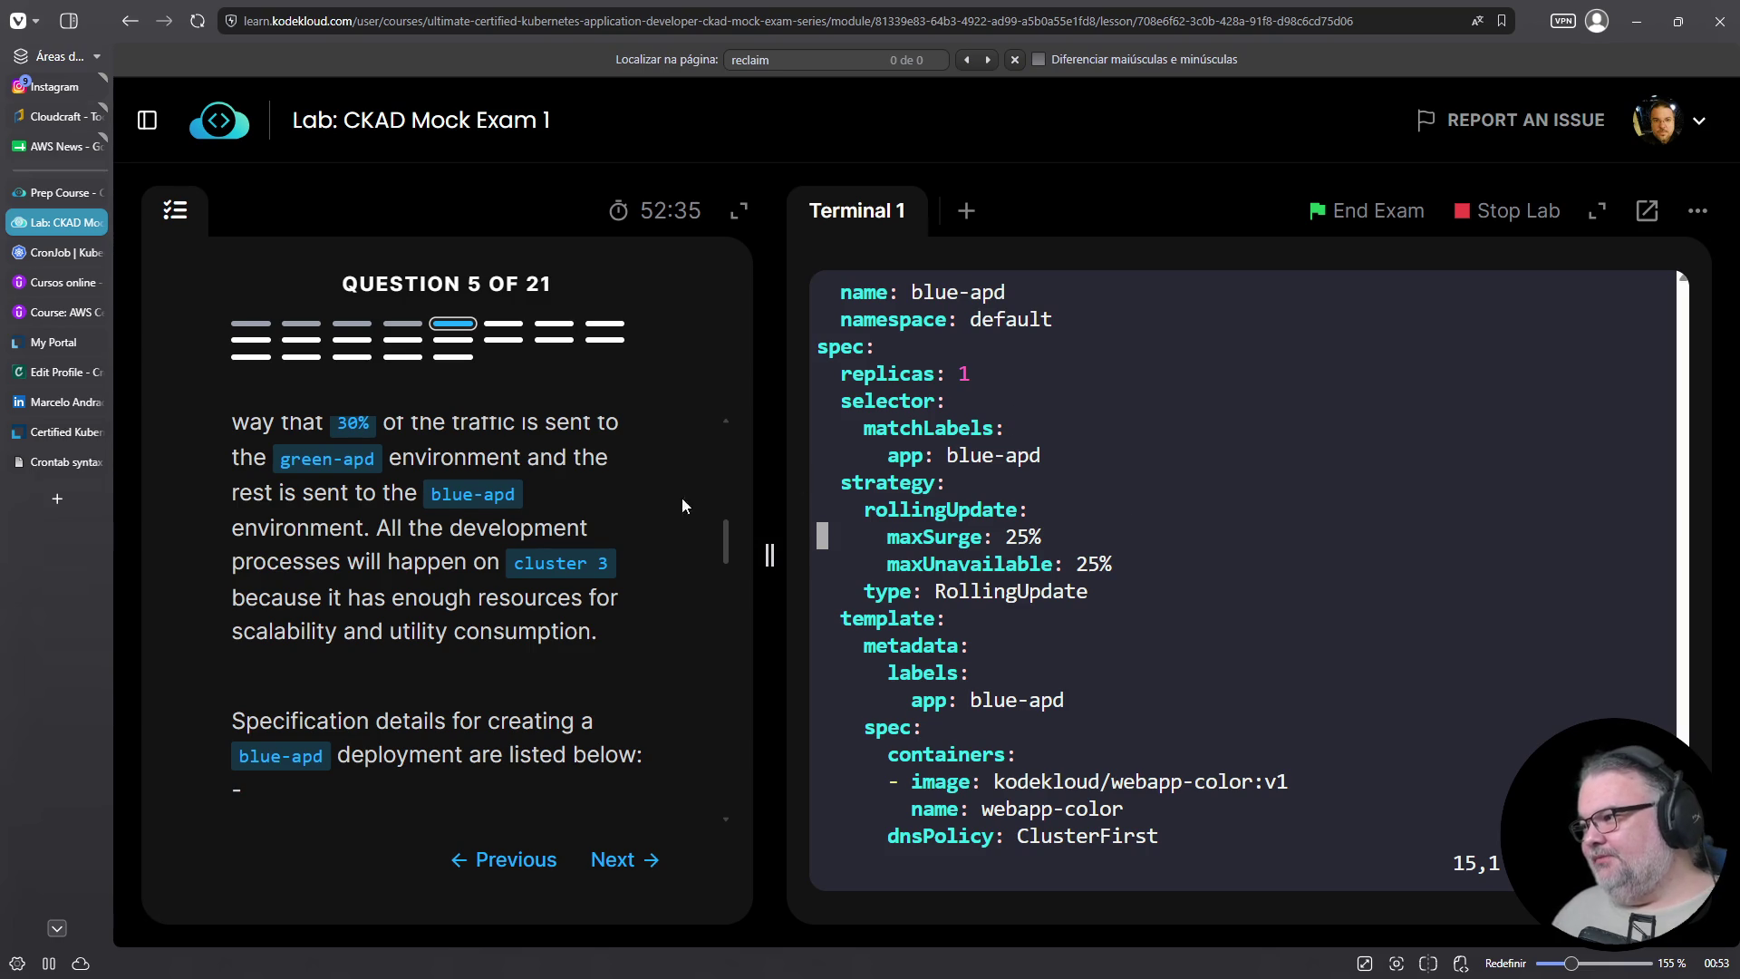
pyautogui.scroll(1, 489, 619)
pyautogui.scroll(1, 512, 619)
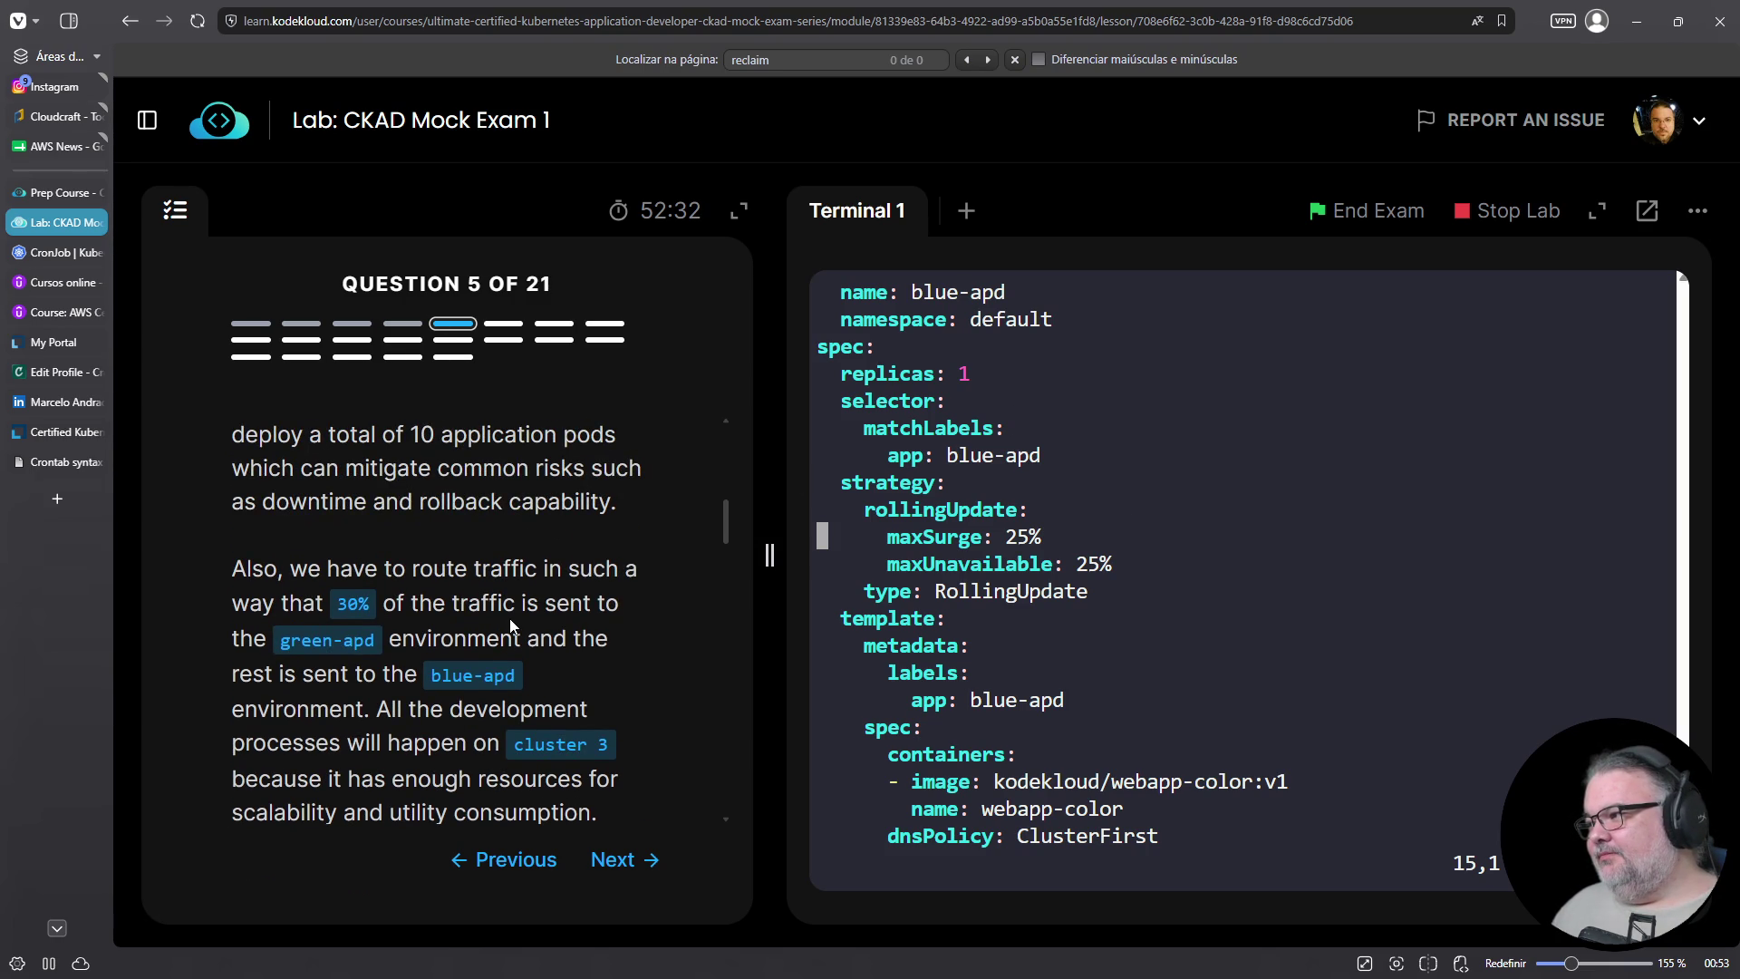
pyautogui.scroll(2, 509, 618)
pyautogui.scroll(-8, 509, 618)
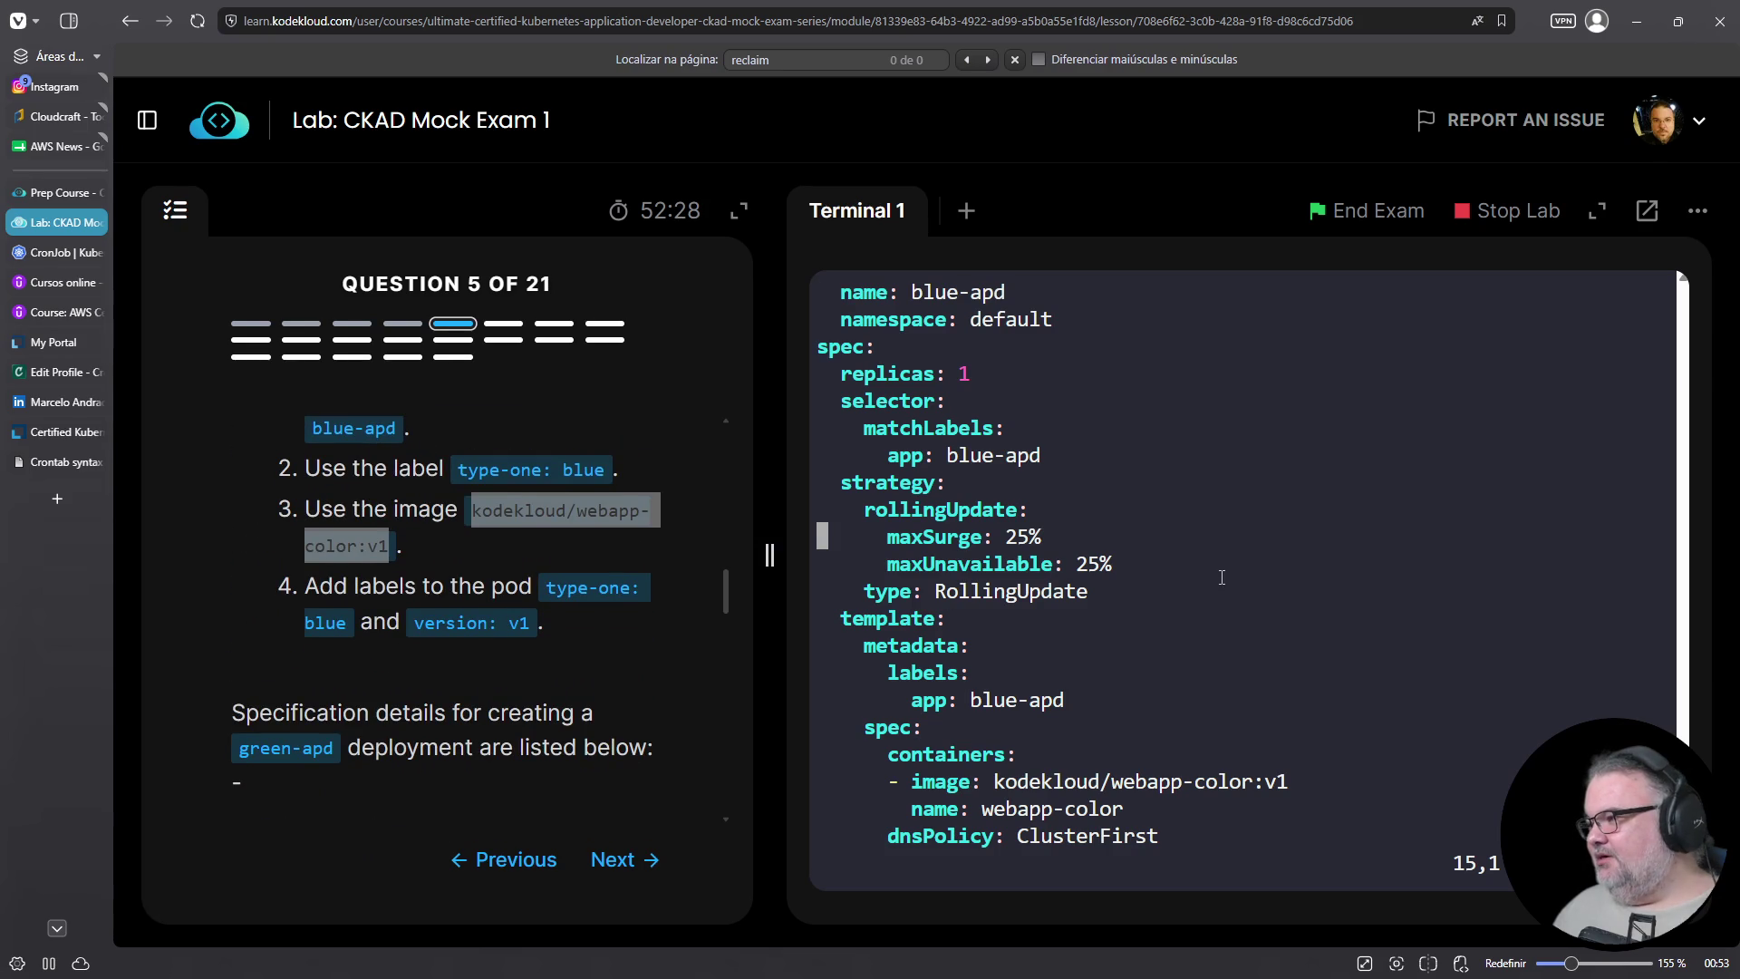
pyautogui.write(':')
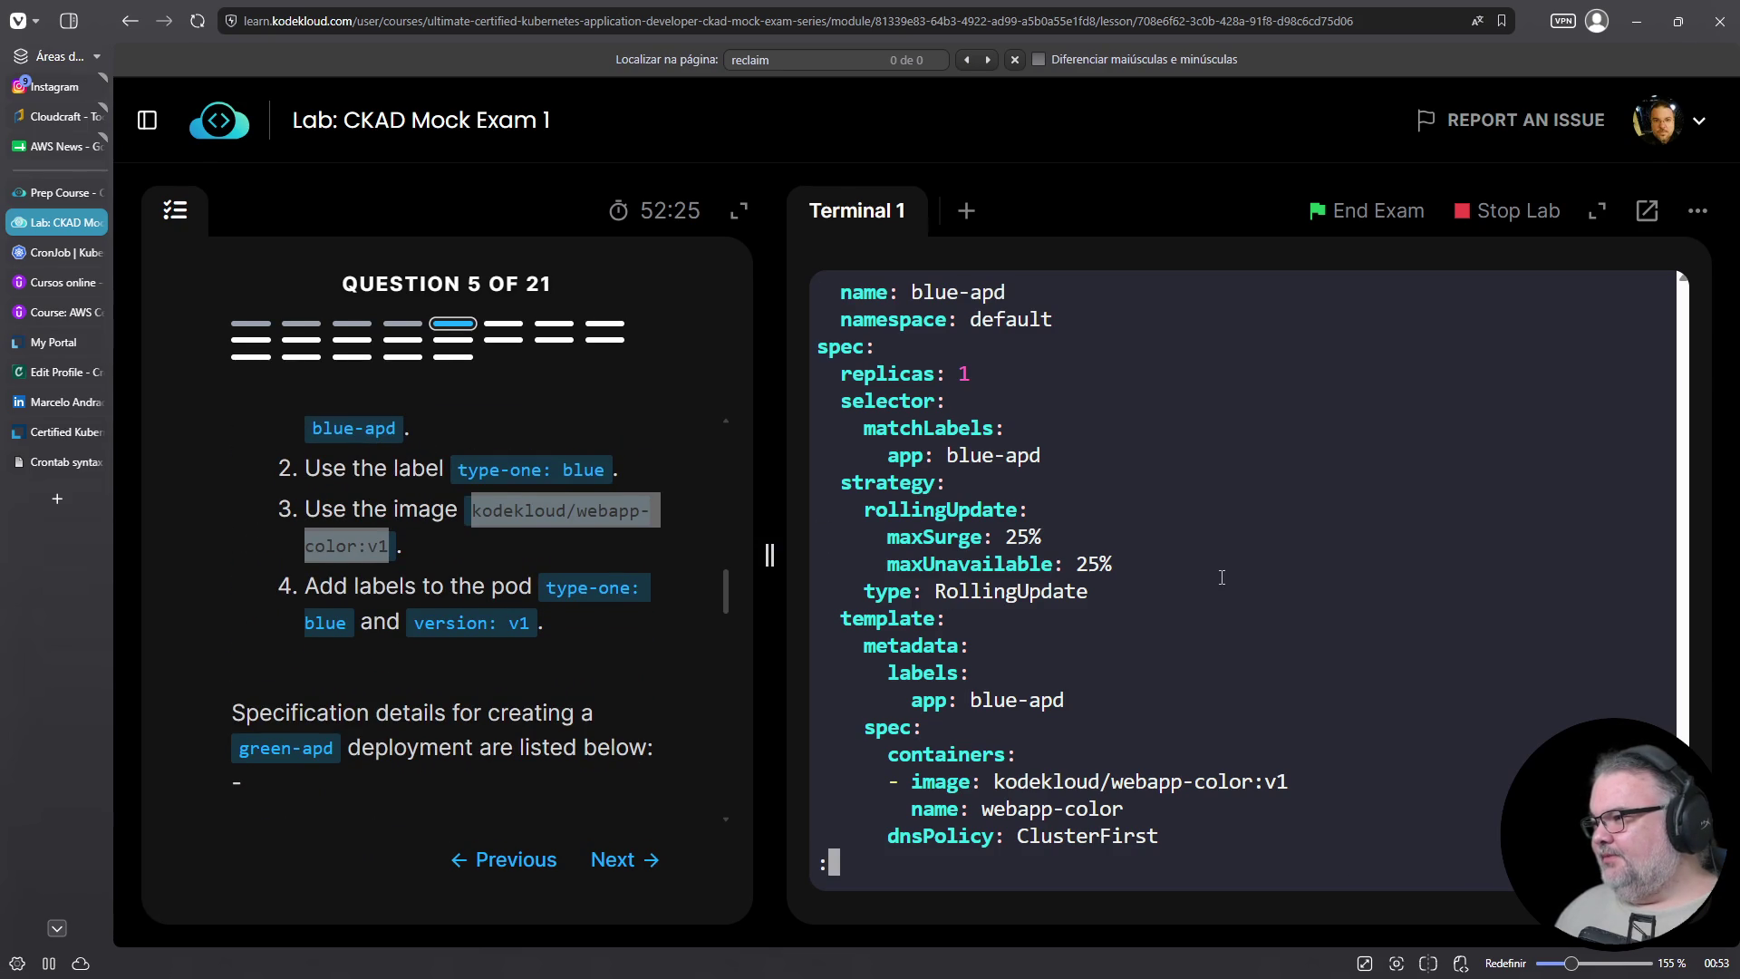
pyautogui.press('Escape')
pyautogui.press('Up')
pyautogui.press('Up')
pyautogui.press('Up')
pyautogui.scroll(10, 357, 681)
pyautogui.scroll(-4, 357, 682)
pyautogui.scroll(3, 357, 682)
pyautogui.scroll(-2, 357, 682)
pyautogui.scroll(-5, 357, 682)
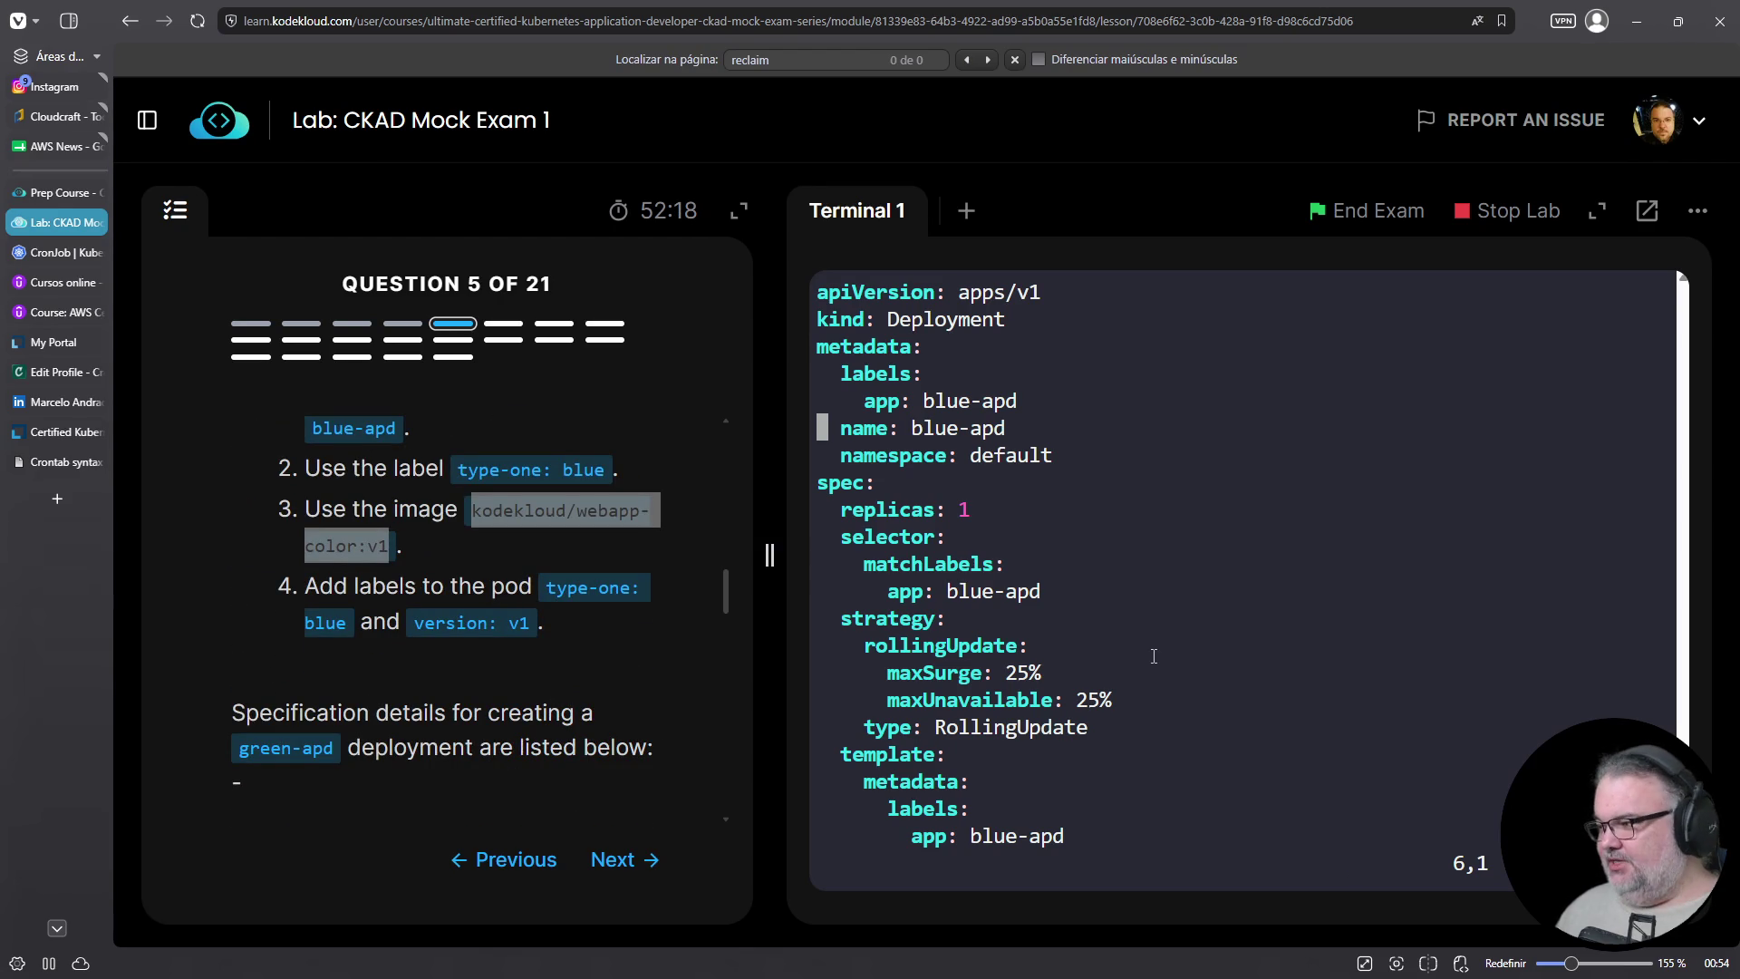
pyautogui.write(':q')
pyautogui.press('Return')
# Rename 05-deploy.yaml to 05-blue.yaml with mv
pyautogui.write('pc 05')
pyautogui.hotkey('ctrl', 'c')
pyautogui.write('mv 0')
pyautogui.press('Tab')
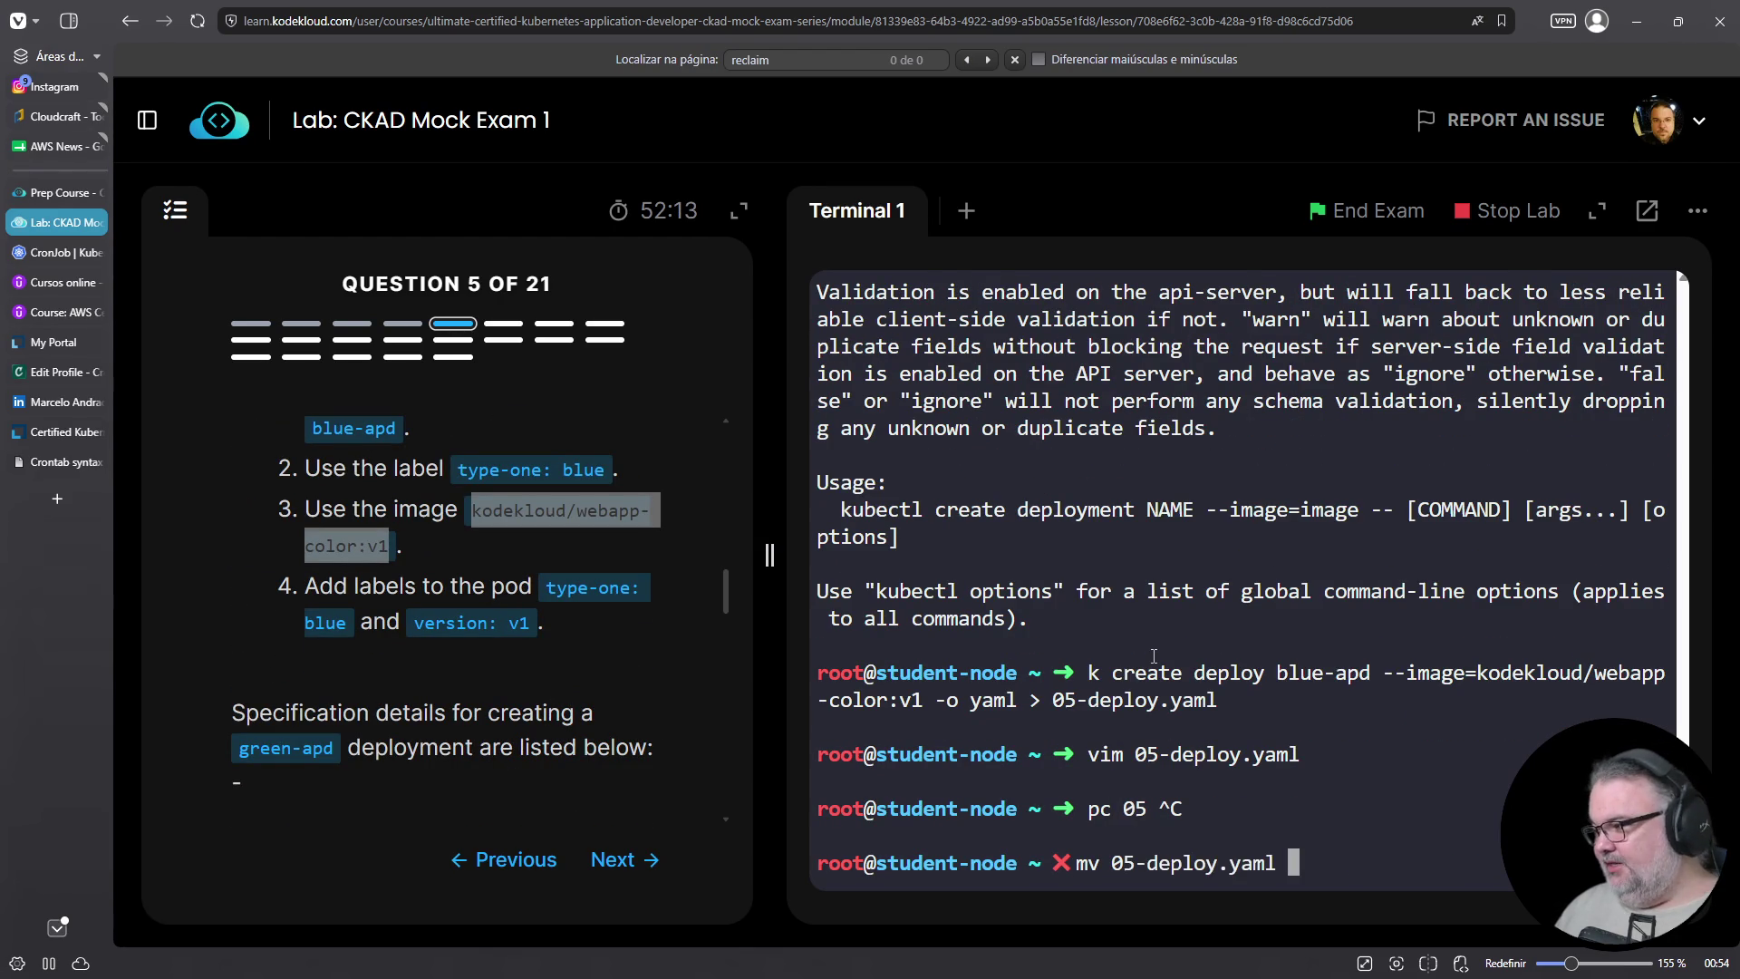
pyautogui.write('05')
pyautogui.press('Tab')
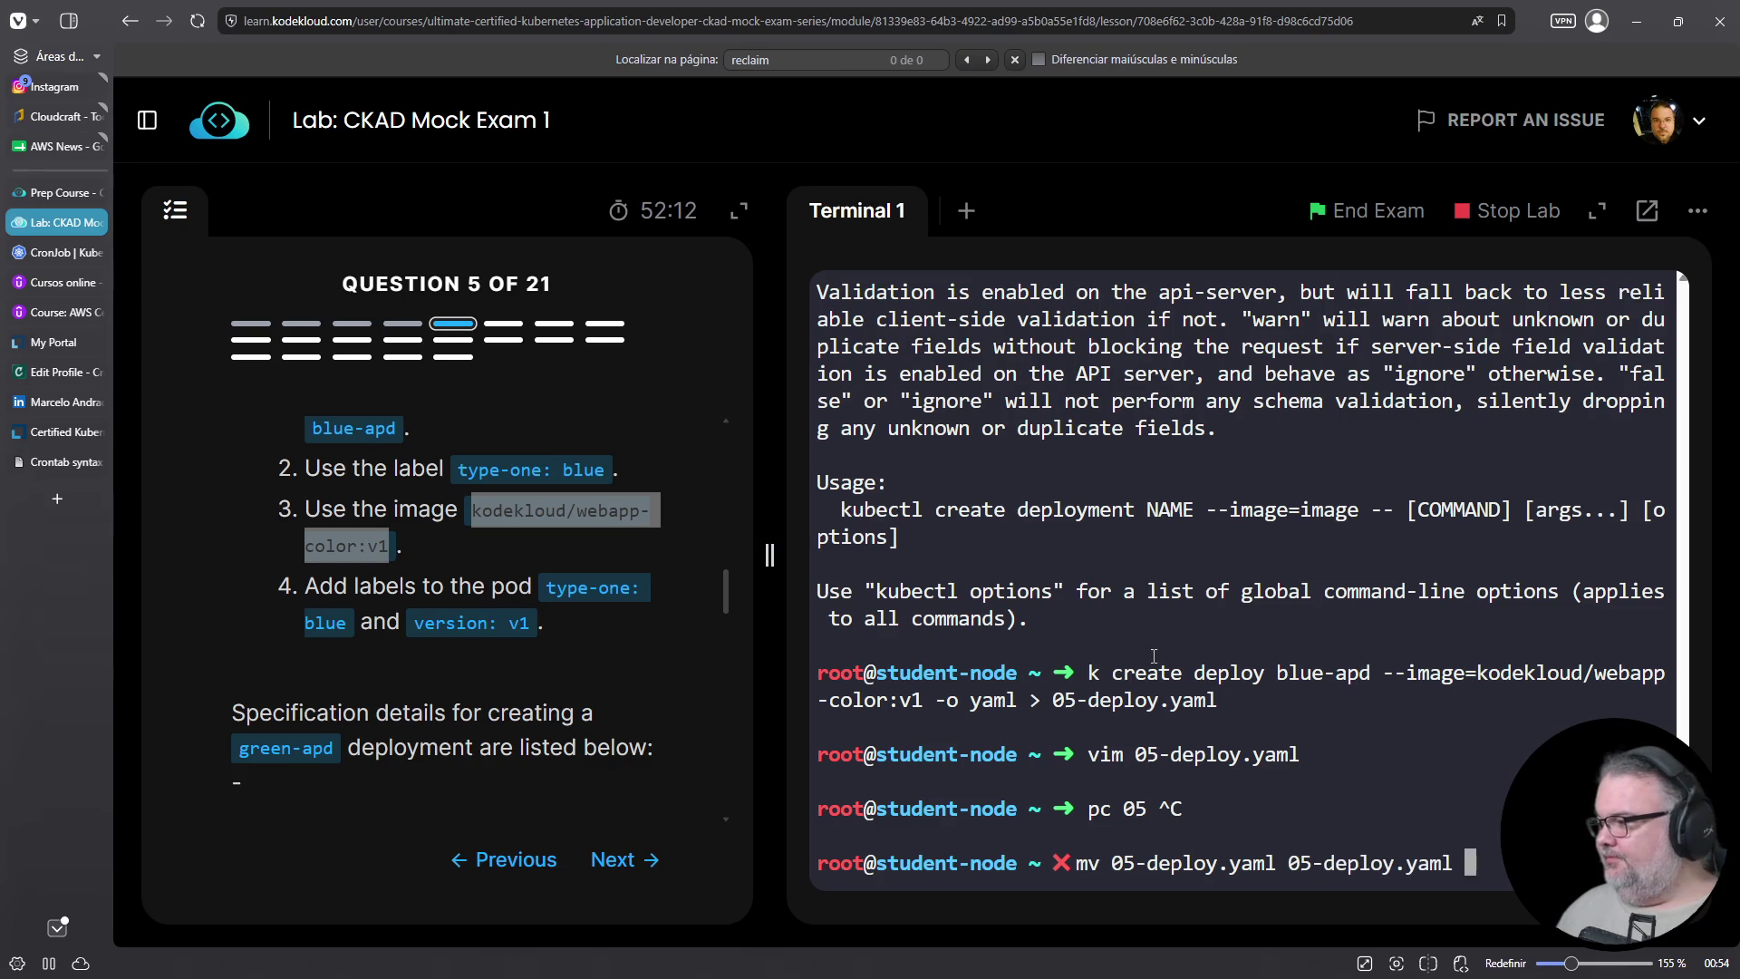
pyautogui.hotkey('ctrl', 'Left')
pyautogui.hotkey('ctrl', 'Left')
pyautogui.press('Delete')
pyautogui.press('Delete')
pyautogui.press('Delete')
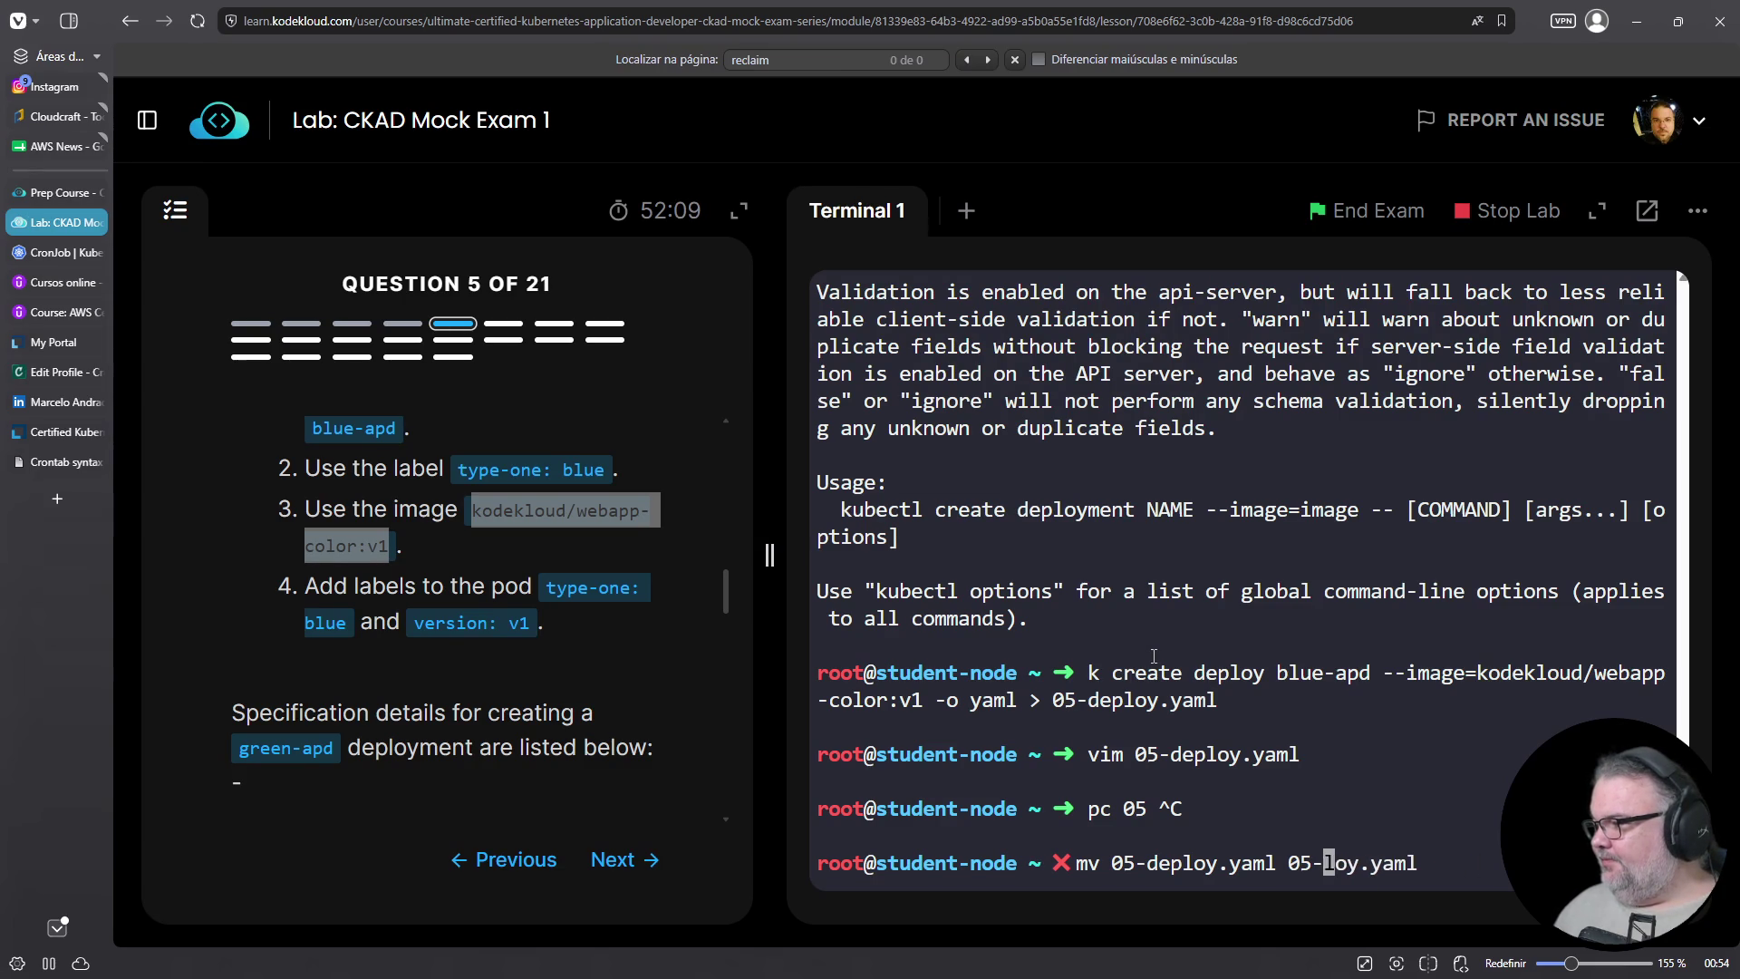
pyautogui.write('blue')
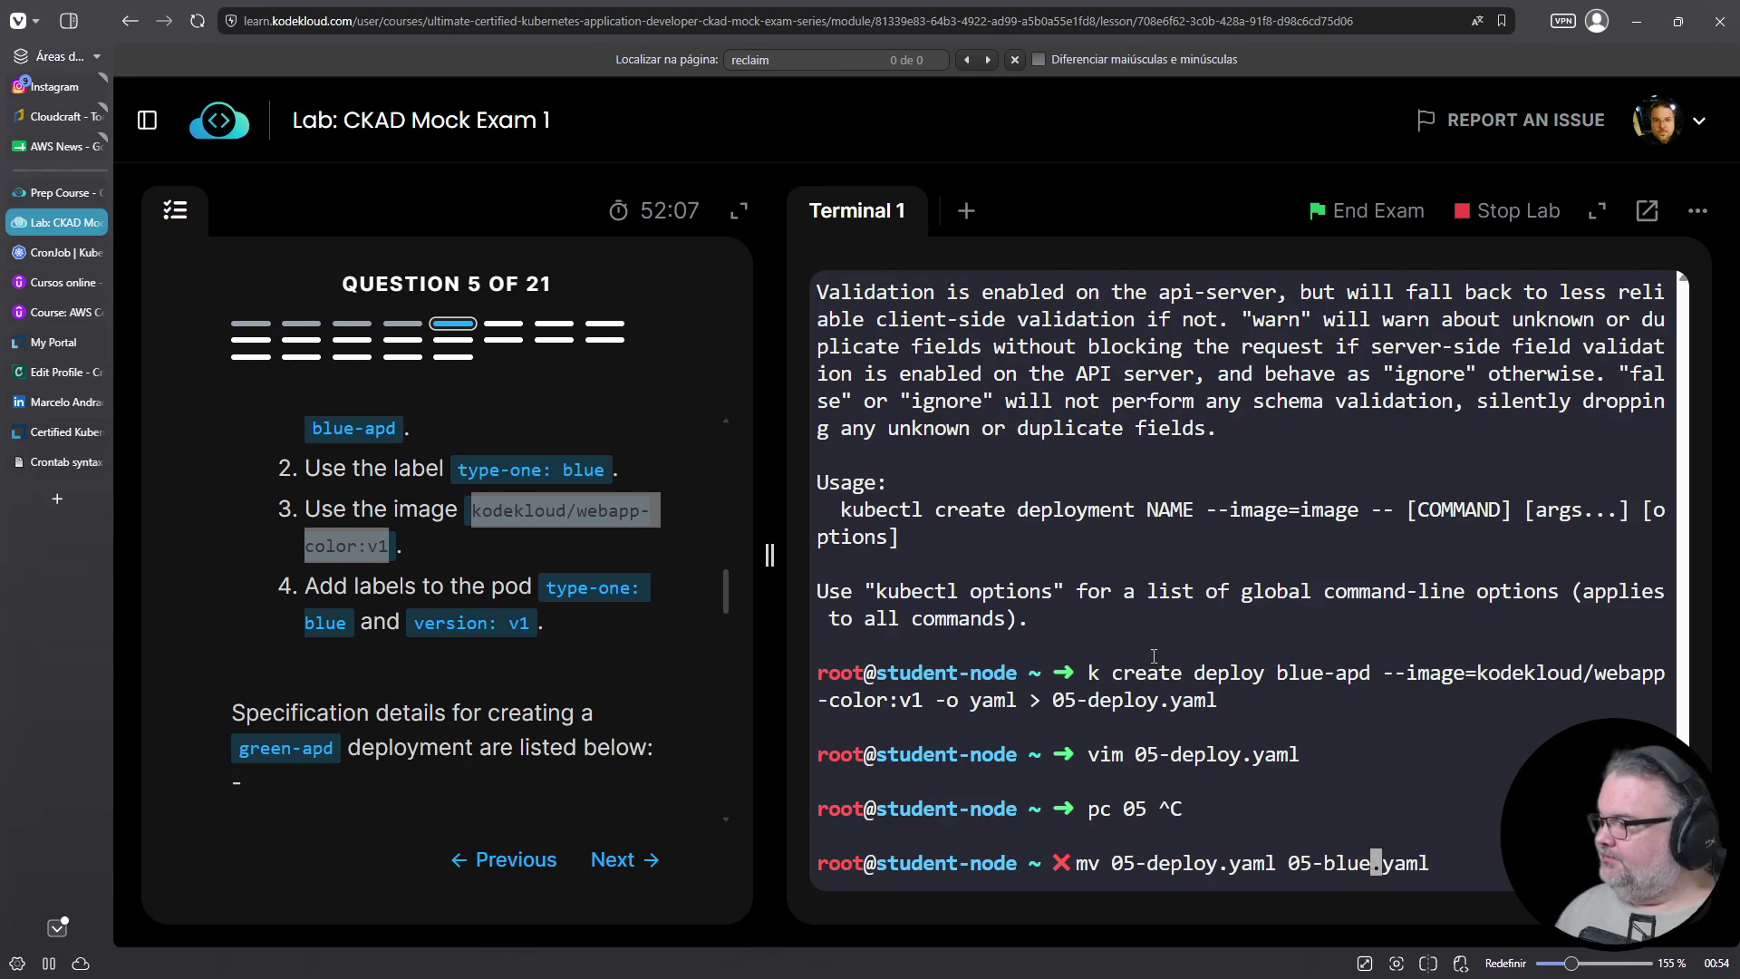
pyautogui.press('Return')
# Copy 05-blue.yaml to 05-green.yaml
pyautogui.write('cp 05')
pyautogui.press('Tab')
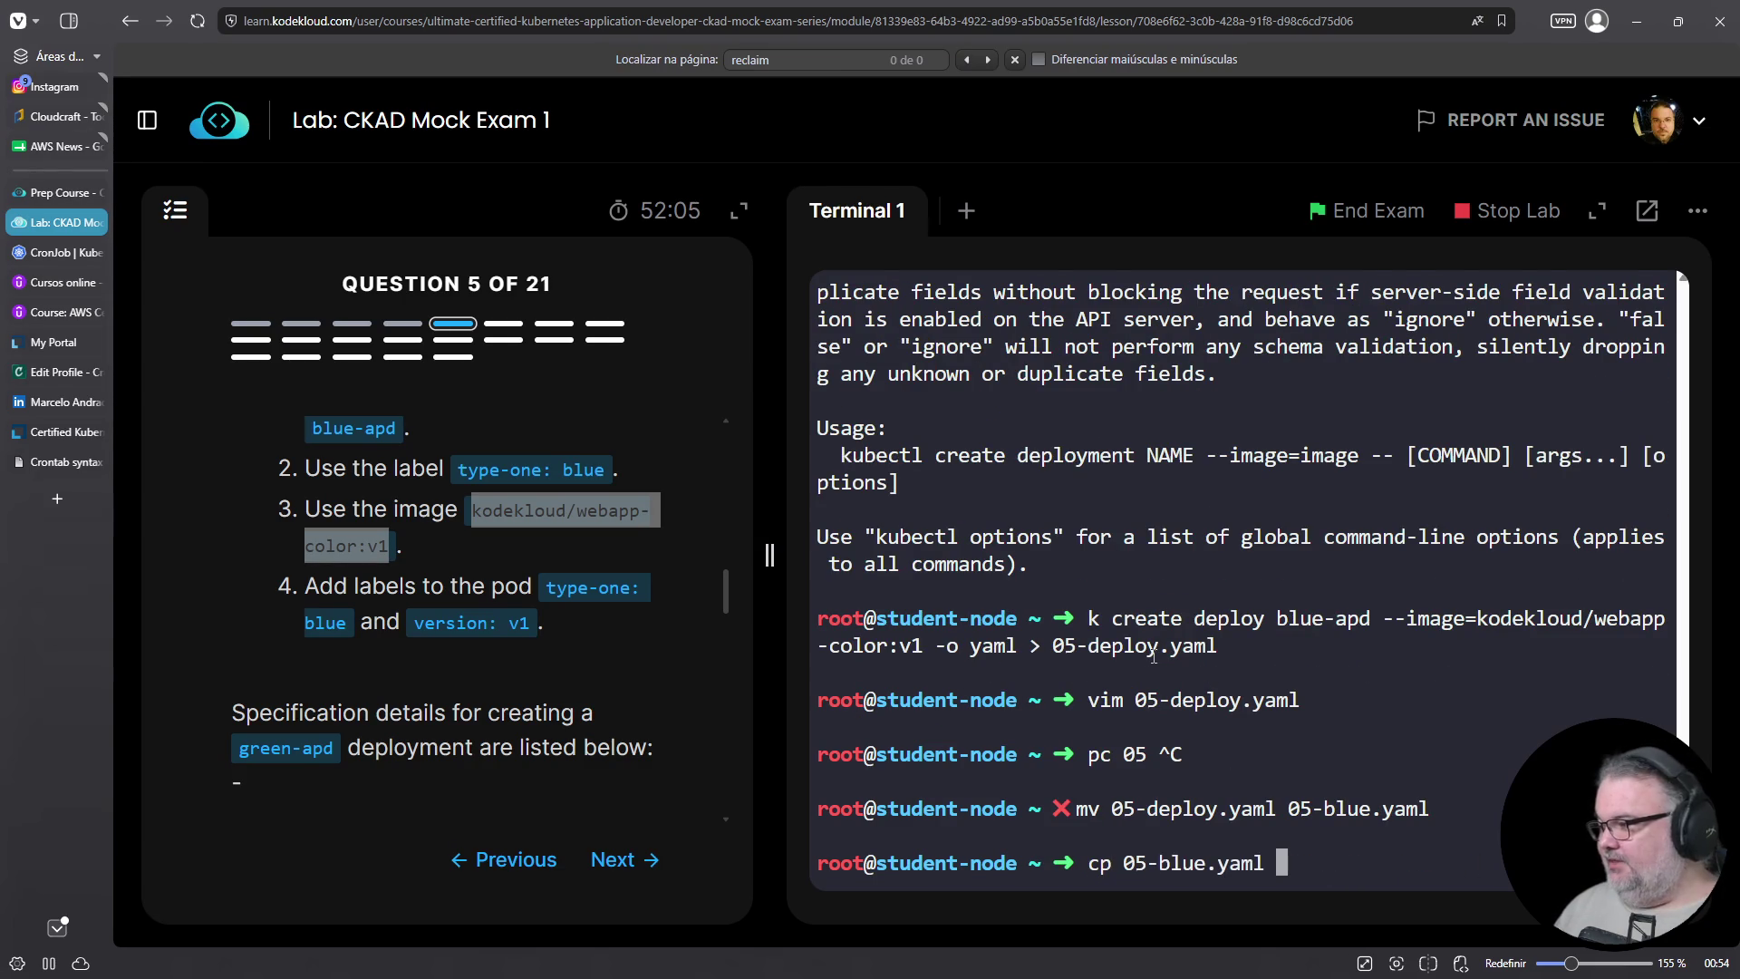
pyautogui.write('05')
pyautogui.press('Tab')
pyautogui.press('Left')
pyautogui.press('Left')
pyautogui.press('Left')
pyautogui.press('BackSpace')
pyautogui.press('BackSpace')
pyautogui.press('BackSpace')
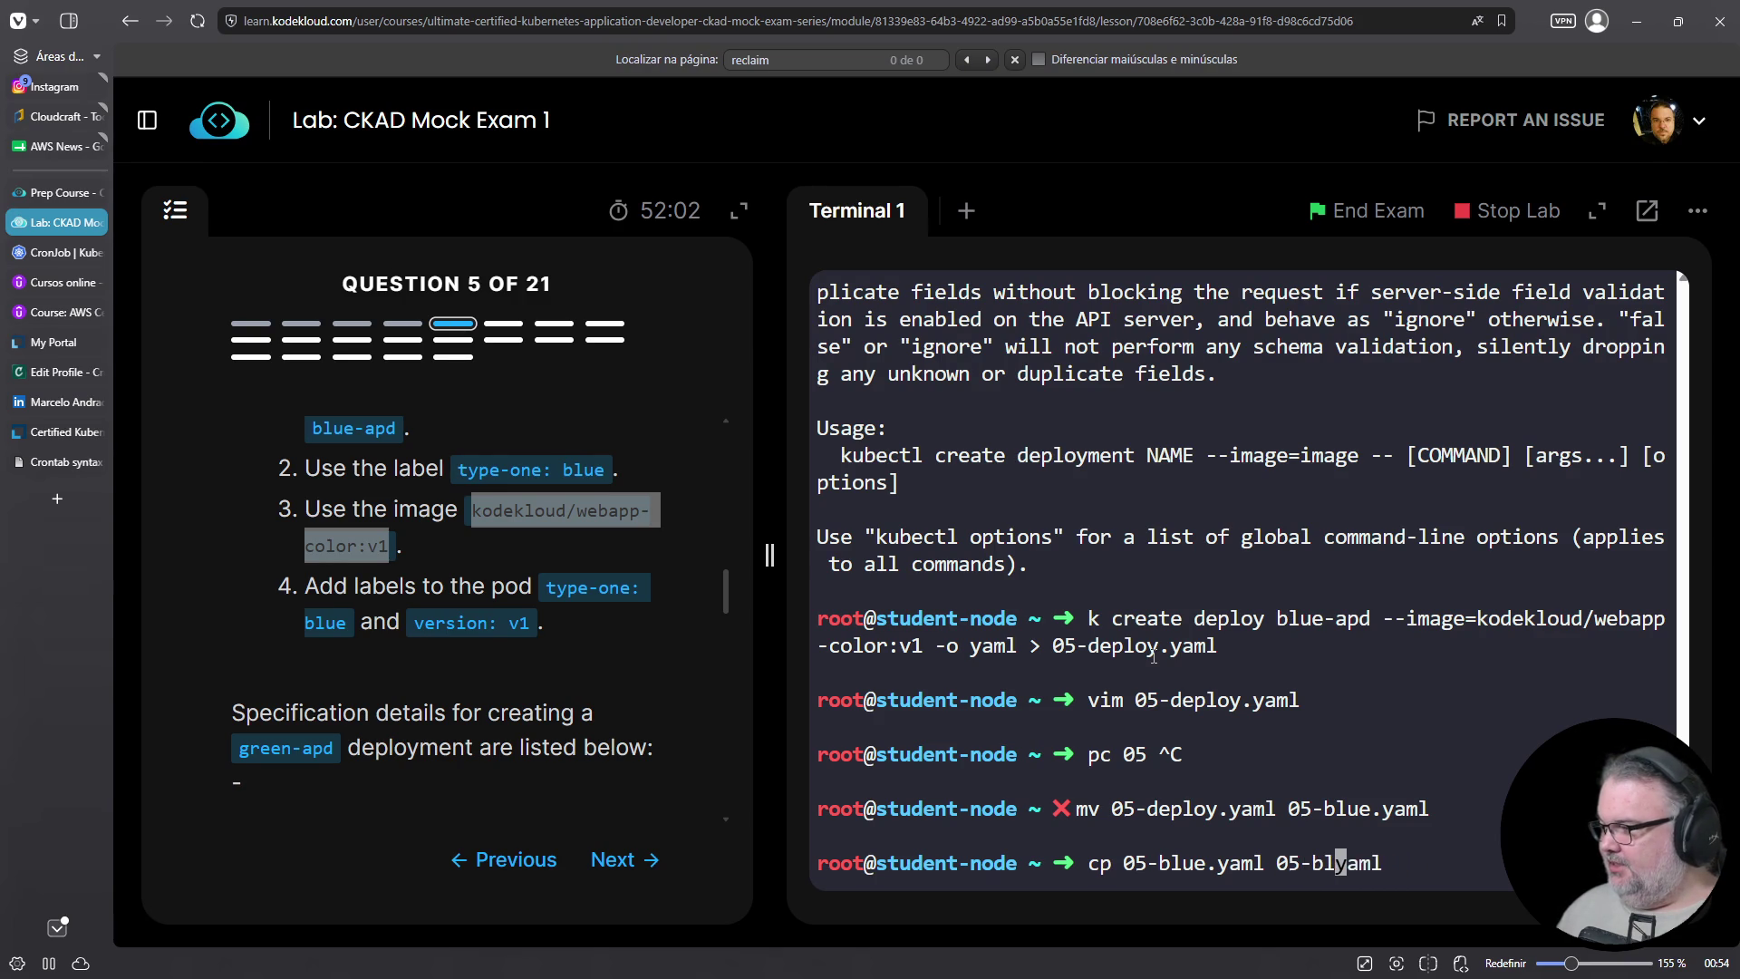
pyautogui.write('green.')
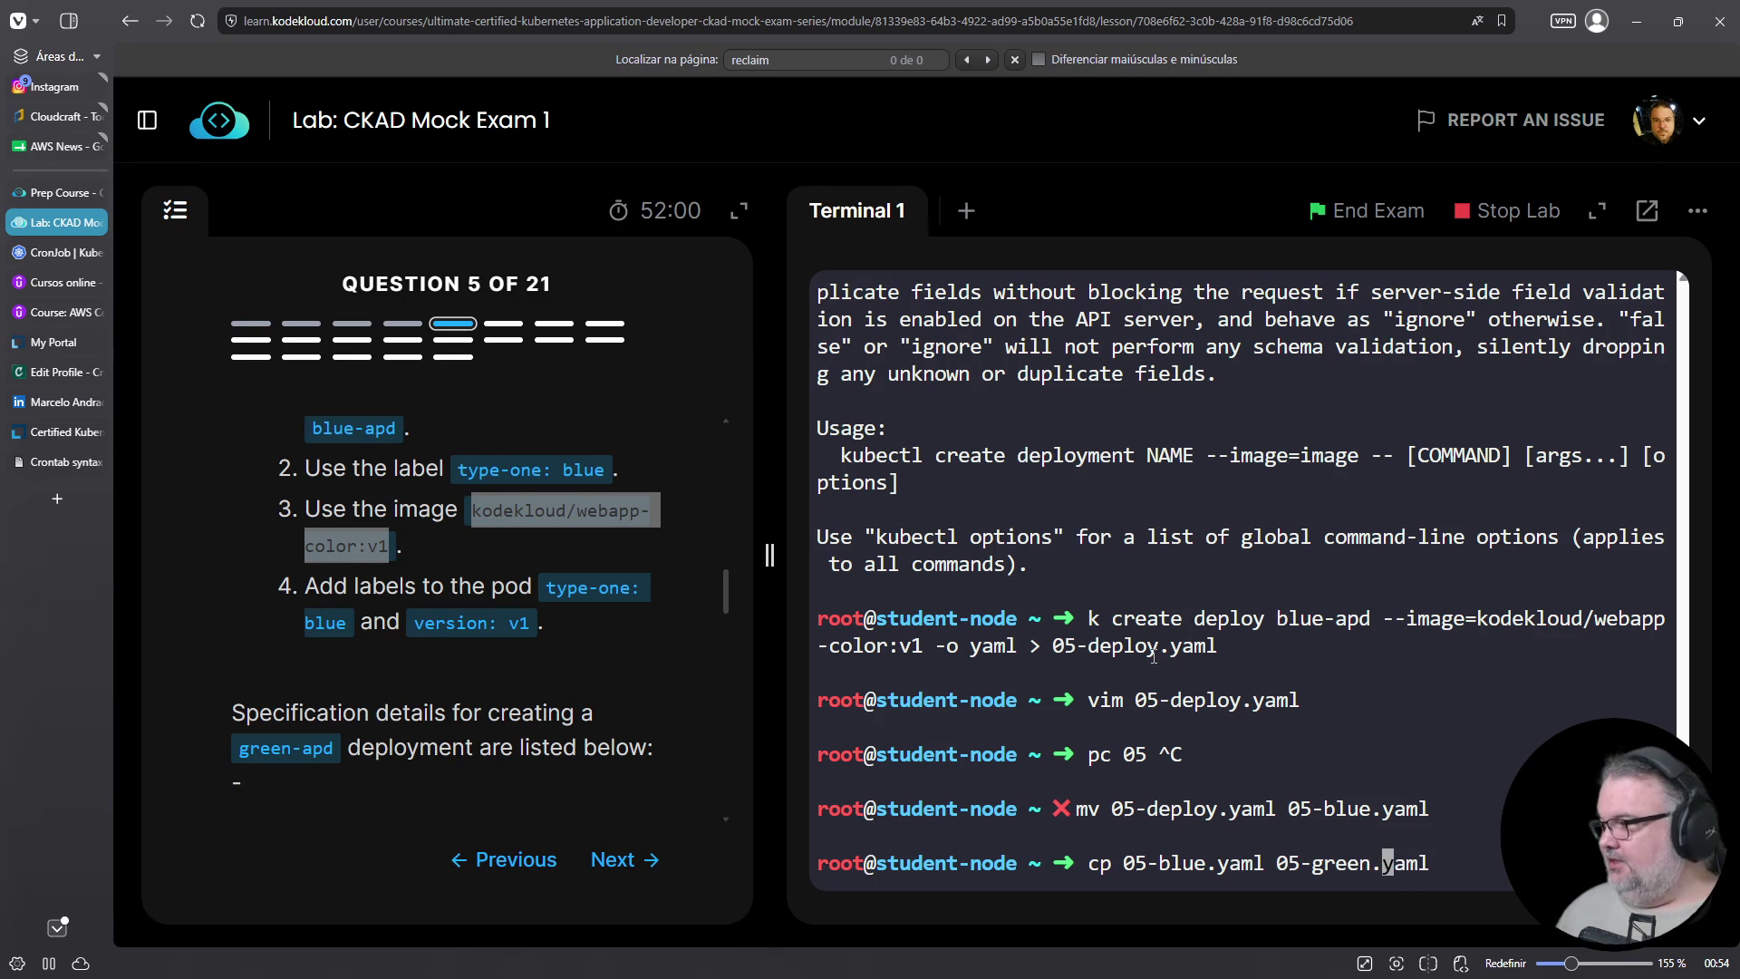
pyautogui.press('Return')
# Open a mistyped empty file in vim and quit it with :q
pyautogui.write('vim ')
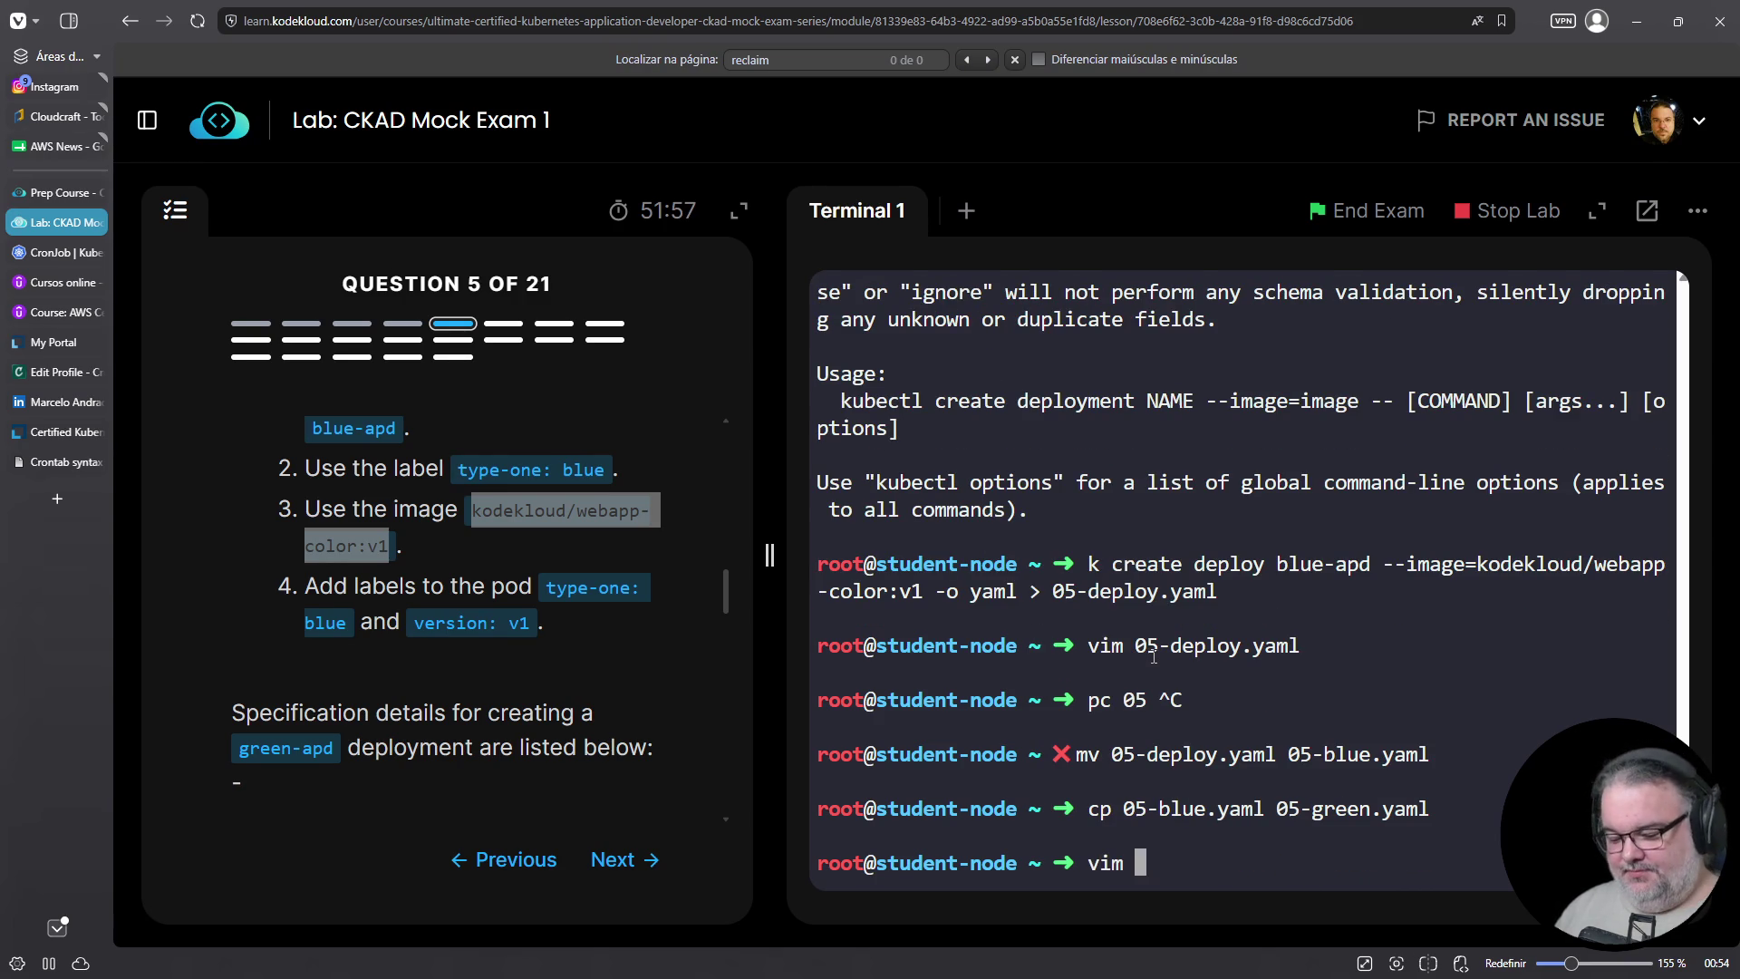
pyautogui.write('05-')
pyautogui.press('Return')
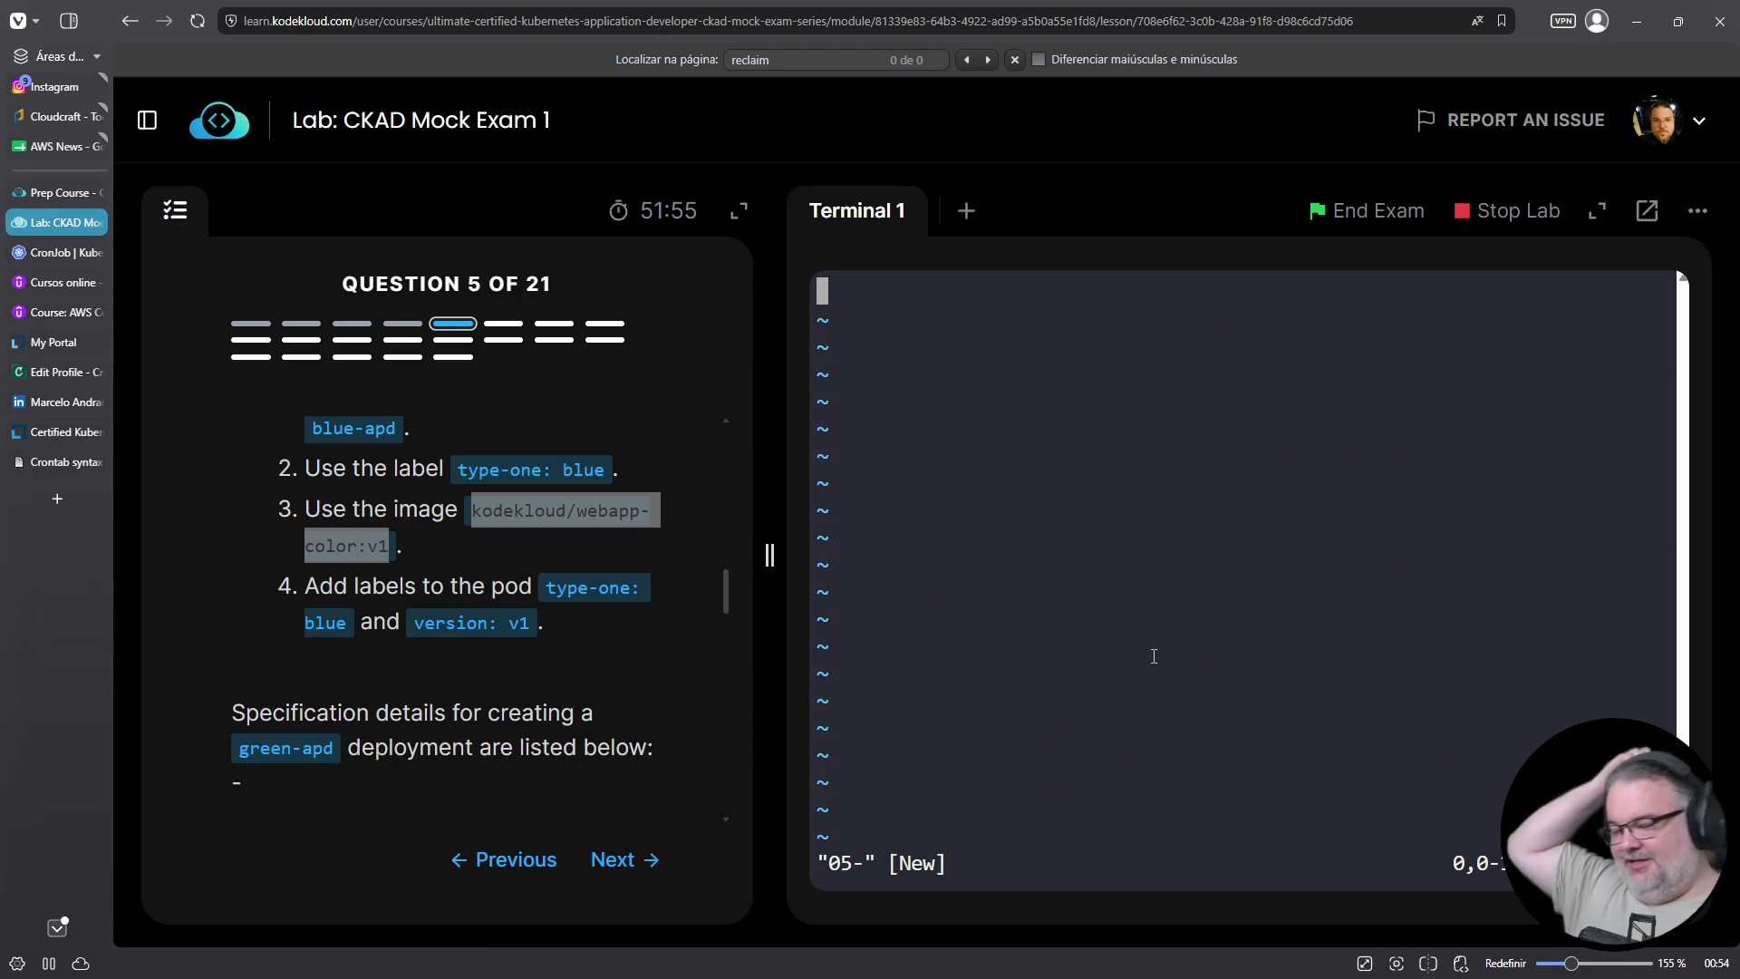
pyautogui.write(':q!')
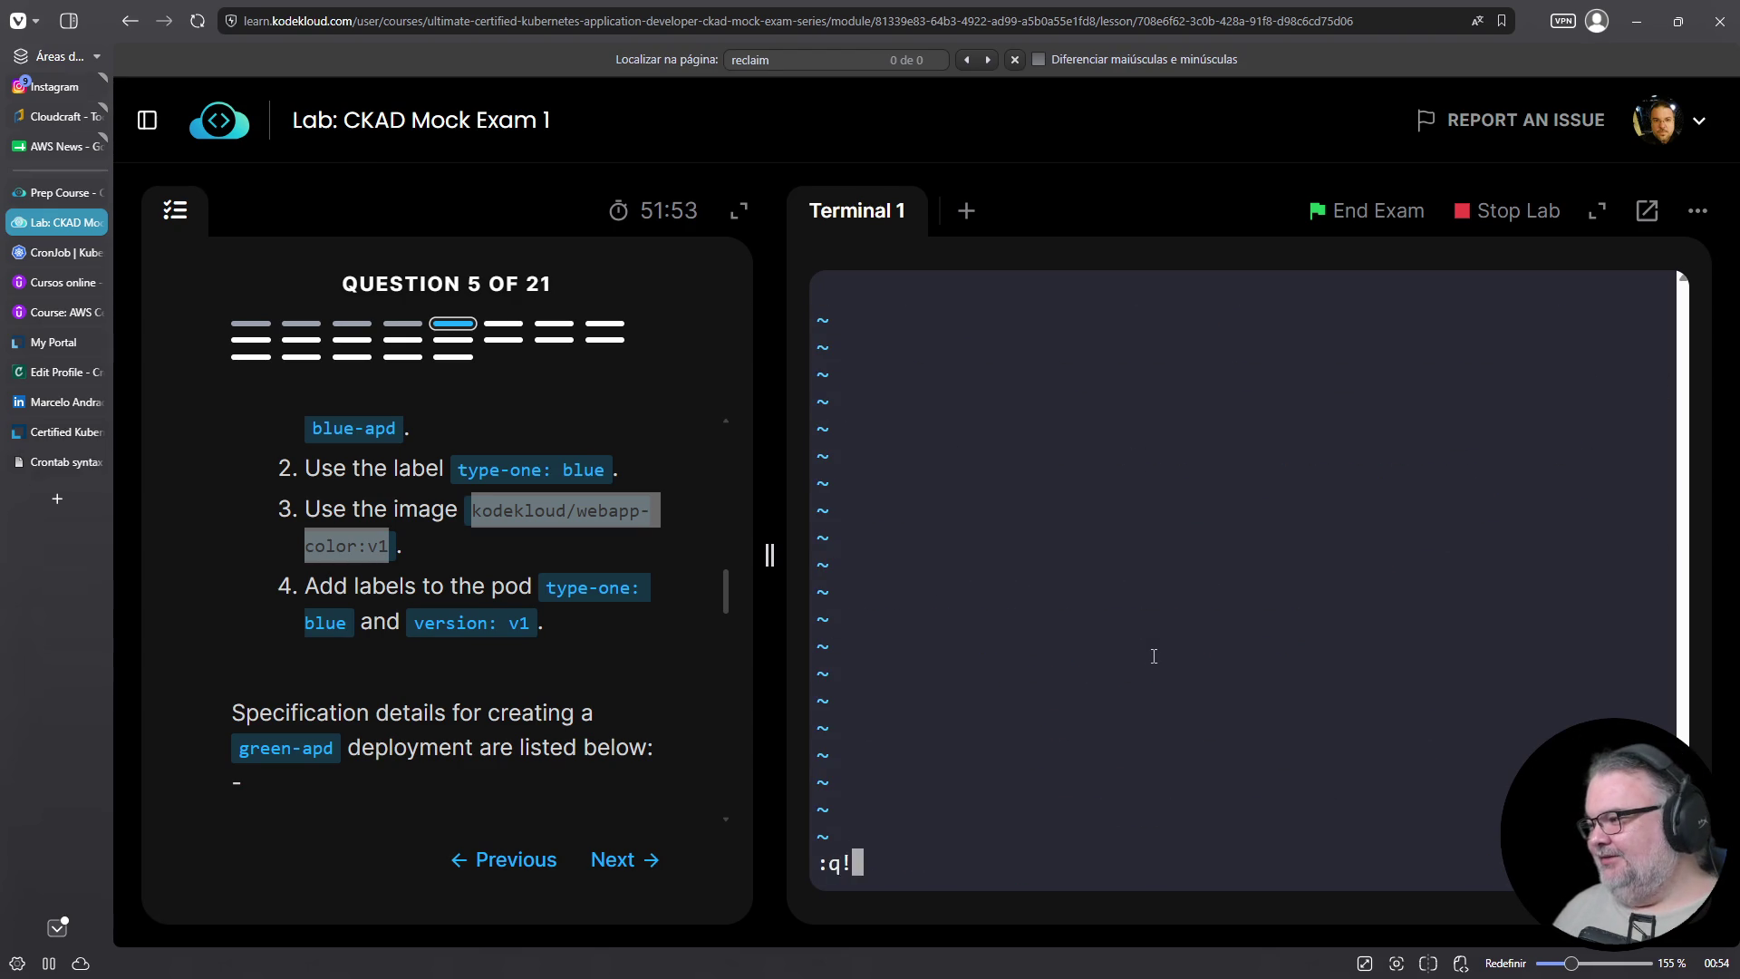
pyautogui.press('Return')
# Open 05-green.yaml in vim and look over the blue-apd manifest
pyautogui.press('Up')
pyautogui.press('Left')
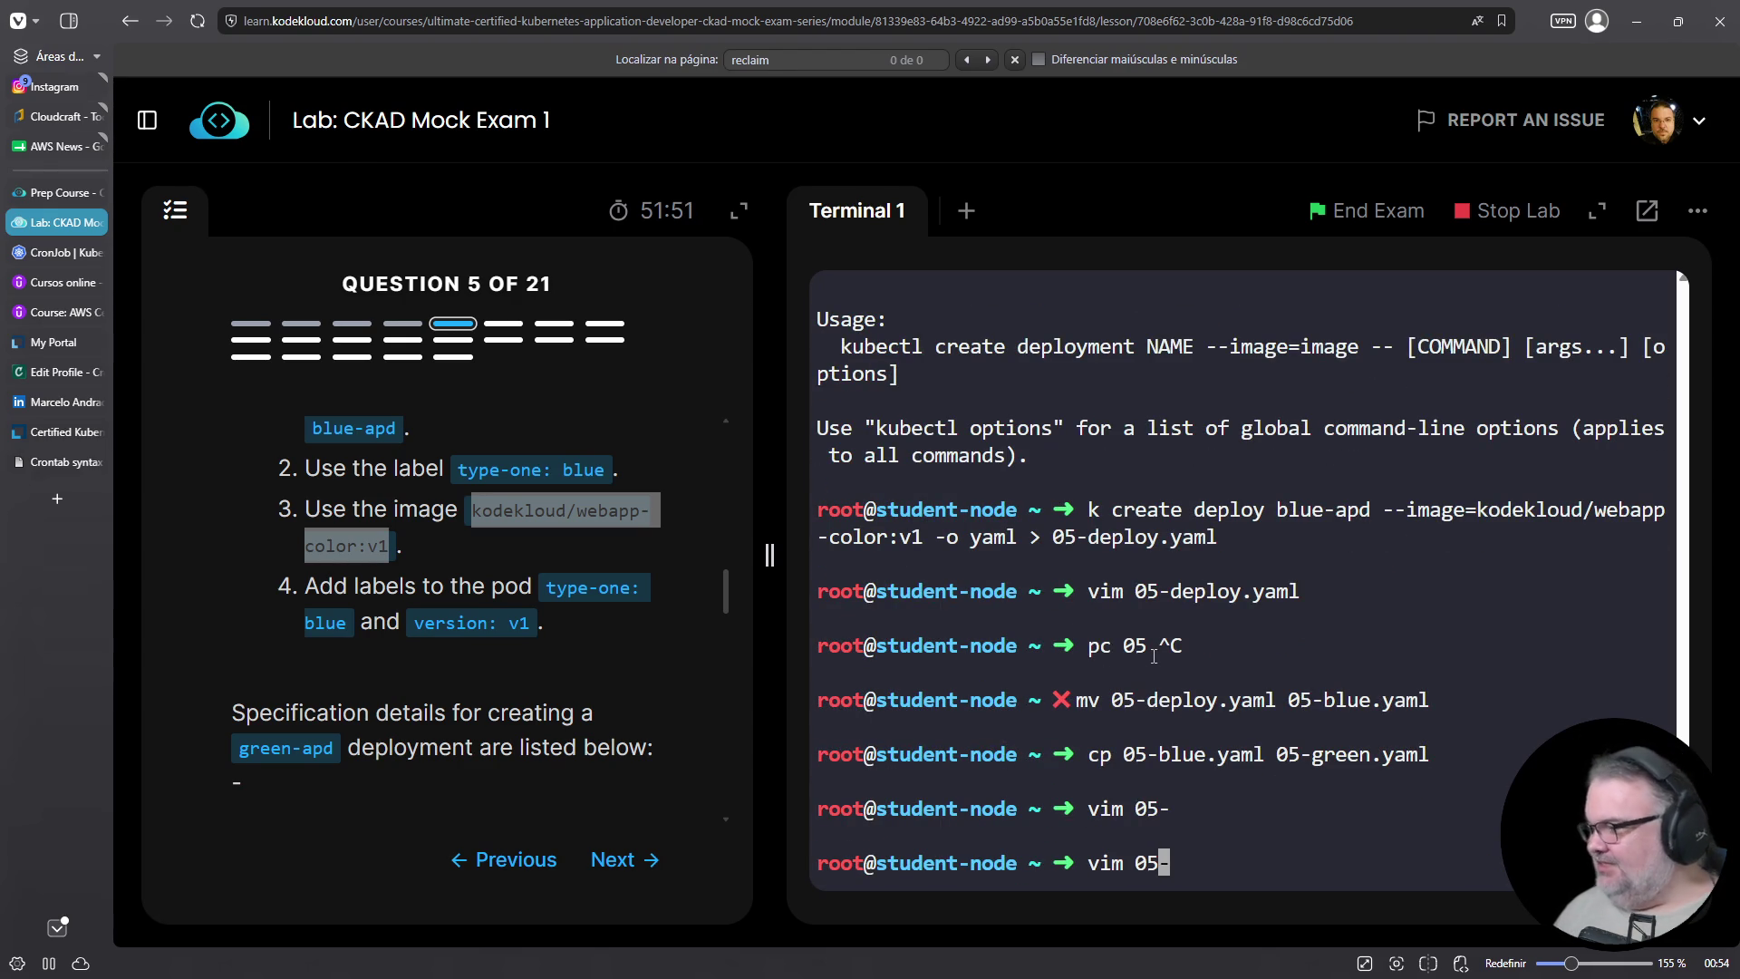
pyautogui.press('Right')
pyautogui.write('gree')
pyautogui.press('Tab')
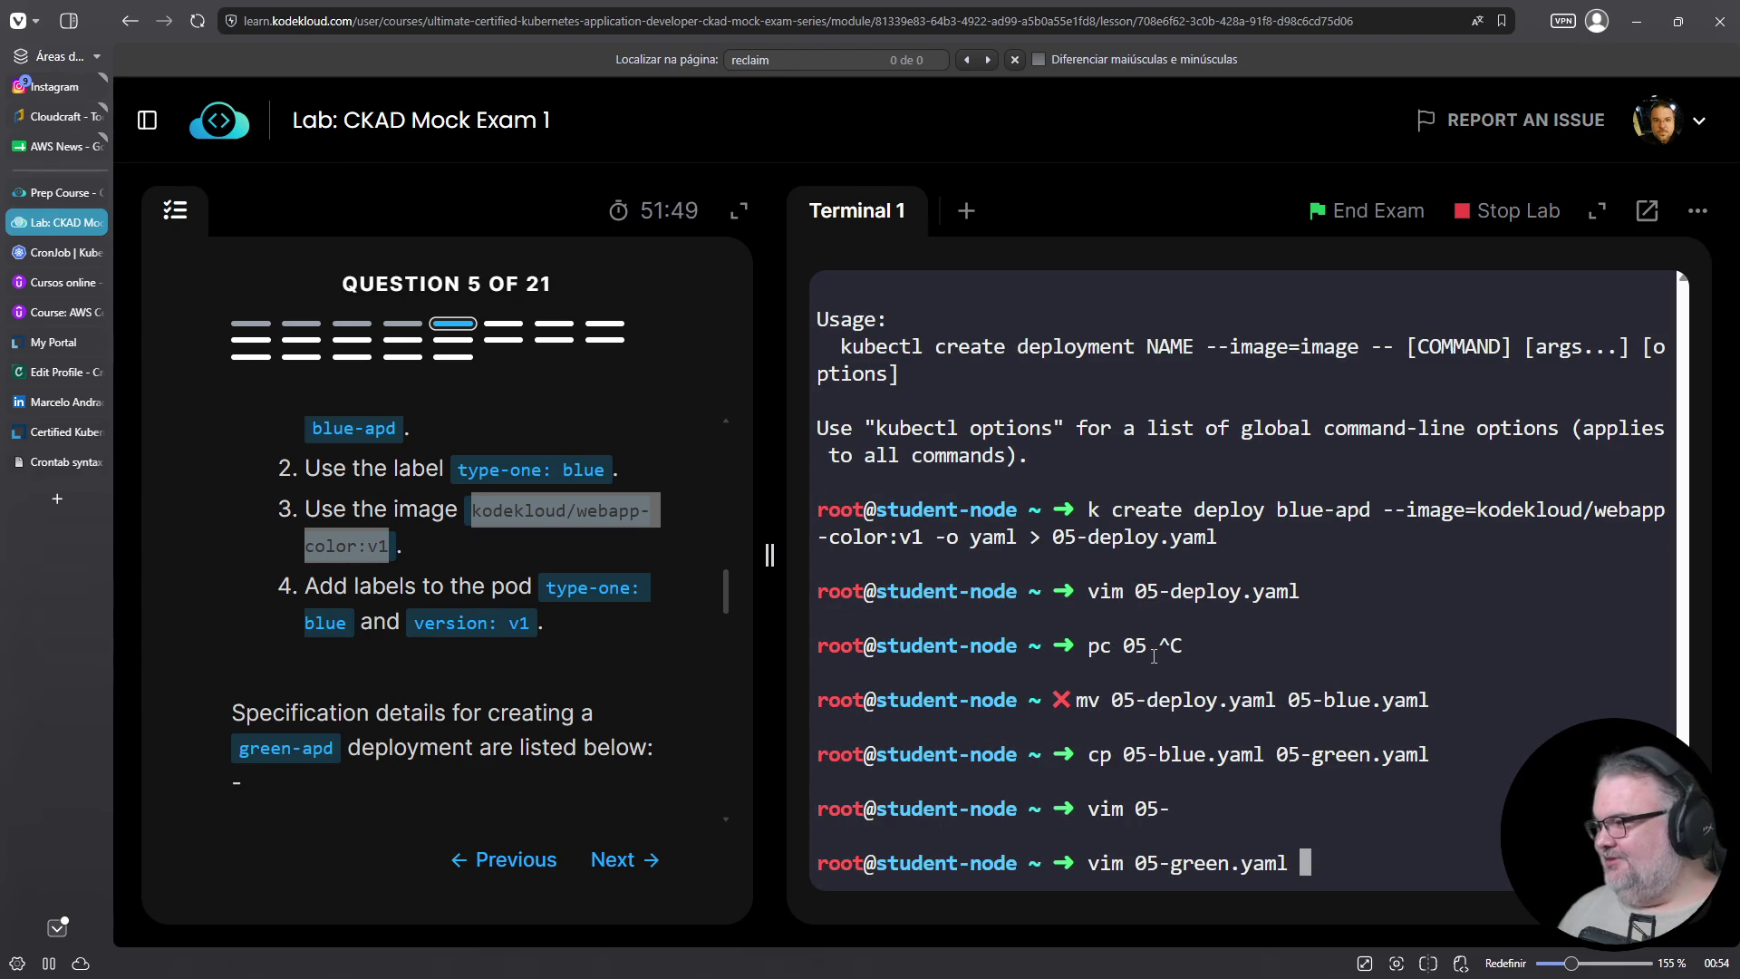
pyautogui.press('Return')
pyautogui.press('Escape')
pyautogui.press('Down')
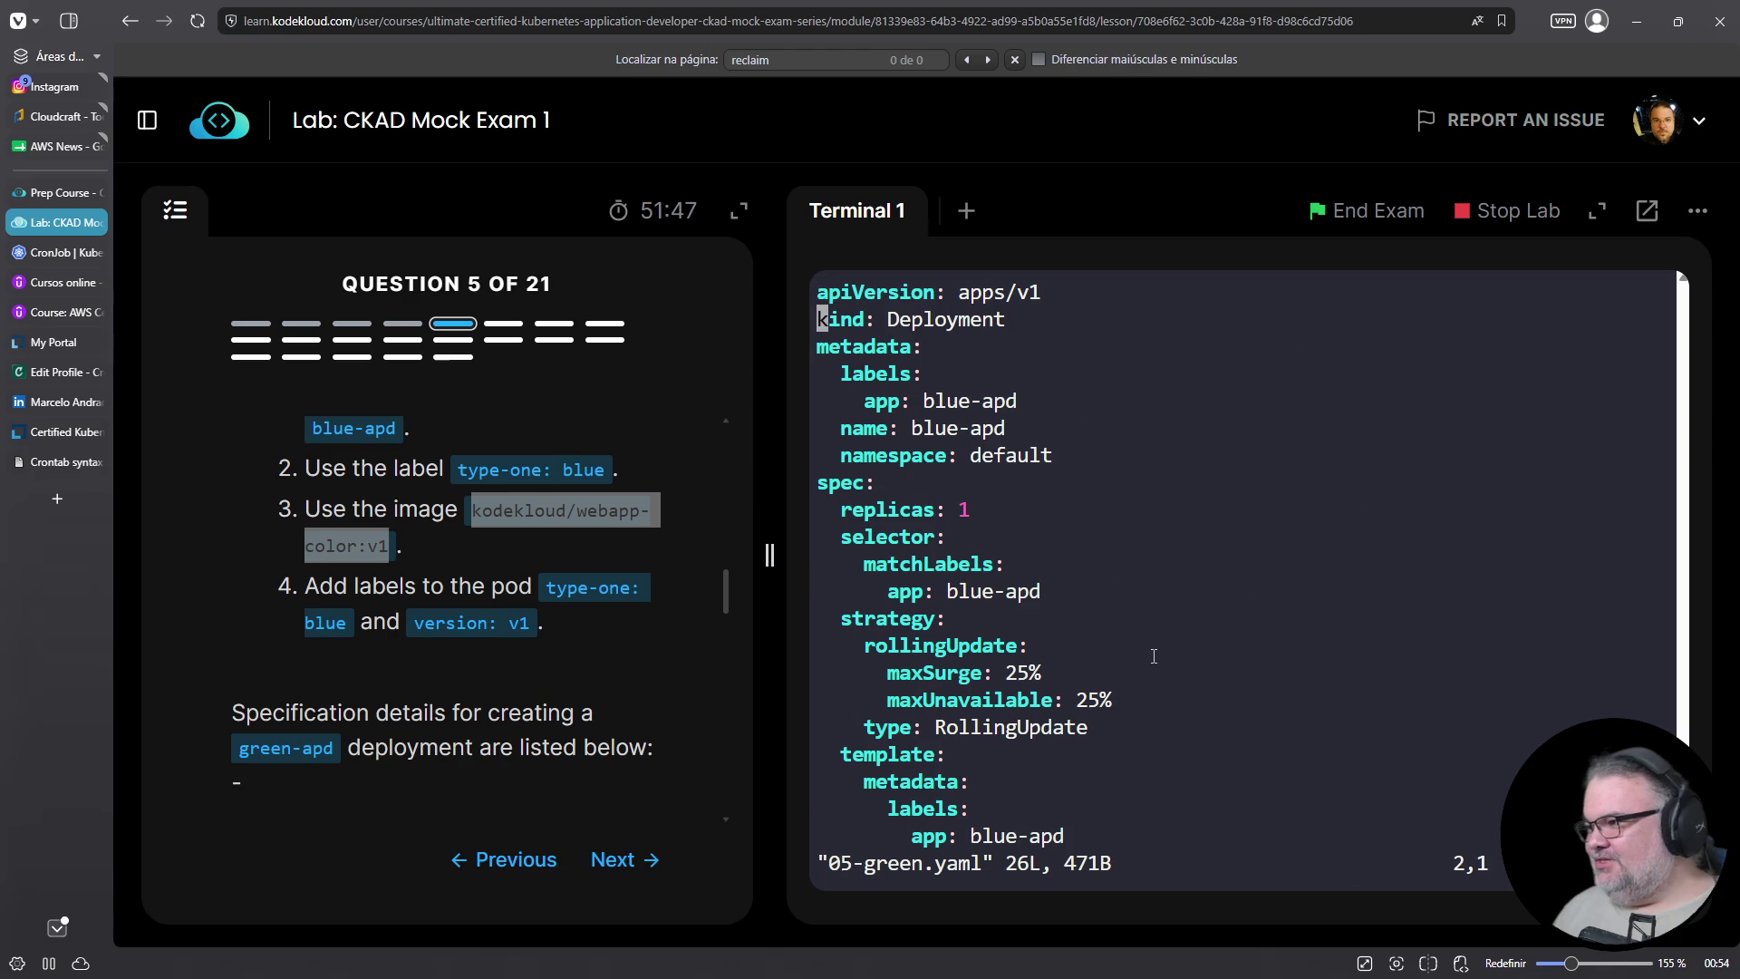
pyautogui.scroll(4, 400, 789)
pyautogui.scroll(-8, 401, 793)
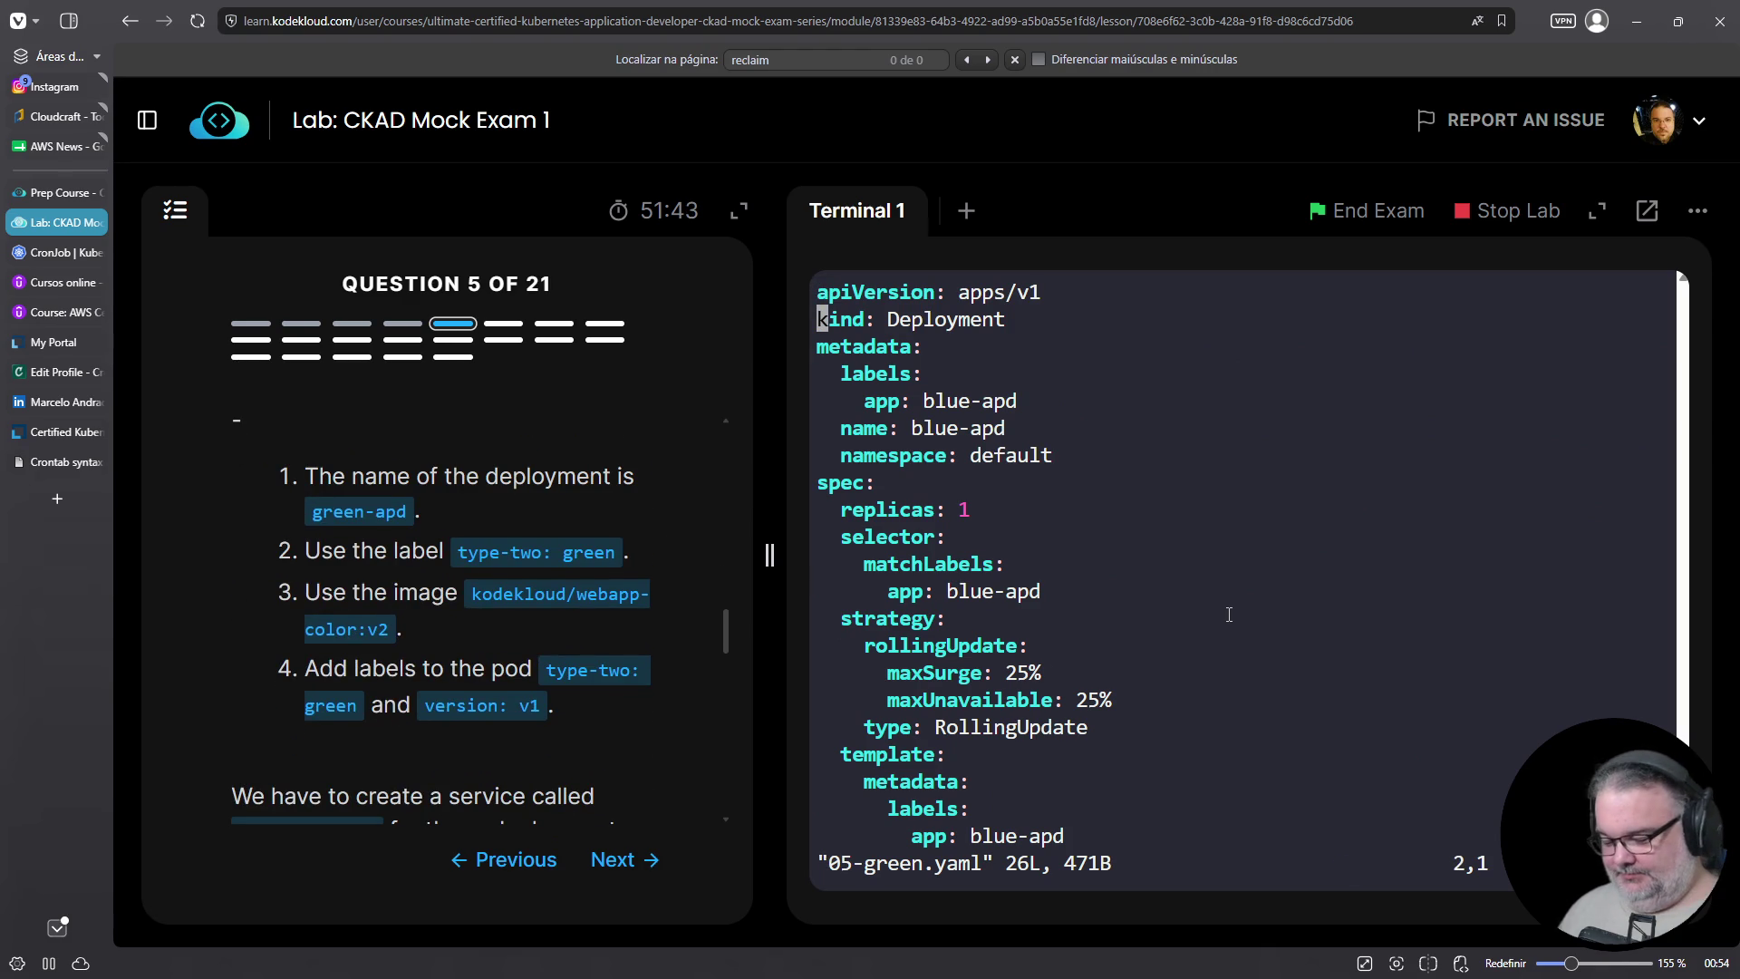
pyautogui.write(':%s')
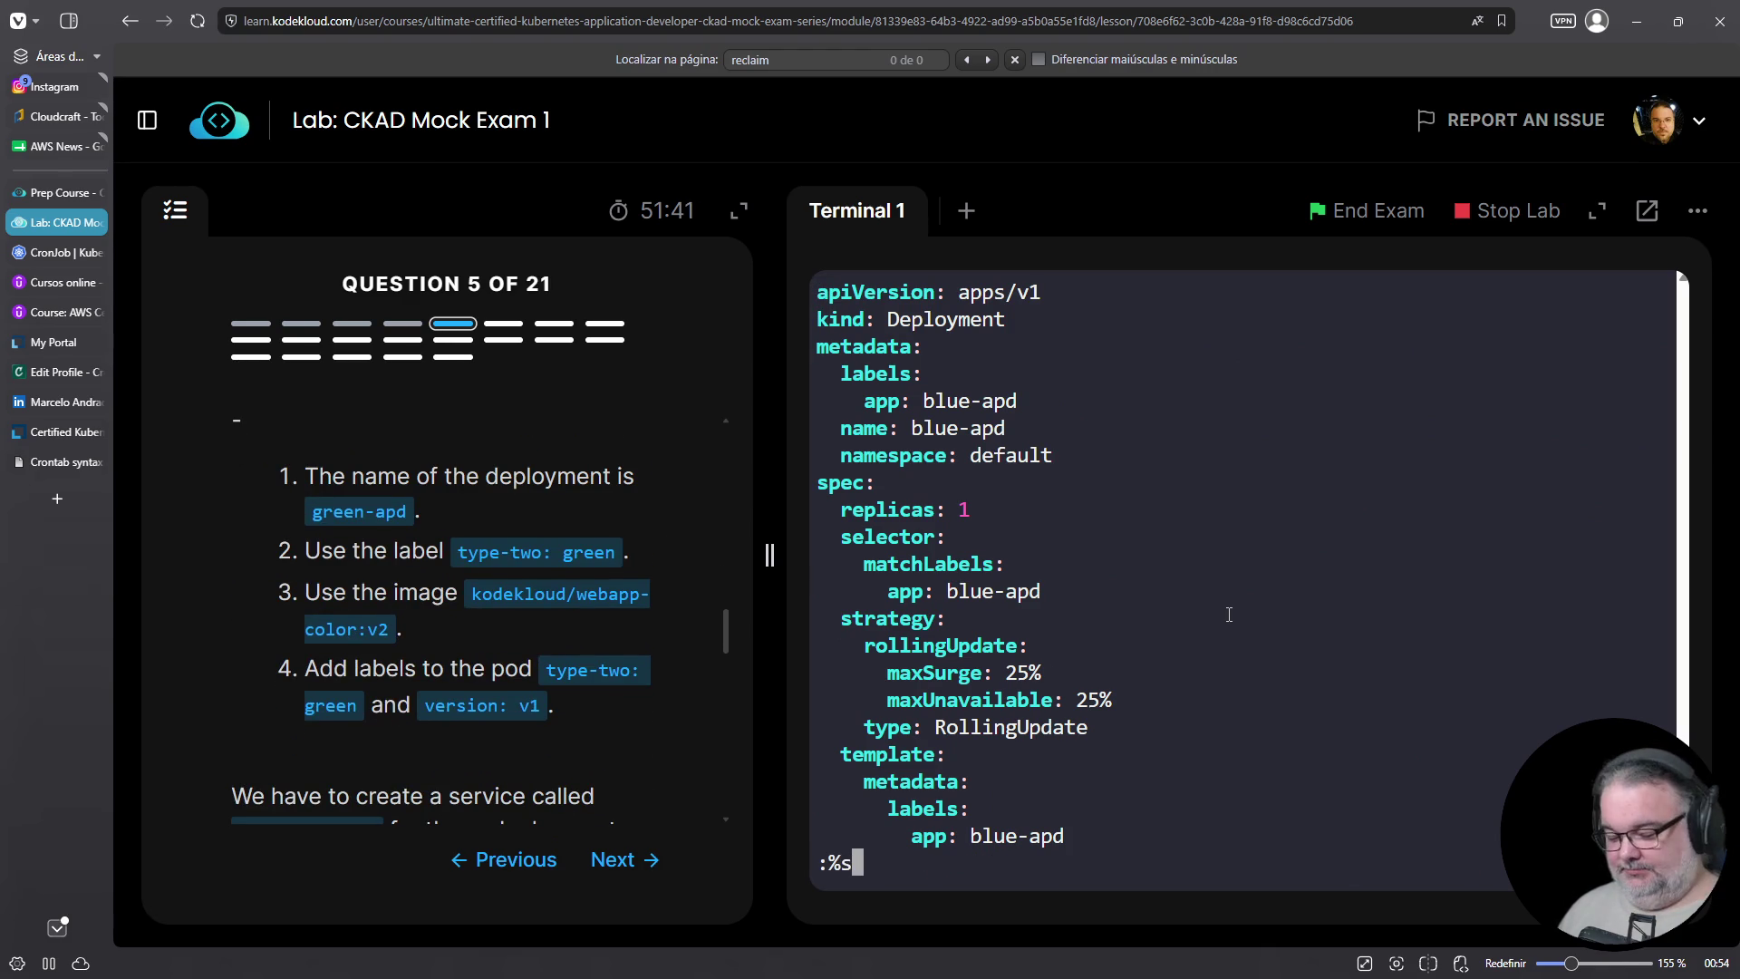
pyautogui.write('$$$')
# Run :%s#blue#green# to replace every blue with green in 05-green.yaml
pyautogui.press('BackSpace')
pyautogui.press('BackSpace')
pyautogui.press('BackSpace')
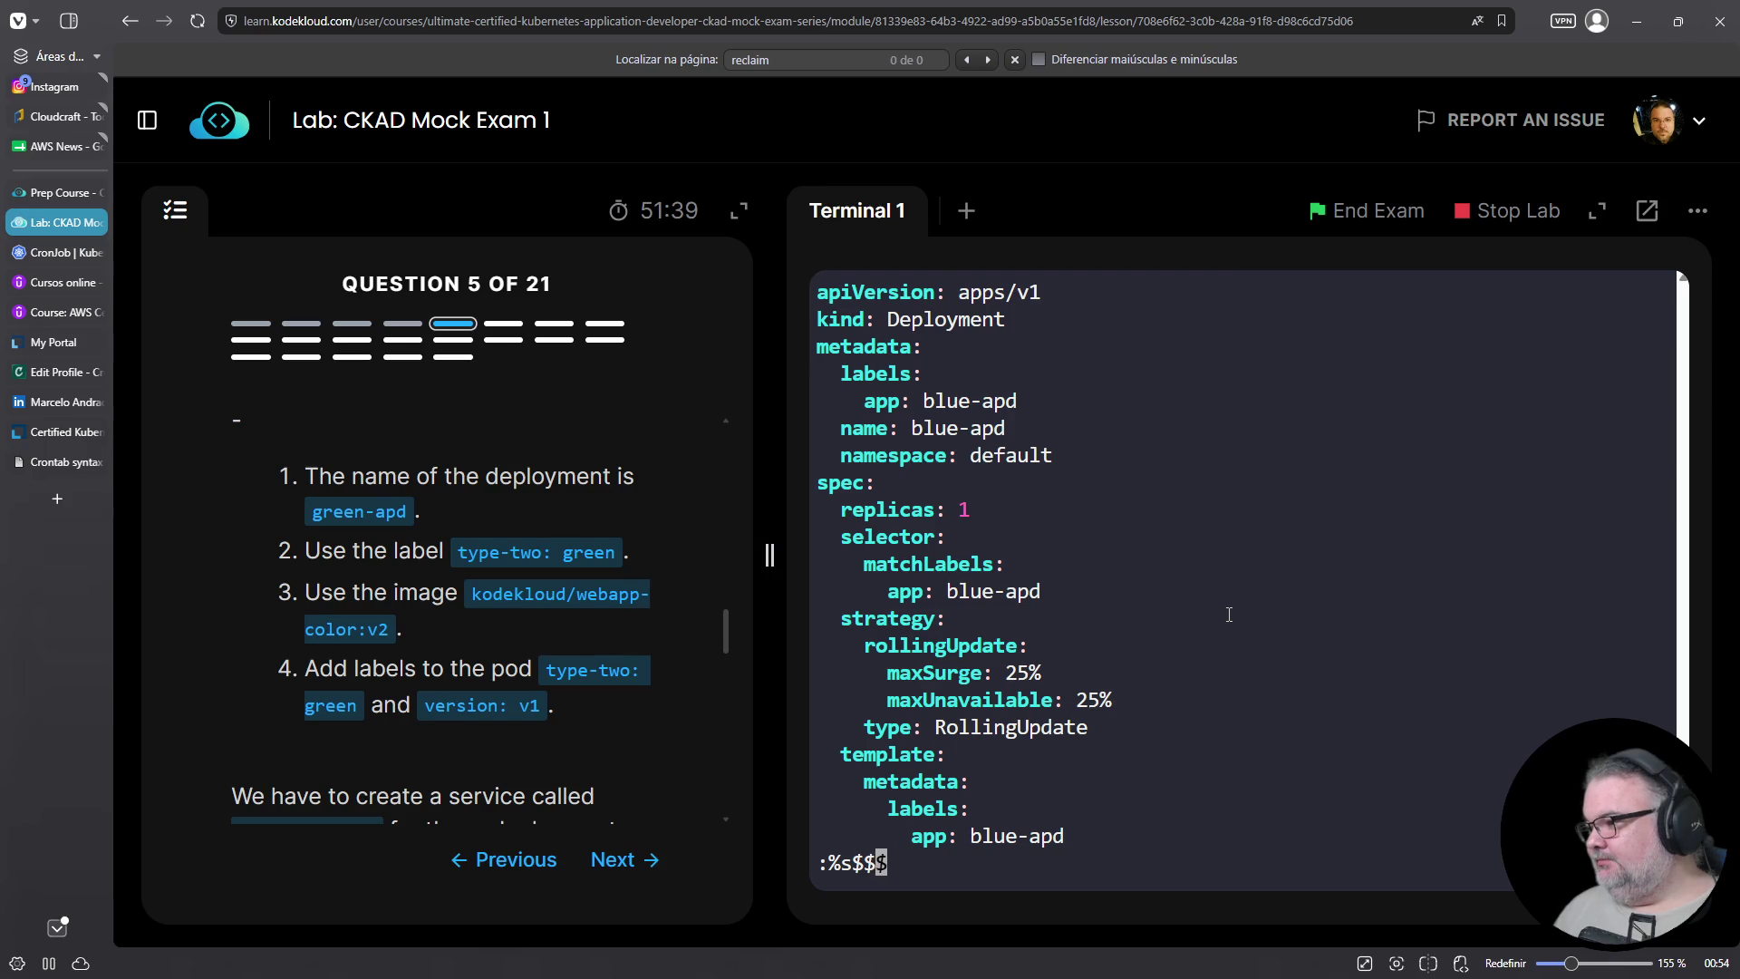
pyautogui.write(':%s###')
pyautogui.press('Left')
pyautogui.press('Left')
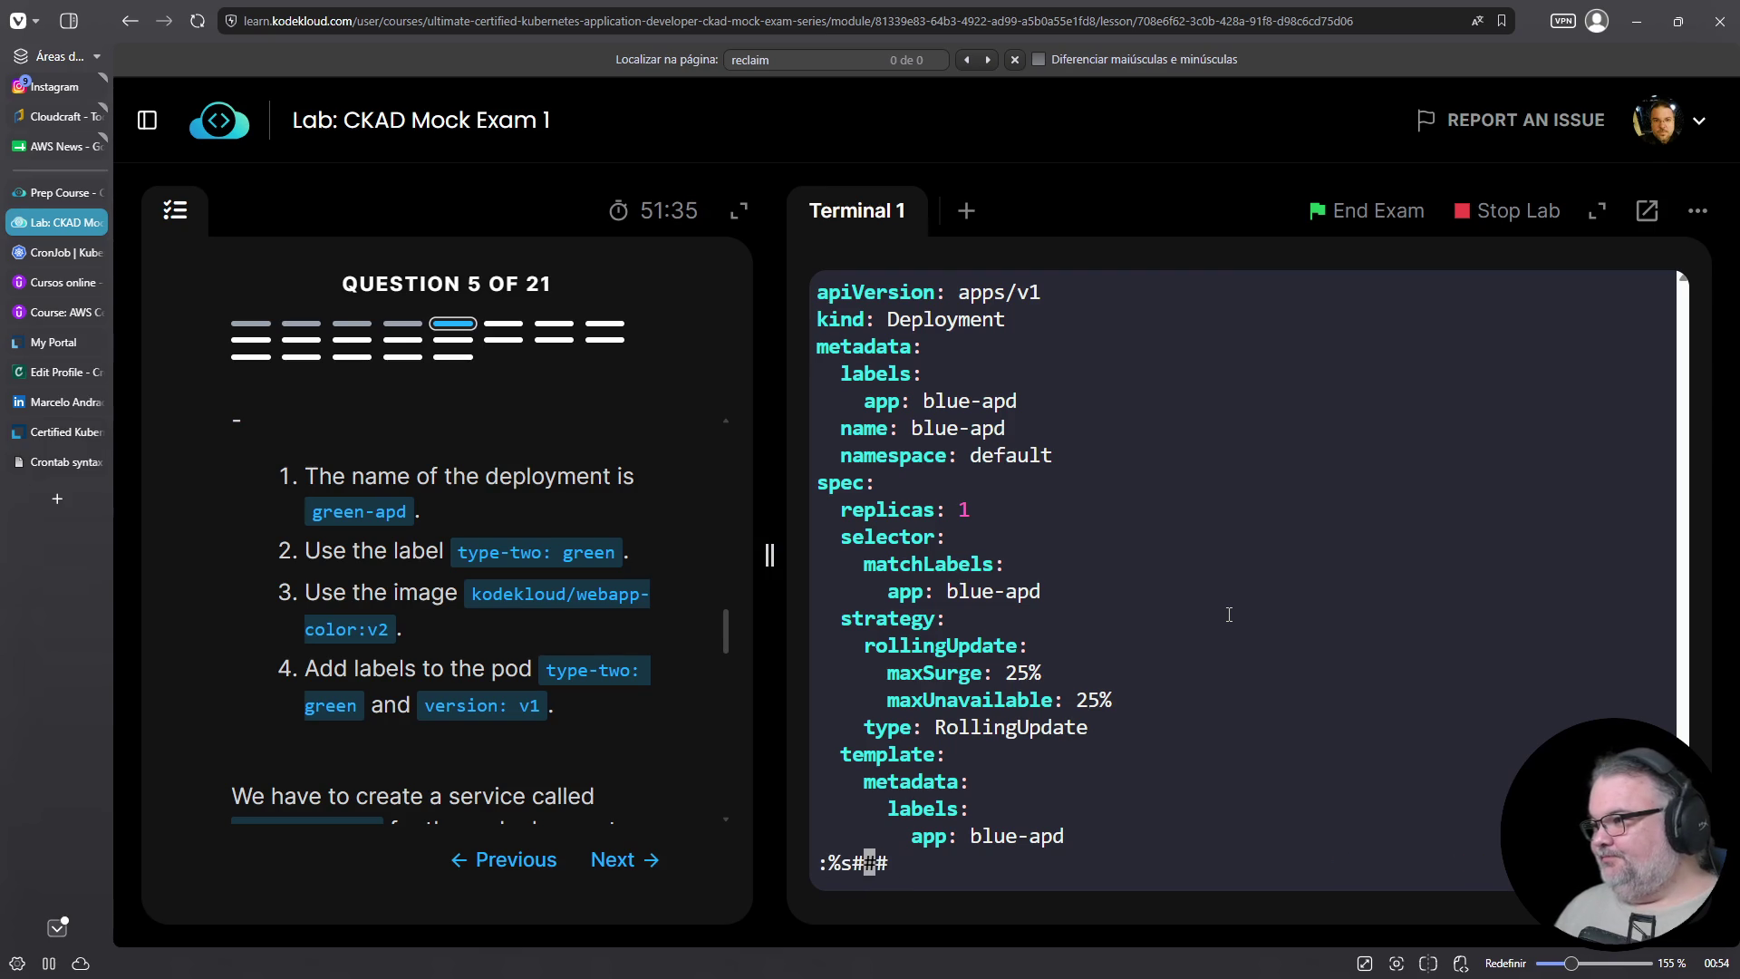
pyautogui.write('bblue')
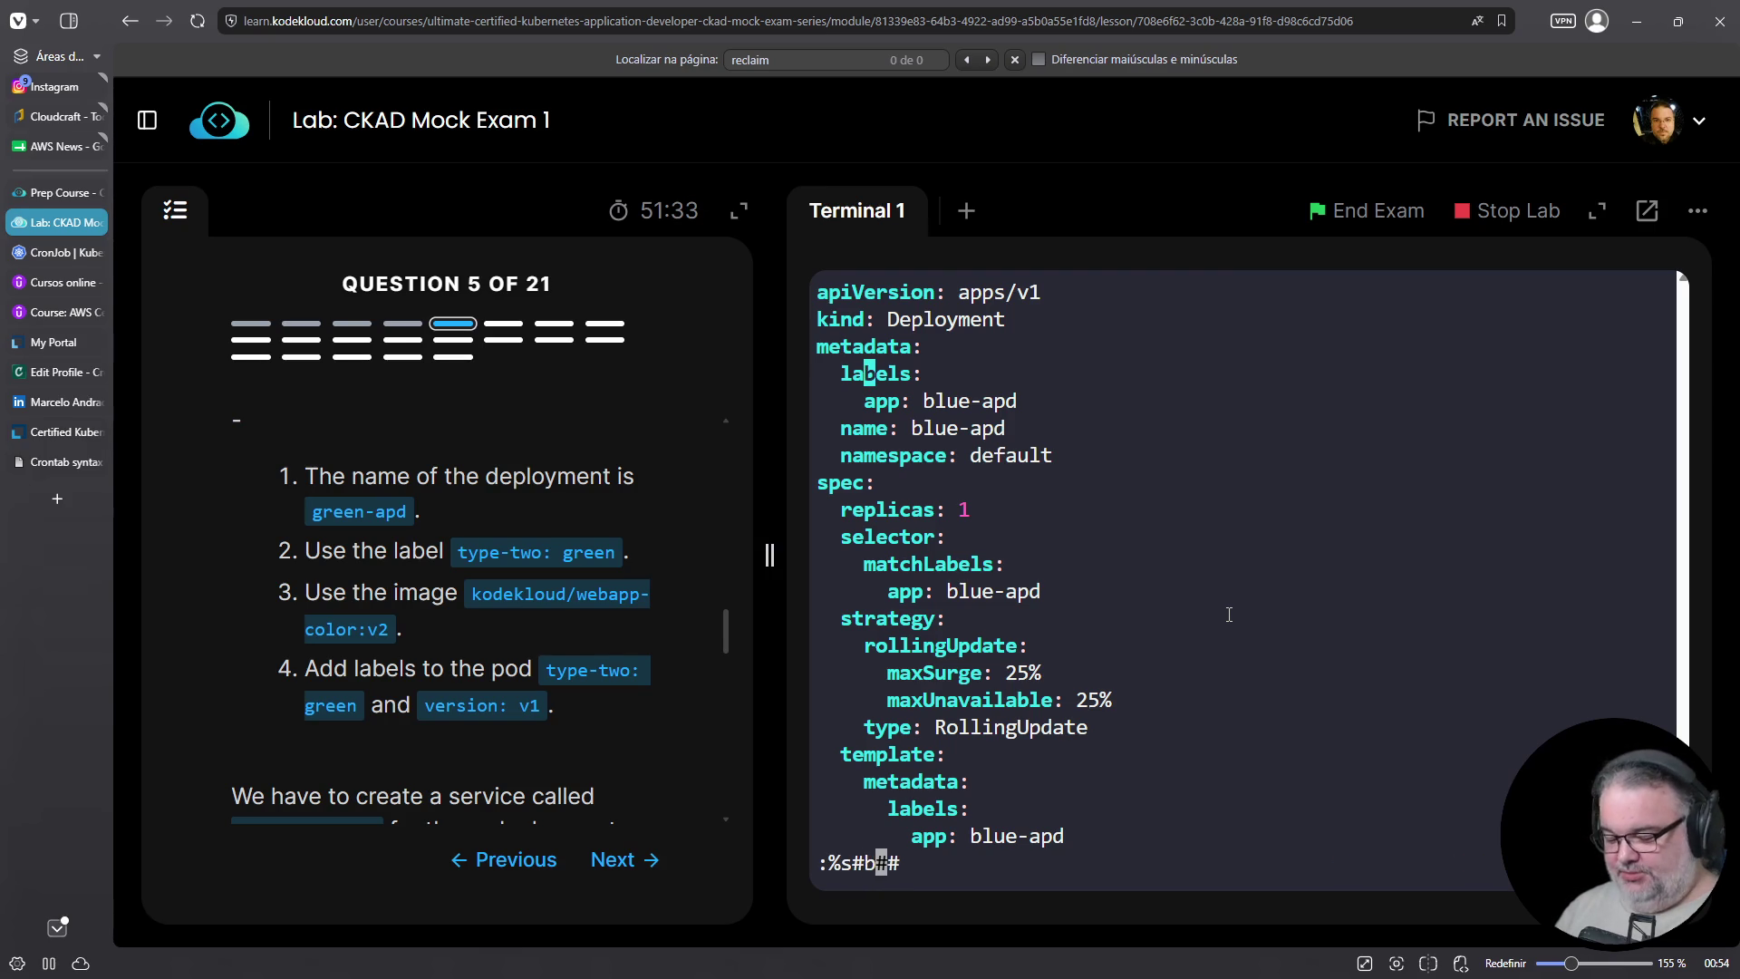
pyautogui.press('Right')
pyautogui.press('Left')
pyautogui.press('Left')
pyautogui.press('Left')
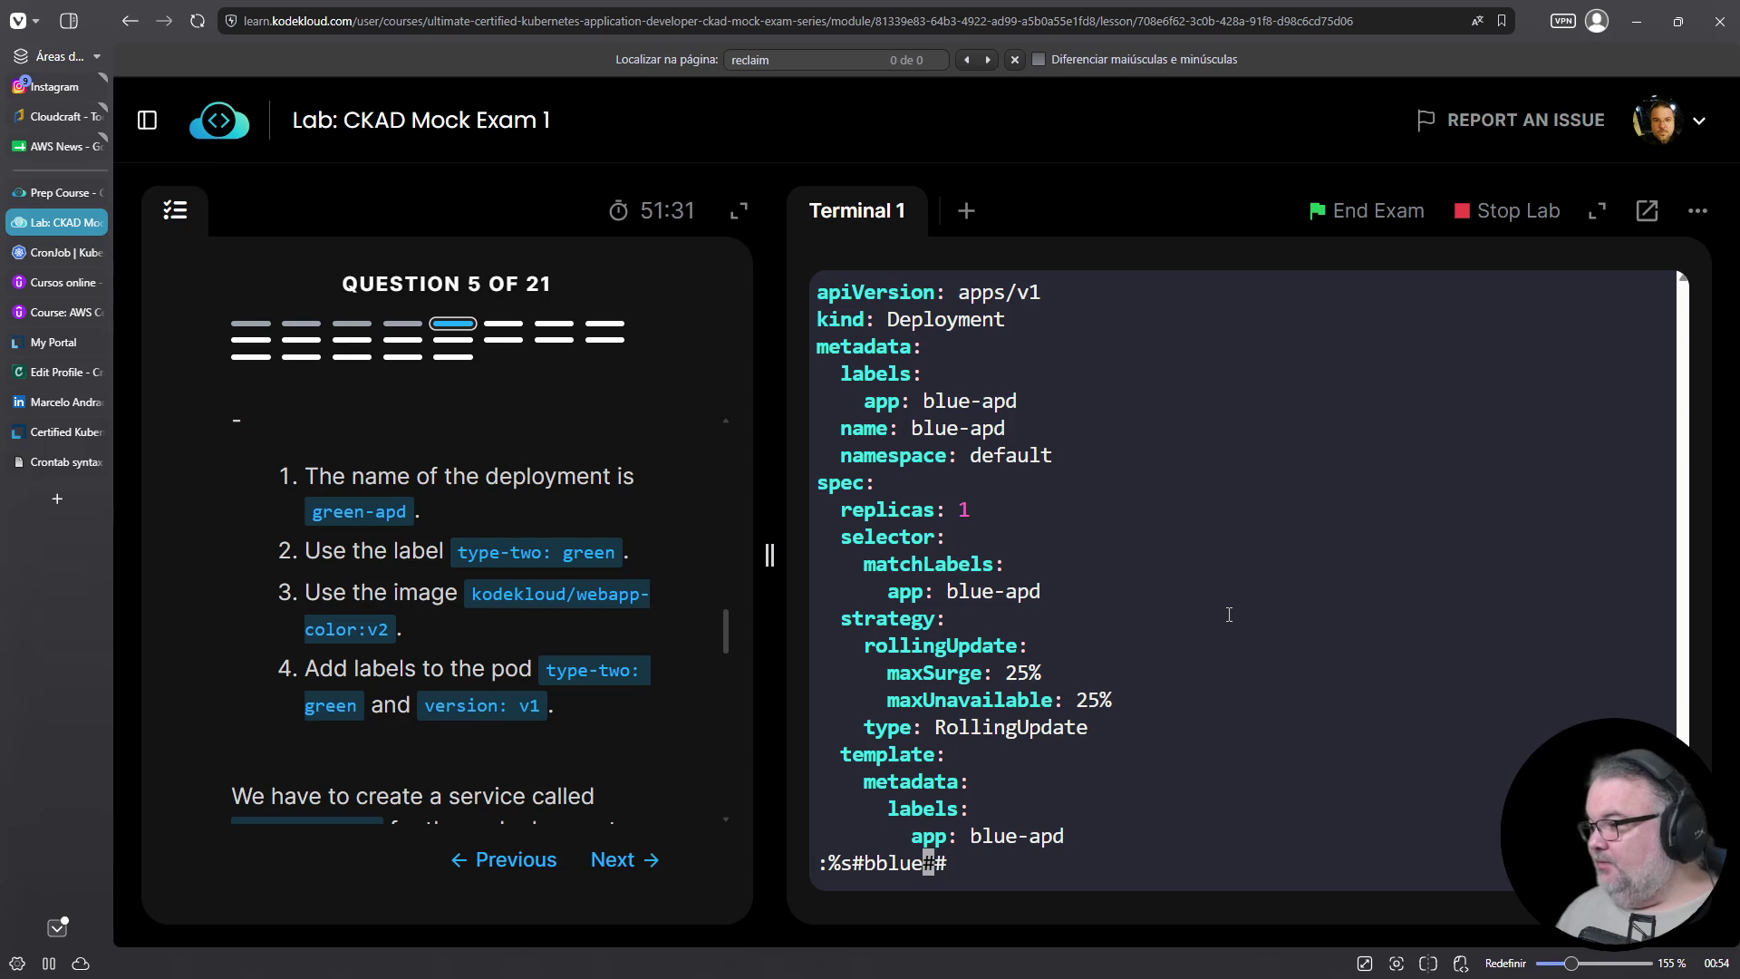
pyautogui.press('BackSpace')
pyautogui.press('Right')
pyautogui.press('Right')
pyautogui.press('Right')
pyautogui.write('green')
pyautogui.press('Return')
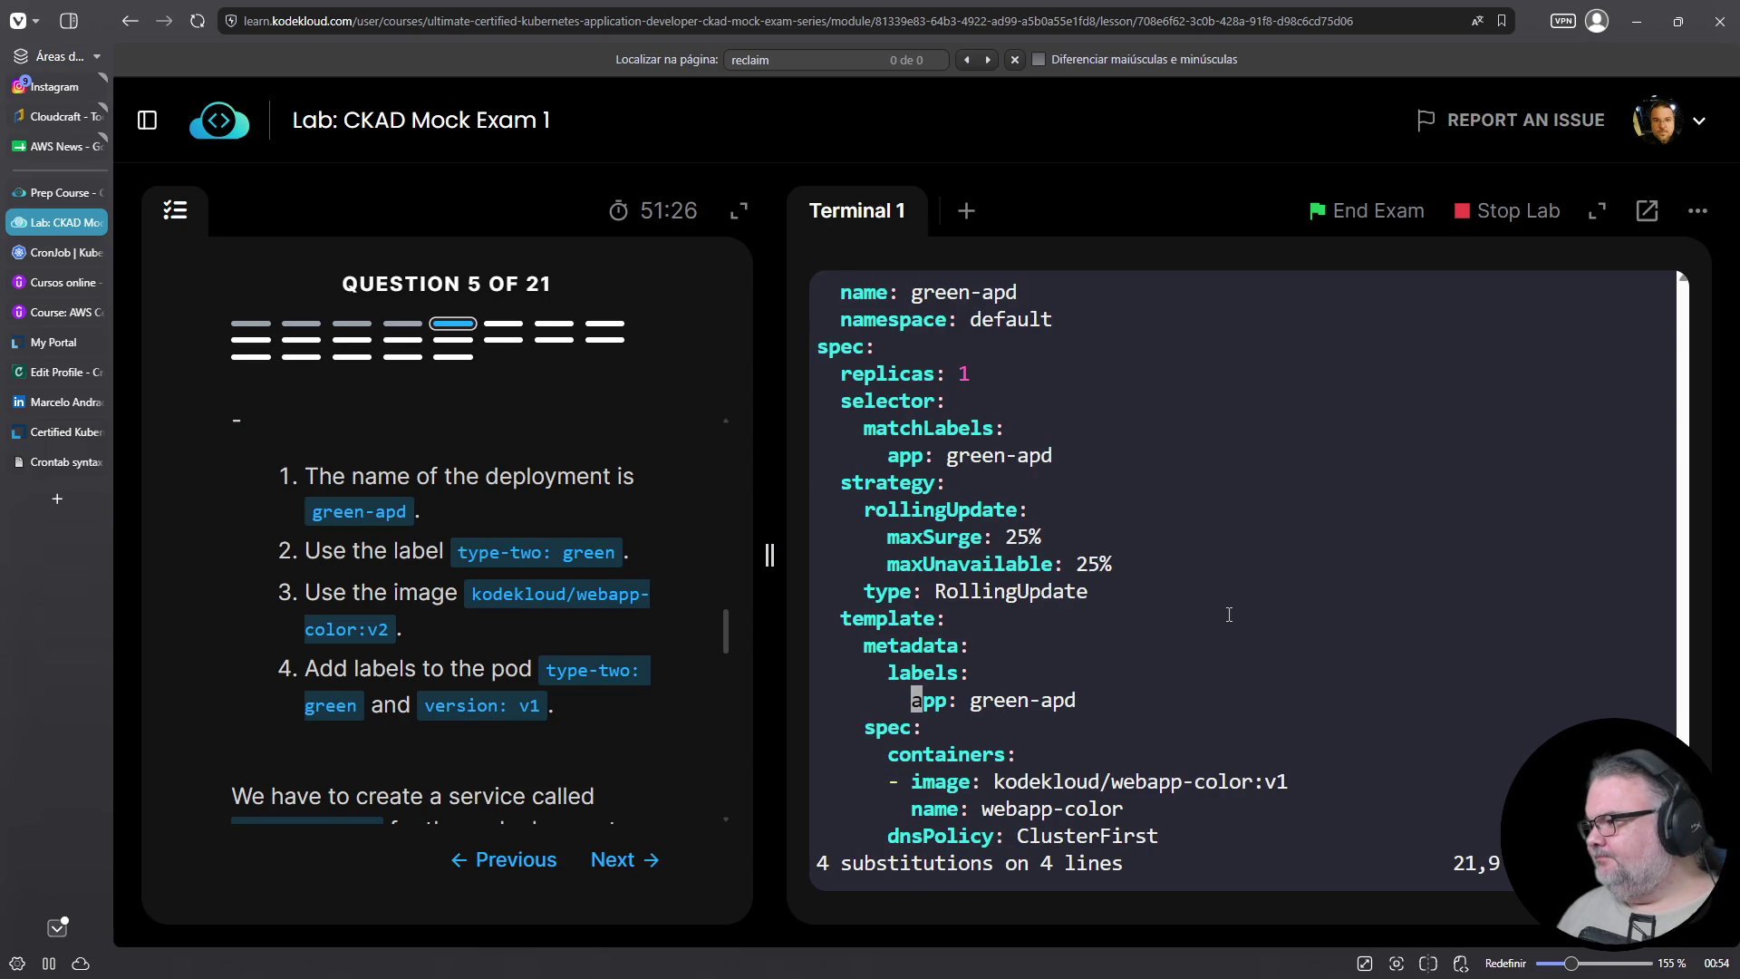
# Review the renamed file and select the type-two: green label in the question
pyautogui.press('Down')
pyautogui.press('Down')
pyautogui.press('Down')
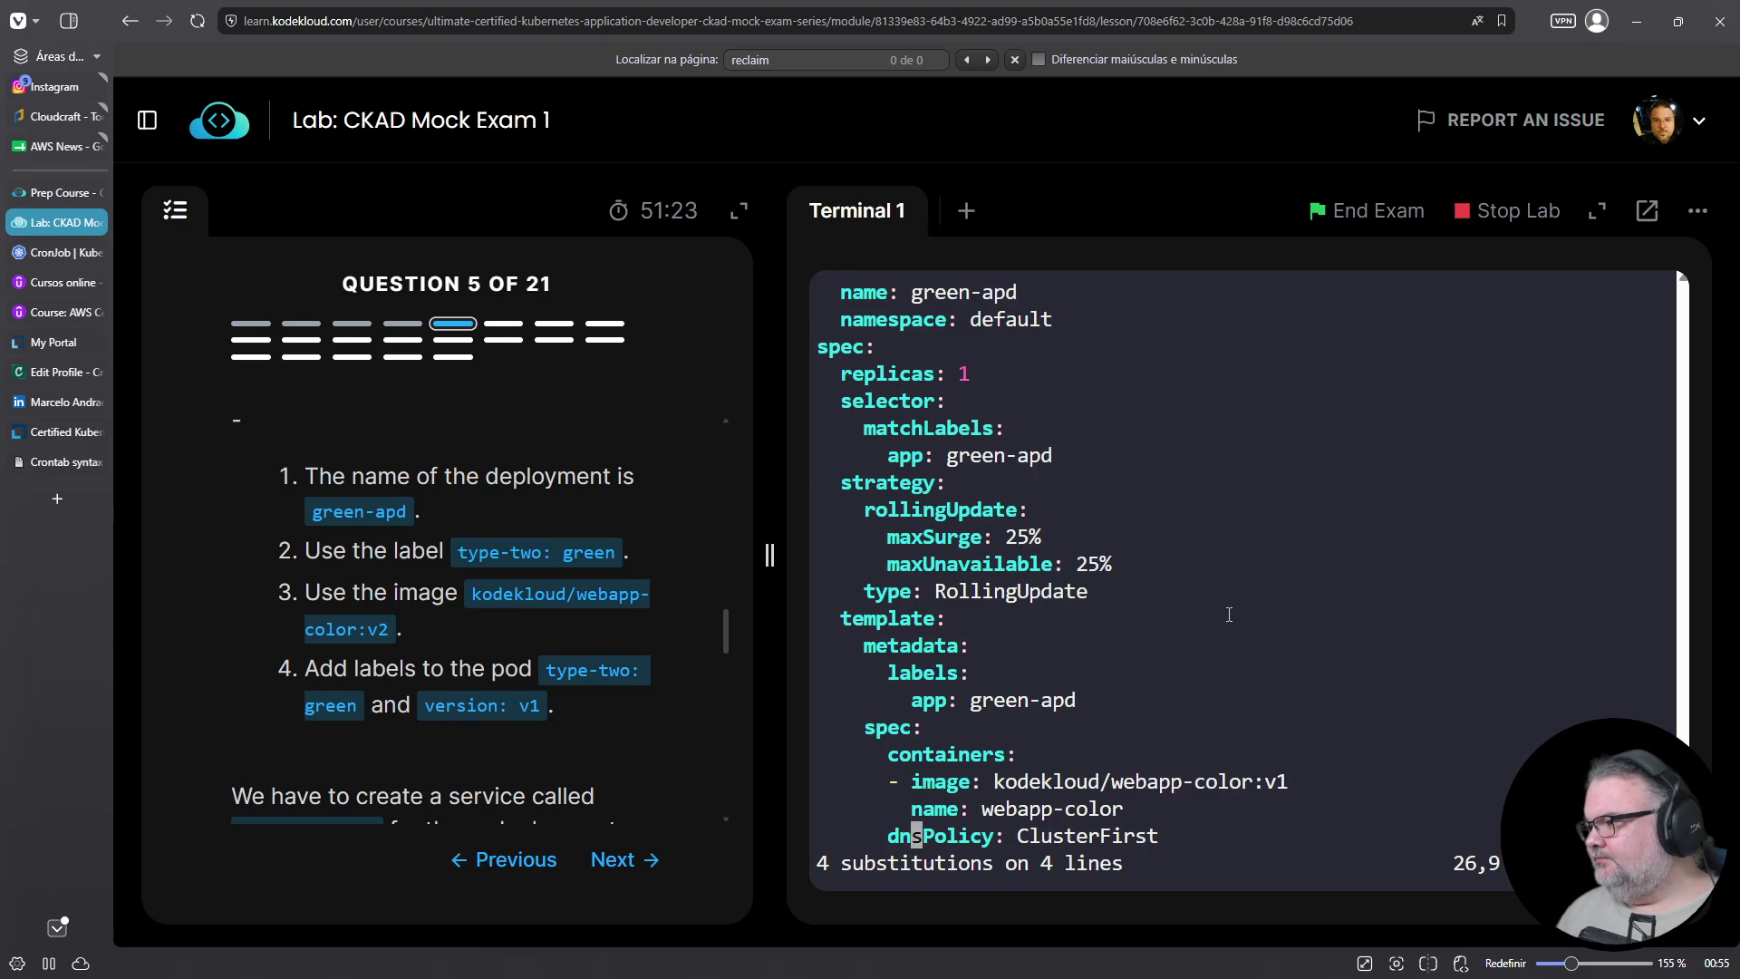
pyautogui.scroll(1, 369, 592)
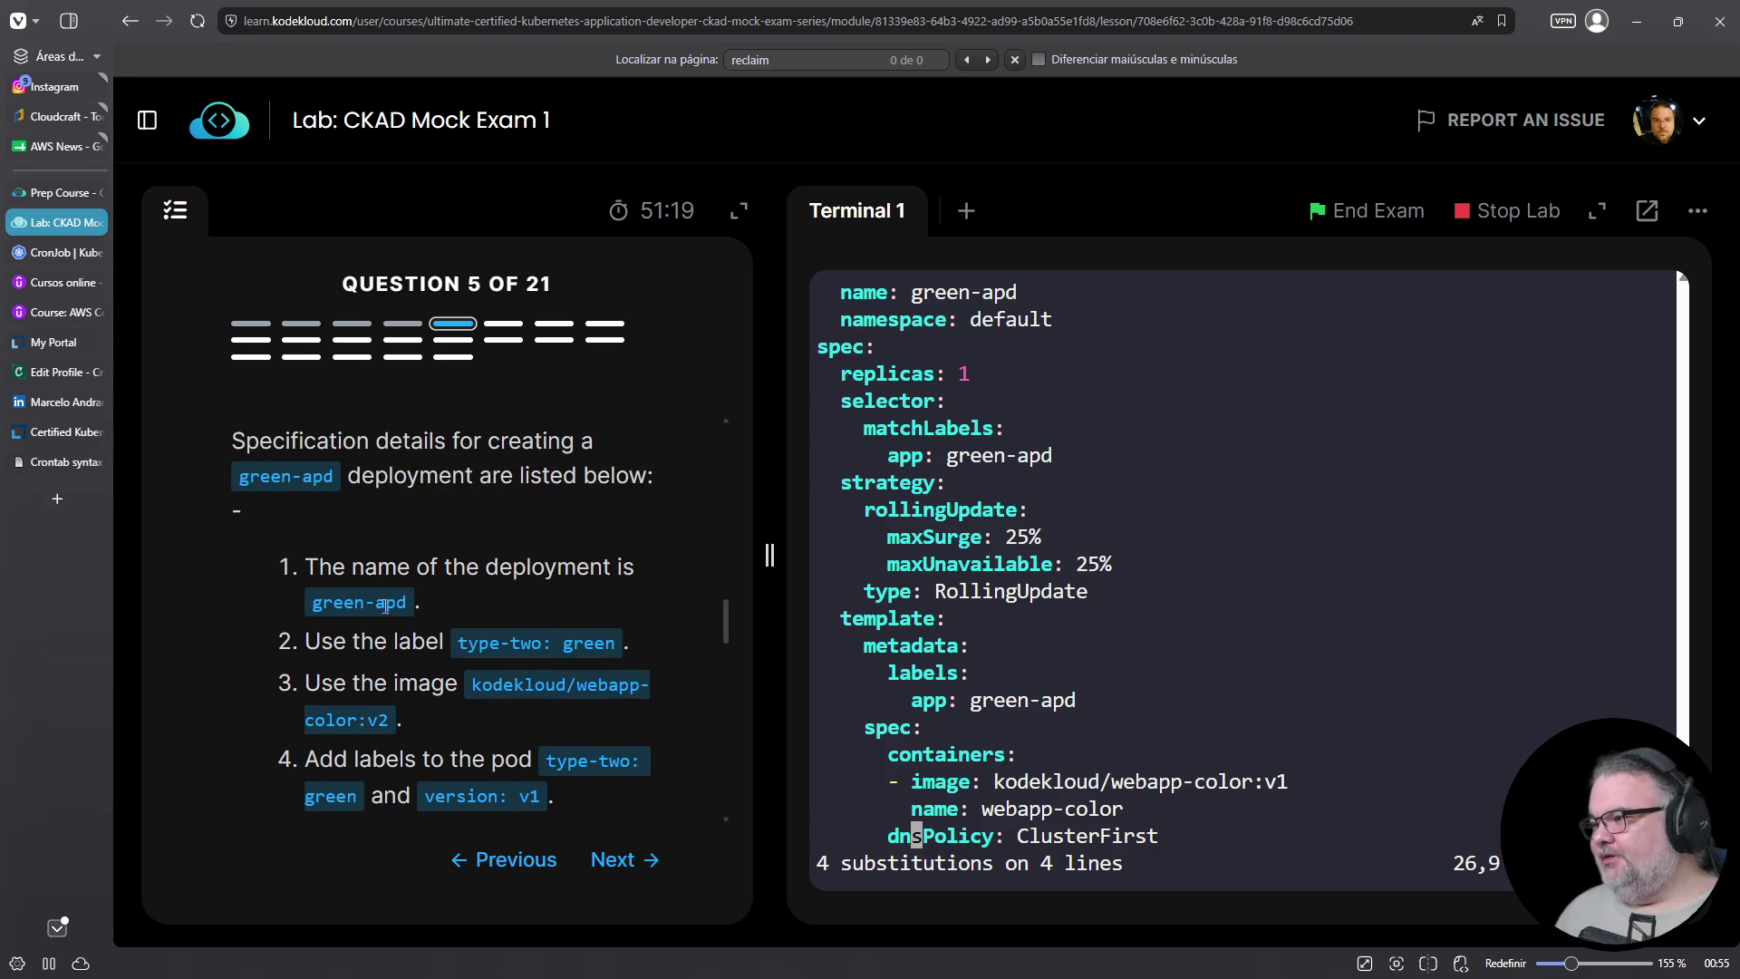
pyautogui.moveTo(469, 642); pyautogui.dragTo(618, 649)
# Copy type-two: green from the question and paste it under the metadata app: green-apd label
pyautogui.rightClick(618, 668)
pyautogui.click(618, 672)
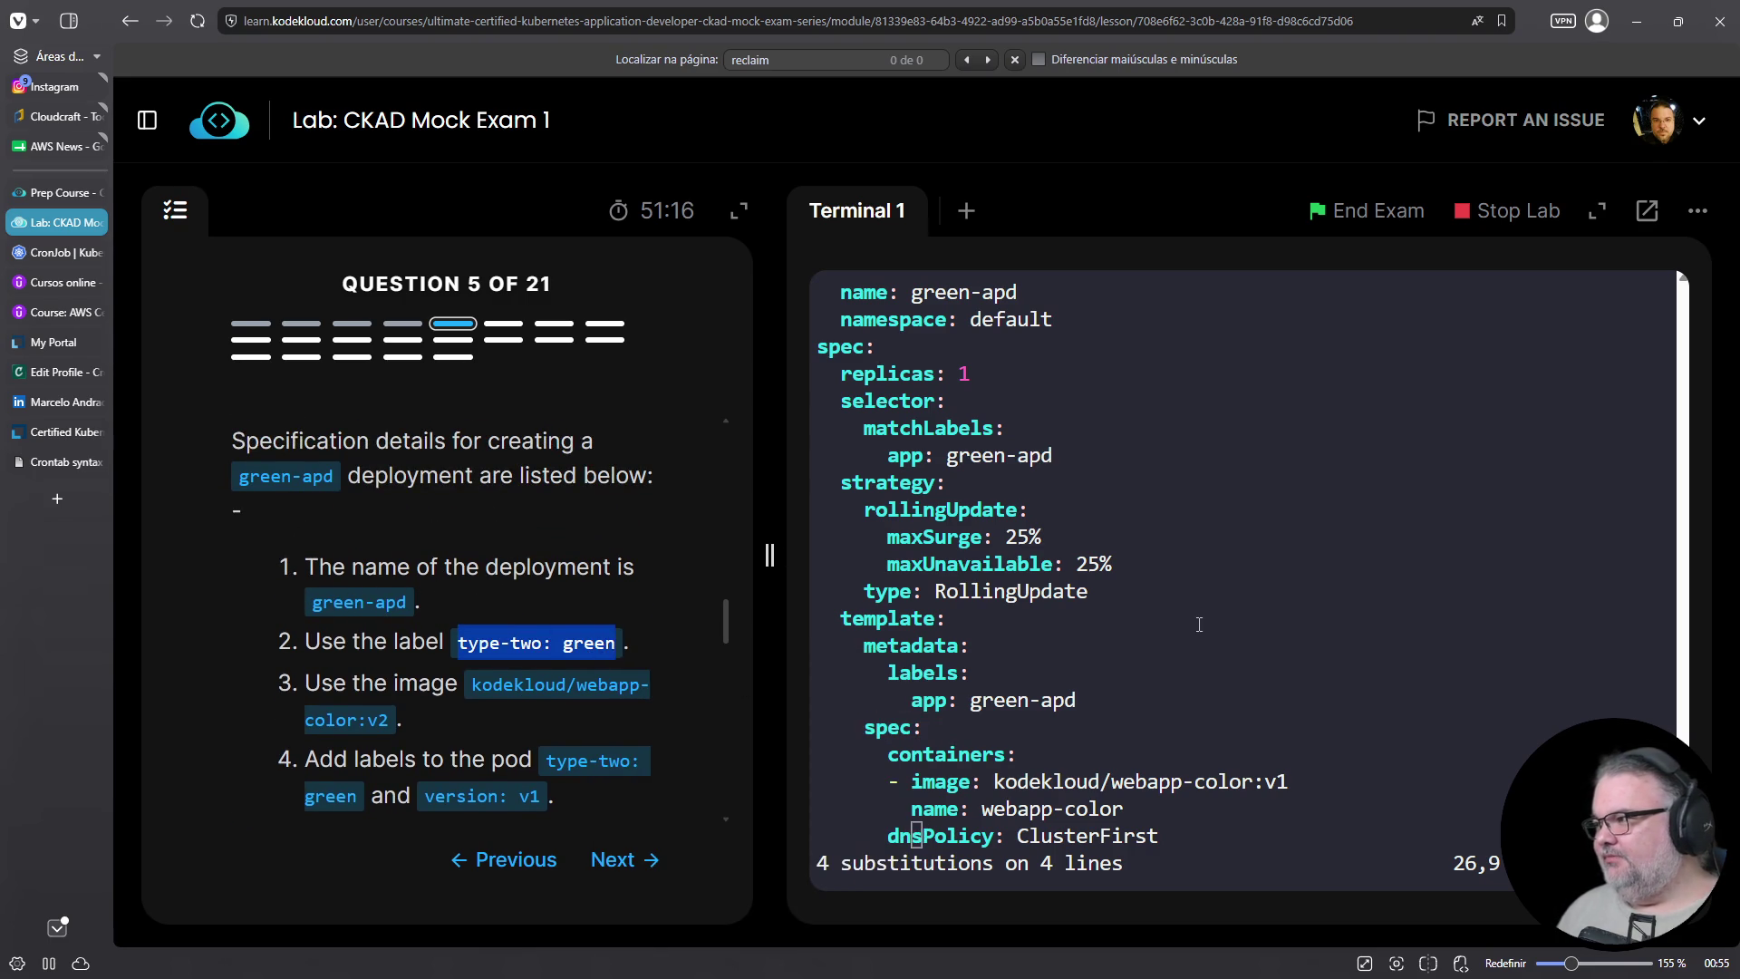
pyautogui.click(1198, 624)
pyautogui.press('Up')
pyautogui.press('Up')
pyautogui.press('Up')
pyautogui.press('Up')
pyautogui.press('Up')
pyautogui.press('Up')
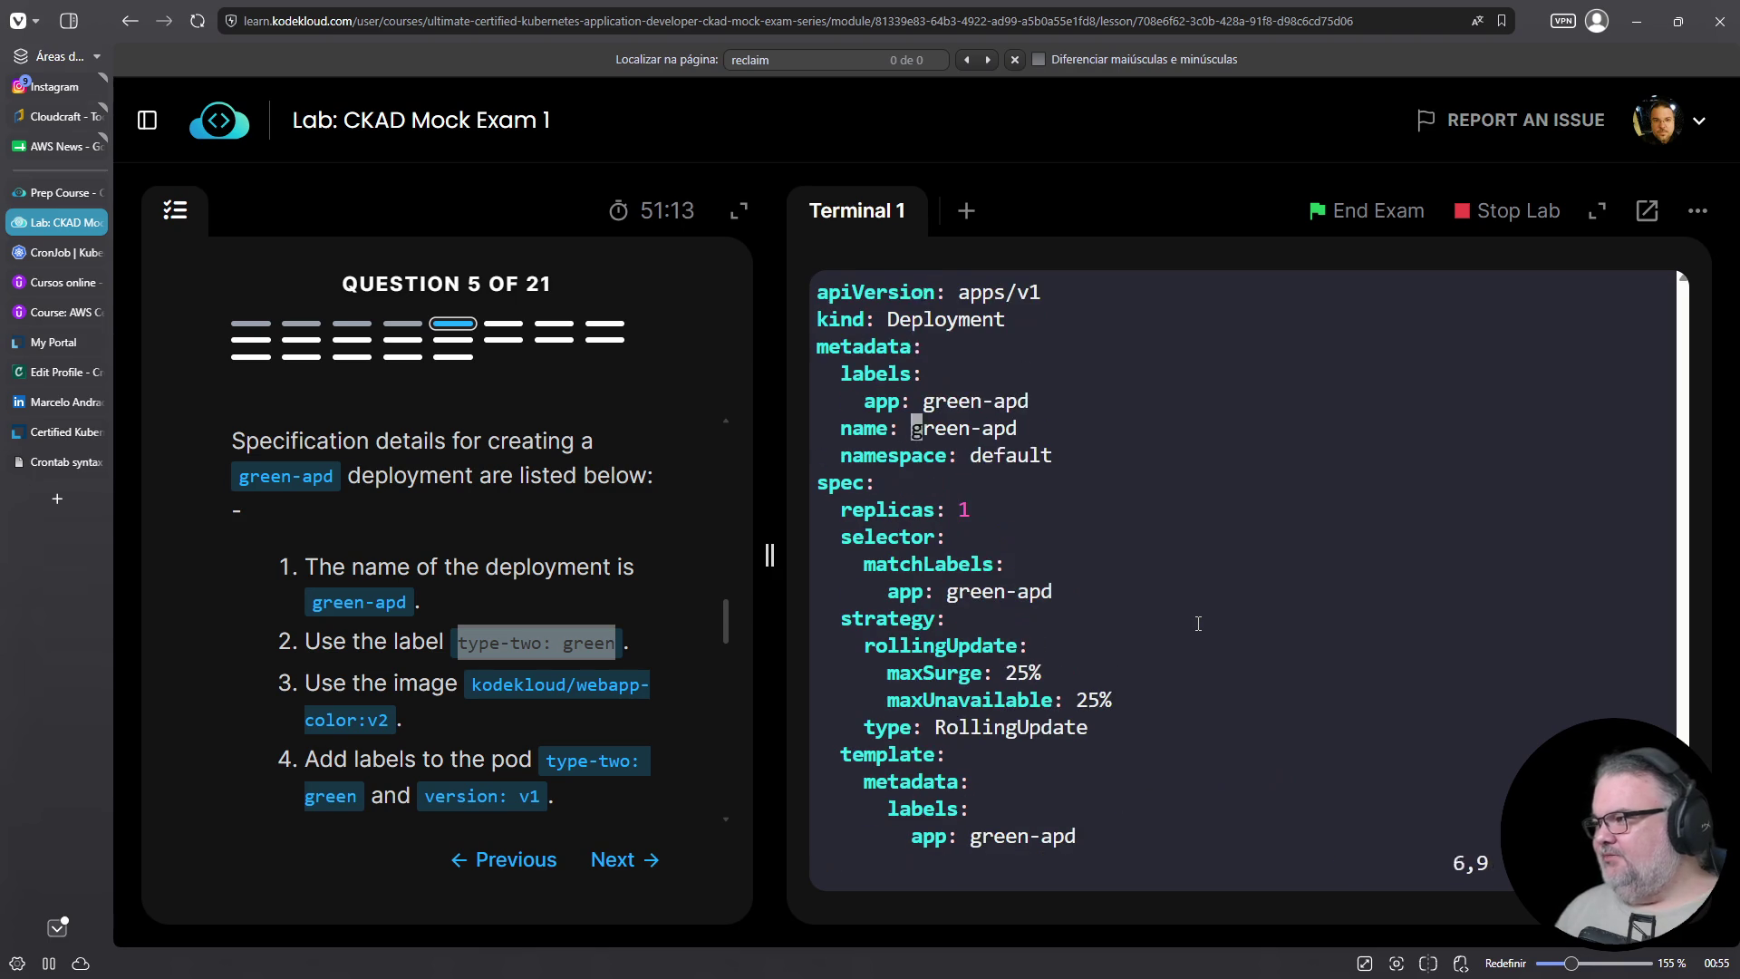
pyautogui.press('Down')
pyautogui.press('Down')
pyautogui.press('Down')
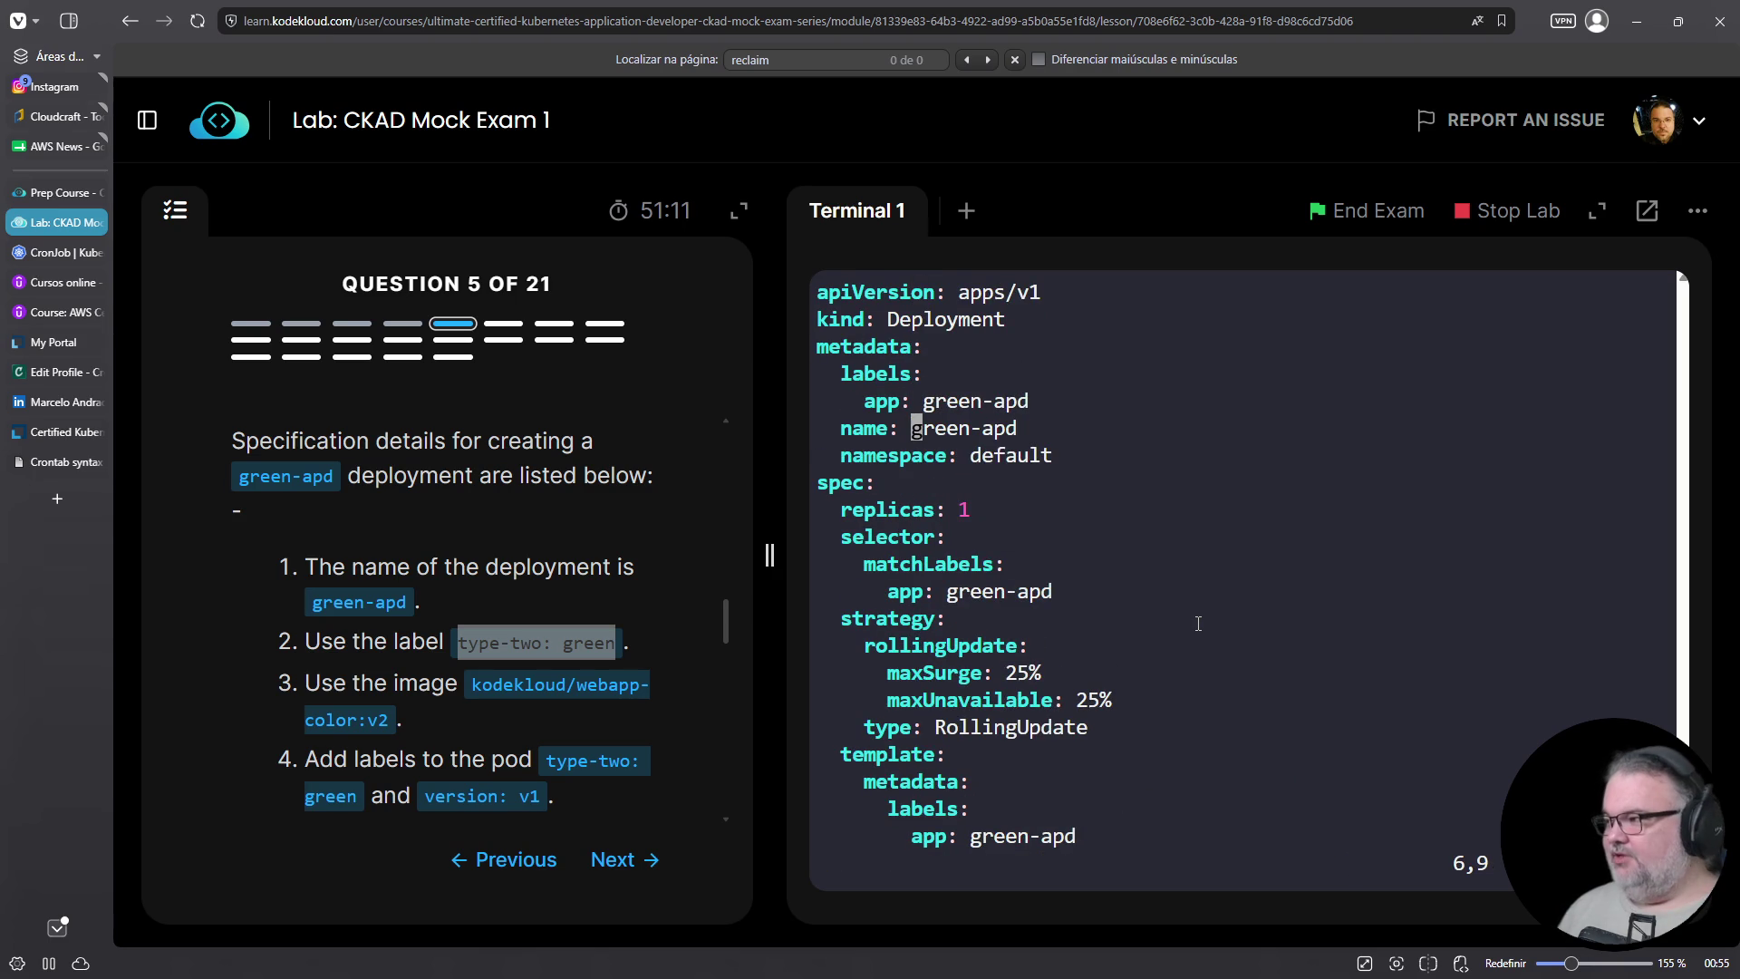
pyautogui.press('o')
pyautogui.press('BackSpace')
pyautogui.press('BackSpace')
pyautogui.press('Escape')
pyautogui.press('u')
pyautogui.press('Up')
pyautogui.press('o')
pyautogui.press('BackSpace')
pyautogui.press('BackSpace')
pyautogui.press('BackSpace')
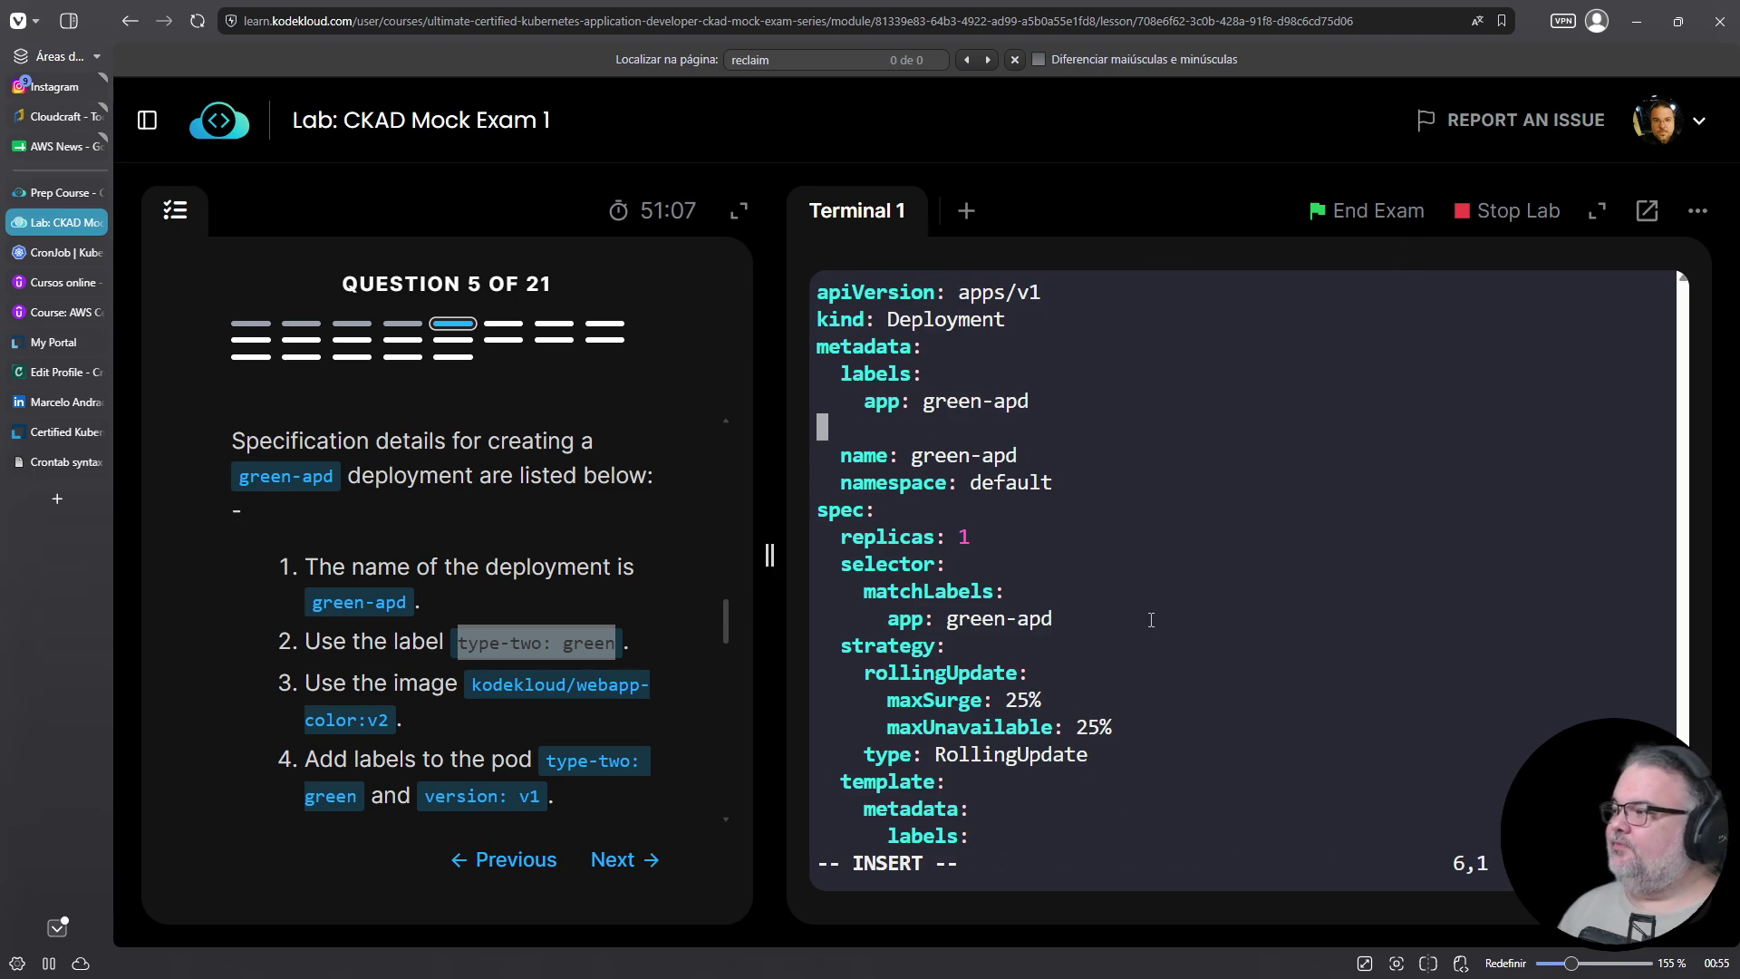
pyautogui.rightClick(1149, 619)
pyautogui.click(1200, 382)
pyautogui.press('Home')
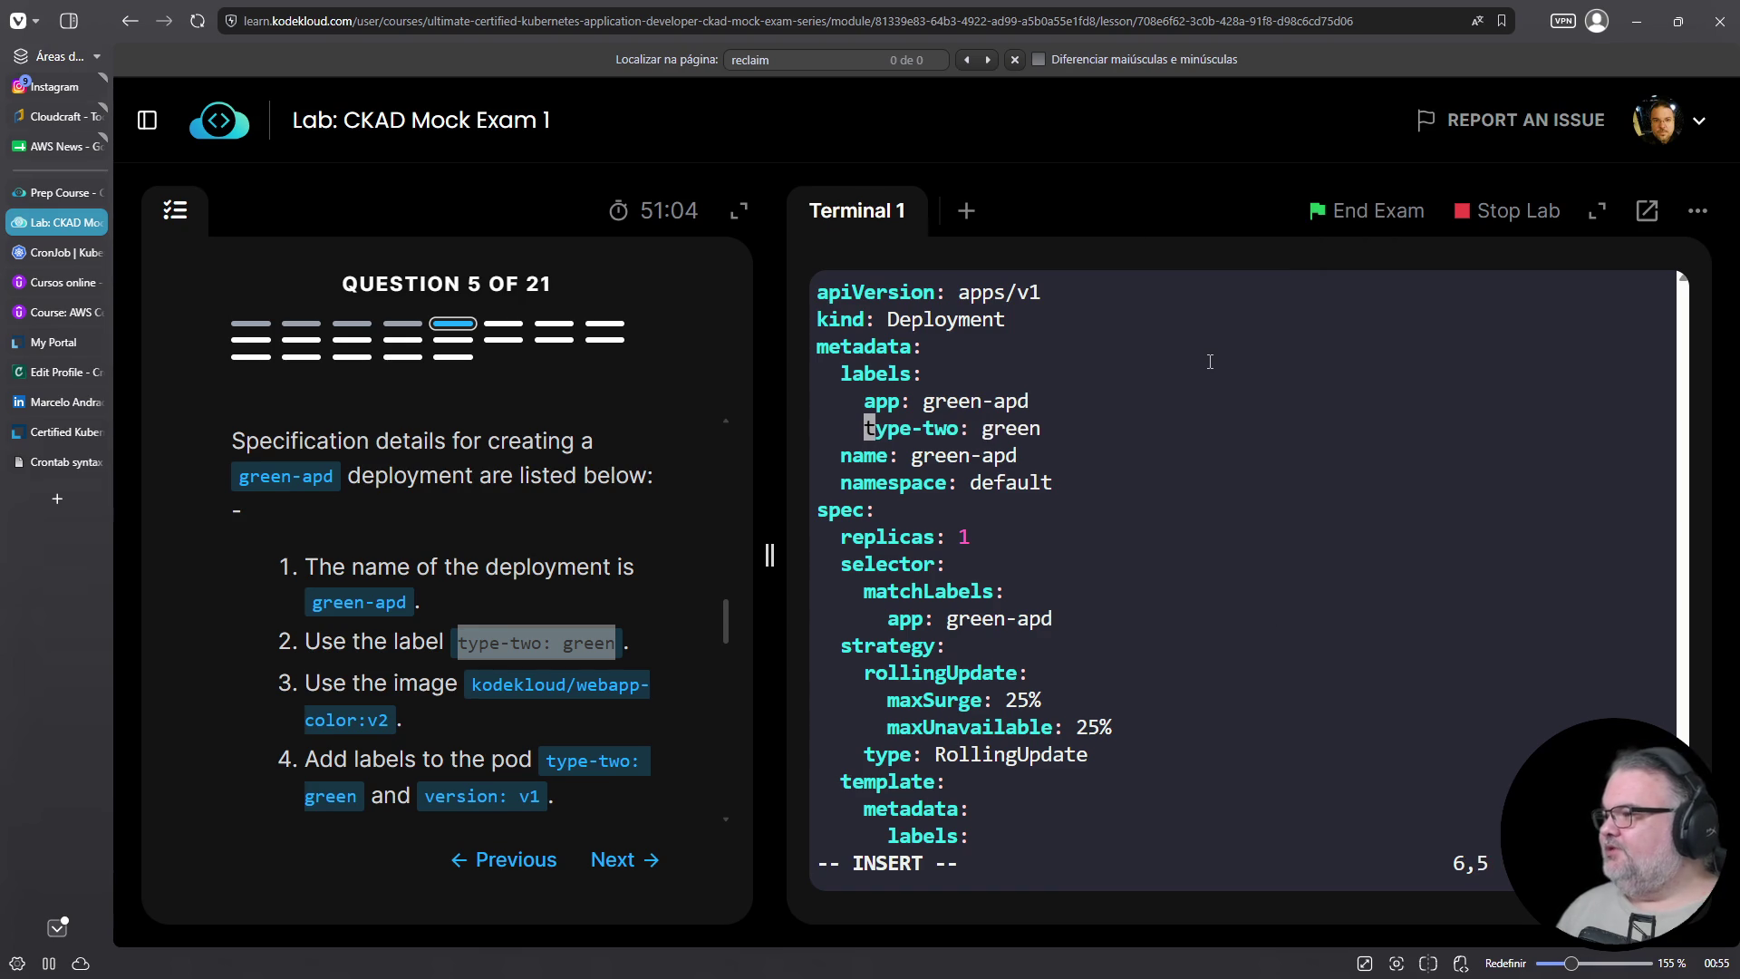
# Add the type-two: green label to the pod template labels
pyautogui.press('Down')
pyautogui.press('Down')
pyautogui.press('Down')
pyautogui.press('Up')
pyautogui.press('Up')
pyautogui.press('Up')
pyautogui.press('Up')
pyautogui.press('Up')
pyautogui.press('Down')
pyautogui.press('Down')
pyautogui.press('End')
pyautogui.press('Return')
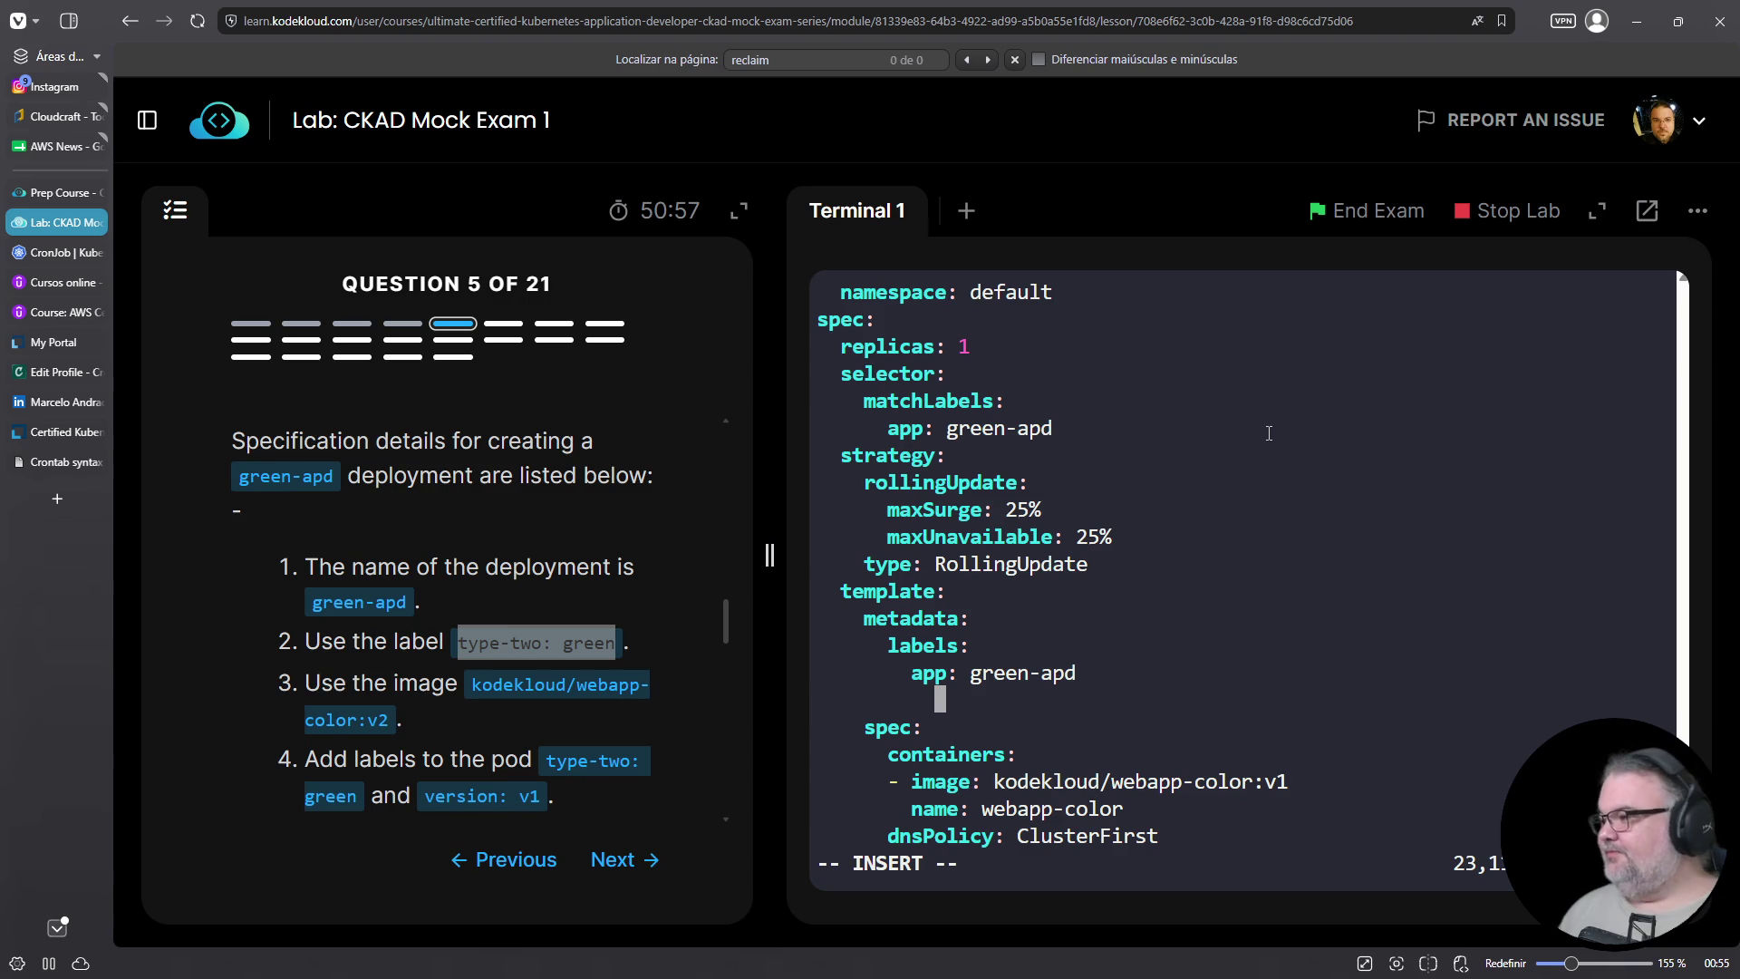
pyautogui.press('Home')
pyautogui.rightClick(1230, 437)
pyautogui.click(1298, 606)
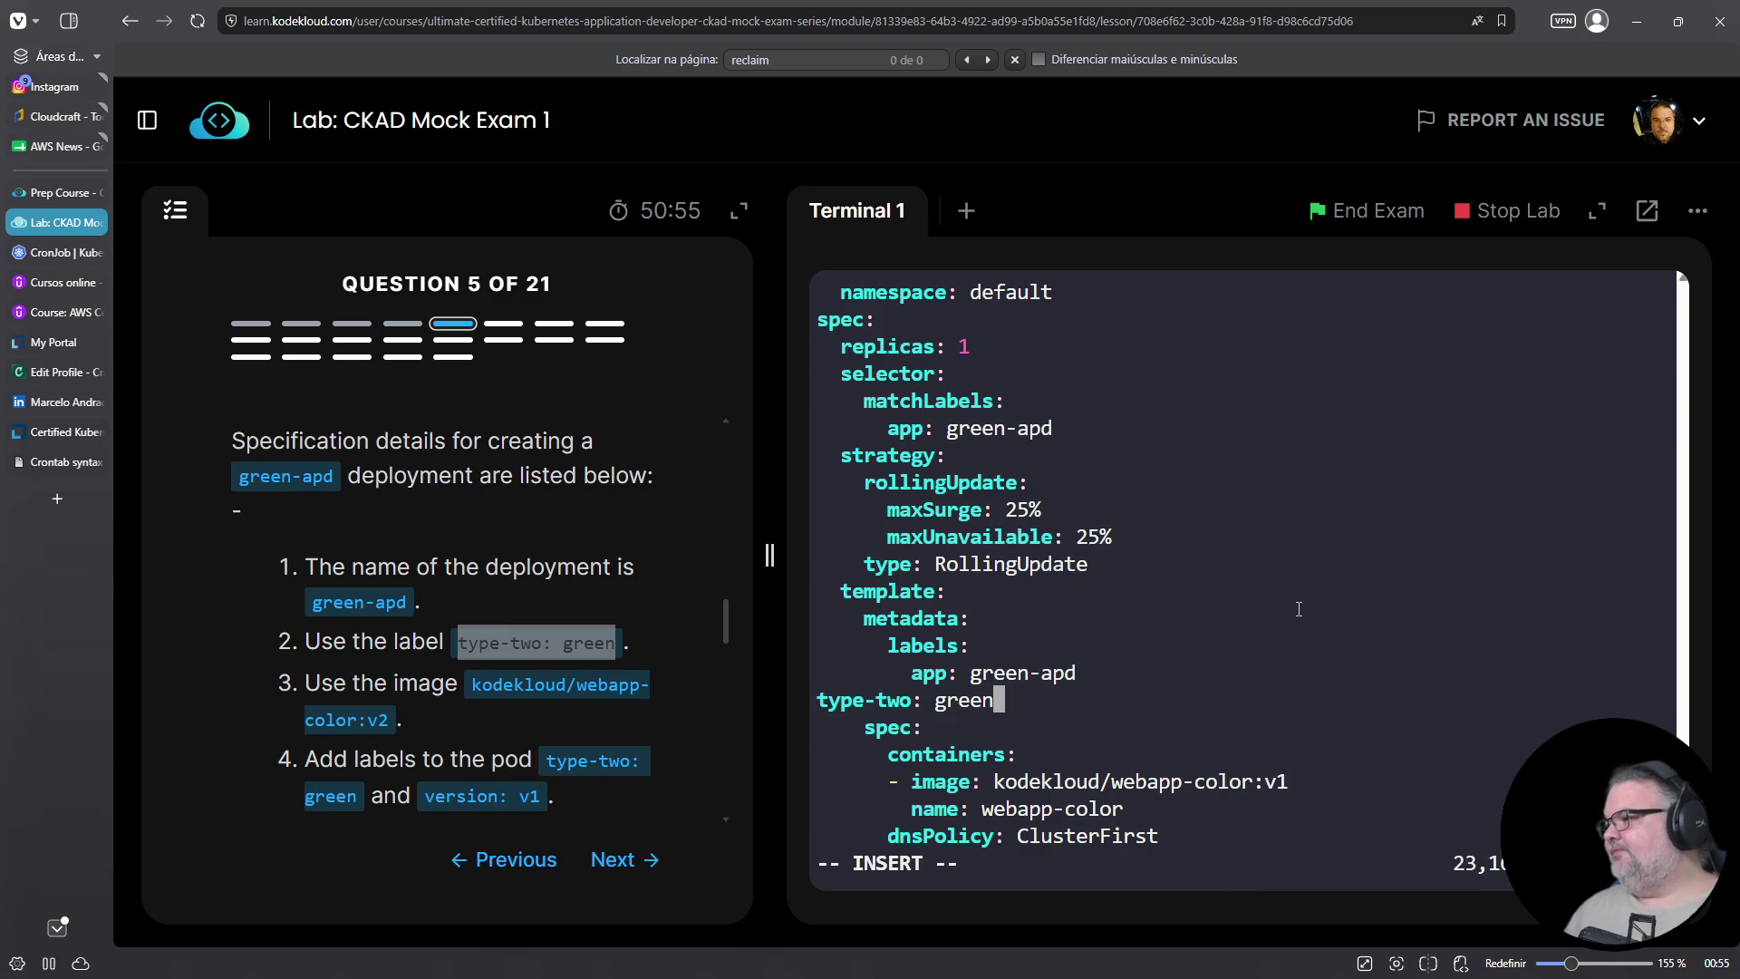
pyautogui.press('Home')
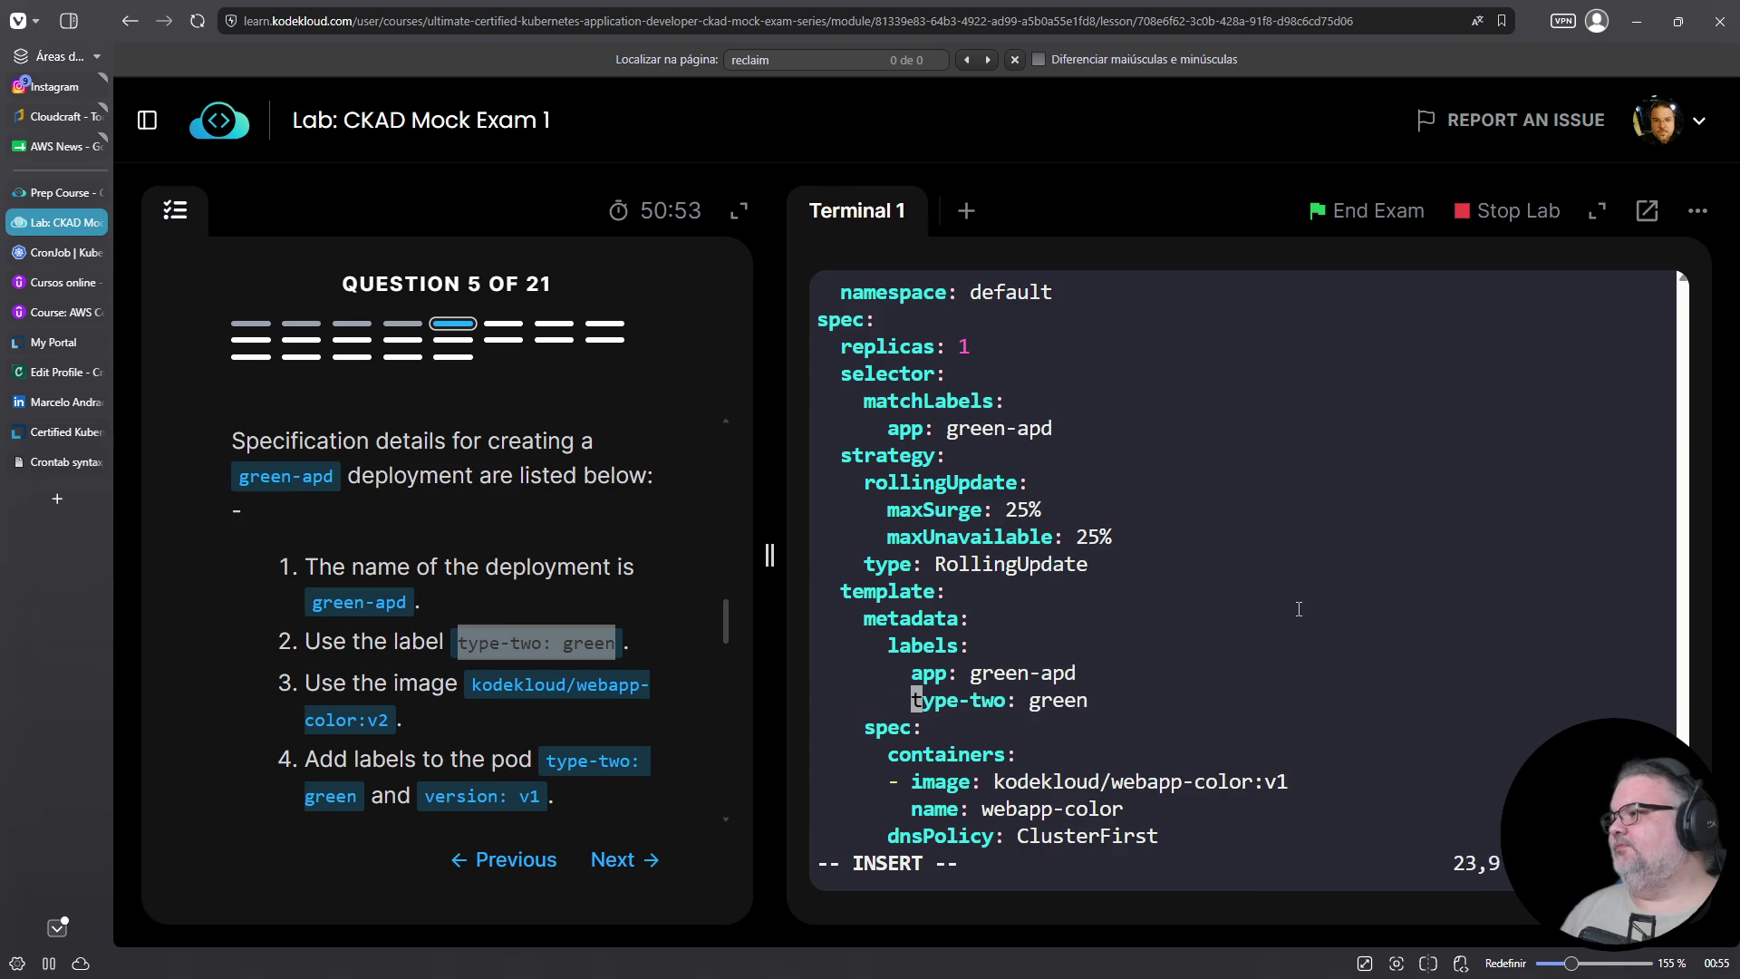
# Add type-two: green under the selector matchLabels
pyautogui.press('Up')
pyautogui.press('Up')
pyautogui.press('Up')
pyautogui.press('Down')
pyautogui.press('Down')
pyautogui.press('Down')
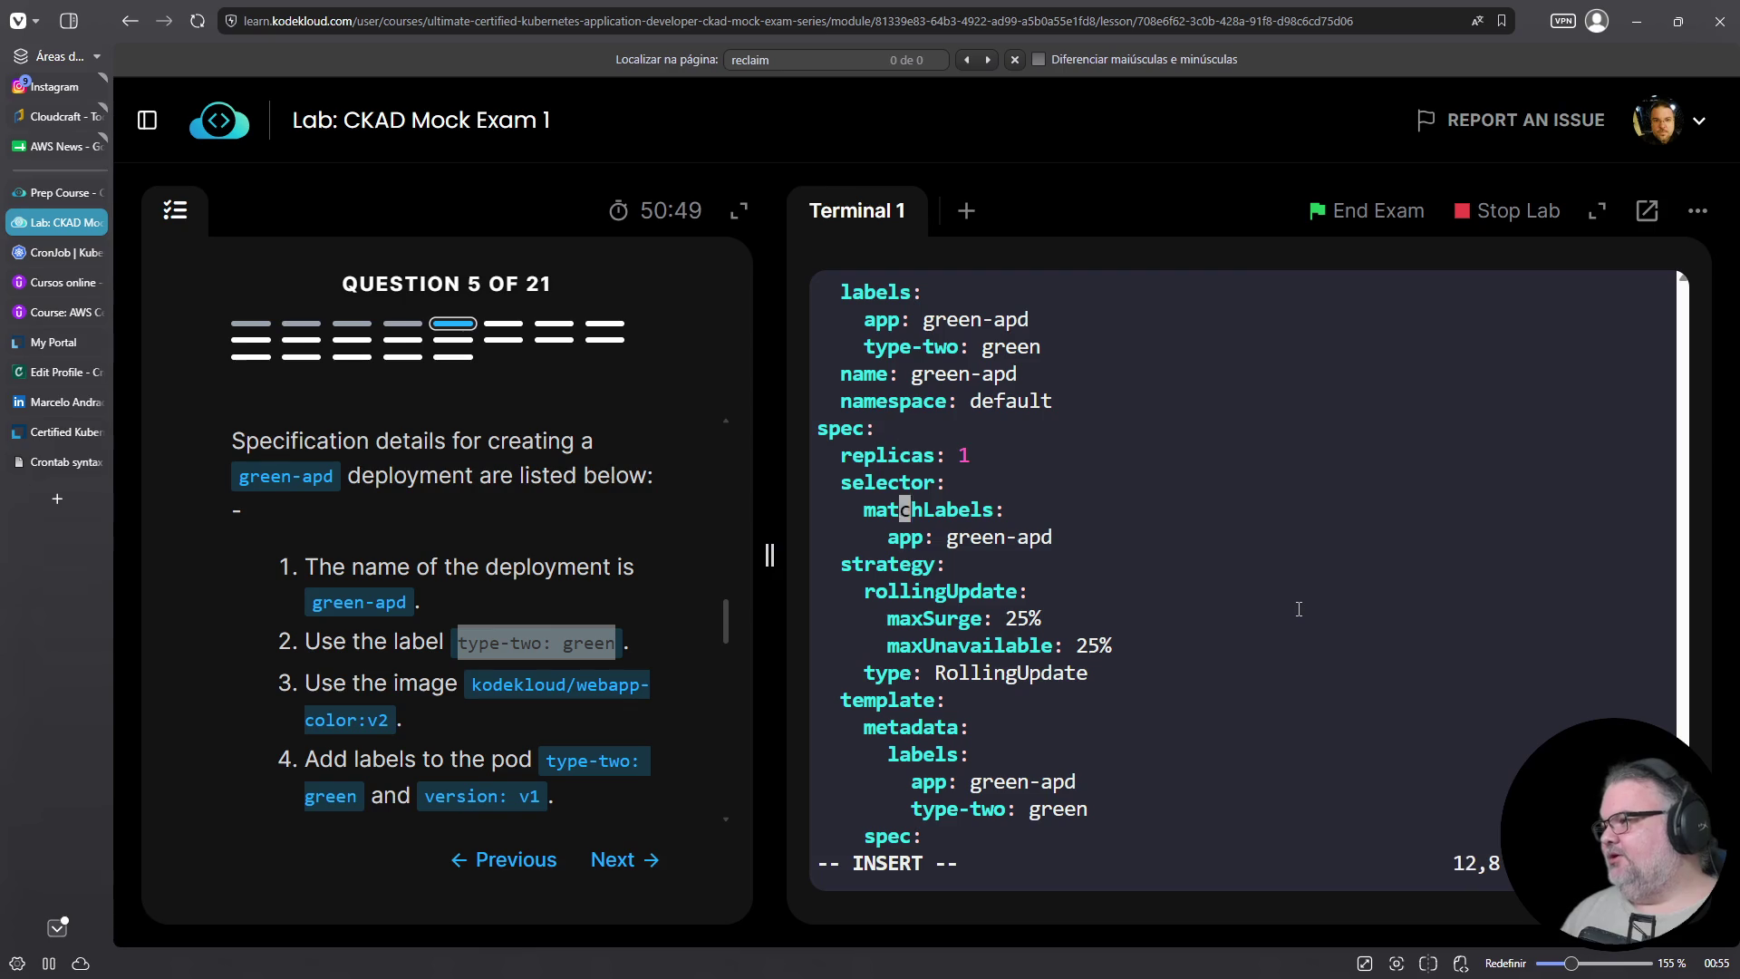
pyautogui.press('Down')
pyautogui.press('End')
pyautogui.press('Return')
pyautogui.press('Home')
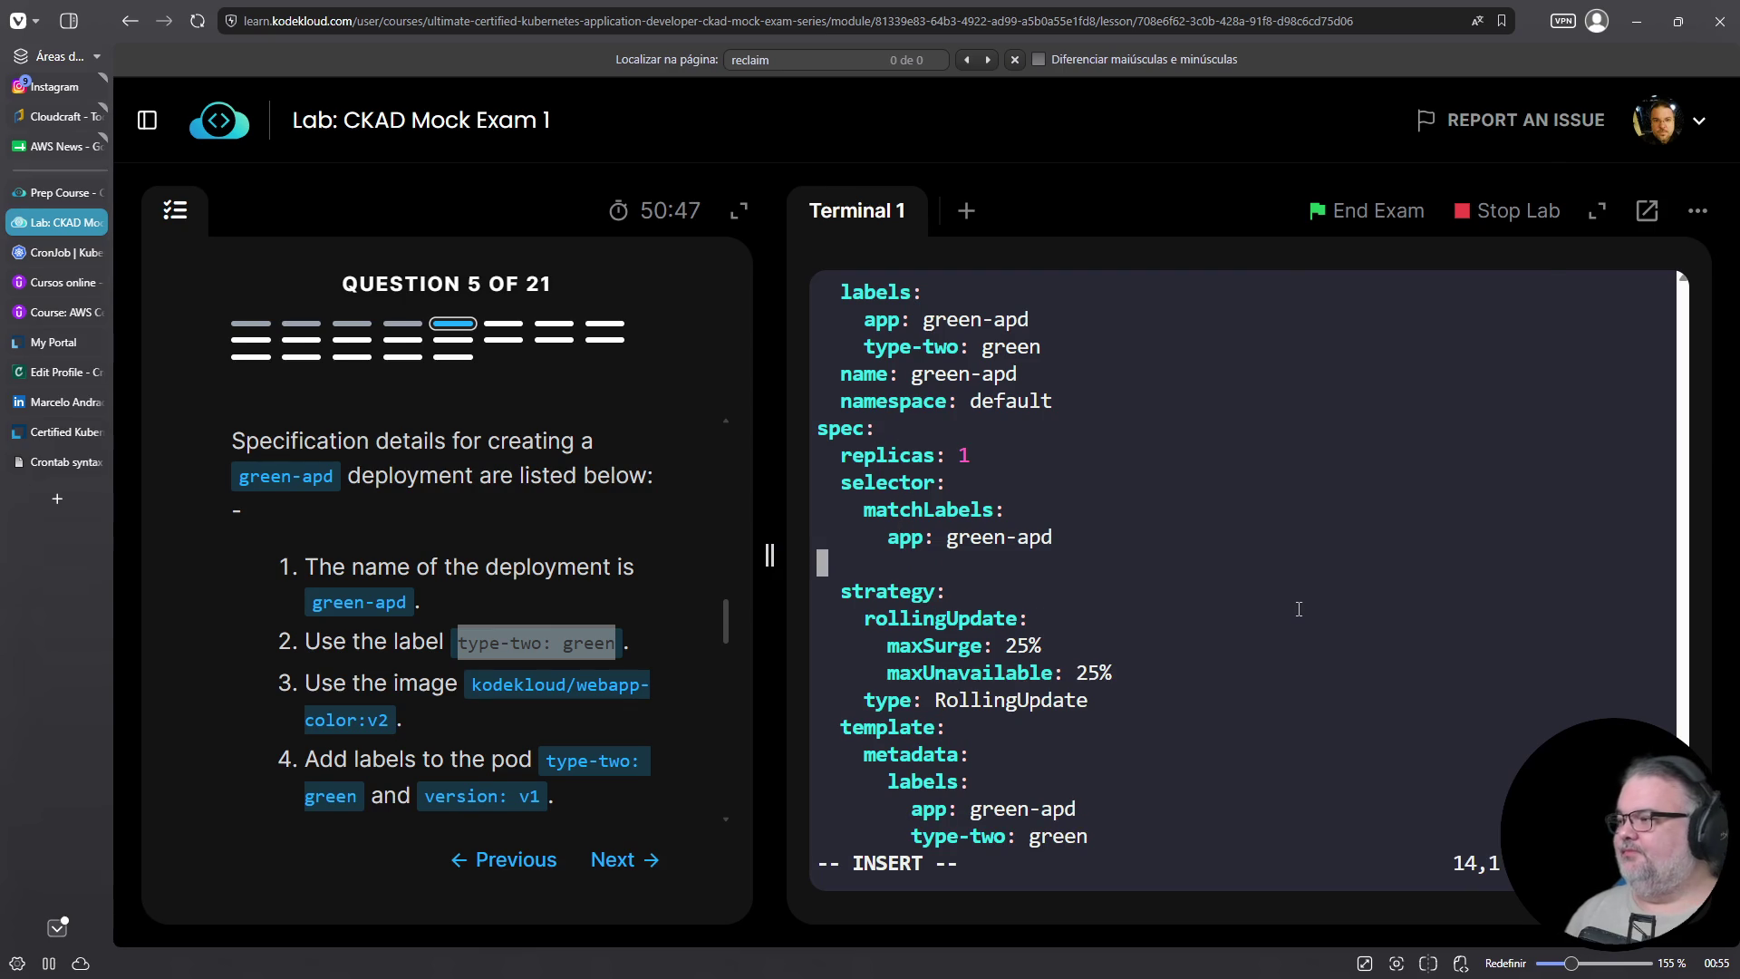
pyautogui.rightClick(1299, 609)
pyautogui.click(1411, 354)
pyautogui.press('Home')
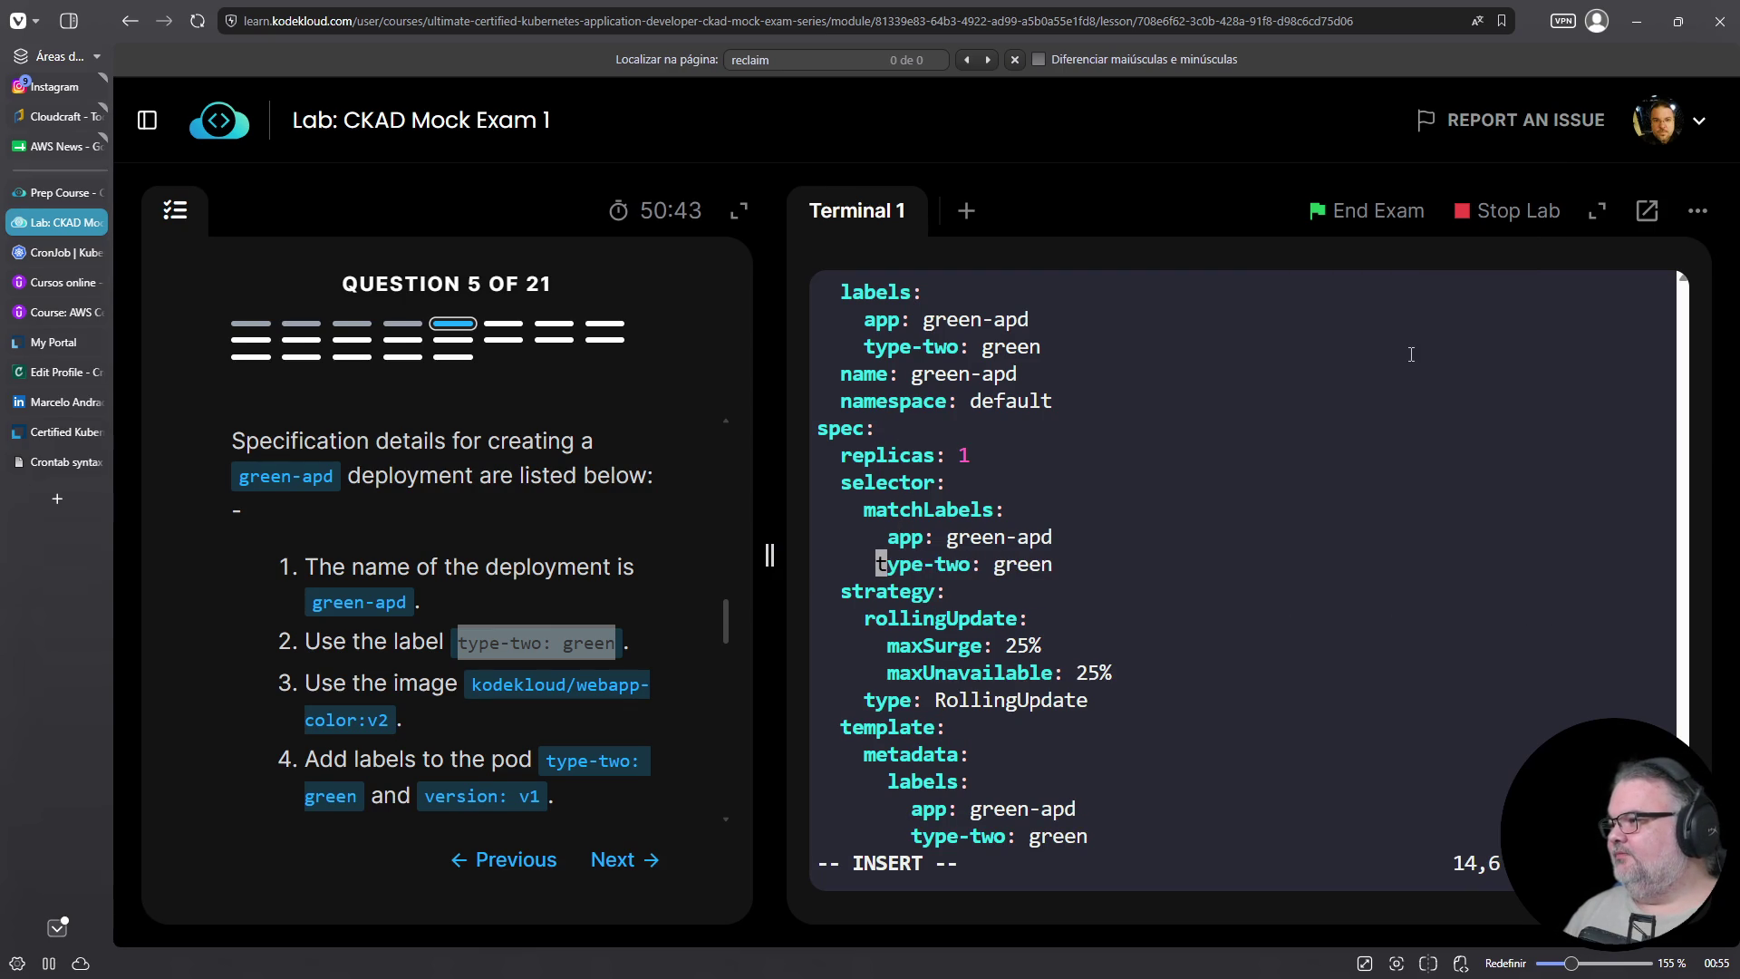
pyautogui.press('Down')
pyautogui.press('Down')
pyautogui.press('Down')
pyautogui.press('Down')
pyautogui.press('Down')
# Change the container image to kodekloud/webapp-color:v2
pyautogui.press('Up')
pyautogui.press('Up')
pyautogui.press('Up')
pyautogui.press('Up')
pyautogui.press('Up')
pyautogui.press('Up')
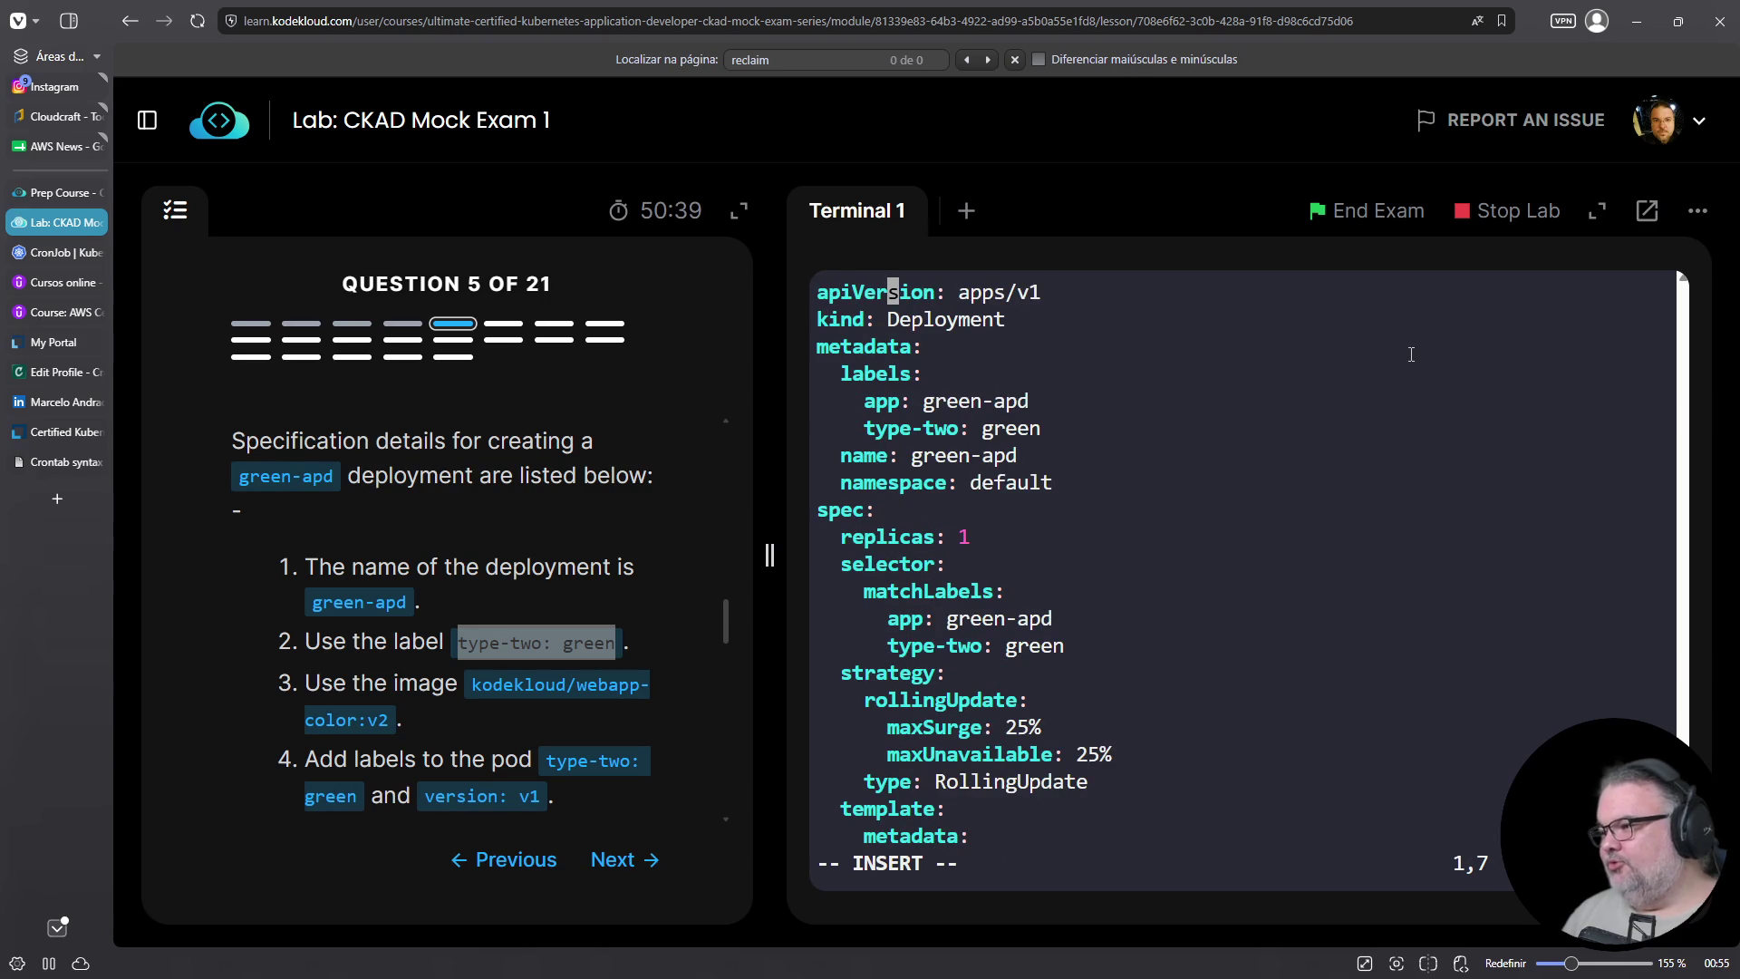
pyautogui.press('Down')
pyautogui.press('Down')
pyautogui.press('Down')
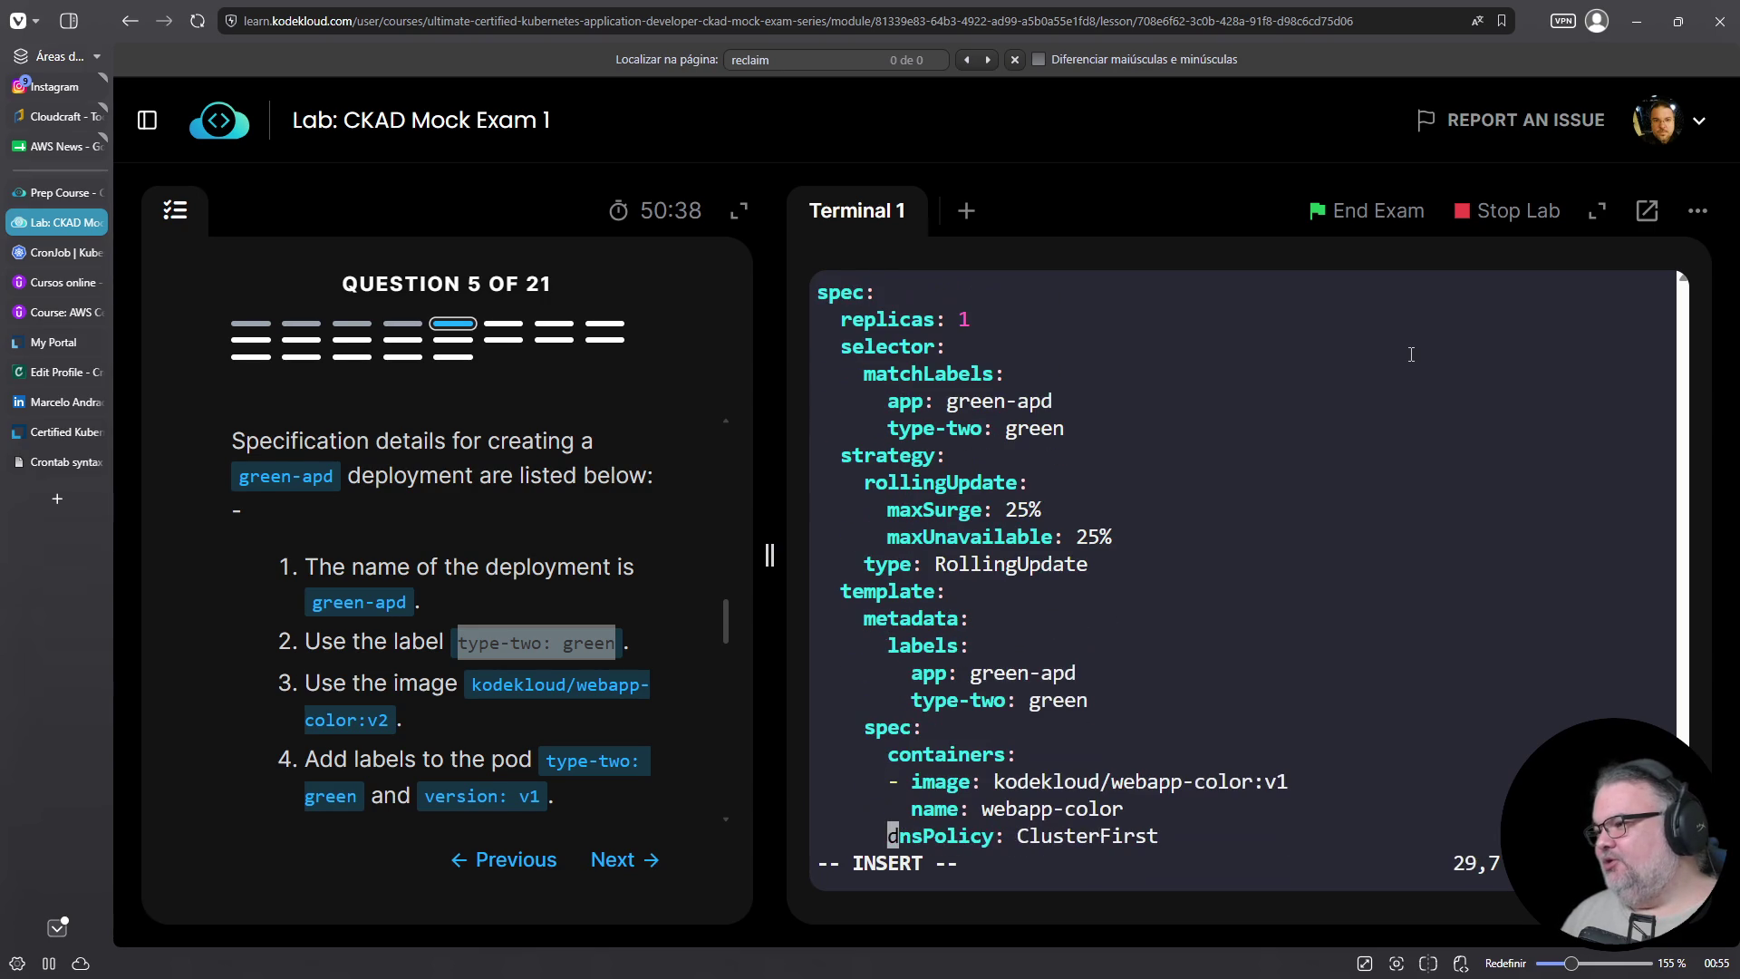
pyautogui.press('Up')
pyautogui.press('Up')
pyautogui.press('Up')
pyautogui.press('Up')
pyautogui.press('Down')
pyautogui.press('Down')
pyautogui.press('End')
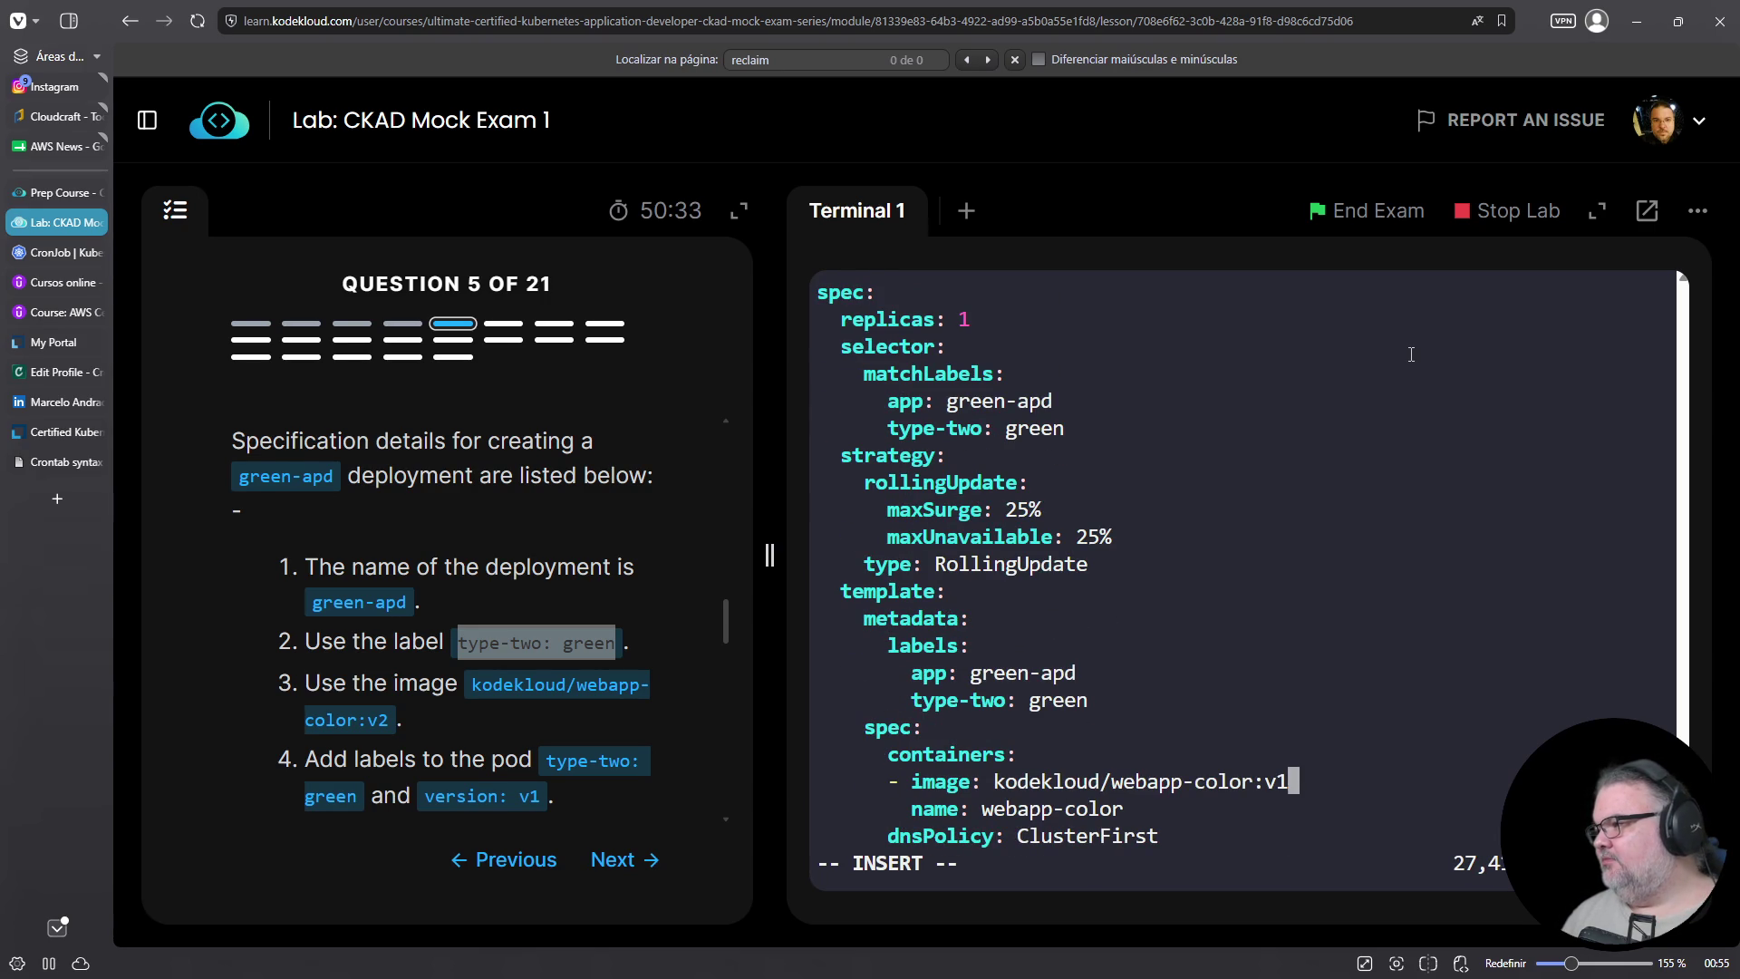
pyautogui.press('BackSpace')
pyautogui.write('2')
pyautogui.press('Left')
pyautogui.press('Right')
pyautogui.press('Up')
pyautogui.press('Up')
pyautogui.press('Up')
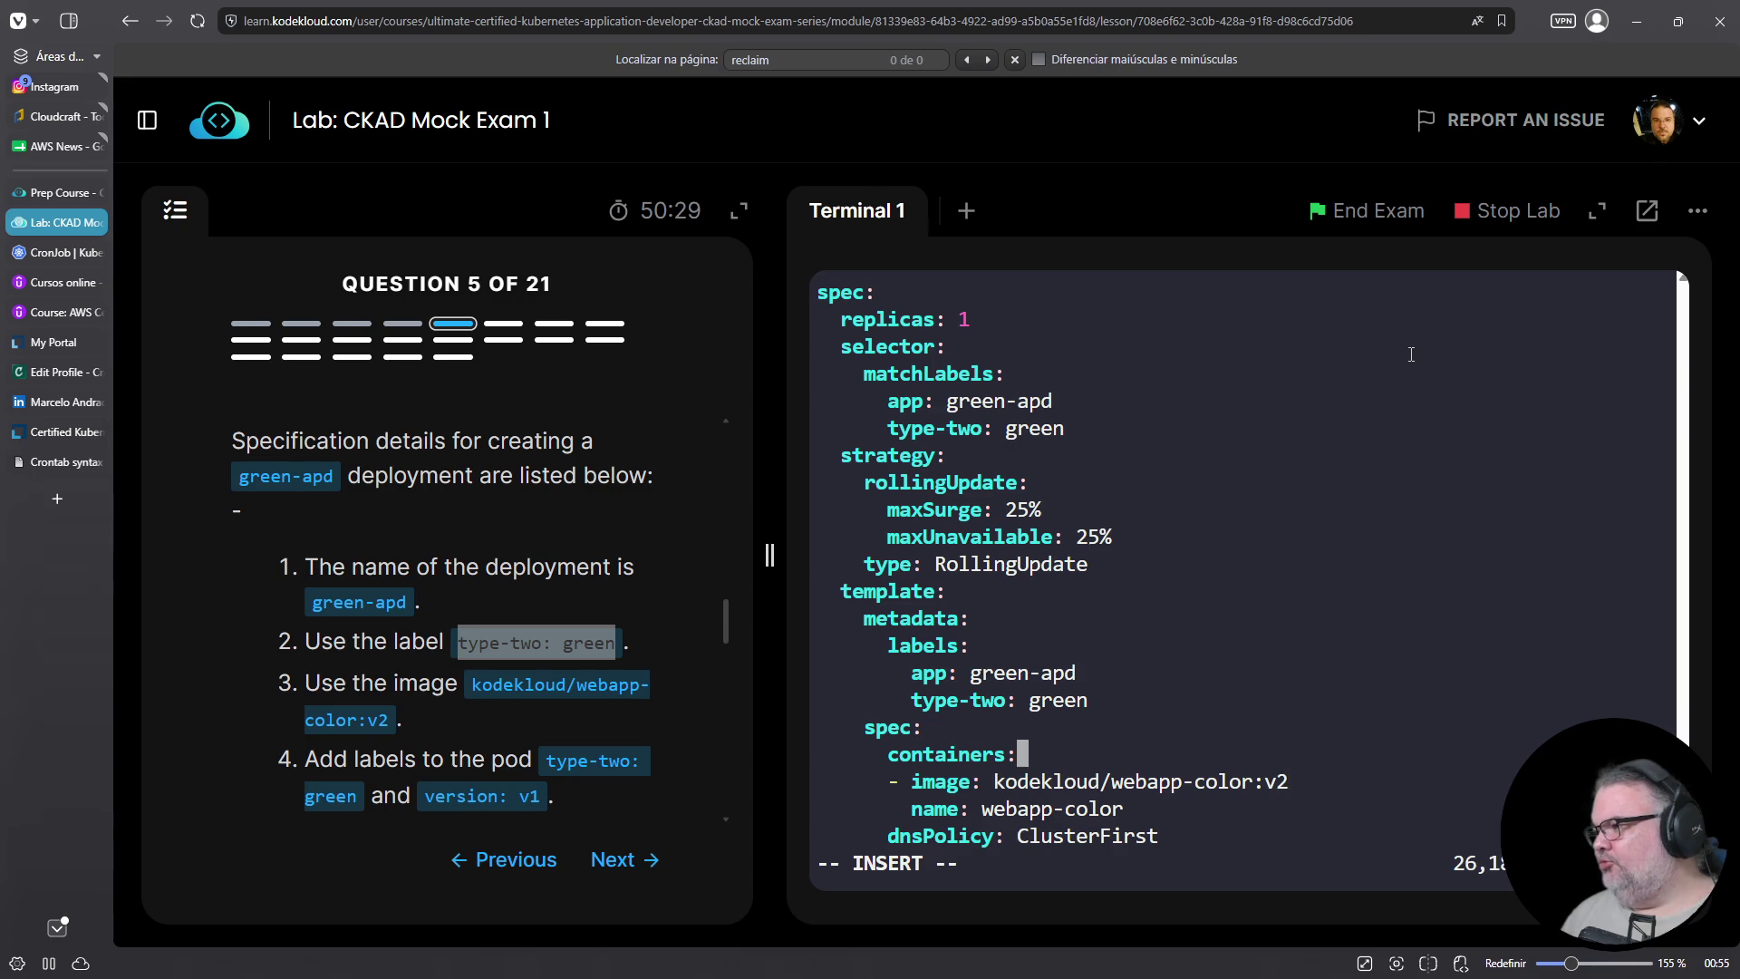
pyautogui.press('Down')
pyautogui.press('End')
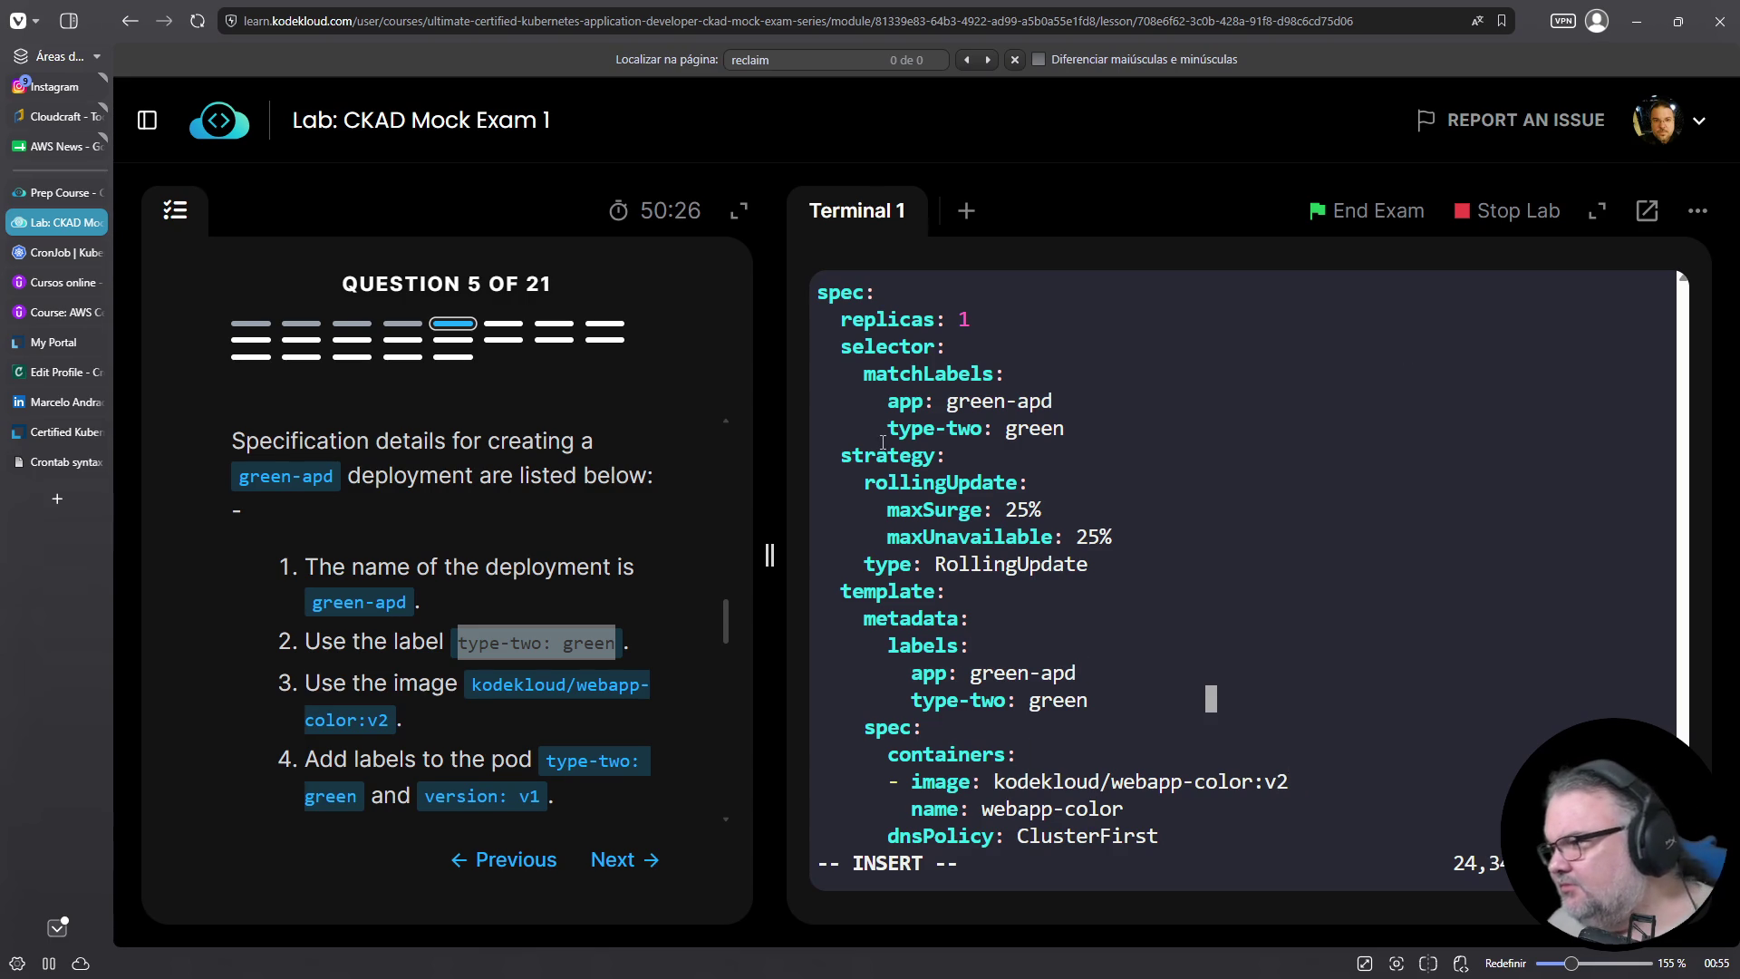
# Copy version: v1 from the question into the pod template labels and change it to version: v2
pyautogui.scroll(-1, 584, 544)
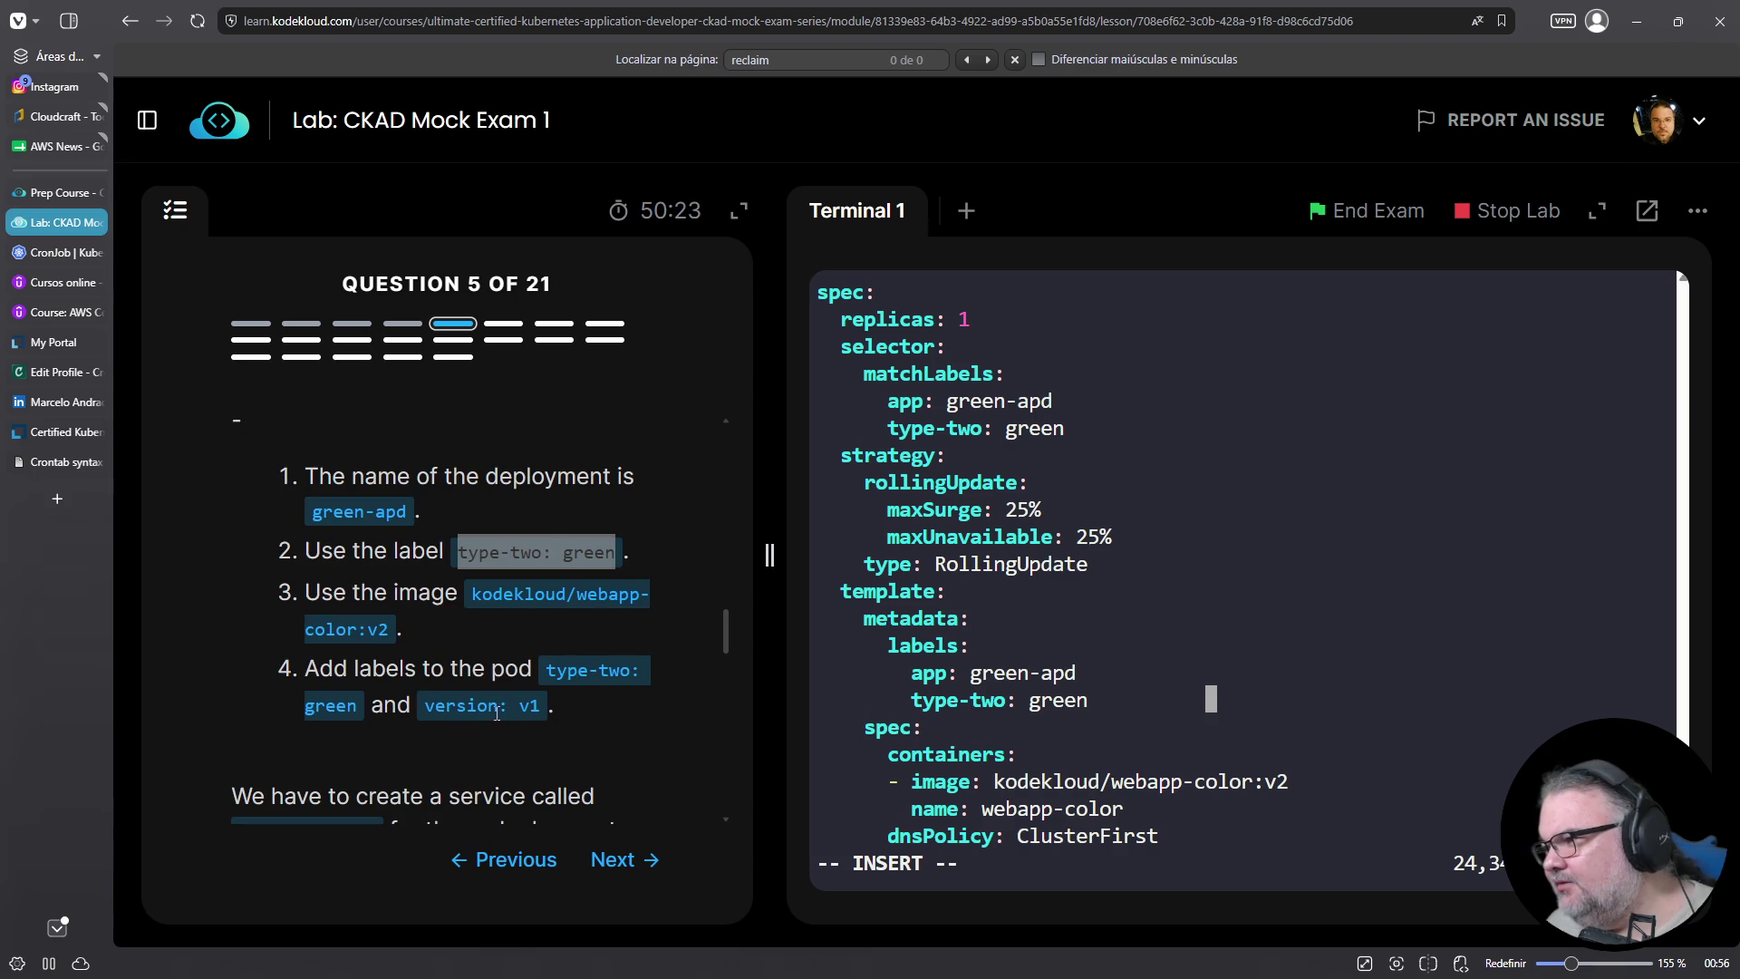
pyautogui.scroll(1, 480, 671)
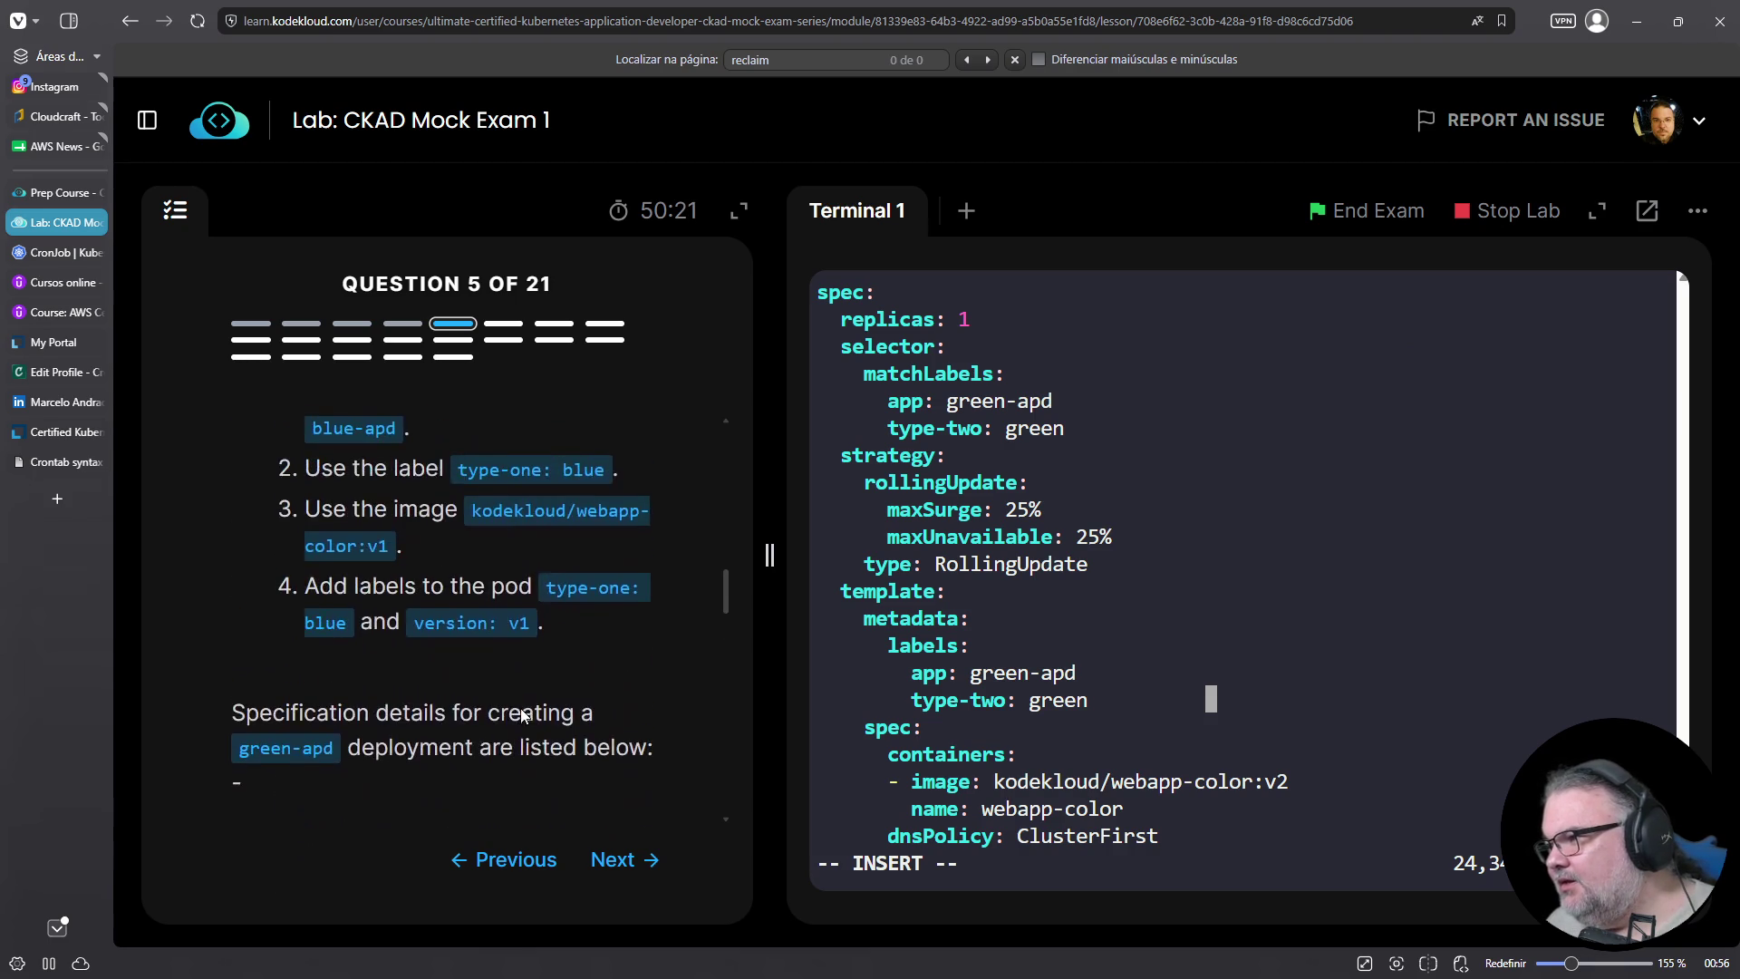
pyautogui.scroll(-4, 471, 652)
pyautogui.moveTo(436, 616)
pyautogui.mouseDown()
pyautogui.moveTo(507, 617)
pyautogui.moveTo(426, 619)
pyautogui.mouseUp()
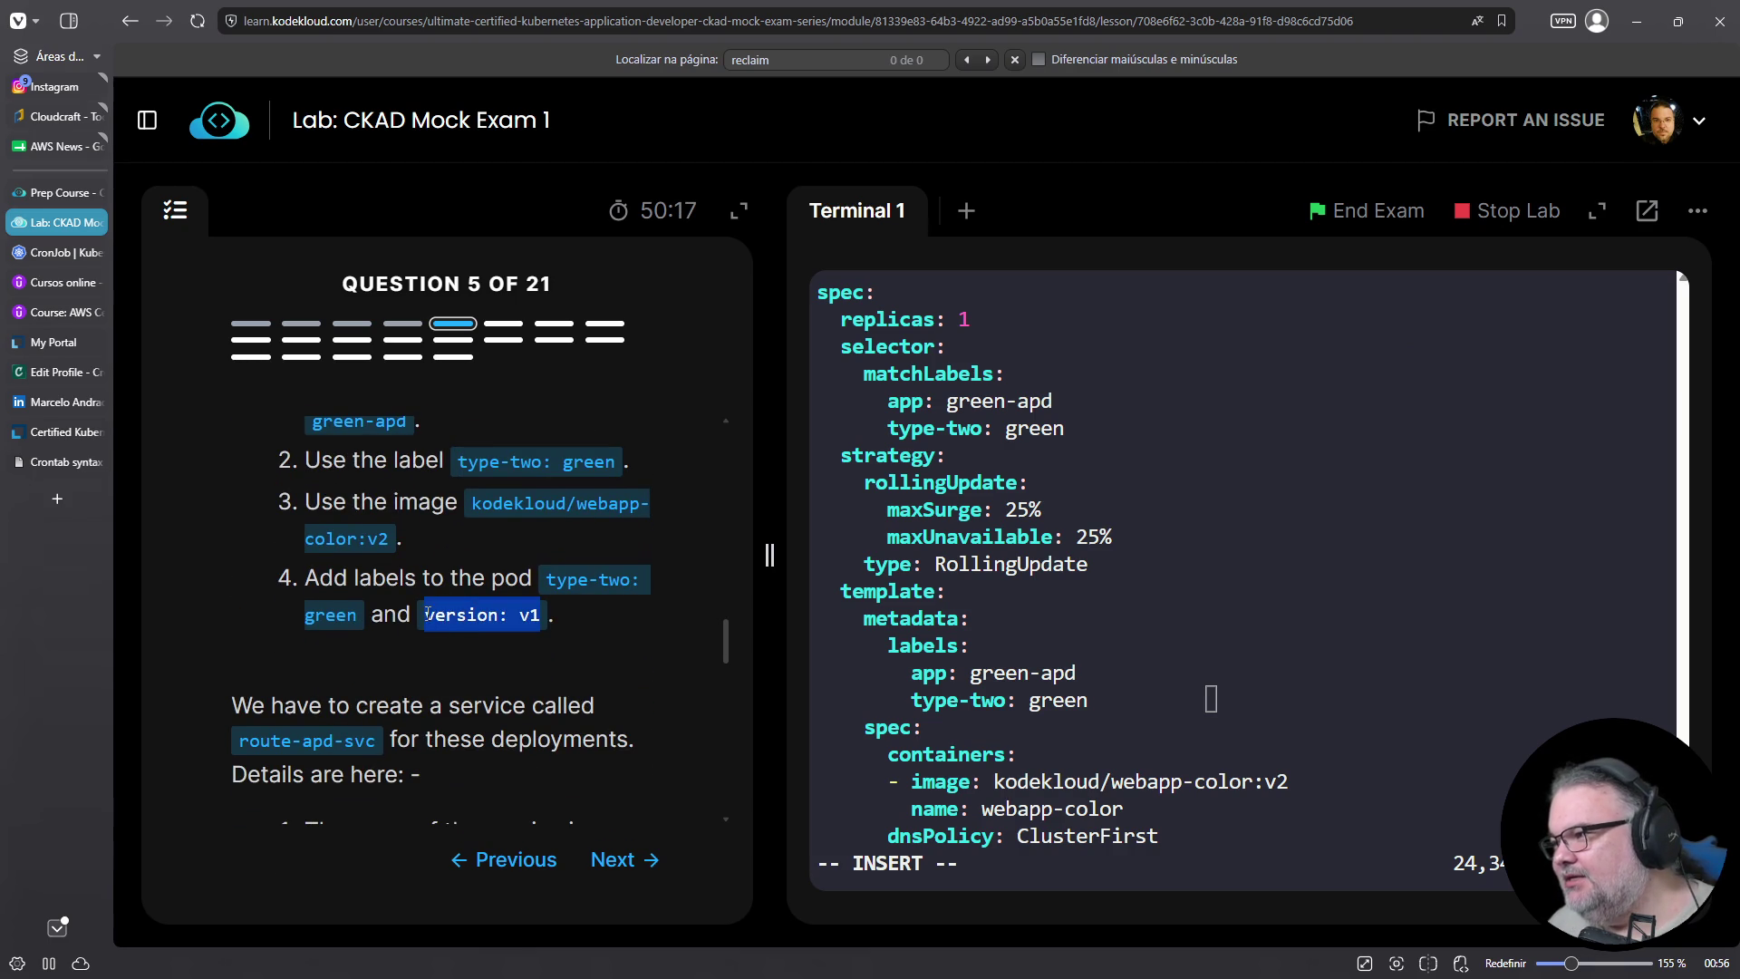
pyautogui.rightClick(438, 625)
pyautogui.click(471, 640)
pyautogui.click(1142, 575)
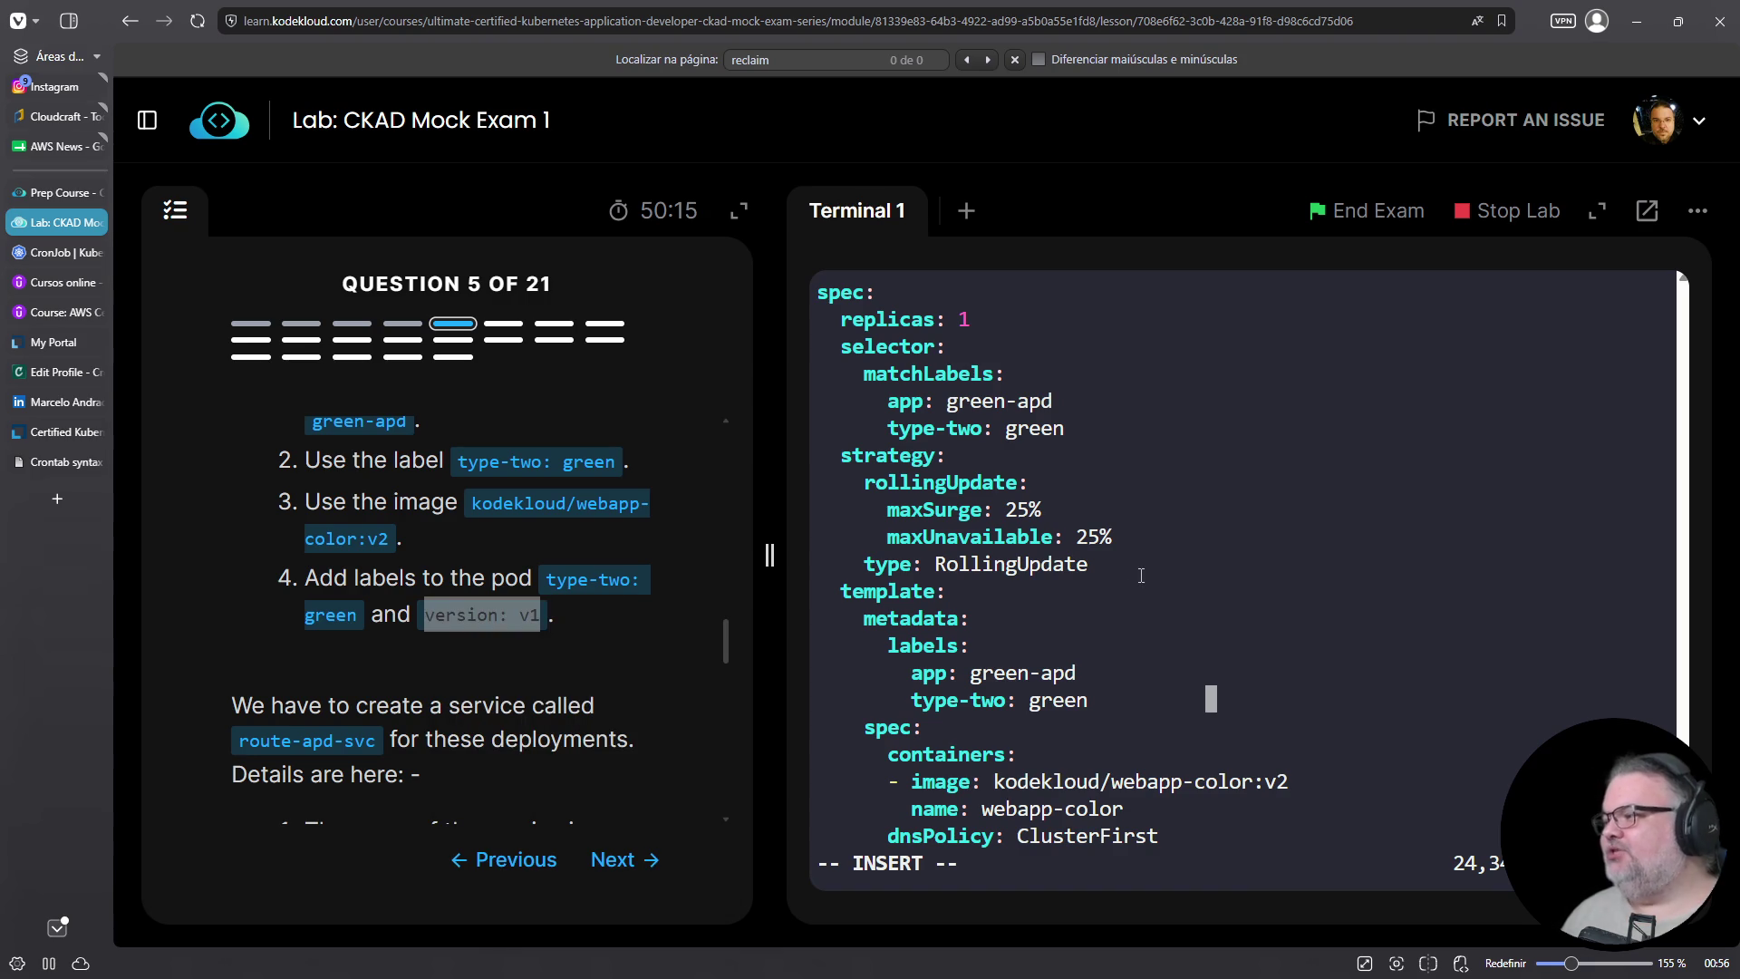
pyautogui.press('Return')
pyautogui.rightClick(1246, 551)
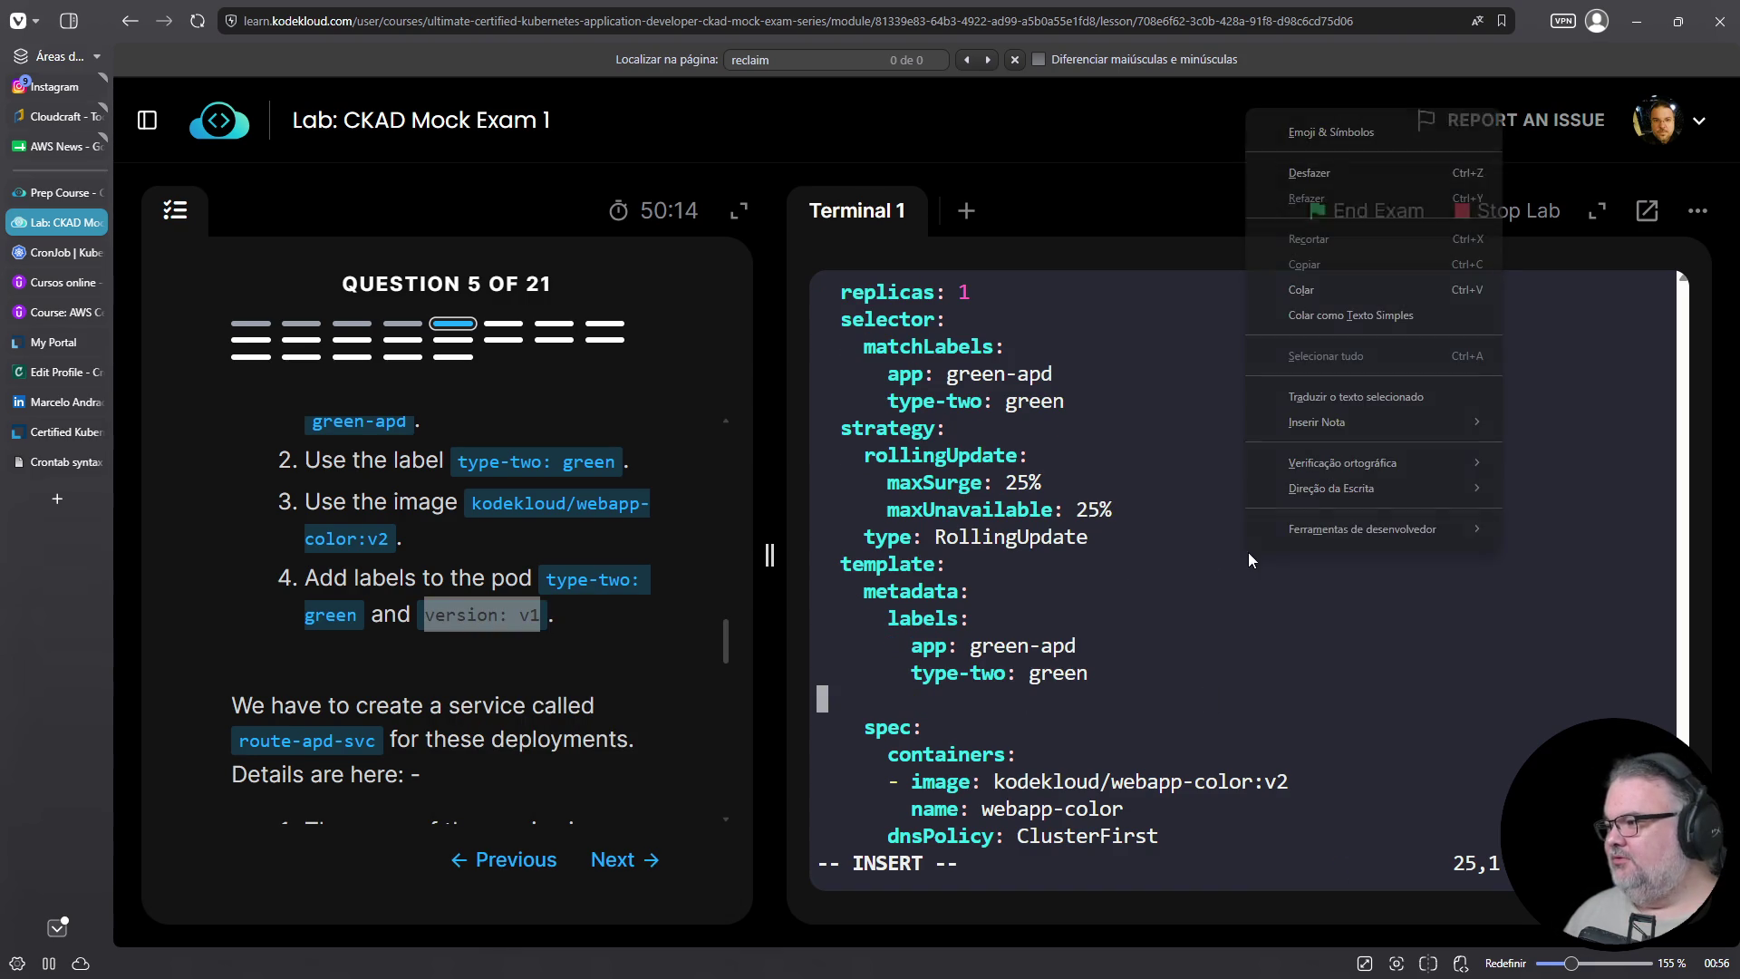
pyautogui.click(1334, 298)
pyautogui.press('Home')
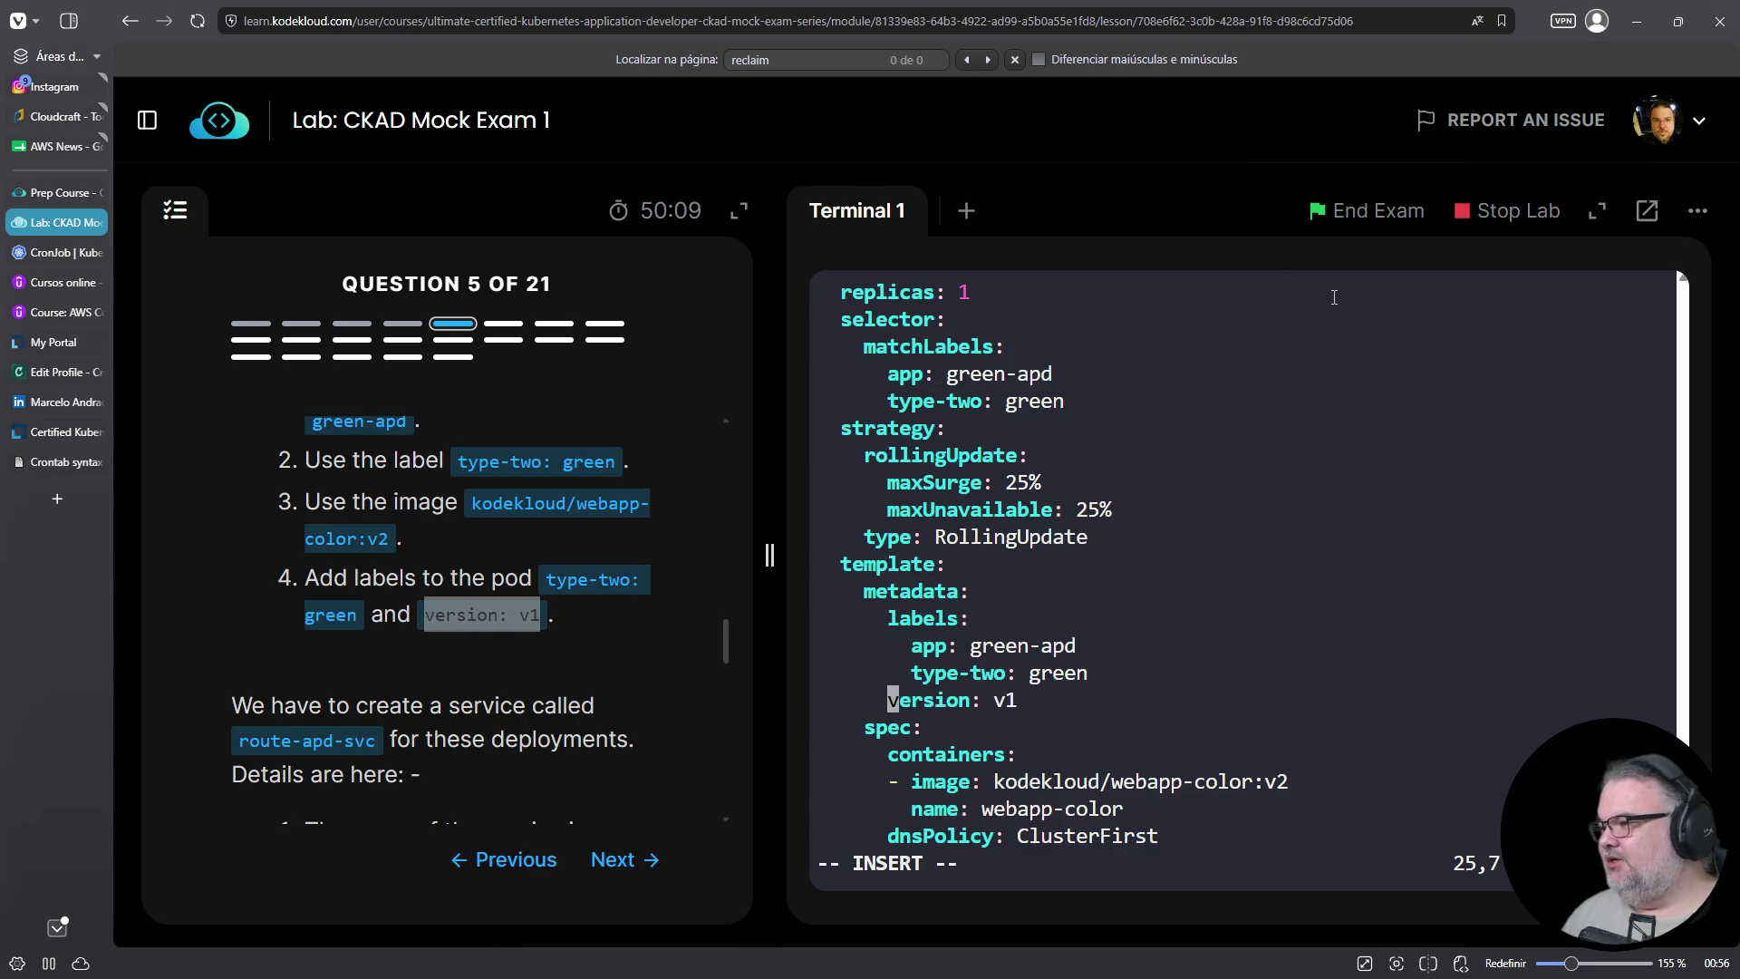
pyautogui.press('End')
pyautogui.press('BackSpace')
pyautogui.press('BackSpace')
pyautogui.press('BackSpace')
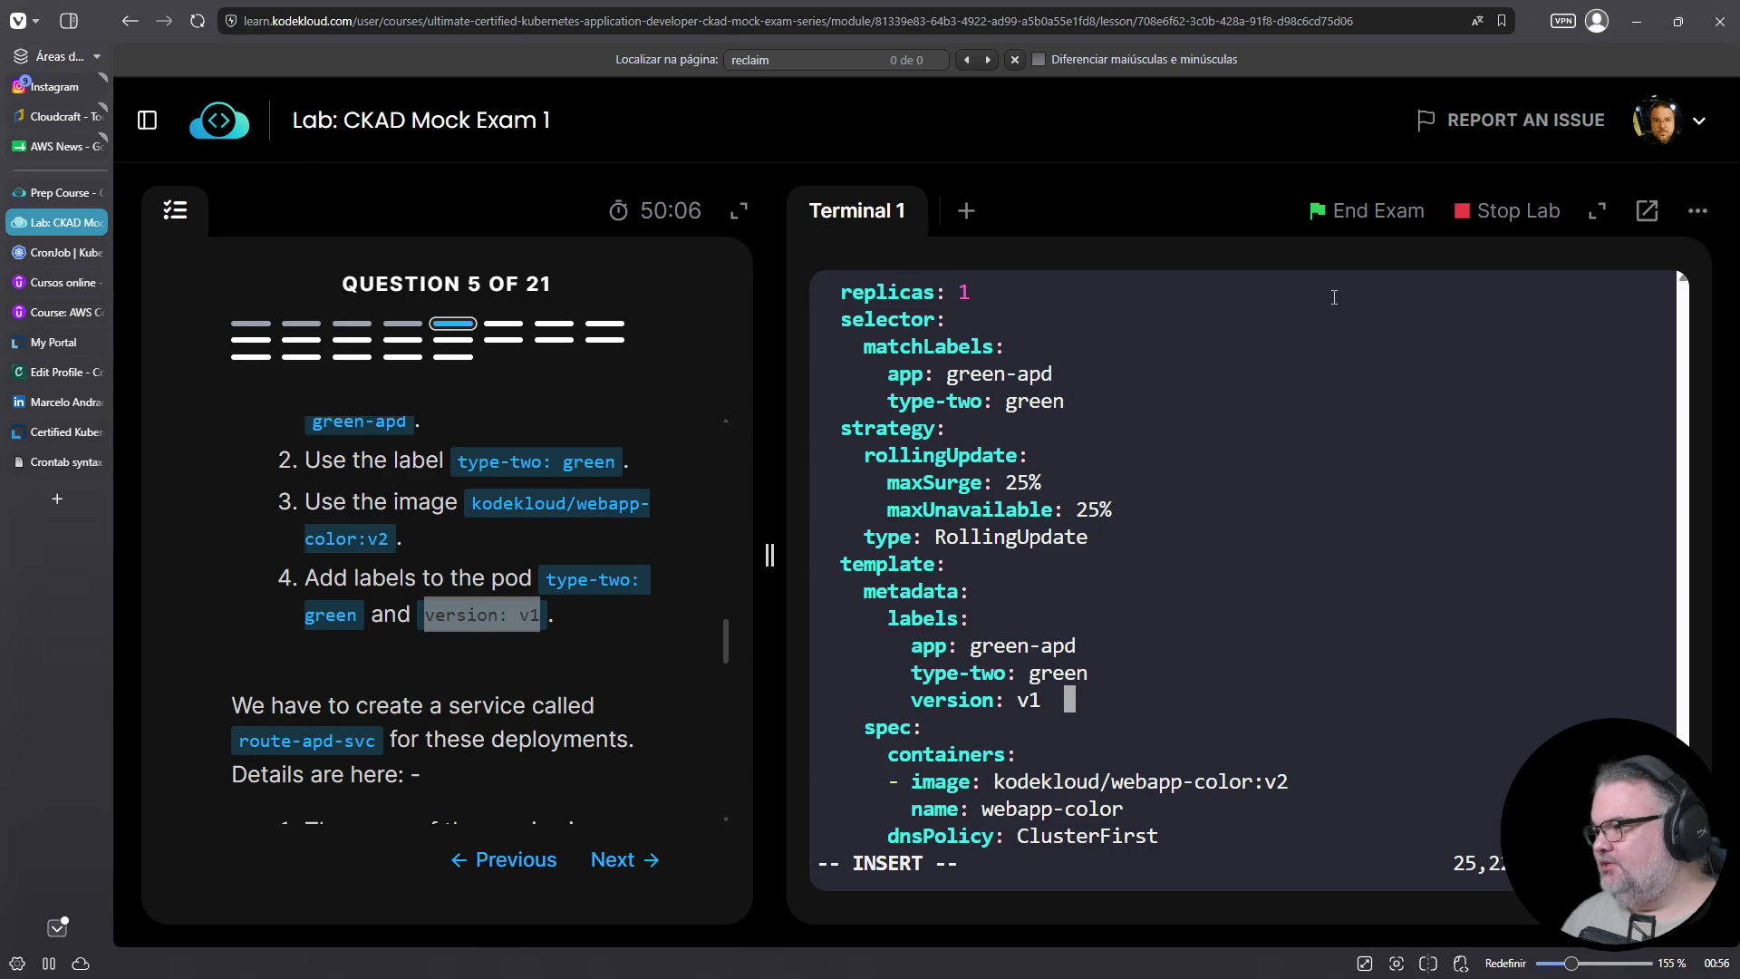
pyautogui.press('BackSpace')
pyautogui.press('BackSpace')
pyautogui.press('BackSpace')
pyautogui.write('2')
pyautogui.press('Up')
pyautogui.press('Up')
pyautogui.press('Up')
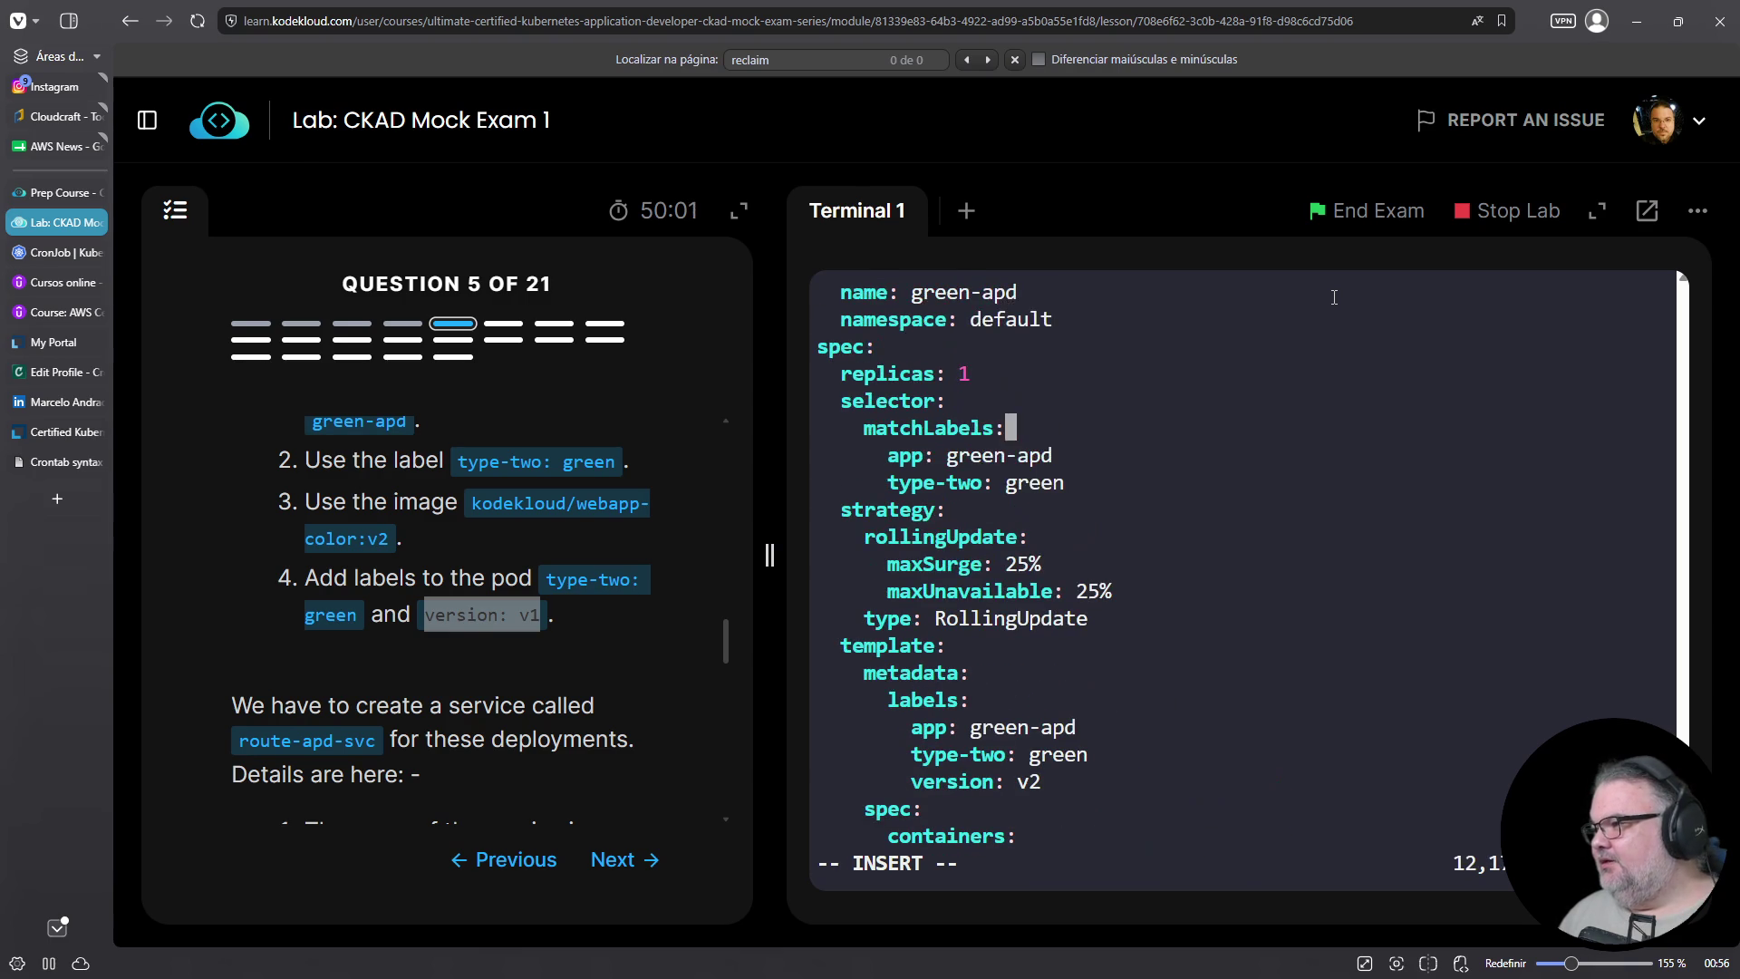
# Paste version: v2 under the green-apd selector's type-two label and remove the extra blank line
pyautogui.press('Down')
pyautogui.press('Down')
pyautogui.press('Down')
pyautogui.press('Down')
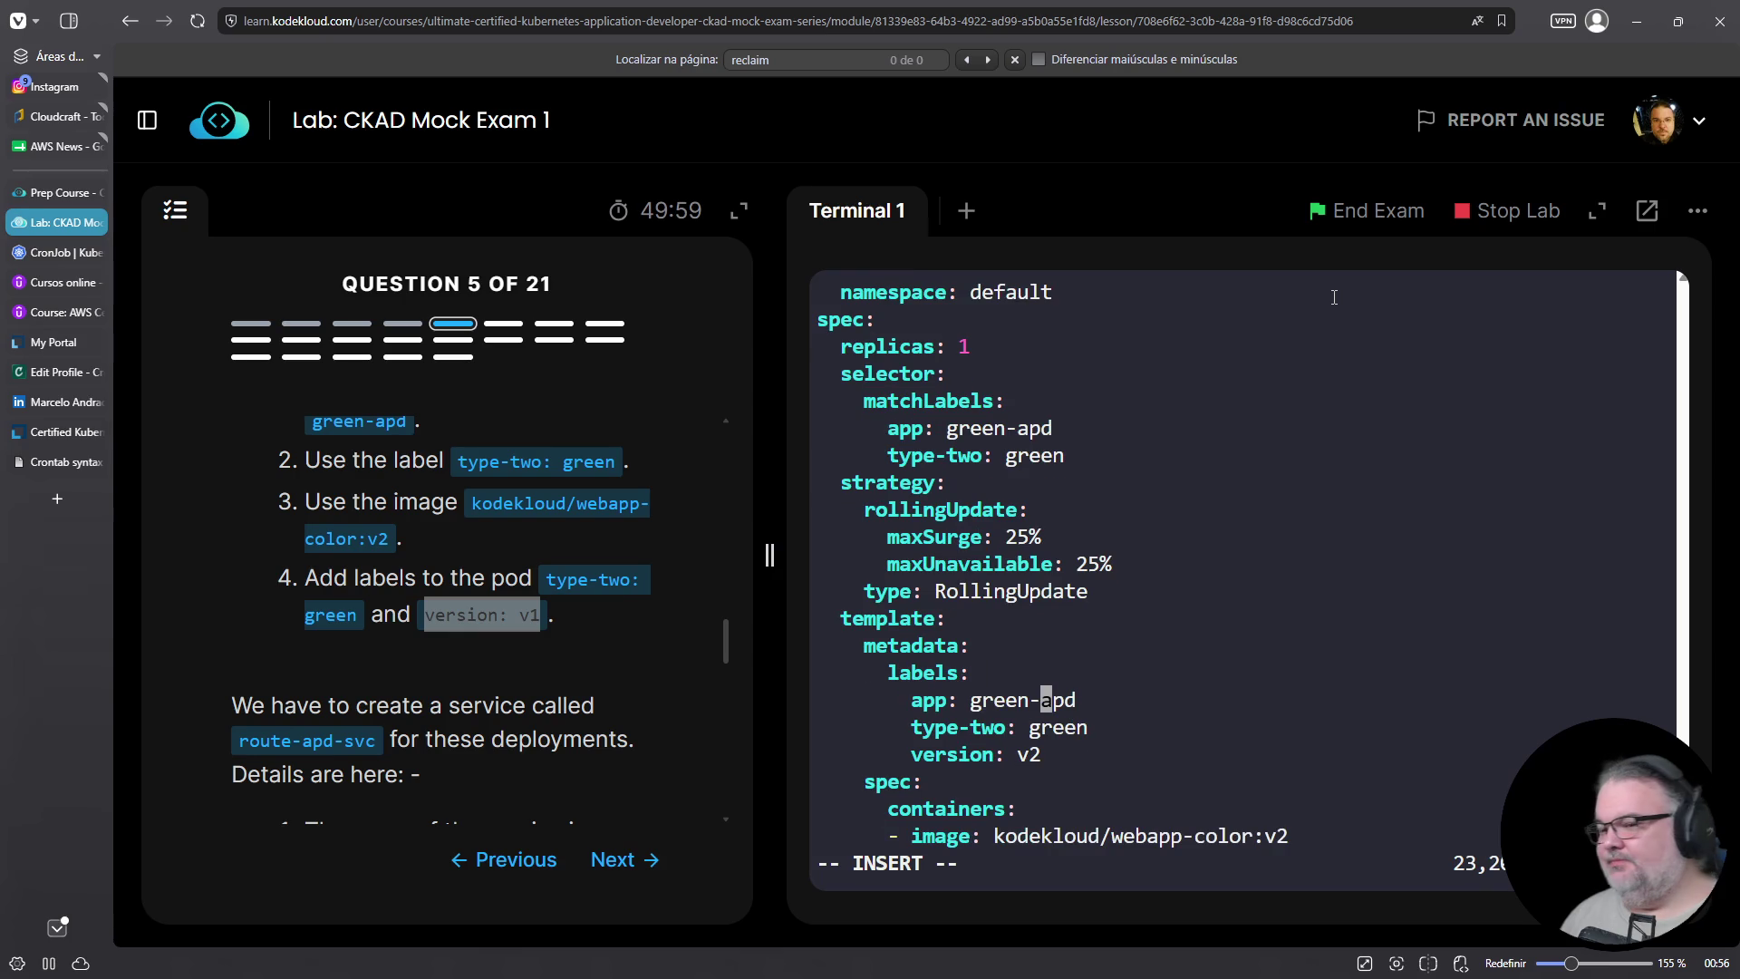
pyautogui.press('Down')
pyautogui.press('Down')
pyautogui.press('Escape')
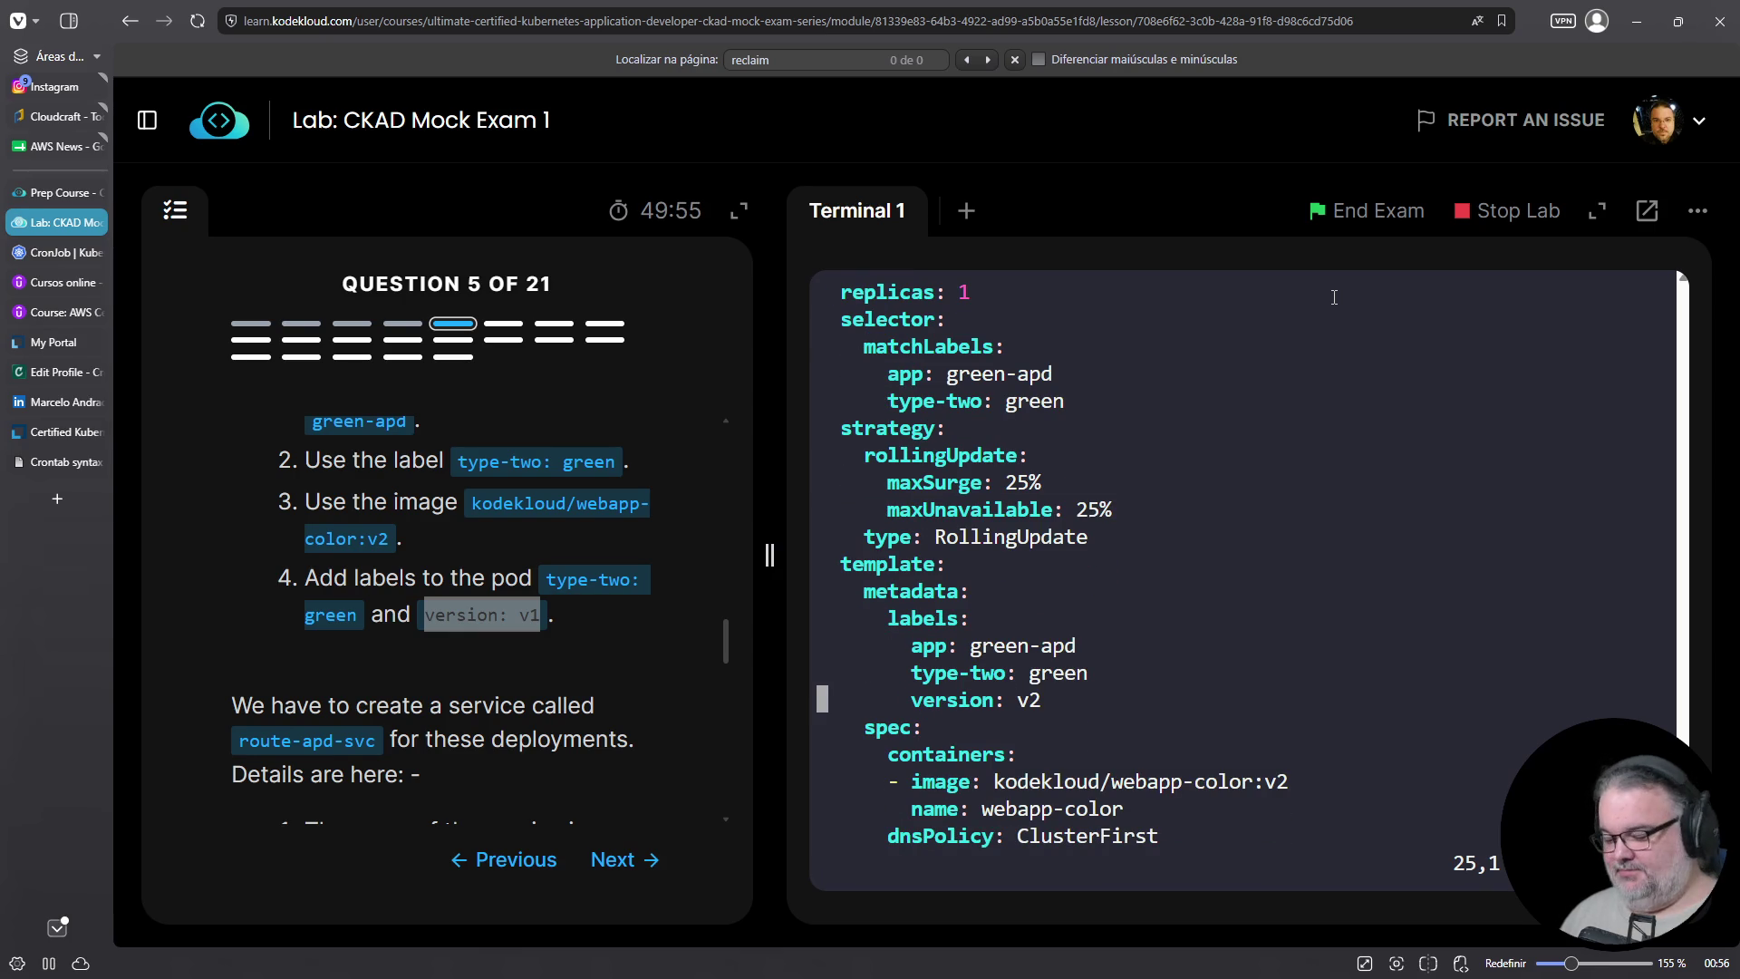
pyautogui.press('Up')
pyautogui.press('Up')
pyautogui.press('Up')
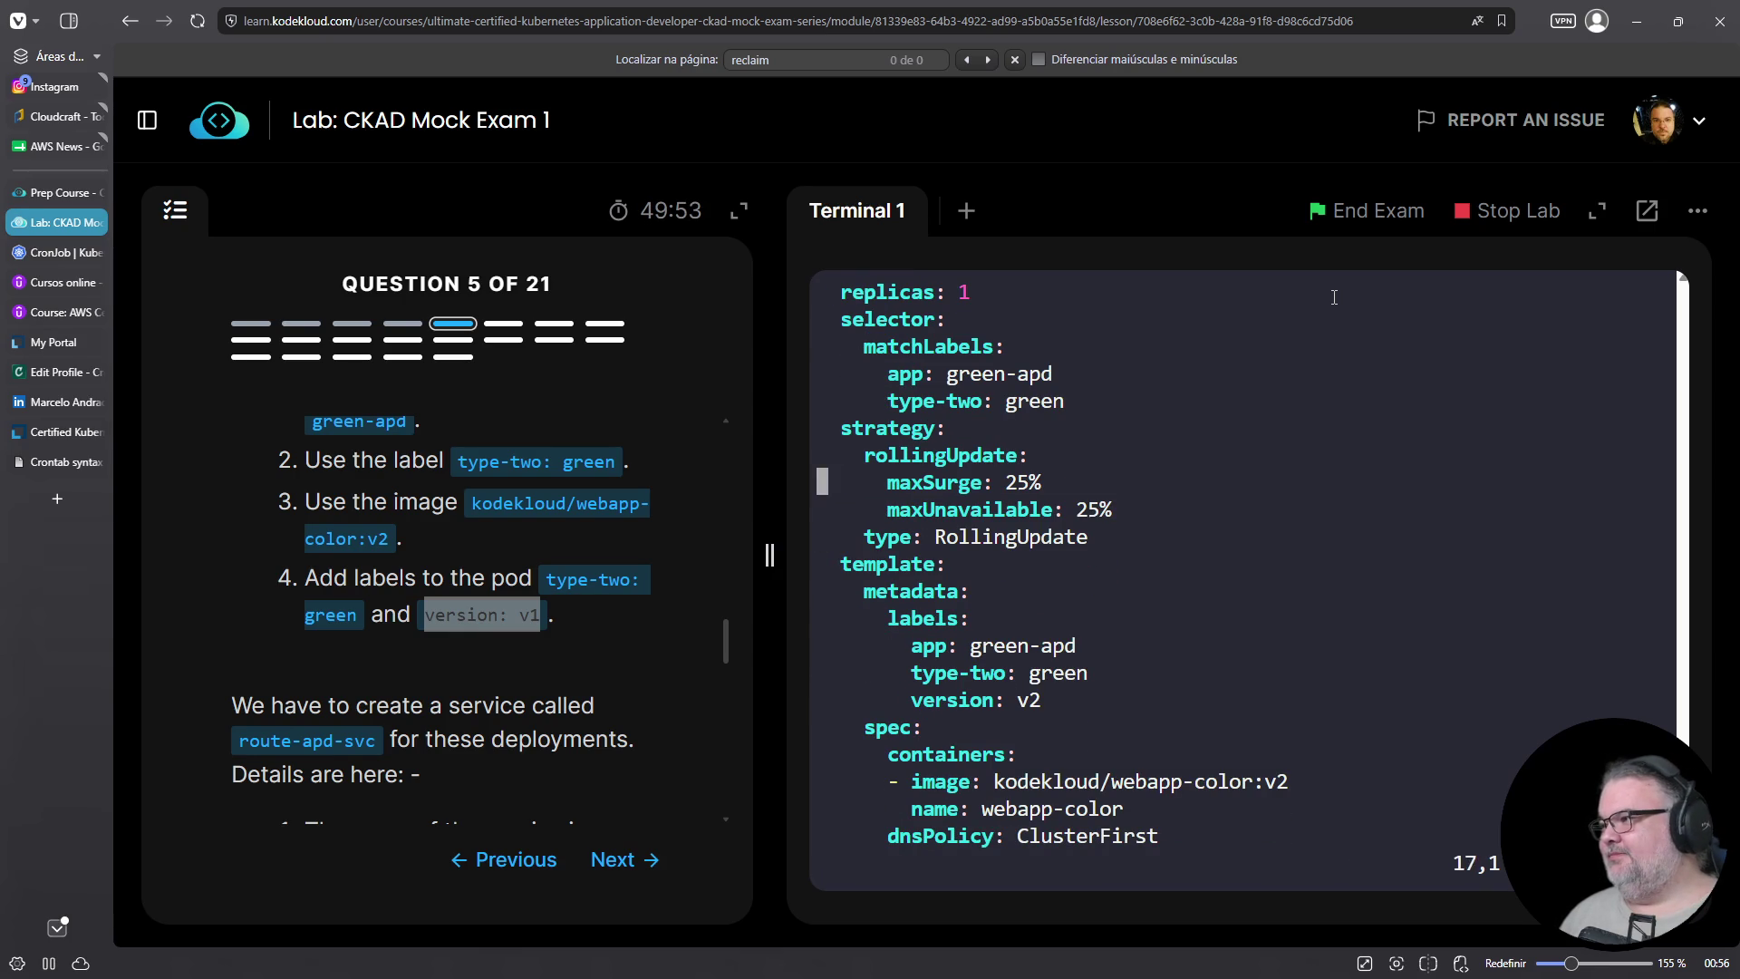
pyautogui.scroll(1, 1334, 297)
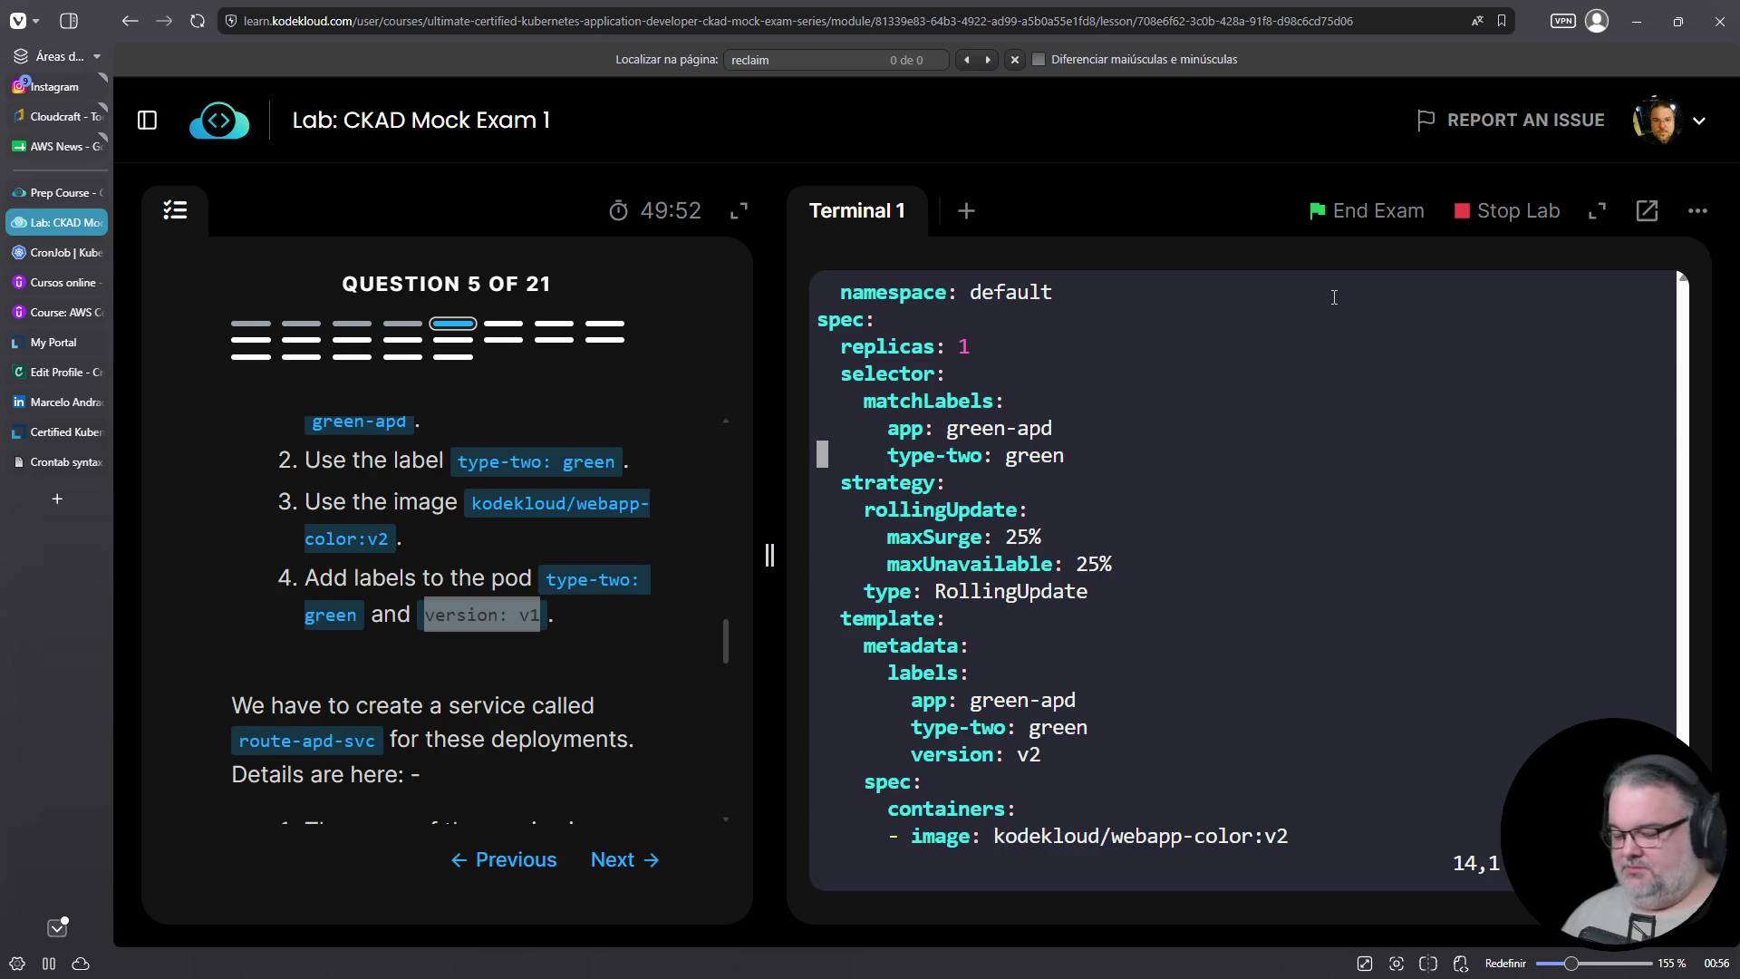
pyautogui.press('o')
pyautogui.press('Escape')
pyautogui.press('p')
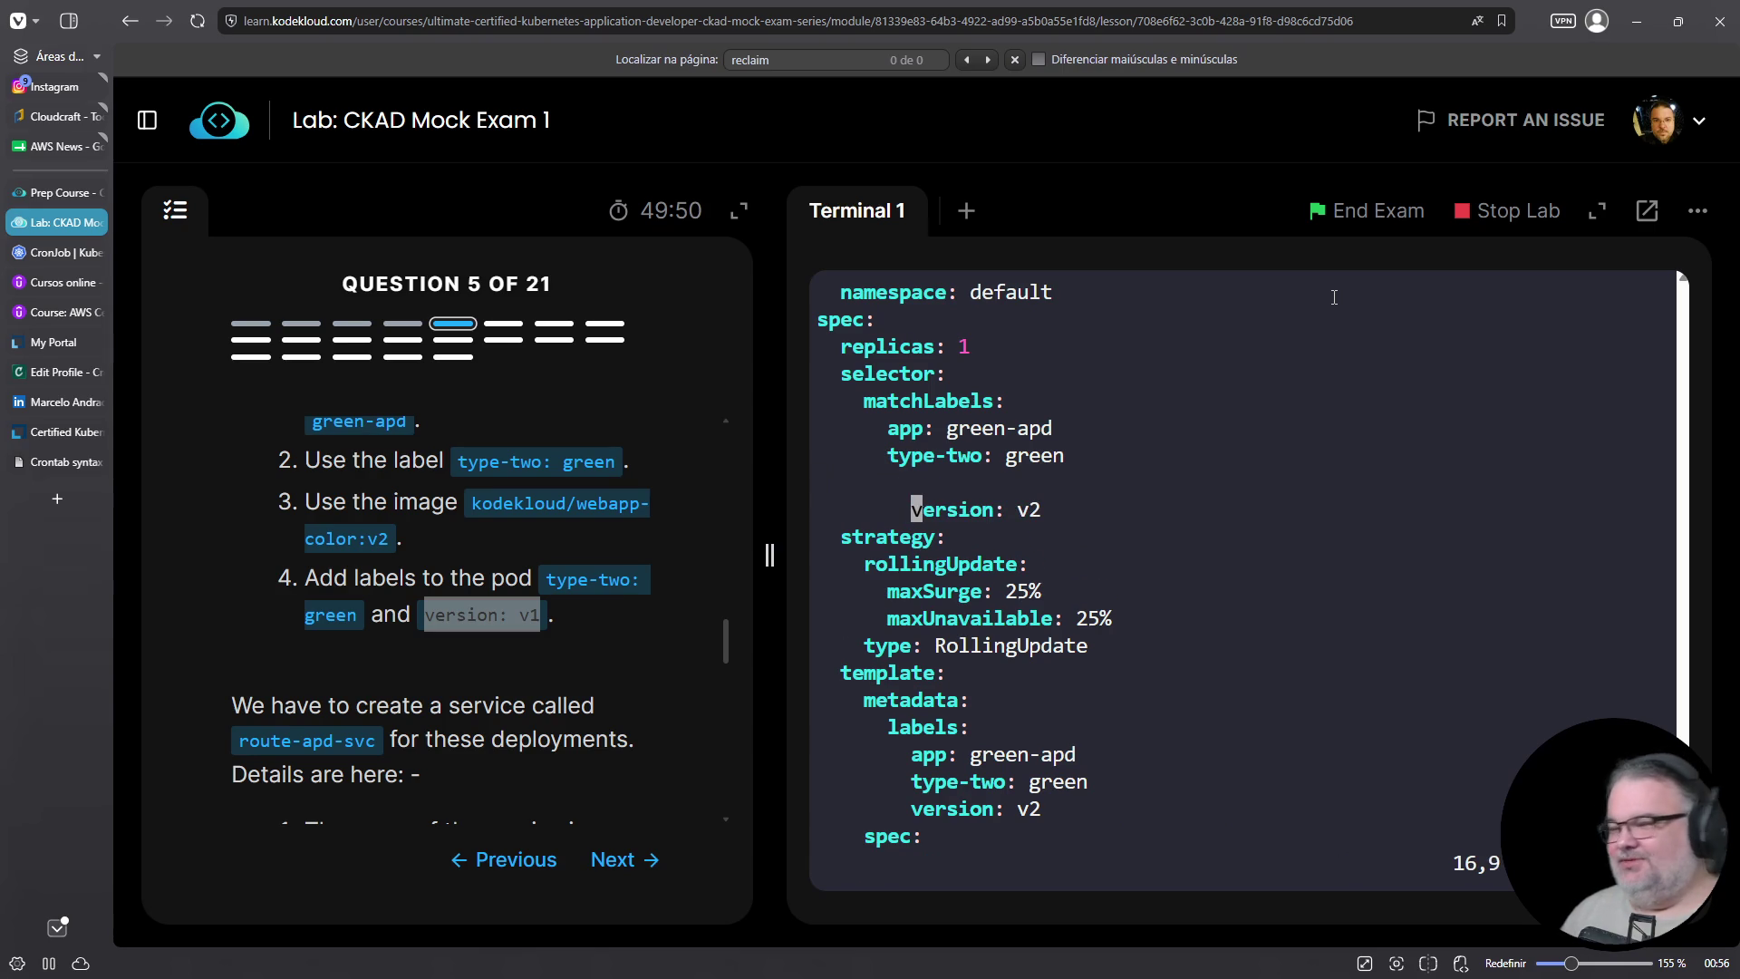
pyautogui.press('0')
pyautogui.press('Up')
pyautogui.press('d')
pyautogui.press('d')
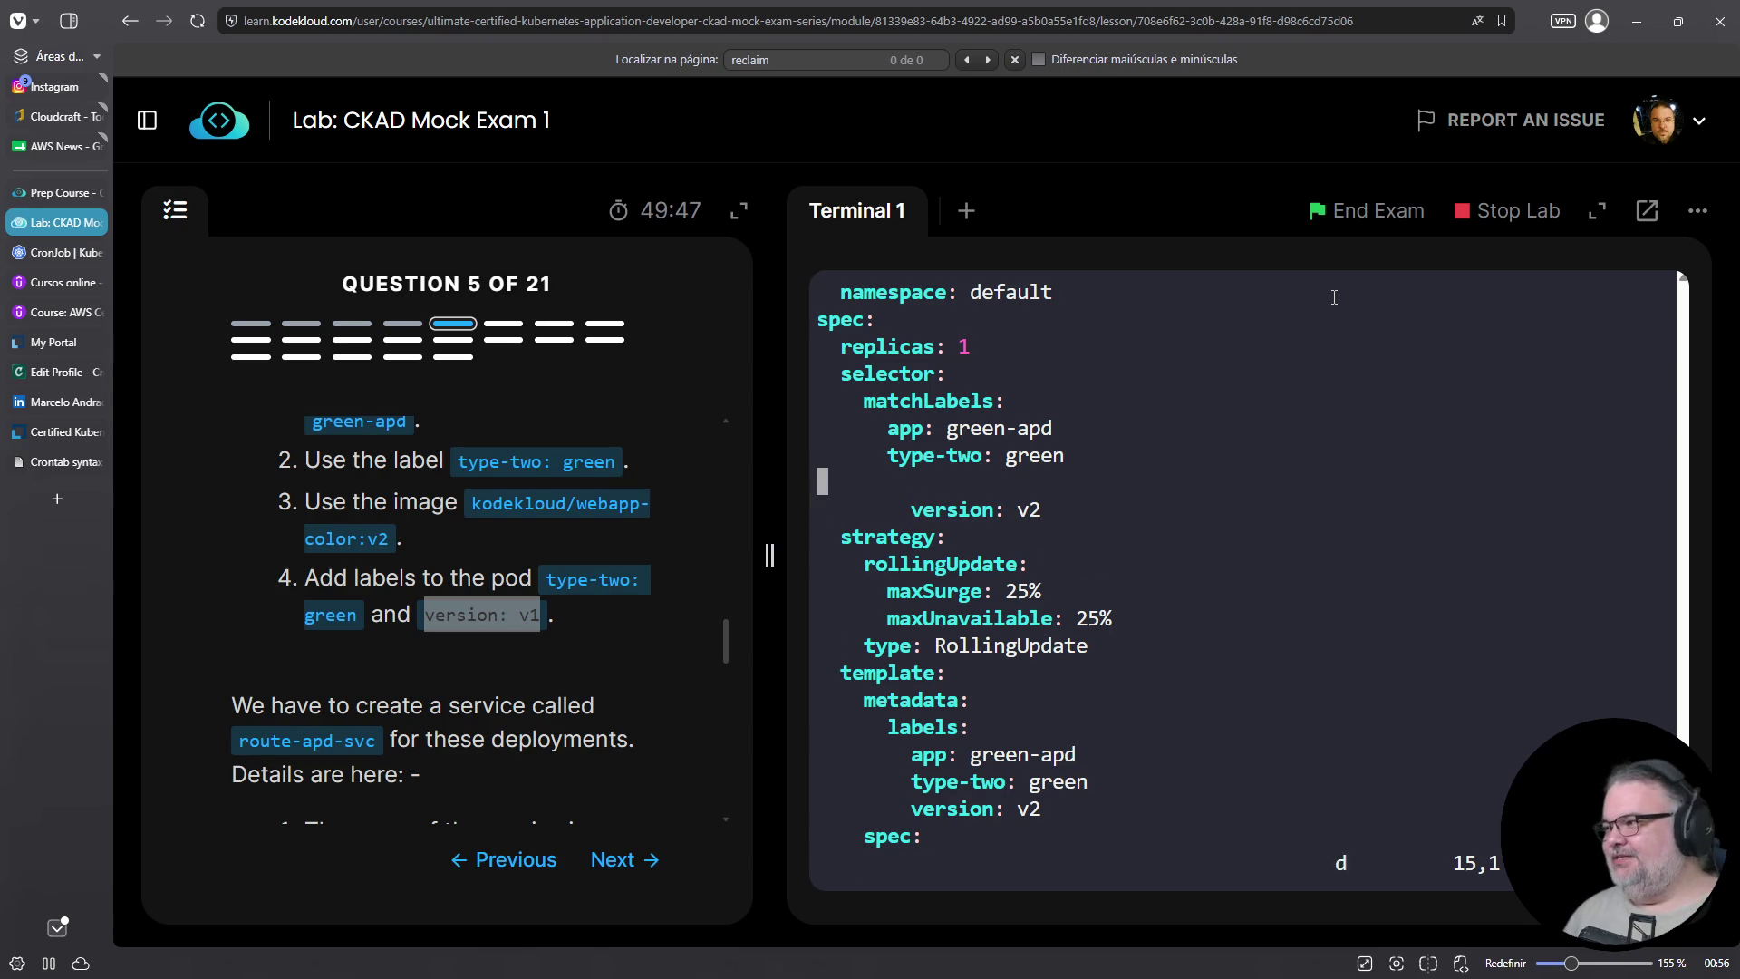
# Align the selector's version: v2 indentation and save 05-green.yaml with :w
pyautogui.press('0')
pyautogui.press('i')
pyautogui.press('Delete')
pyautogui.press('Delete')
pyautogui.press('Escape')
pyautogui.write(':w')
pyautogui.press('Return')
# Review the selector labels, quit vim, and start typing vim 05-b for the blue manifest
pyautogui.press('Down')
pyautogui.press('Down')
pyautogui.press('Down')
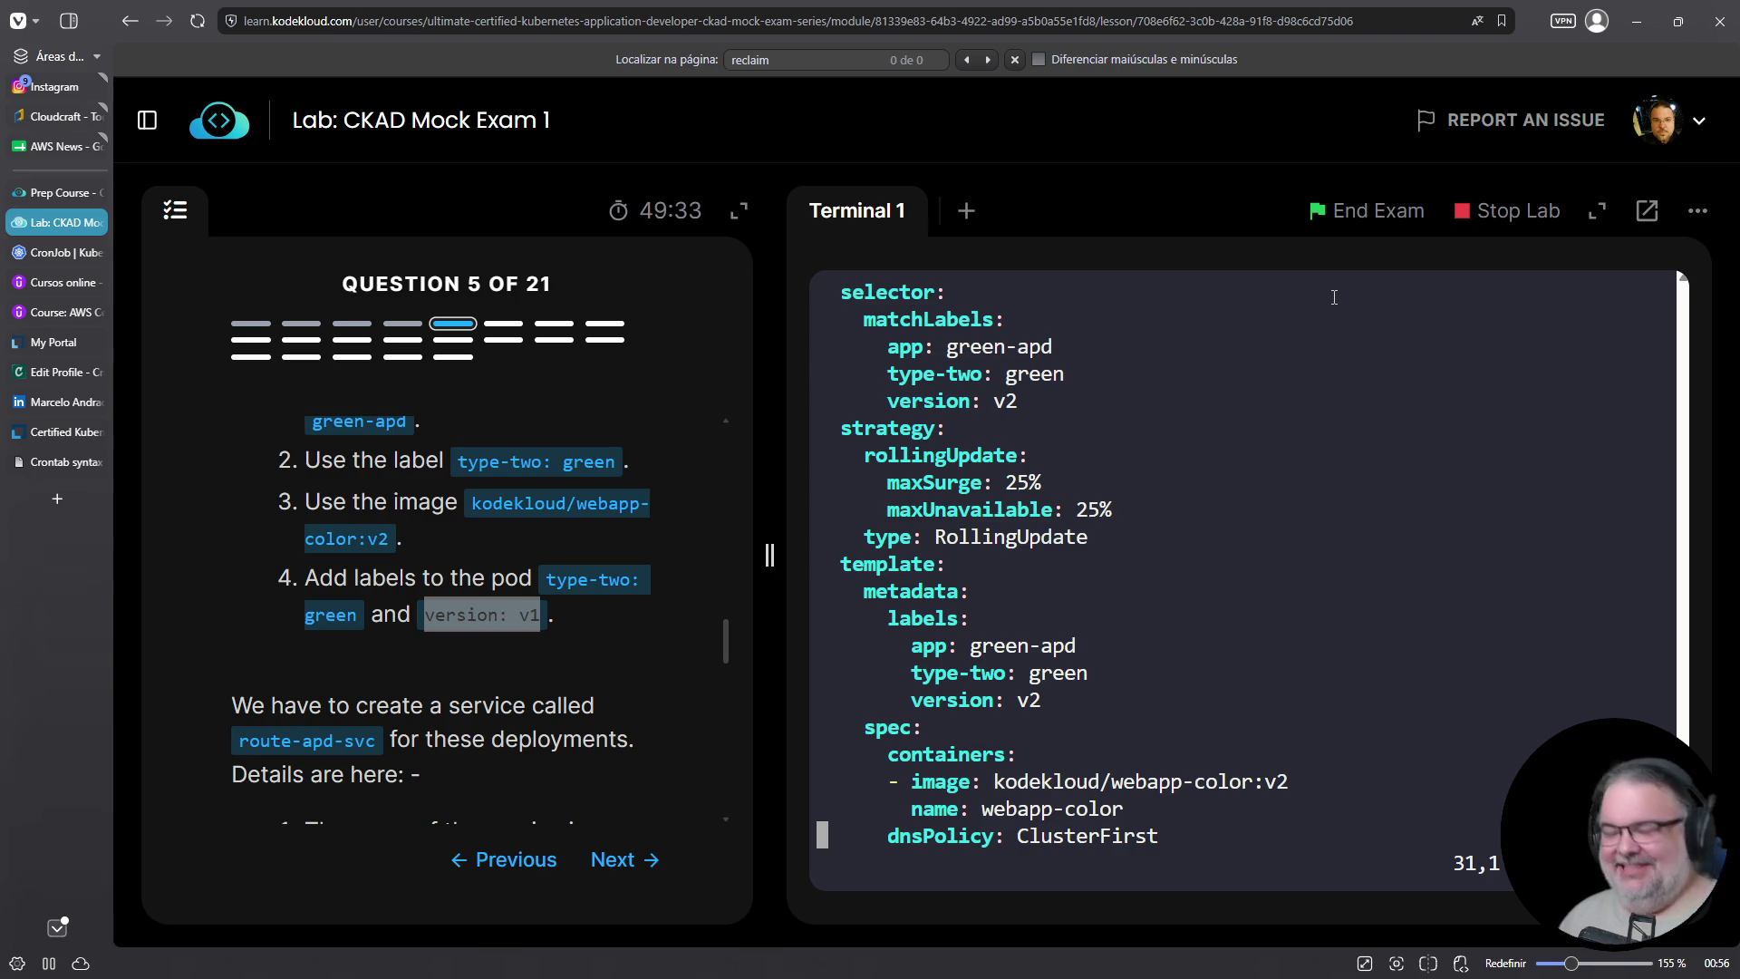
pyautogui.press('Up')
pyautogui.press('Up')
pyautogui.press('Up')
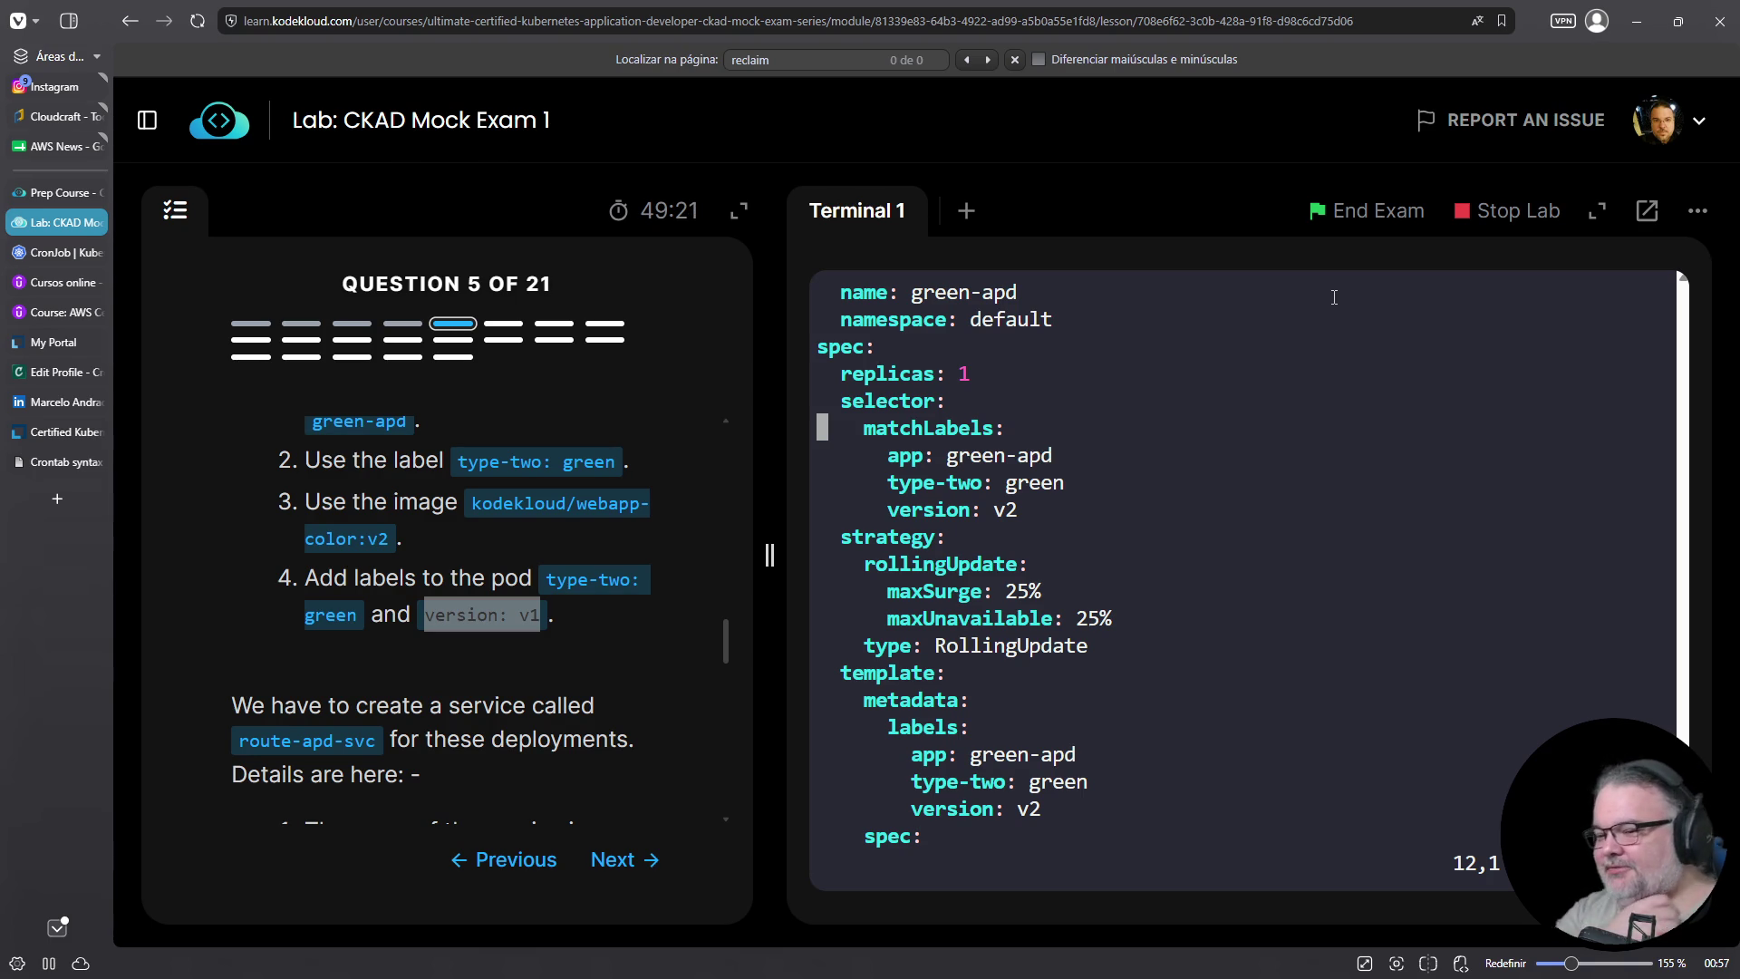
pyautogui.press('Down')
pyautogui.press('Down')
pyautogui.press('Down')
pyautogui.press('Down')
pyautogui.press('Down')
pyautogui.press('Up')
pyautogui.press('Up')
pyautogui.press('Up')
pyautogui.press('Up')
pyautogui.press('Up')
pyautogui.press('Up')
pyautogui.press('Up')
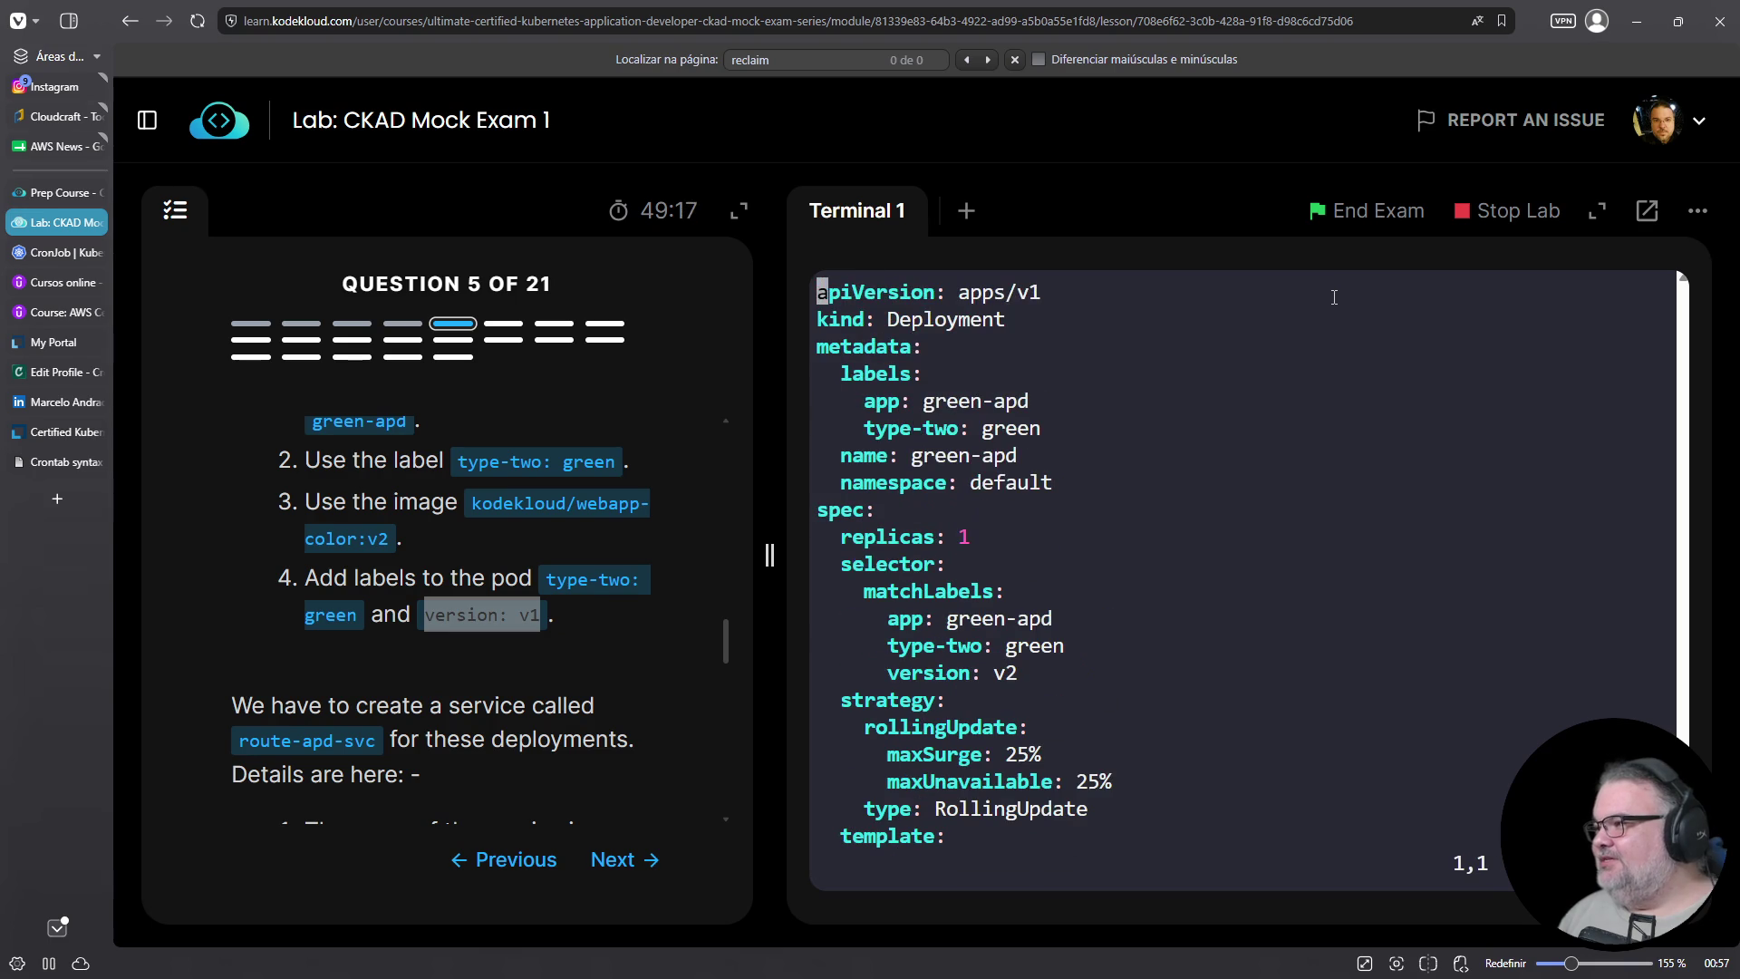
pyautogui.write(':q')
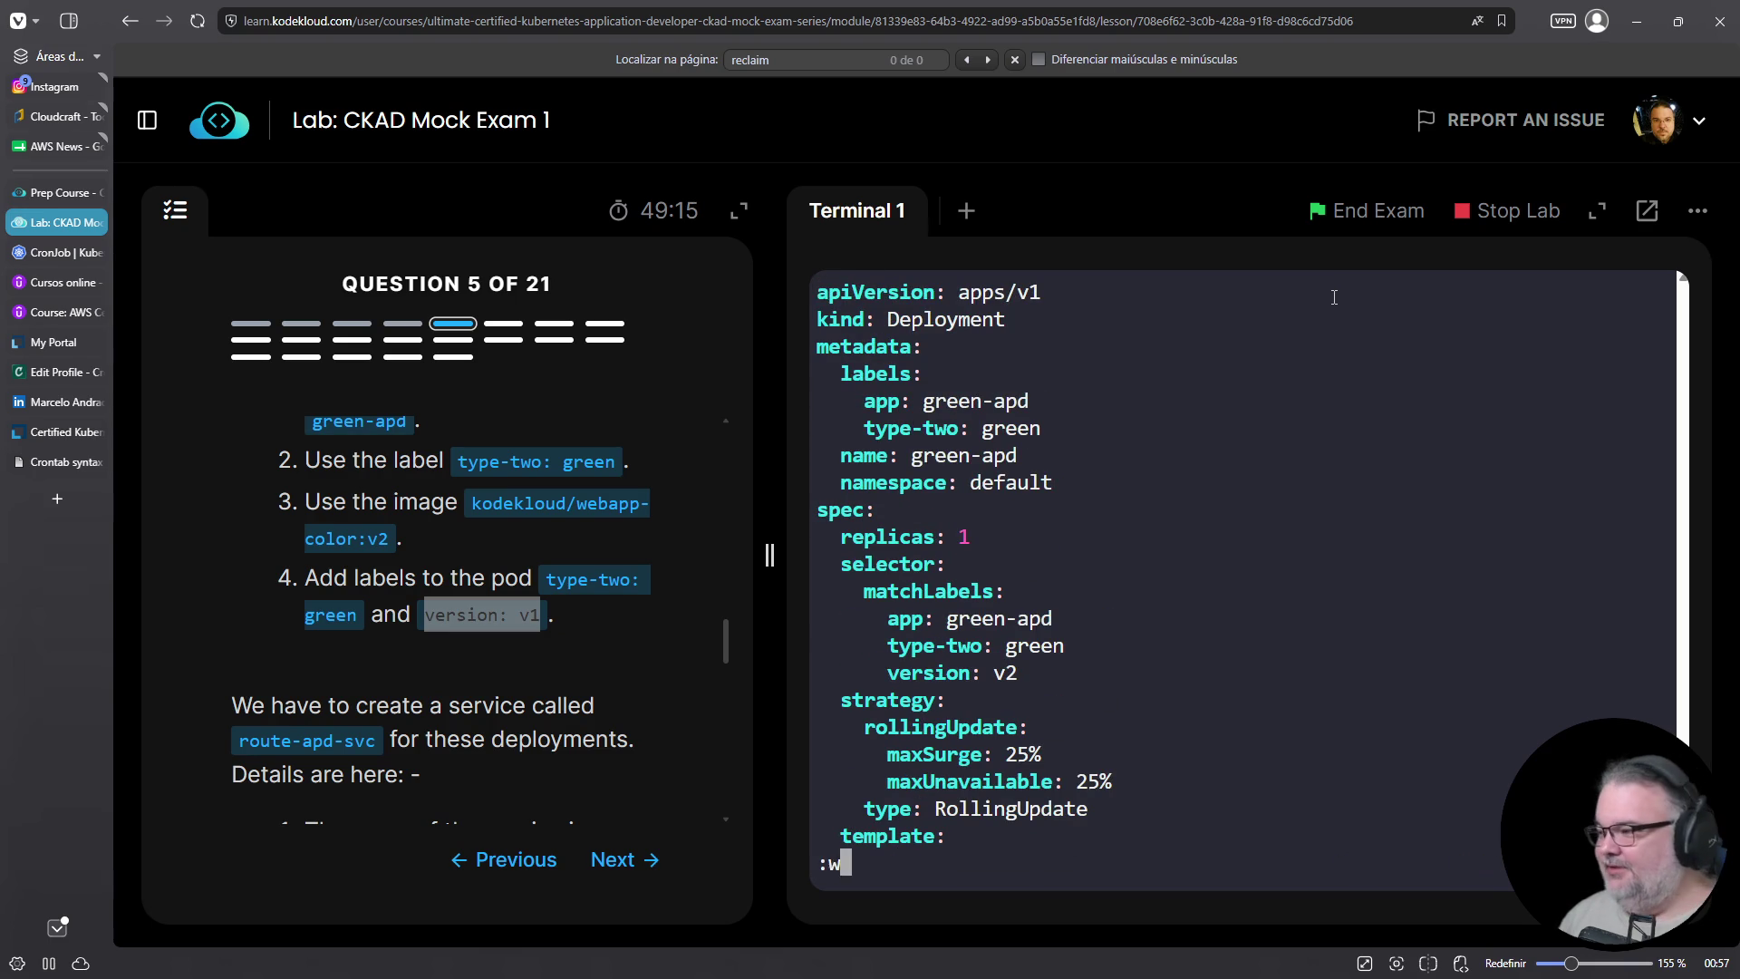
pyautogui.press('Return')
pyautogui.write('vim 05-')
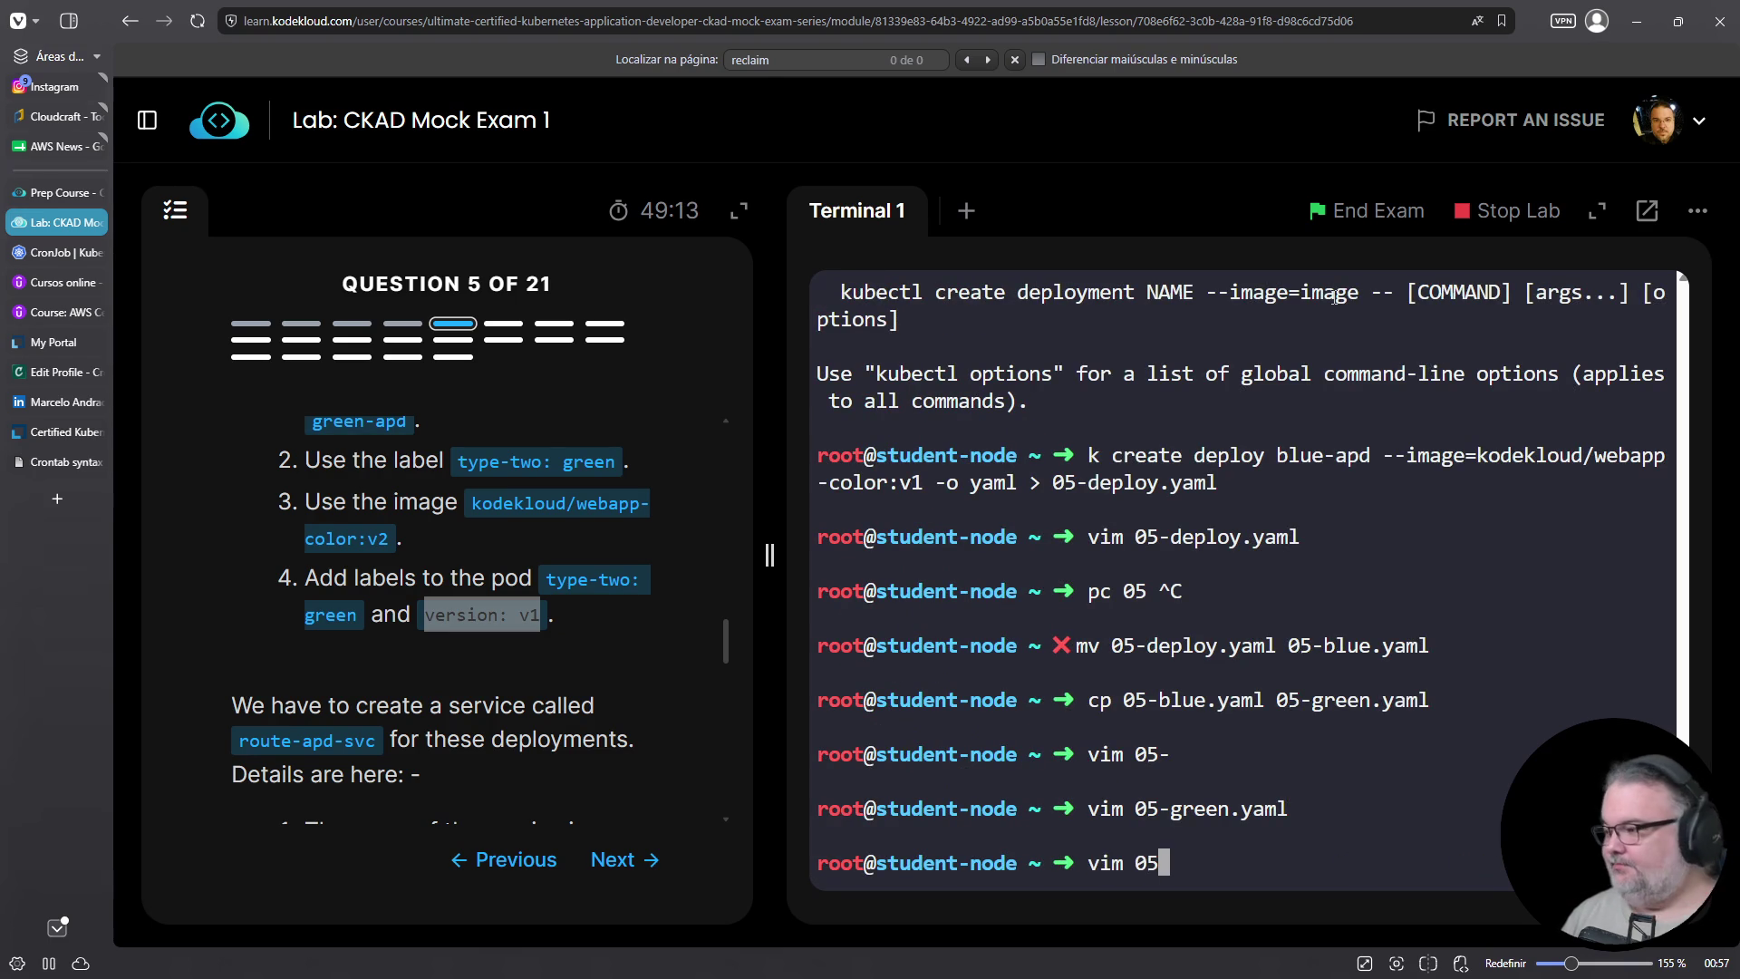
pyautogui.write('b')
# Open 05-blue.yaml in vim and copy the version: v1 label from the question
pyautogui.press('Tab')
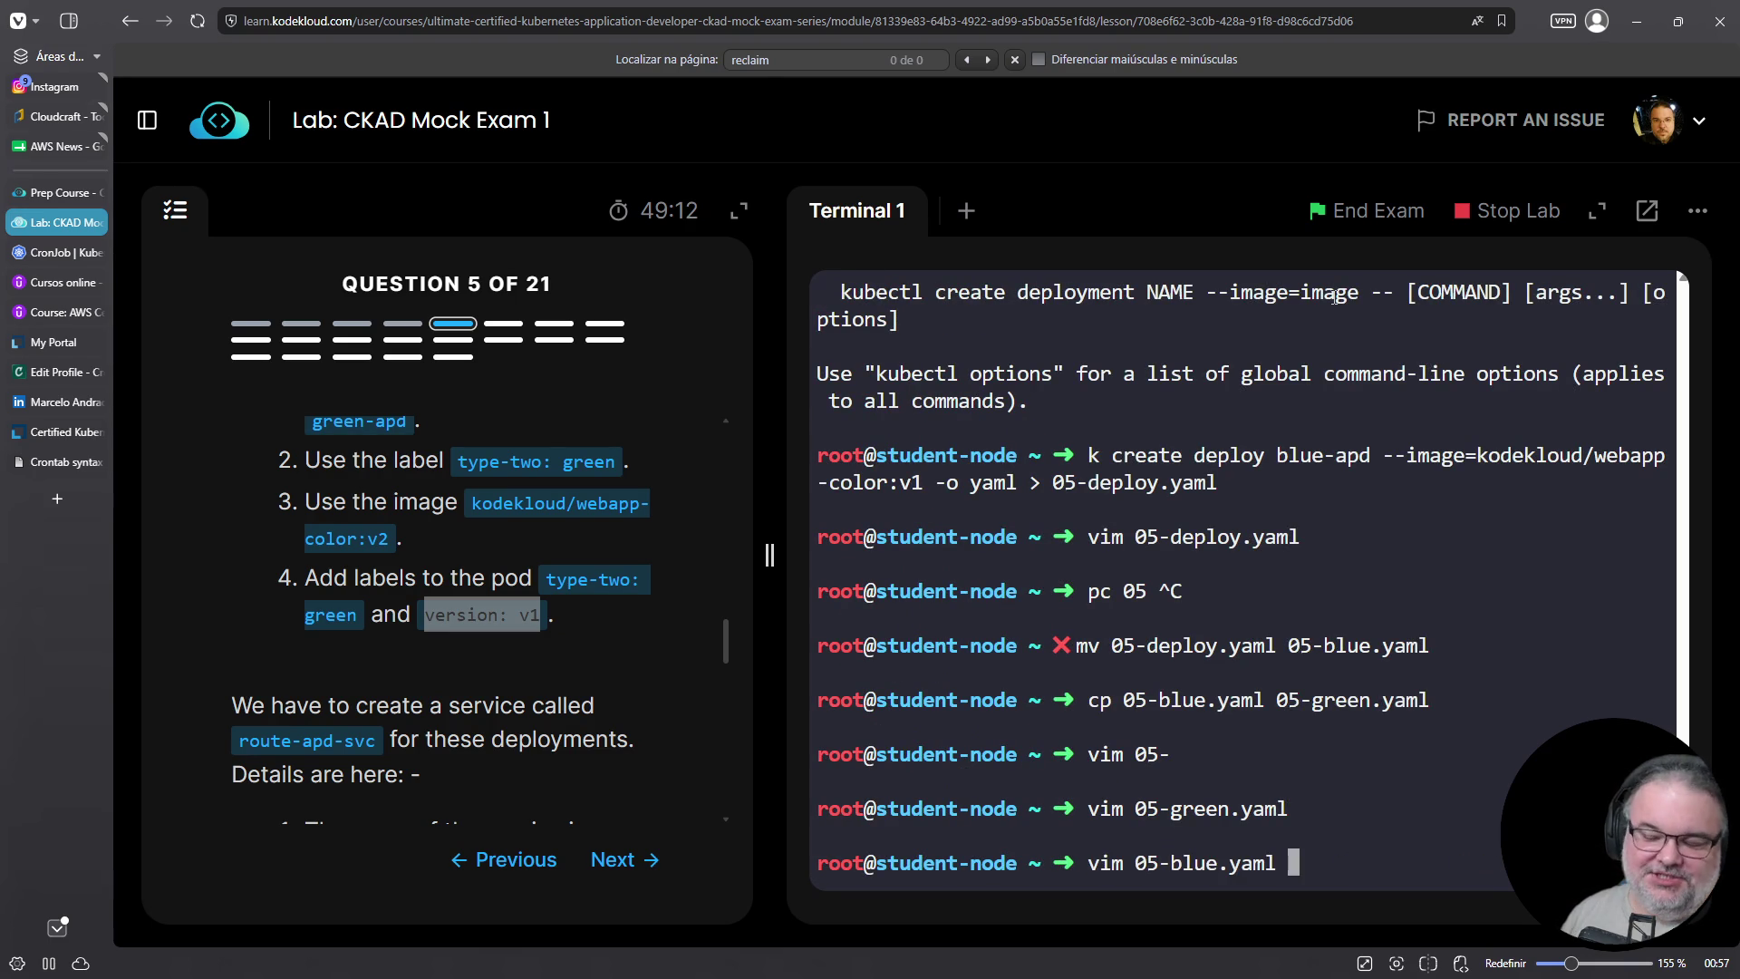
pyautogui.press('Return')
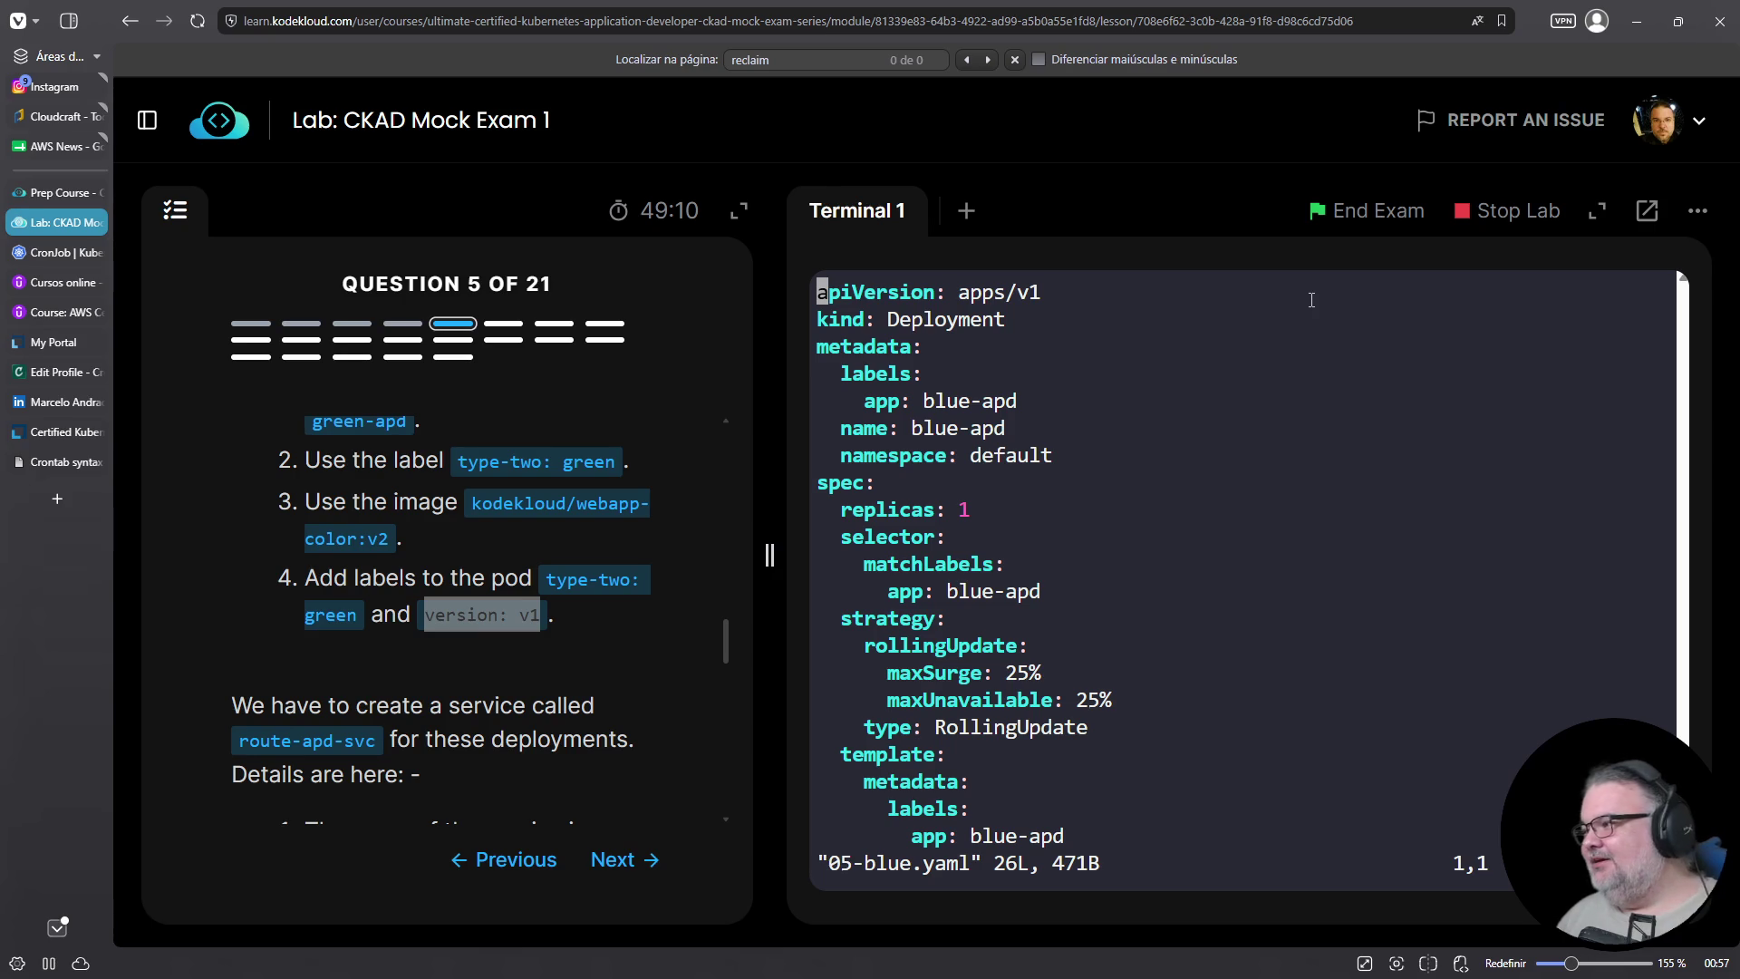
pyautogui.press('j')
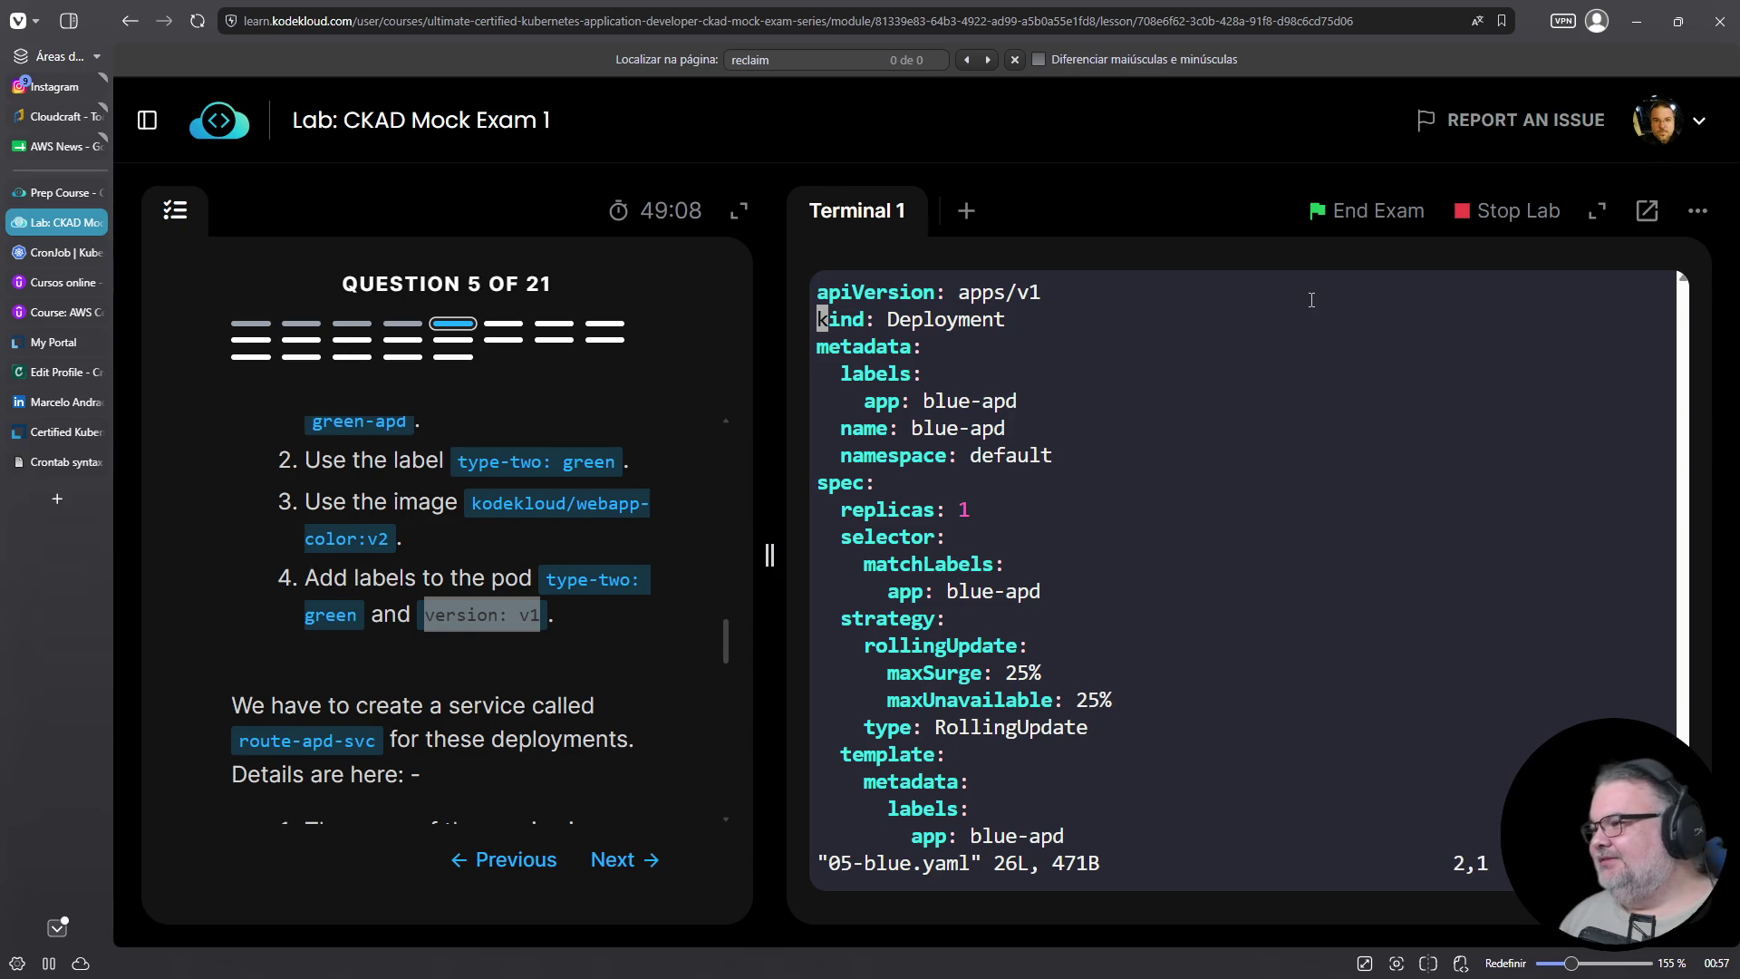
pyautogui.scroll(5, 651, 549)
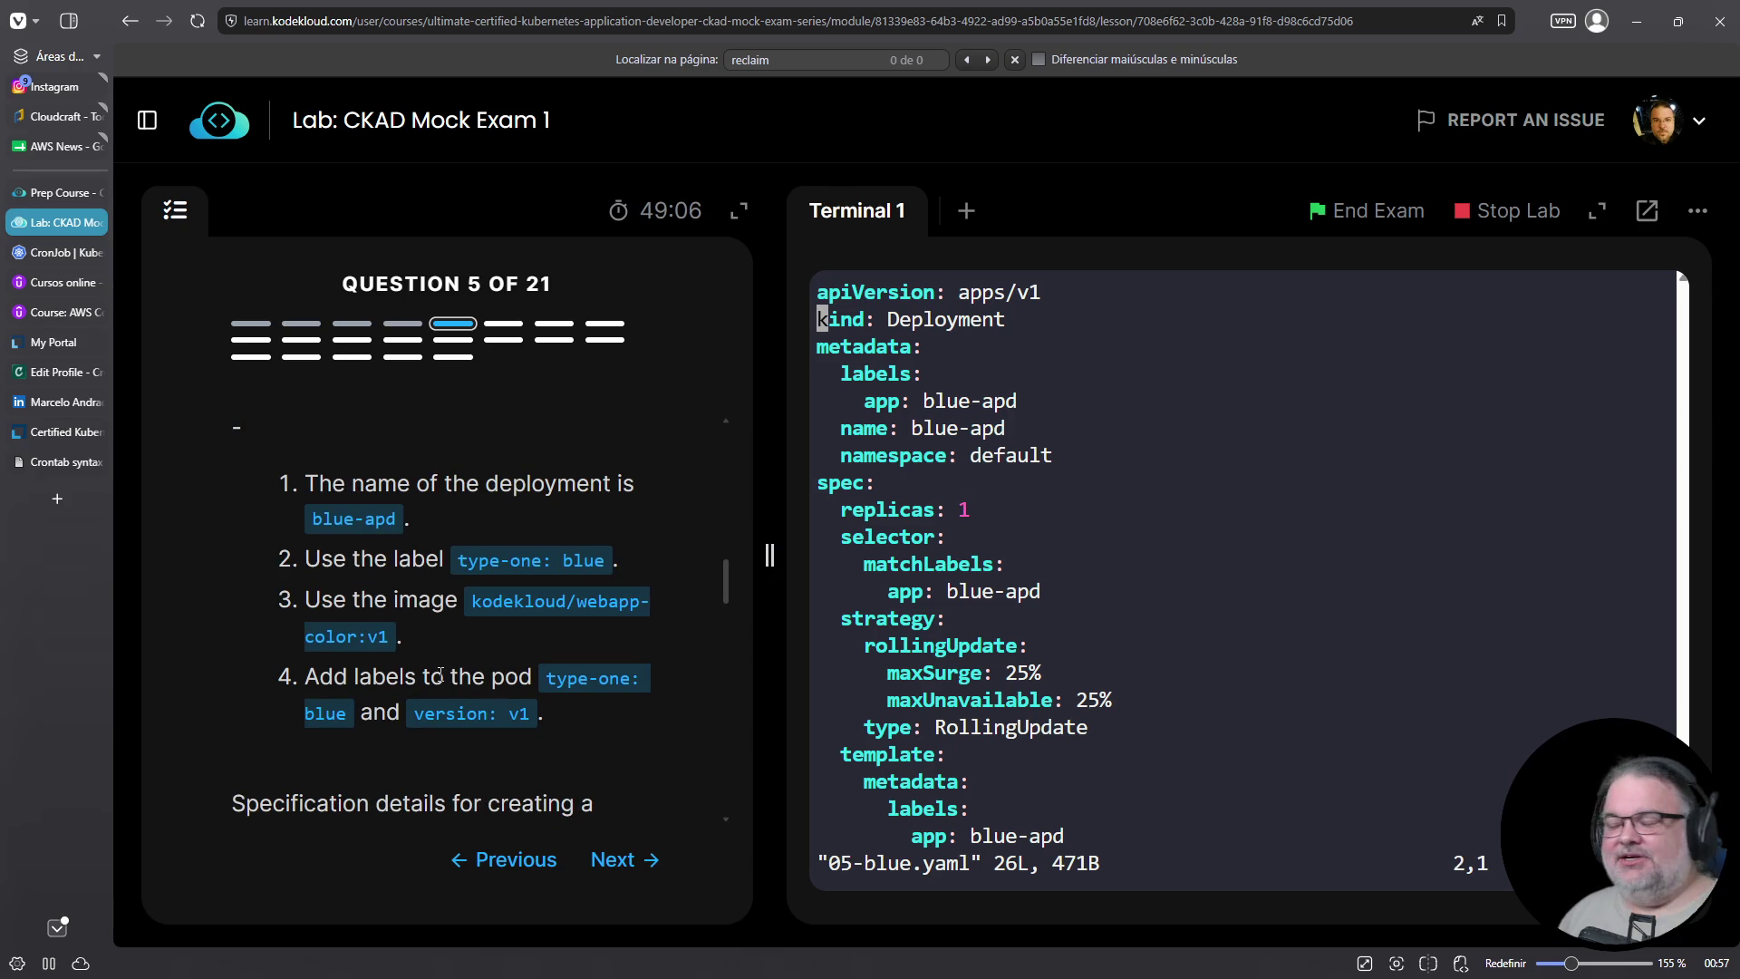
pyautogui.moveTo(414, 714); pyautogui.dragTo(531, 714)
pyautogui.rightClick(510, 715)
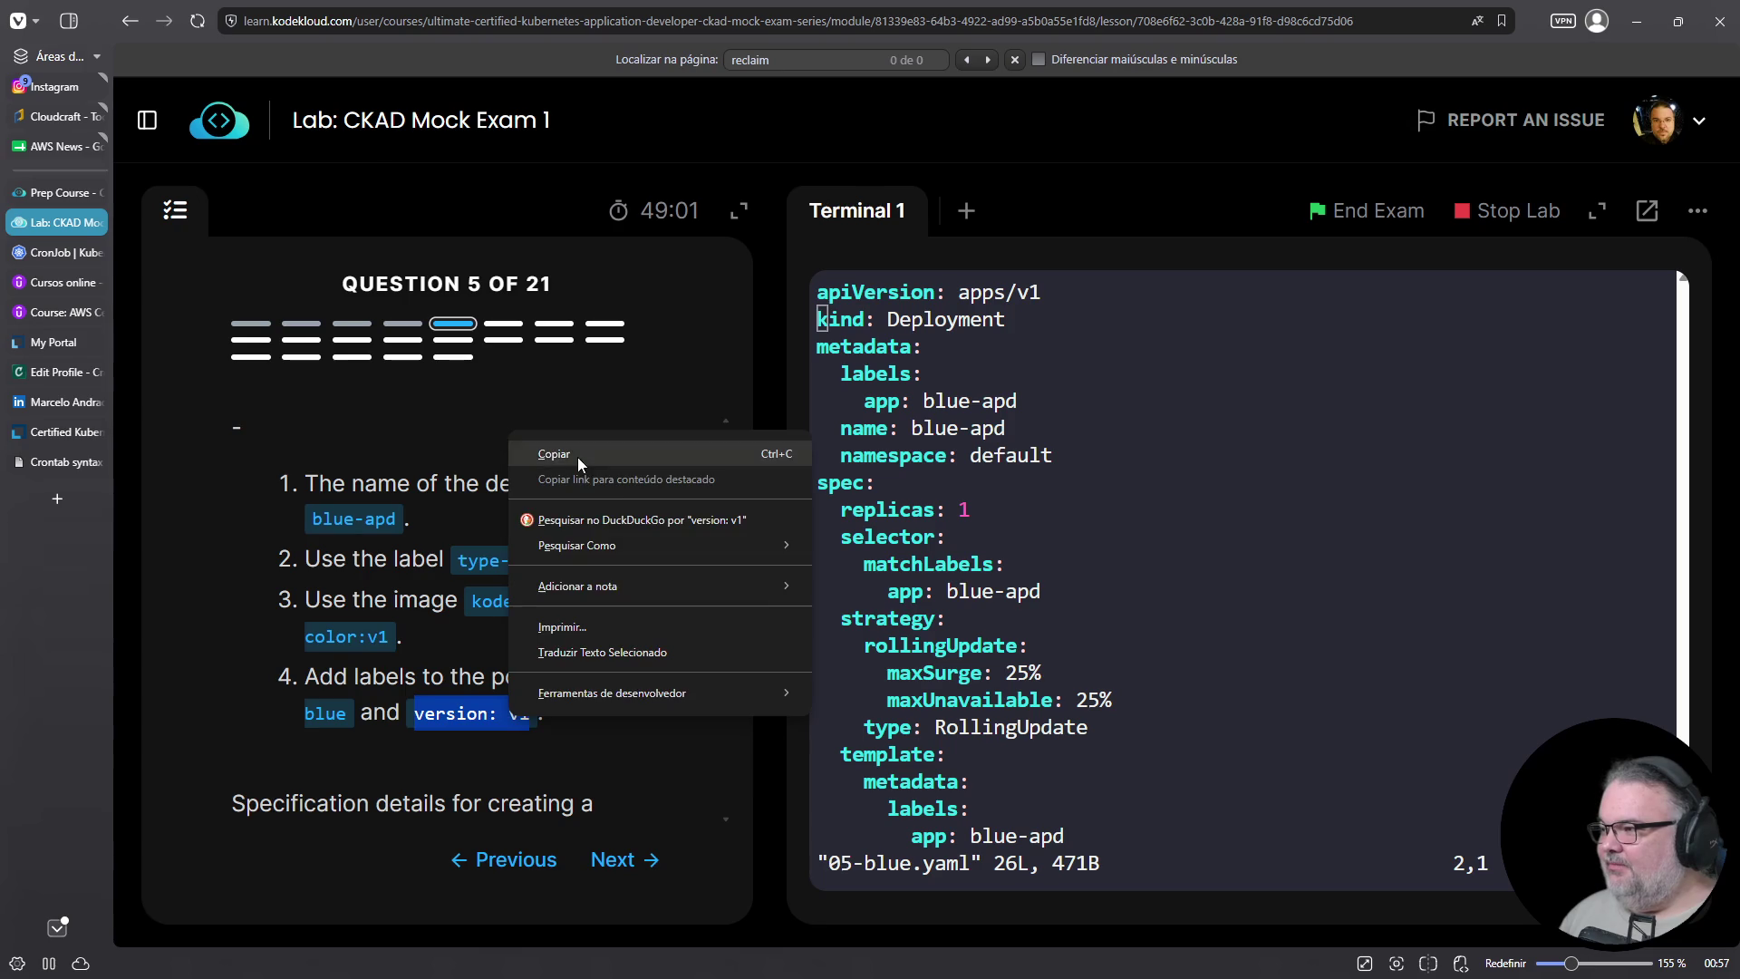
pyautogui.click(555, 455)
pyautogui.click(820, 324)
# Paste version: v1 below app: blue-apd in the pod labels, leaving a blank line above it
pyautogui.press('Down')
pyautogui.press('Down')
pyautogui.press('Down')
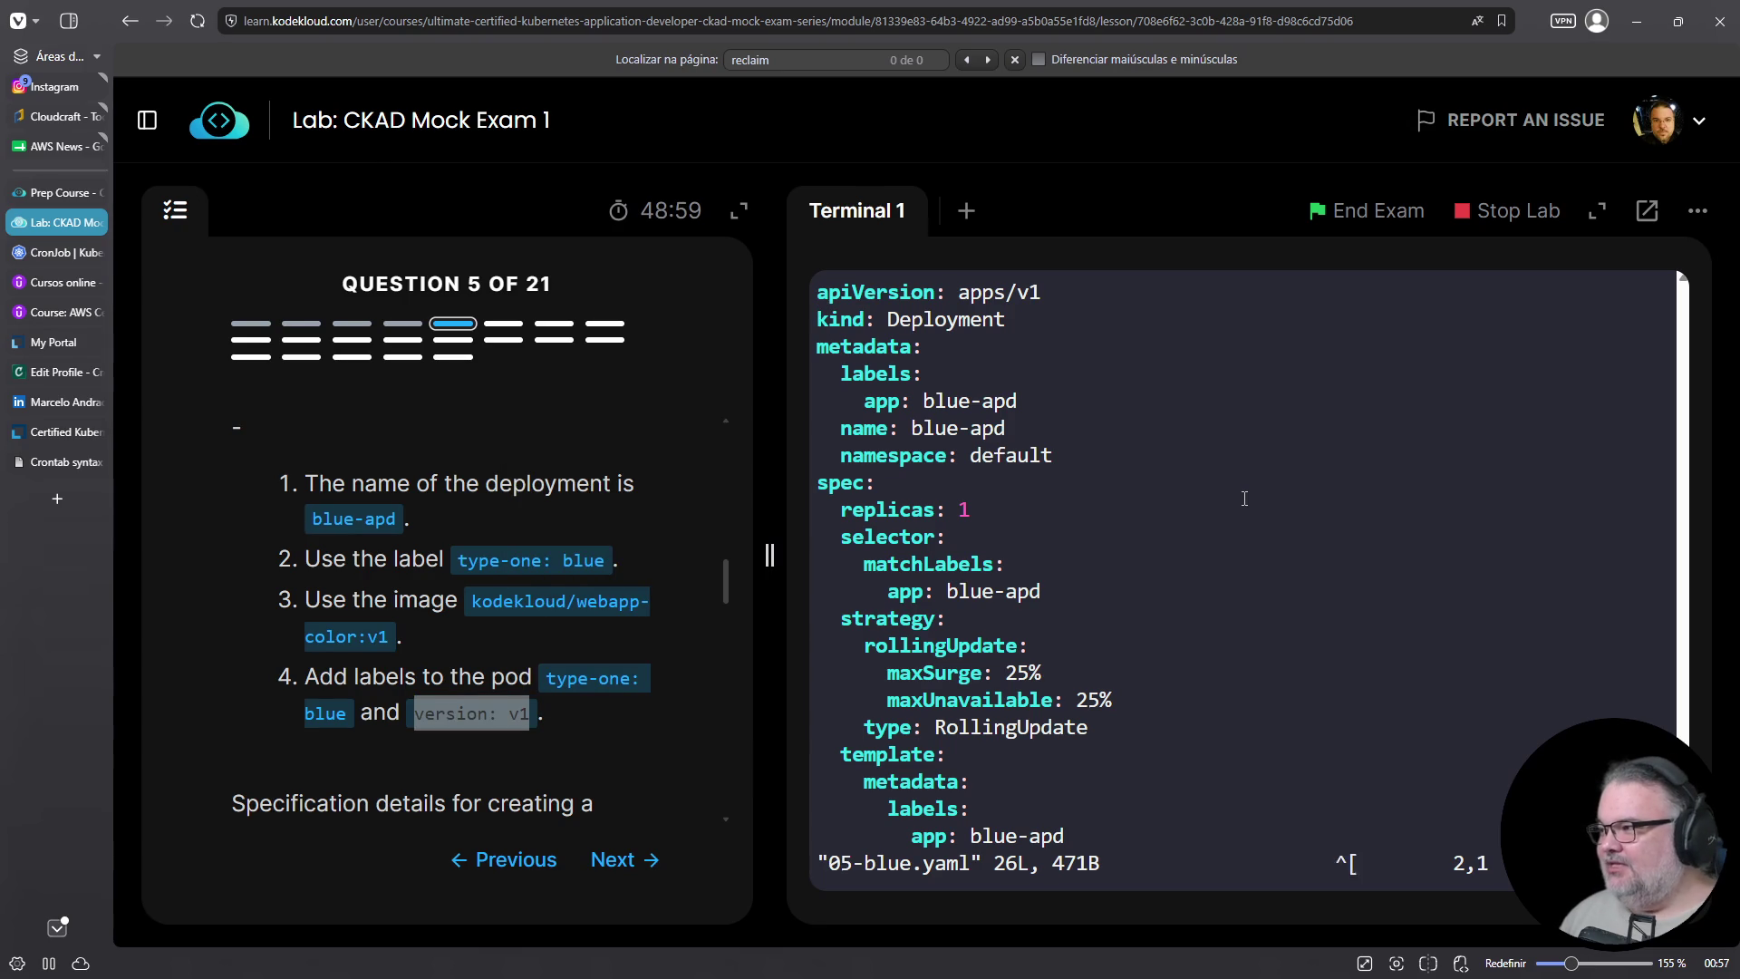
pyautogui.press('Down')
pyautogui.press('Down')
pyautogui.press('Down')
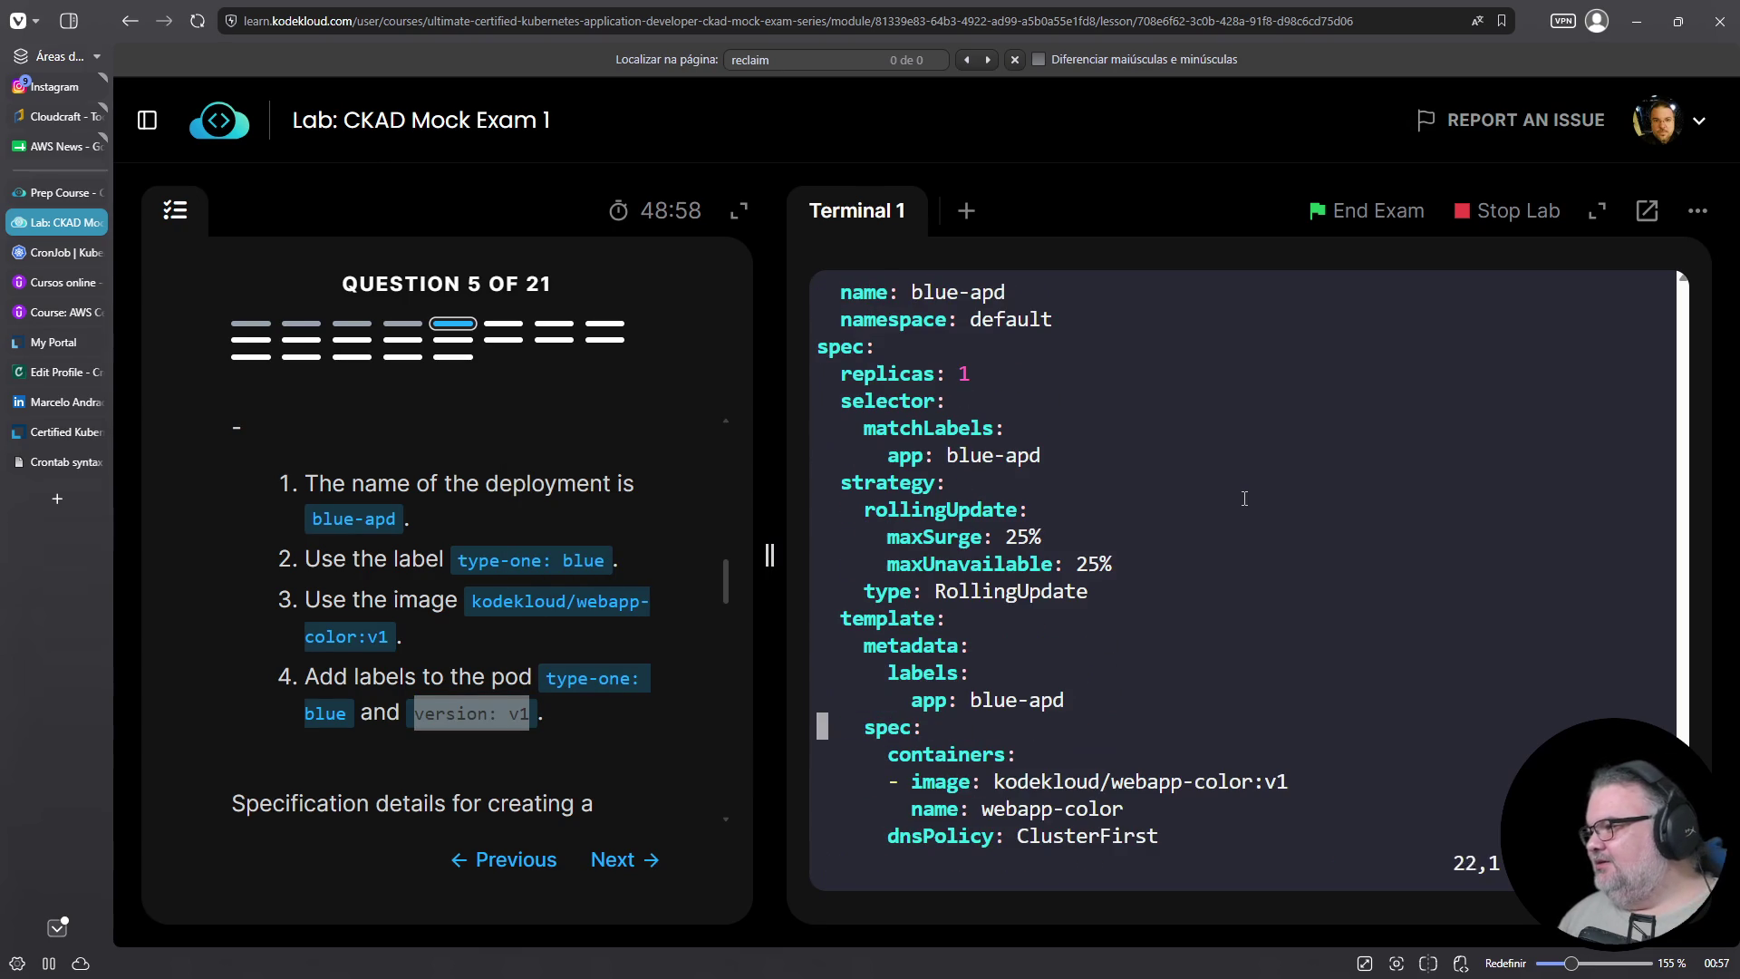
pyautogui.press('Up')
pyautogui.press('Up')
pyautogui.press('Up')
pyautogui.press('Up')
pyautogui.press('Up')
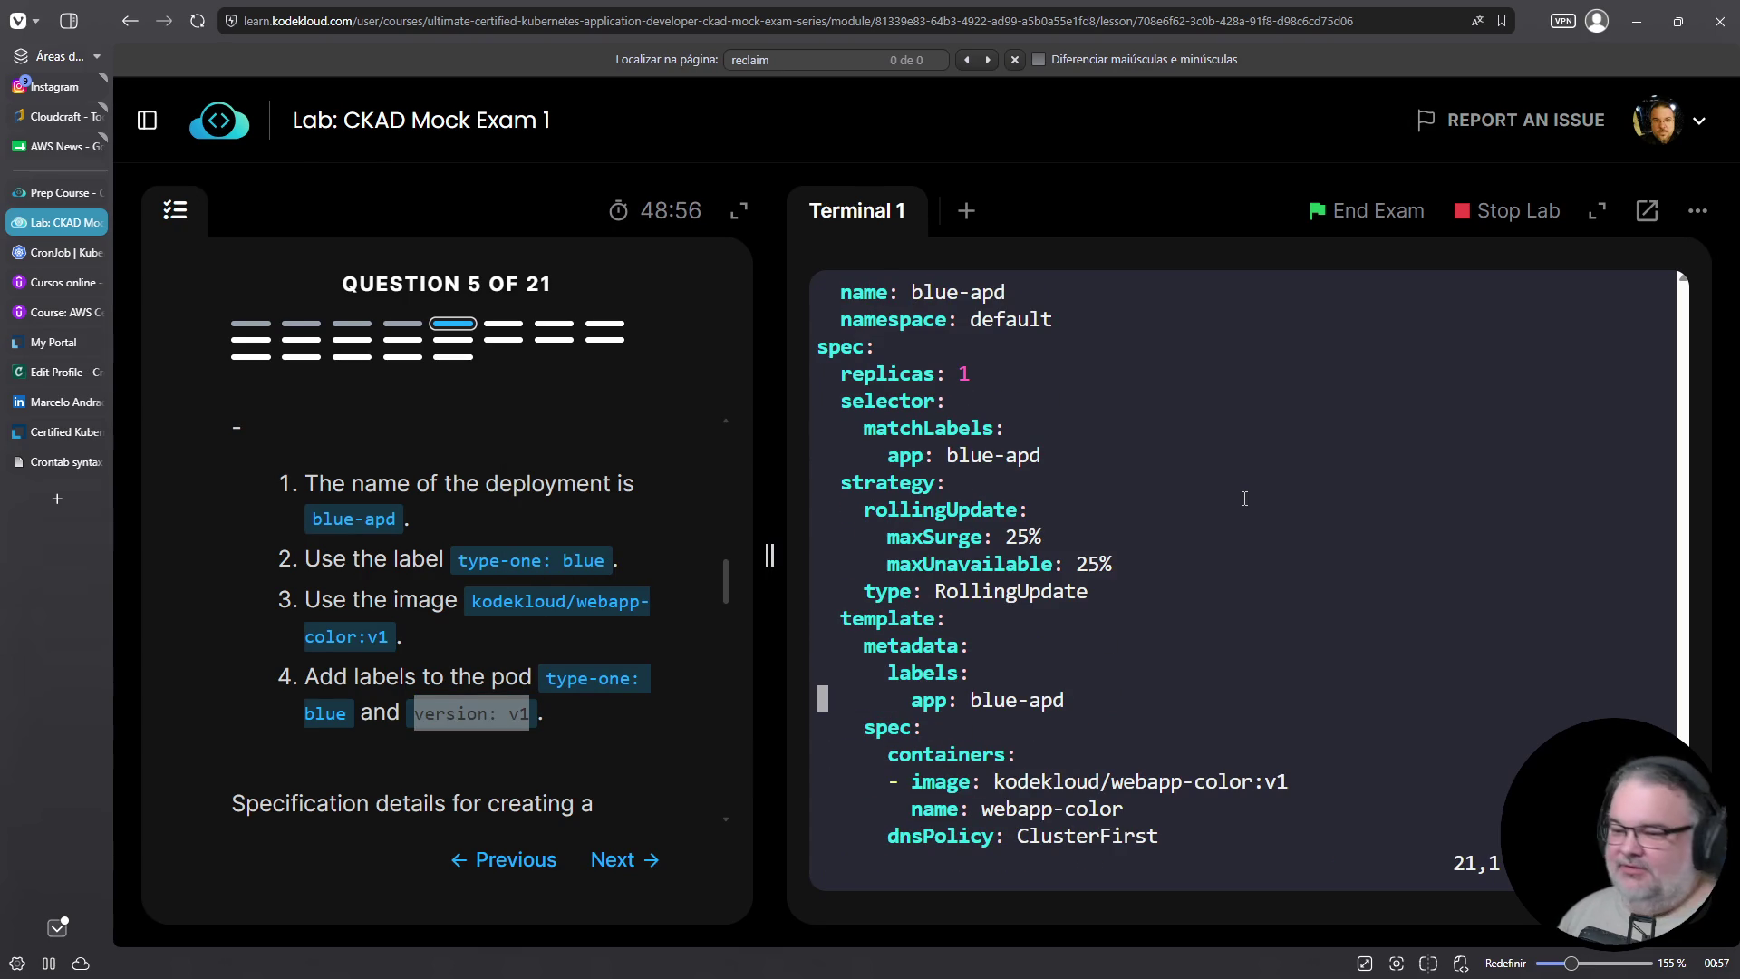
pyautogui.press('o')
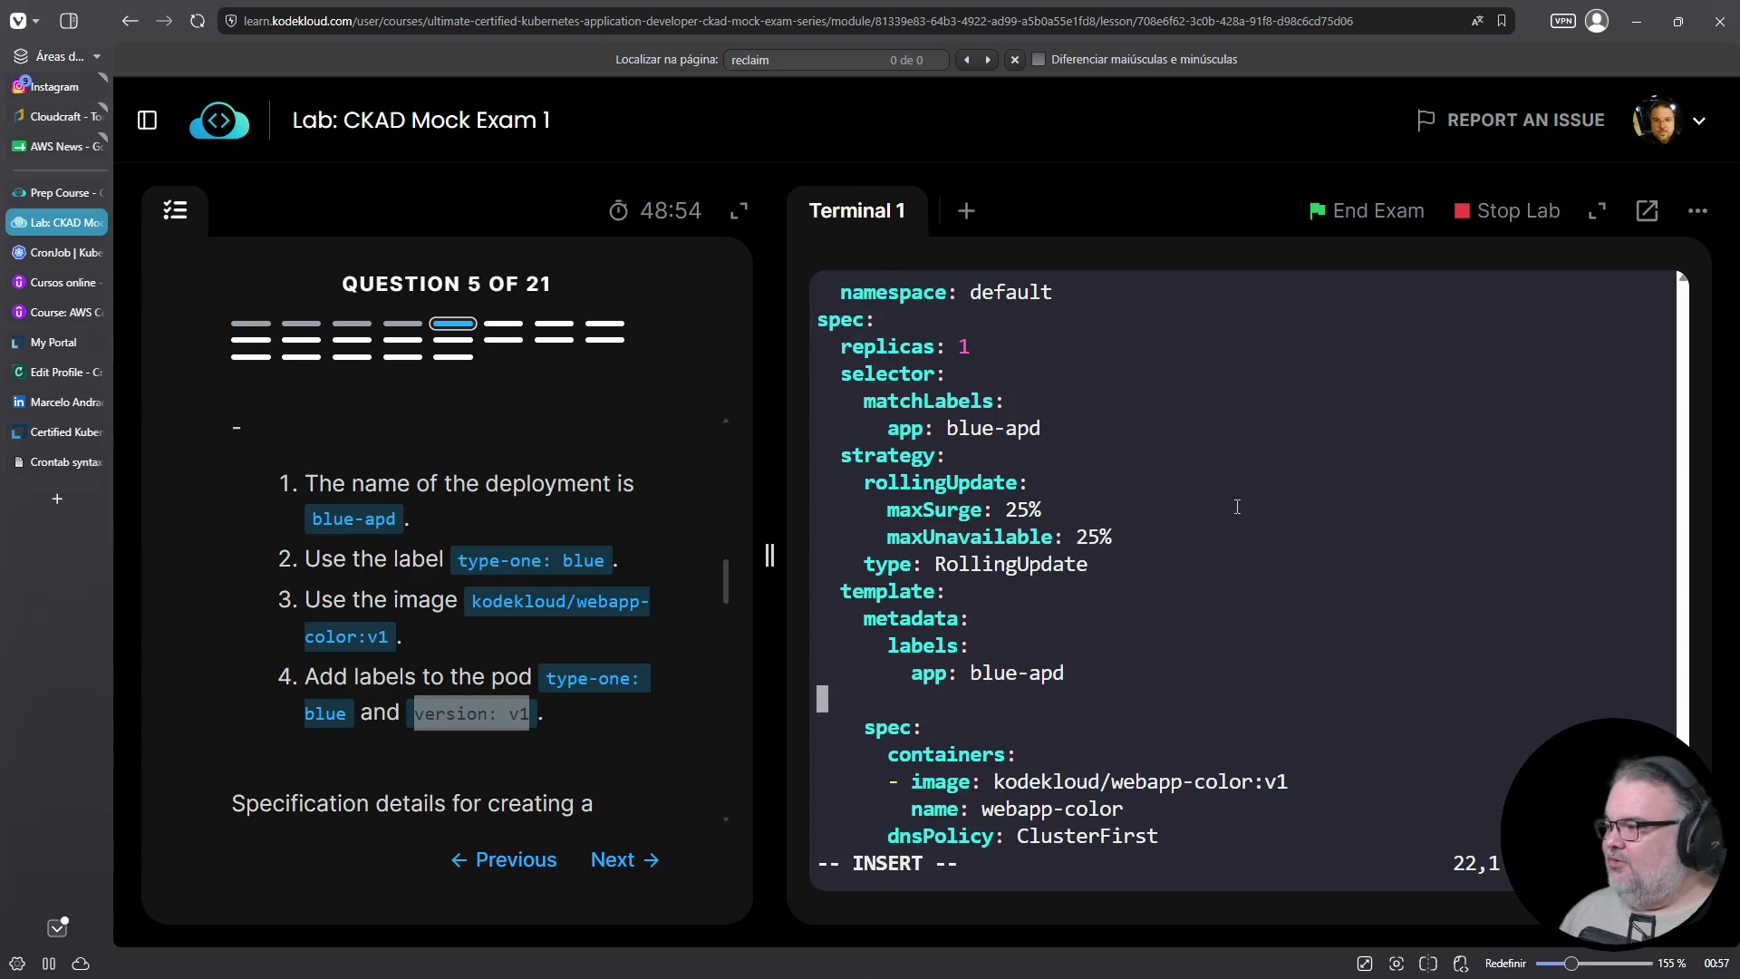
pyautogui.rightClick(1242, 504)
pyautogui.click(1296, 680)
pyautogui.press('Home')
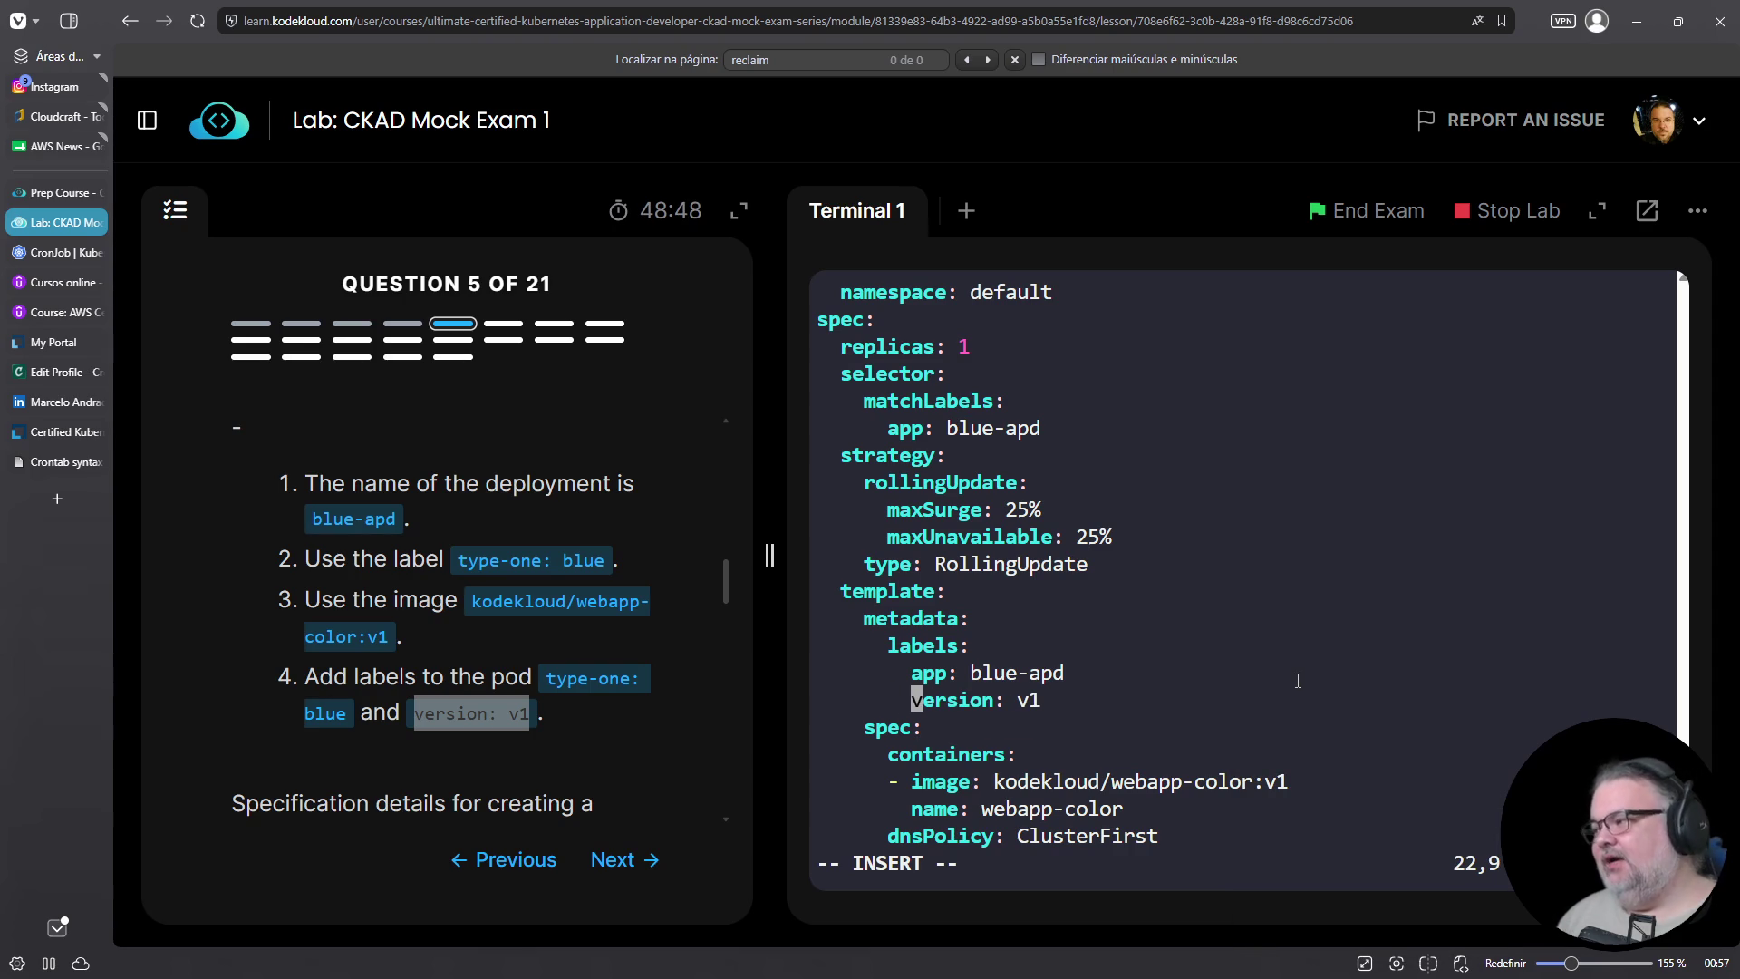
pyautogui.press('Up')
pyautogui.press('End')
pyautogui.press('Return')
pyautogui.press('BackSpace')
pyautogui.press('Home')
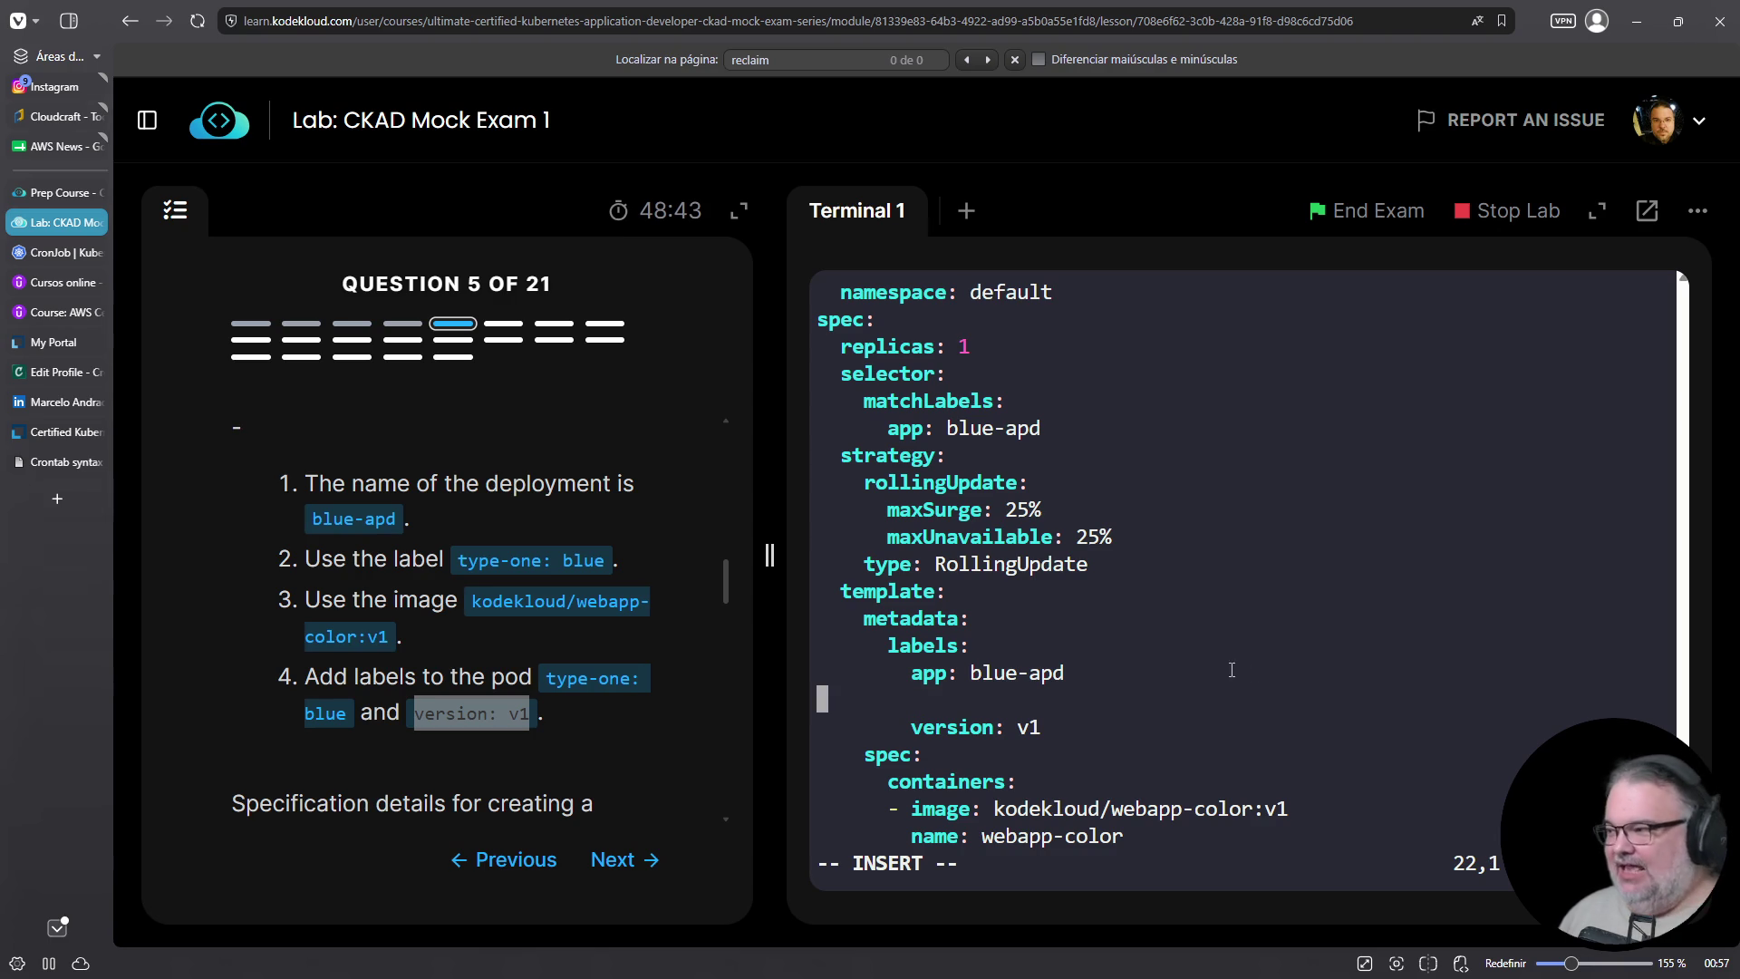
# Copy type-one: blue from the question and paste it, indented, onto the blank label line
pyautogui.moveTo(455, 560)
pyautogui.mouseDown()
pyautogui.moveTo(598, 560)
pyautogui.moveTo(582, 559)
pyautogui.mouseUp()
pyautogui.rightClick(582, 559)
pyautogui.click(625, 589)
pyautogui.rightClick(1177, 594)
pyautogui.click(1256, 339)
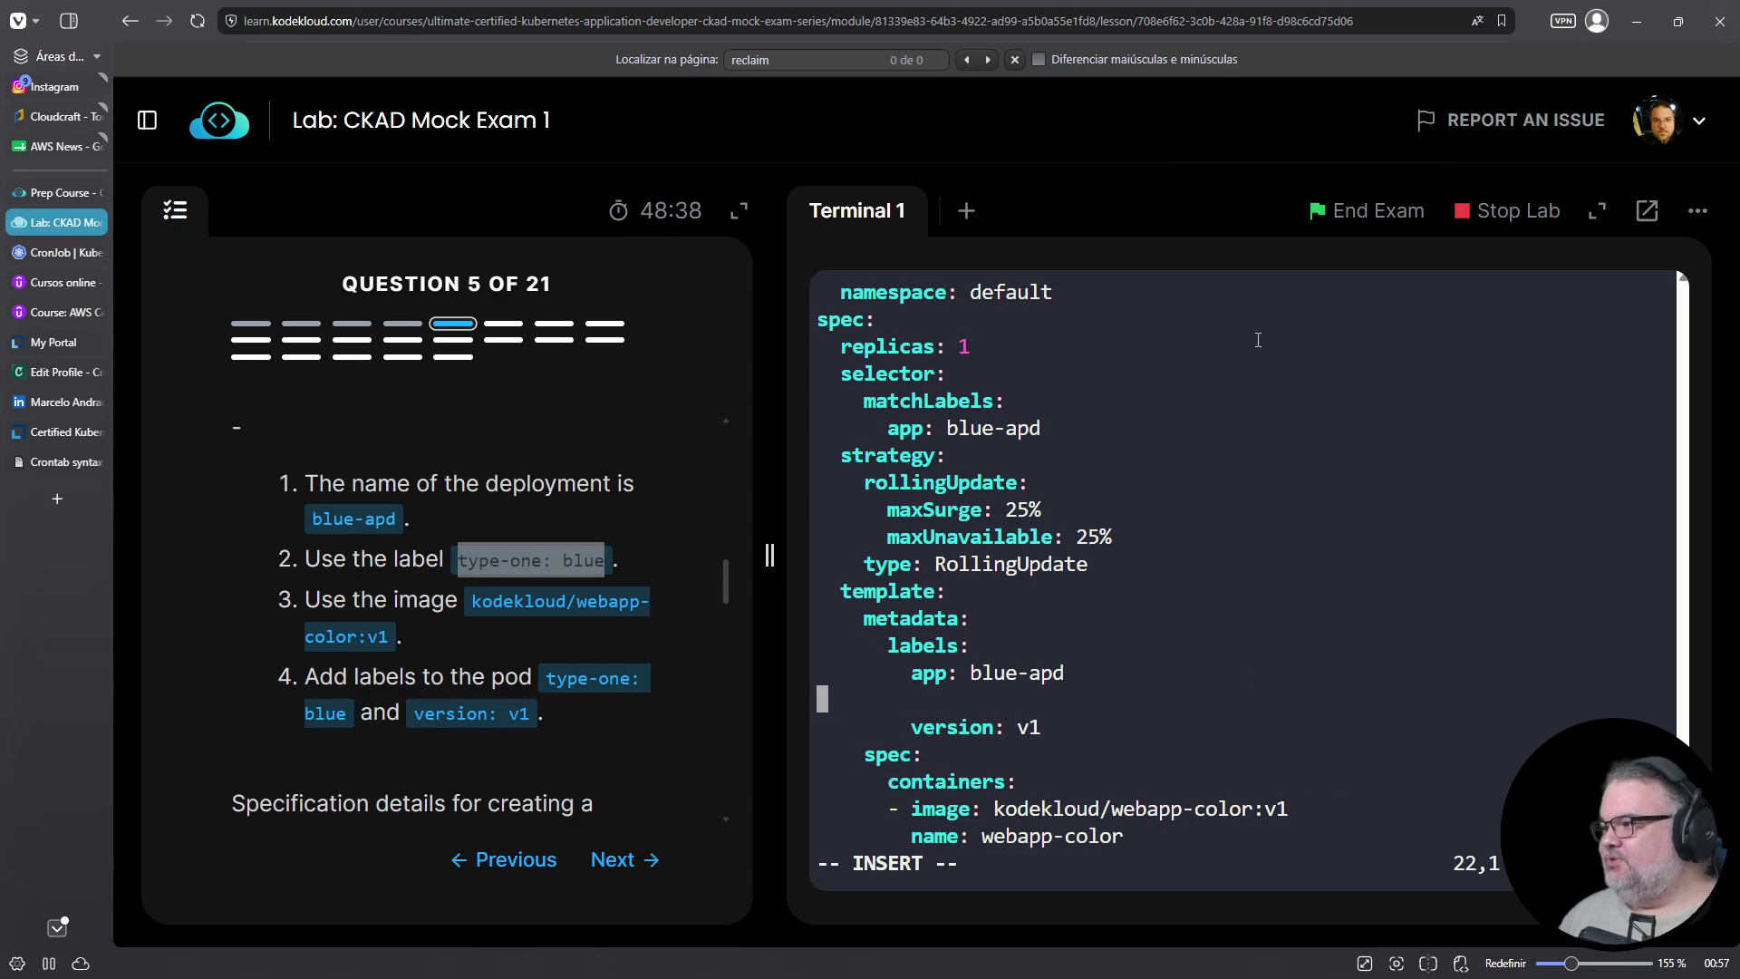
pyautogui.press('Home')
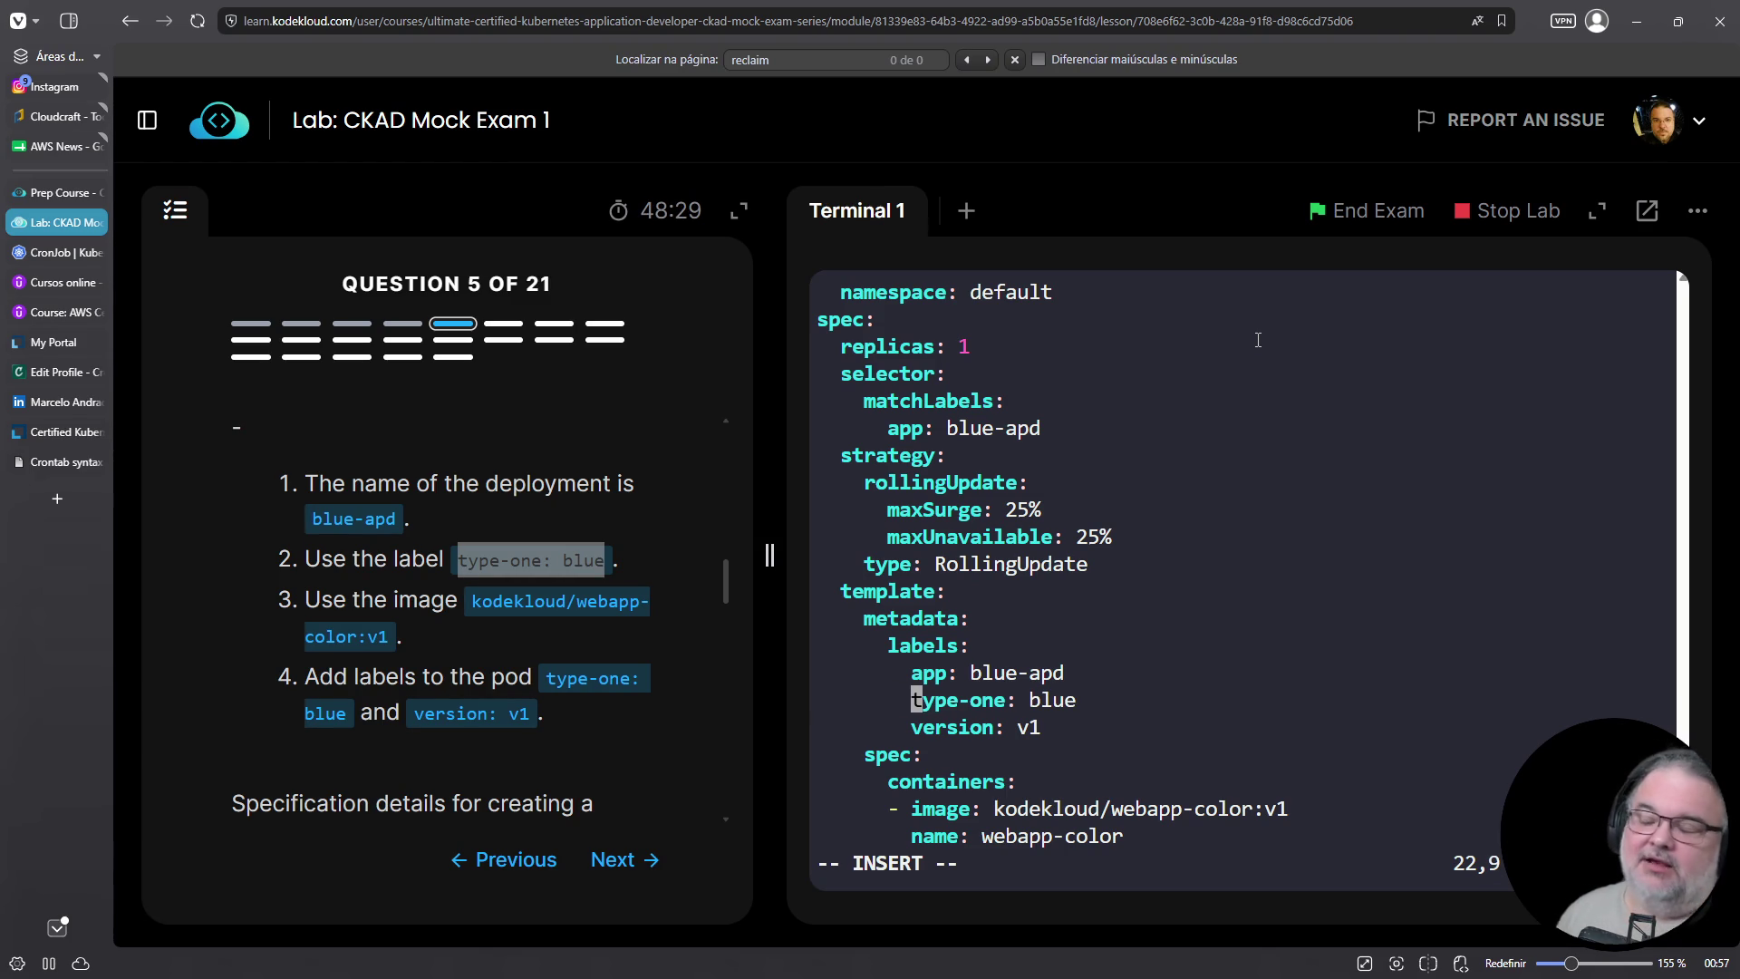
pyautogui.press('Escape')
# Visually select the new type-one: blue and version: v1 label lines
pyautogui.press('0')
pyautogui.press('Up')
pyautogui.press('Up')
pyautogui.press('Up')
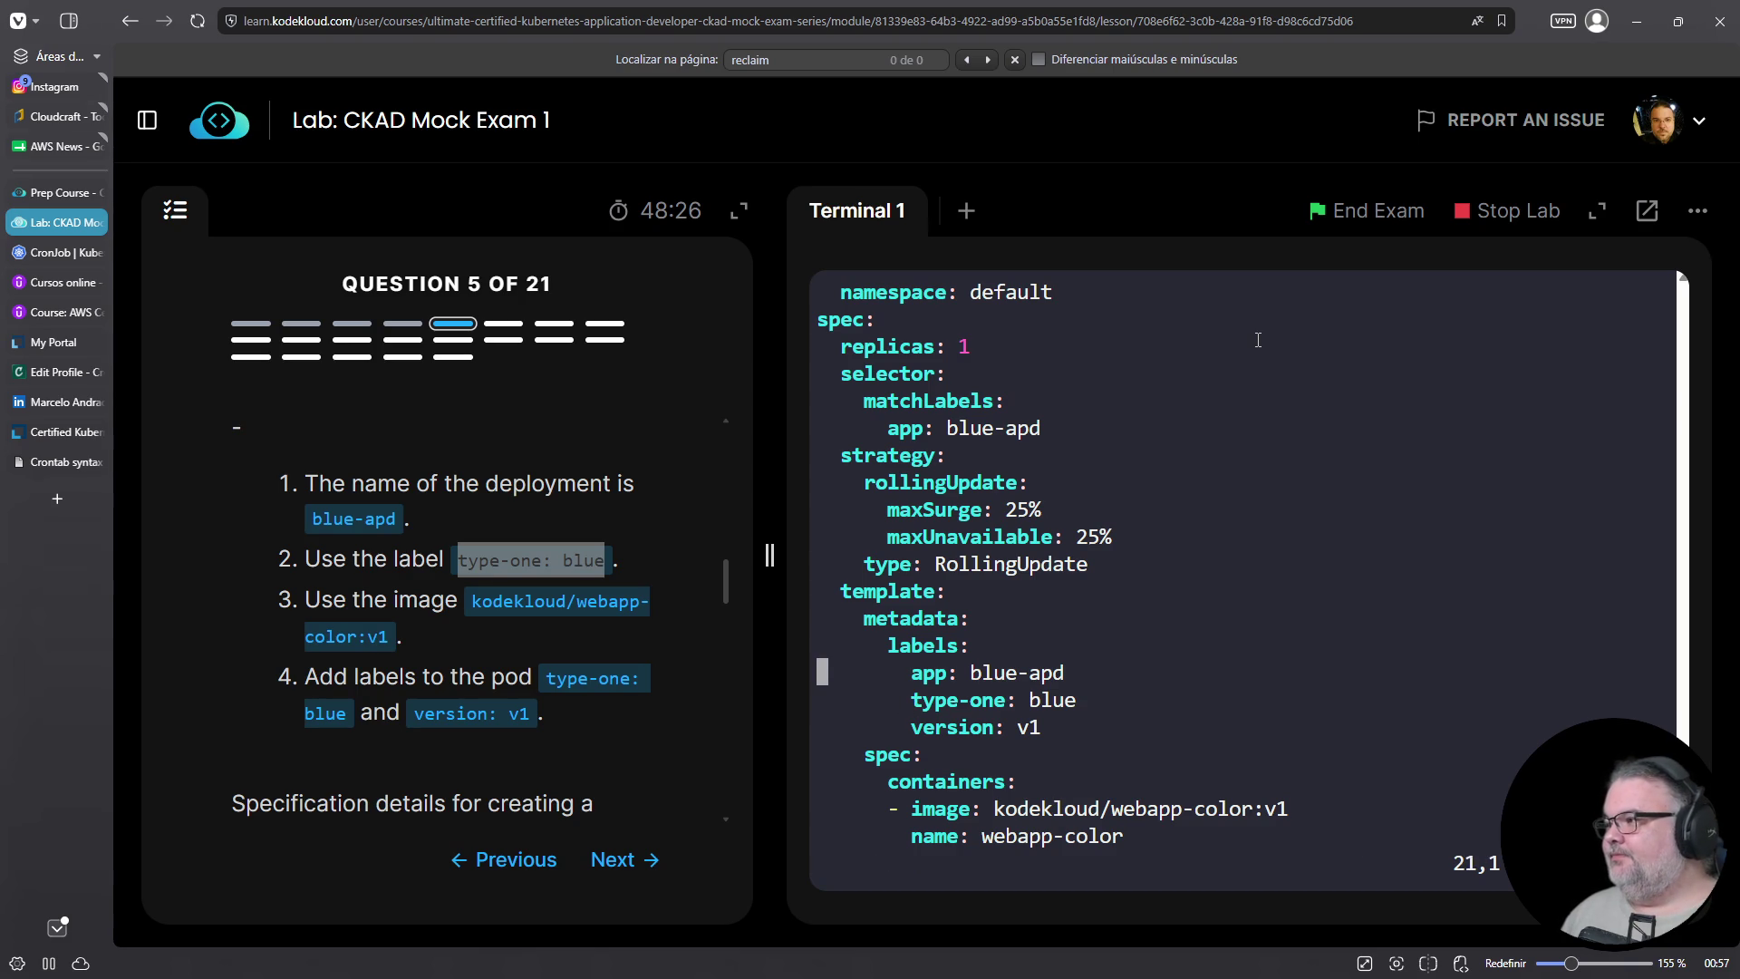
pyautogui.press('Down')
pyautogui.press('Down')
pyautogui.press('Down')
pyautogui.press('Down')
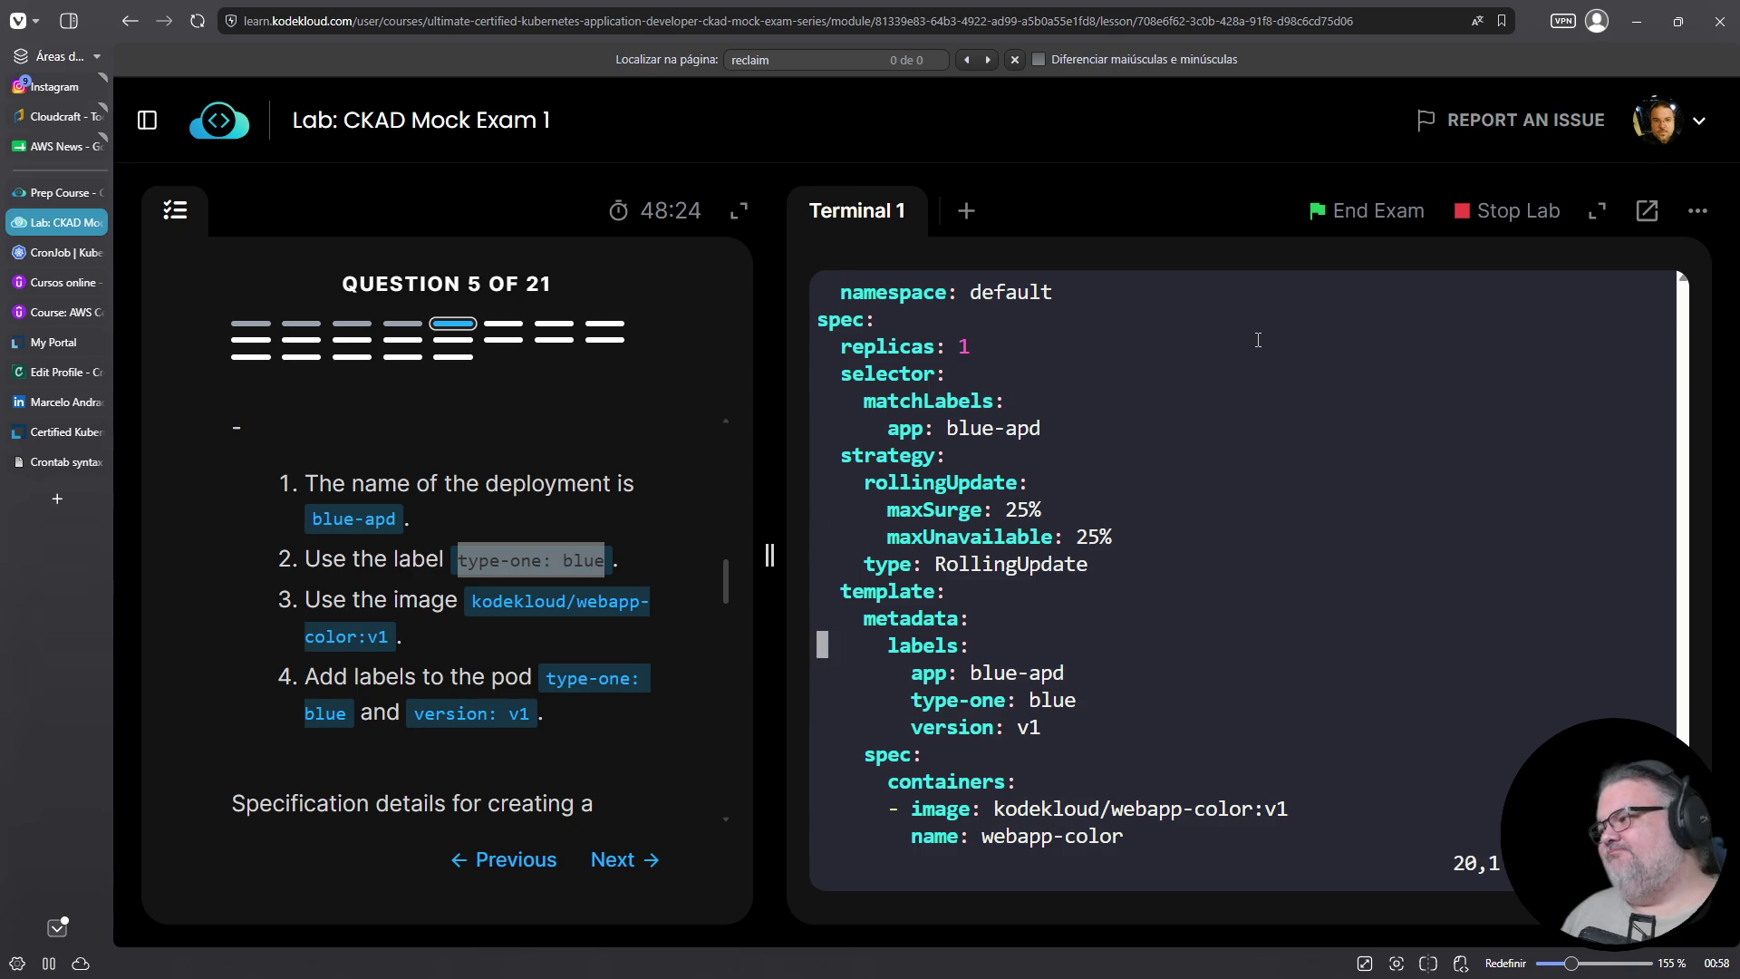
pyautogui.press('Up')
pyautogui.press('Up')
pyautogui.press('v')
pyautogui.press('Down')
pyautogui.press('$')
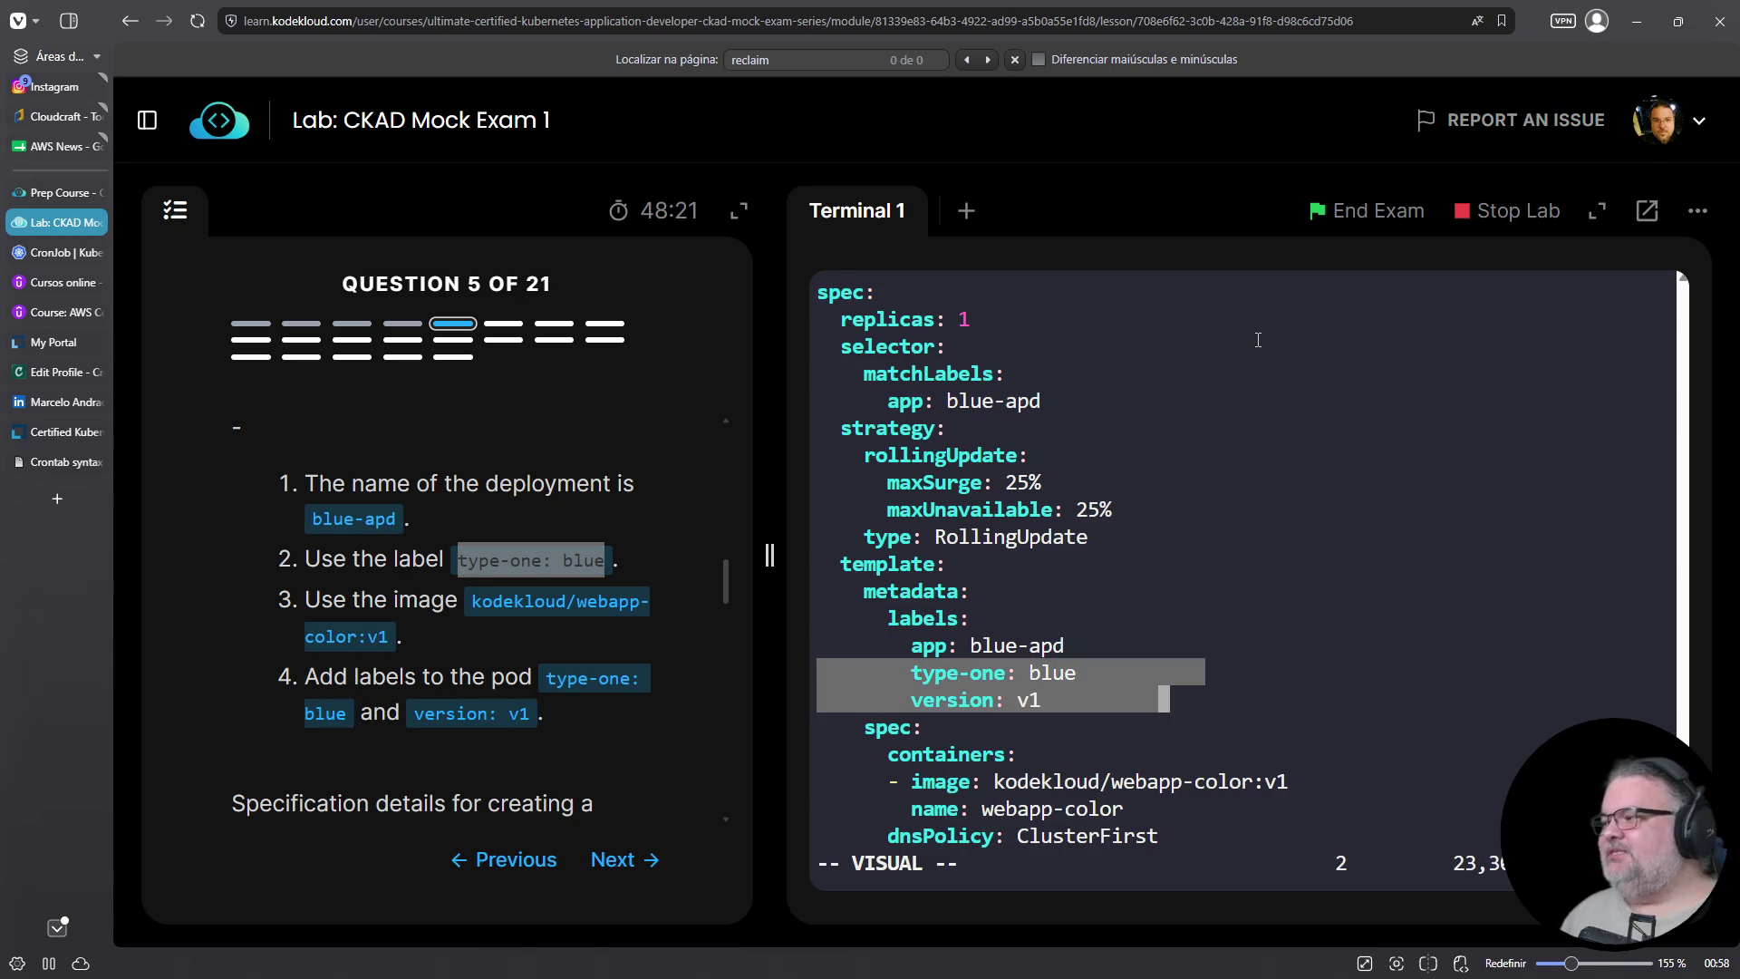
# Yank the two label lines and paste them under the selector's app: blue-apd label
pyautogui.press('y')
pyautogui.press('Up')
pyautogui.press('Up')
pyautogui.press('Up')
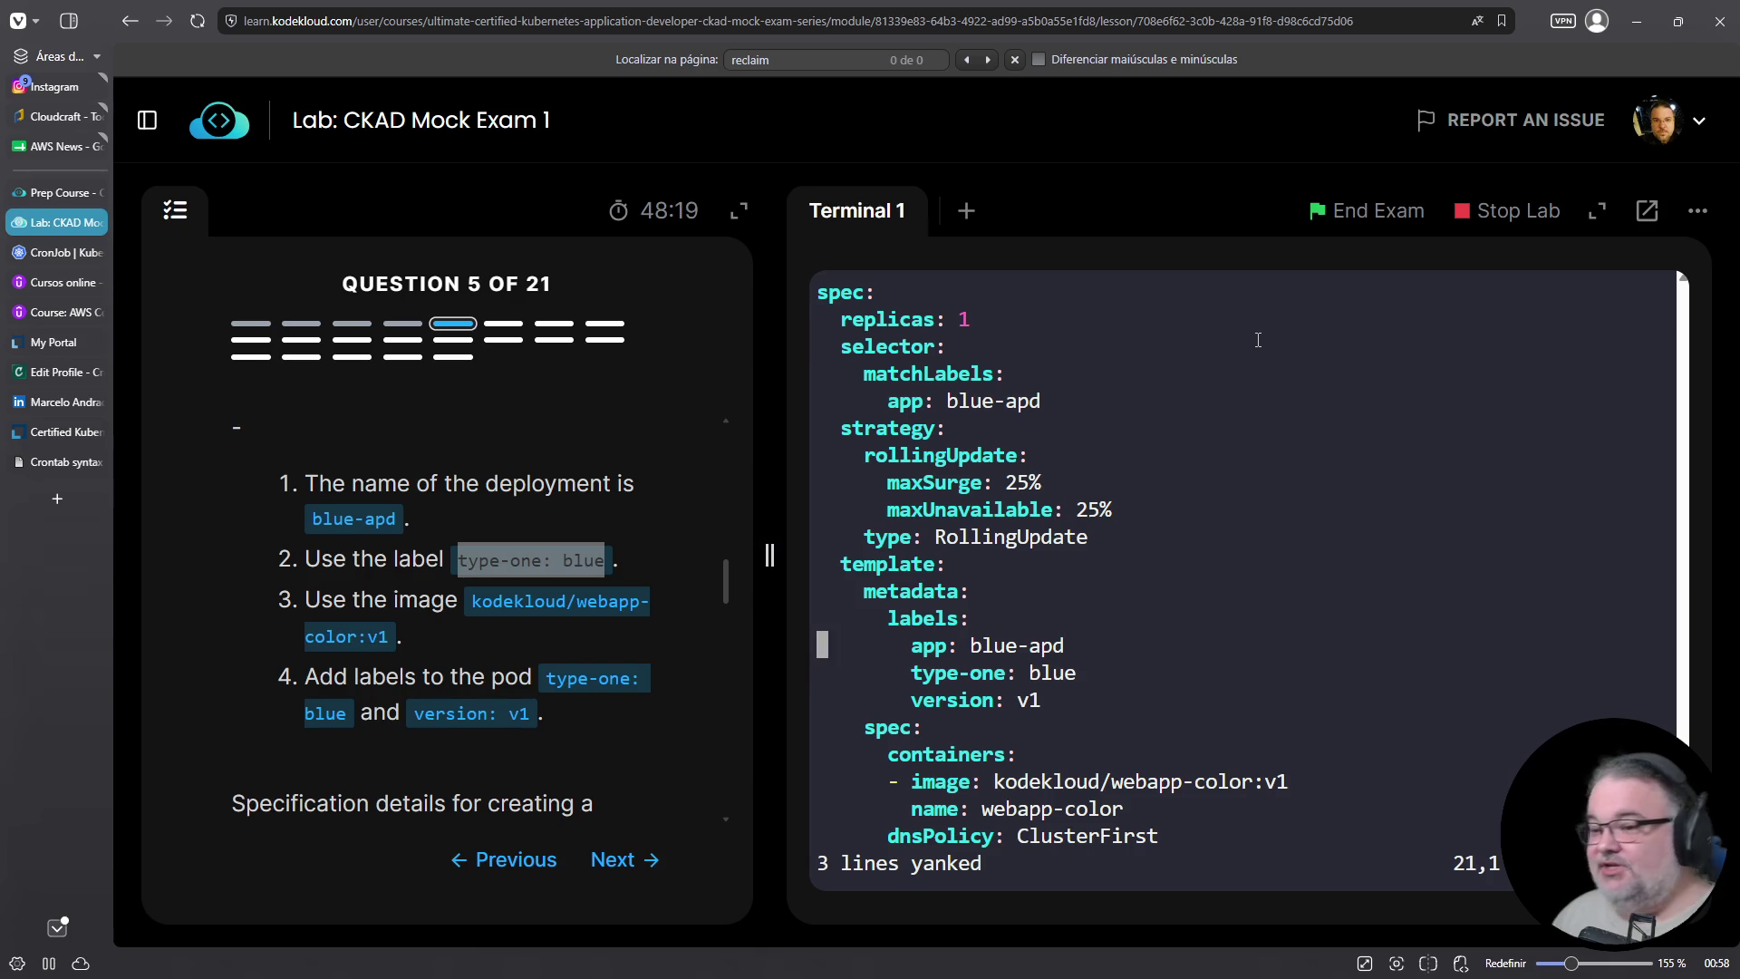
pyautogui.press('Up')
pyautogui.press('Up')
pyautogui.press('Up')
pyautogui.press('Up')
pyautogui.press('Up')
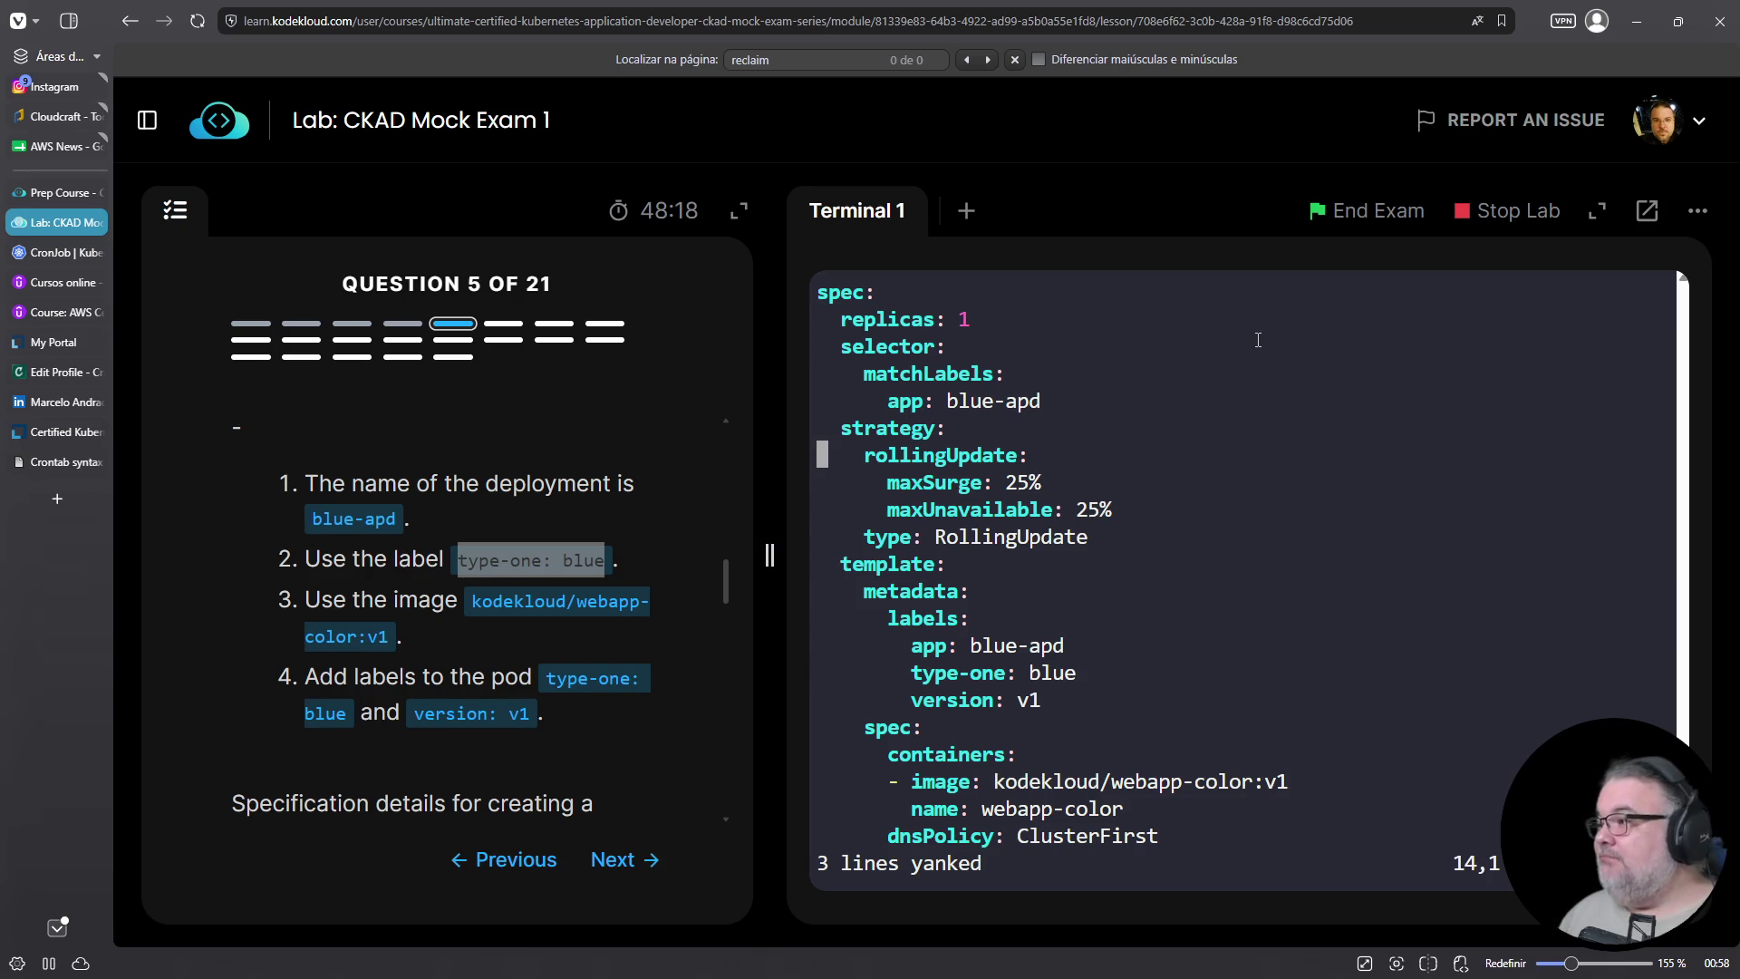
pyautogui.press('Up')
pyautogui.press('Up')
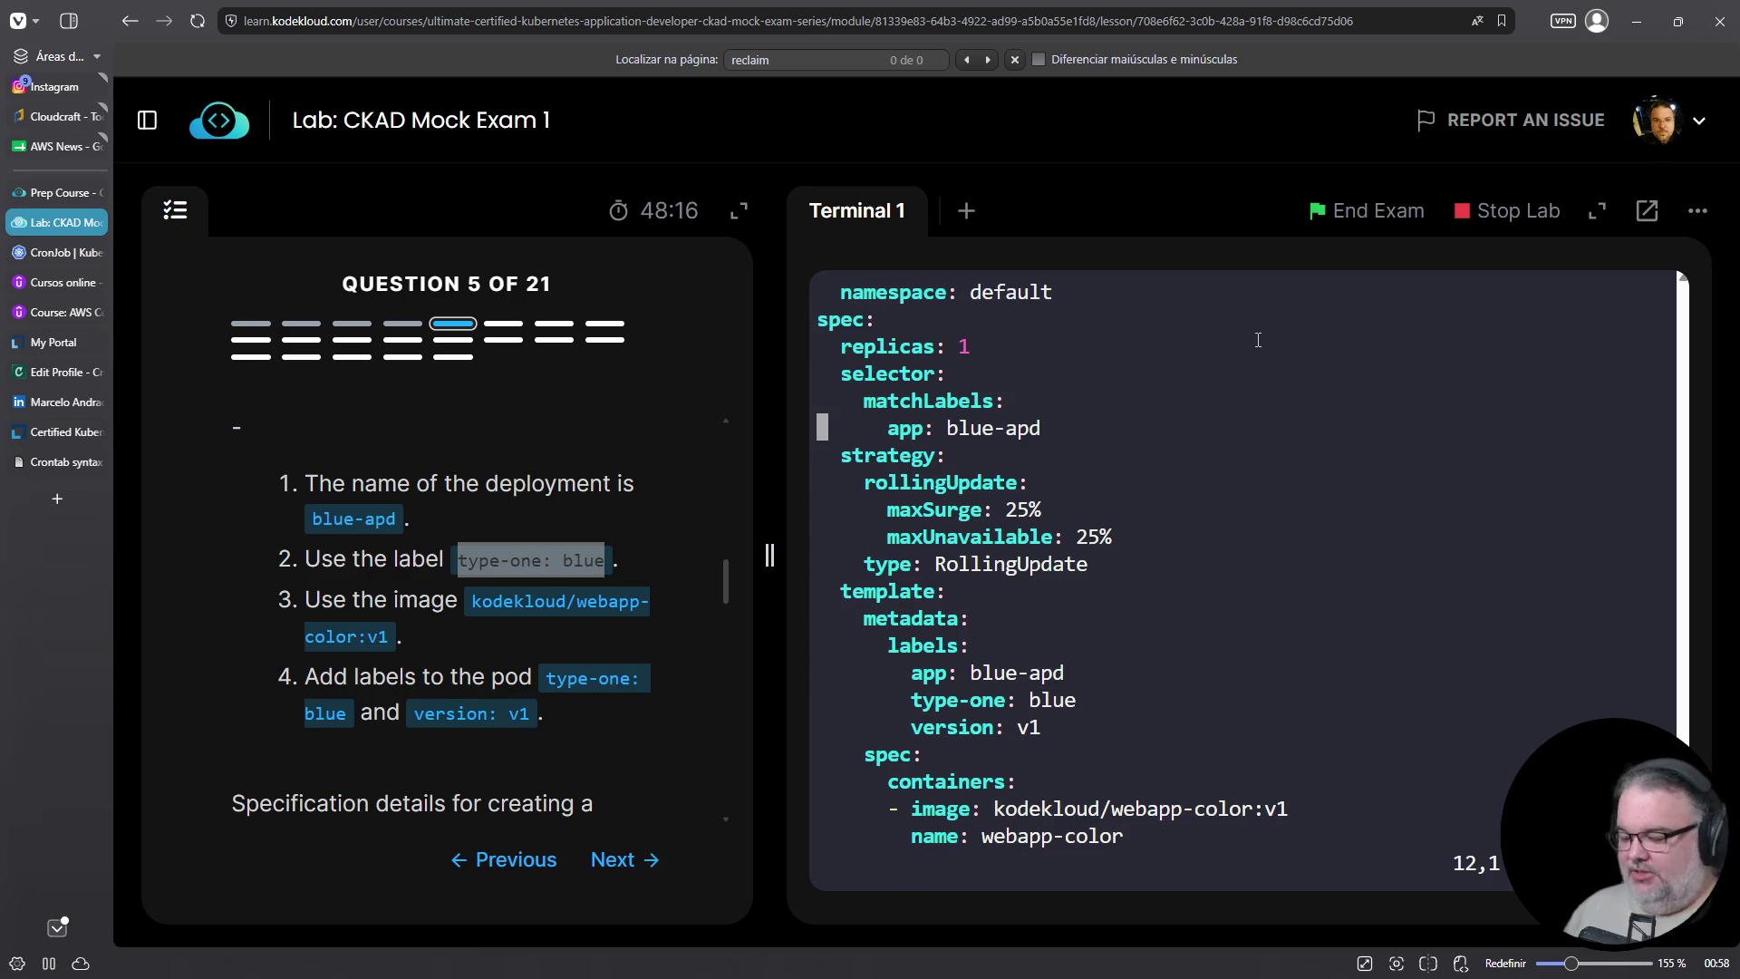
pyautogui.press('o')
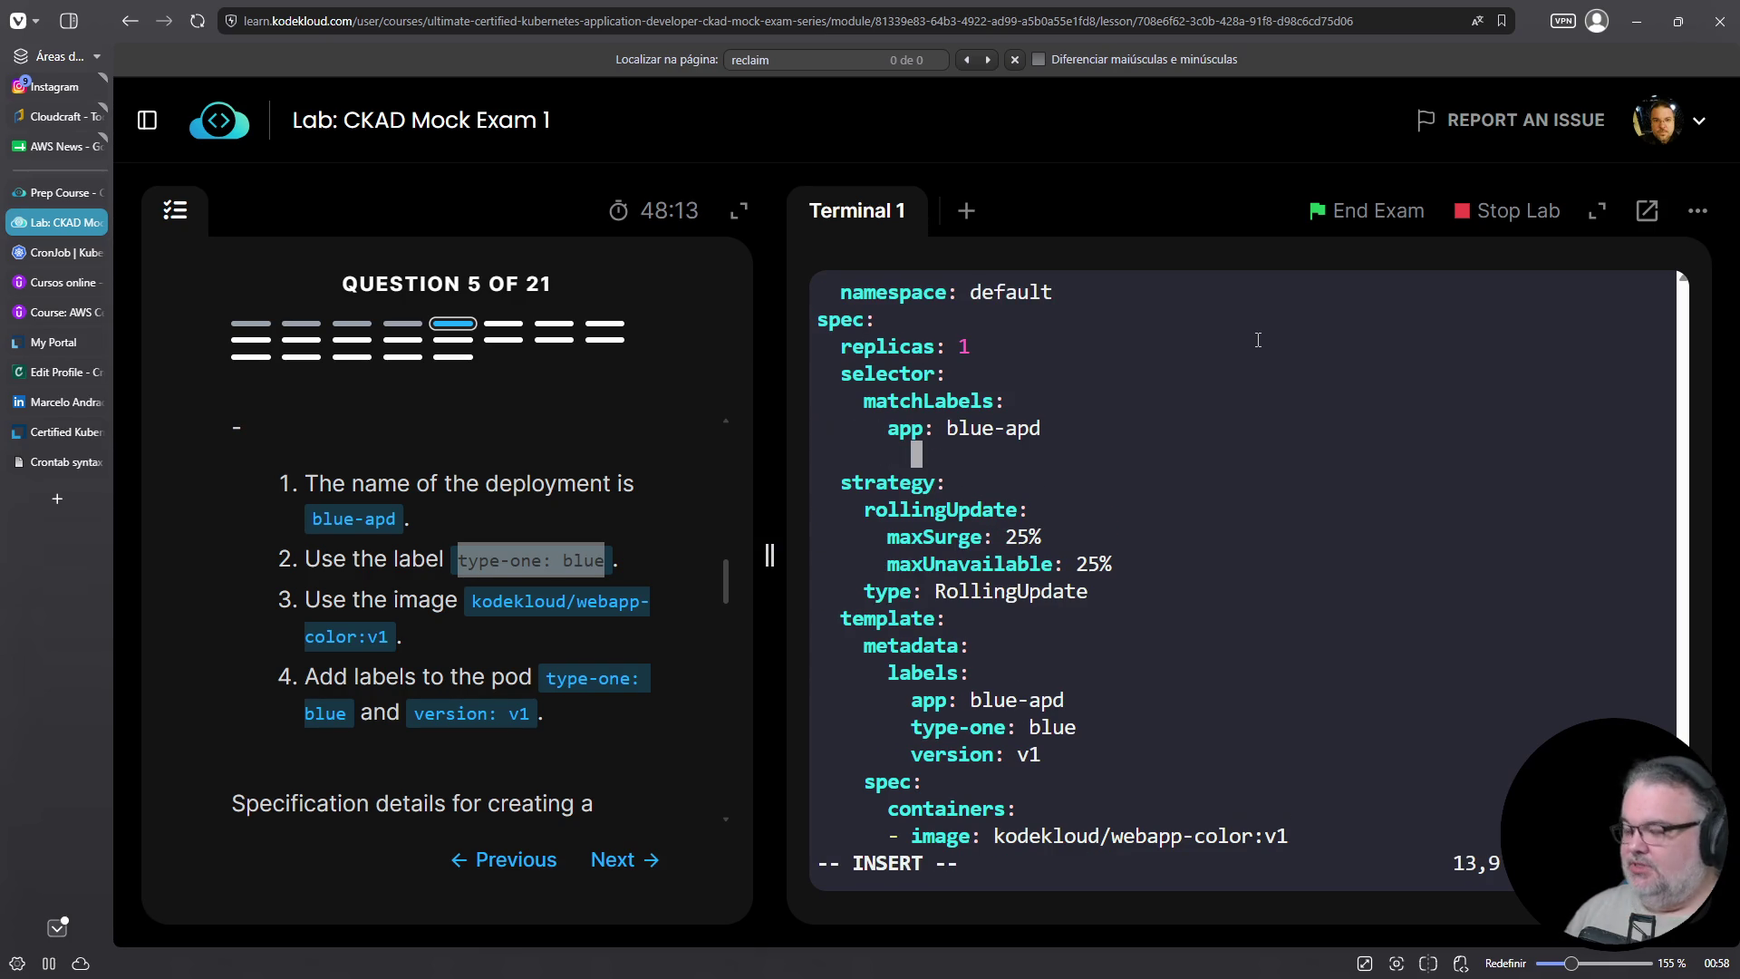
pyautogui.press('Escape')
pyautogui.press('P')
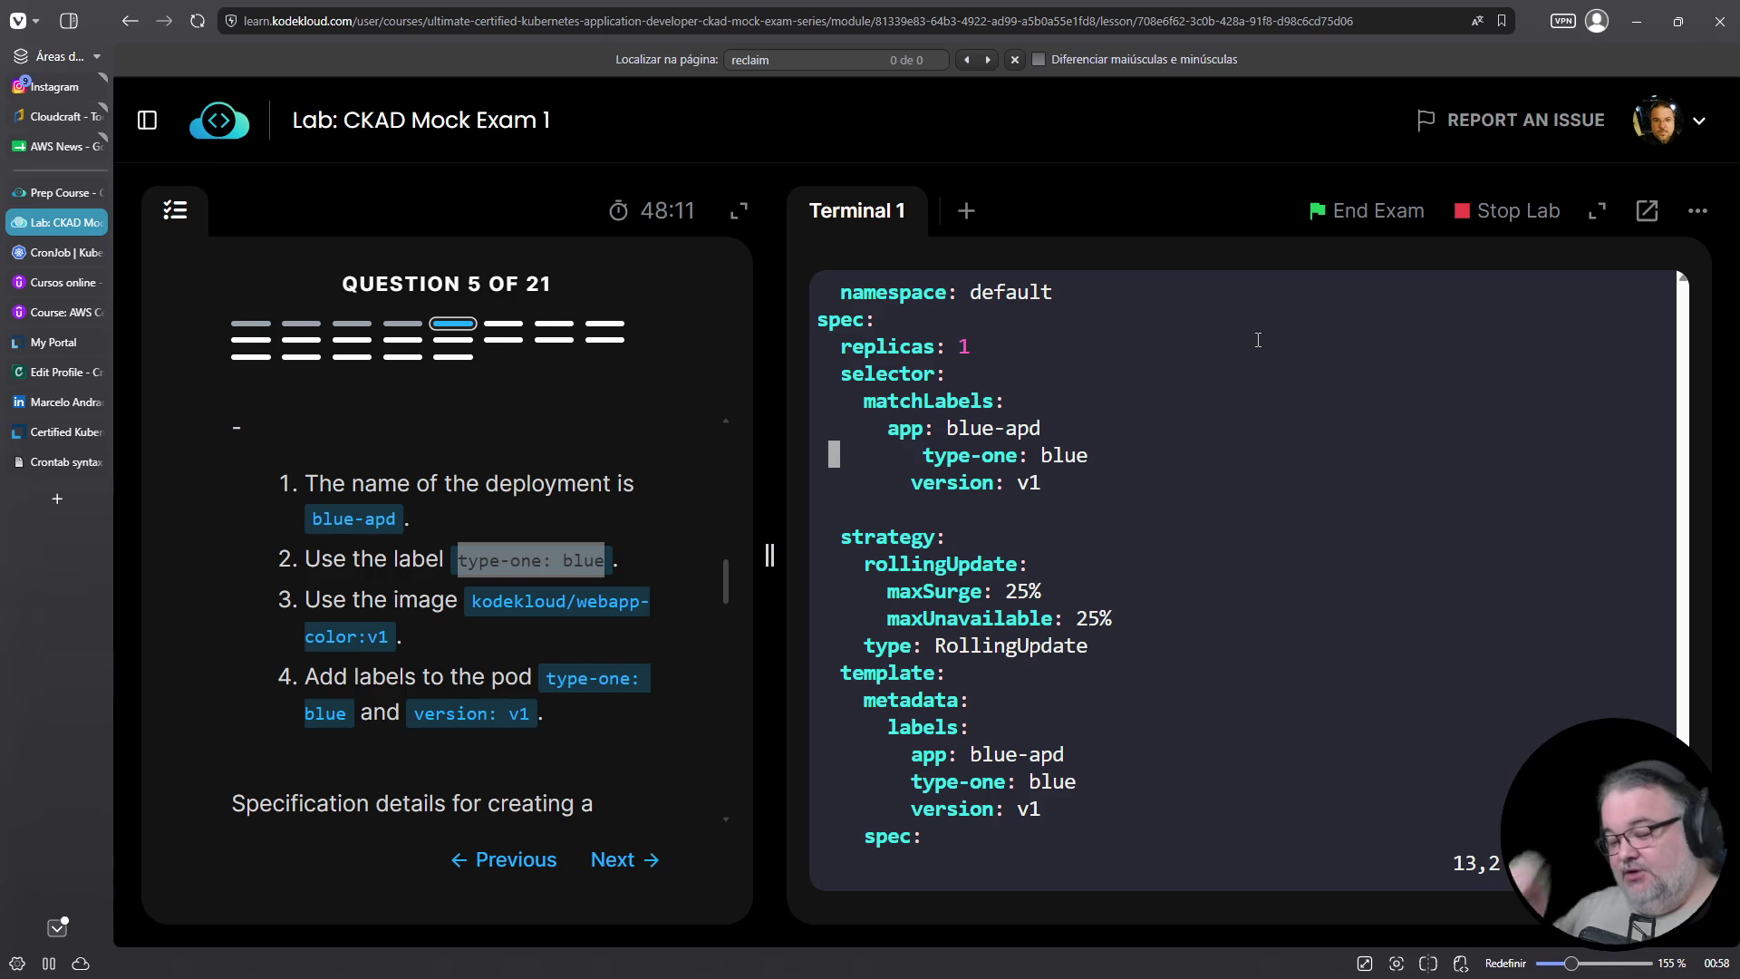
# Align type-one: blue and version: v1 with app: blue-apd and delete the leftover blank line
pyautogui.press('i')
pyautogui.press('Delete')
pyautogui.press('Delete')
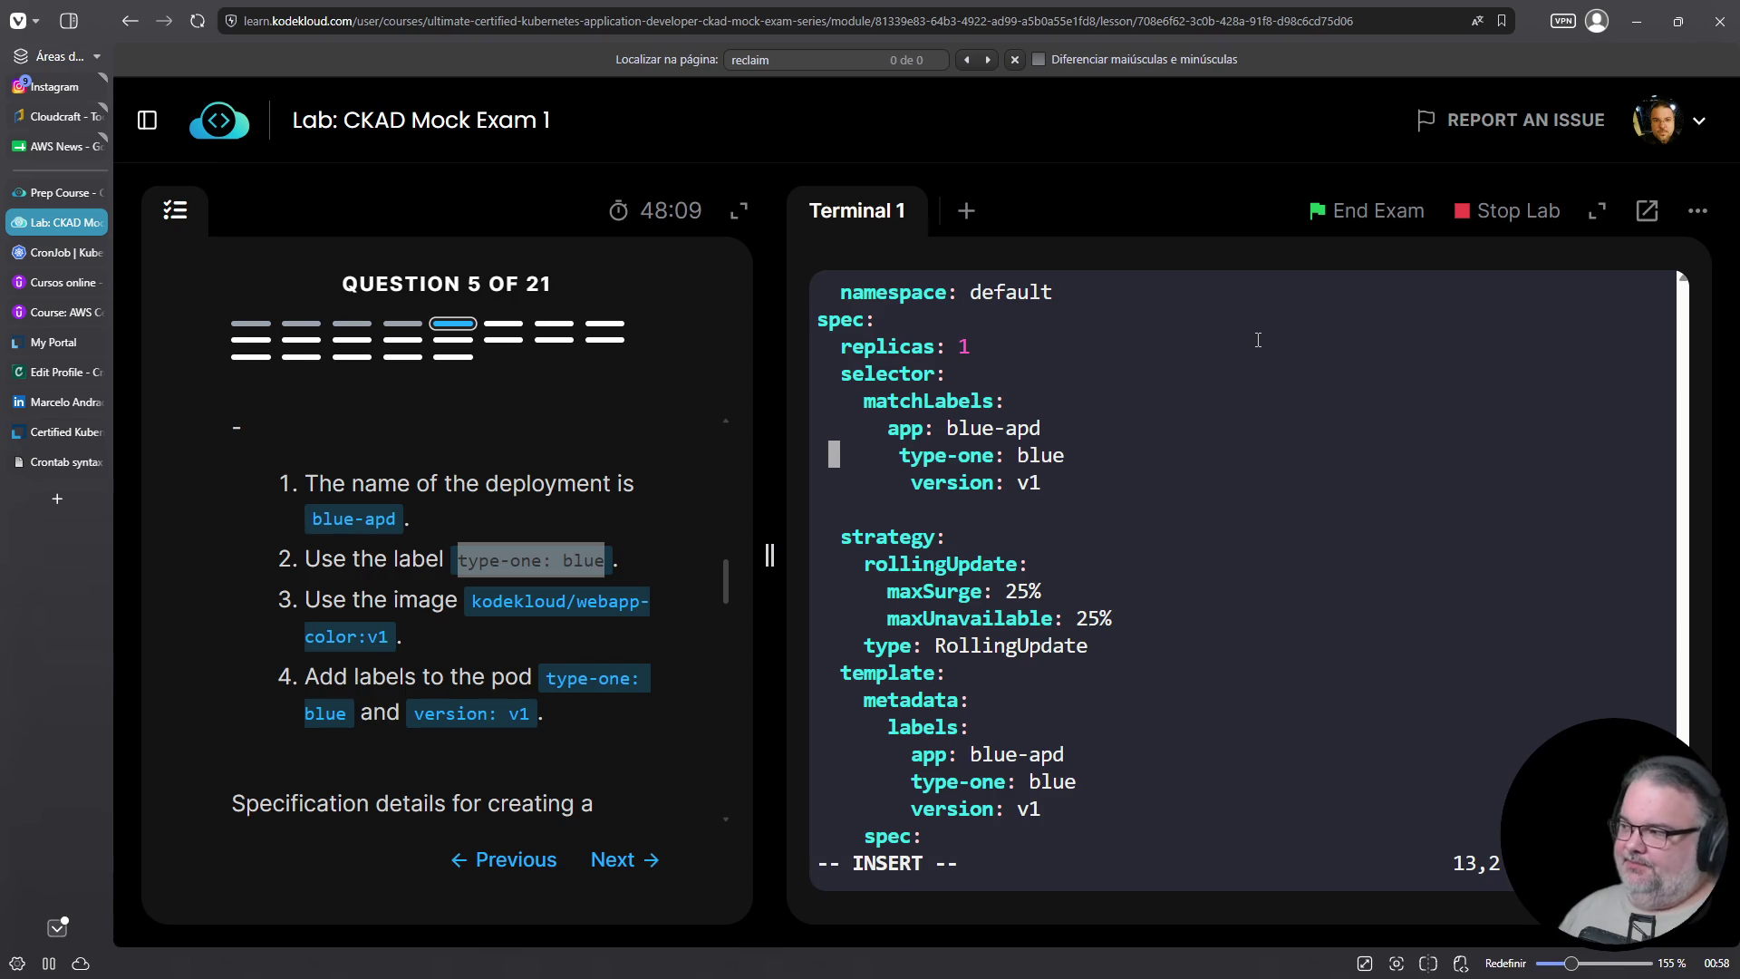
pyautogui.press('Delete')
pyautogui.press('Down')
pyautogui.press('Delete')
pyautogui.press('Delete')
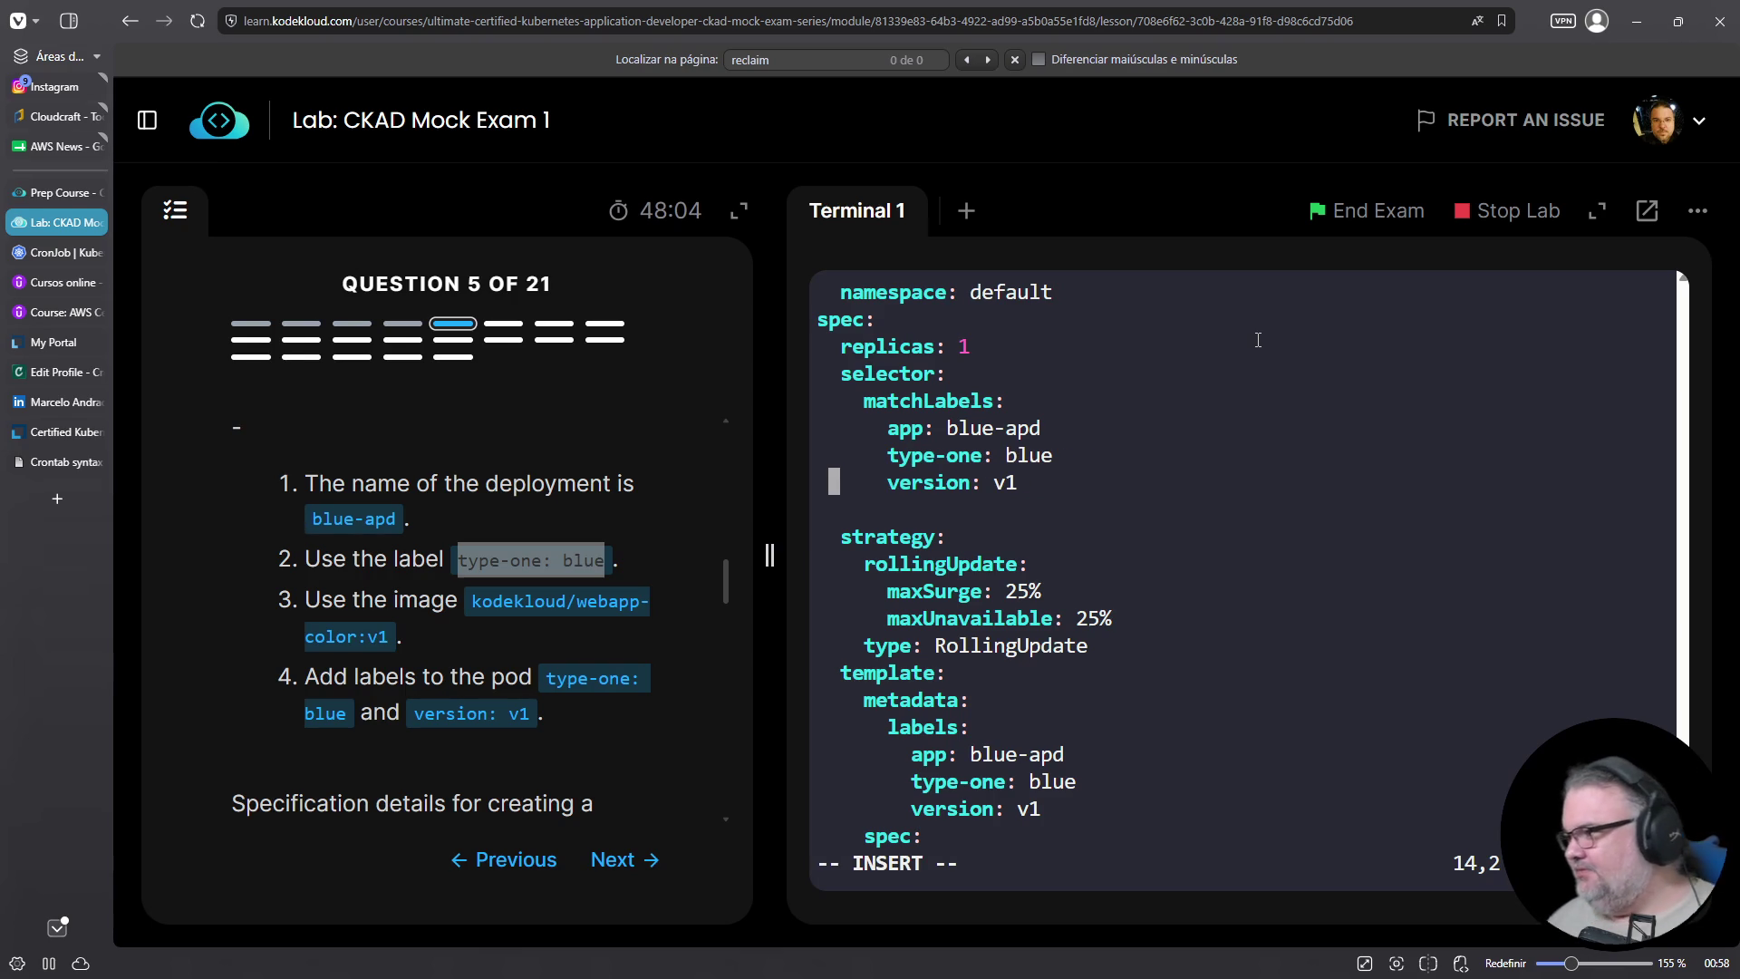
pyautogui.press('Escape')
pyautogui.press('j')
pyautogui.press('d')
pyautogui.press('d')
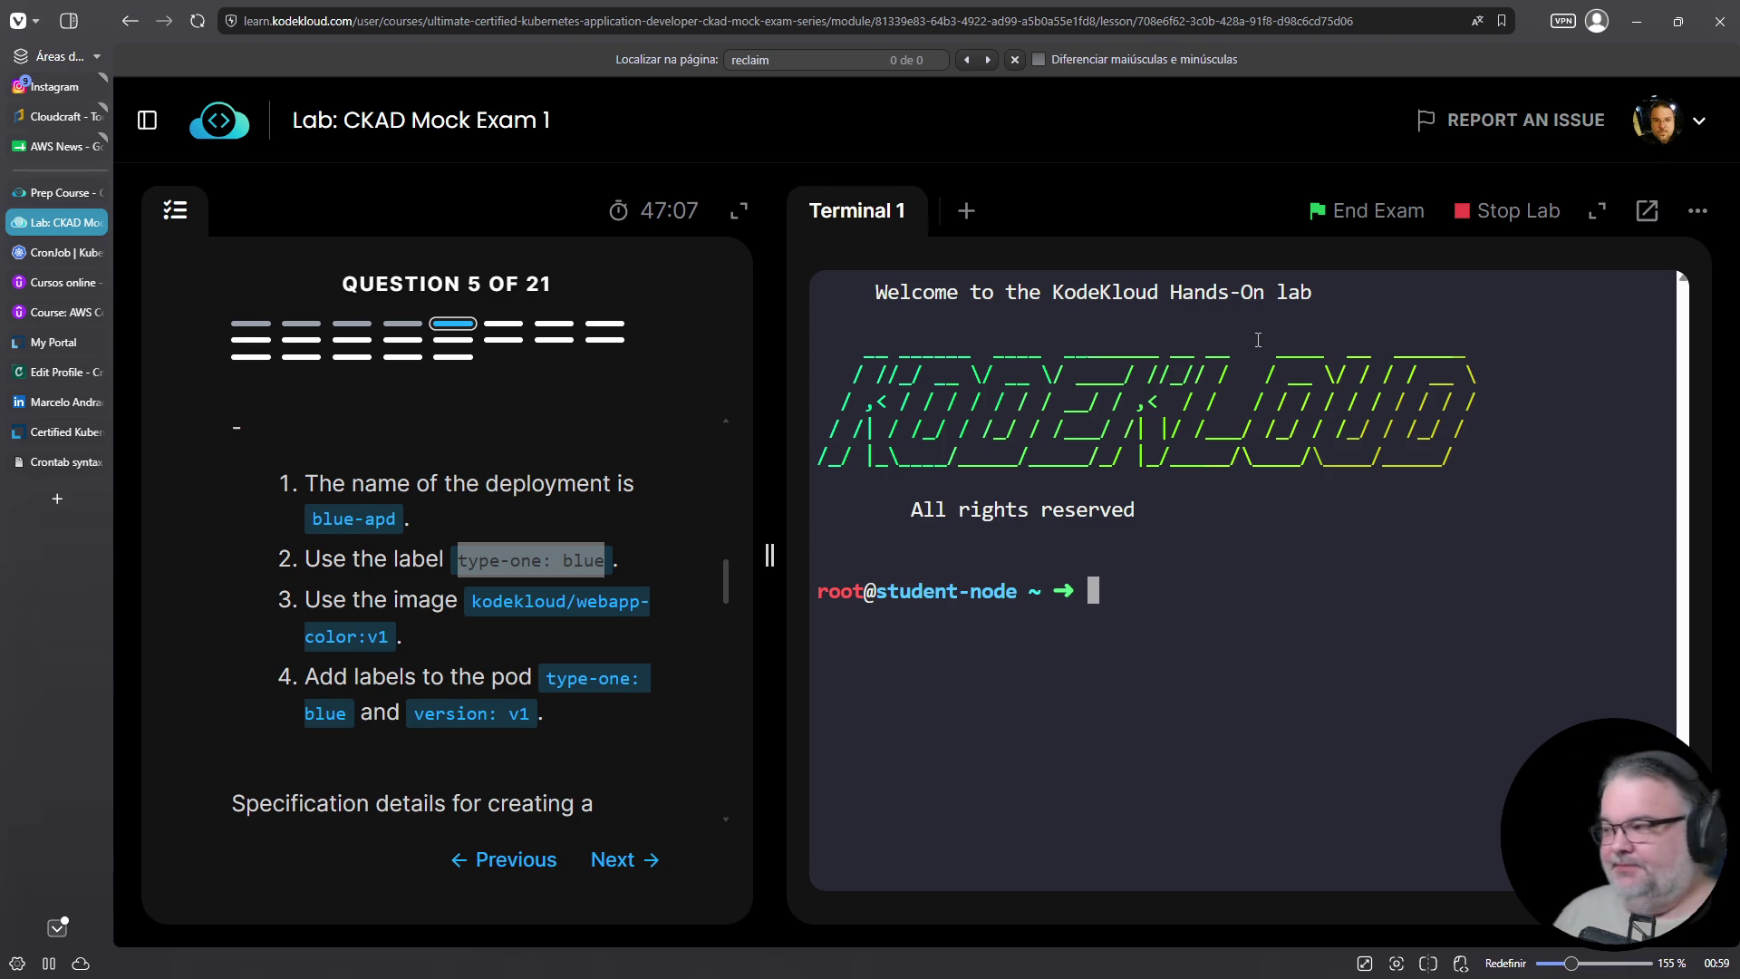
# List the home directory to confirm 05-blue.yaml and 05-green.yaml are still present
pyautogui.write('ls')
pyautogui.press('Return')
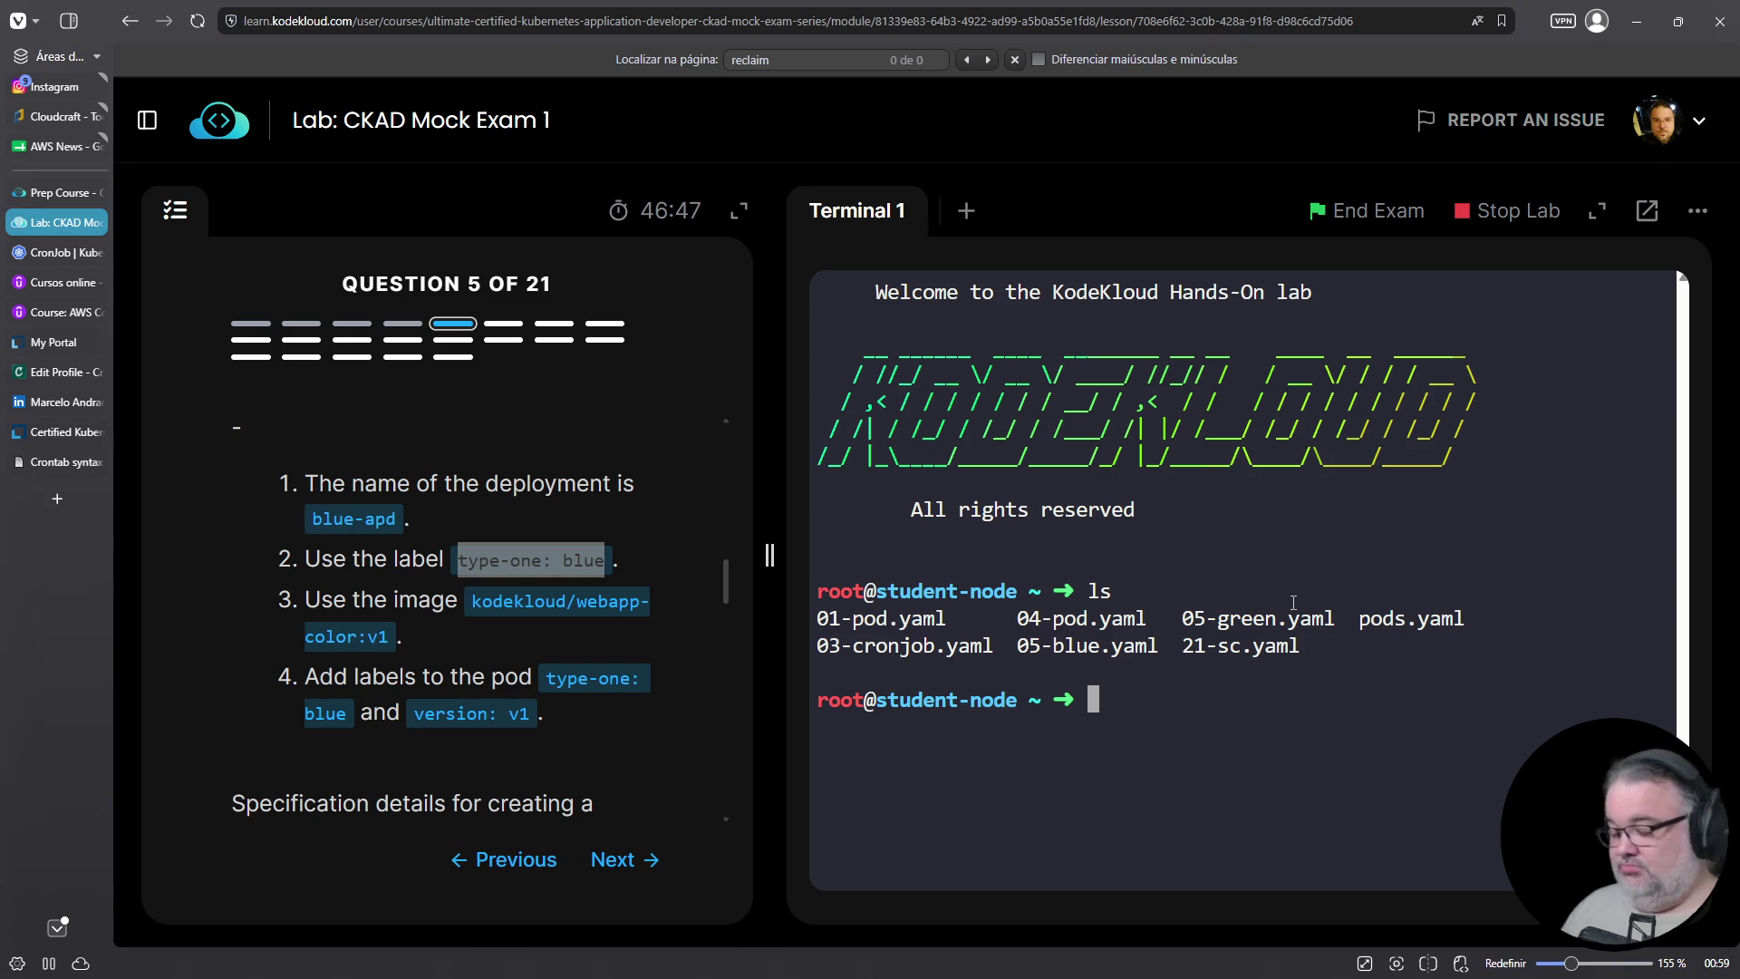
# Reopen 05-blue.yaml, recover the unsaved label edits from the swap file, and review the file
pyautogui.write('vim 05-')
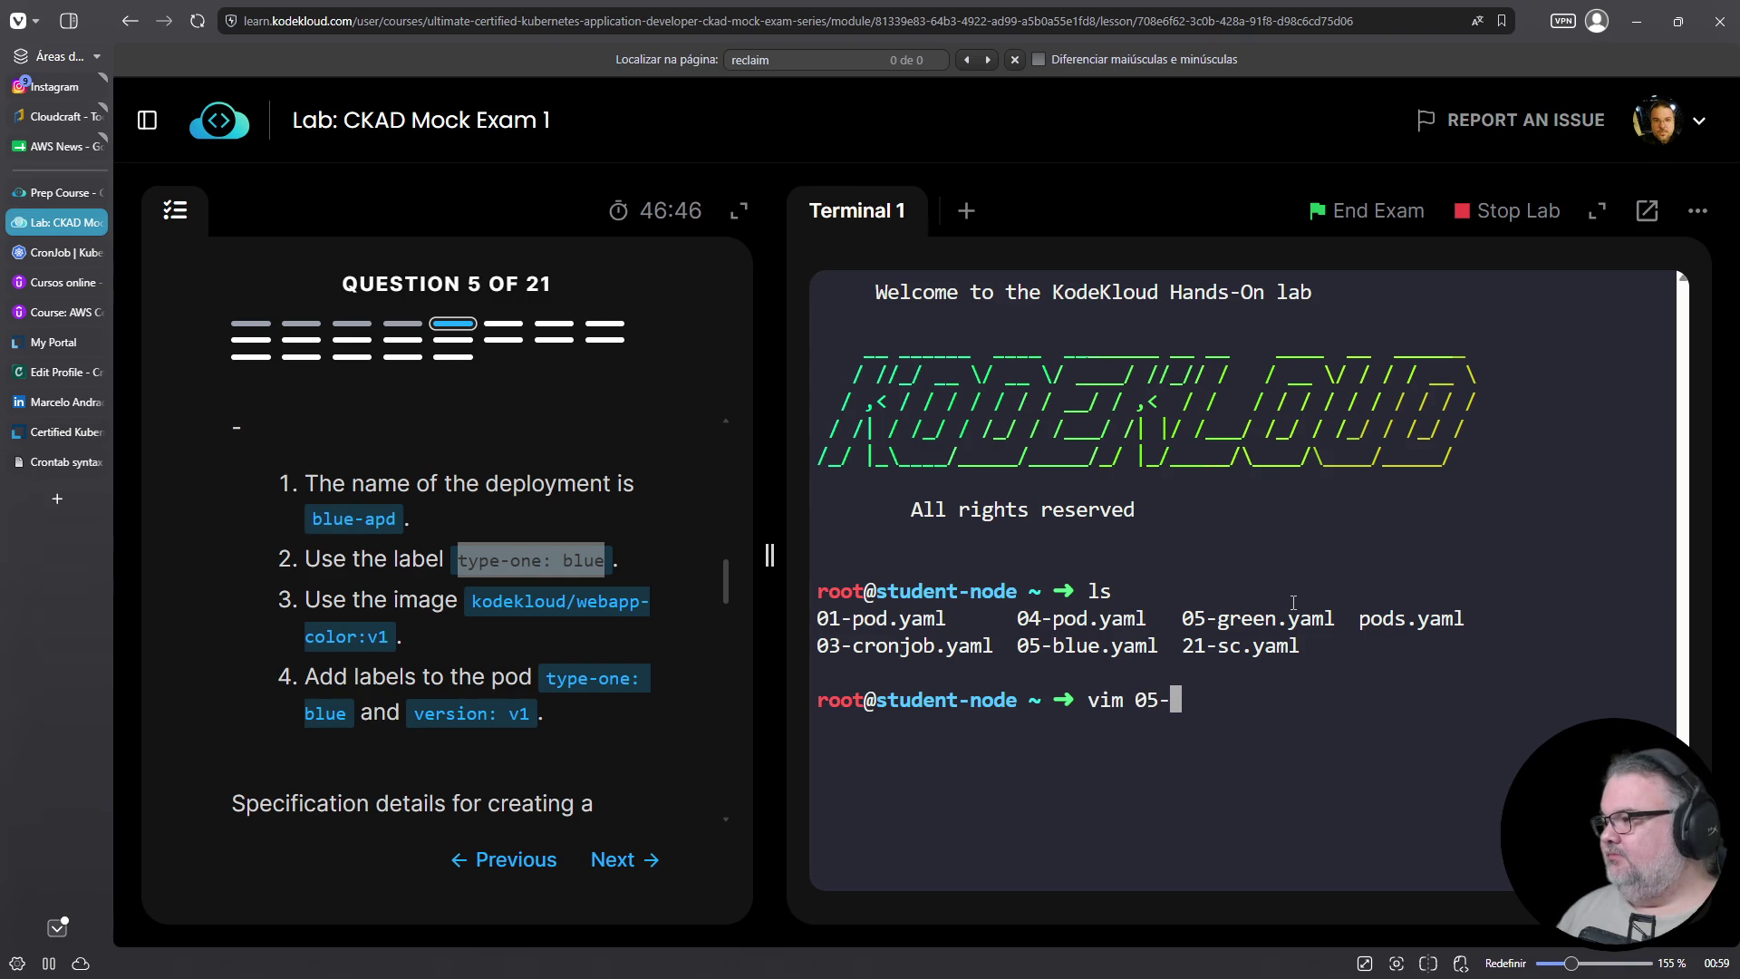
pyautogui.write('b')
pyautogui.press('Tab')
pyautogui.press('Return')
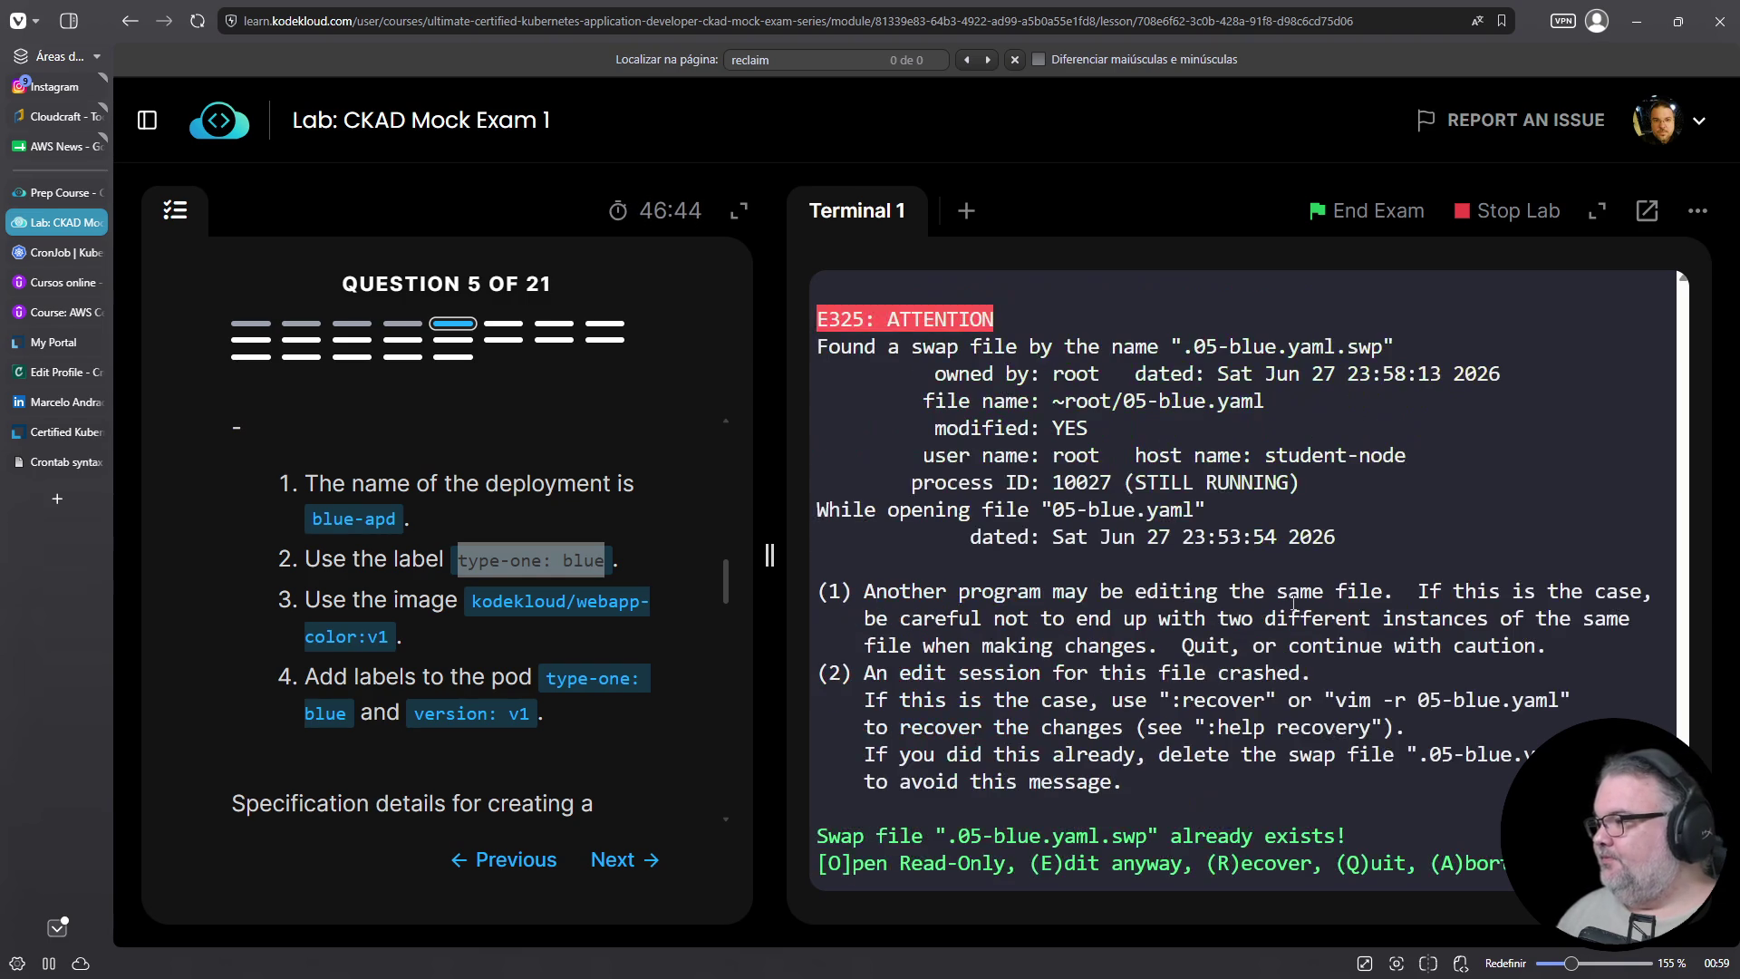
pyautogui.press('r')
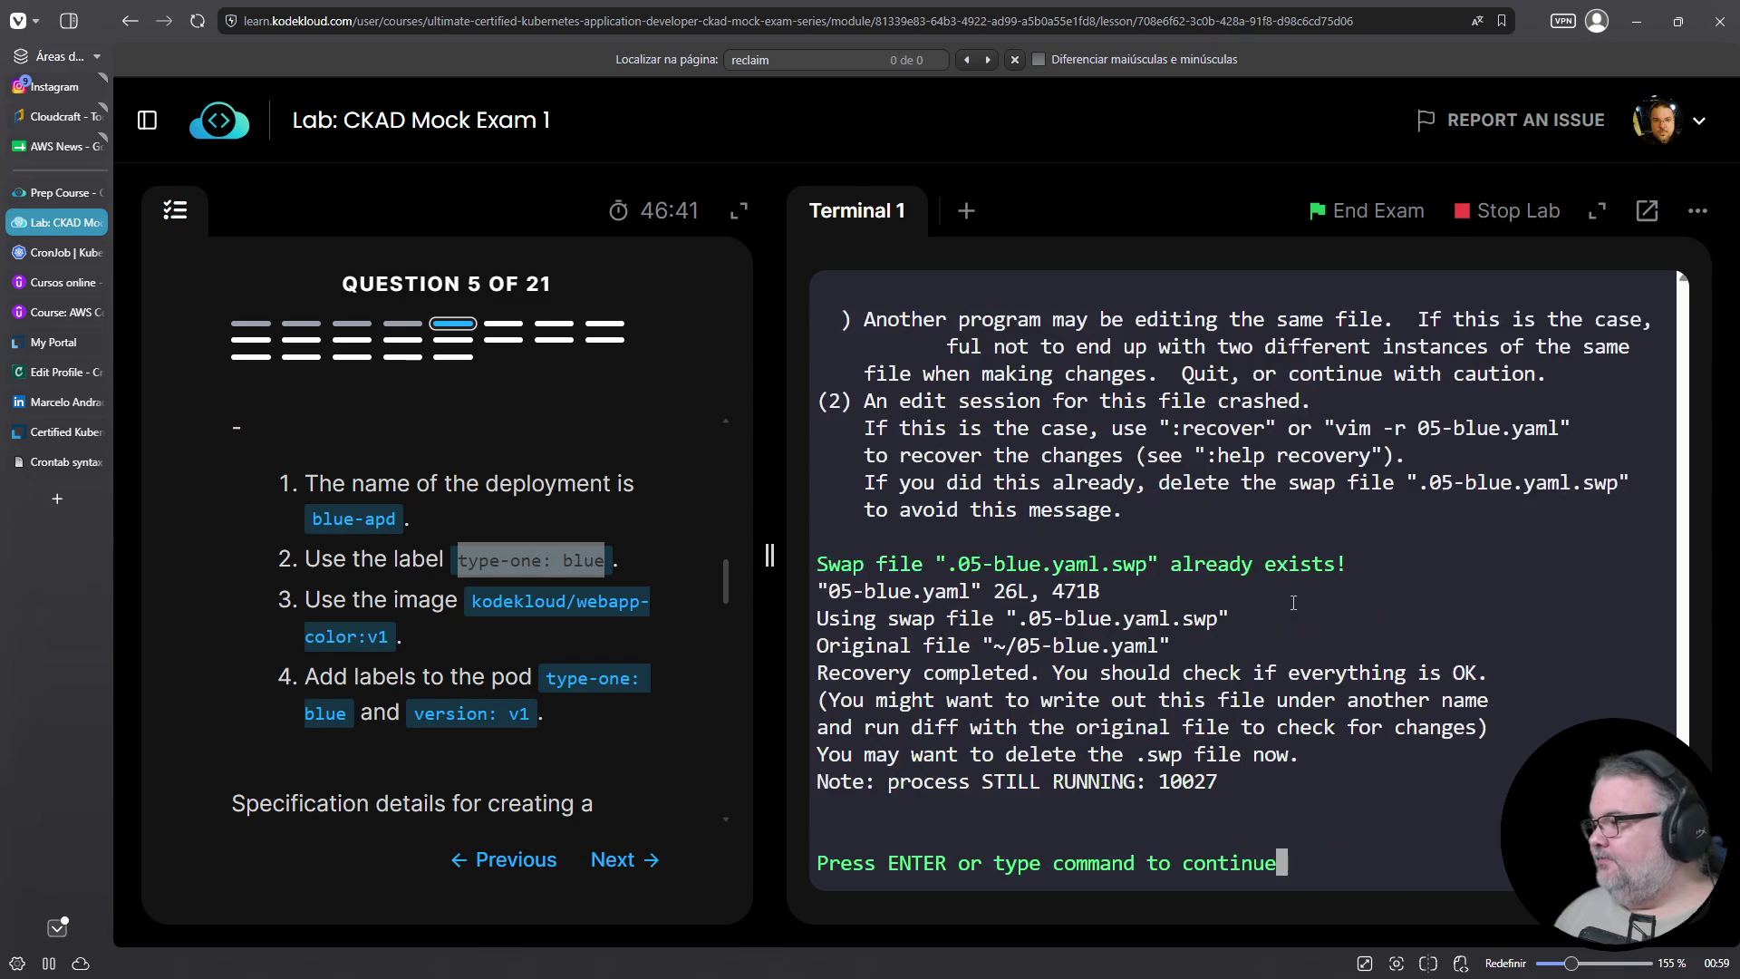
pyautogui.press('Down')
pyautogui.press('Down')
pyautogui.press('Down')
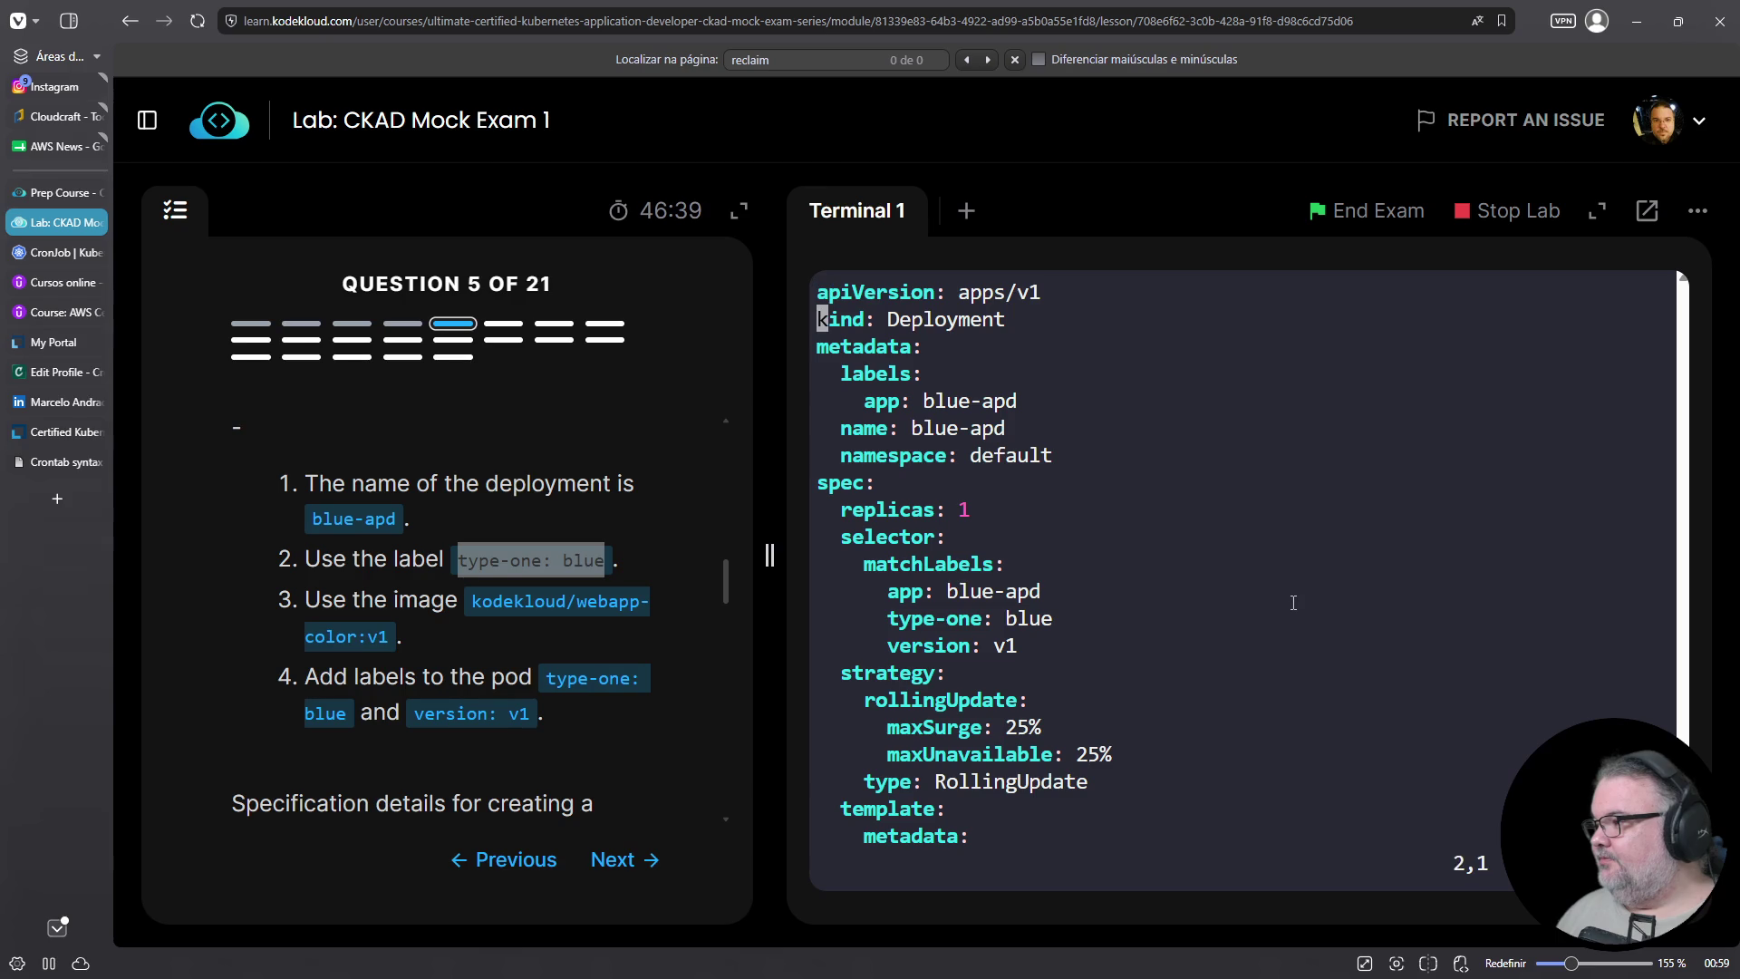
pyautogui.press('Up')
pyautogui.press('Up')
pyautogui.press('Up')
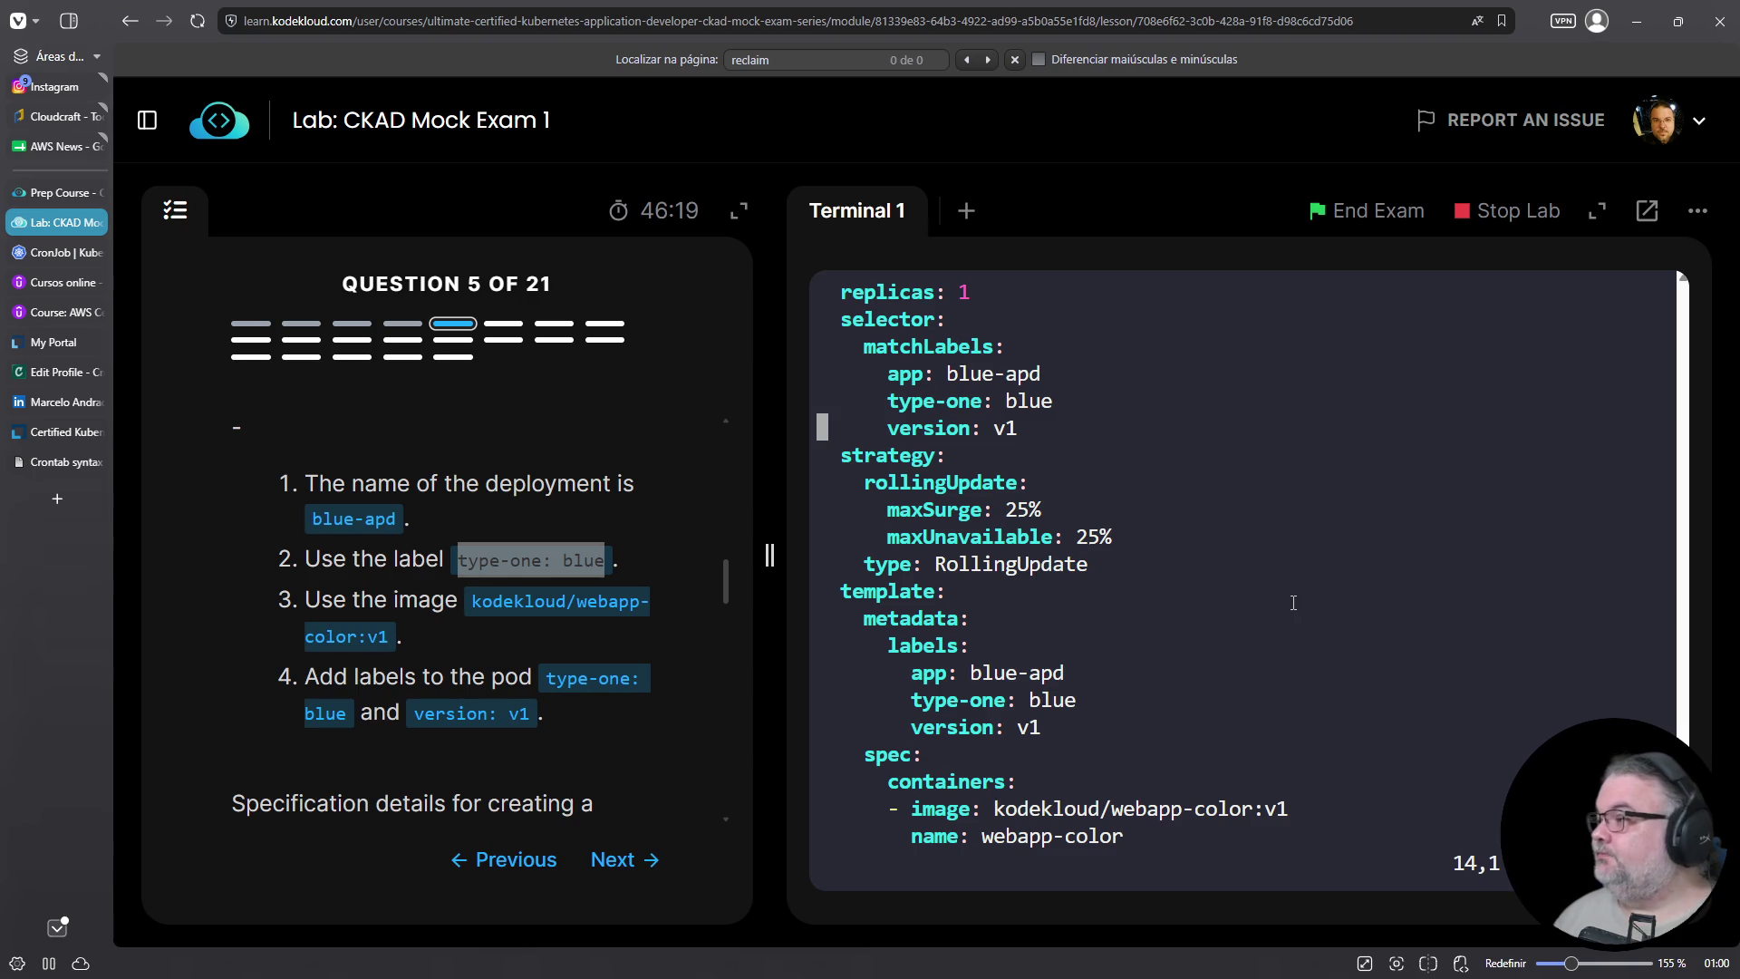
pyautogui.scroll(5, 1293, 603)
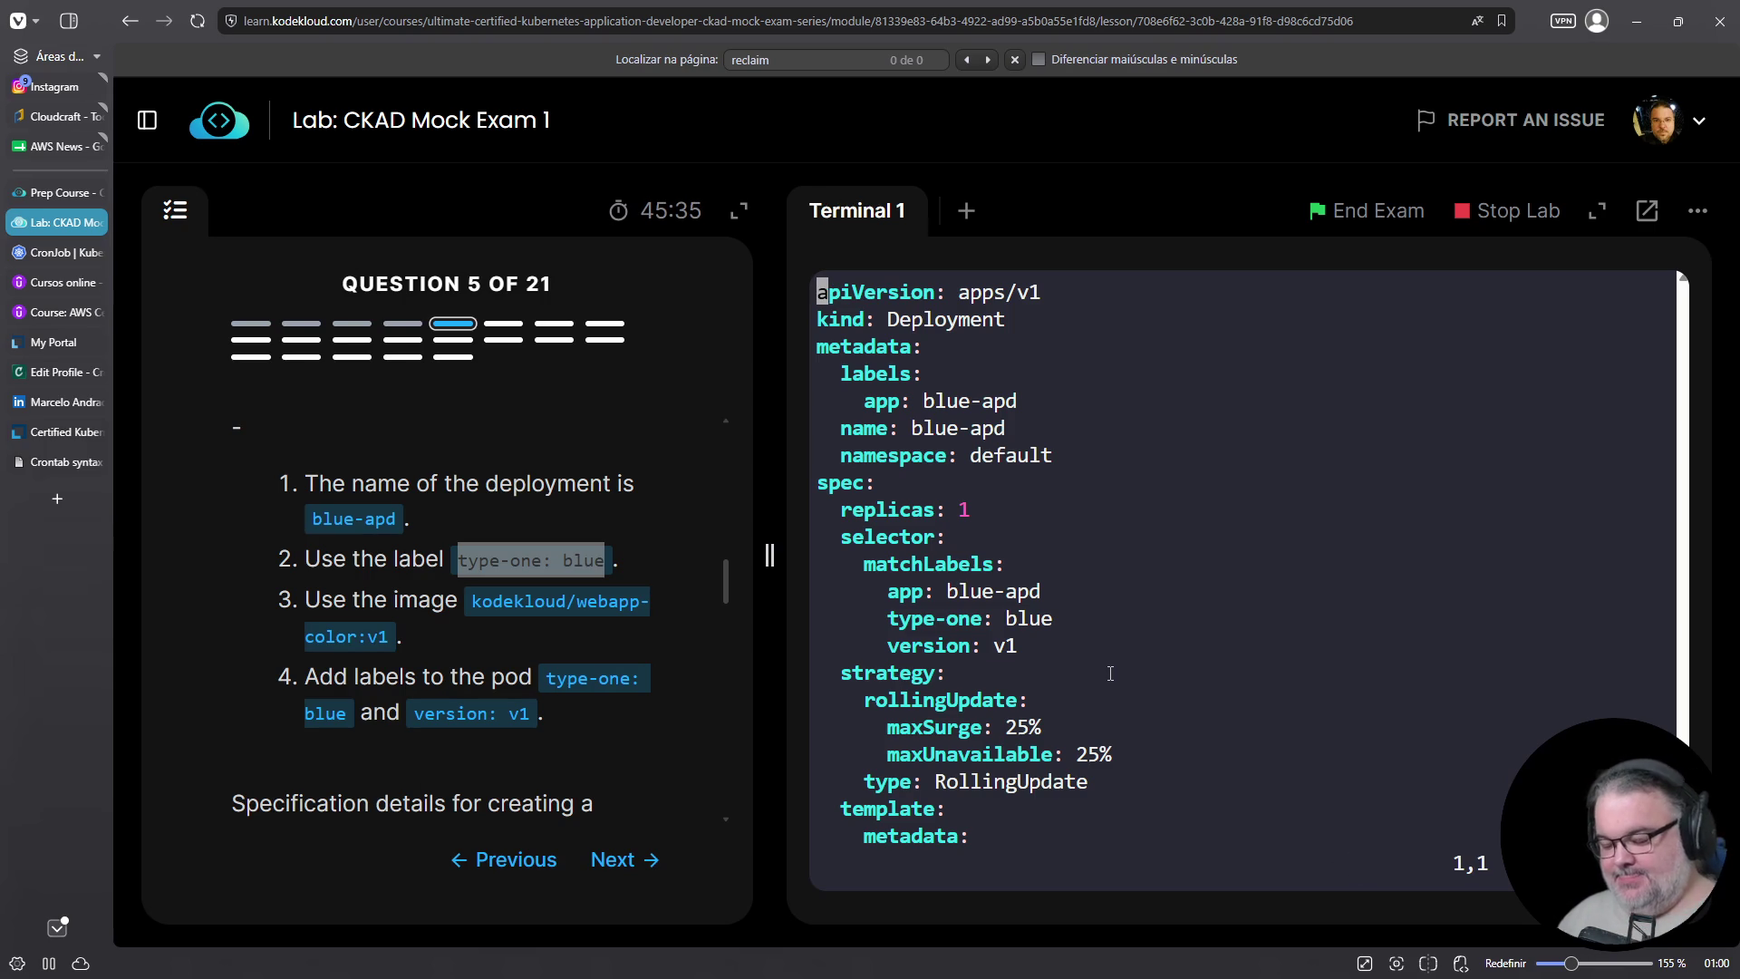
pyautogui.hotkey('shift', 'g')
pyautogui.press('k')
pyautogui.press('k')
pyautogui.press('k')
pyautogui.press('k')
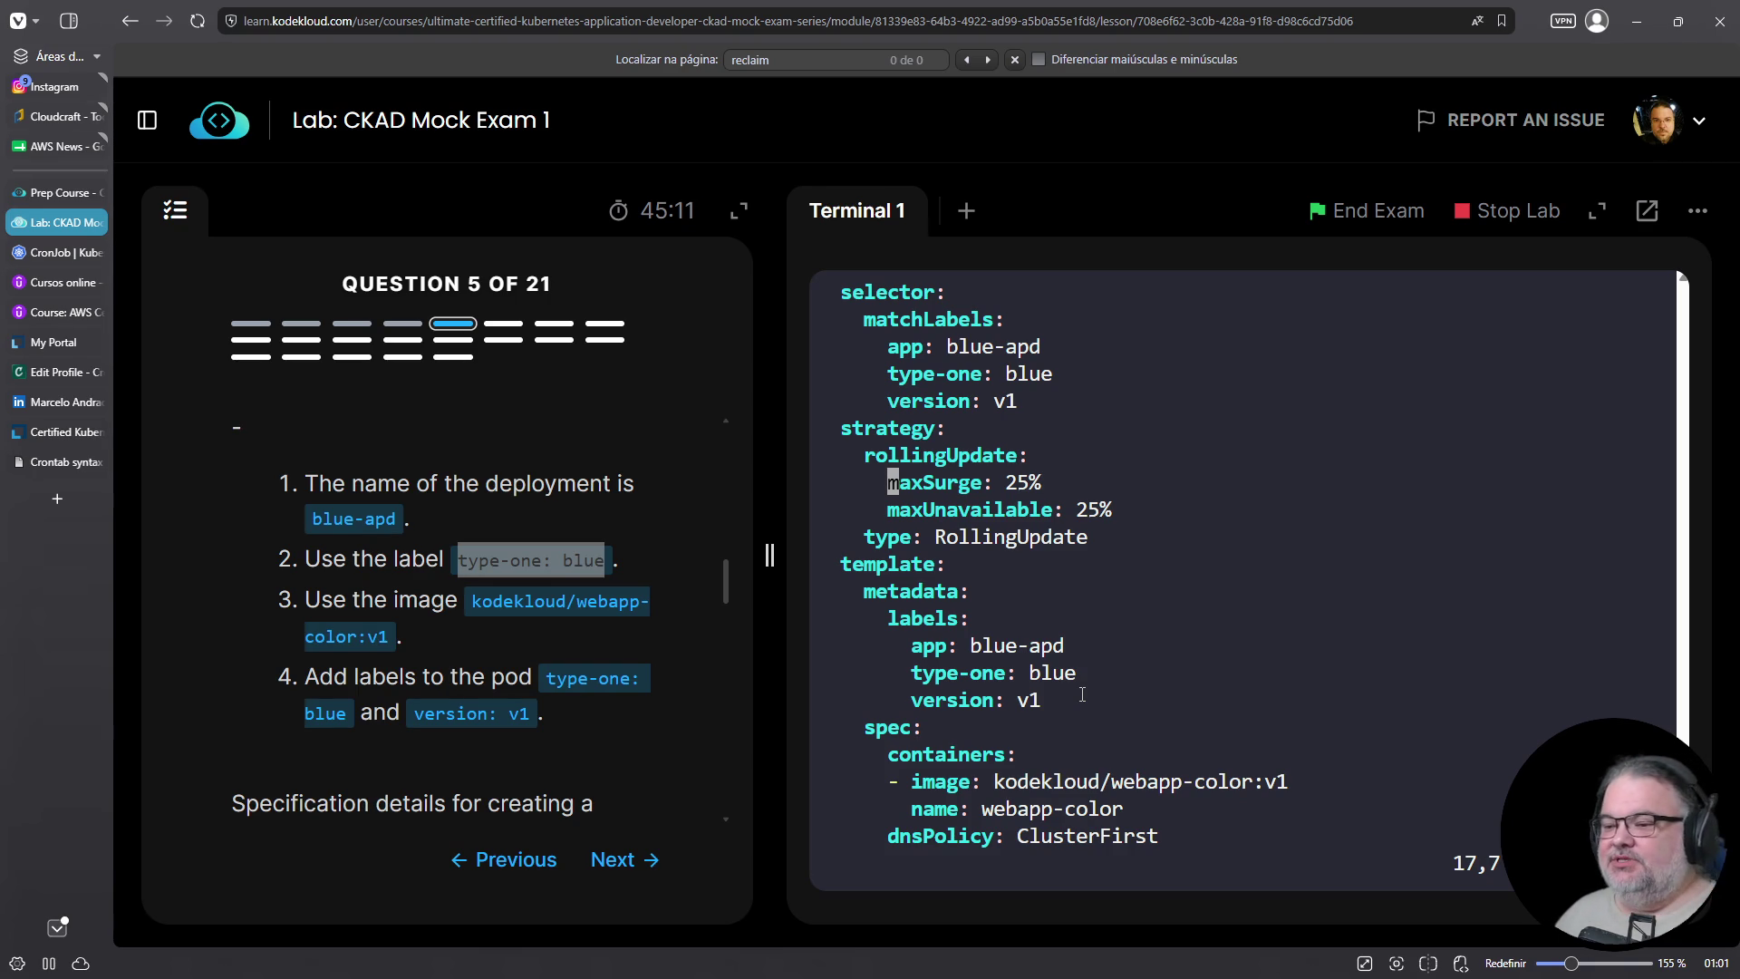
pyautogui.press('Down')
pyautogui.press('Down')
pyautogui.press('Down')
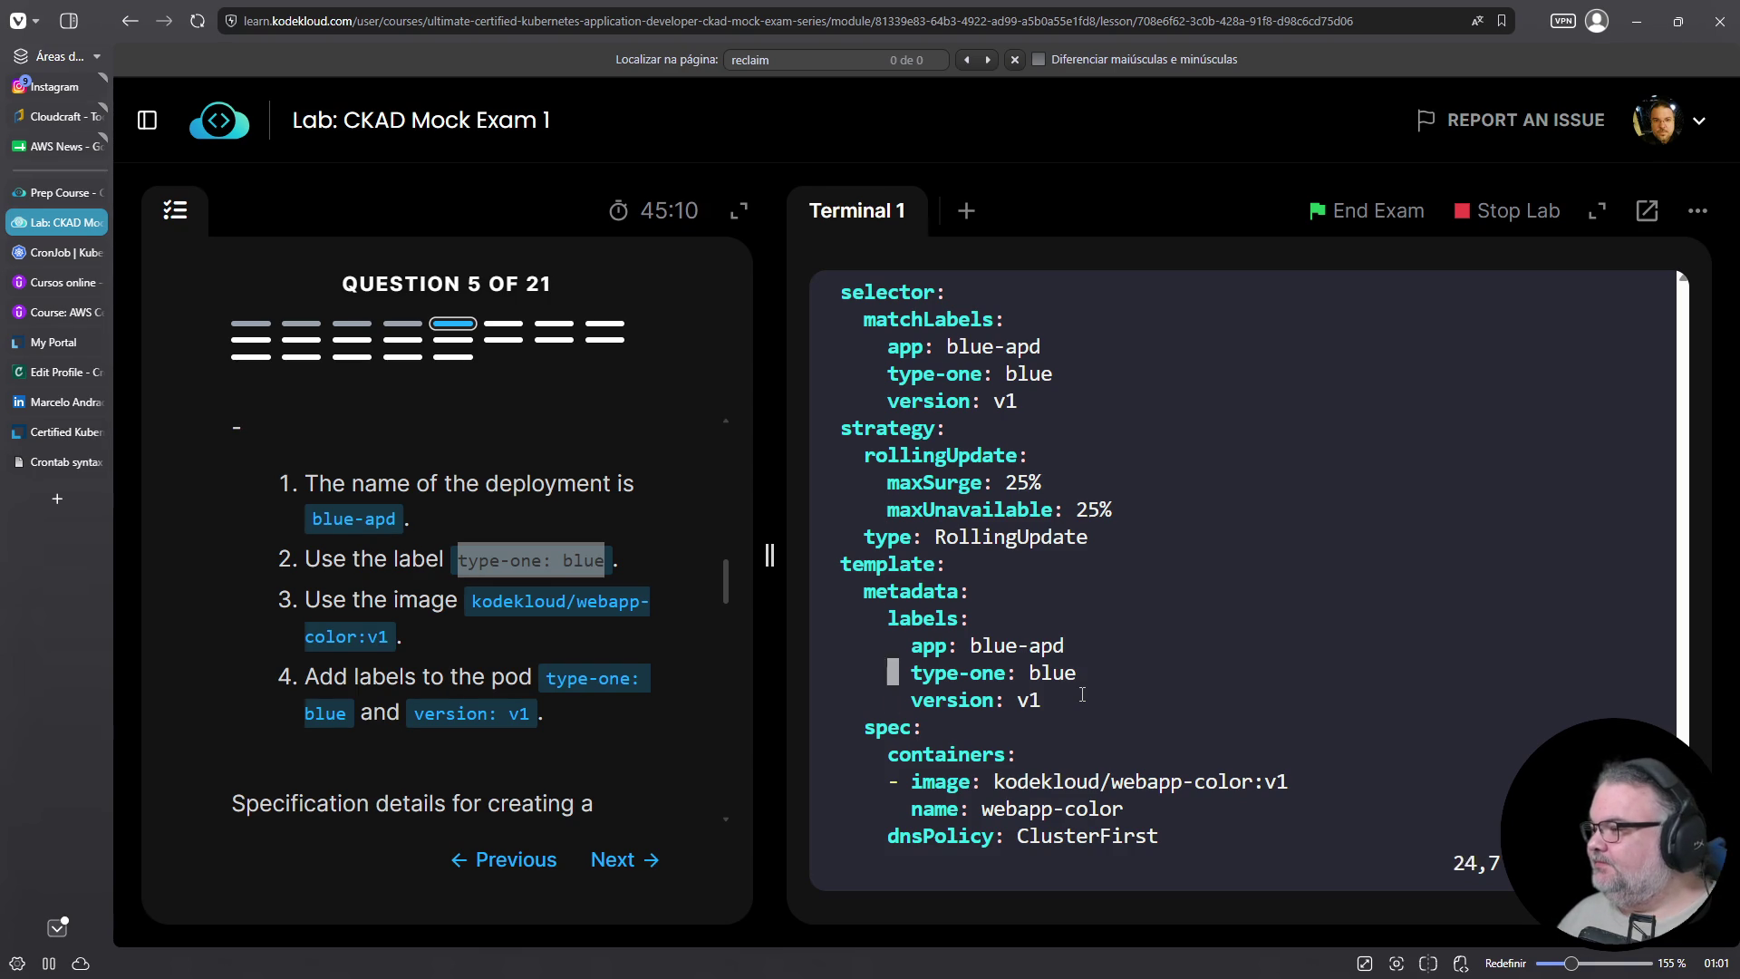
pyautogui.press('Up')
pyautogui.press('Up')
pyautogui.press('Up')
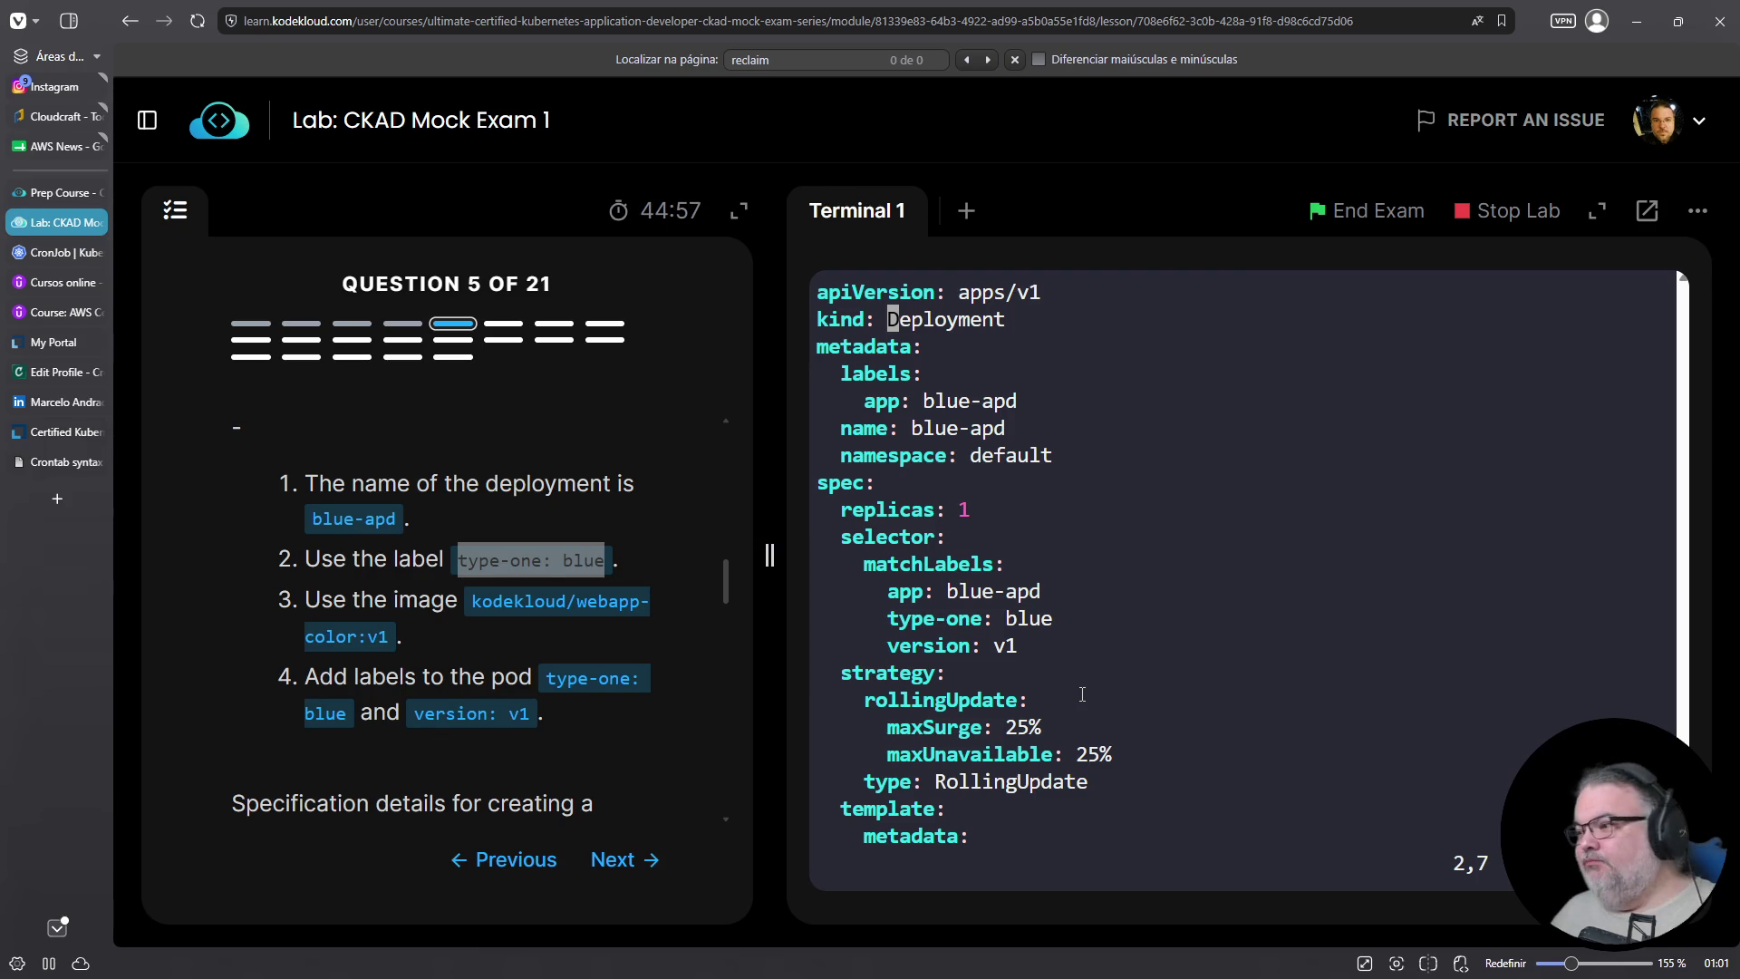
pyautogui.press('Down')
pyautogui.press('Down')
pyautogui.press('Down')
pyautogui.press('Down')
pyautogui.press('Down')
pyautogui.press('Down')
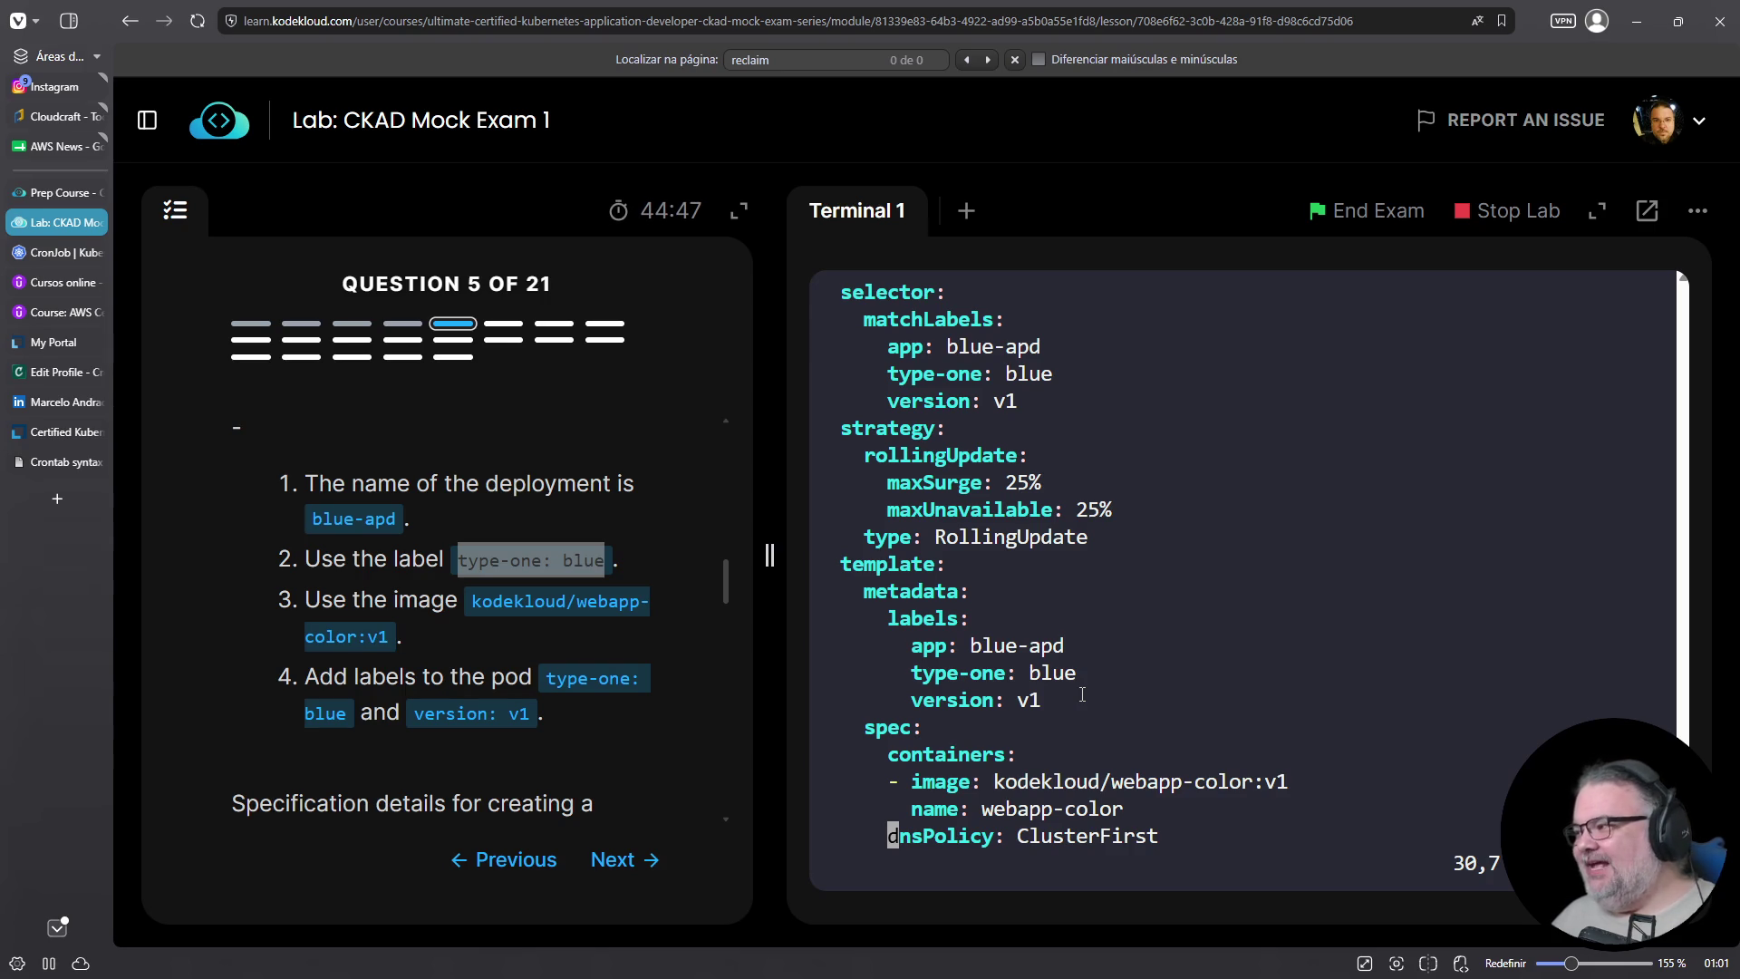
pyautogui.press('Up')
pyautogui.press('Up')
pyautogui.press('Up')
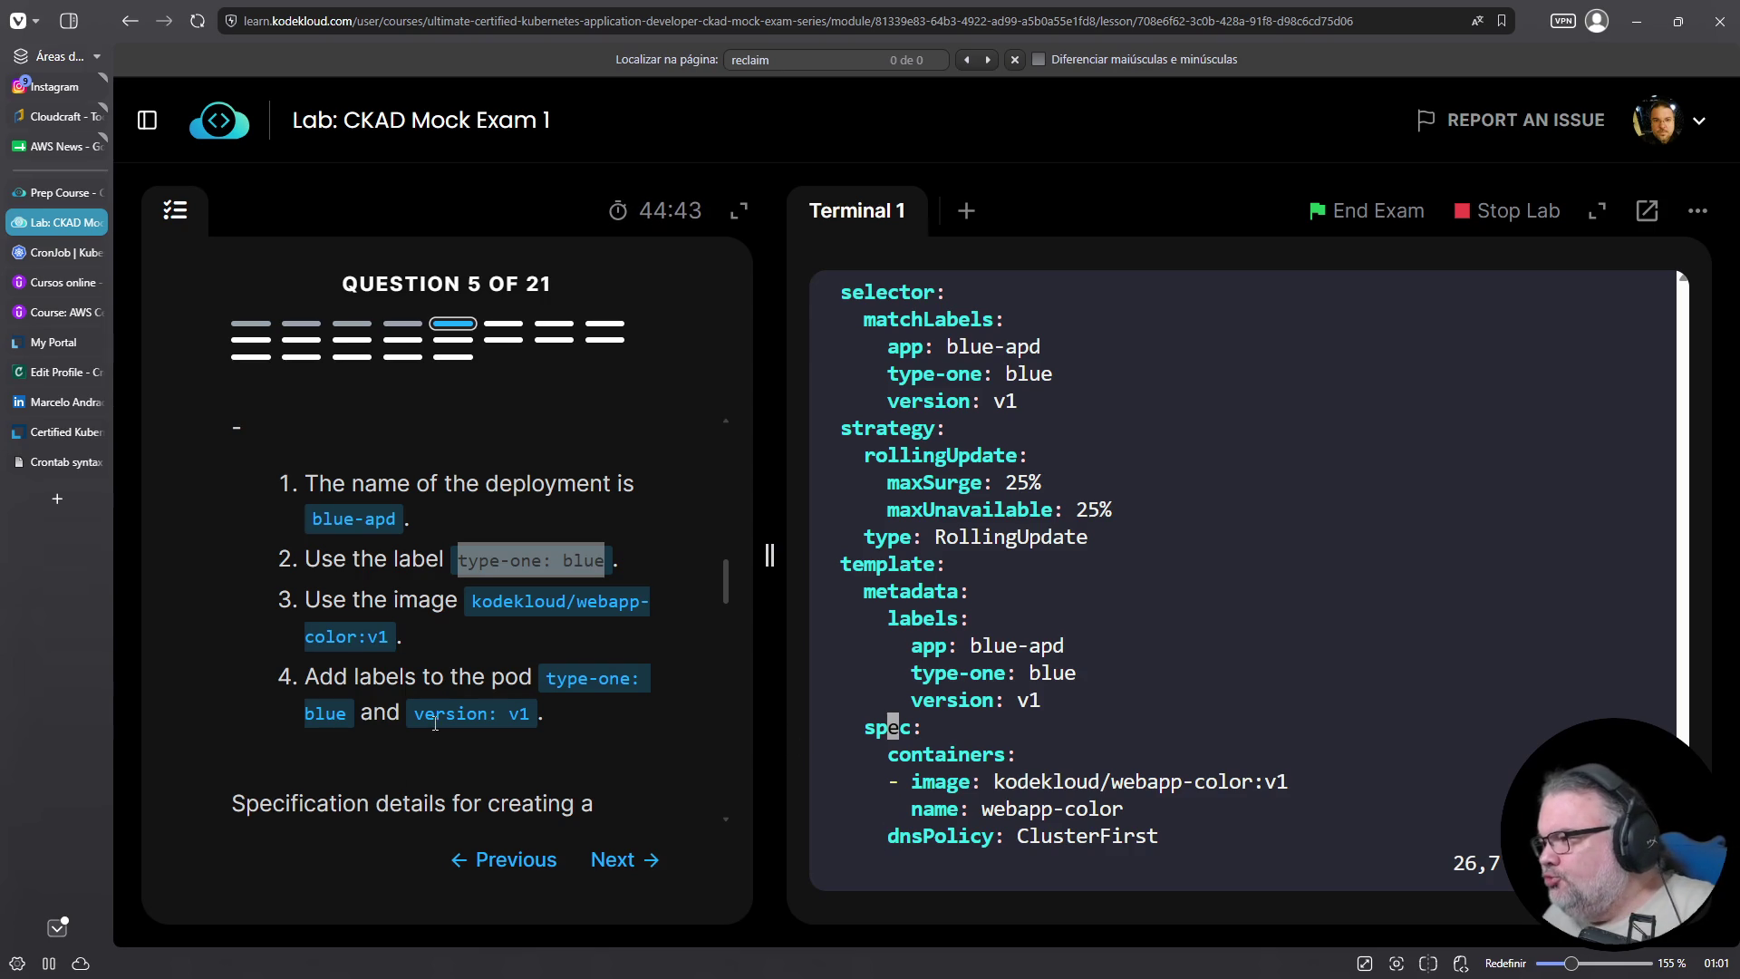
pyautogui.scroll(5, 453, 762)
pyautogui.scroll(-8, 457, 766)
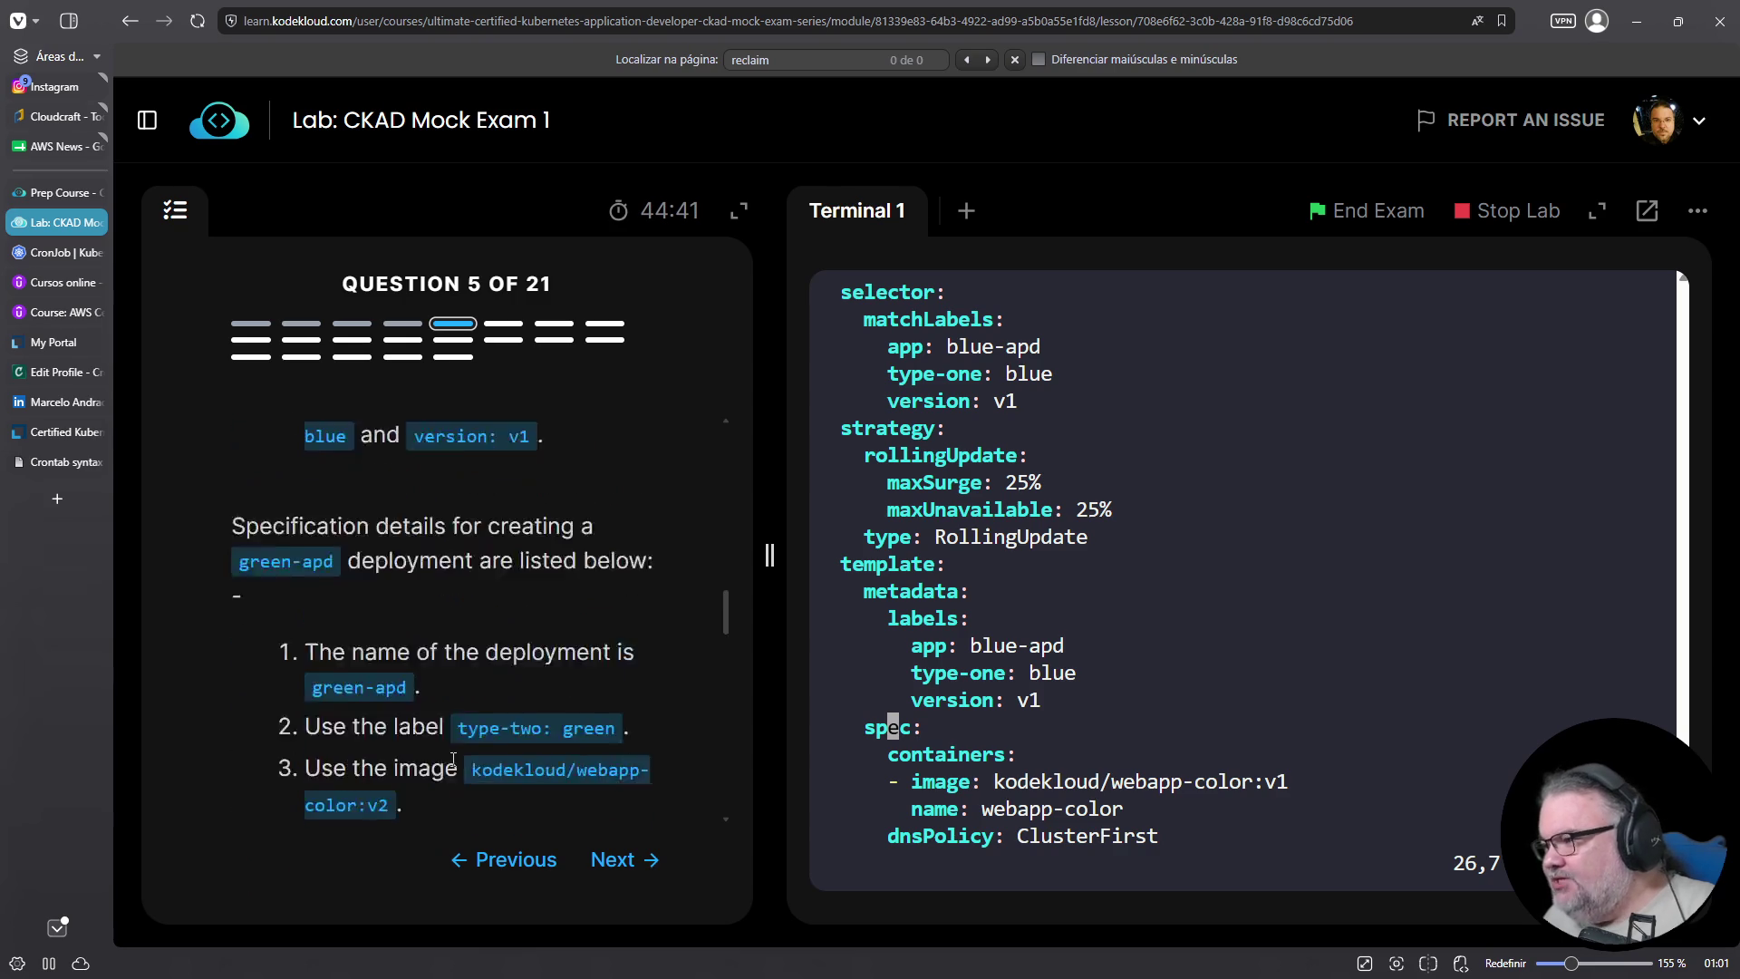
pyautogui.scroll(-3, 422, 760)
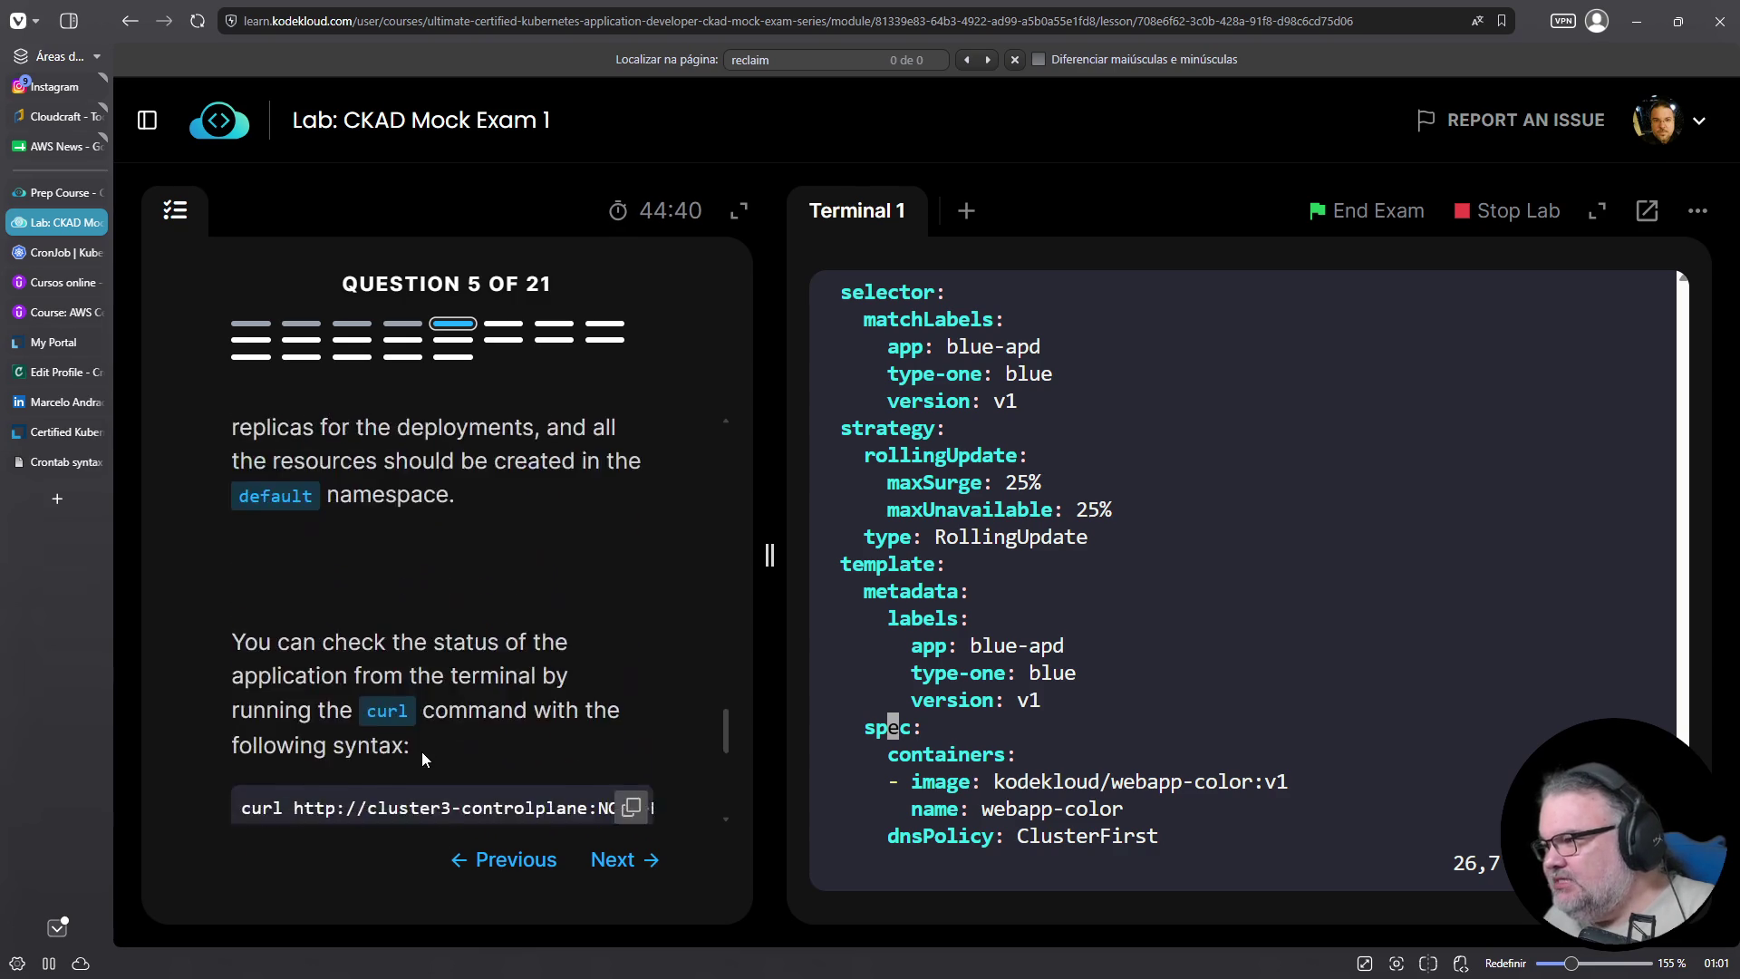
pyautogui.scroll(2, 421, 760)
pyautogui.scroll(2, 514, 767)
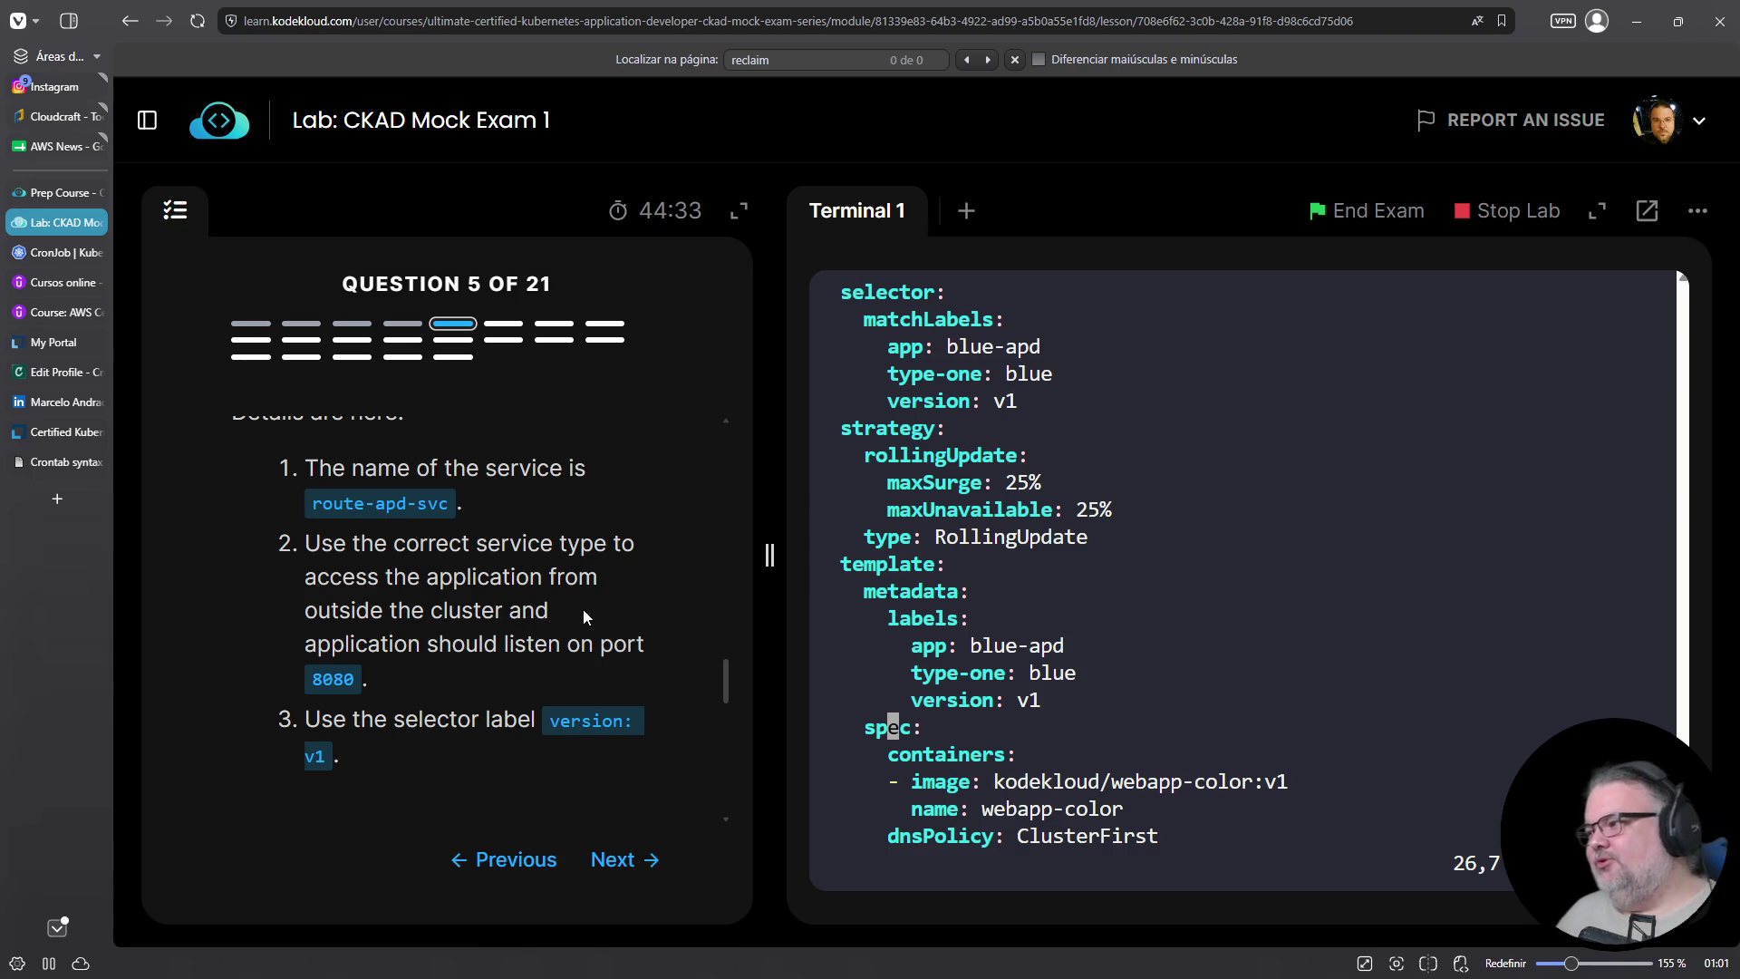
pyautogui.scroll(2, 580, 612)
pyautogui.scroll(-2, 481, 698)
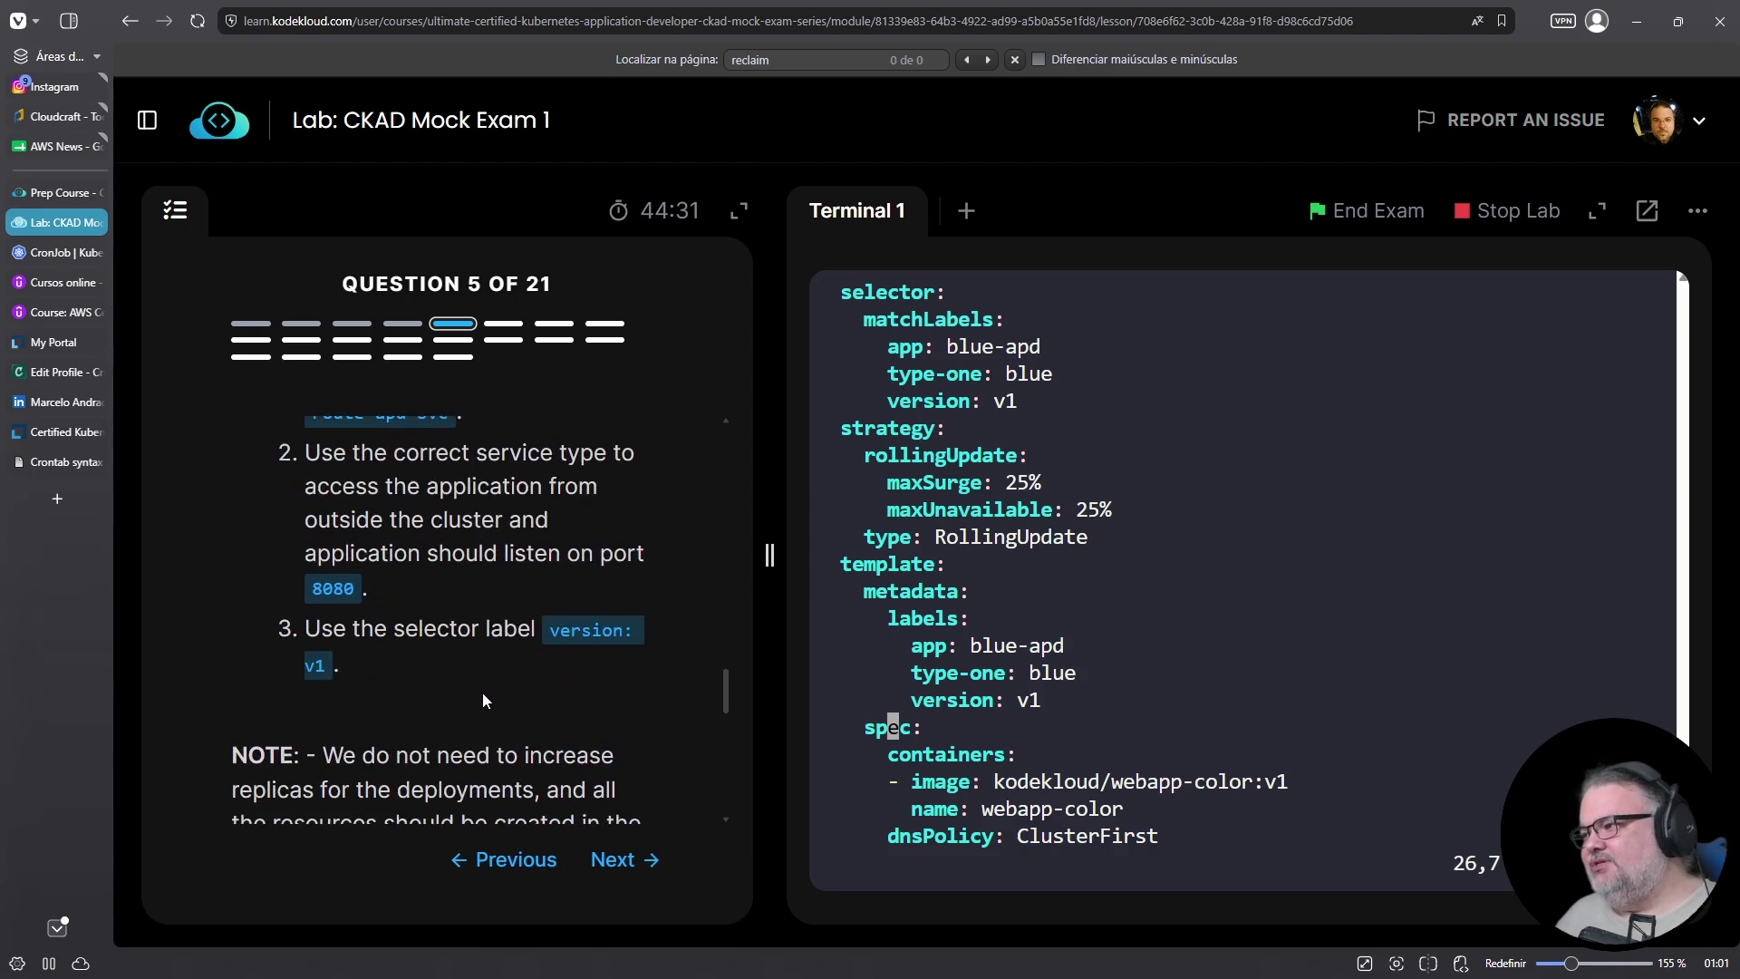
pyautogui.scroll(6, 482, 696)
pyautogui.scroll(1, 483, 693)
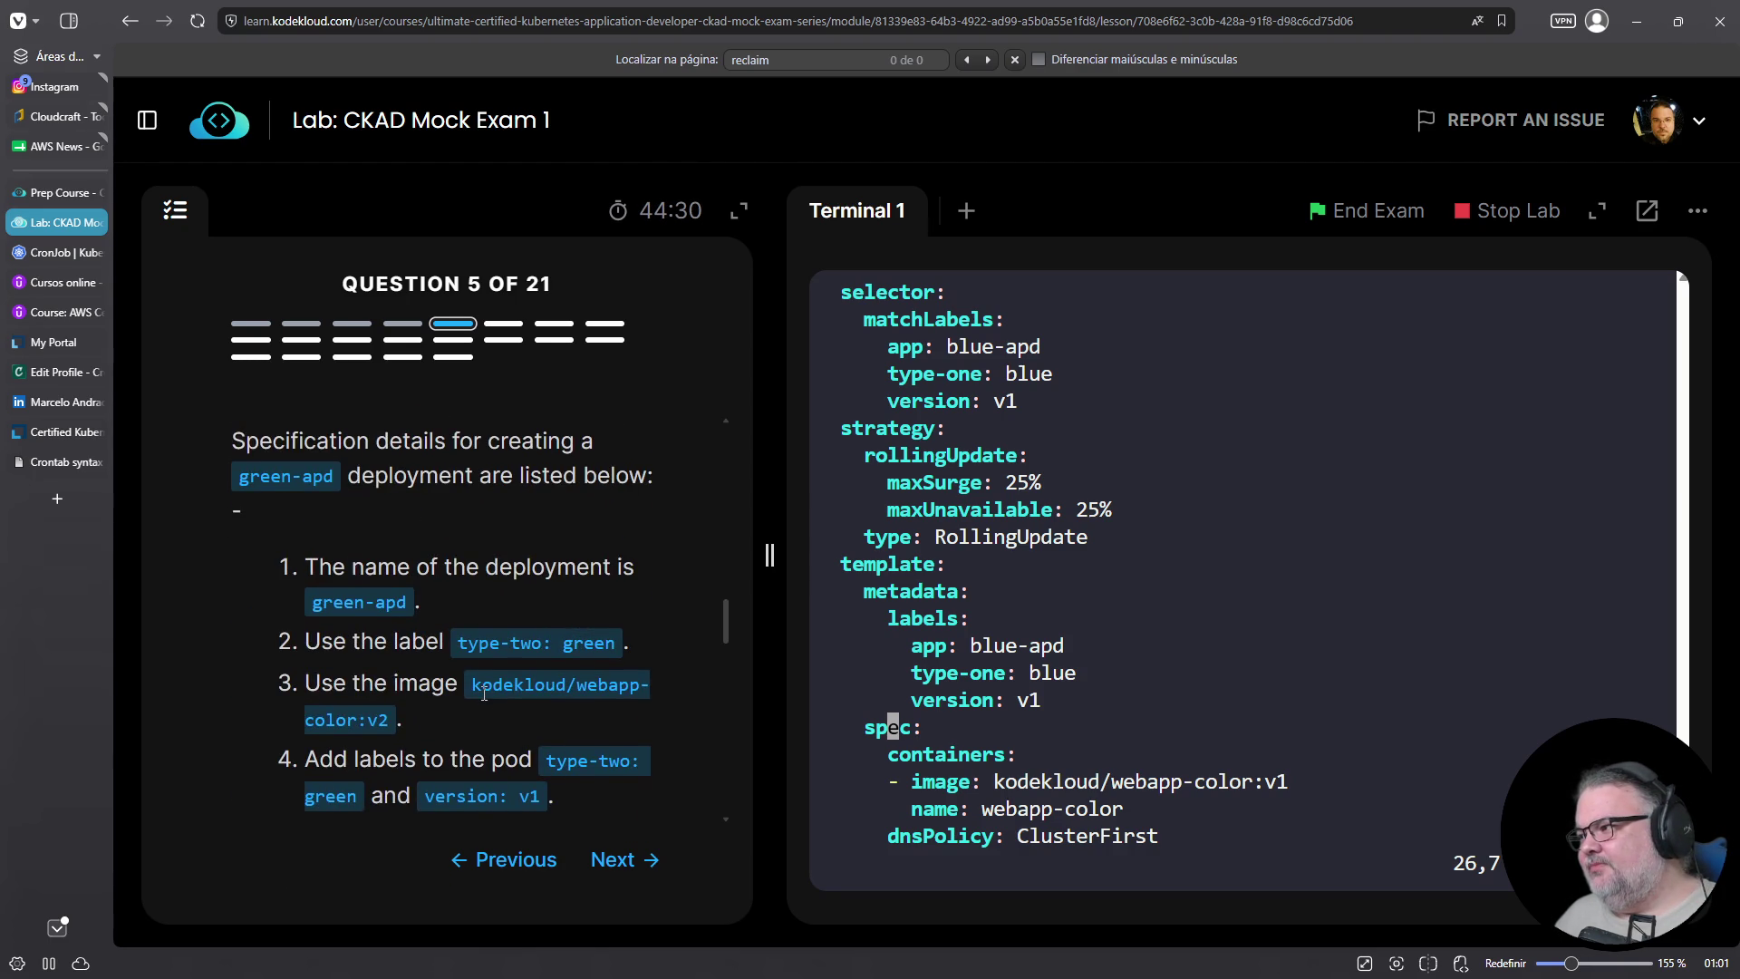
# Quit vim, run k create -f 05-blue.yaml, and list deployments across all namespaces
pyautogui.write(':q')
pyautogui.press('Return')
pyautogui.write('k create -f 05-')
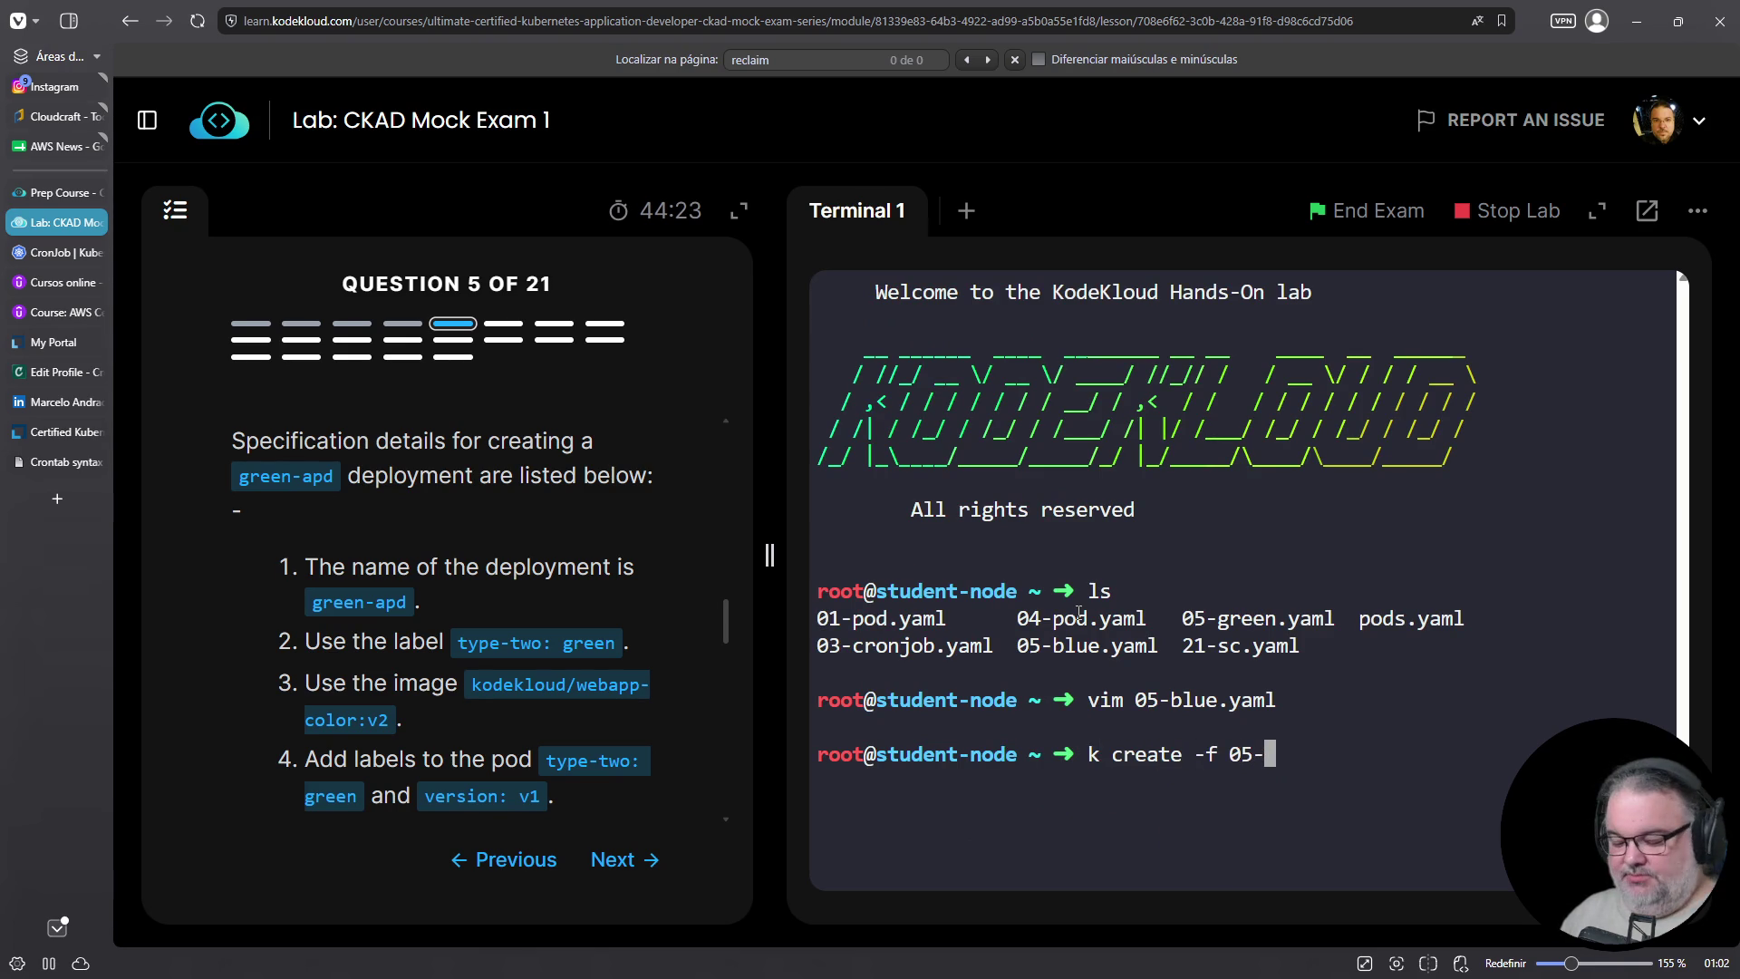
pyautogui.write('blue.yaml')
pyautogui.press('Return')
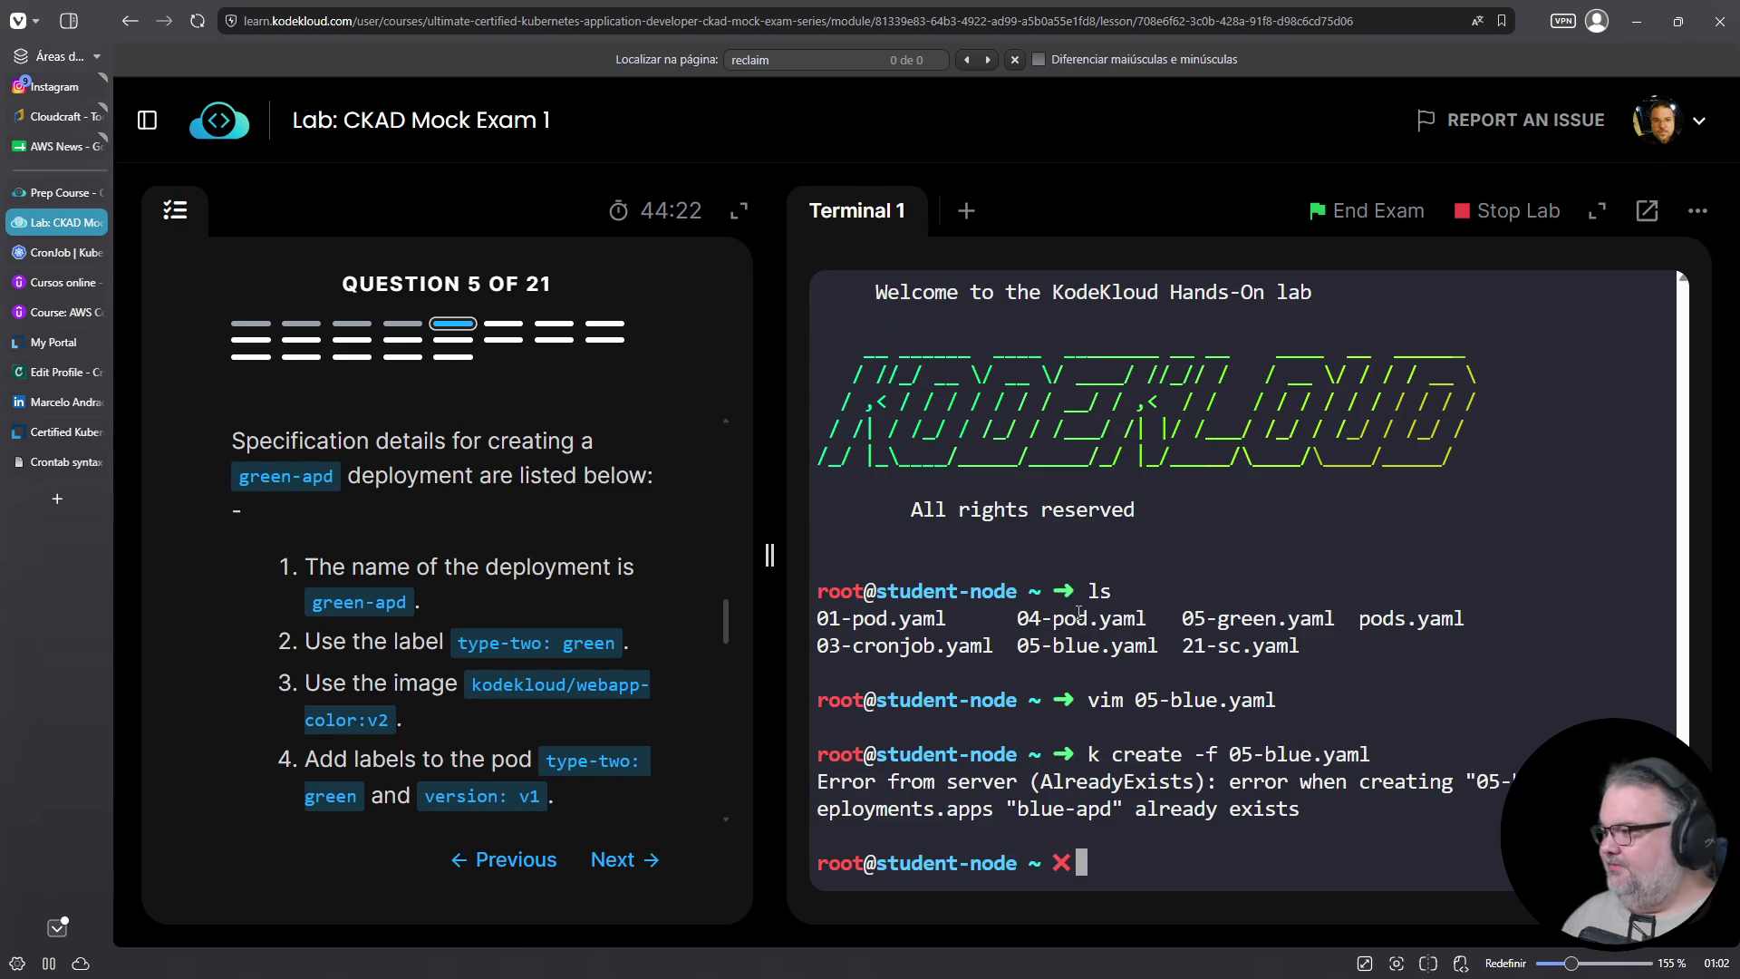
pyautogui.press('Up')
pyautogui.press('Up')
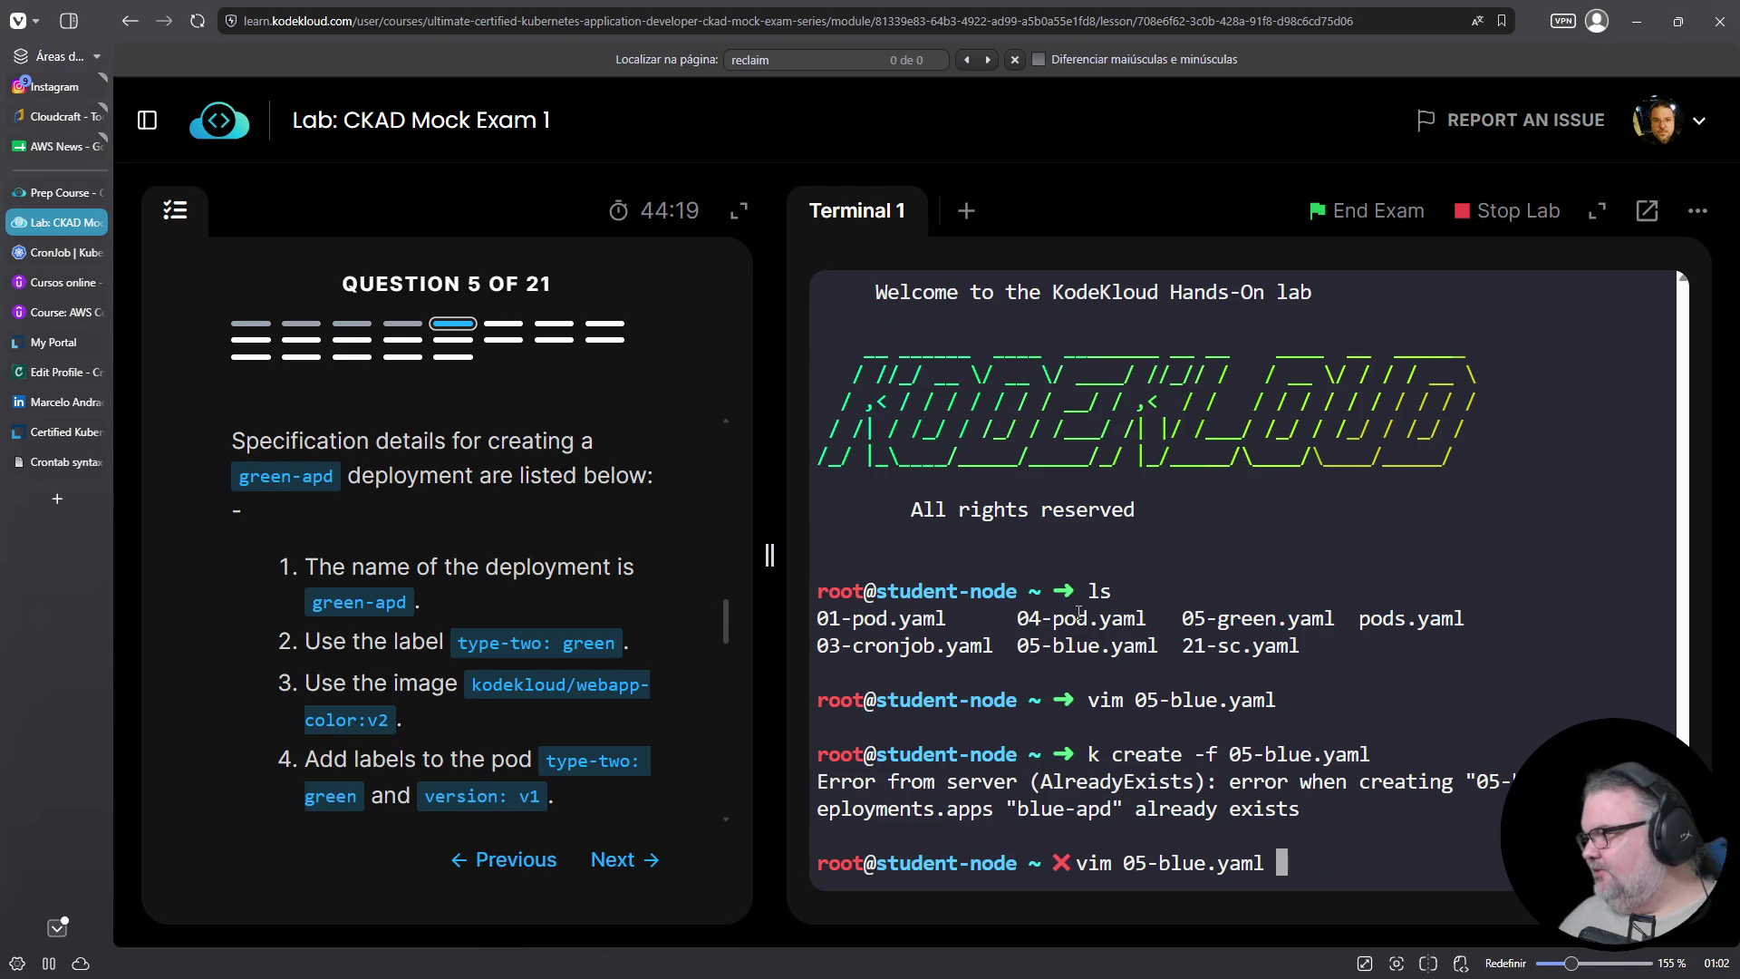
pyautogui.hotkey('ctrl', 'c')
pyautogui.write('k get deplo')
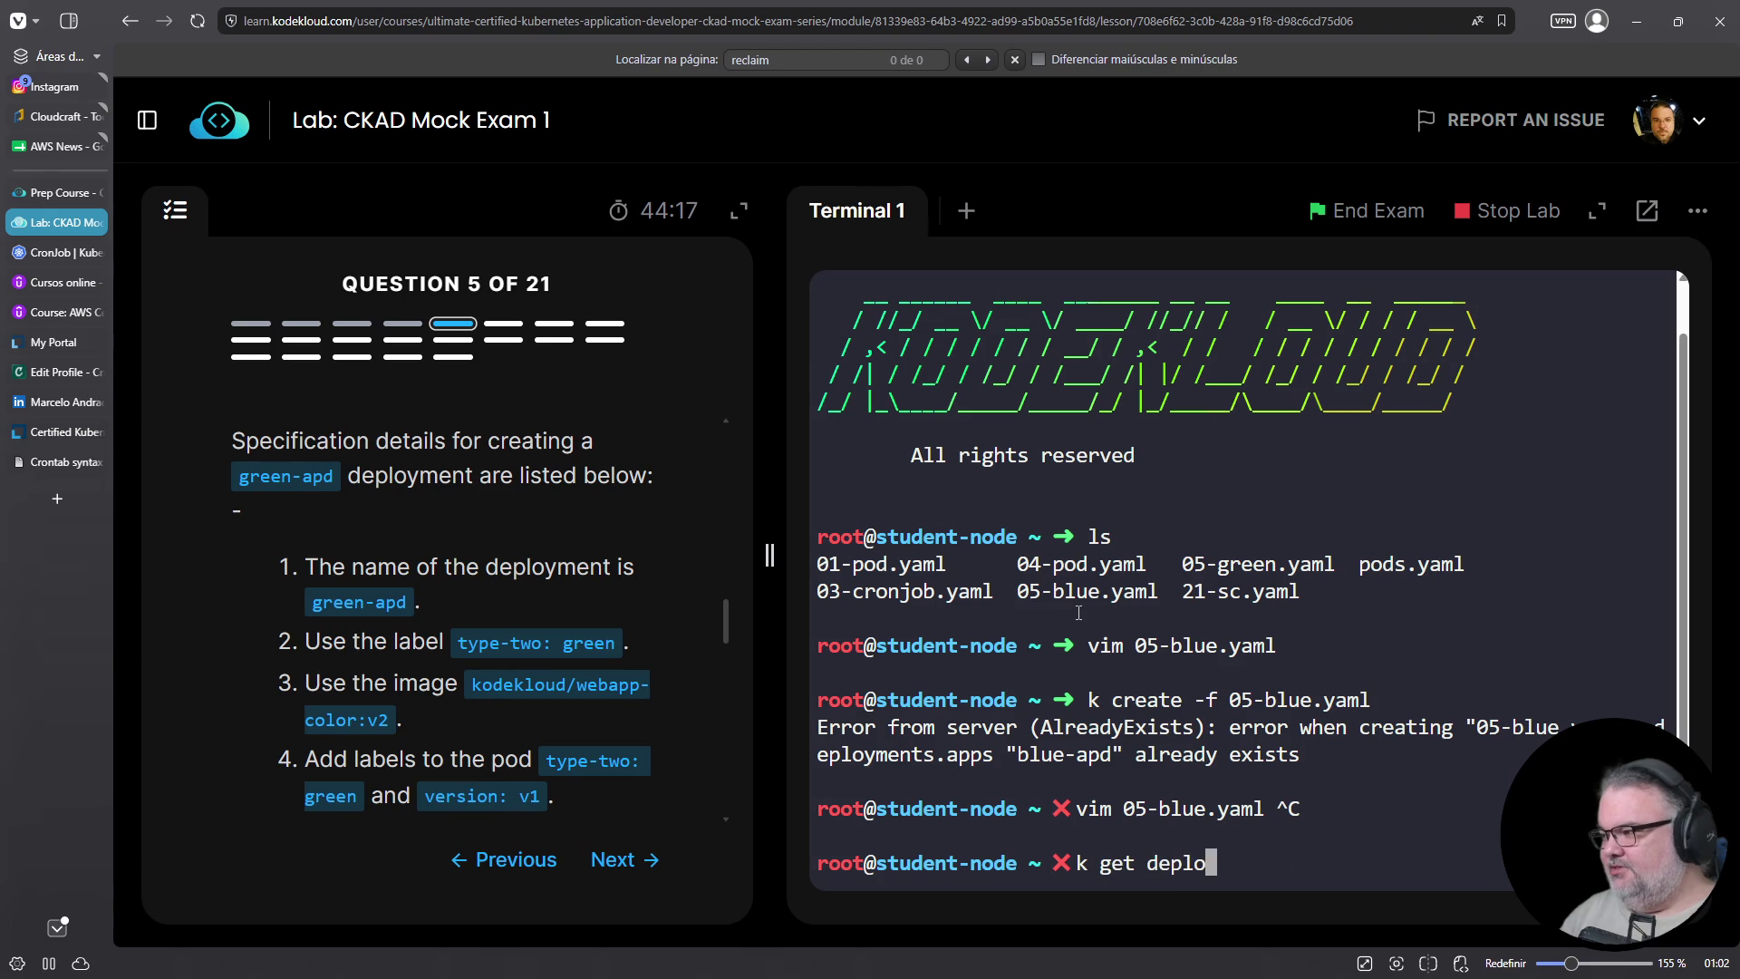
pyautogui.write('y -A')
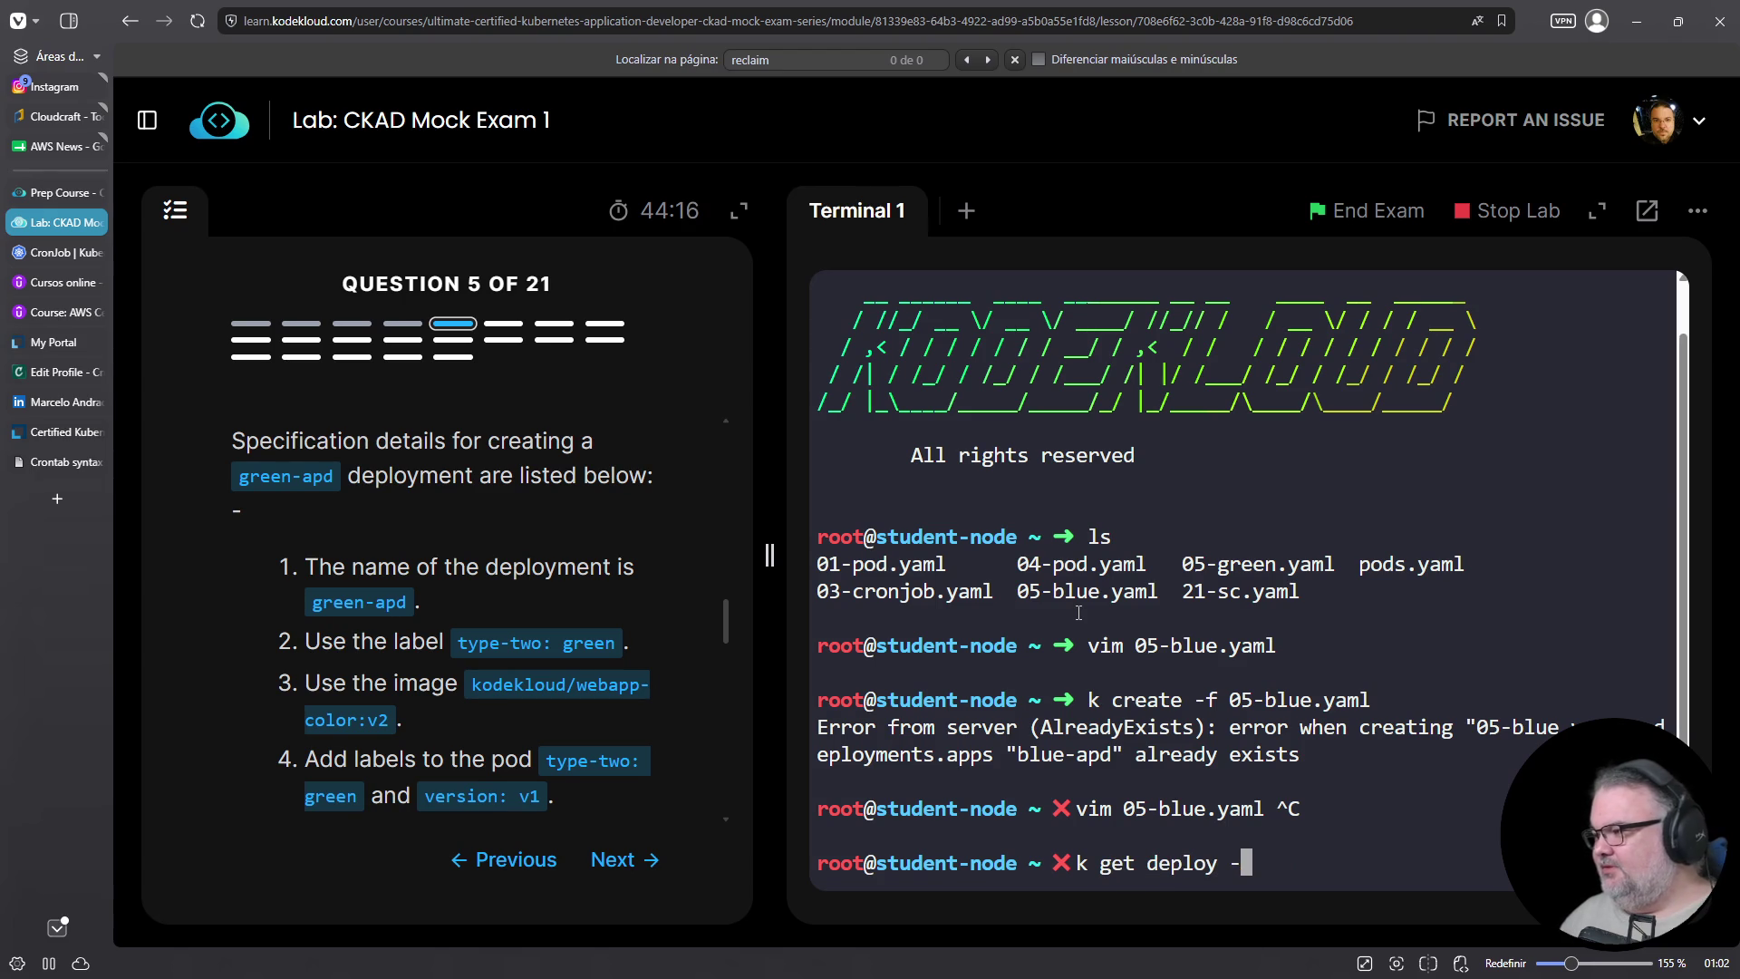
pyautogui.press('Return')
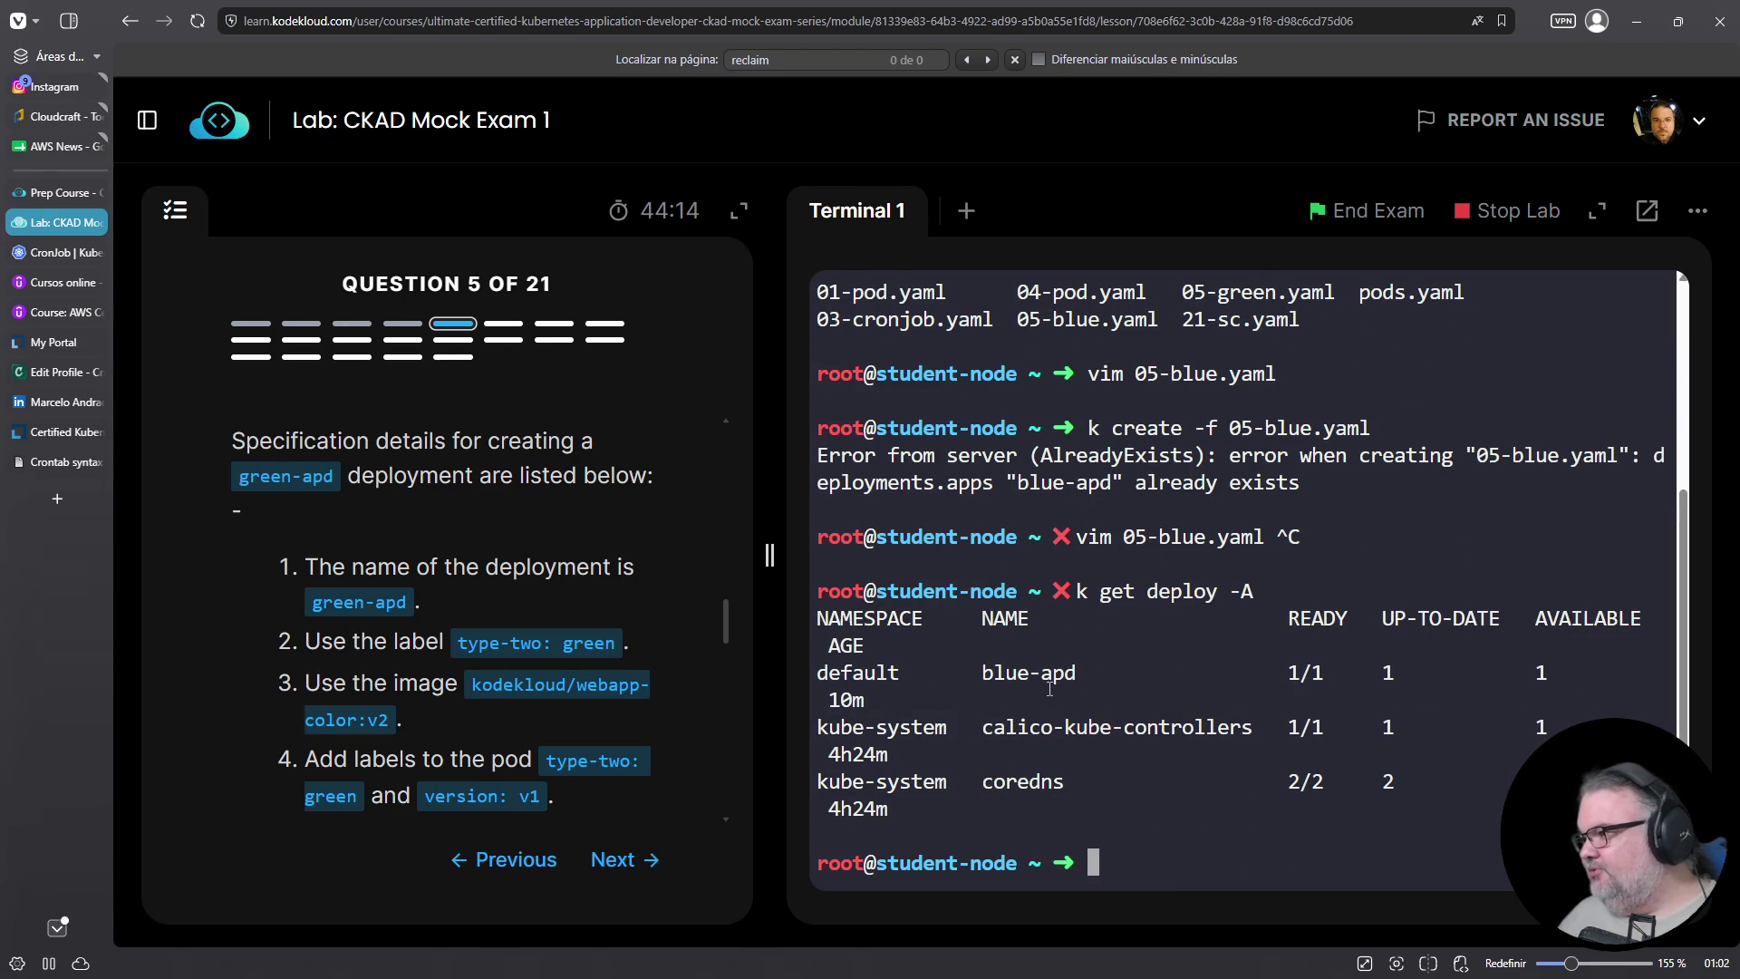
# Create green-apd with k create -f 05-green.yaml and list deployments with --show-labels
pyautogui.write('k create -5')
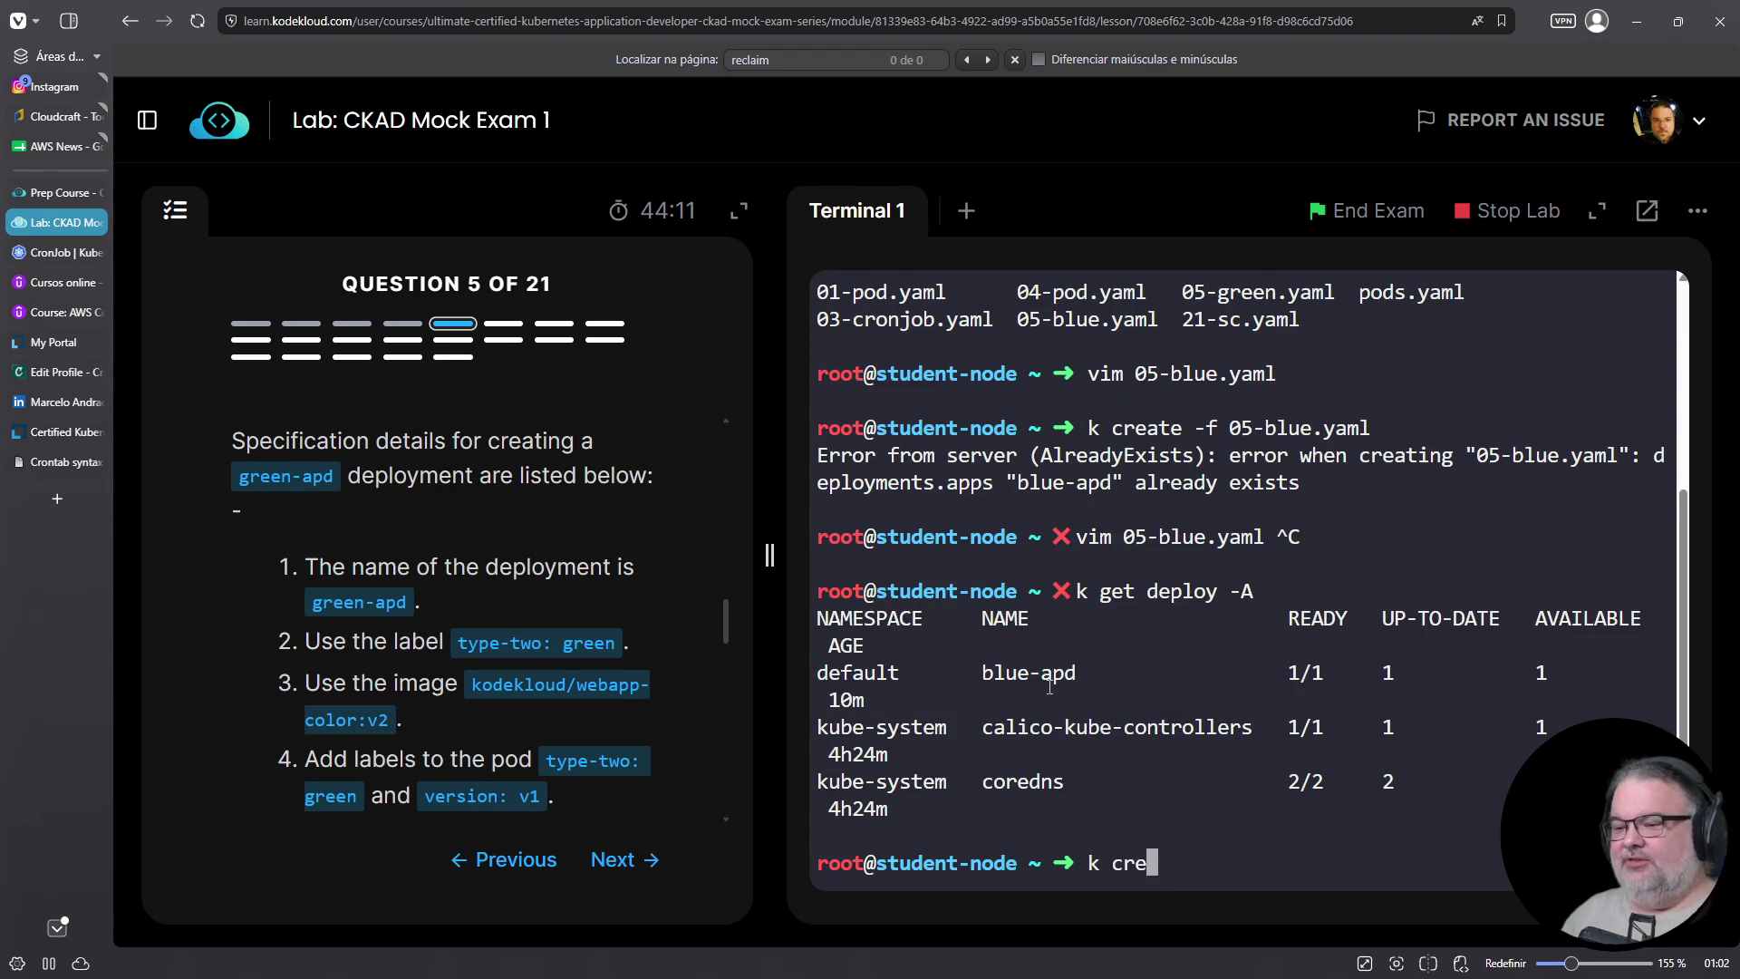
pyautogui.press('BackSpace')
pyautogui.write('f ')
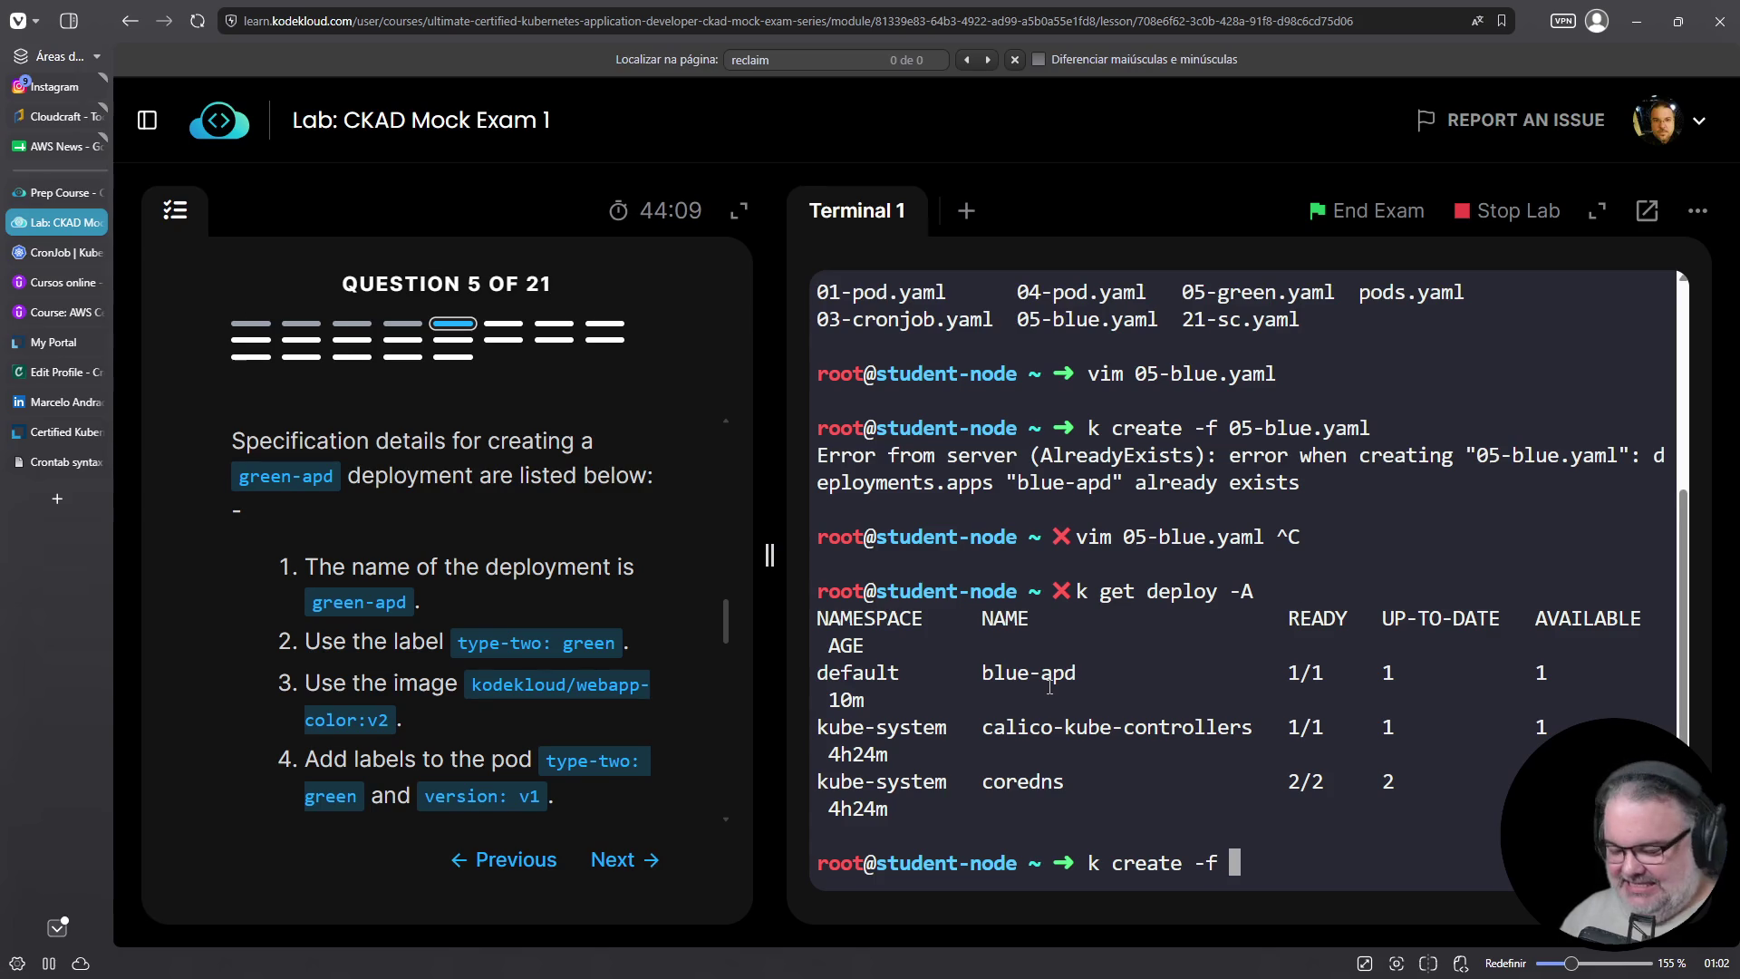
pyautogui.write('05-gr')
pyautogui.press('Tab')
pyautogui.press('Return')
pyautogui.write('k get deploy ')
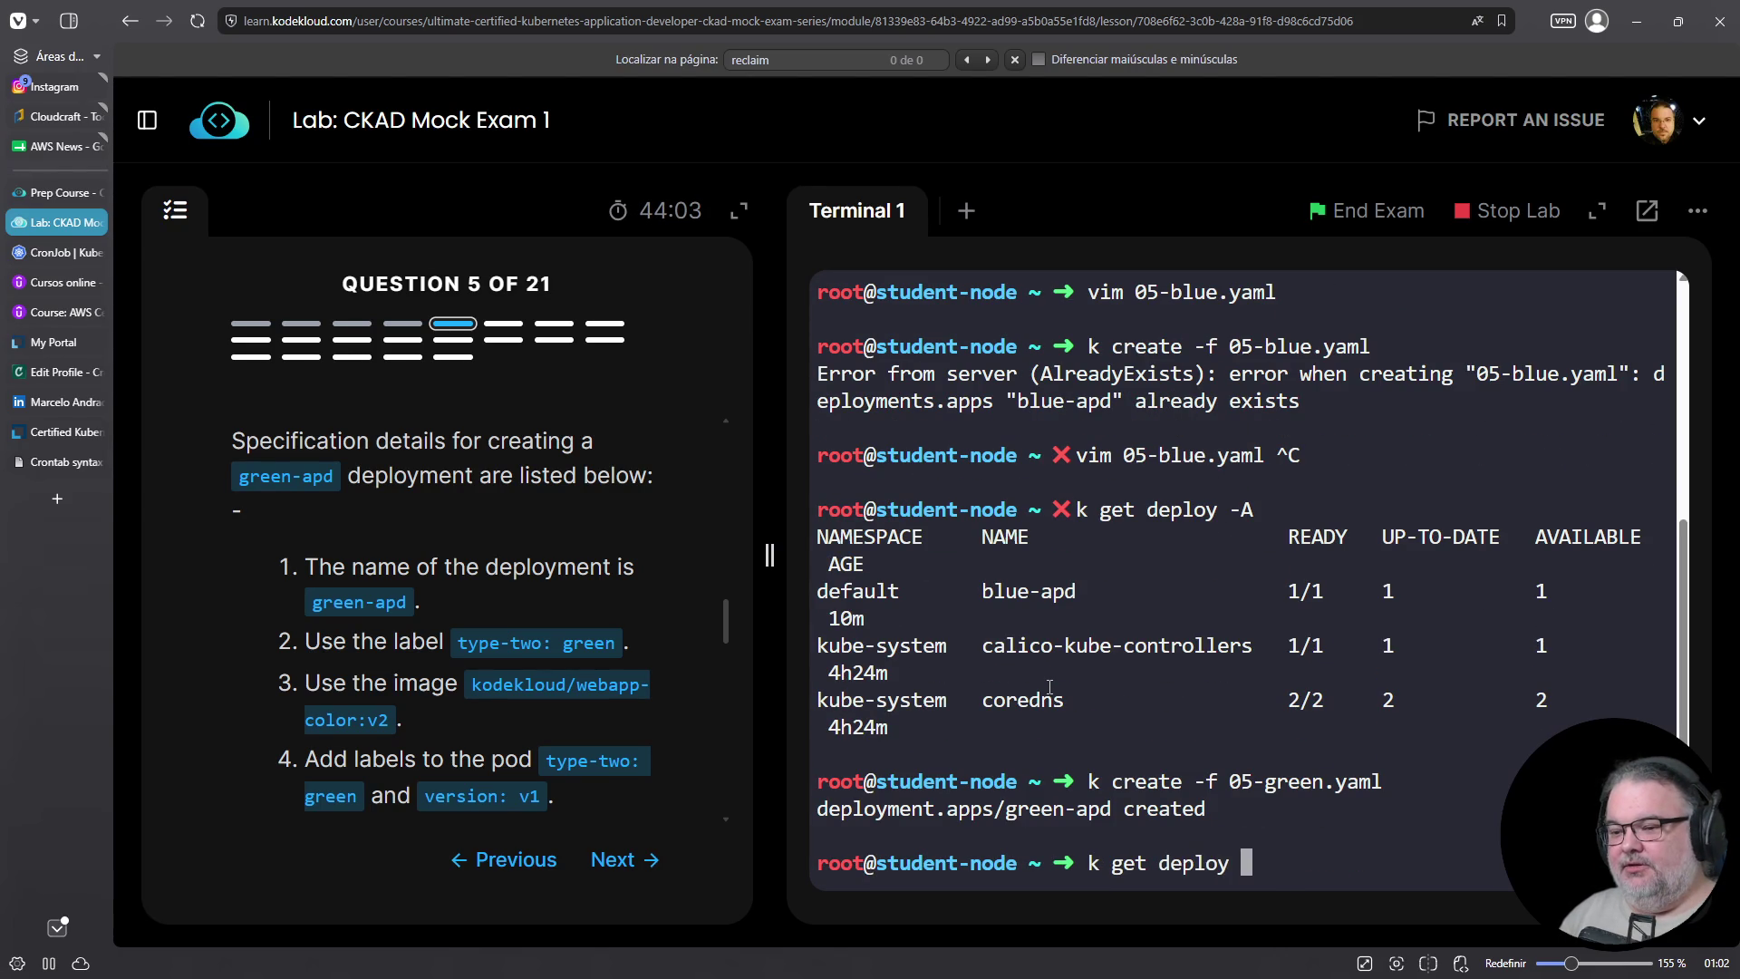
pyautogui.write('--show-labels')
pyautogui.press('Return')
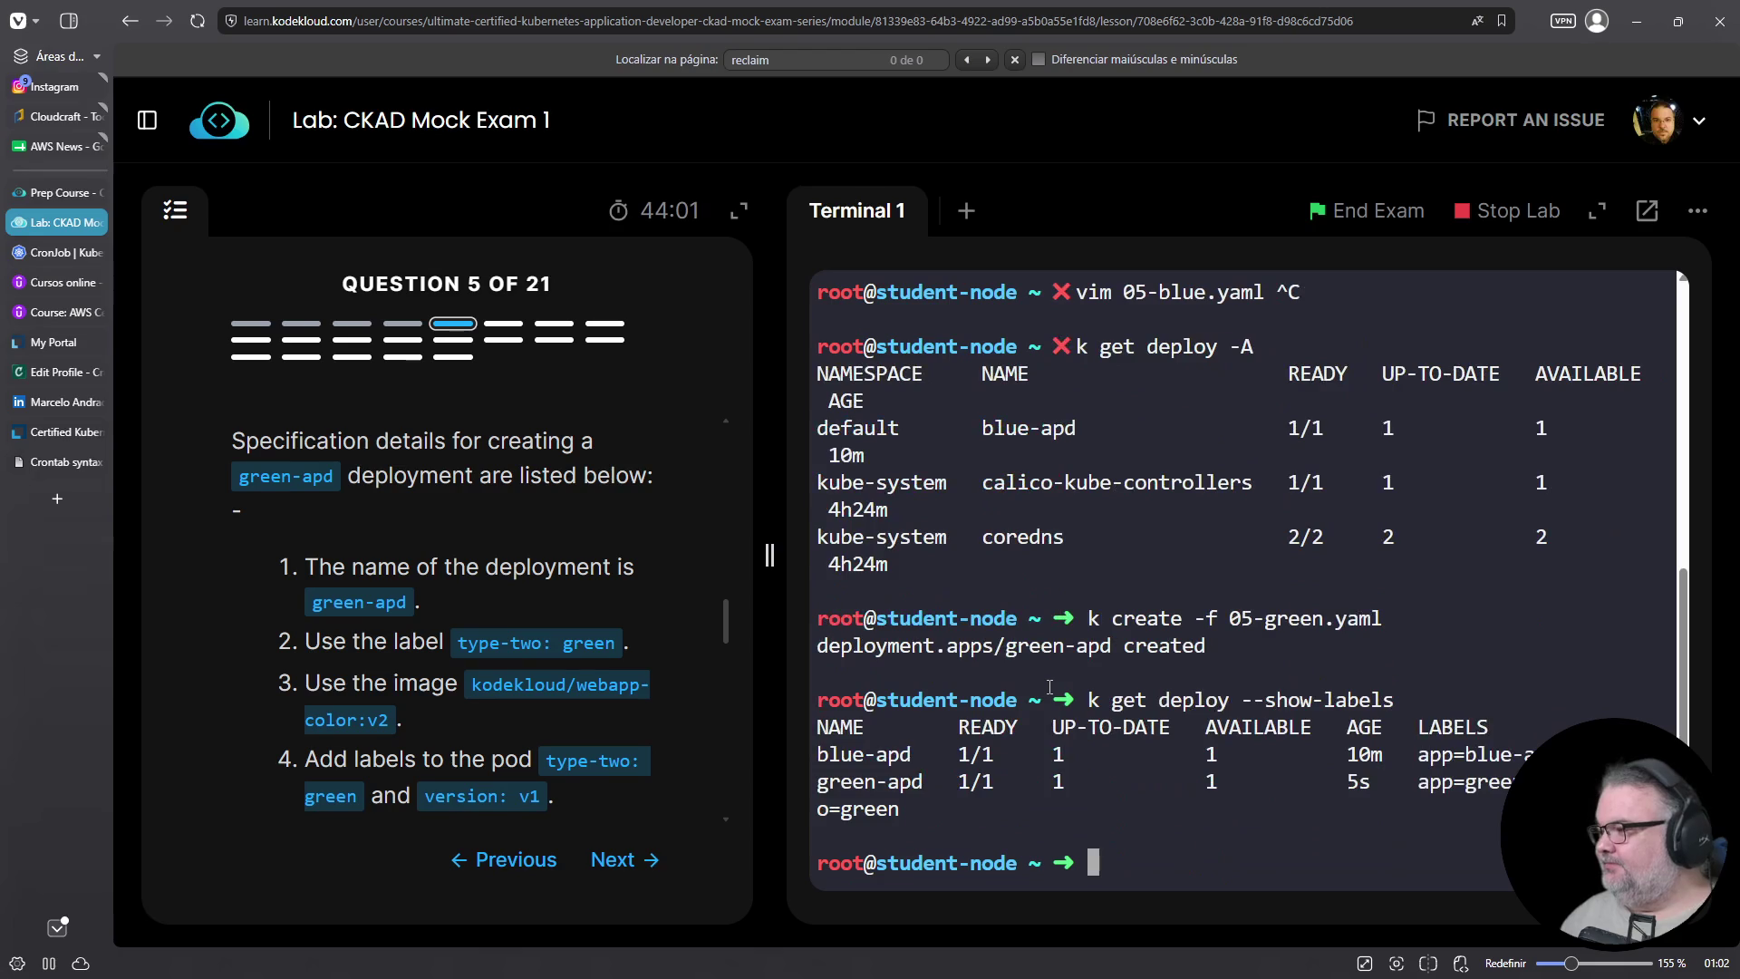
pyautogui.write('k get')
pyautogui.hotkey('ctrl', 'c')
pyautogui.write('k apply -f ')
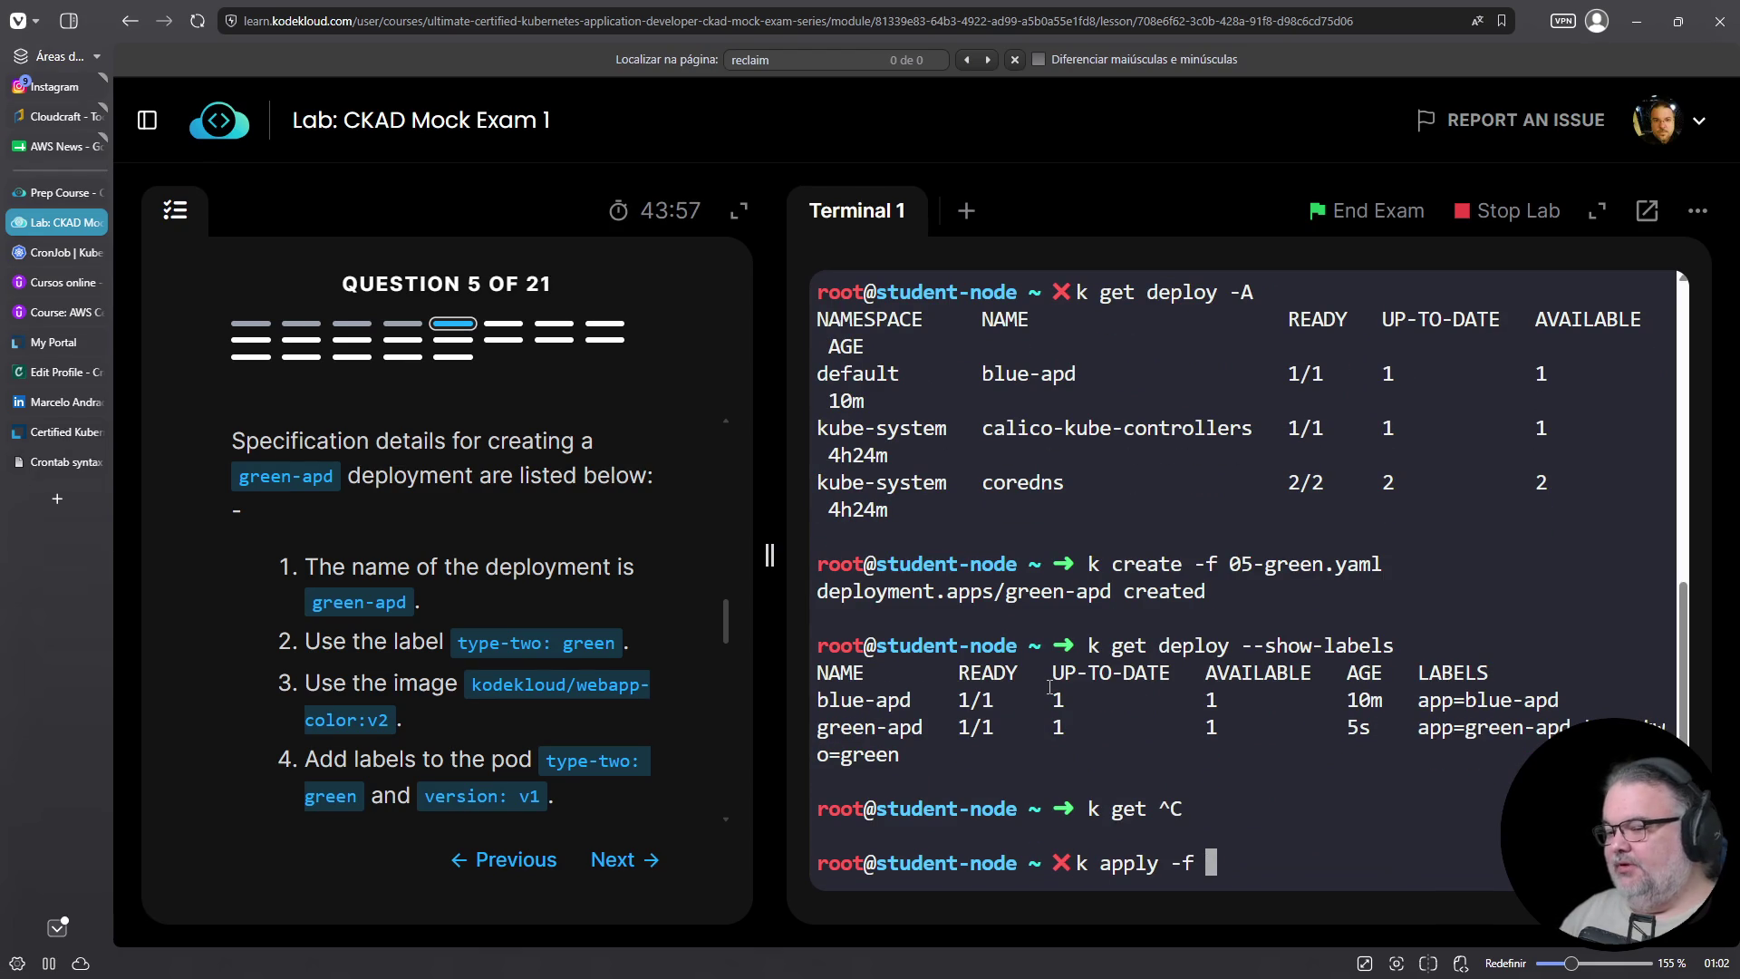
pyautogui.write('bluer')
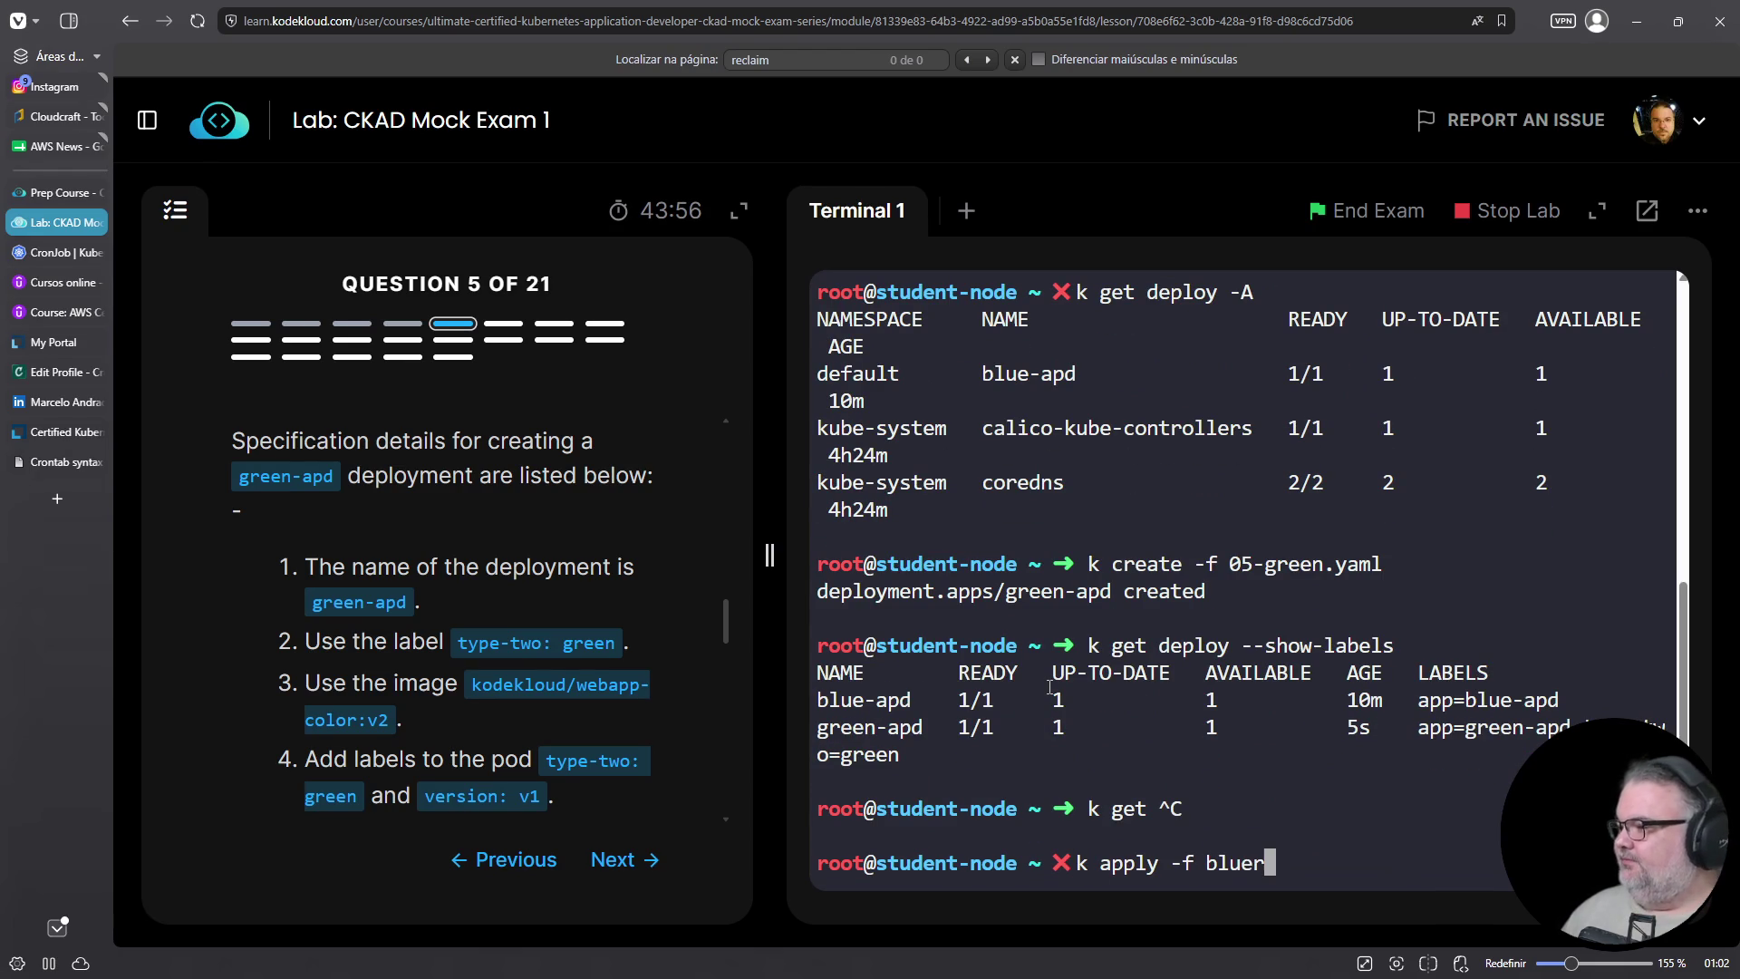
# Run k apply -f 05-blue.yaml, which is rejected because the selector is immutable
pyautogui.press('BackSpace')
pyautogui.write('-apd')
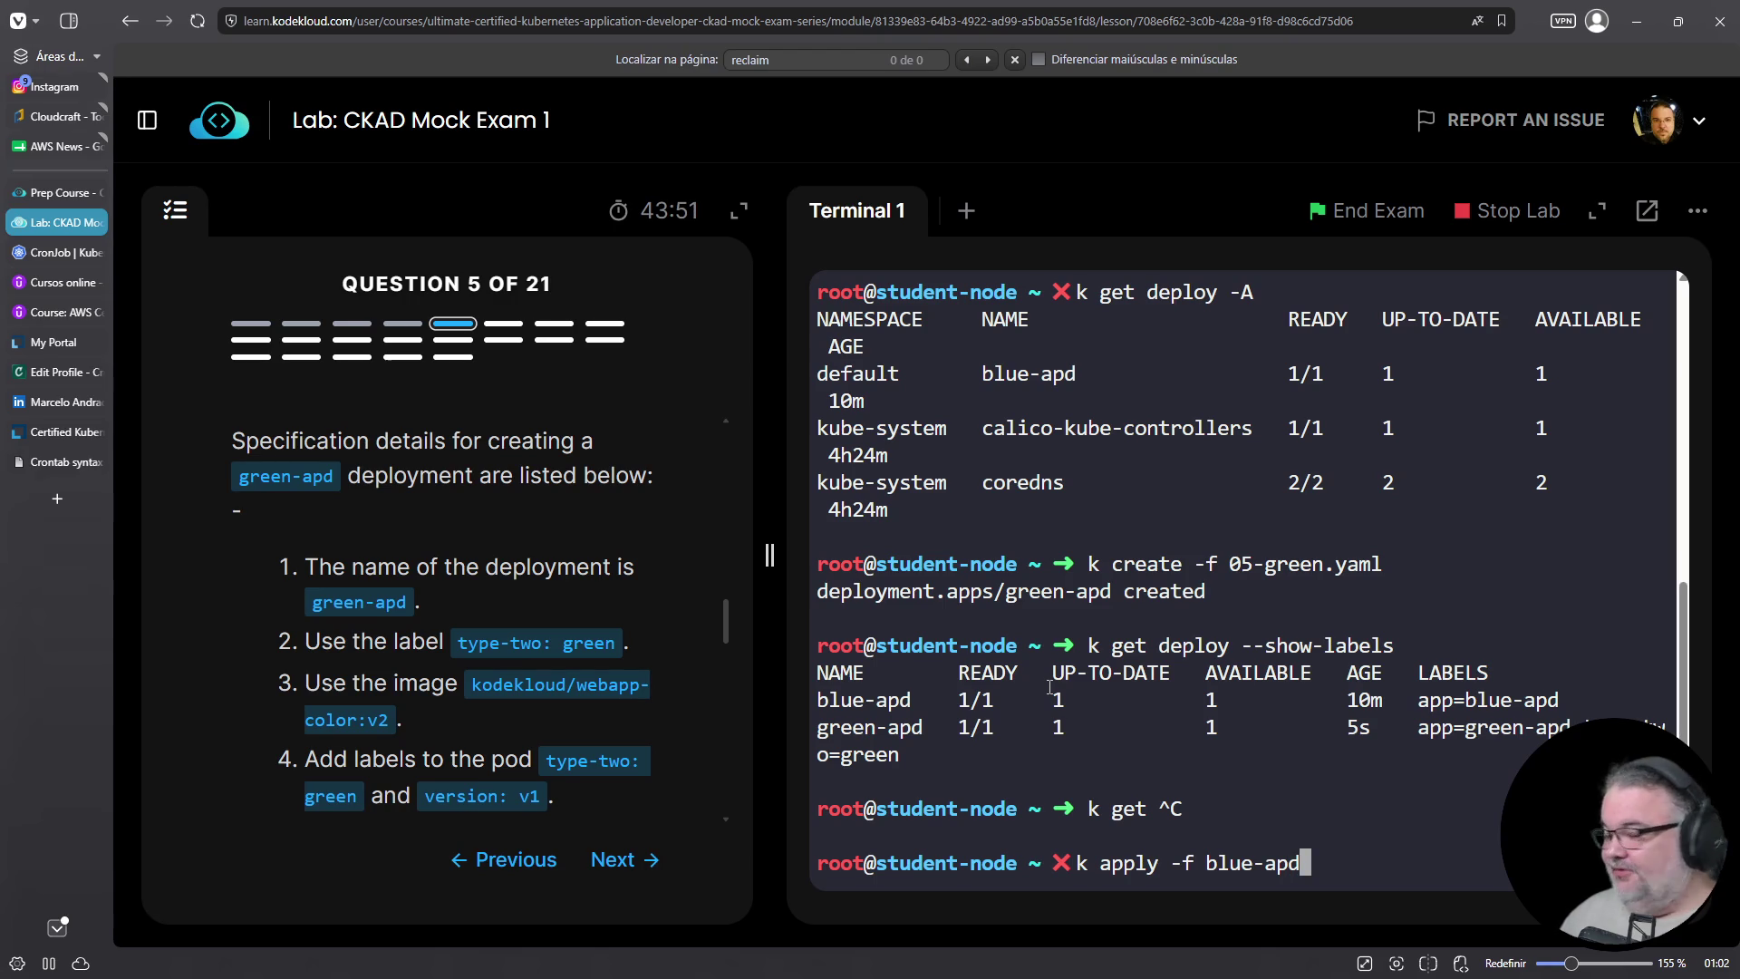
pyautogui.hotkey('ctrl', 'c')
pyautogui.write('k')
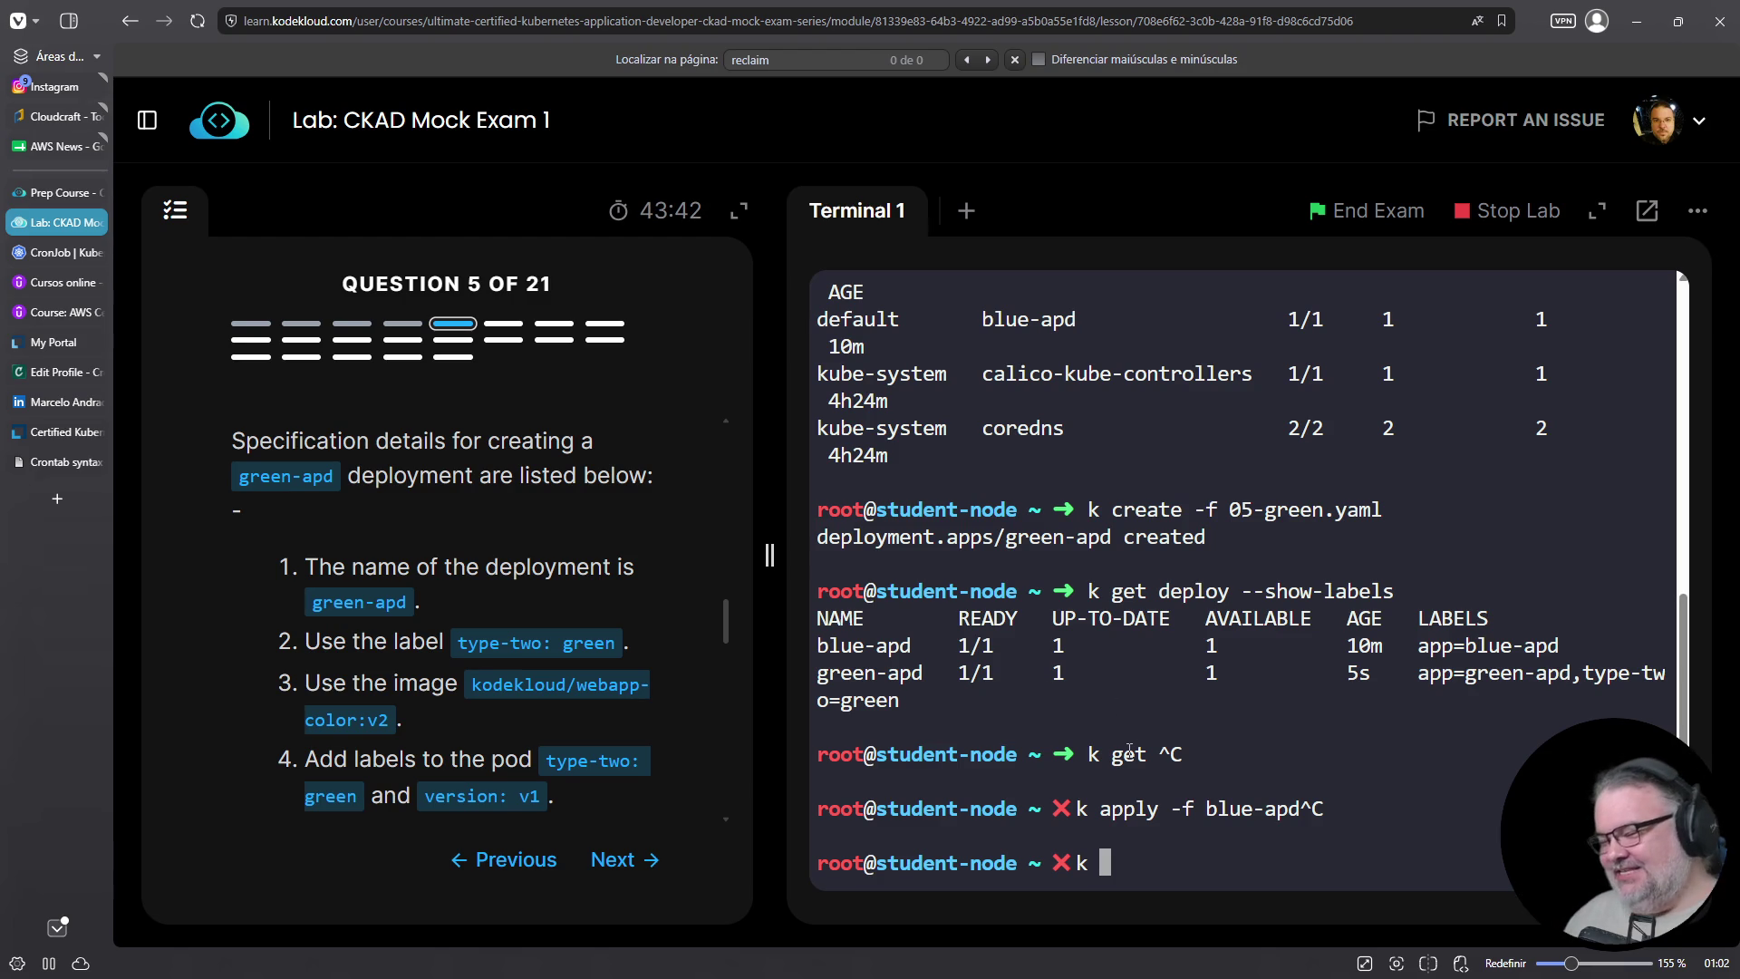
pyautogui.write('k apply')
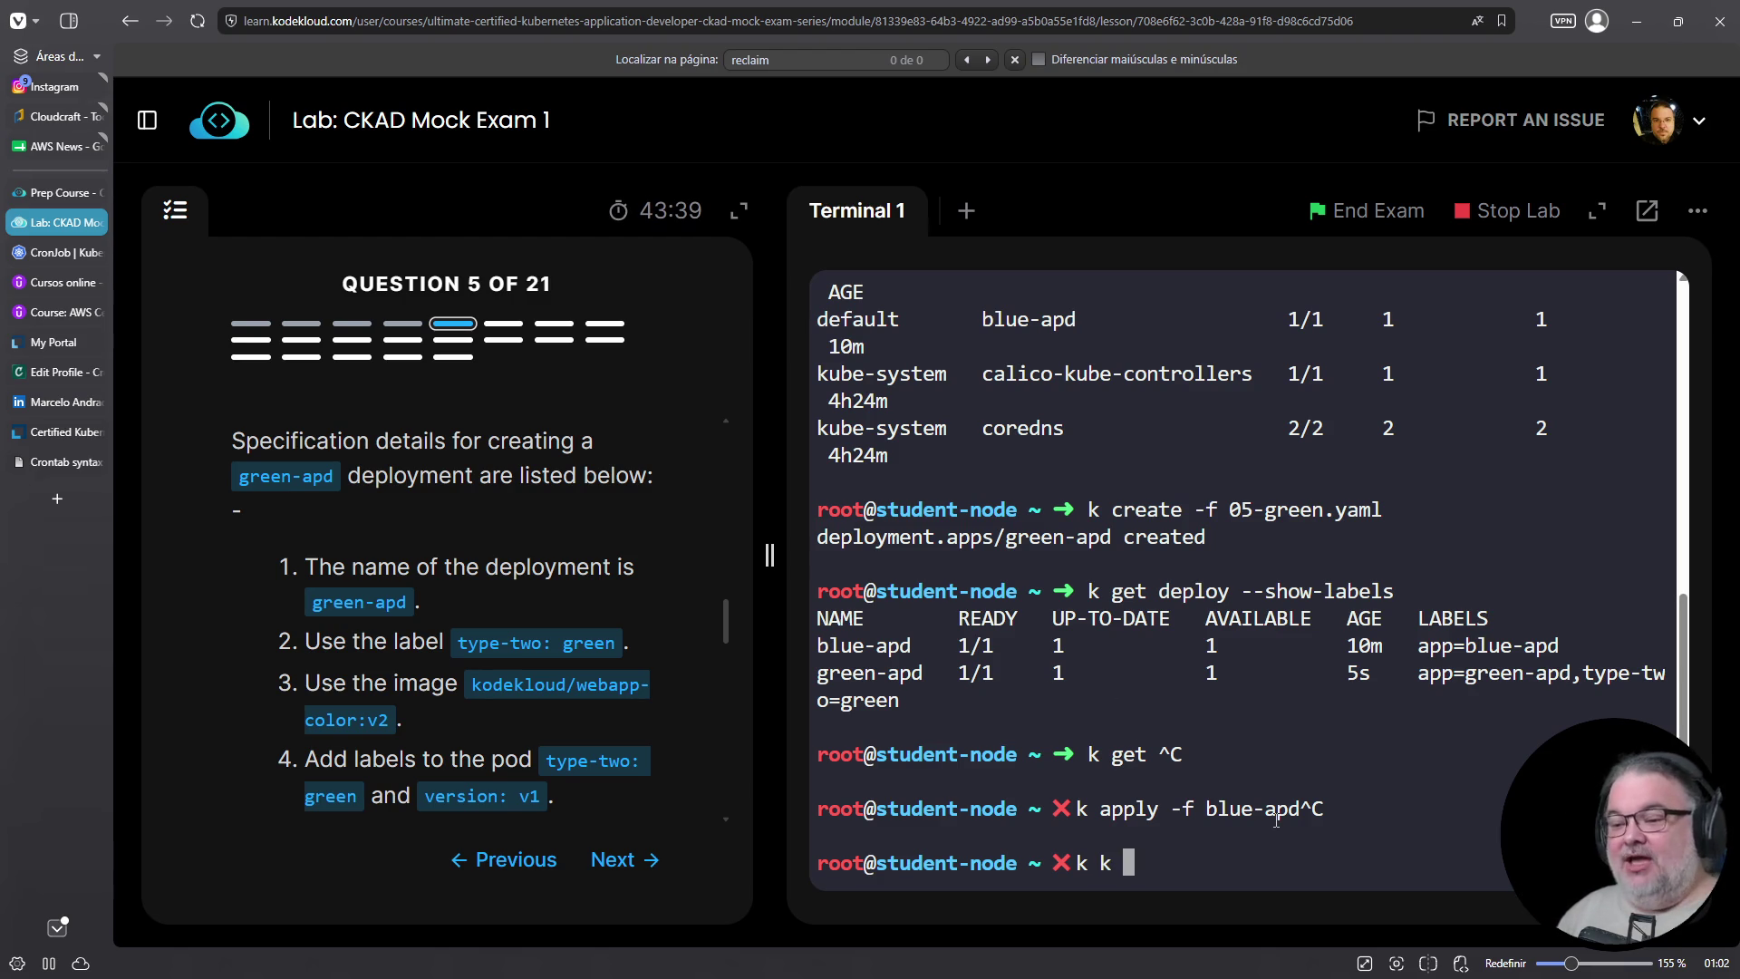
pyautogui.press('BackSpace')
pyautogui.press('BackSpace')
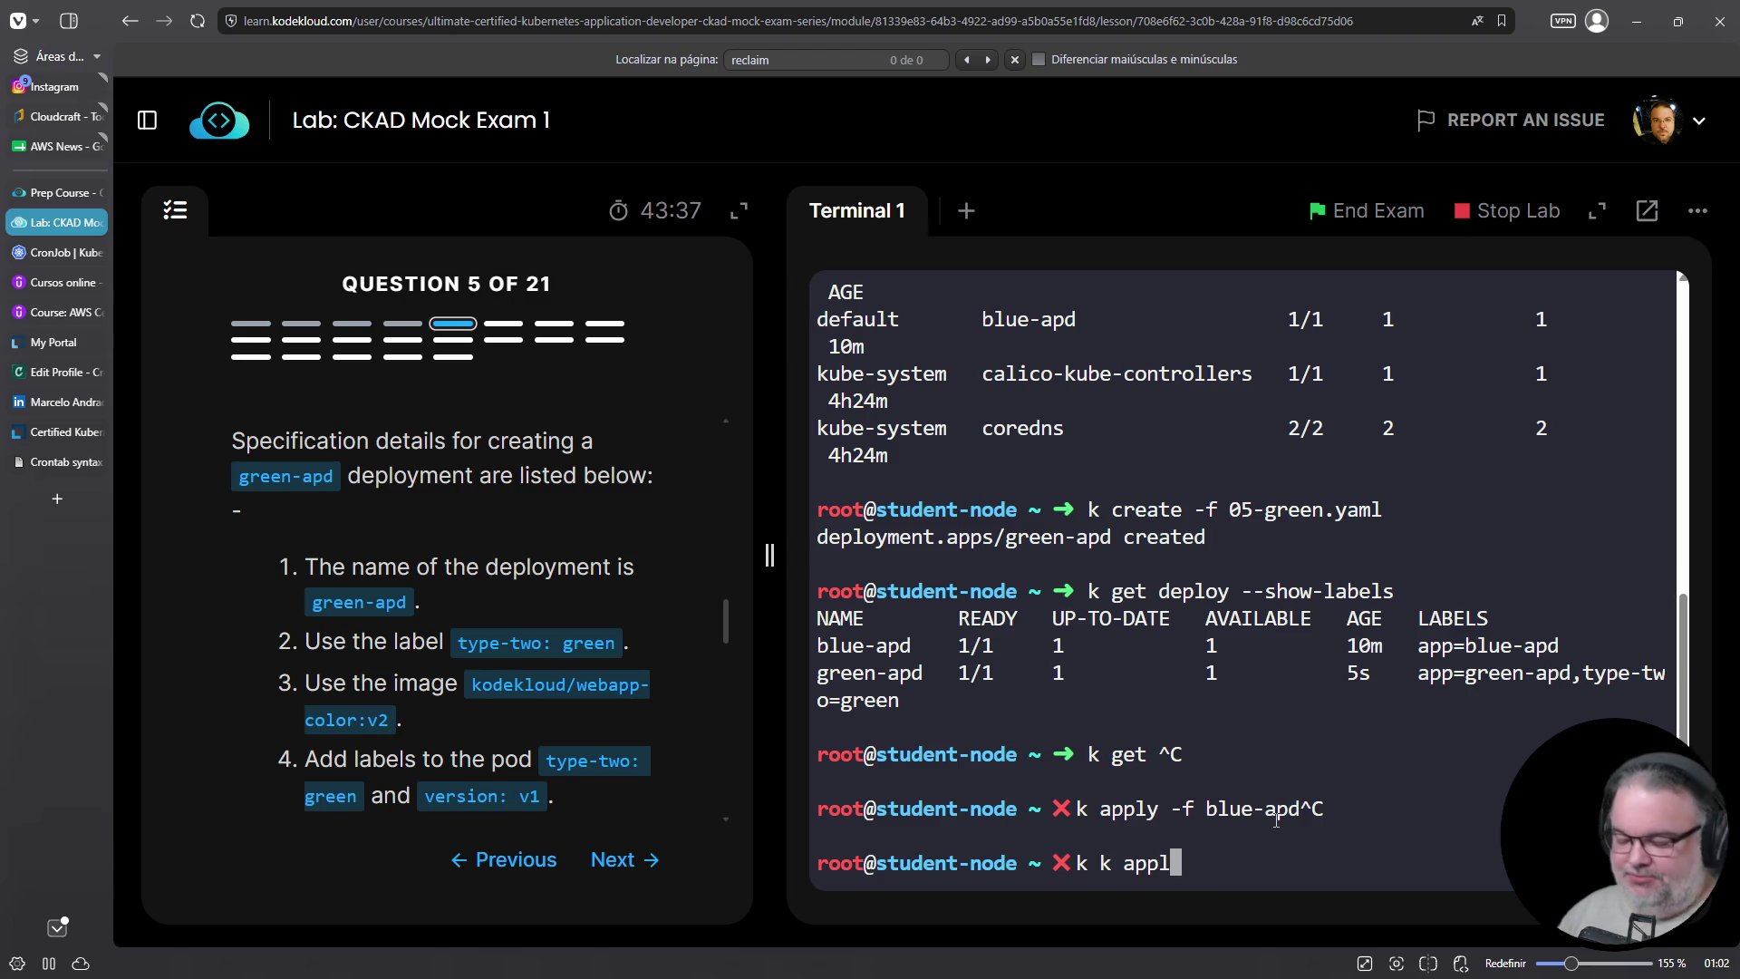
pyautogui.write('y -f ')
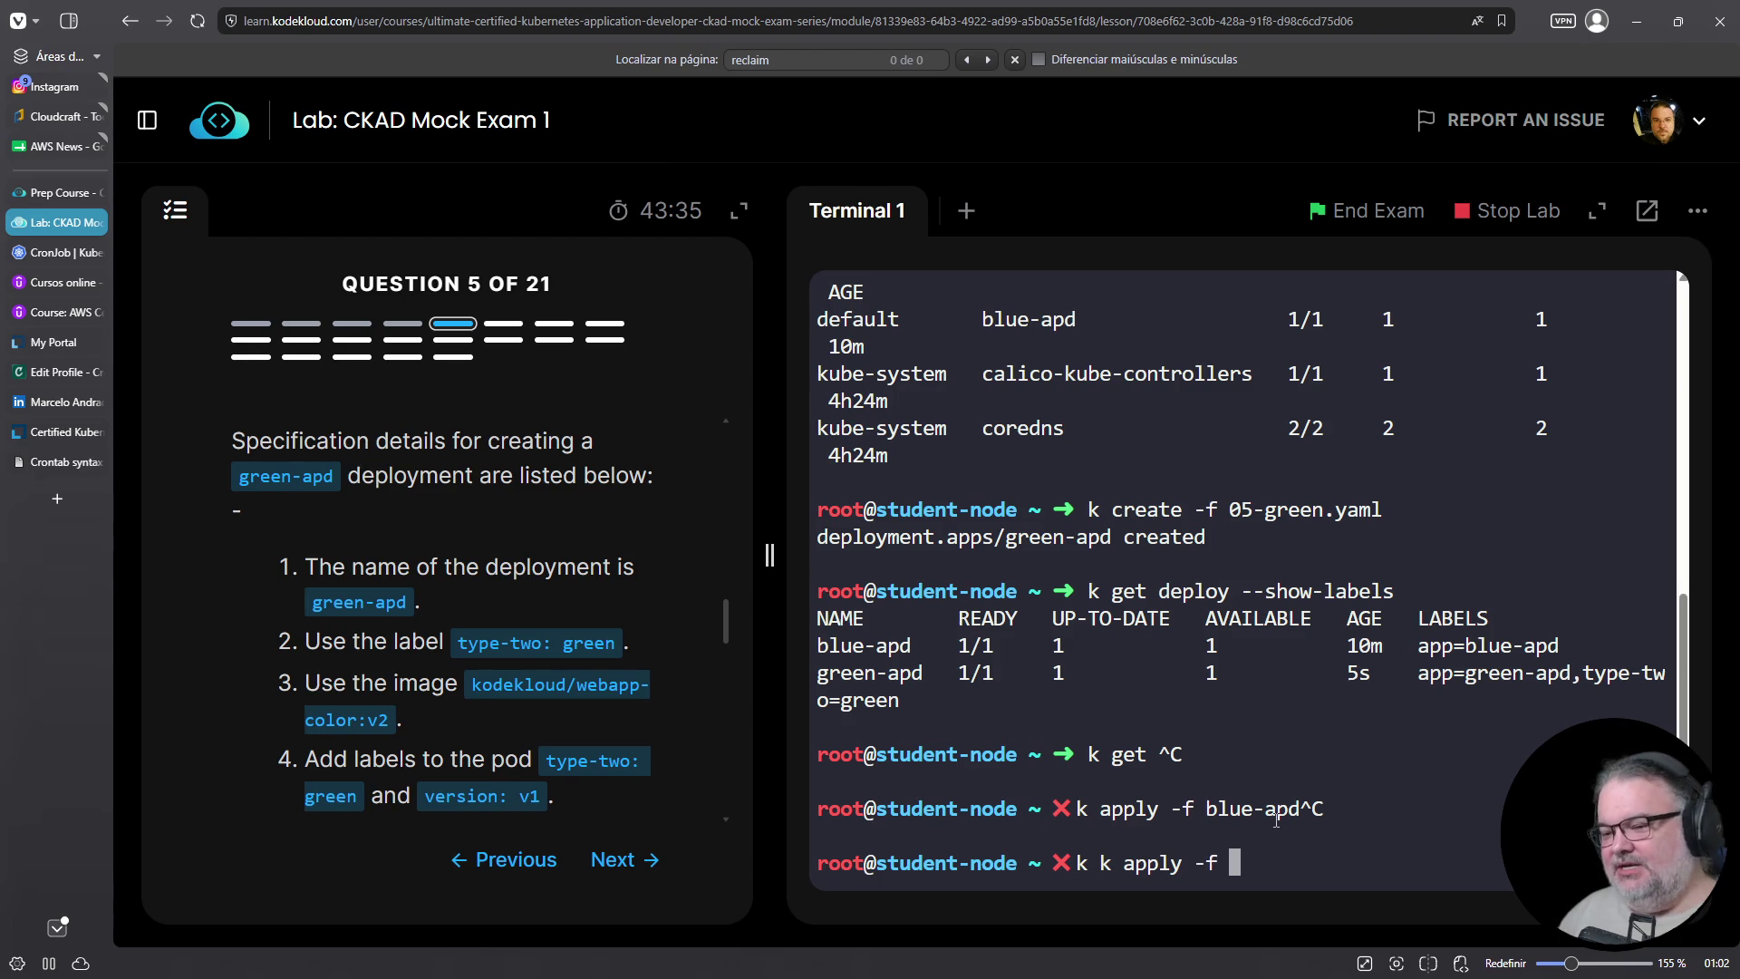
pyautogui.write('05')
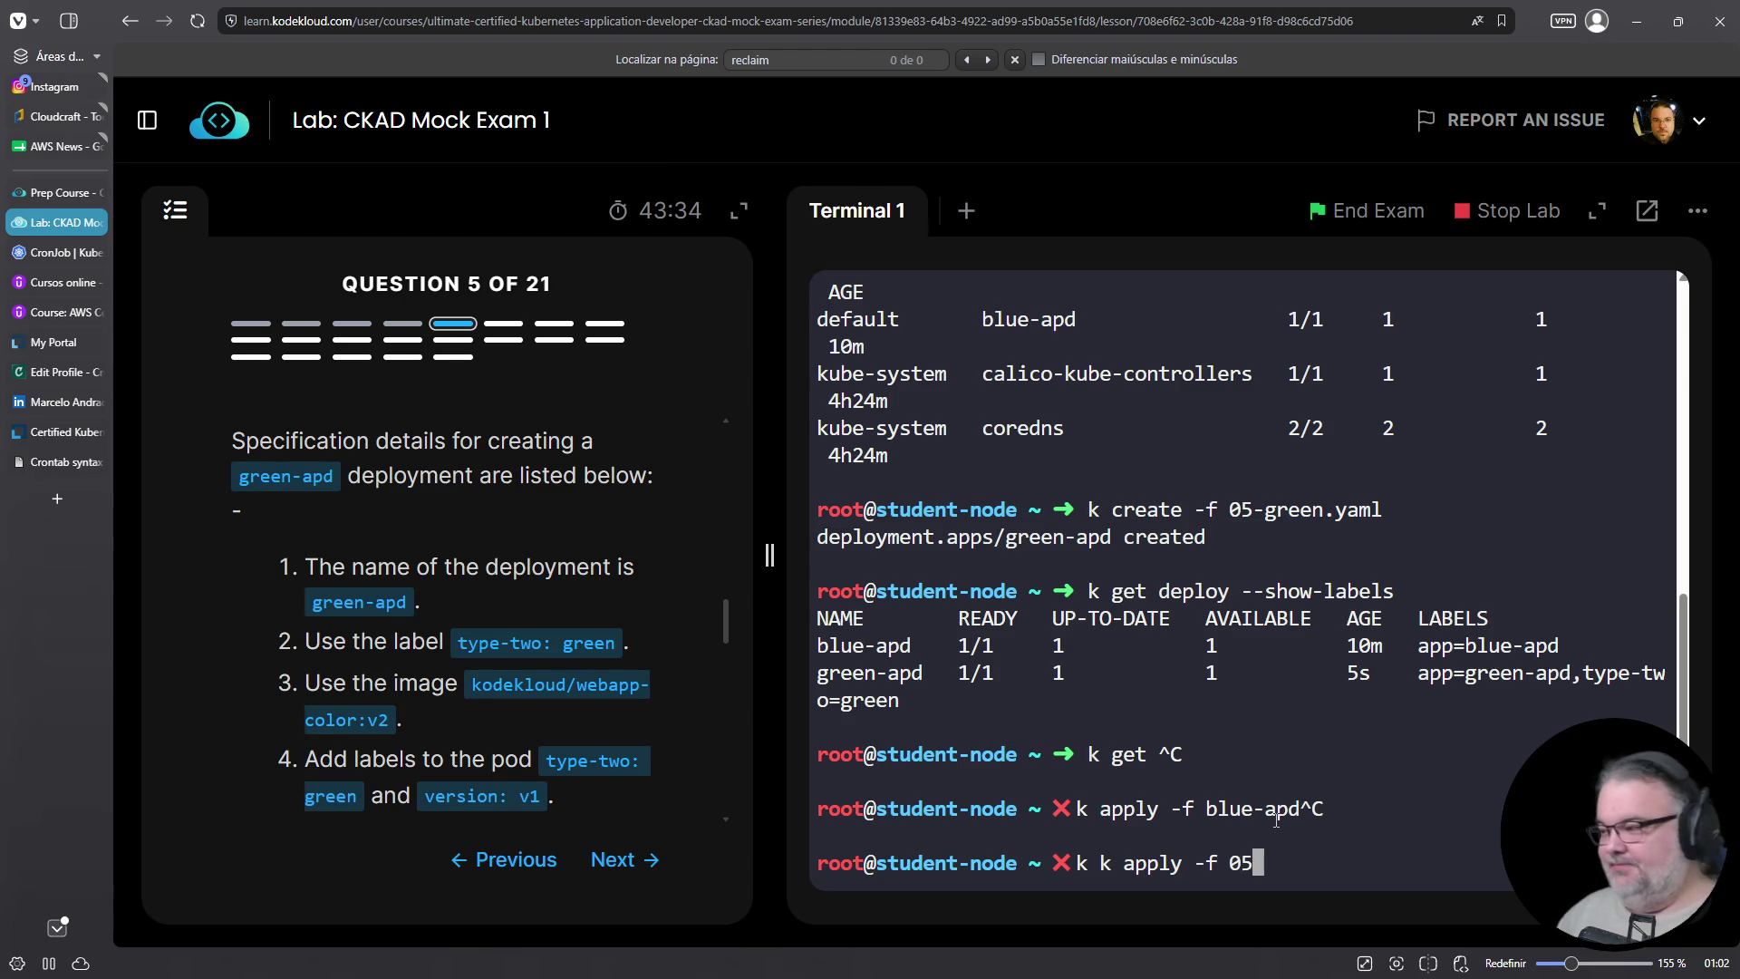
pyautogui.write('-blu')
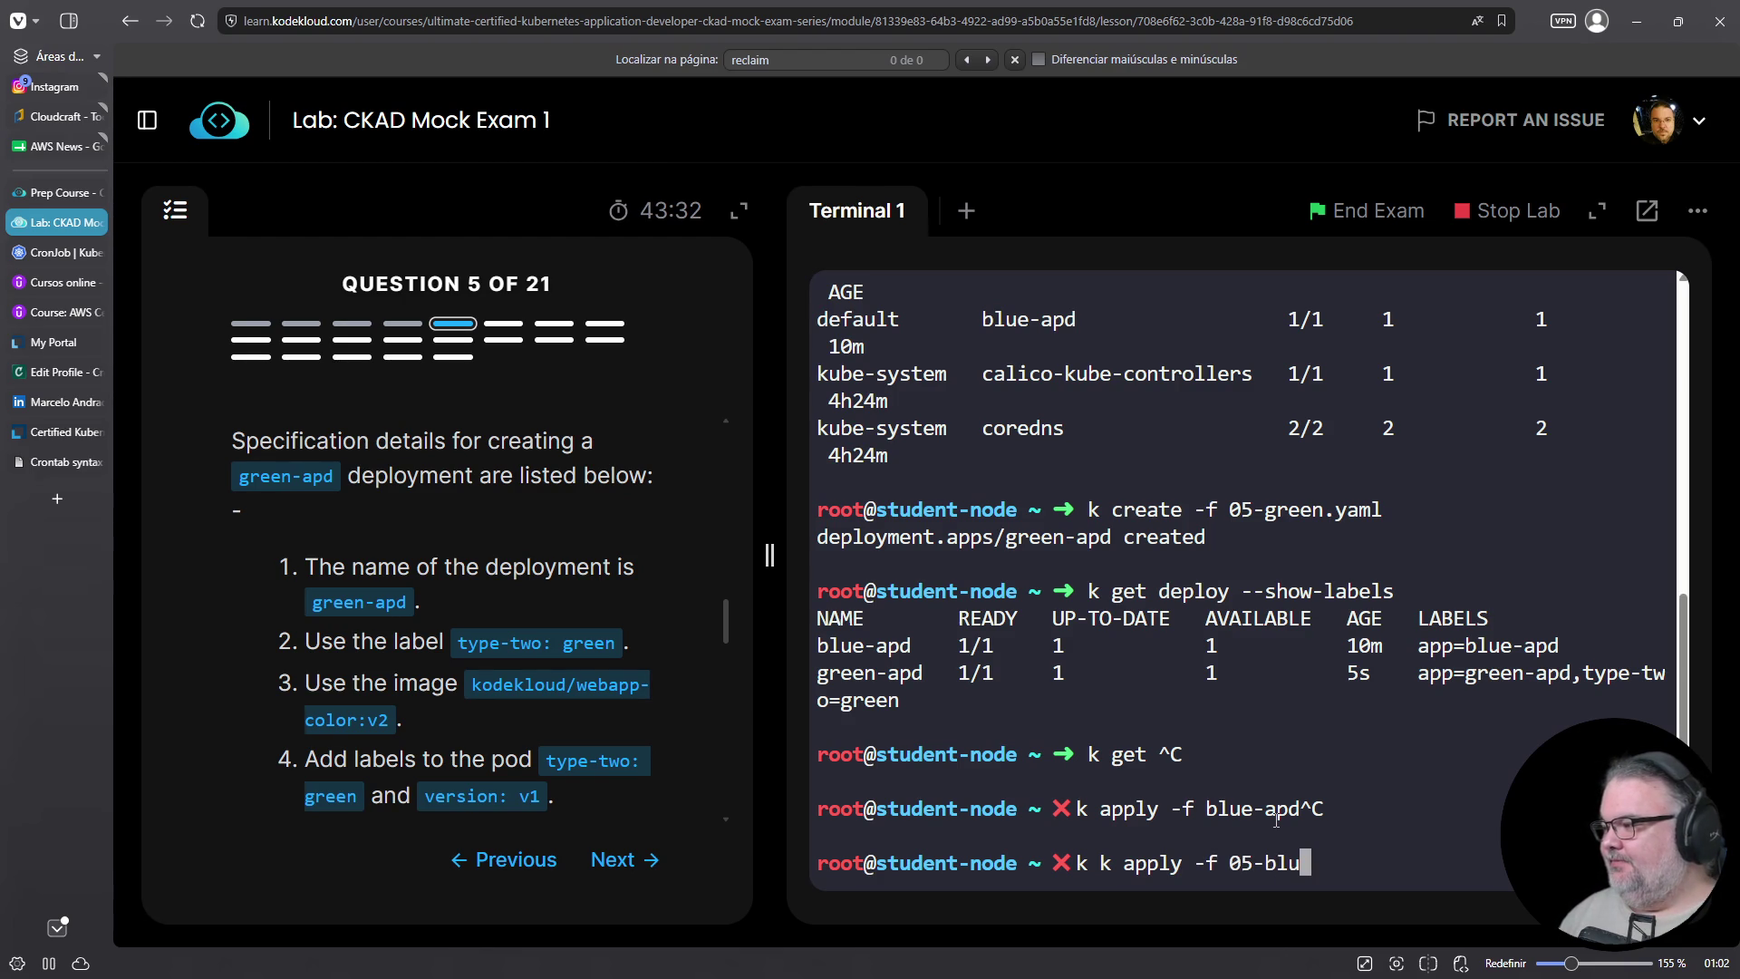
pyautogui.press('BackSpace')
pyautogui.press('BackSpace')
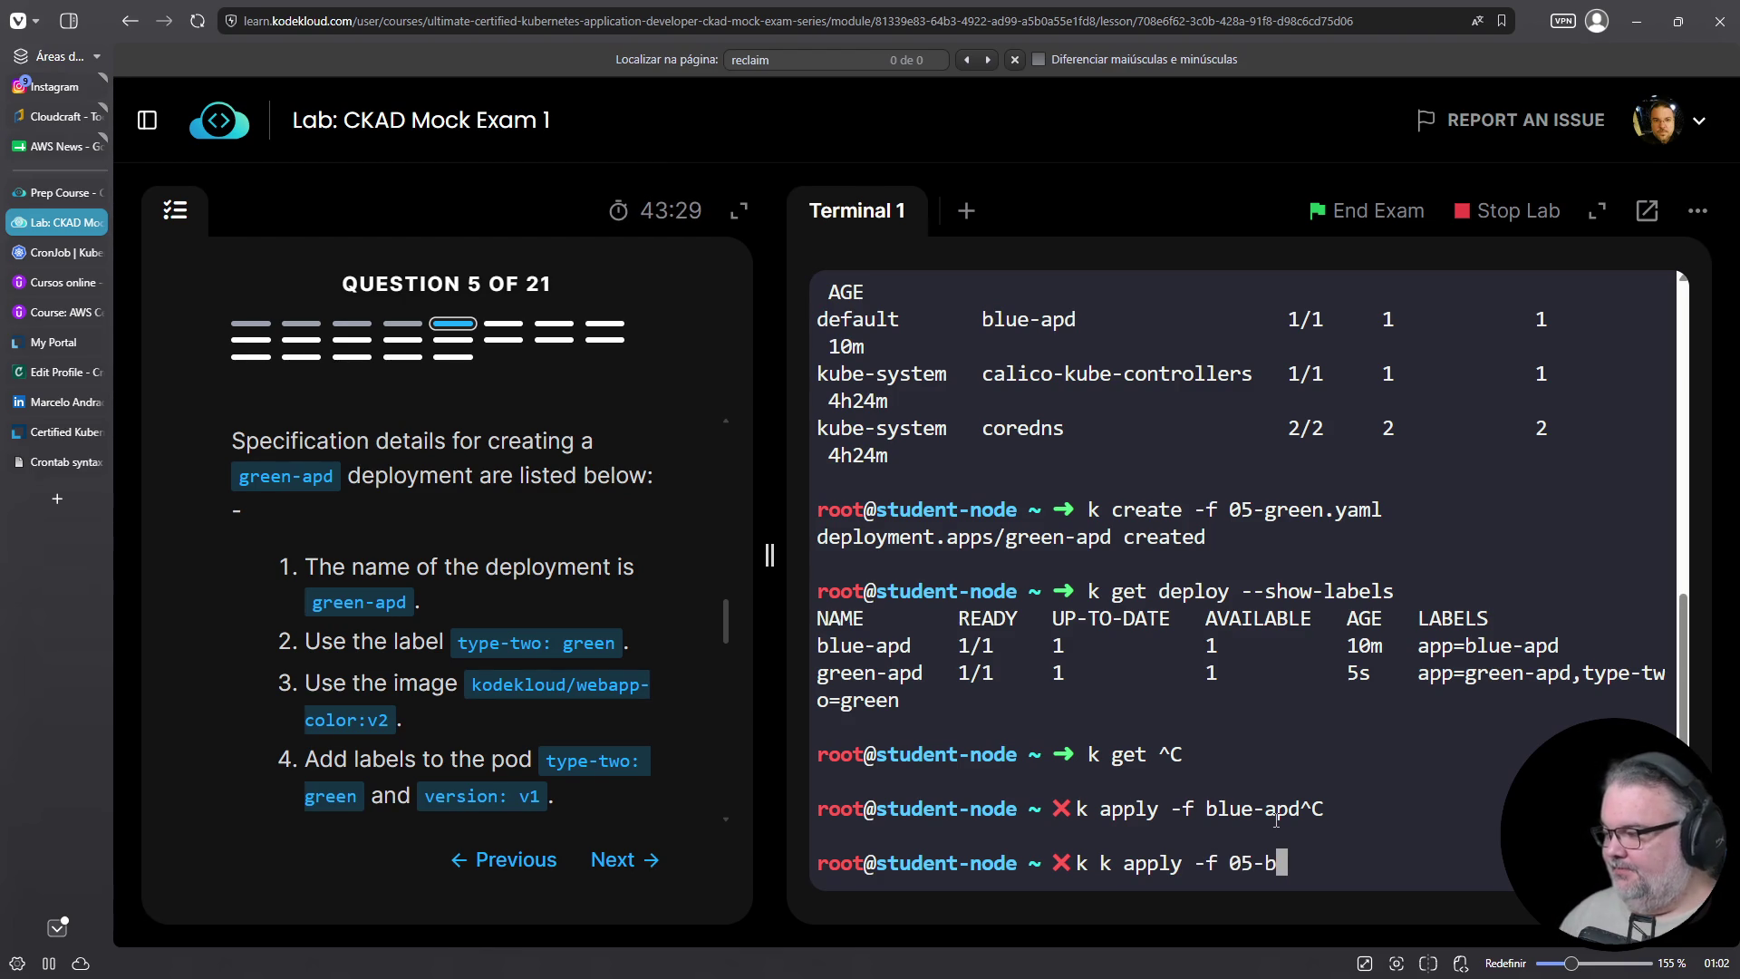
pyautogui.press('Tab')
pyautogui.press('Return')
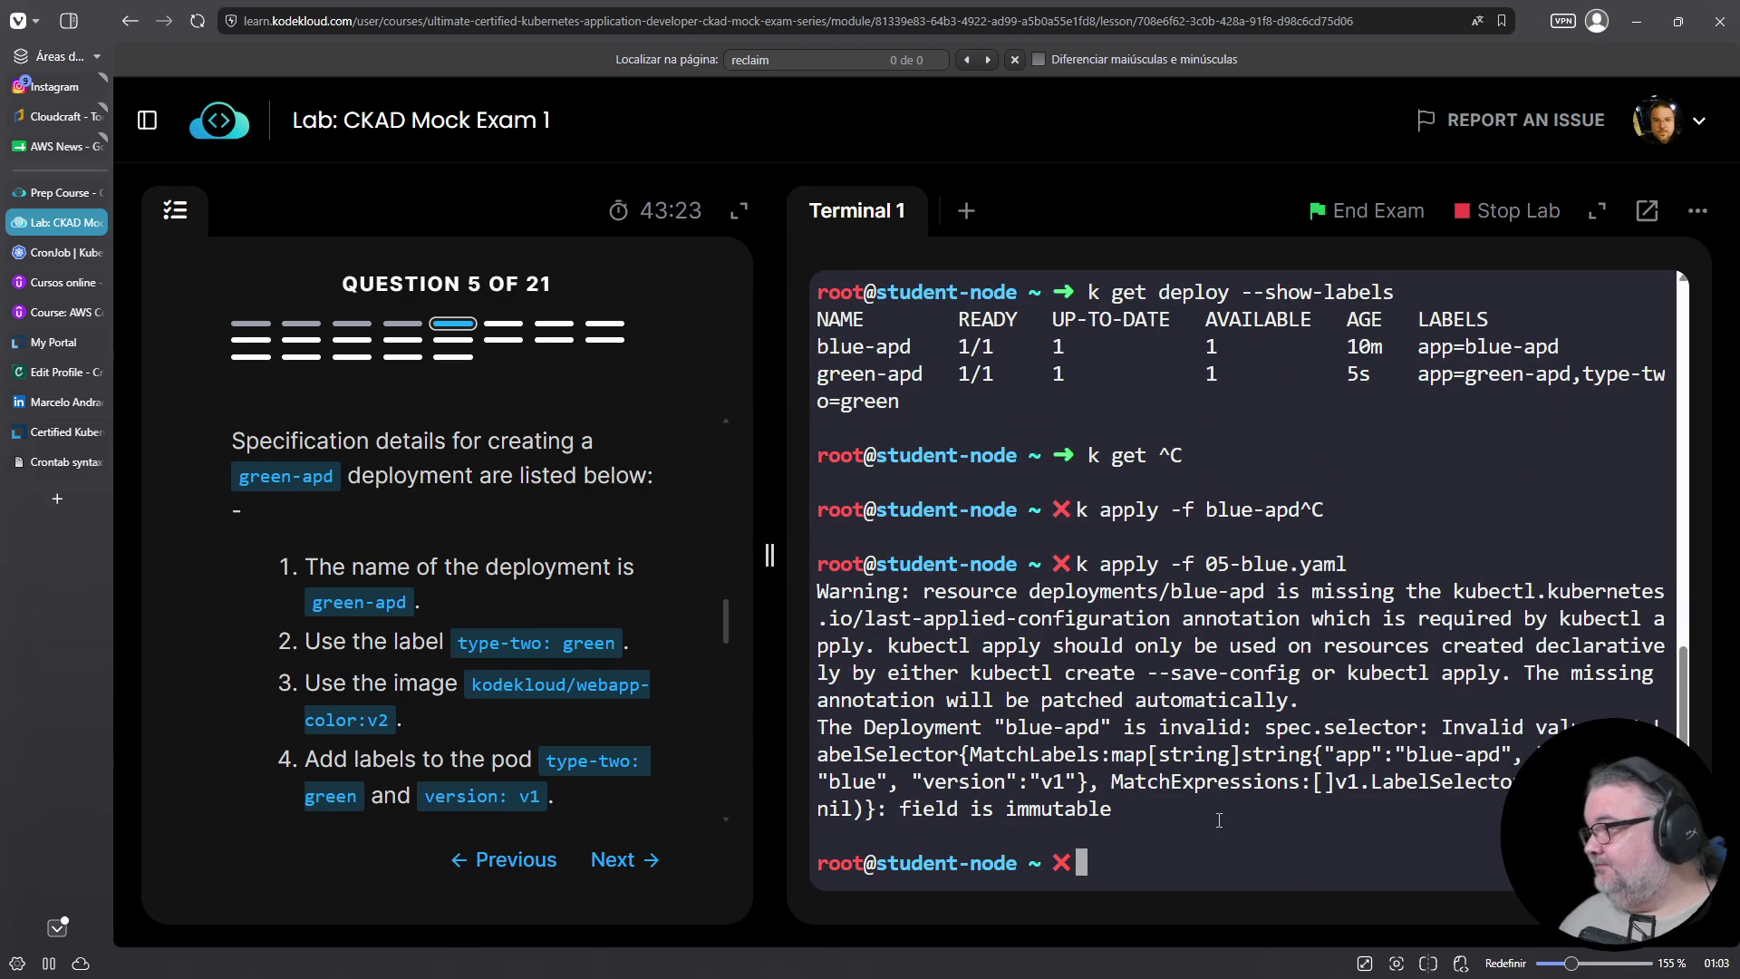
# Delete the blue-apd deployment with k delete -f 05-blue.yaml
pyautogui.write('vim bnlu')
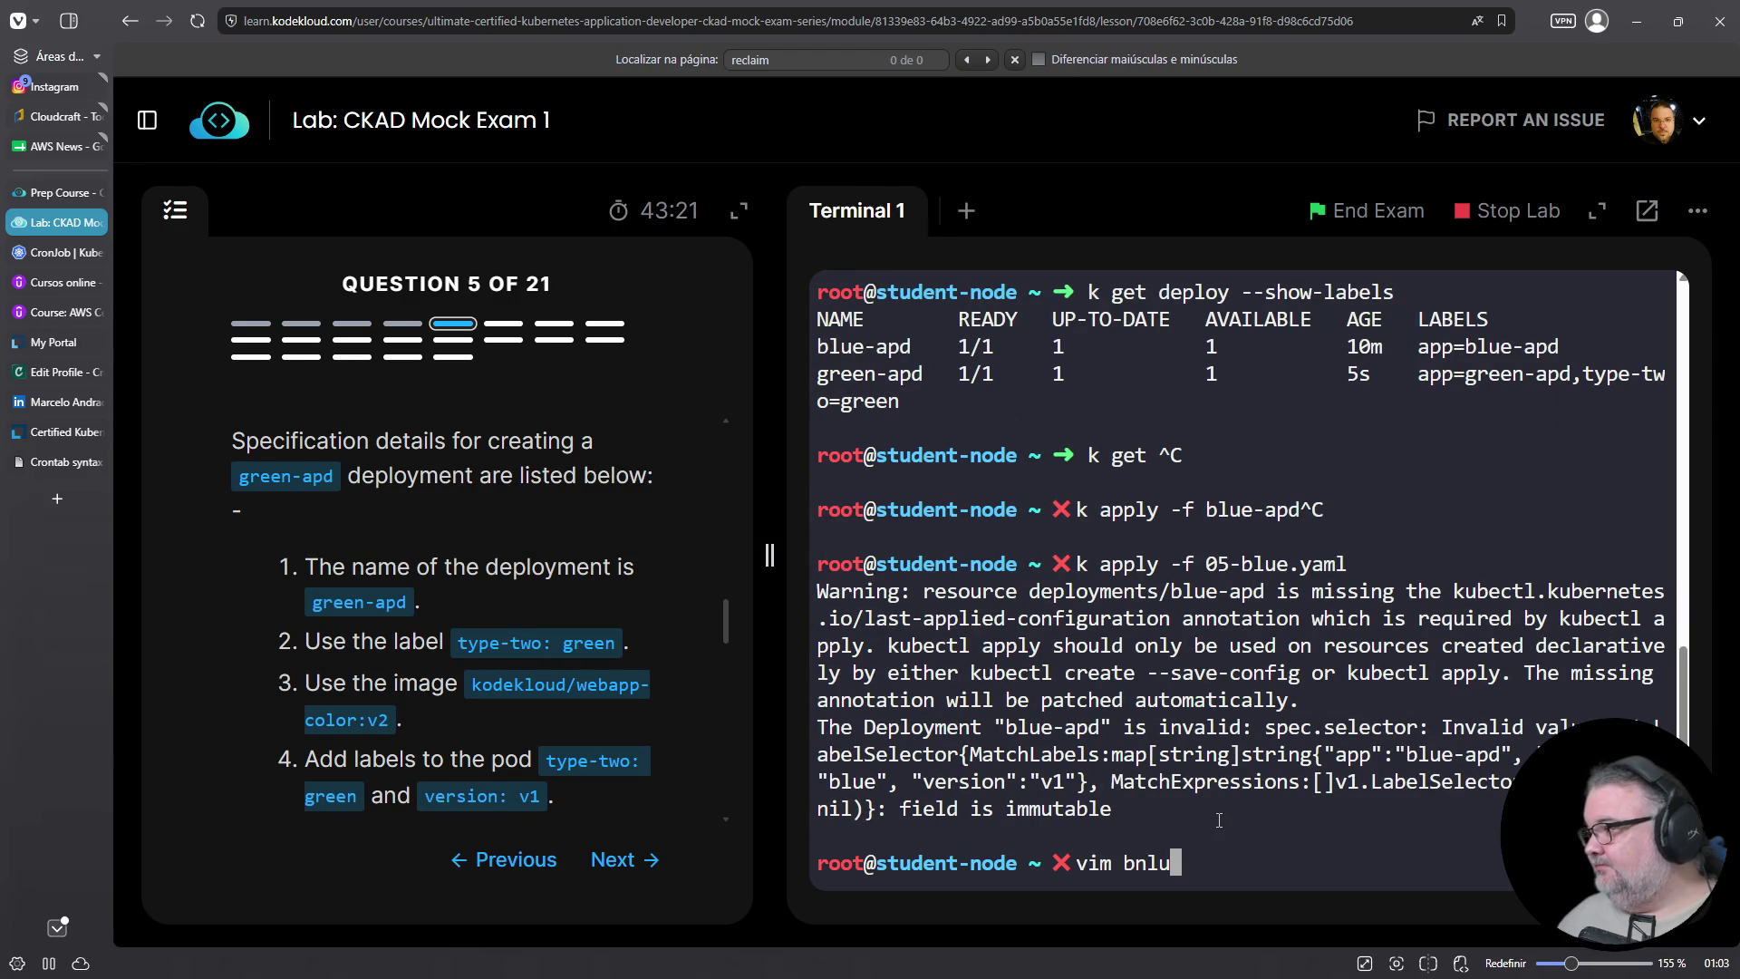
pyautogui.hotkey('ctrl', 'c')
pyautogui.write('vim blu')
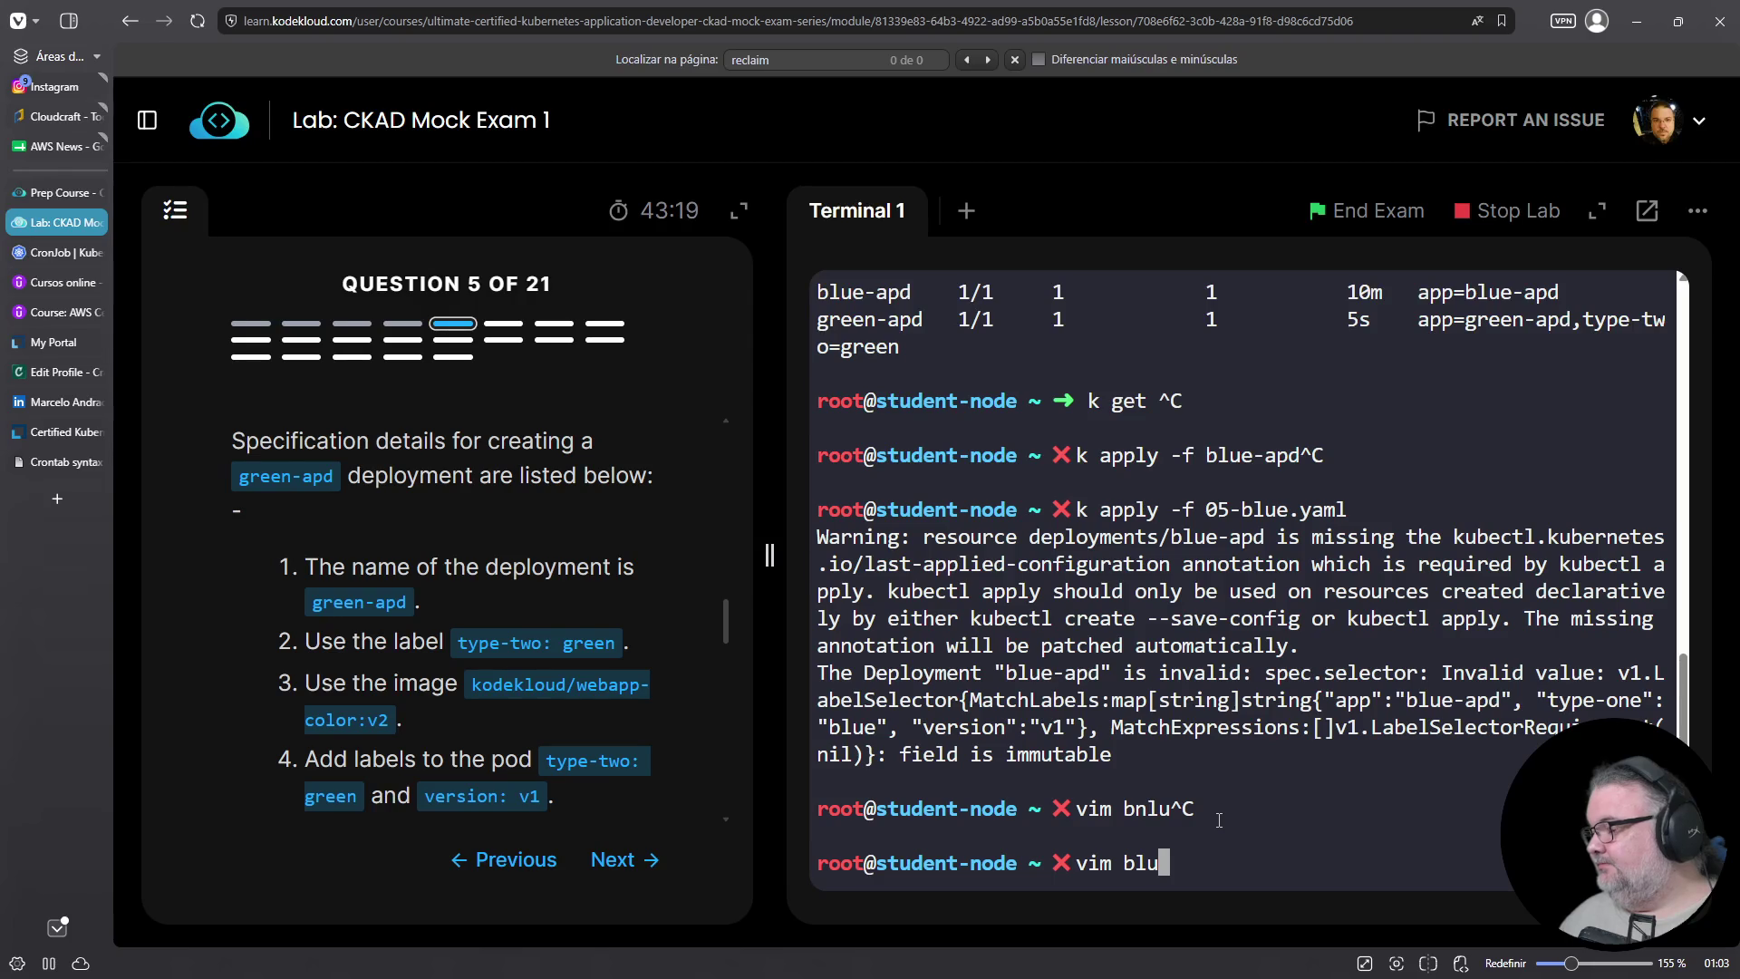
pyautogui.hotkey('ctrl', 'c')
pyautogui.write('k delete')
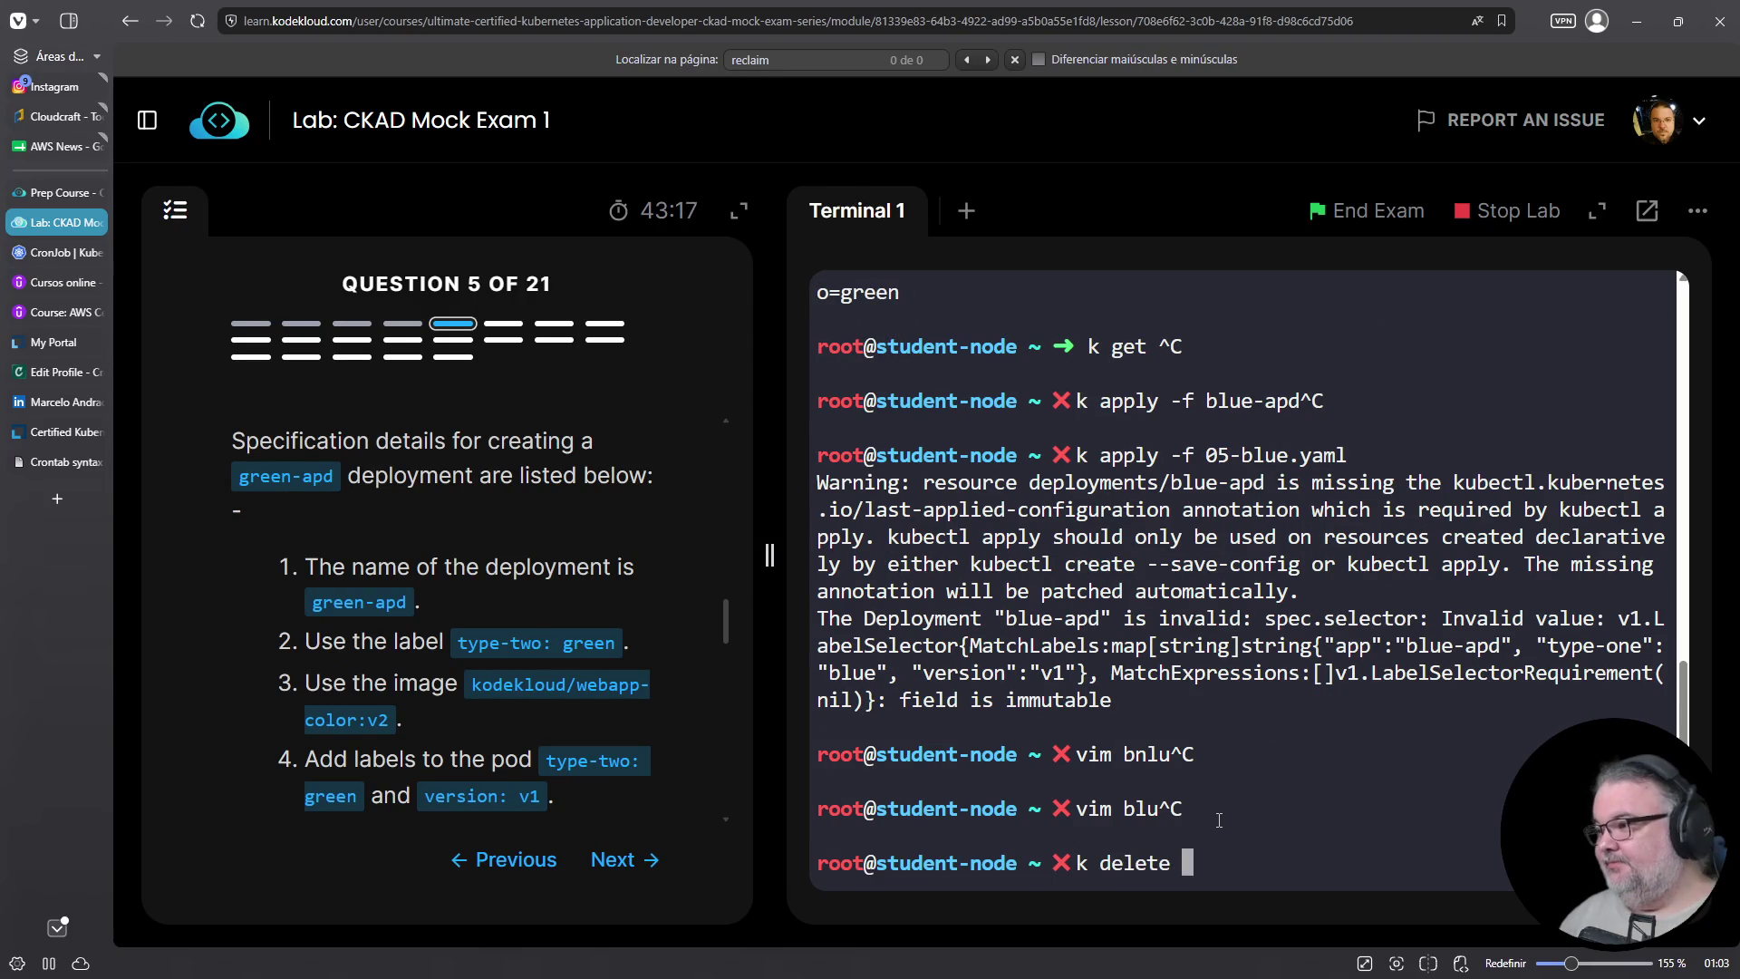
pyautogui.scroll(-6, 436, 704)
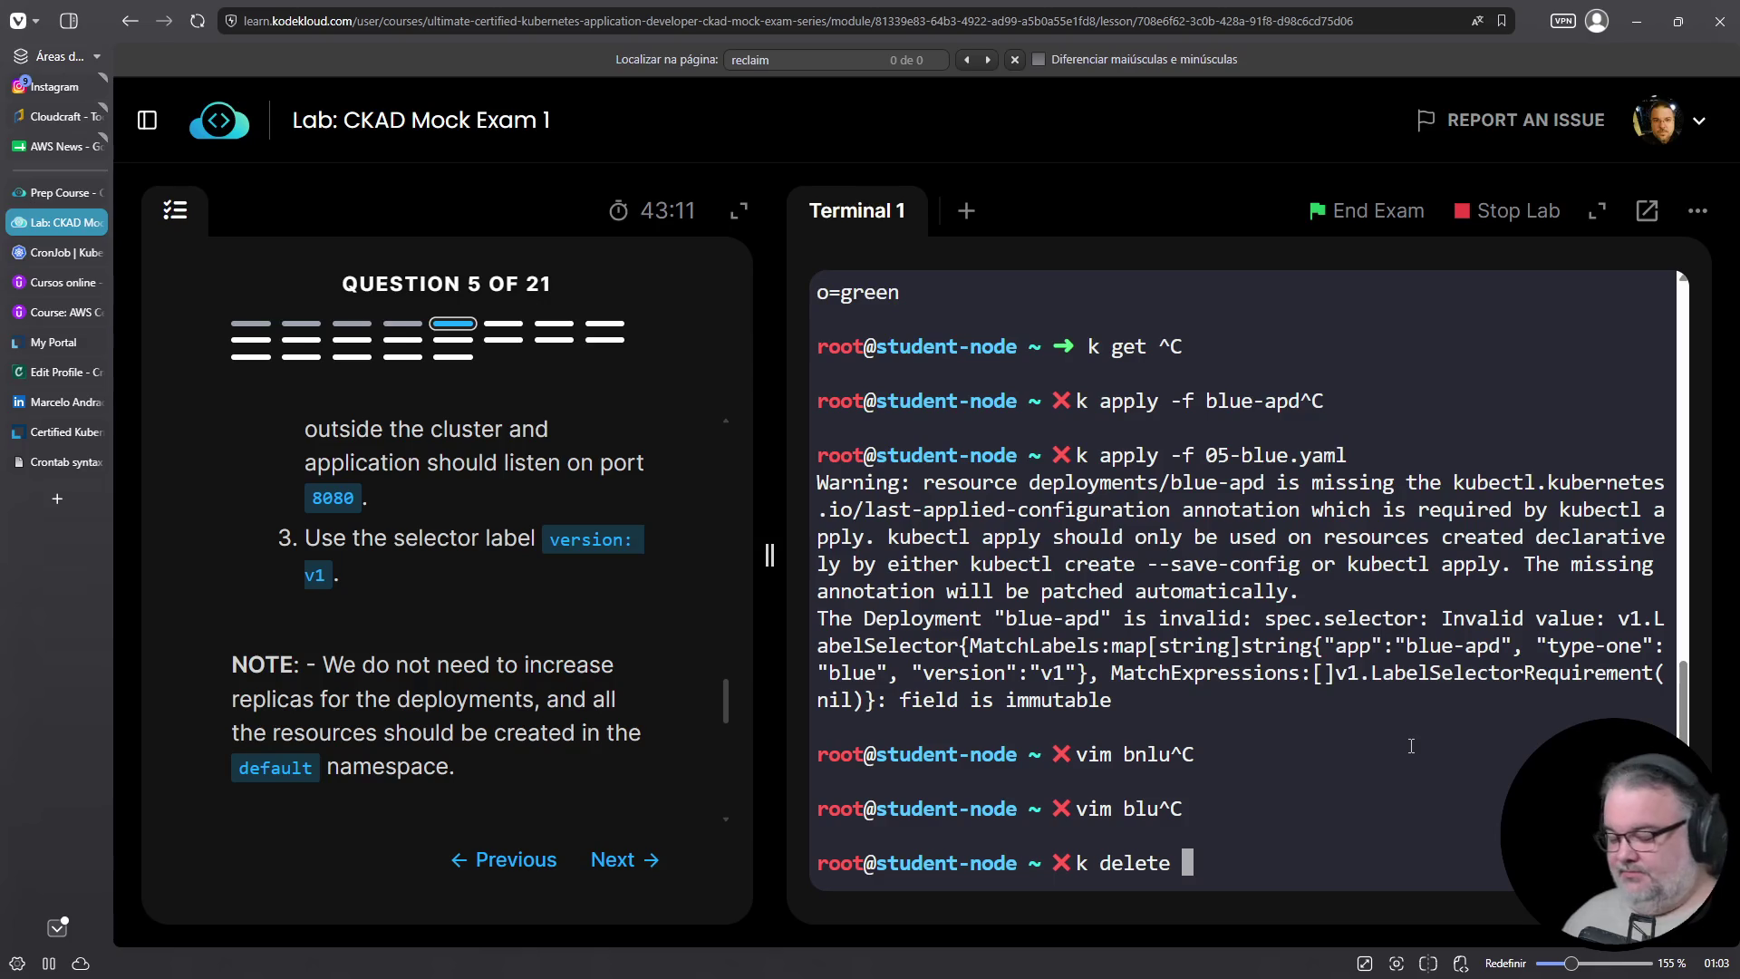
pyautogui.write('-f 05')
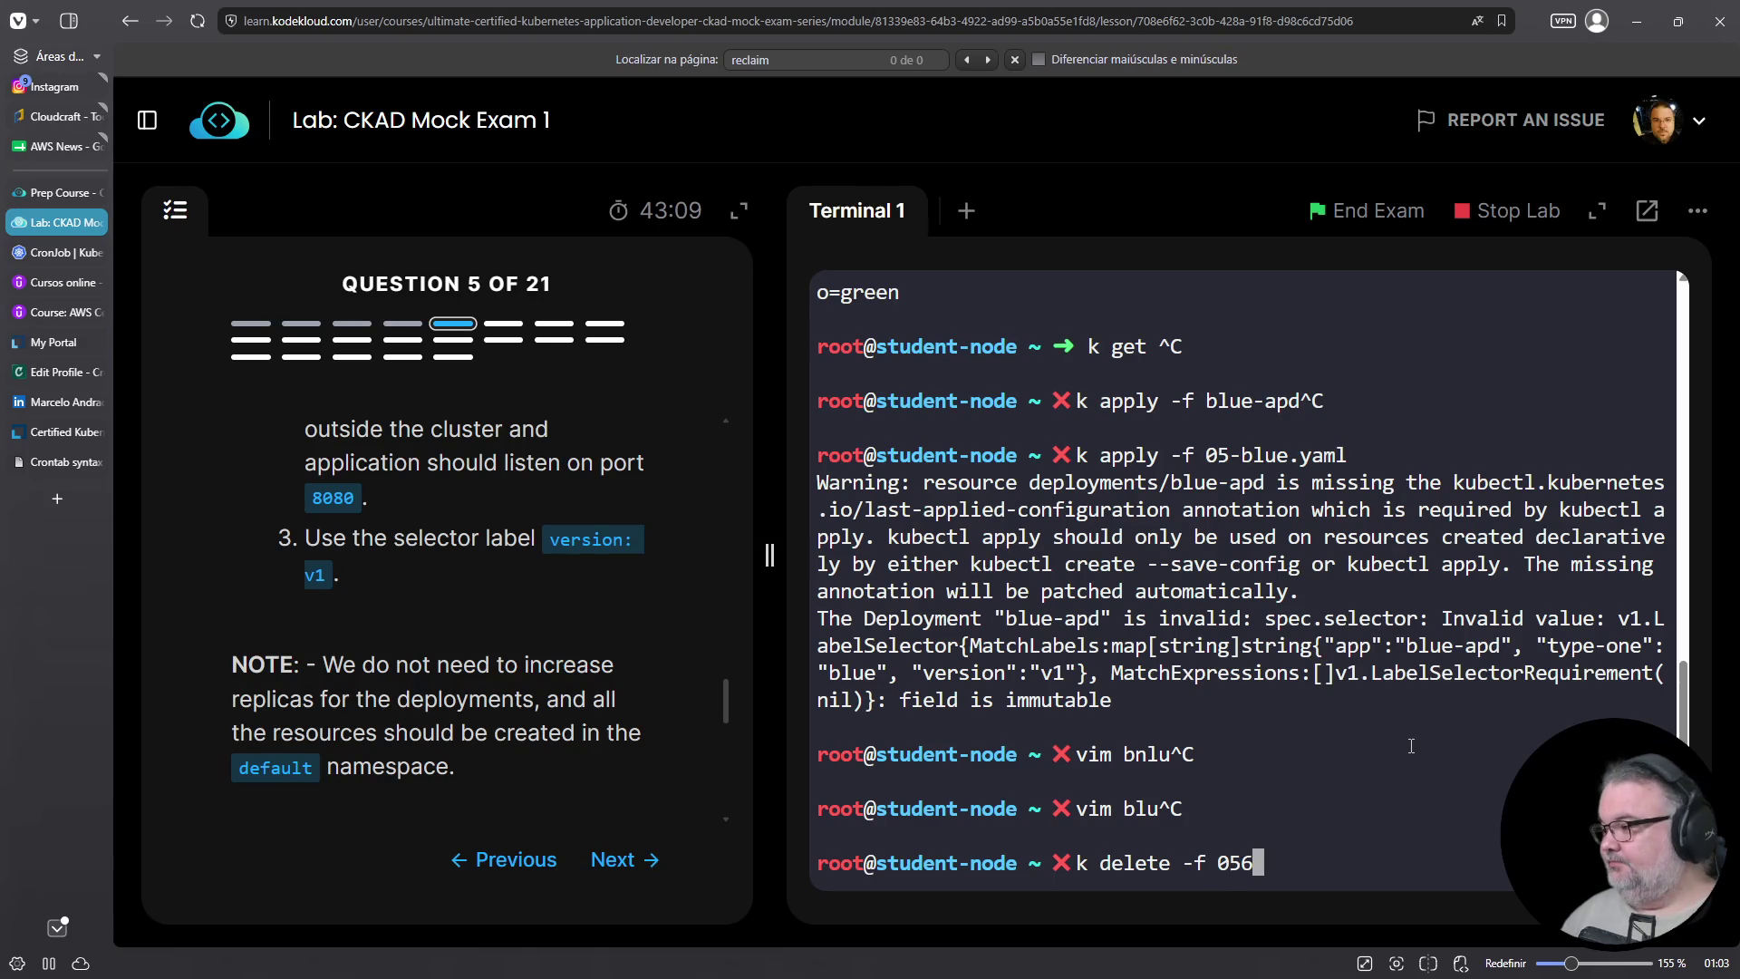
pyautogui.write('-b')
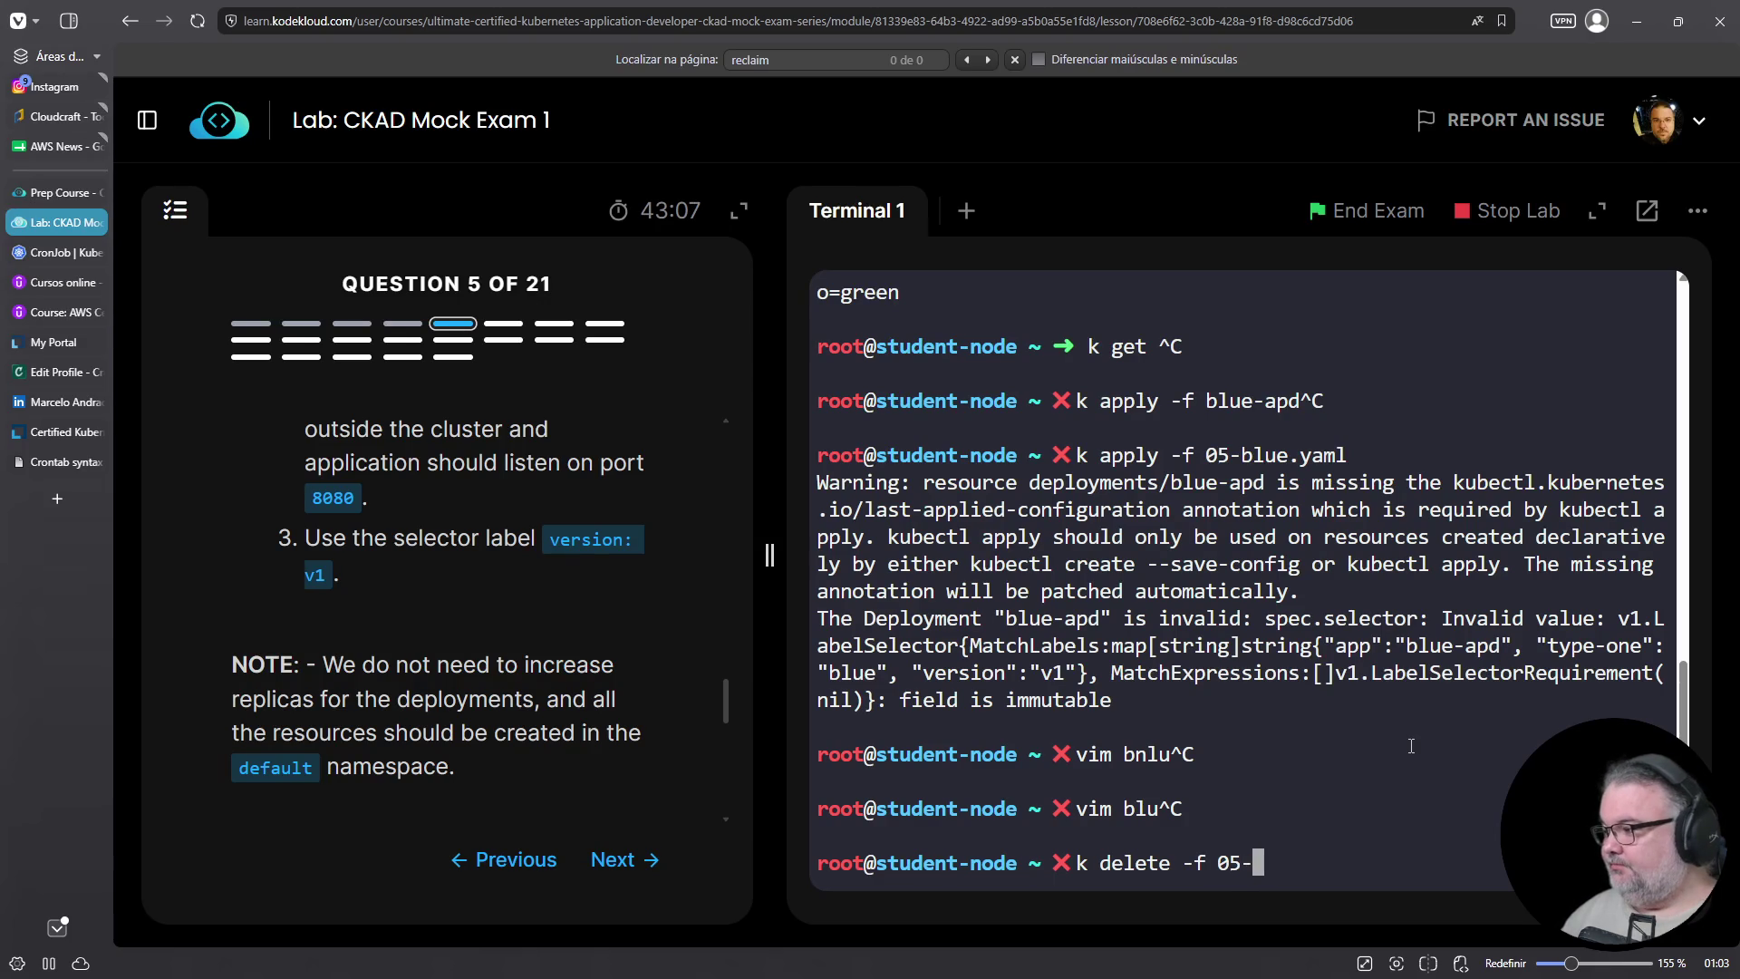
pyautogui.press('Tab')
pyautogui.press('Return')
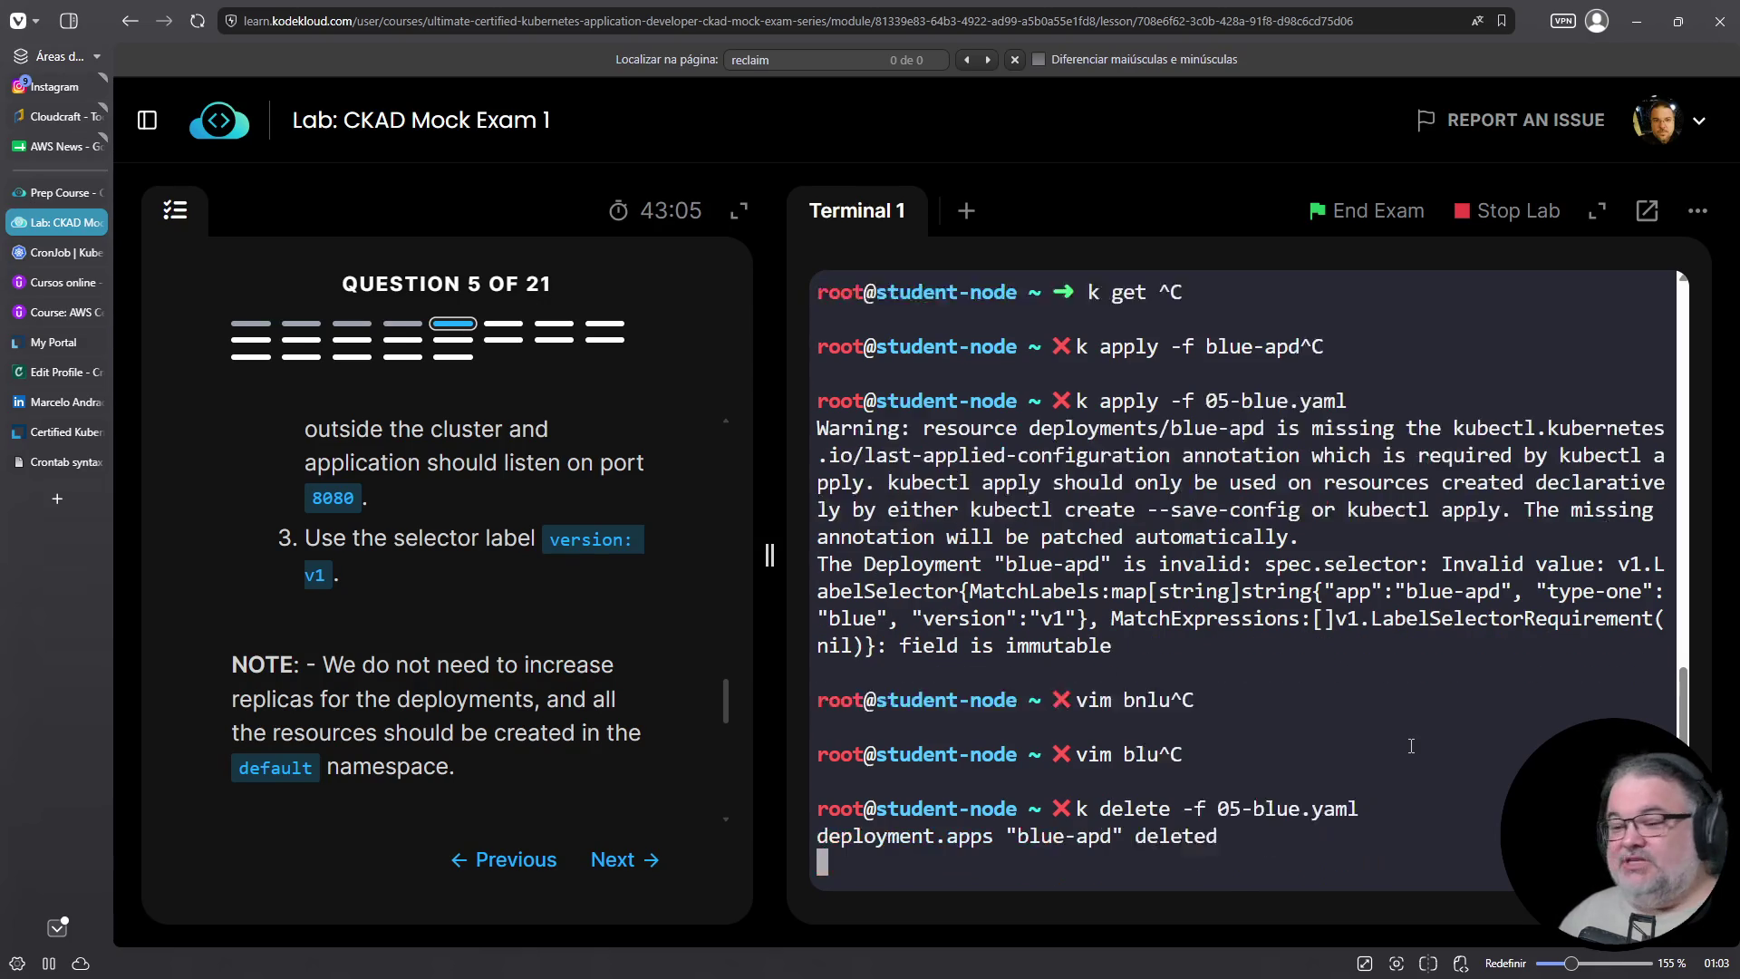
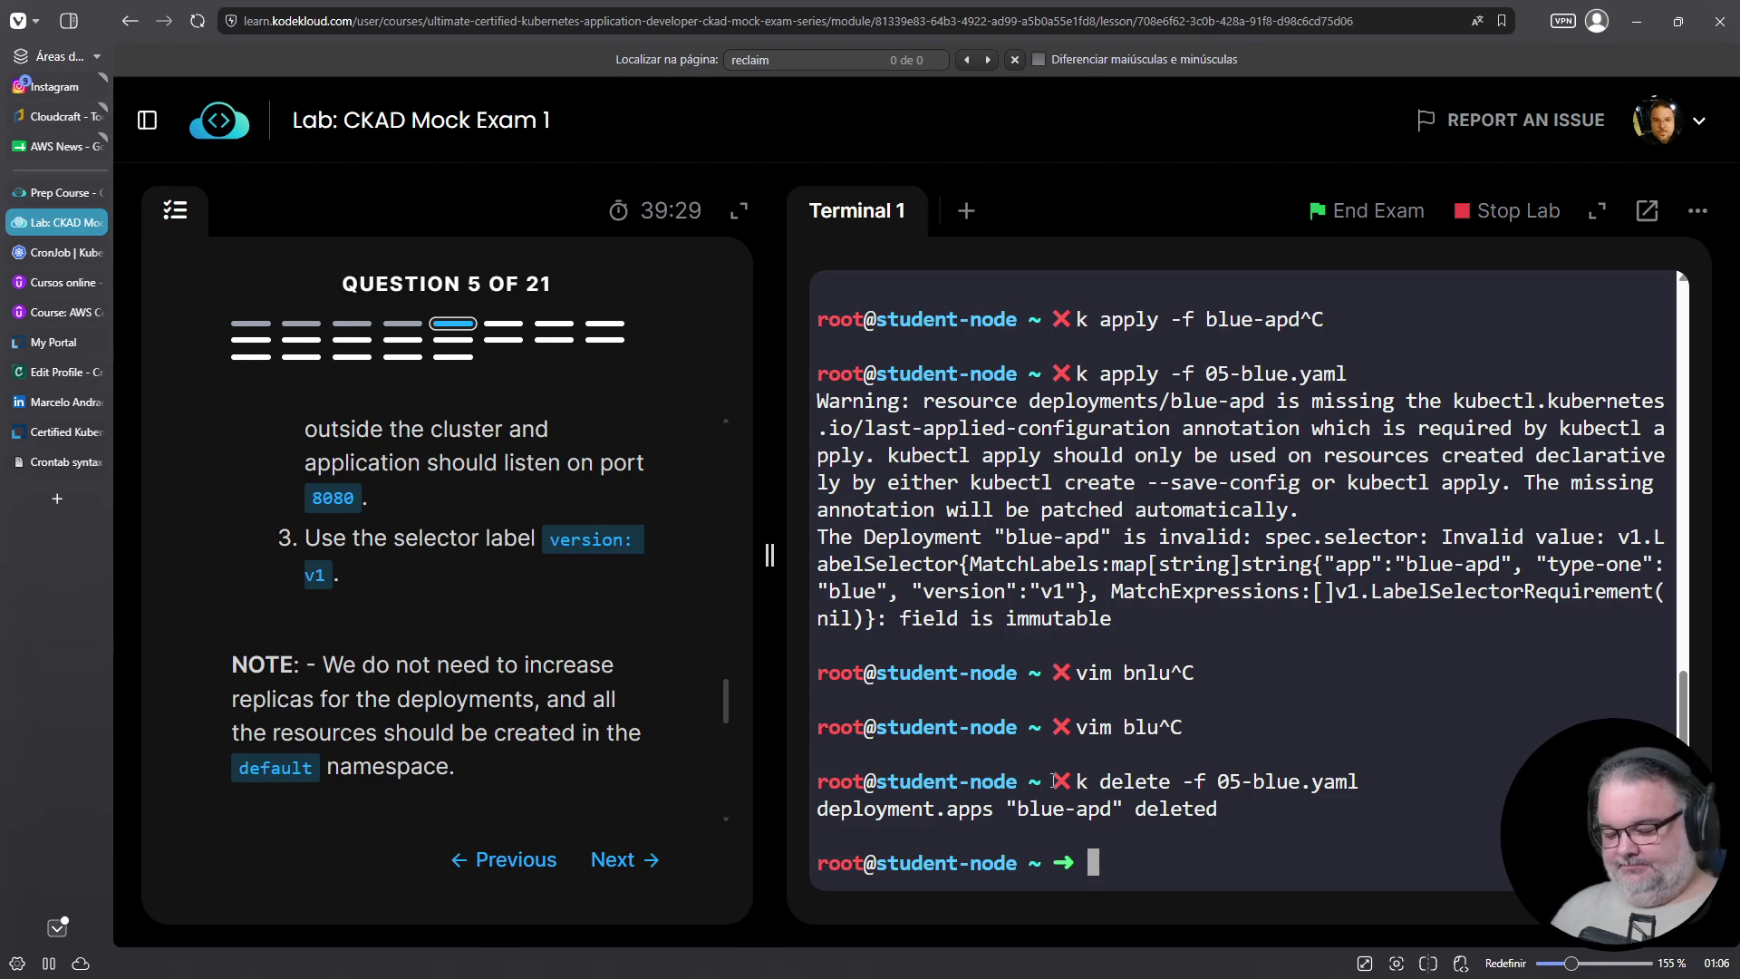
# Recreate the blue-apd deployment with 'k create -f 05-blue.yaml'
pyautogui.write('k create -f 05-')
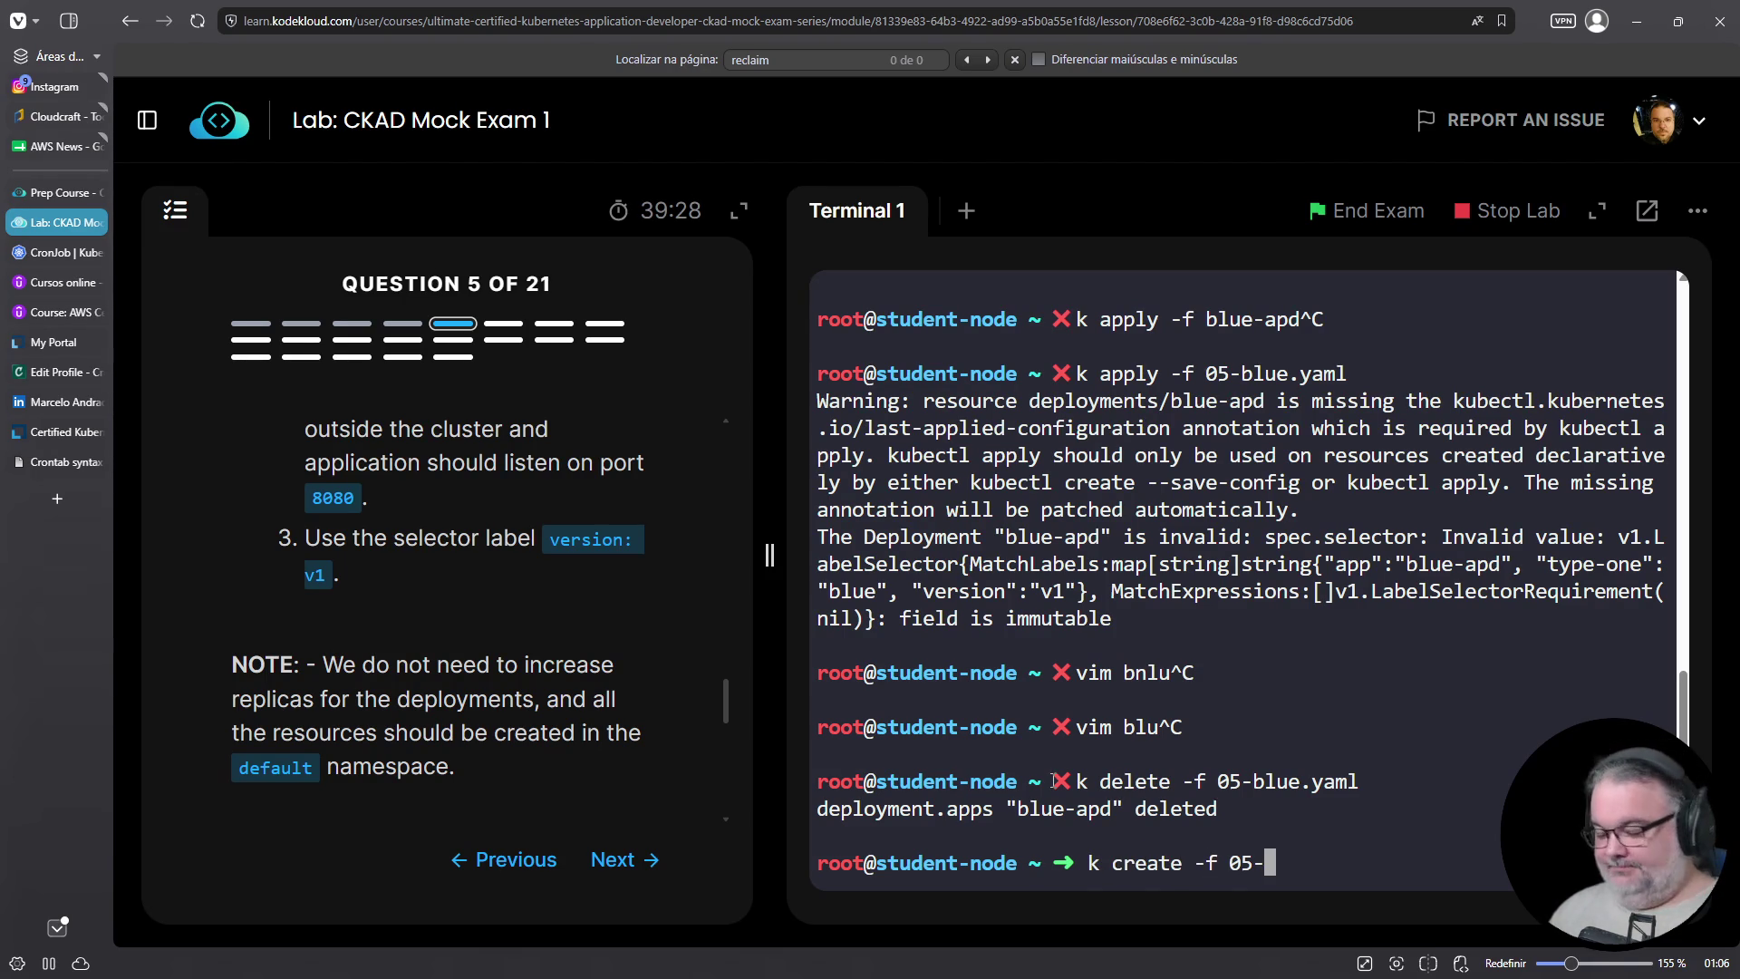
pyautogui.write('blue.yaml')
pyautogui.press('Return')
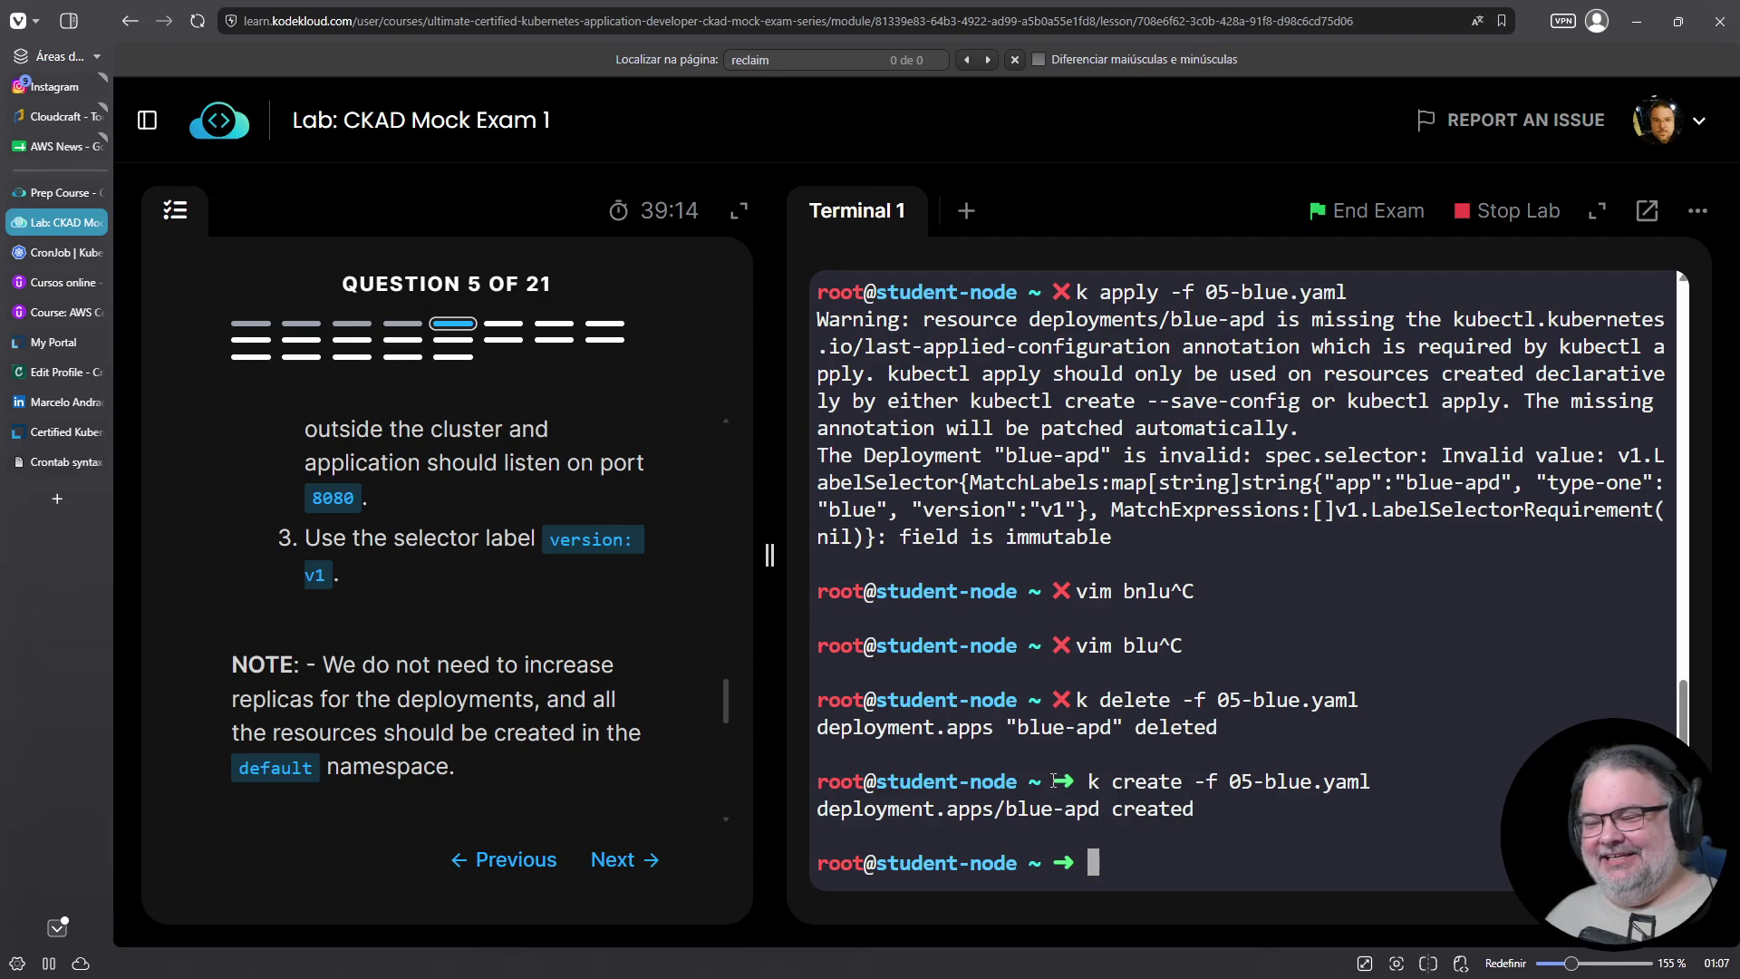
pyautogui.click(55, 501)
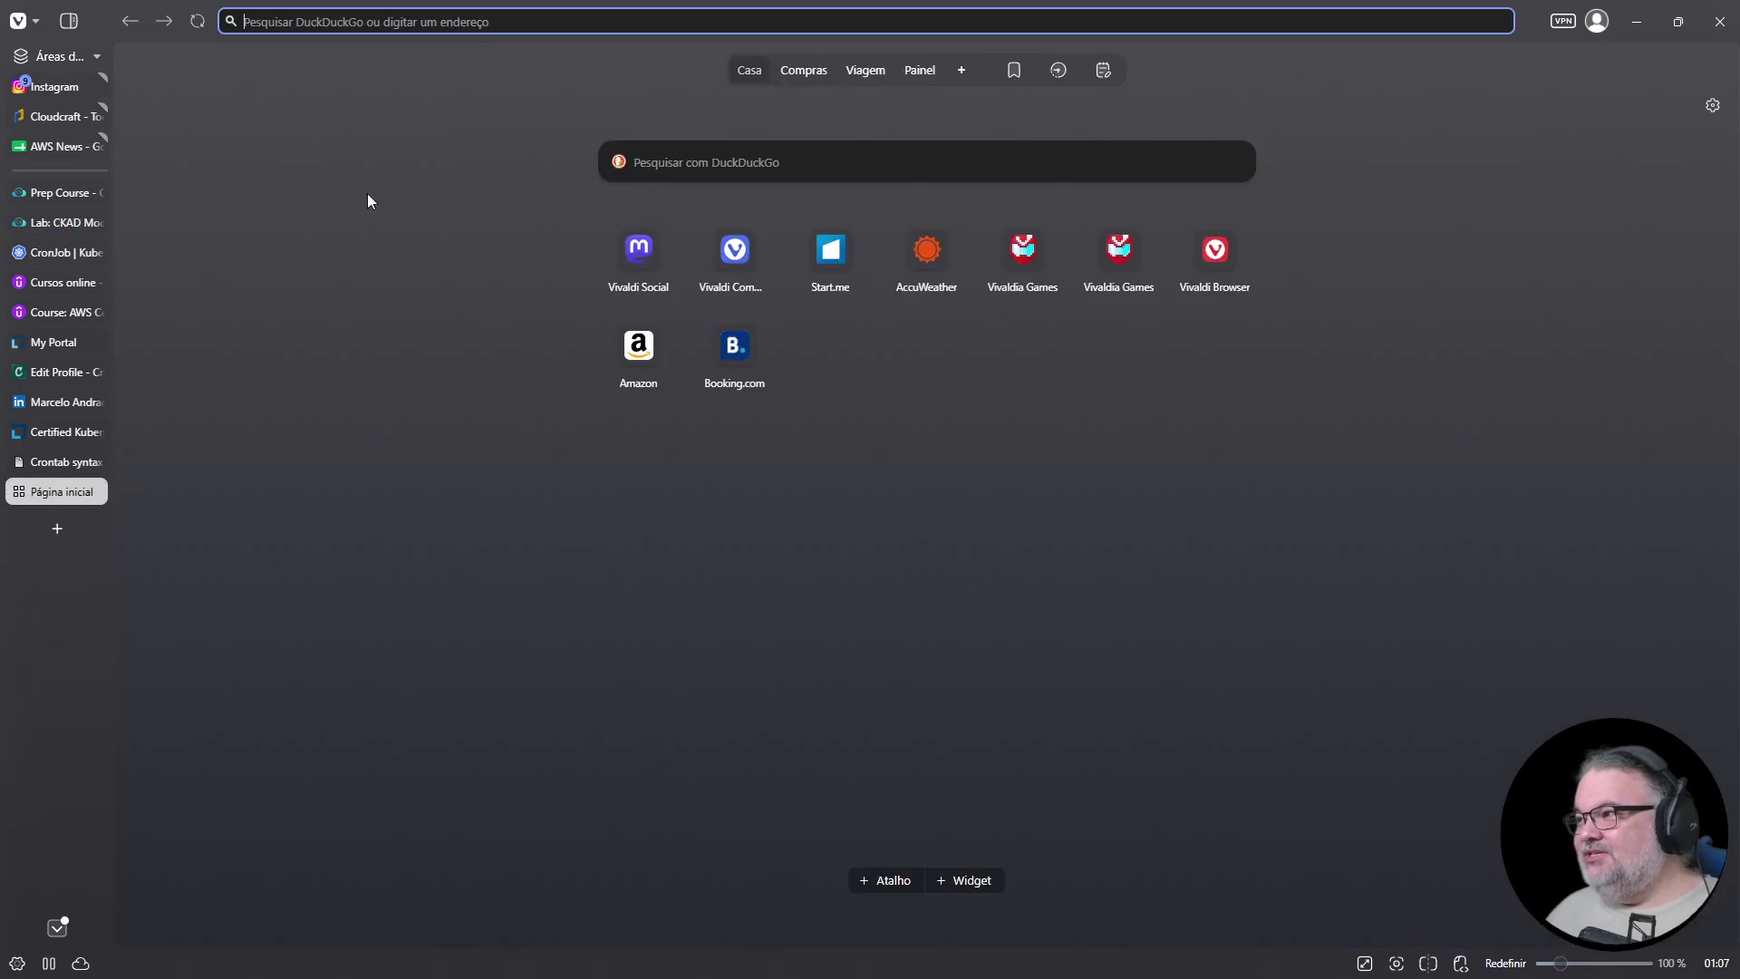
# Search Google for 'java mais antigo ainda com suporte lts' to find the oldest LTS Java
pyautogui.click(597, 27)
pyautogui.write('g jav')
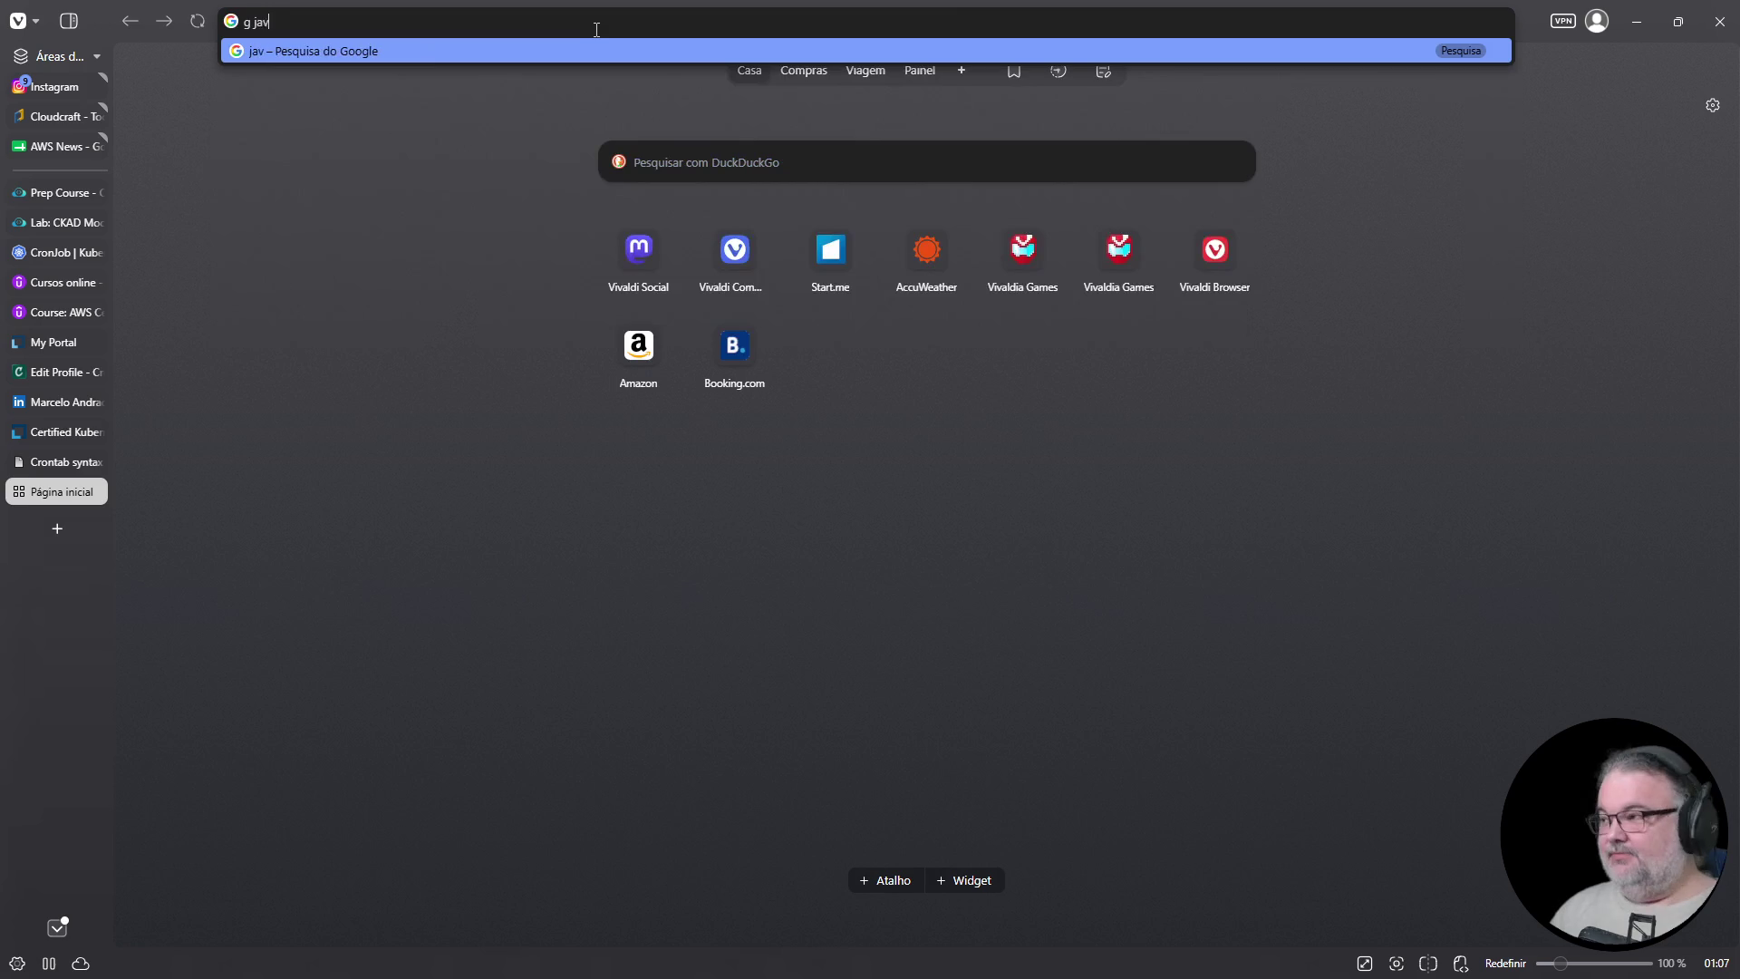
pyautogui.write('a mais antigo ')
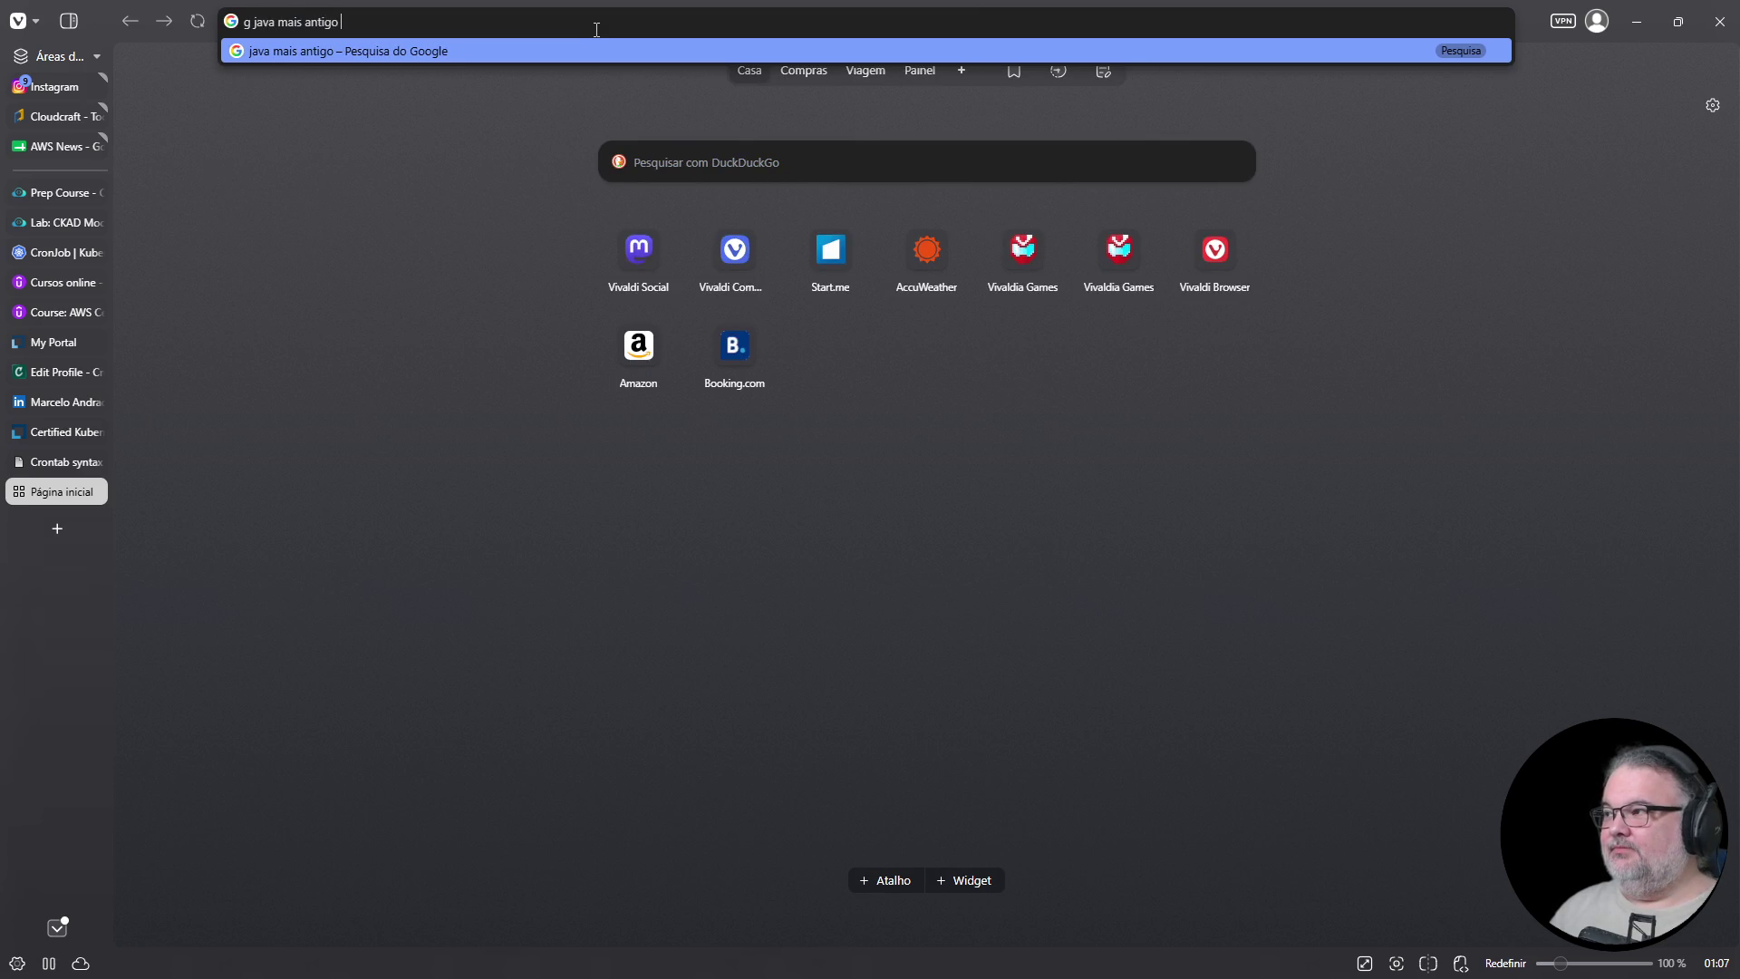
pyautogui.write('ainda com suporte lts')
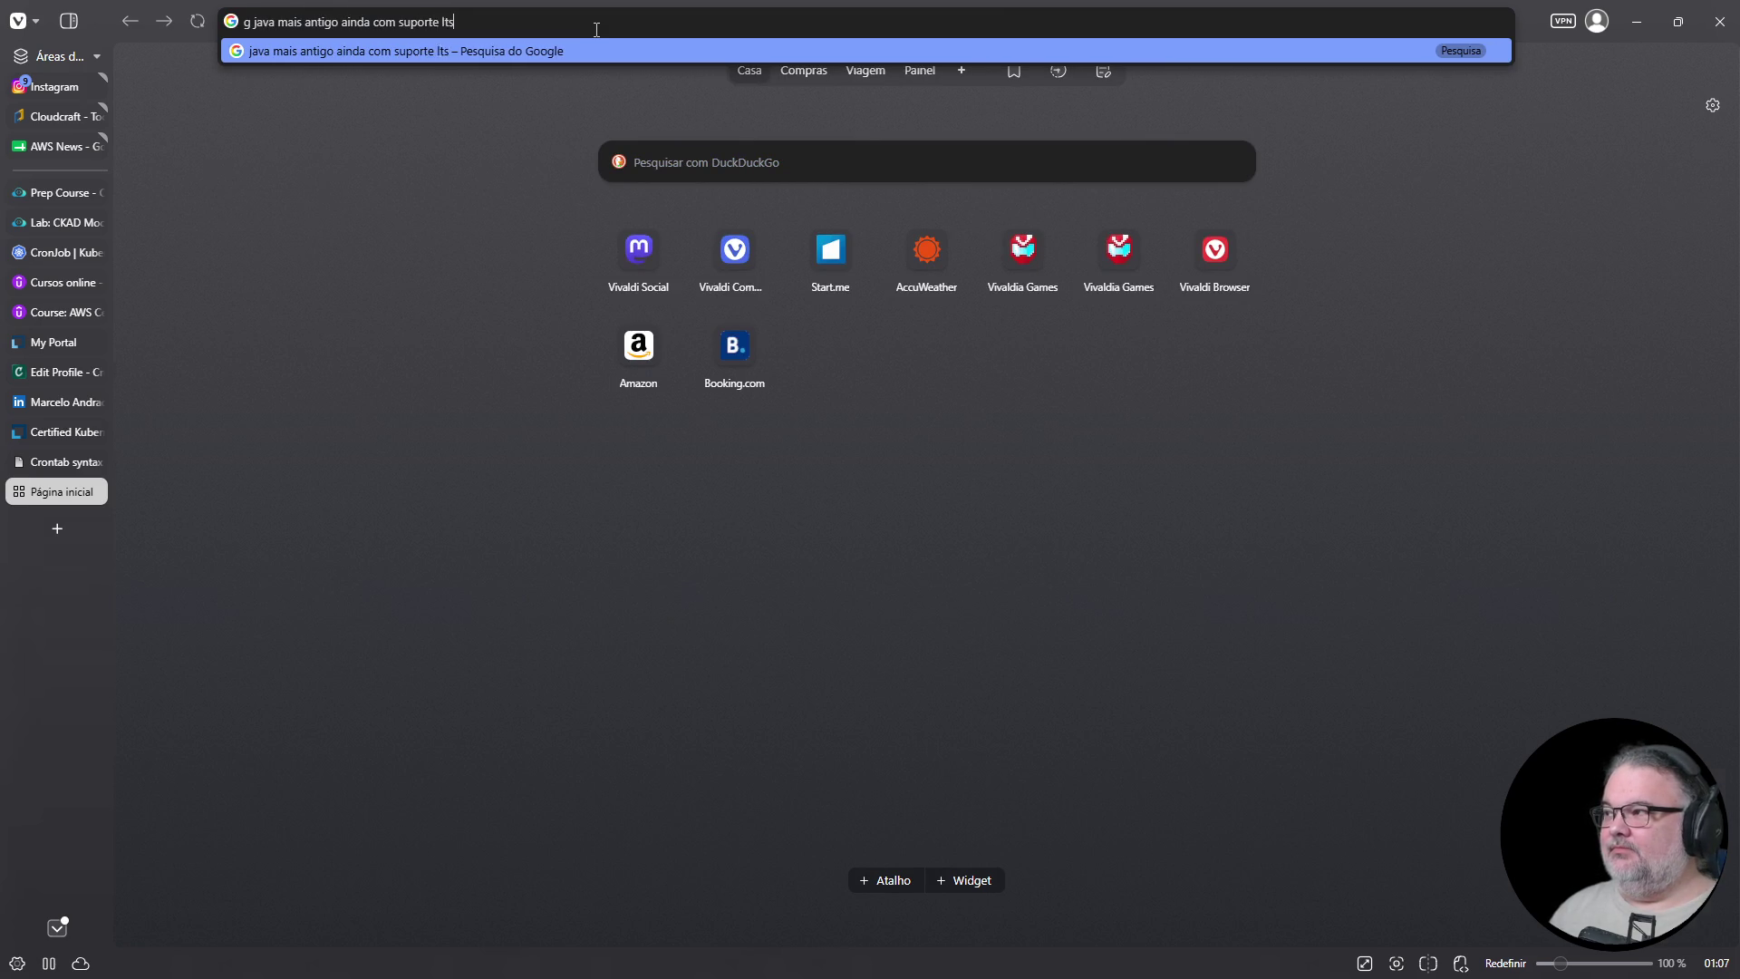
pyautogui.press('Return')
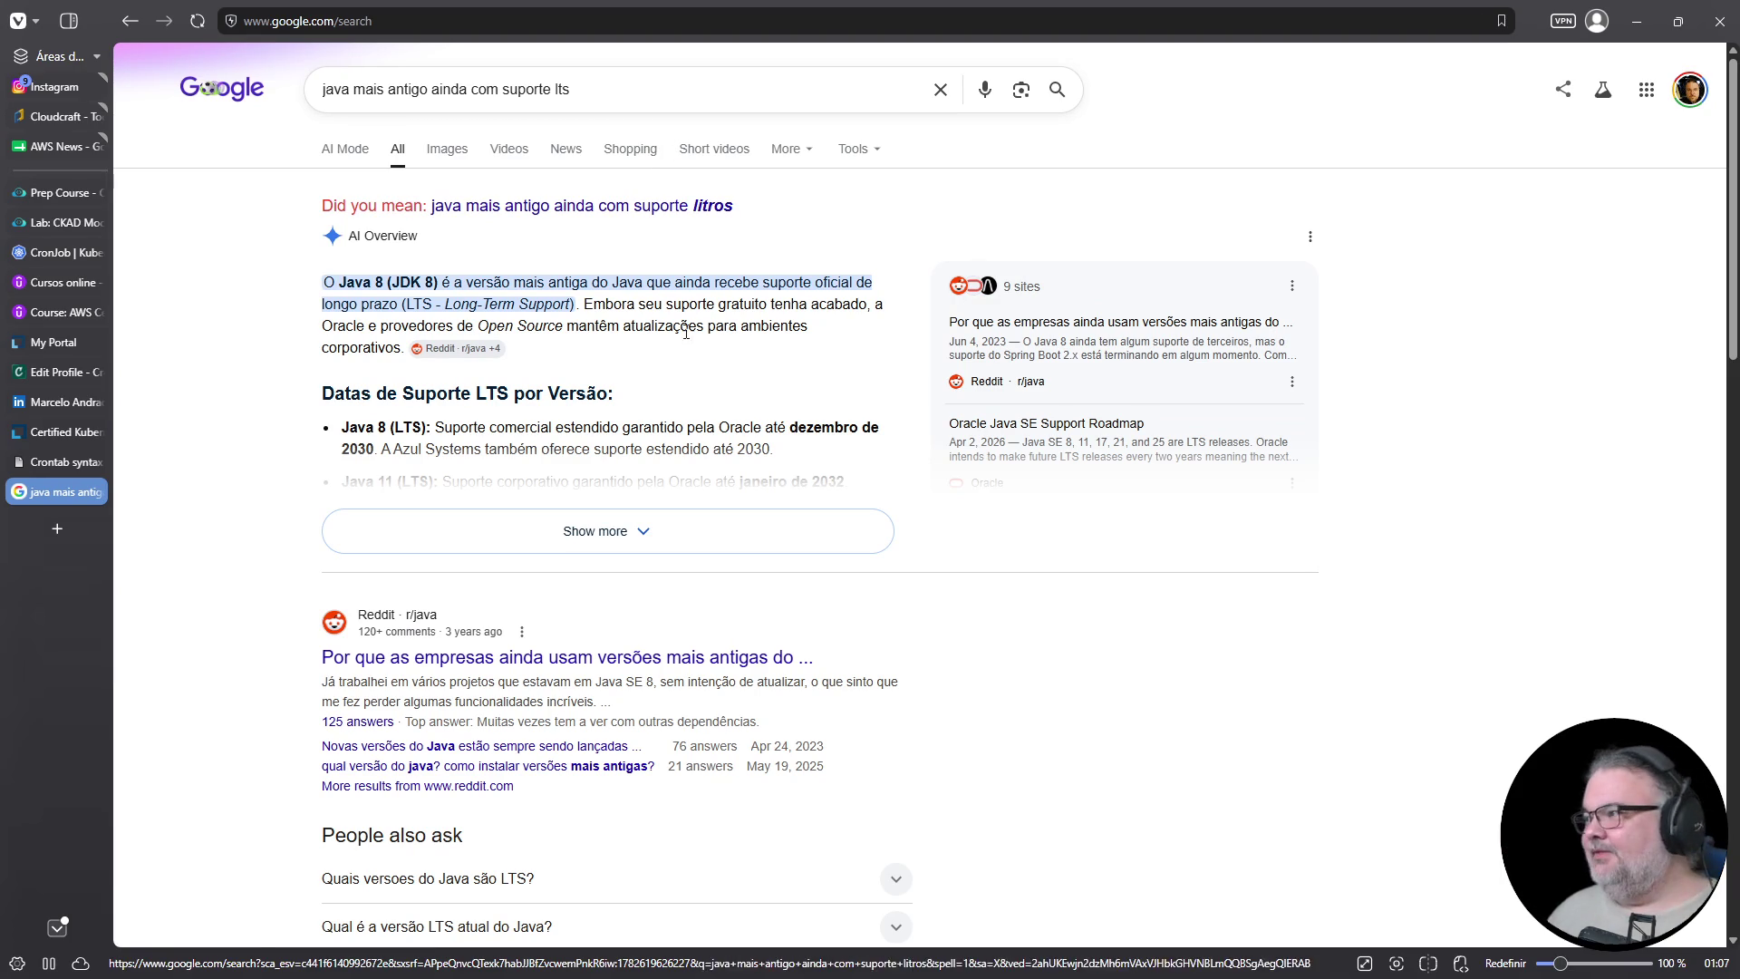
pyautogui.click(609, 538)
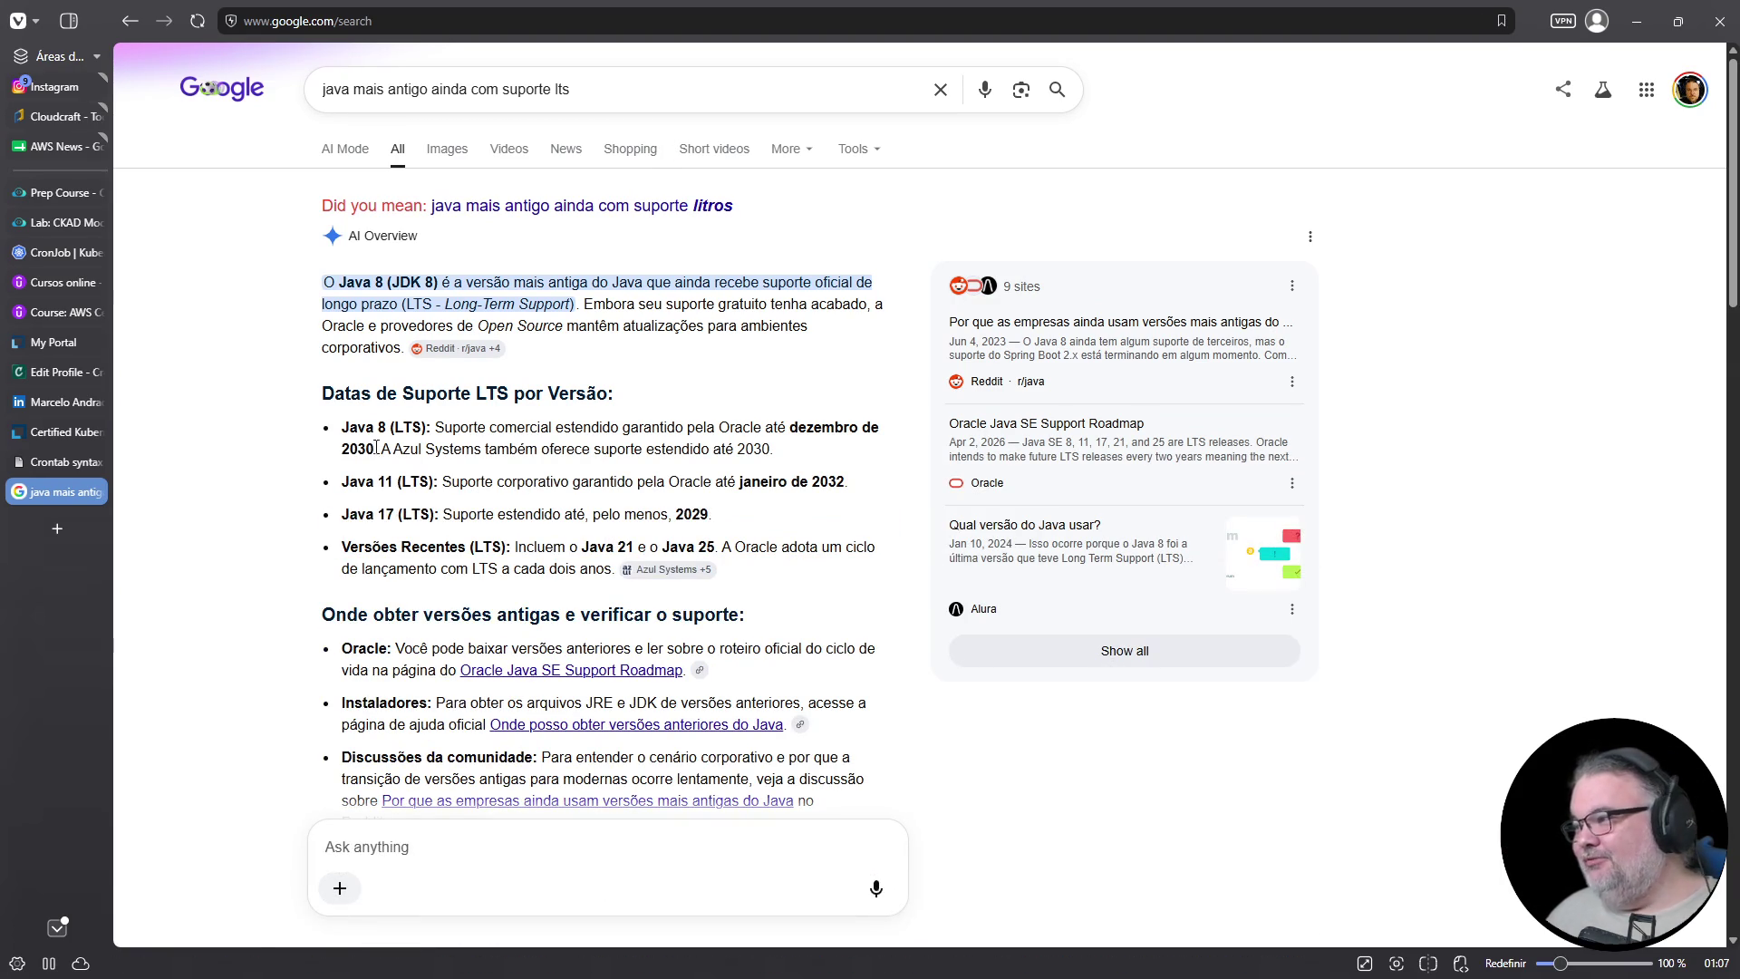
# Highlight the Java 8 support line in the AI Overview, then select the whole search query
pyautogui.moveTo(343, 426); pyautogui.dragTo(795, 451)
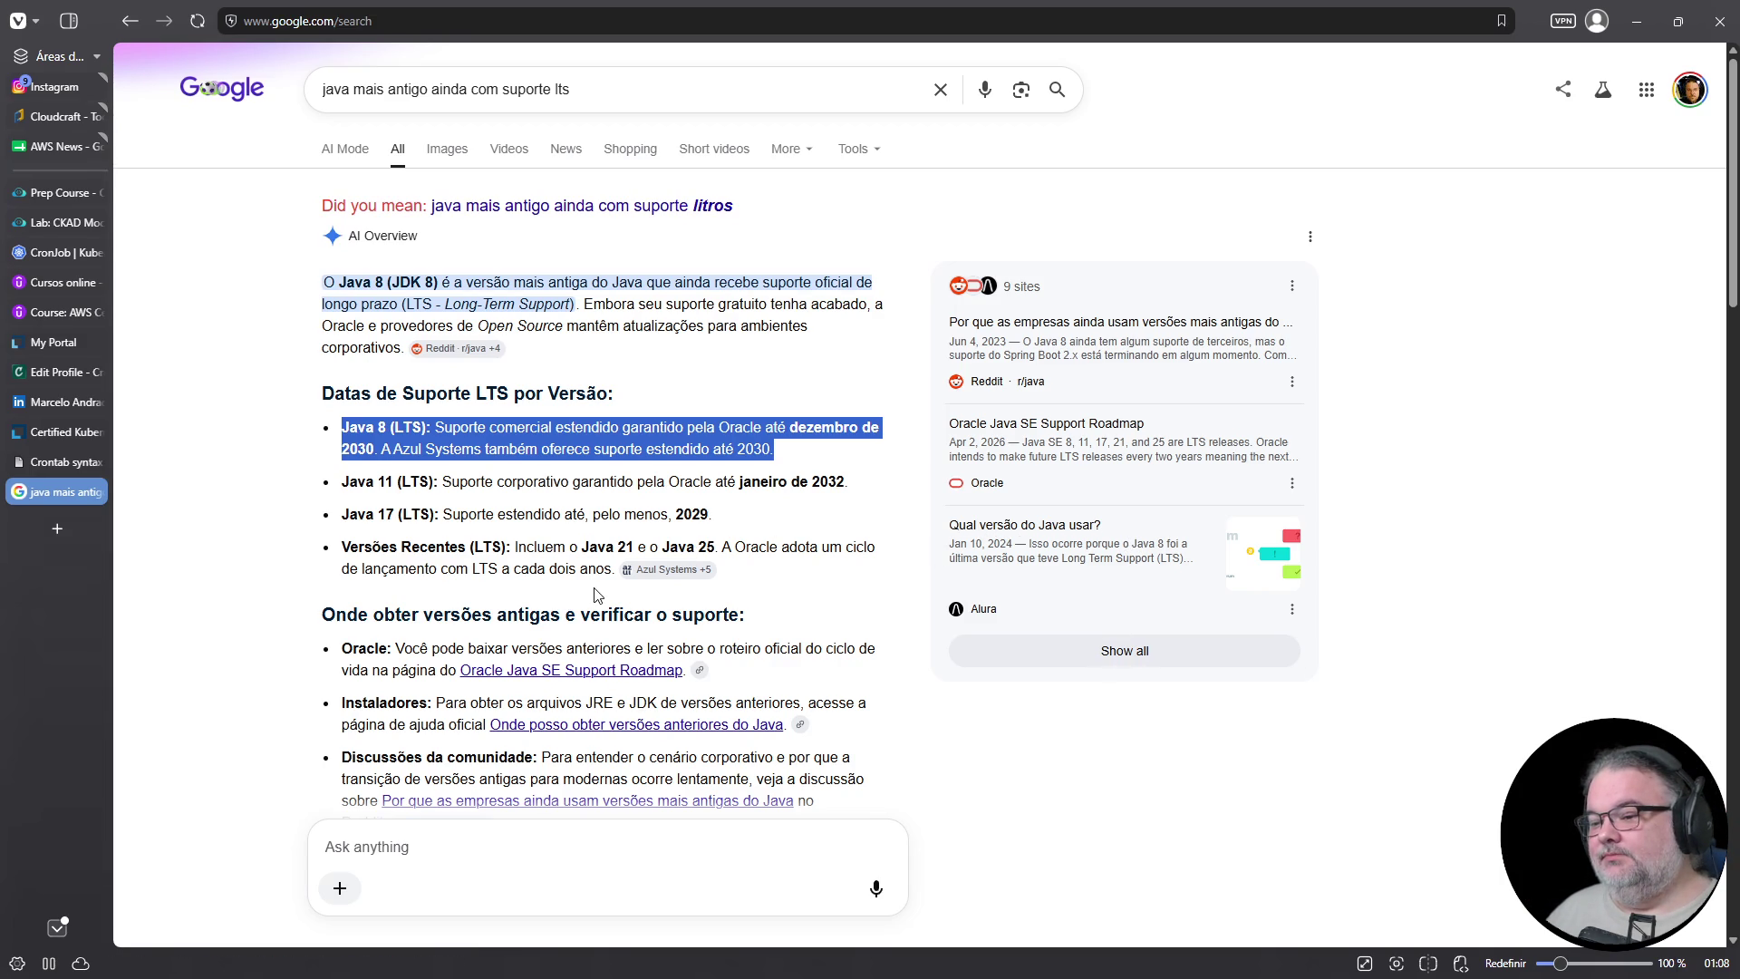
pyautogui.doubleClick(622, 88)
pyautogui.hotkey('ctrl', 'a')
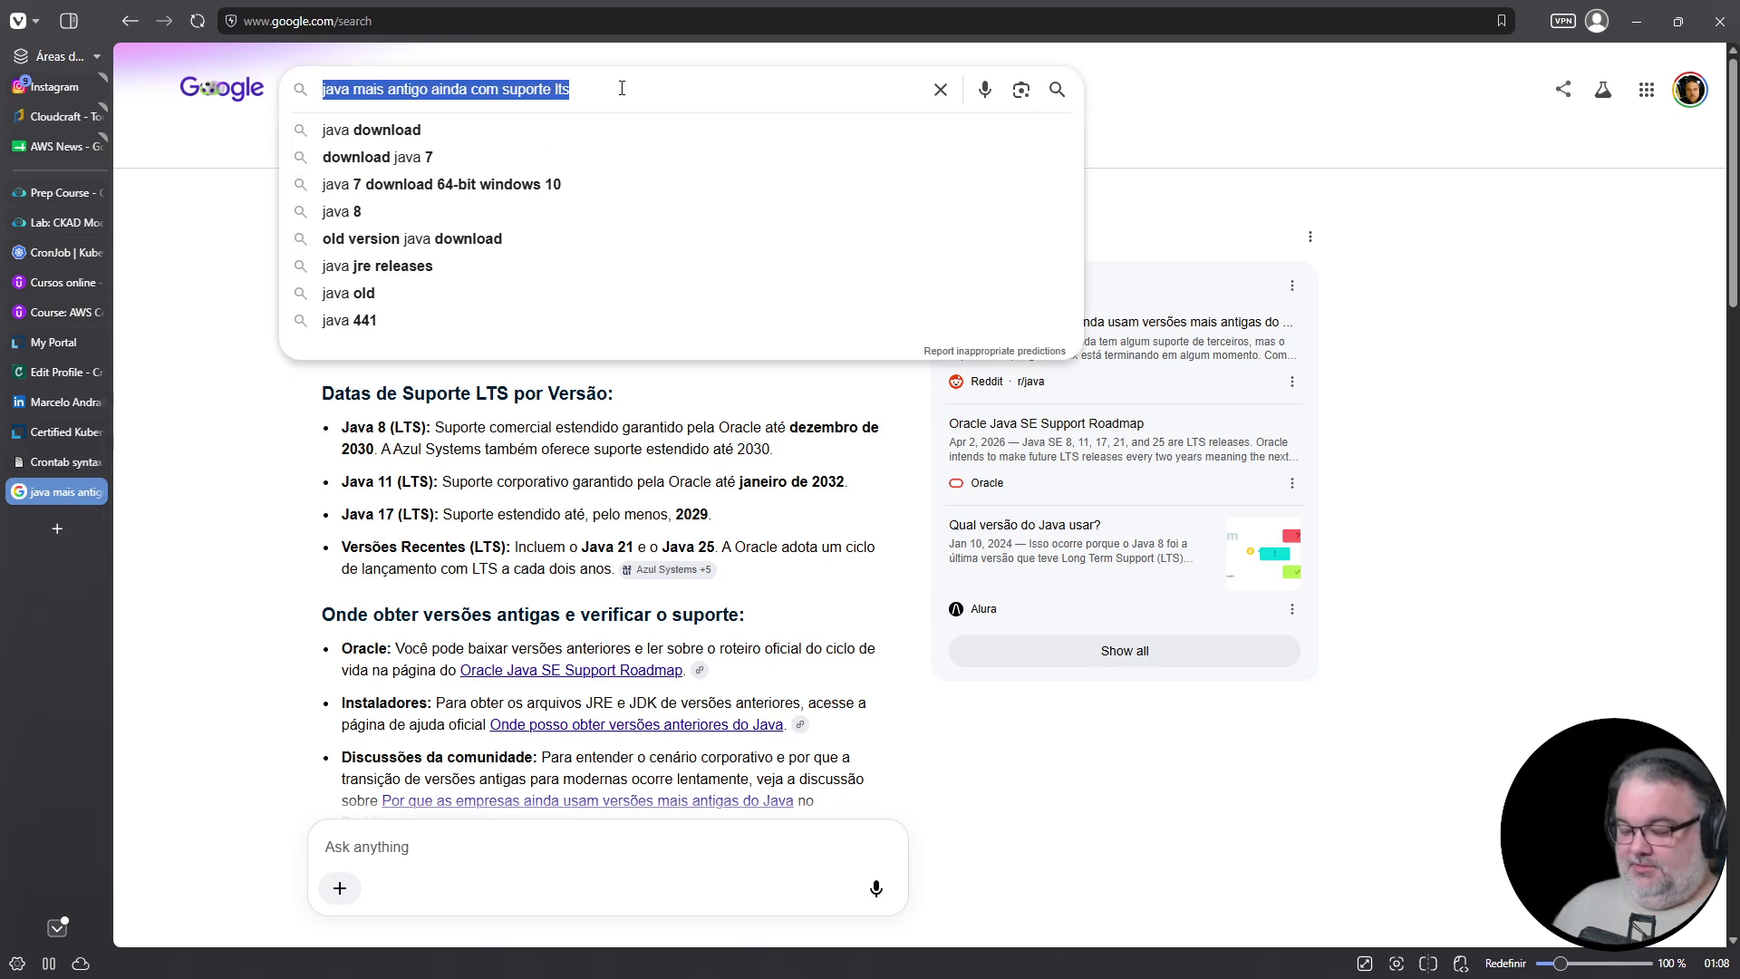
# Search 'qual jafva o programa irpf 2026 usa' at 120% zoom and expand the Java 17 overview
pyautogui.write('qual jafva o pro')
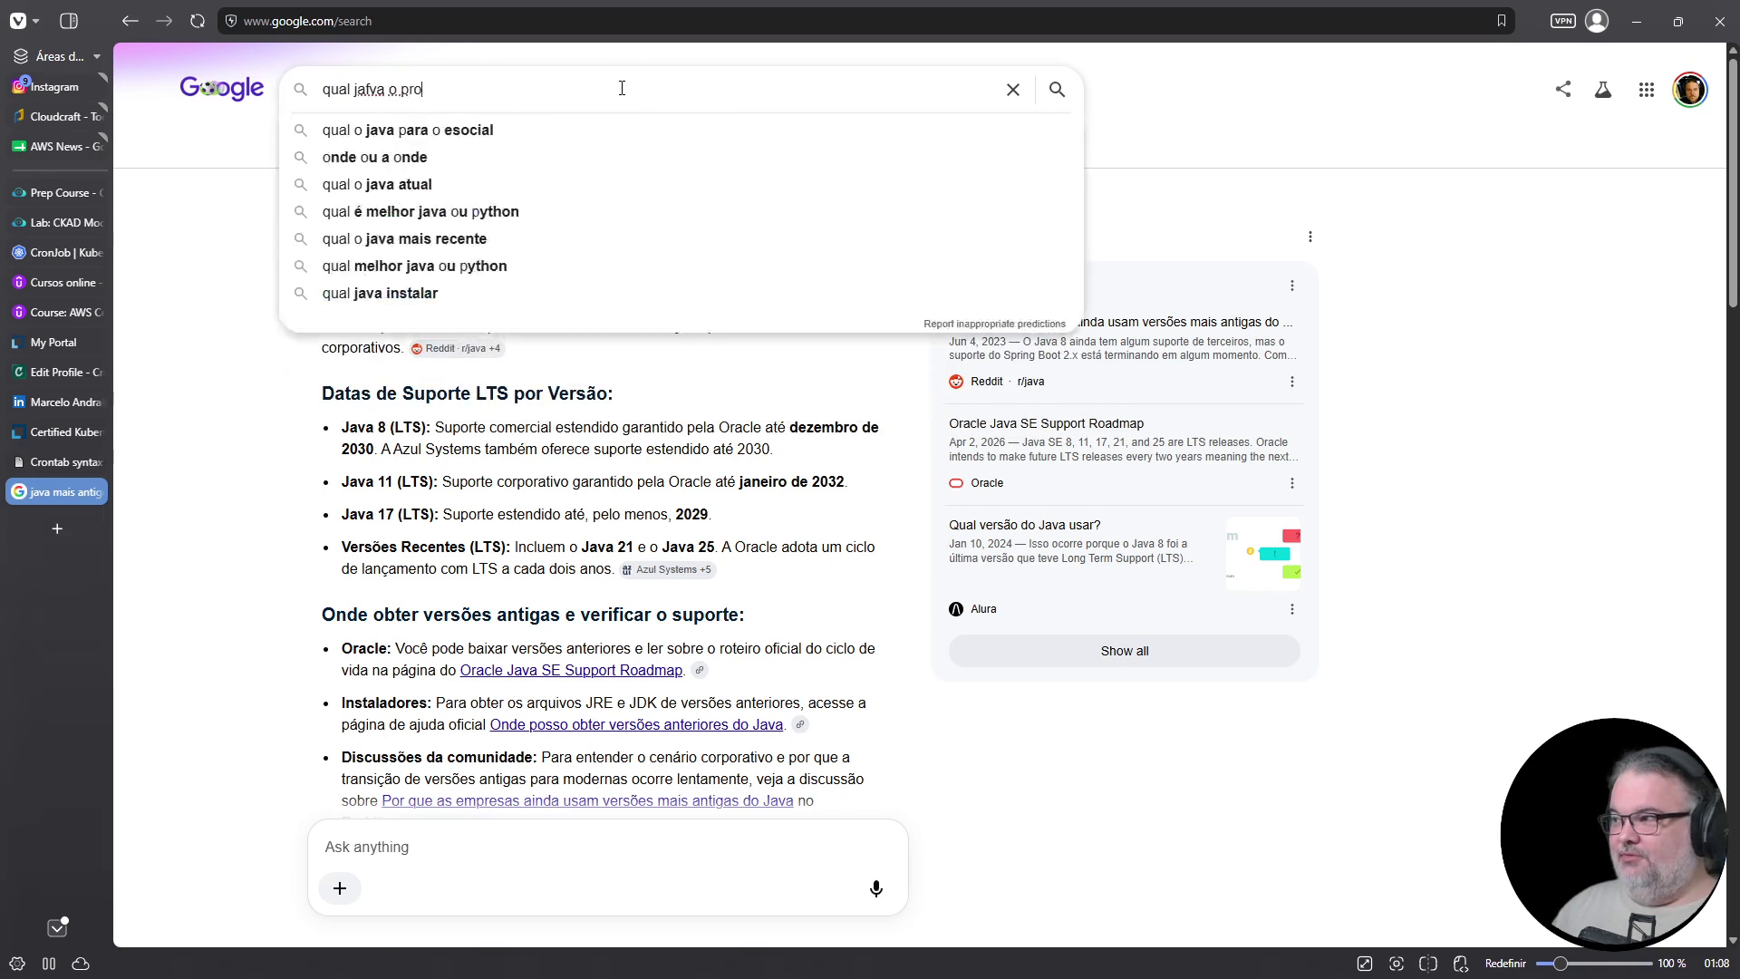
pyautogui.write('grama irpf ')
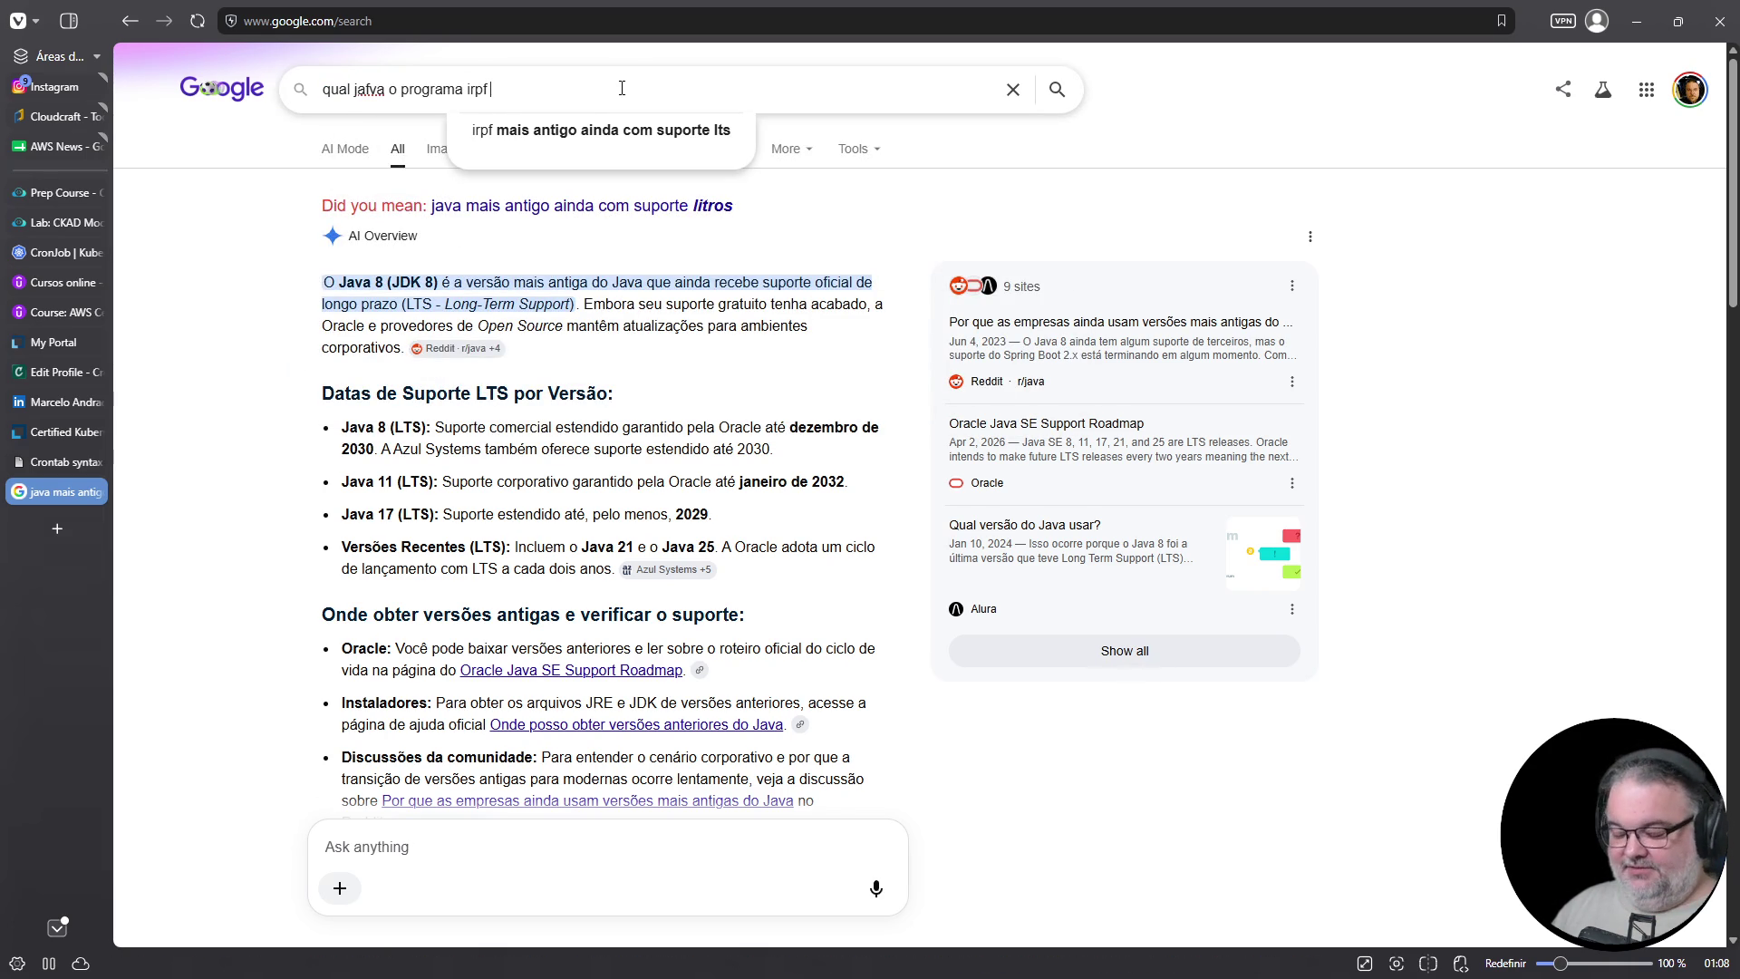
pyautogui.write('2026 usa')
pyautogui.press('Return')
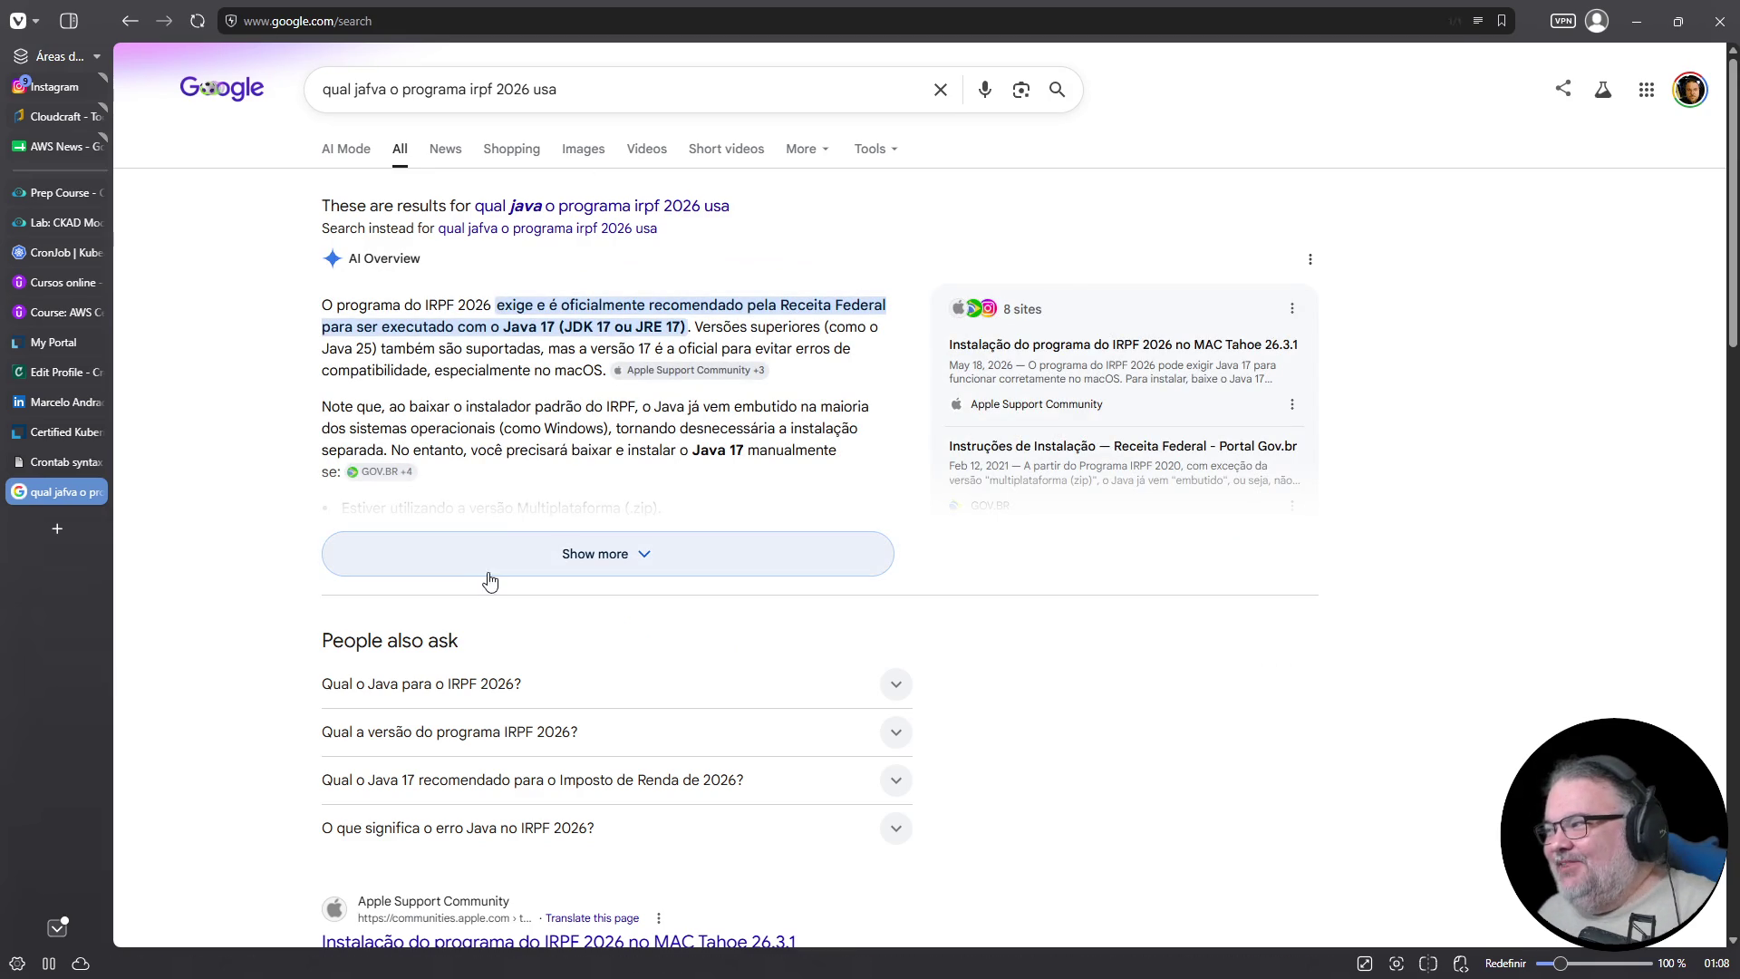
pyautogui.hotkey('ctrl', '+')
pyautogui.hotkey('ctrl', '+')
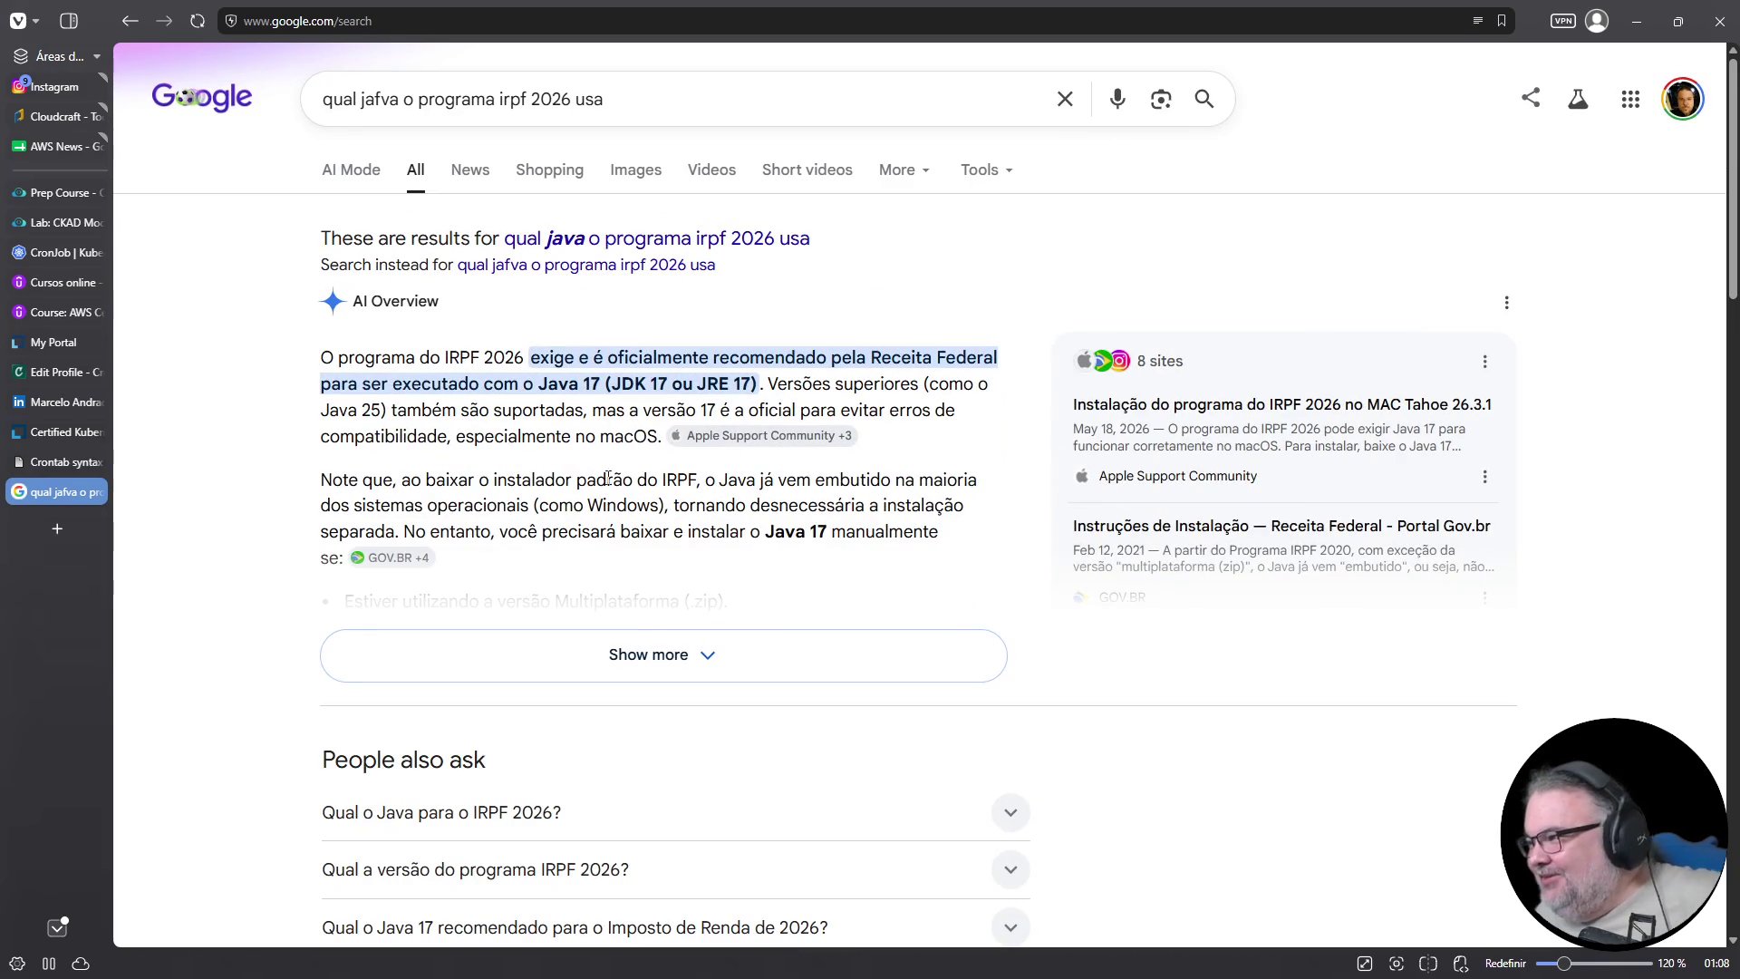
pyautogui.moveTo(668, 410); pyautogui.dragTo(795, 412)
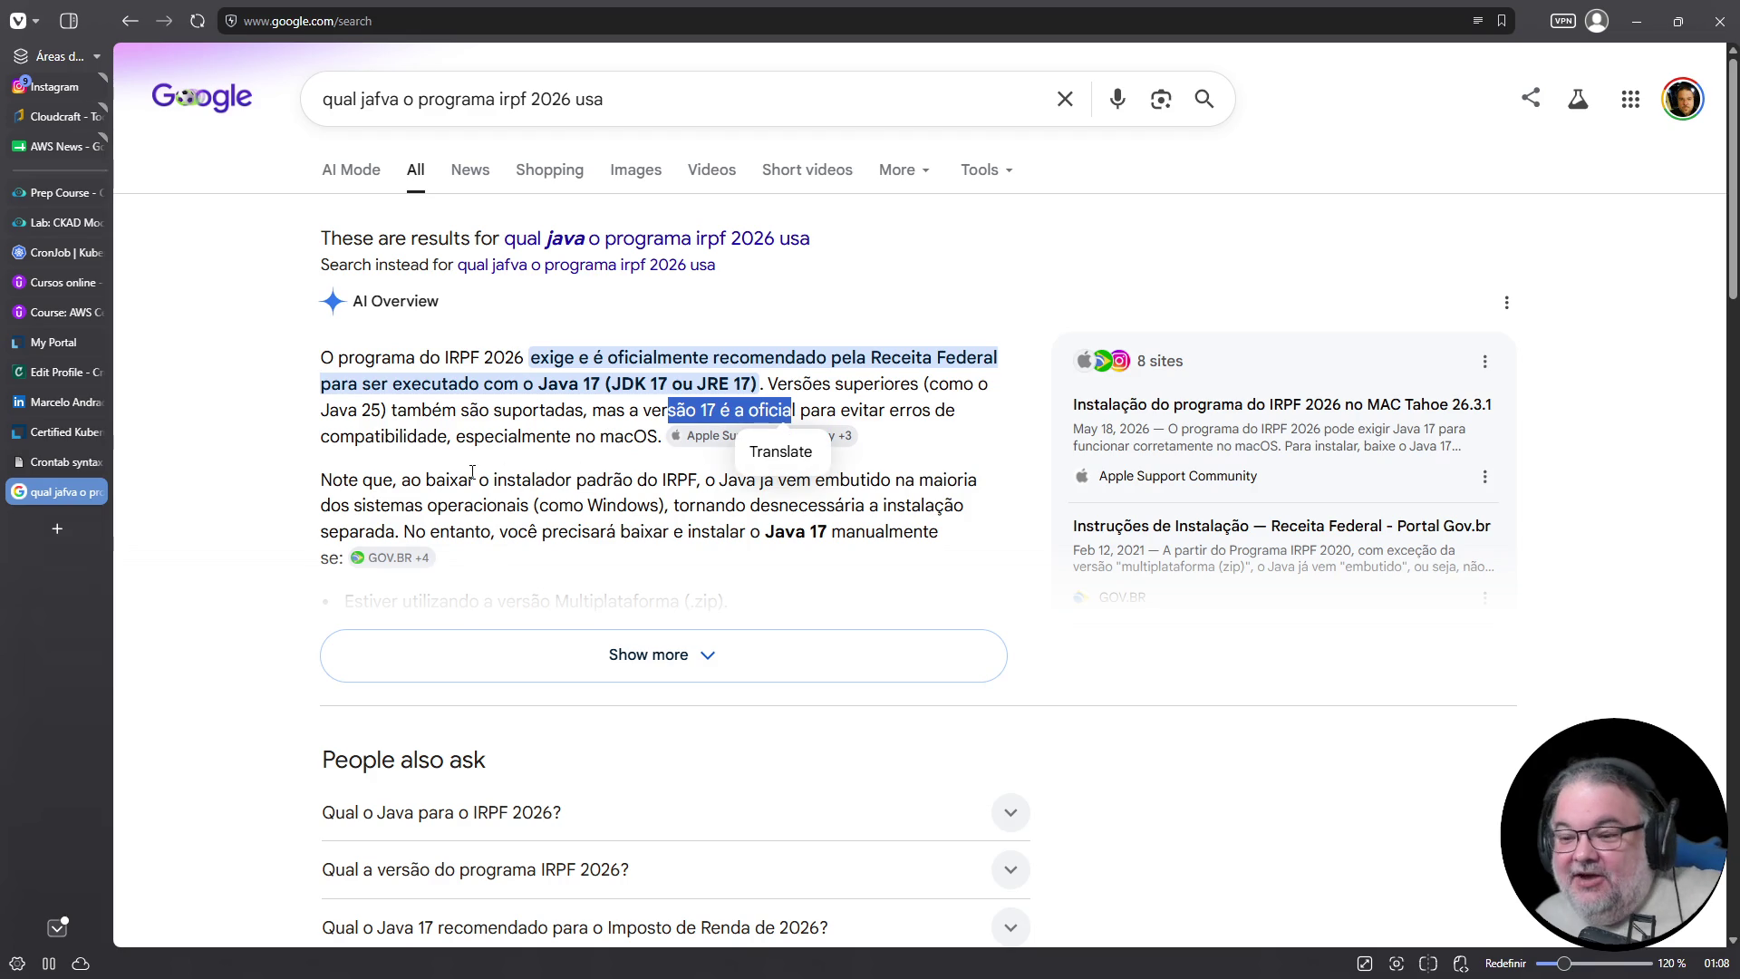
pyautogui.click(490, 645)
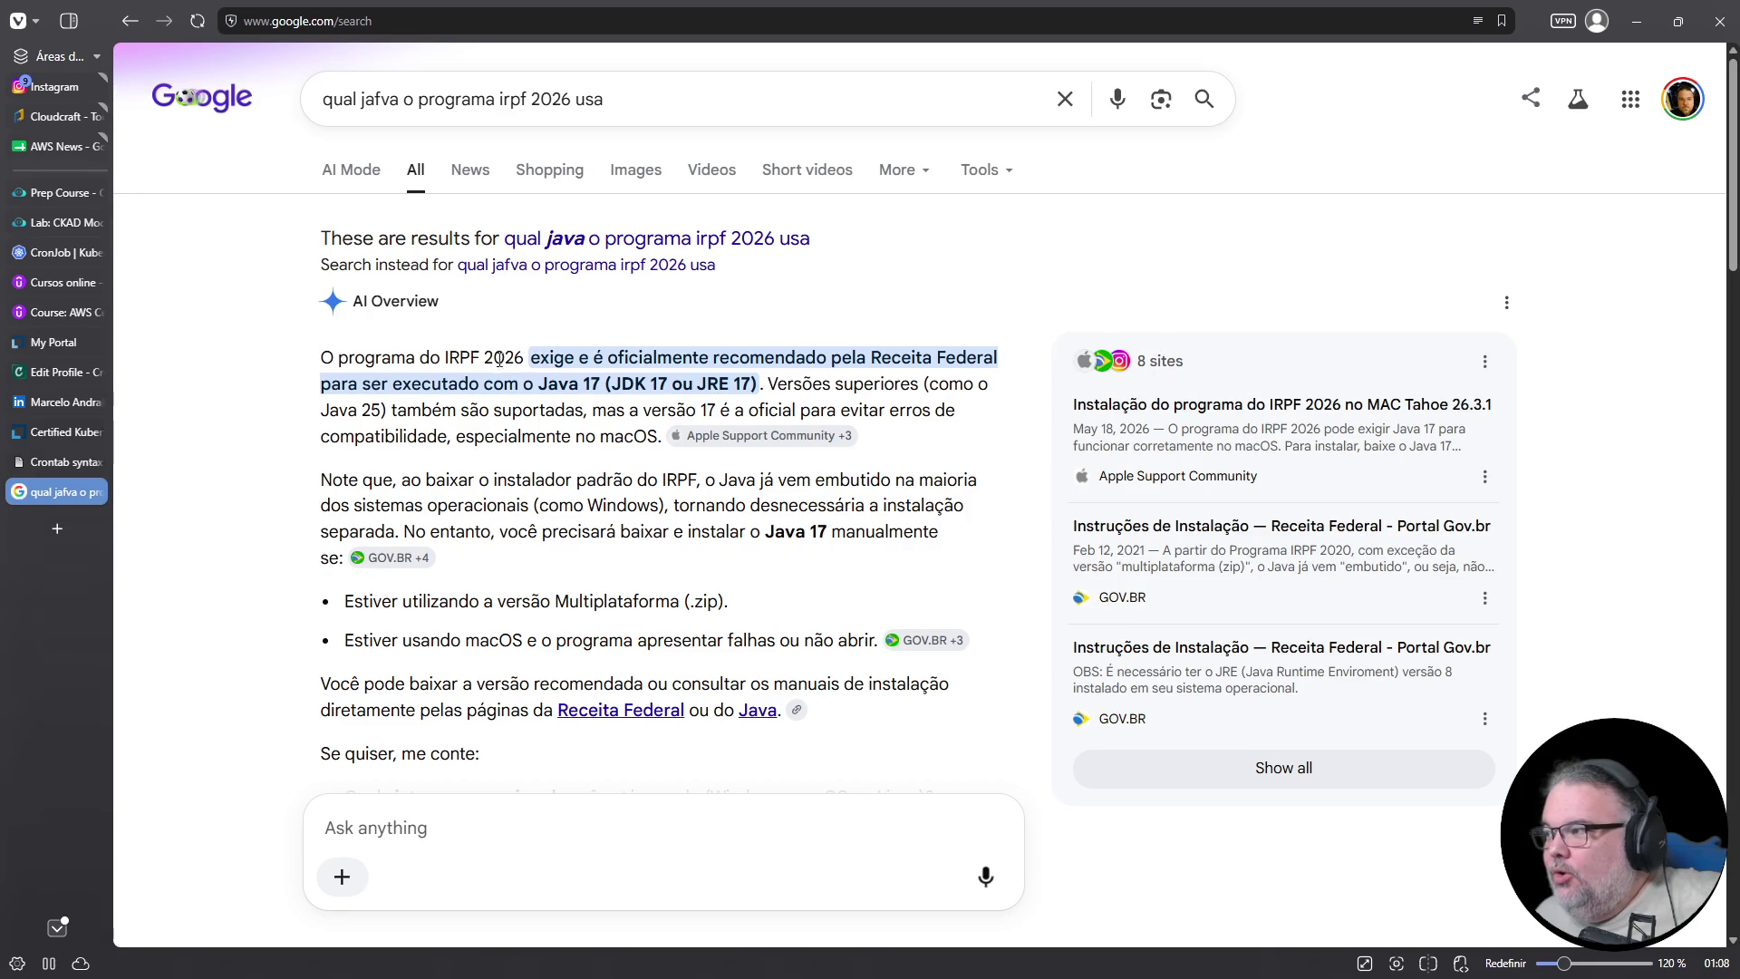
pyautogui.moveTo(433, 357); pyautogui.dragTo(527, 359)
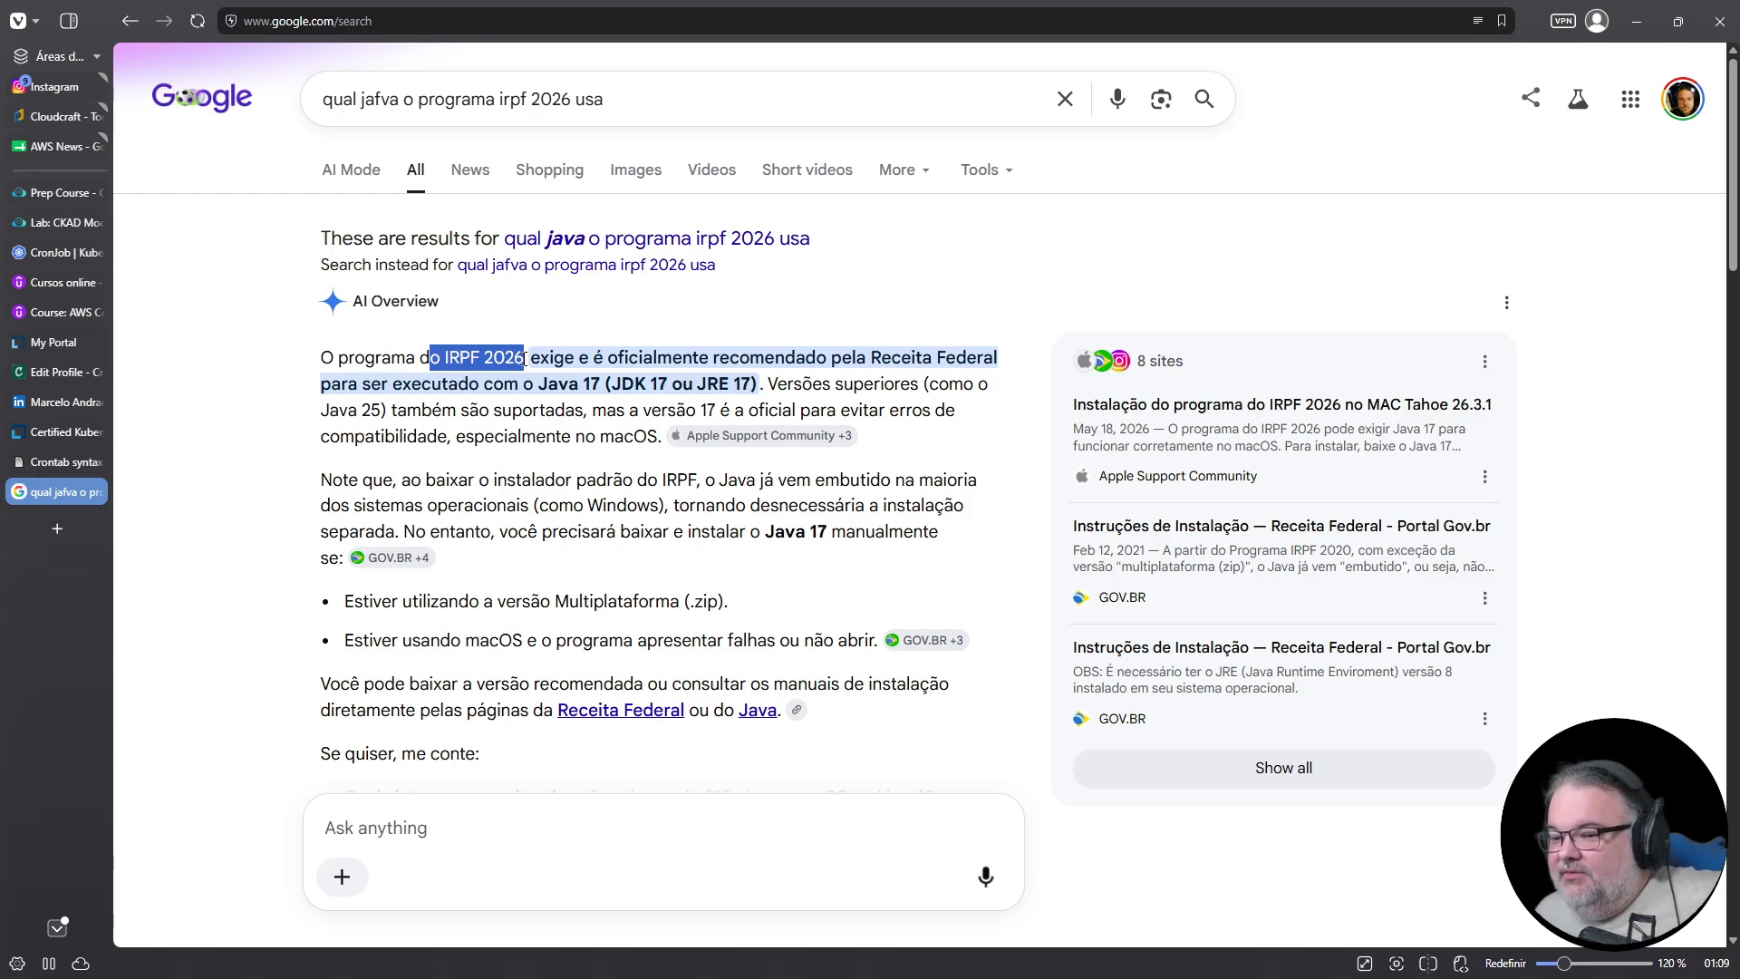
pyautogui.click(498, 395)
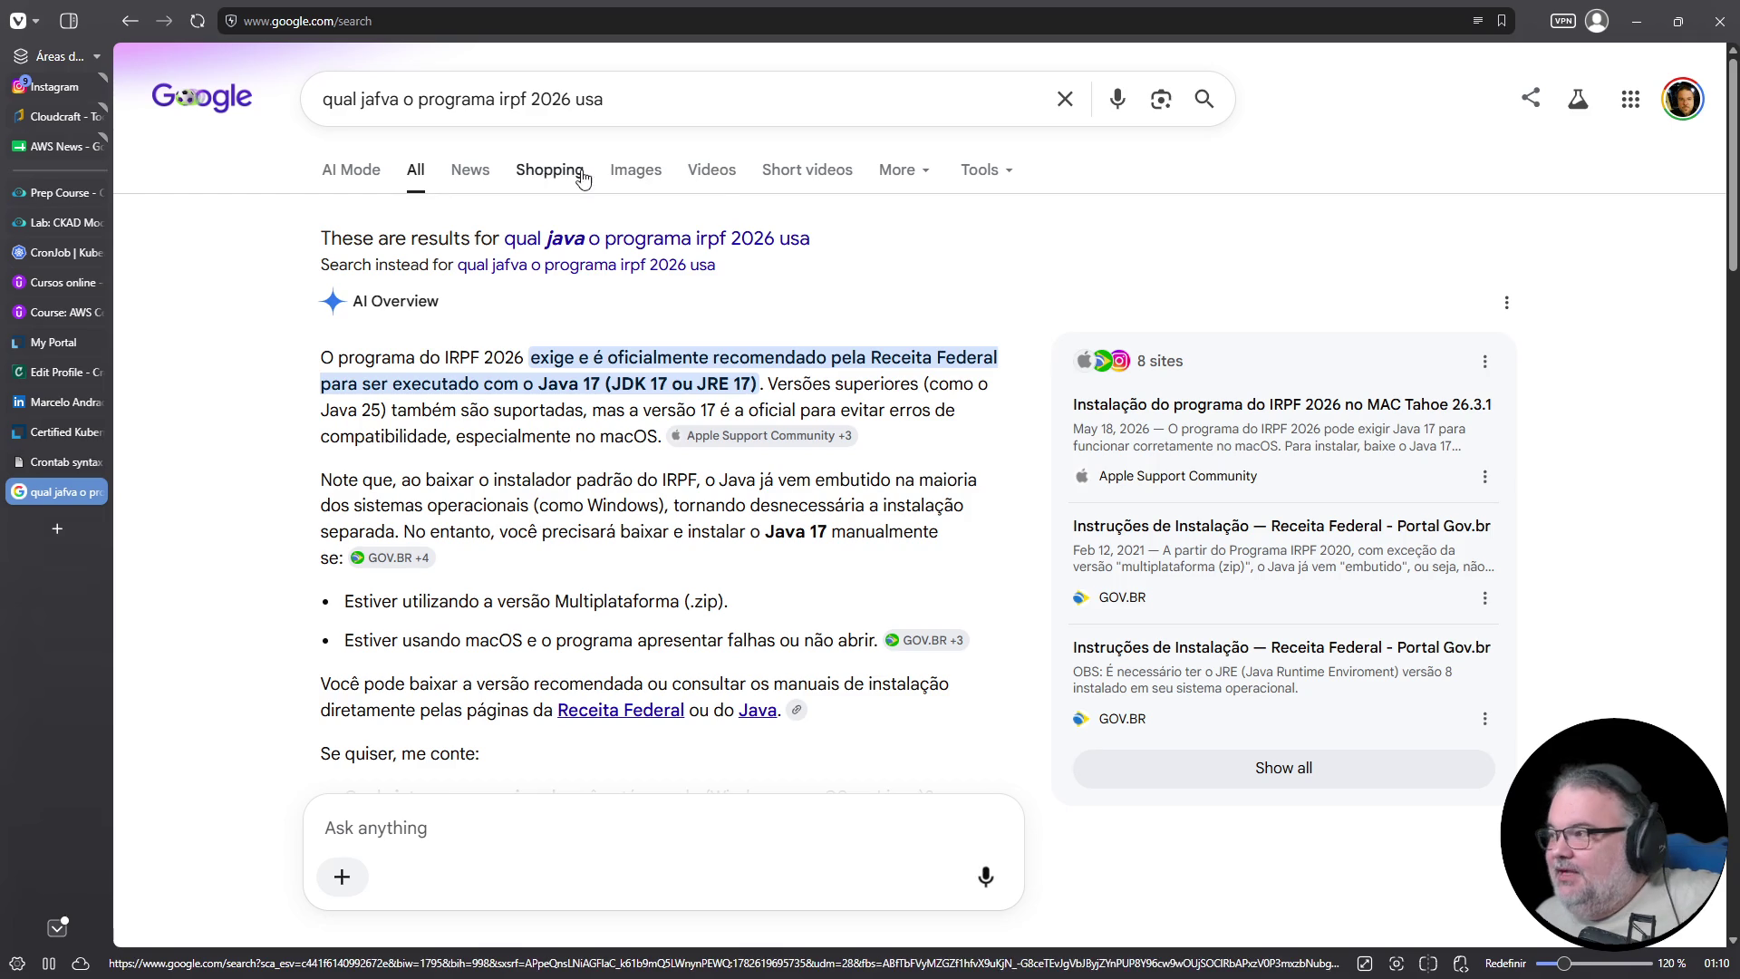
pyautogui.moveTo(321, 357)
pyautogui.mouseDown()
pyautogui.moveTo(713, 531)
pyautogui.moveTo(863, 685)
pyautogui.mouseUp()
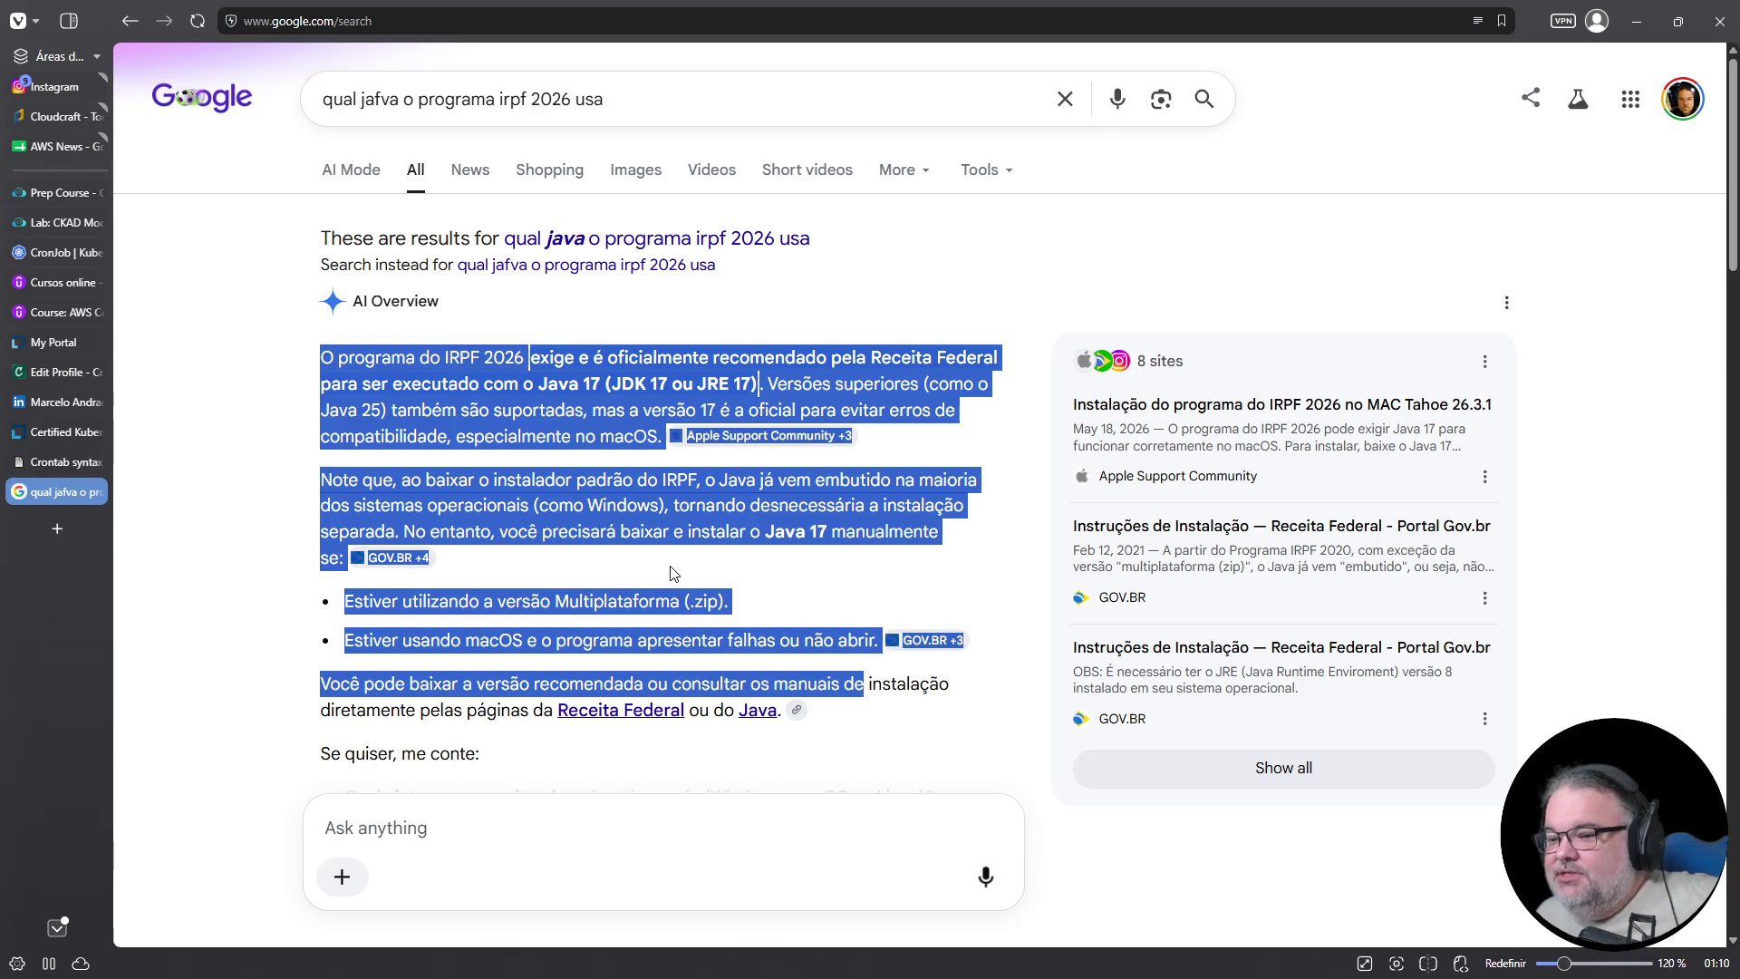
pyautogui.click(703, 542)
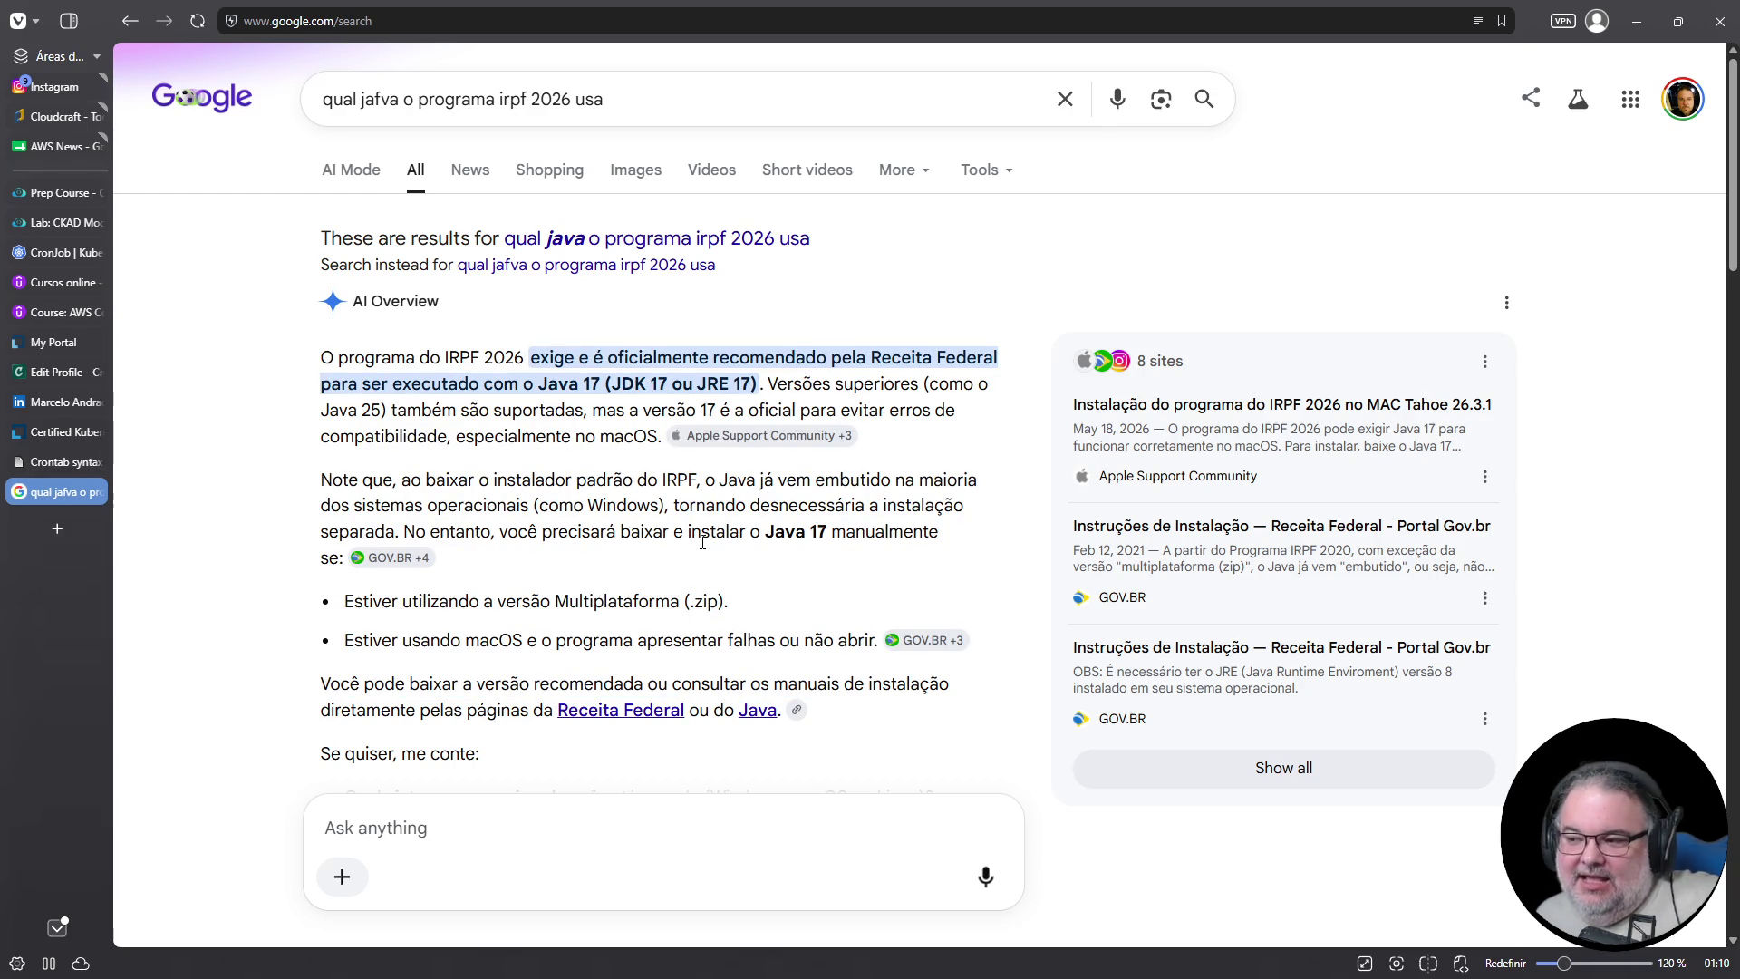
pyautogui.tripleClick(717, 110)
# Search Google for 'mir' and open the Meu Imposto de Renda result on gov.br
pyautogui.write('mir')
pyautogui.press('Return')
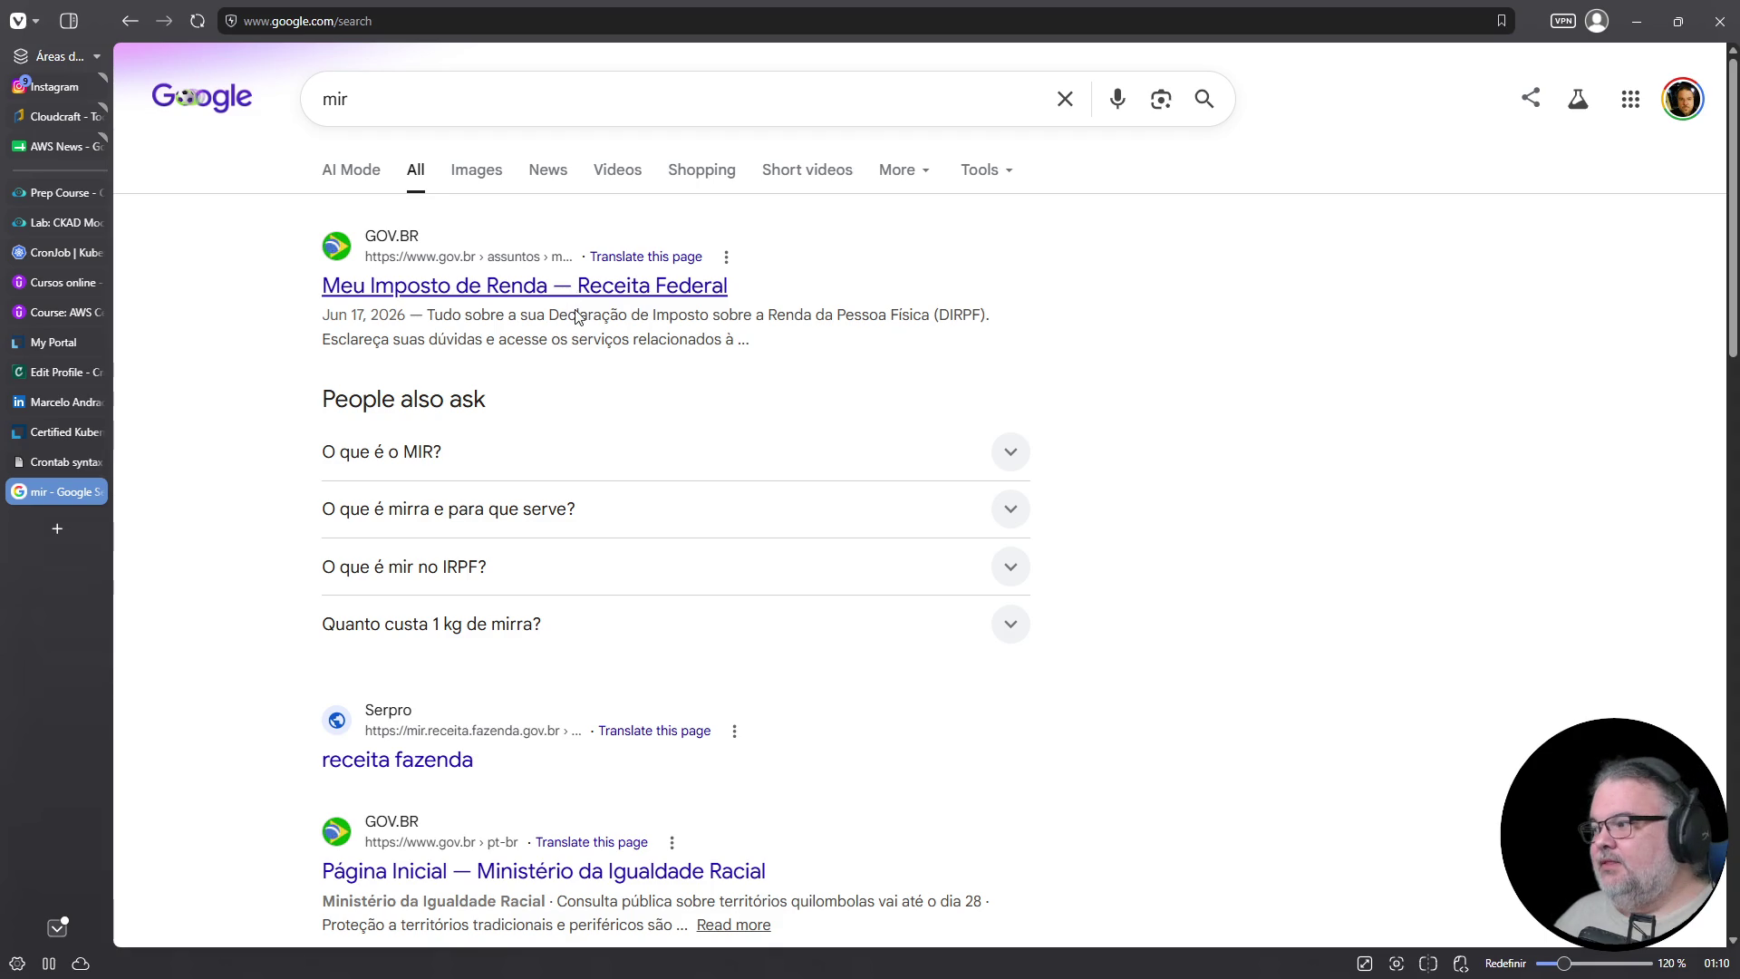
pyautogui.scroll(-2, 616, 419)
pyautogui.scroll(2, 616, 420)
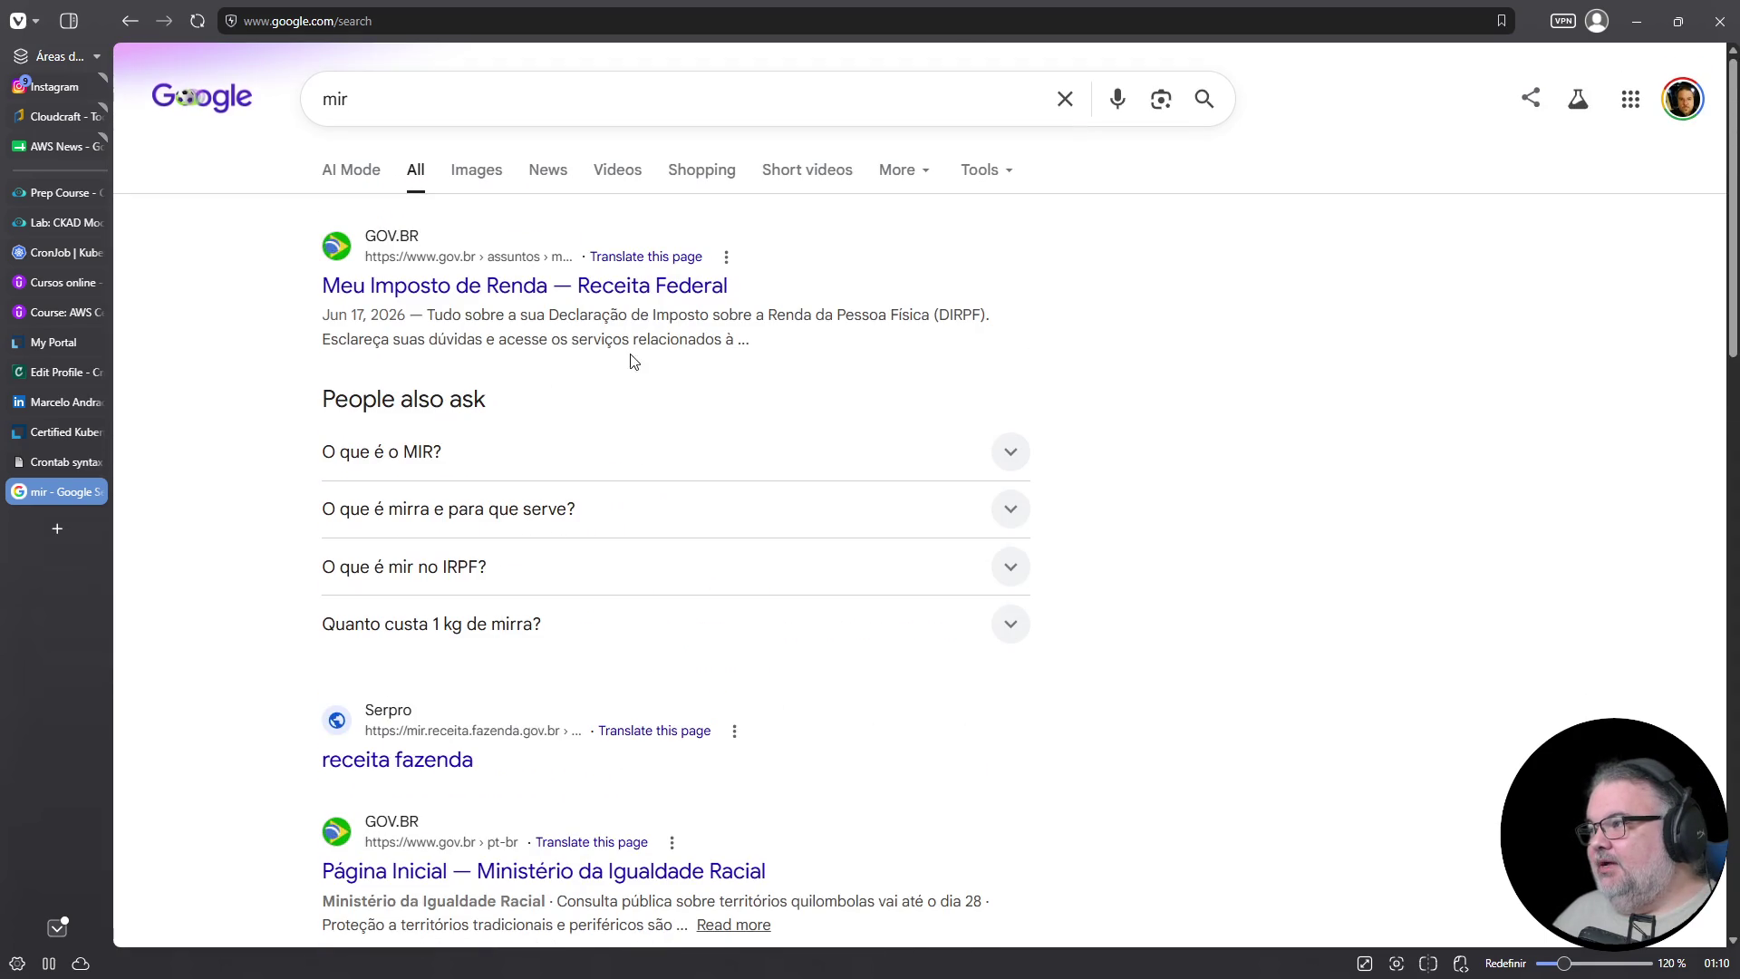
pyautogui.click(635, 286)
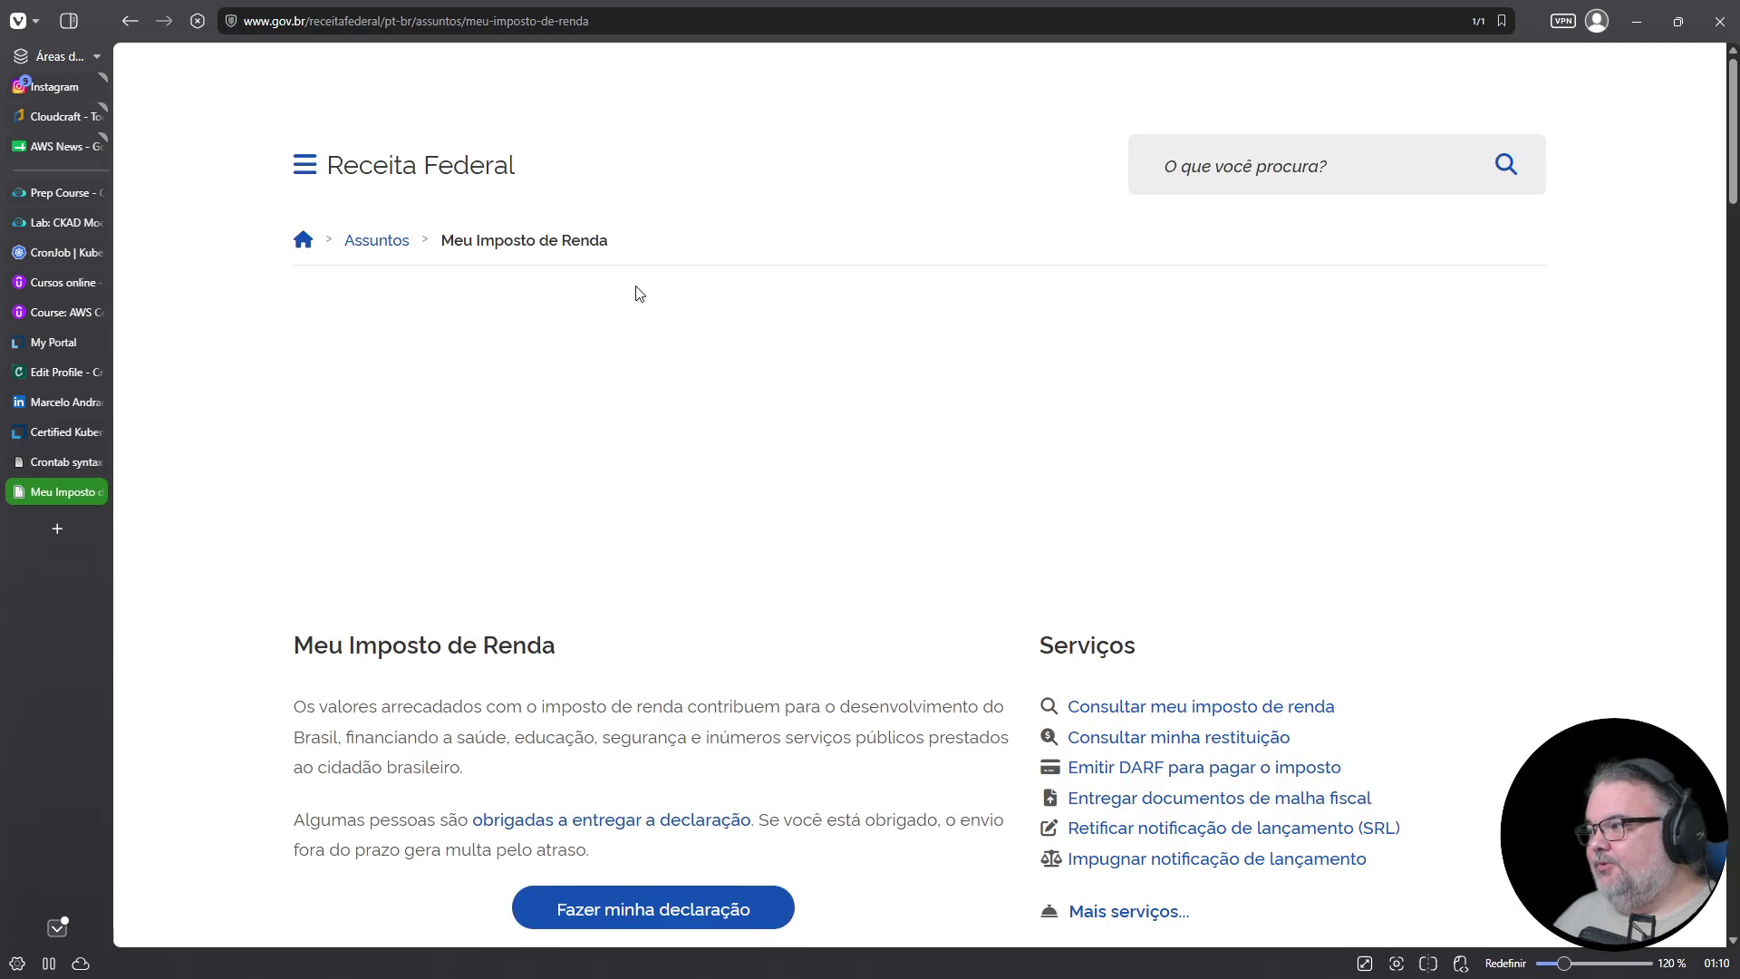
# Scroll through the Meu Imposto de Renda page, then return to the mir results
pyautogui.scroll(-5, 711, 363)
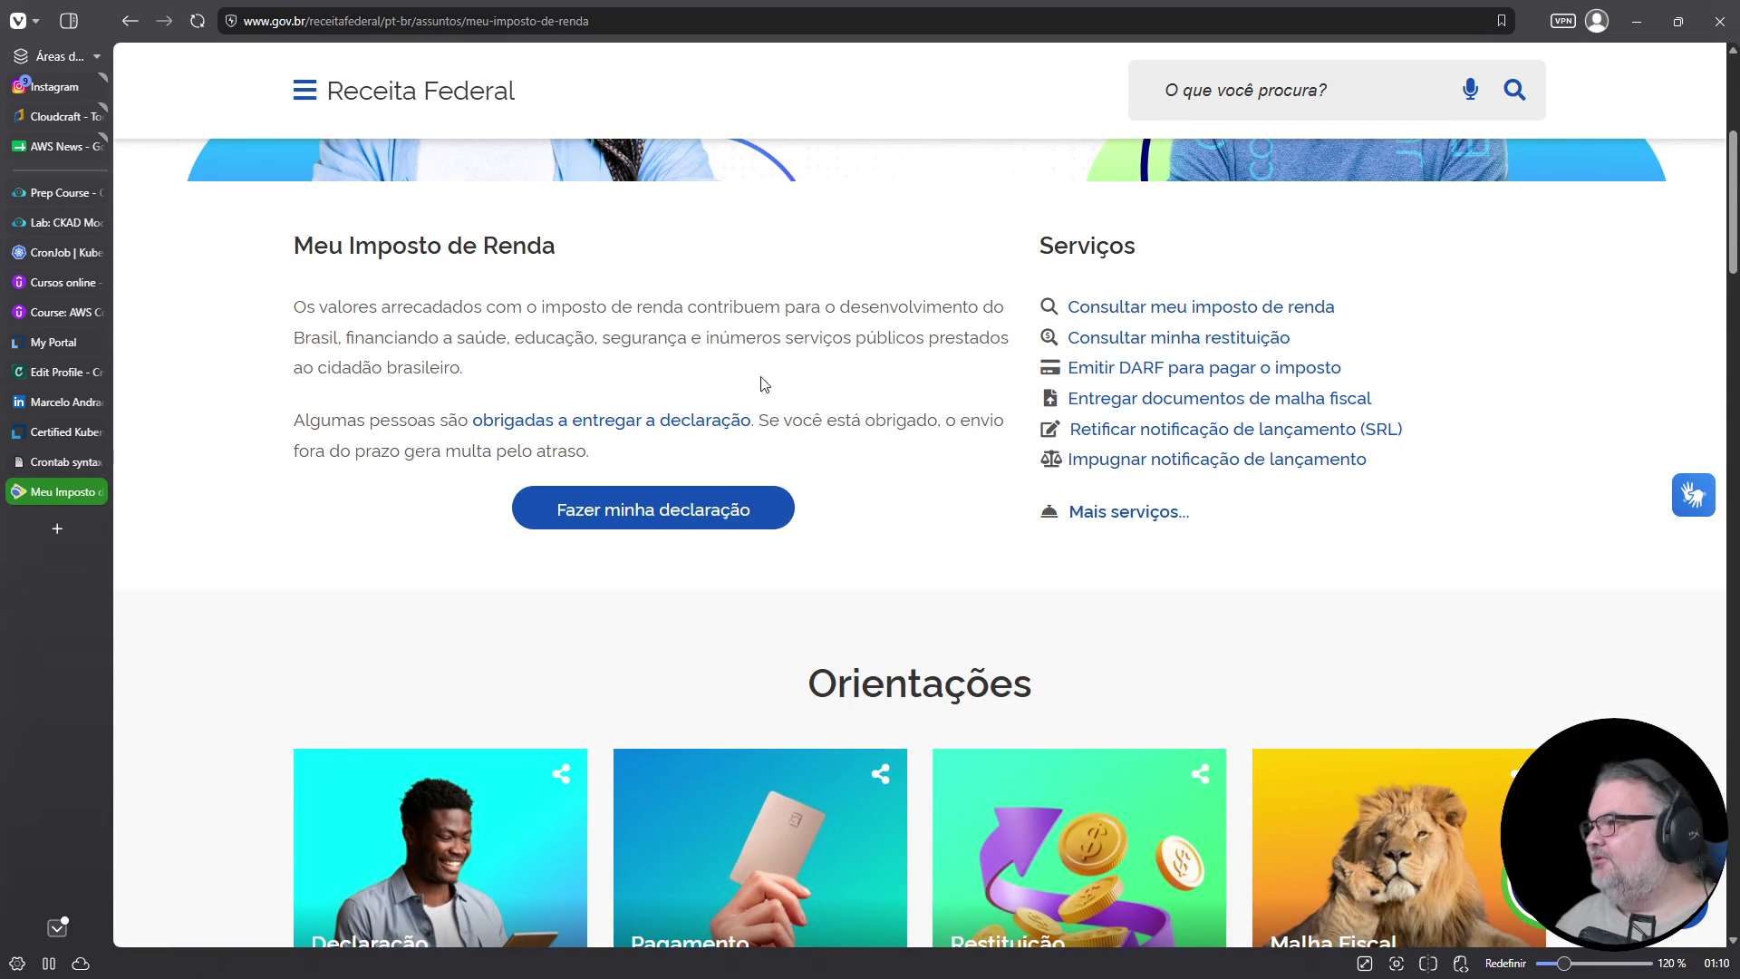
pyautogui.scroll(5, 771, 390)
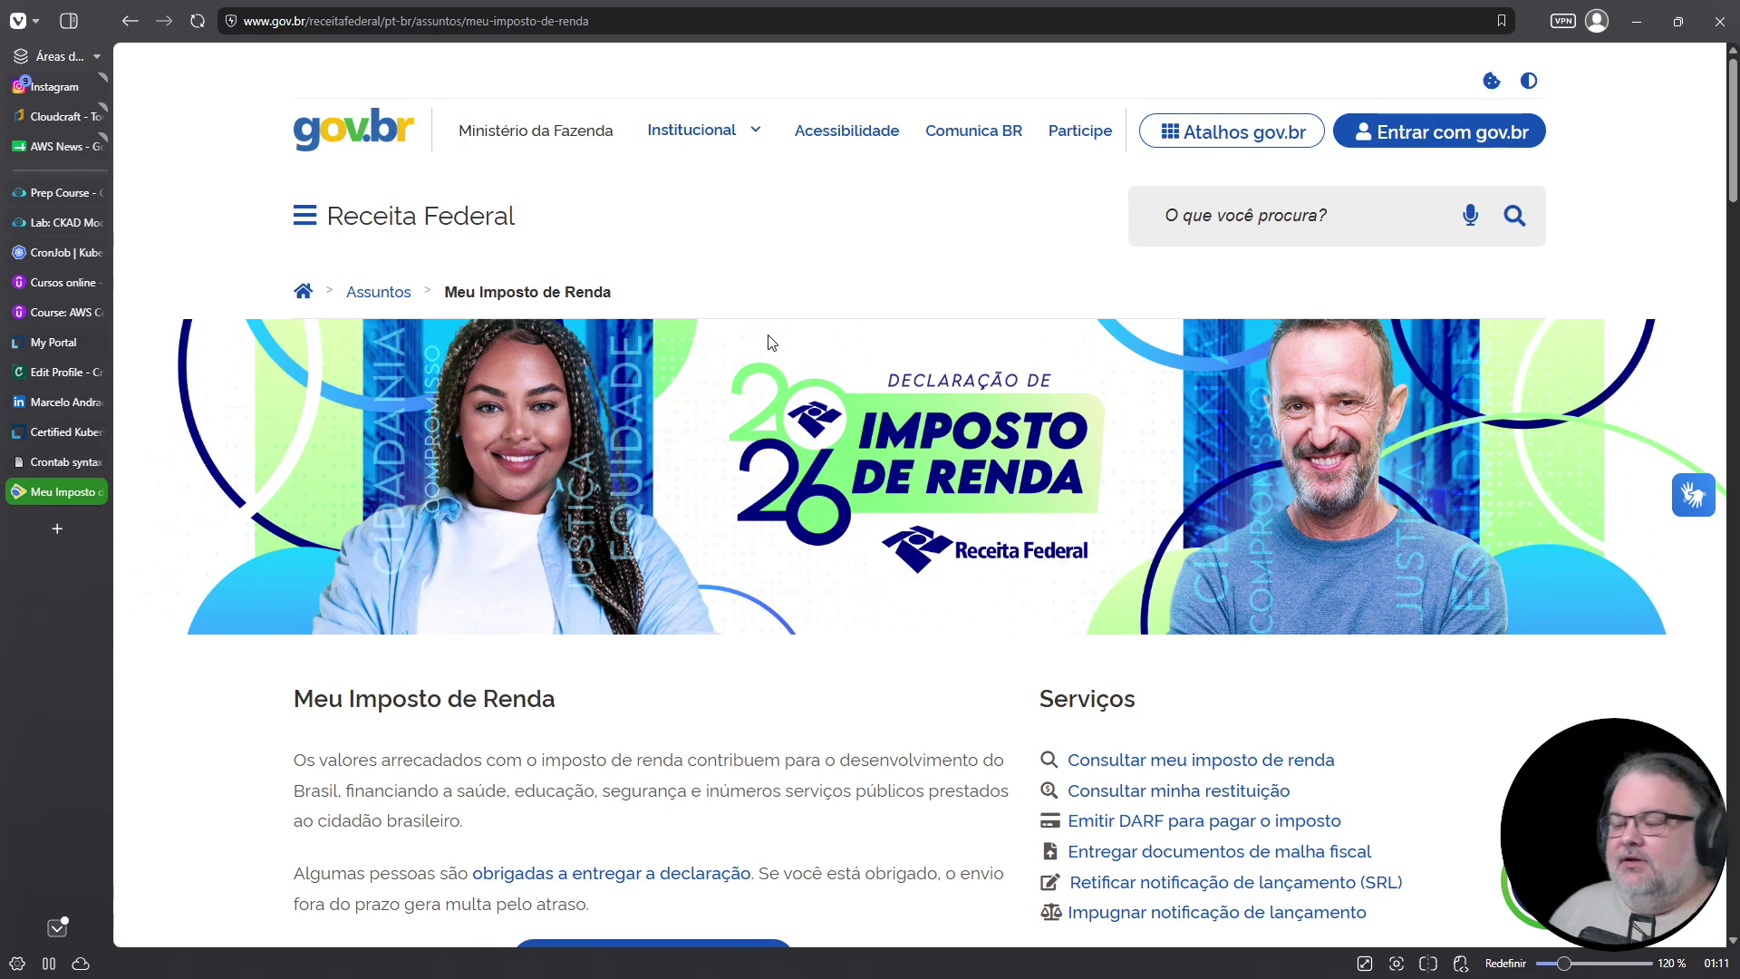
pyautogui.hotkey('alt', 'Left')
# Expand the 'O que é mir no IRPF?' answer, then close the search tab
pyautogui.rightClick(907, 481)
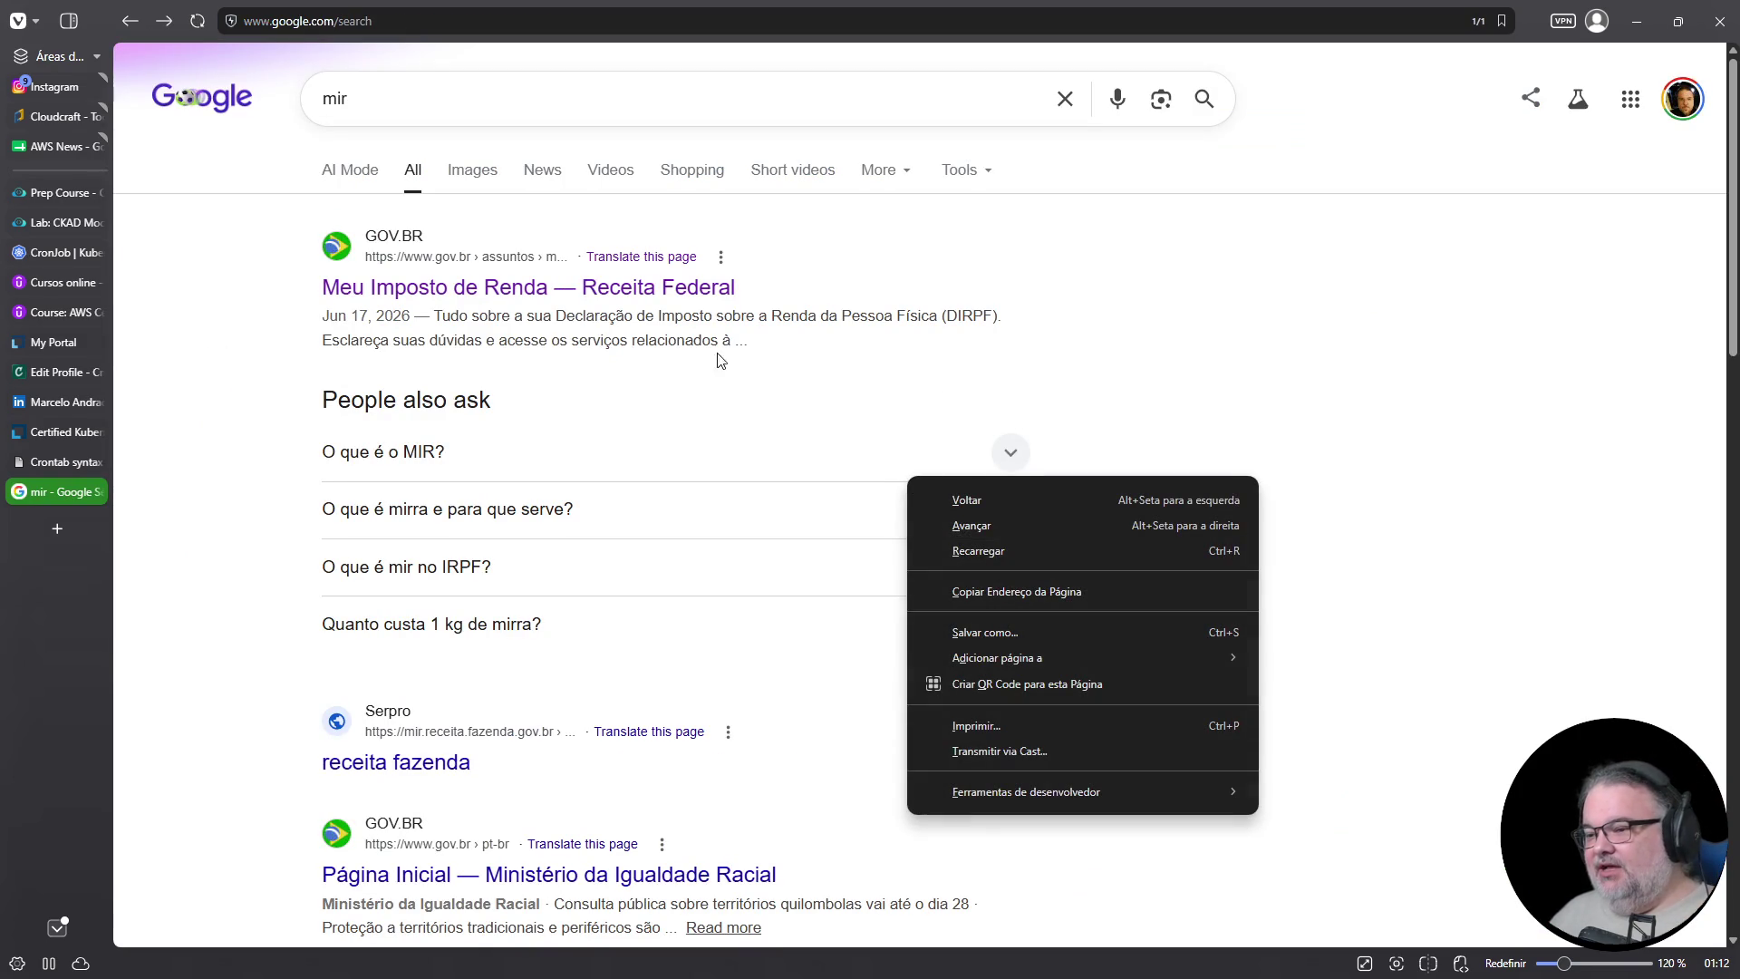
pyautogui.click(345, 548)
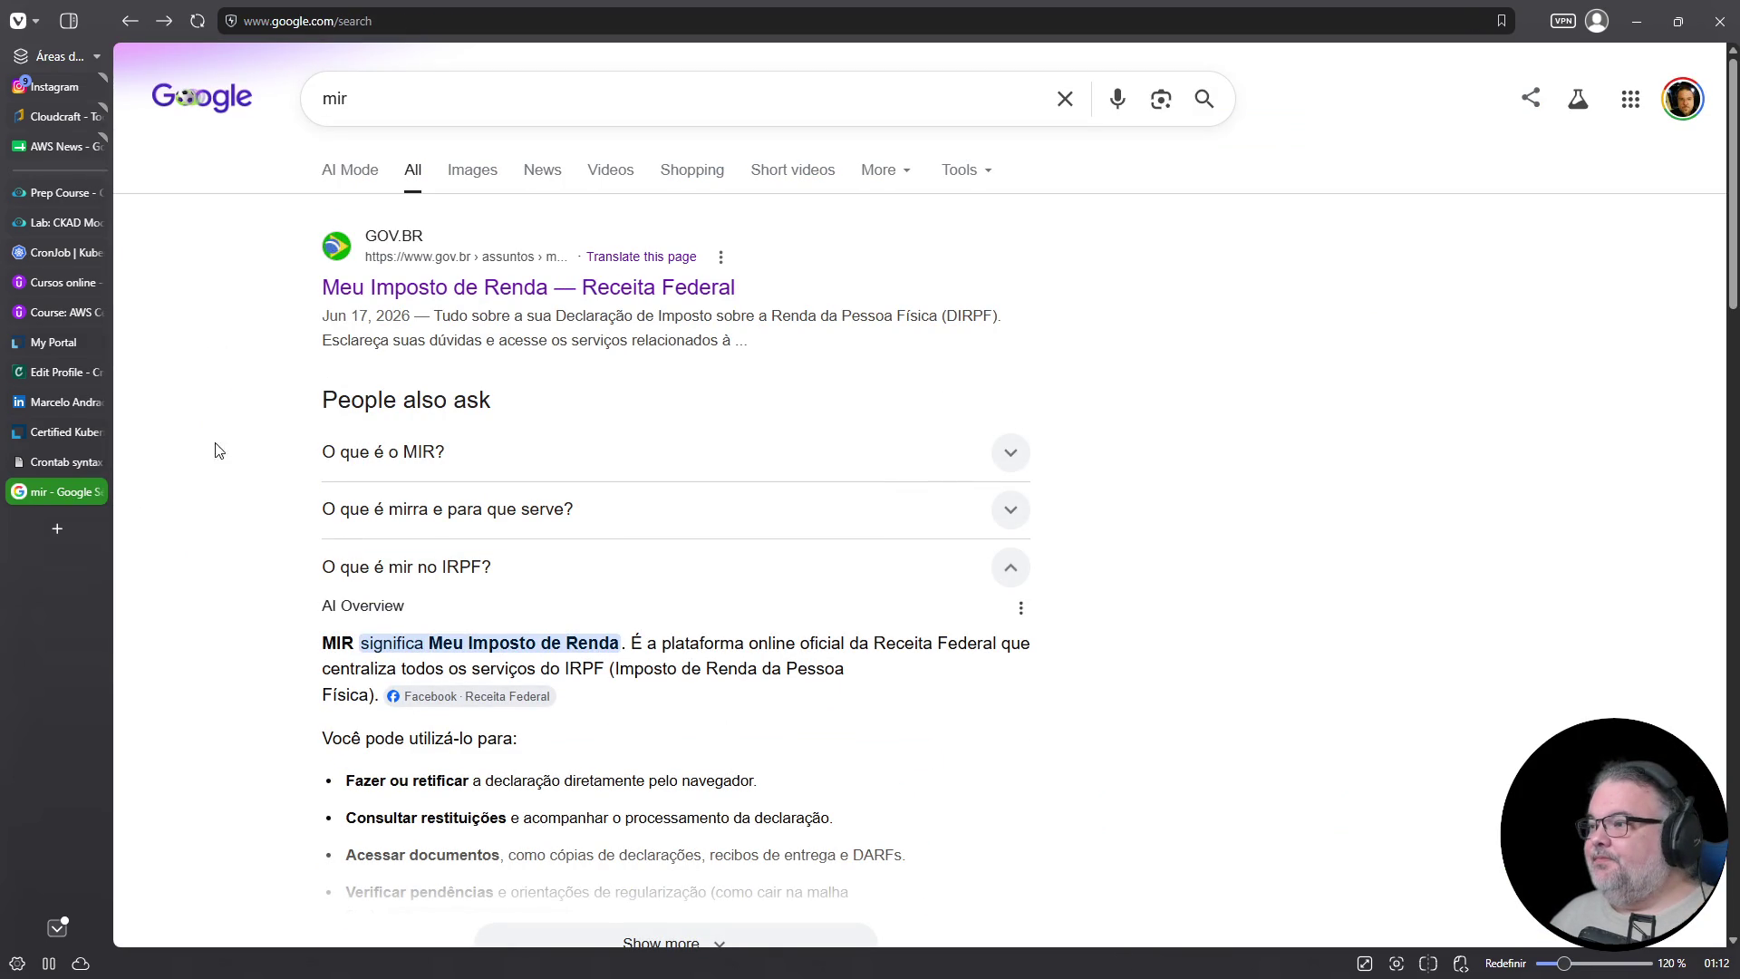
pyautogui.click(94, 491)
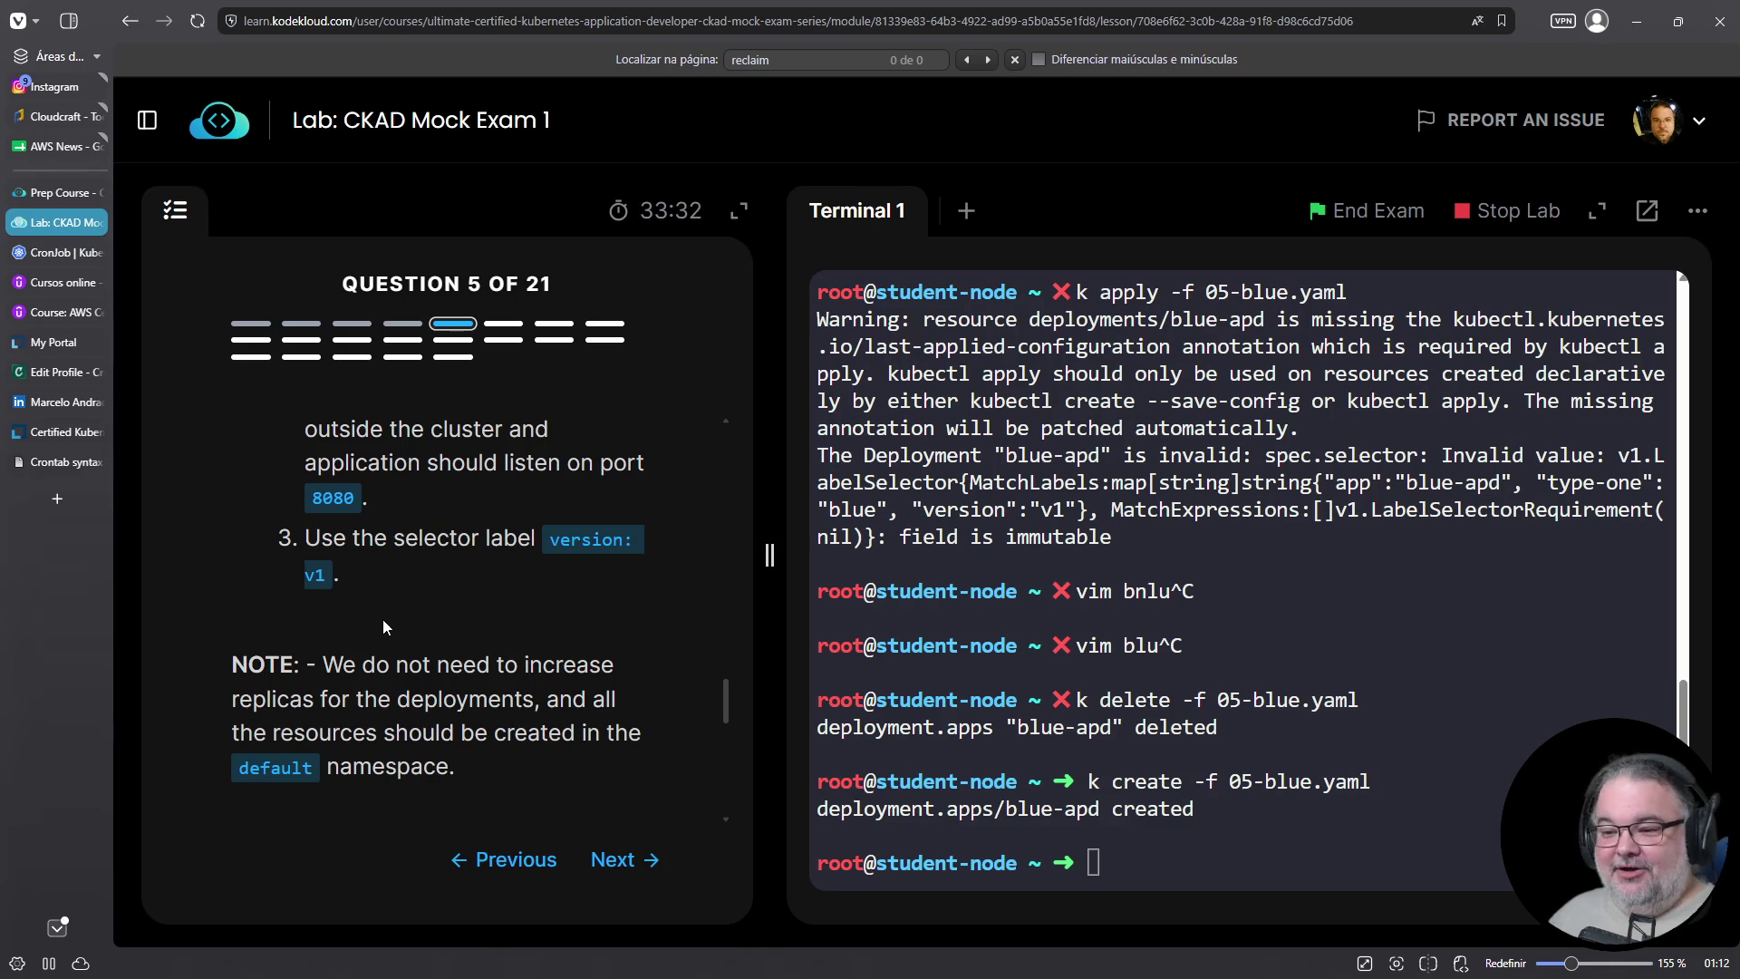
# Select the 'k create -f 05-blue.yaml' line in the terminal
pyautogui.tripleClick(1289, 785)
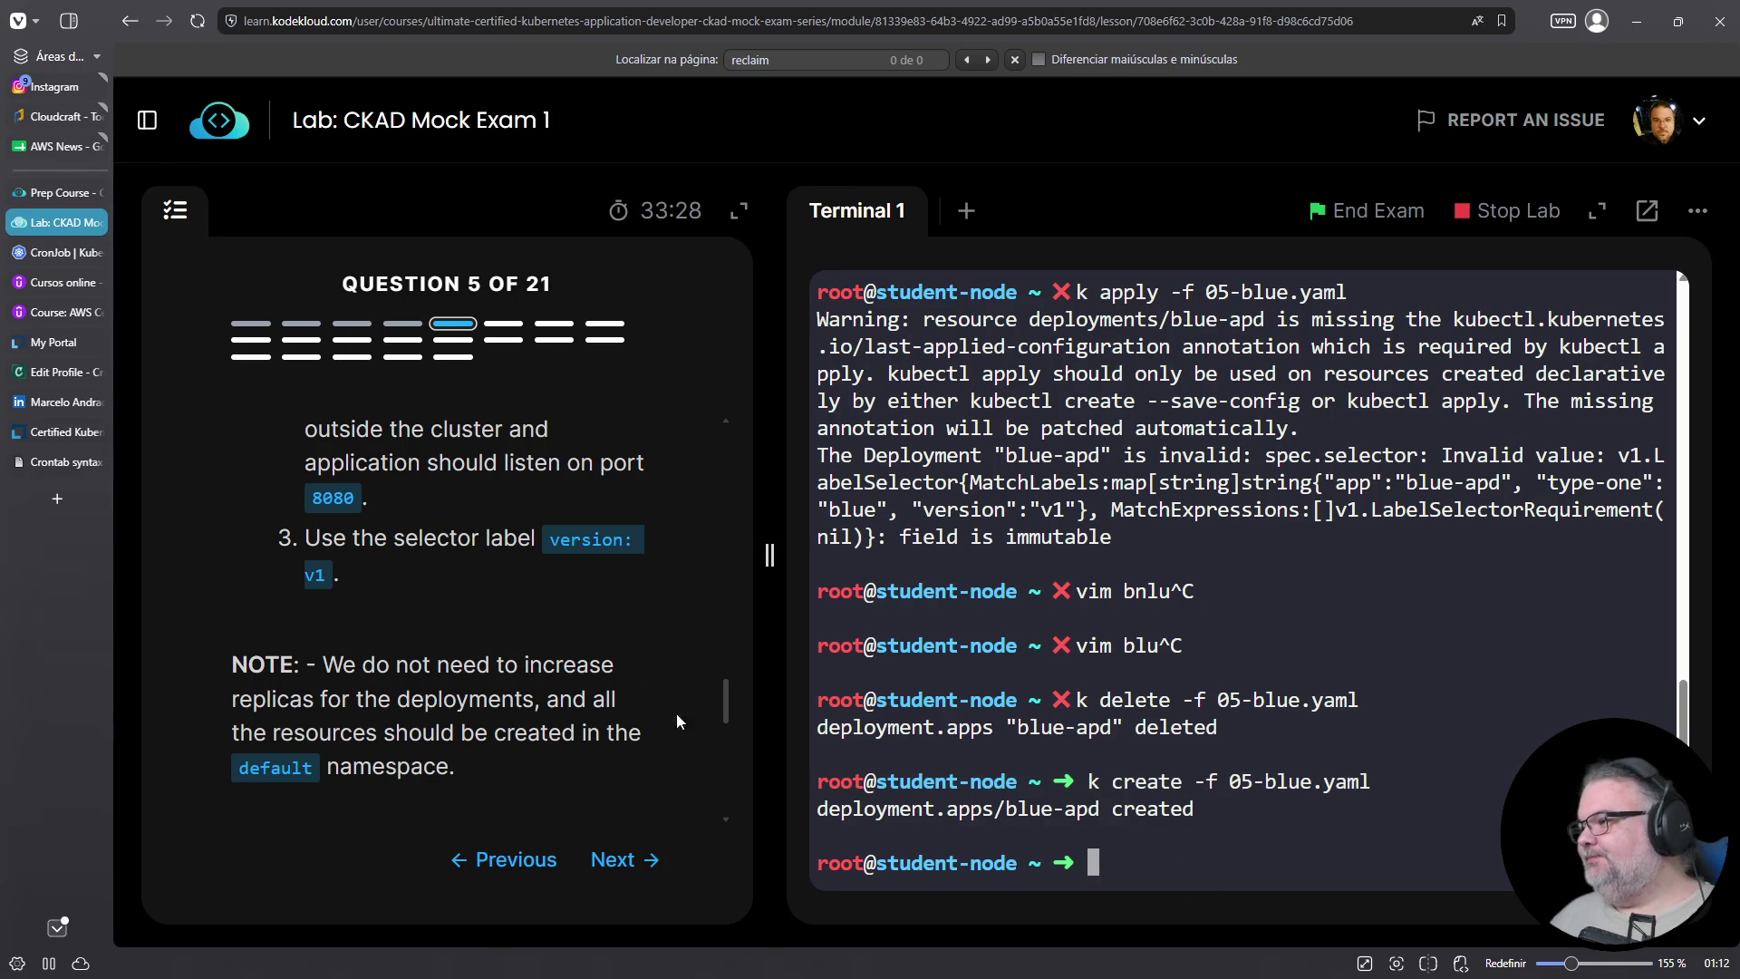
# Scroll the question to the route-apd-svc spec: port 8080, selector version: v1
pyautogui.scroll(5, 627, 716)
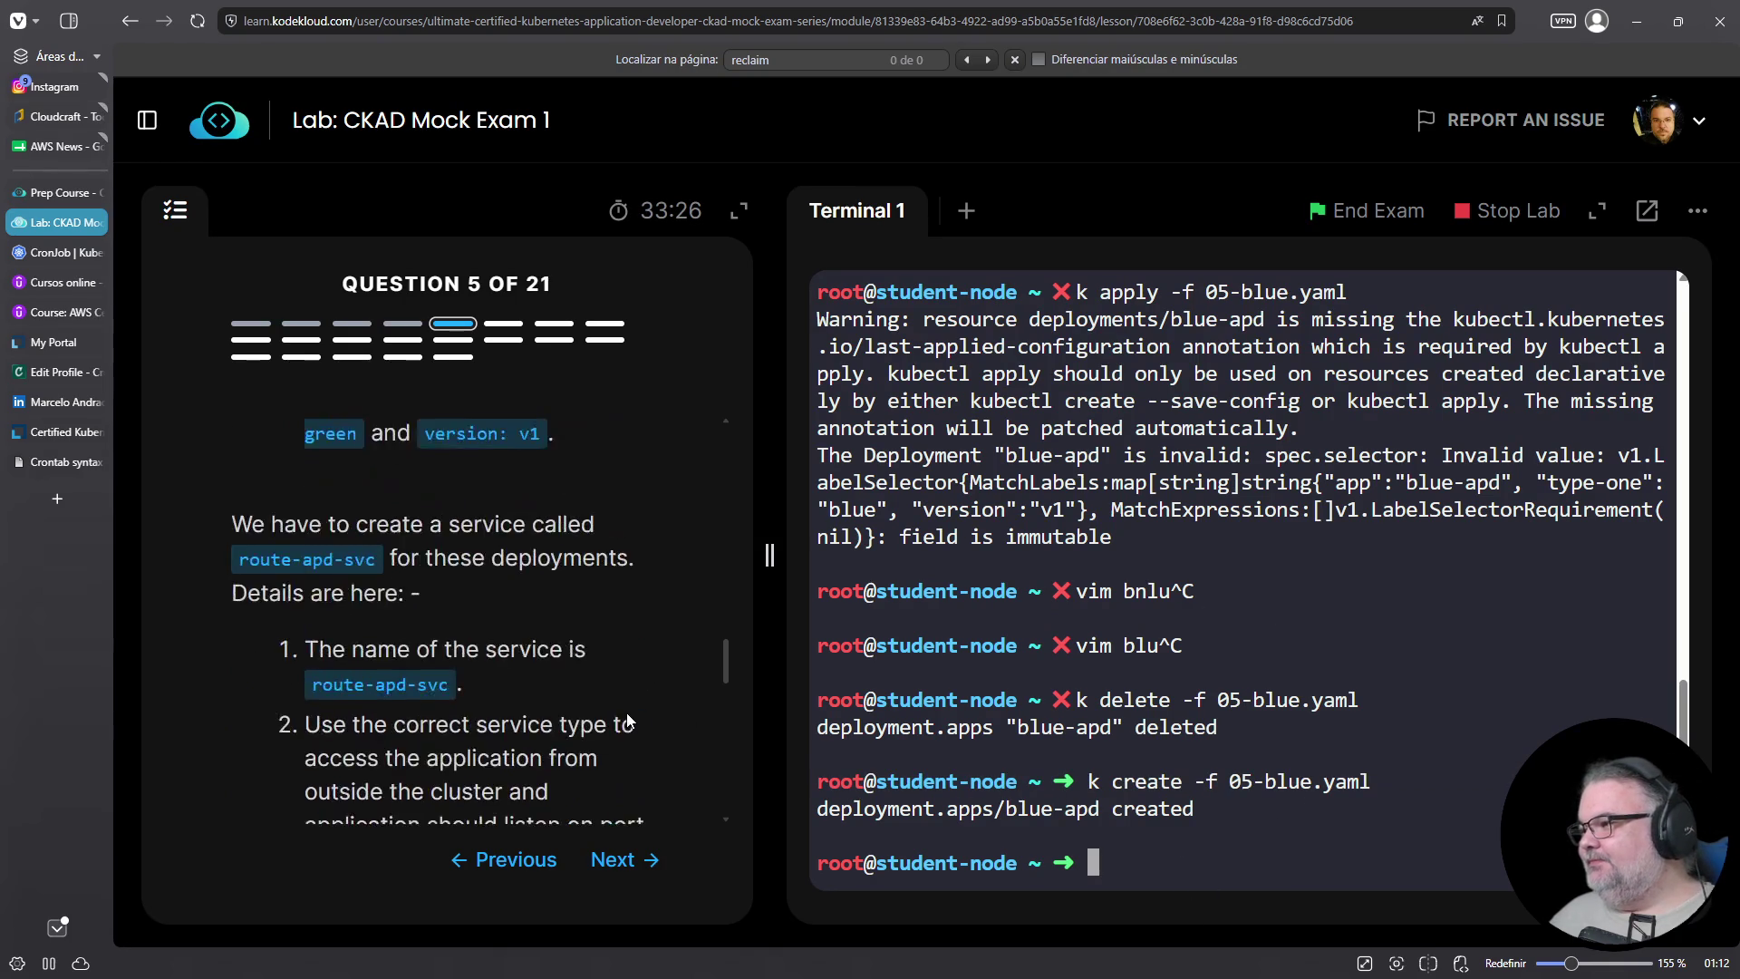
pyautogui.scroll(3, 627, 712)
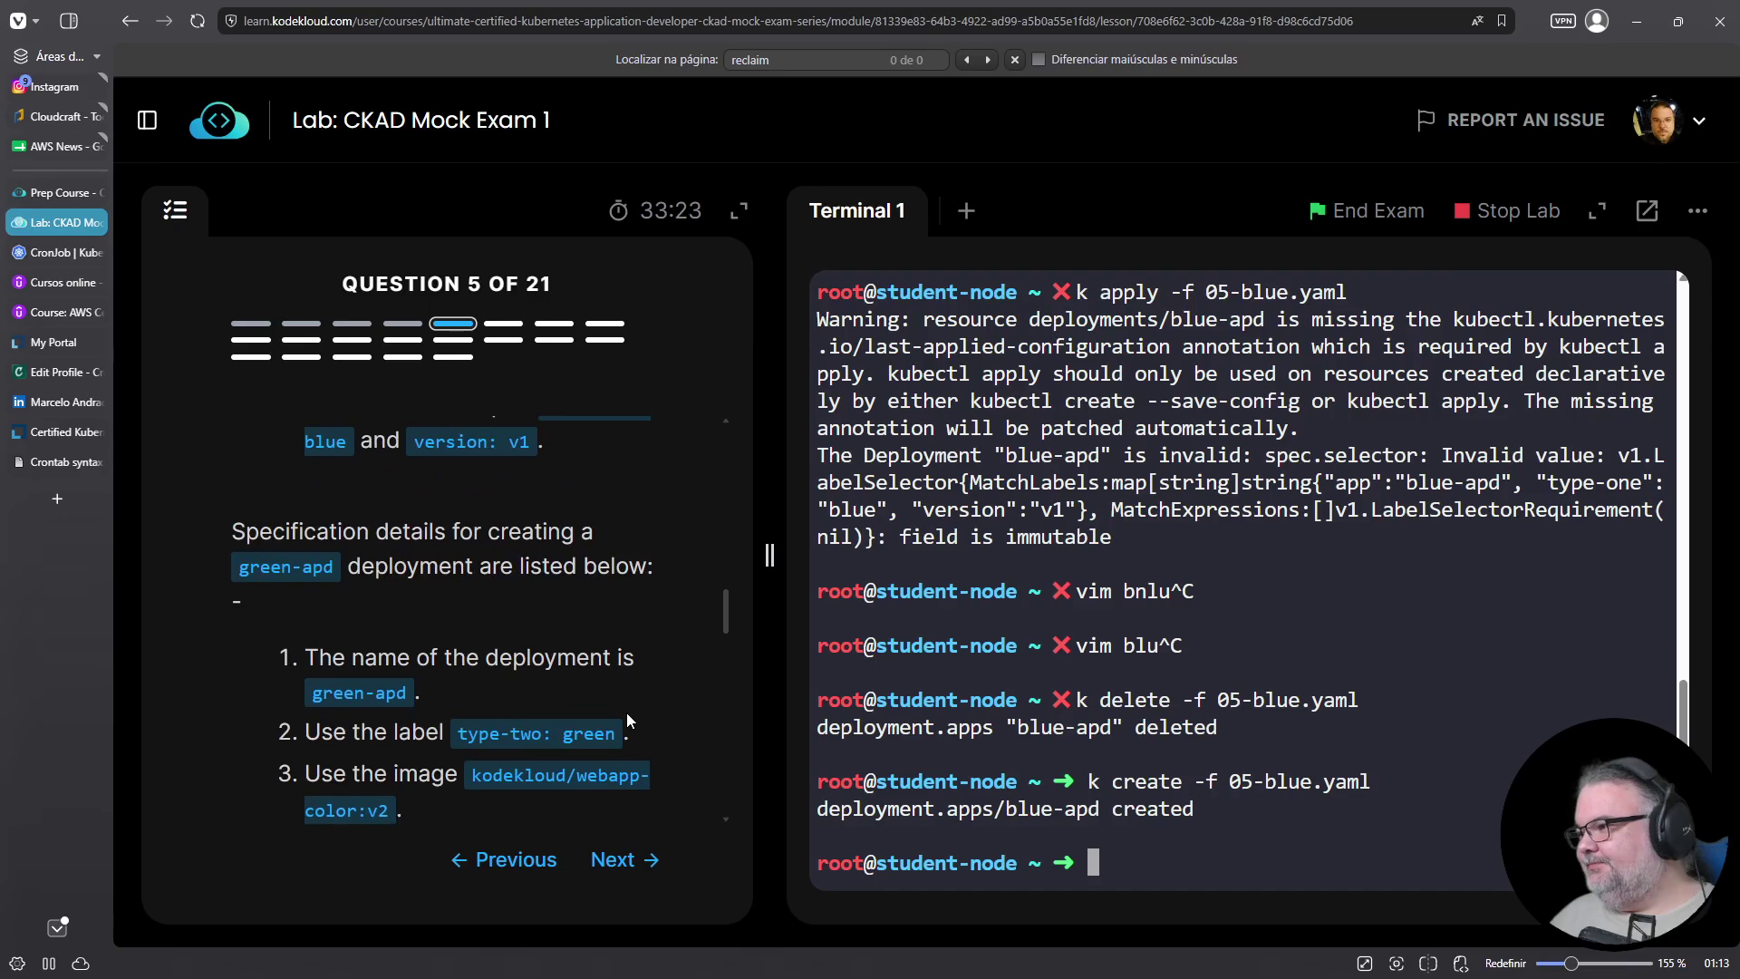
pyautogui.scroll(-5, 627, 712)
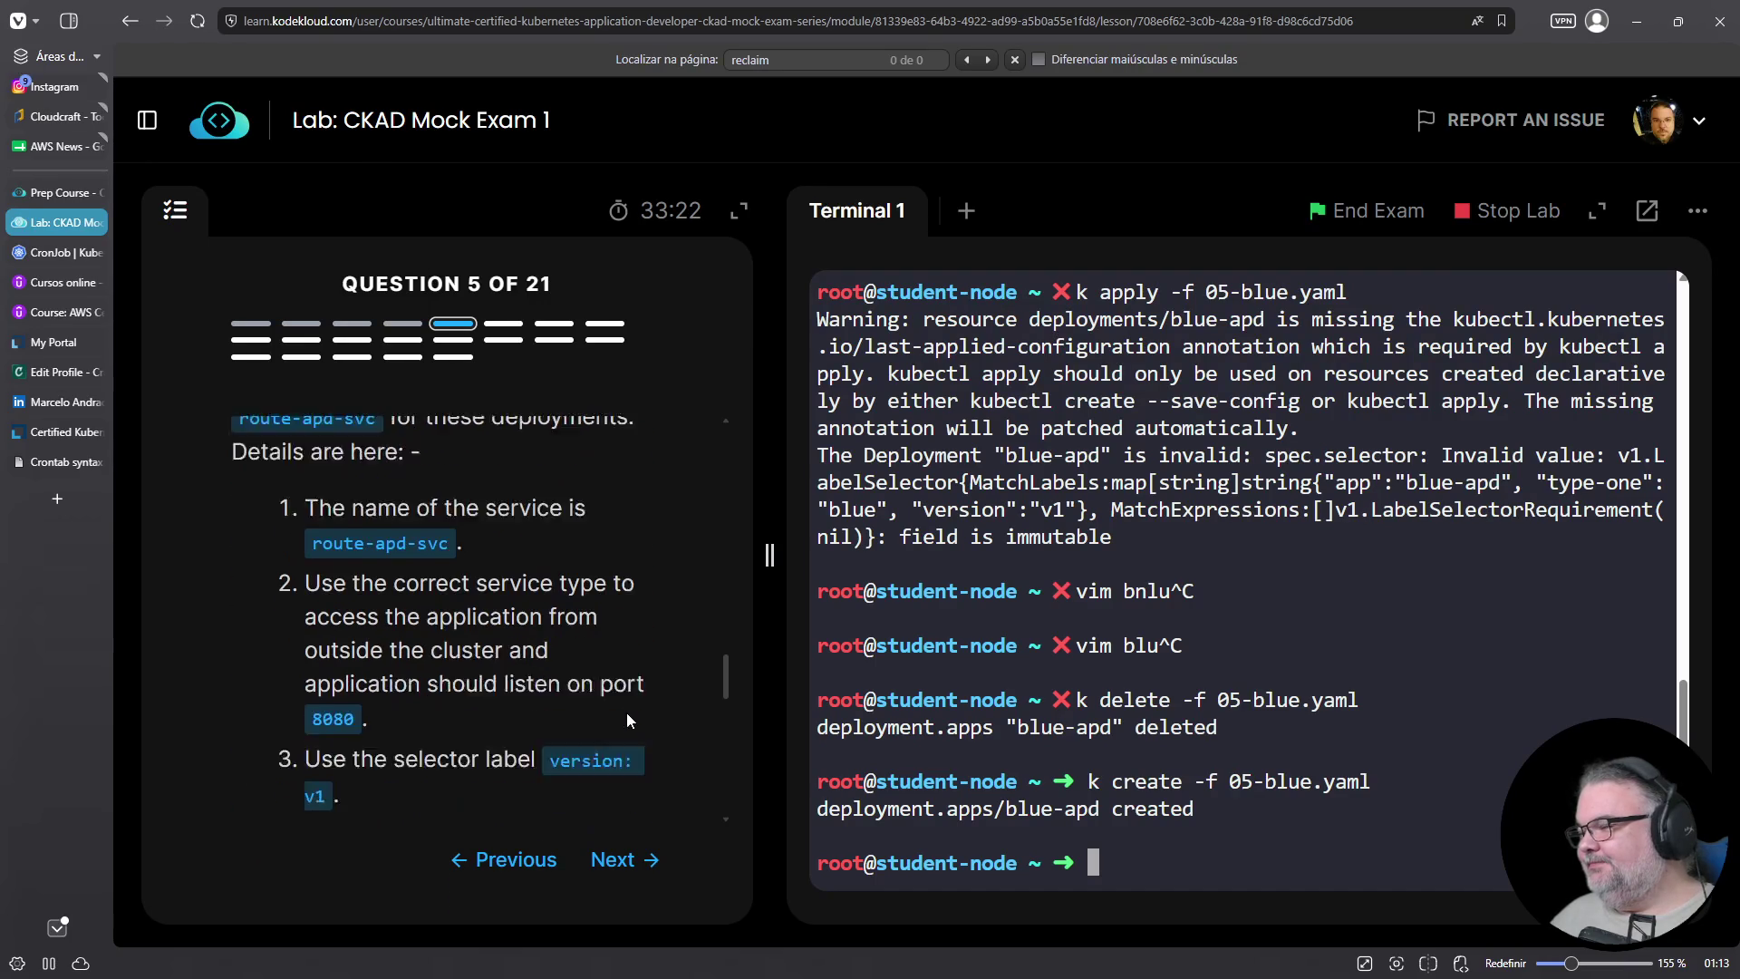
# Build 'k create service clusterip route-apd-svc' in the terminal, pasting the name from the question
pyautogui.write('k create svc')
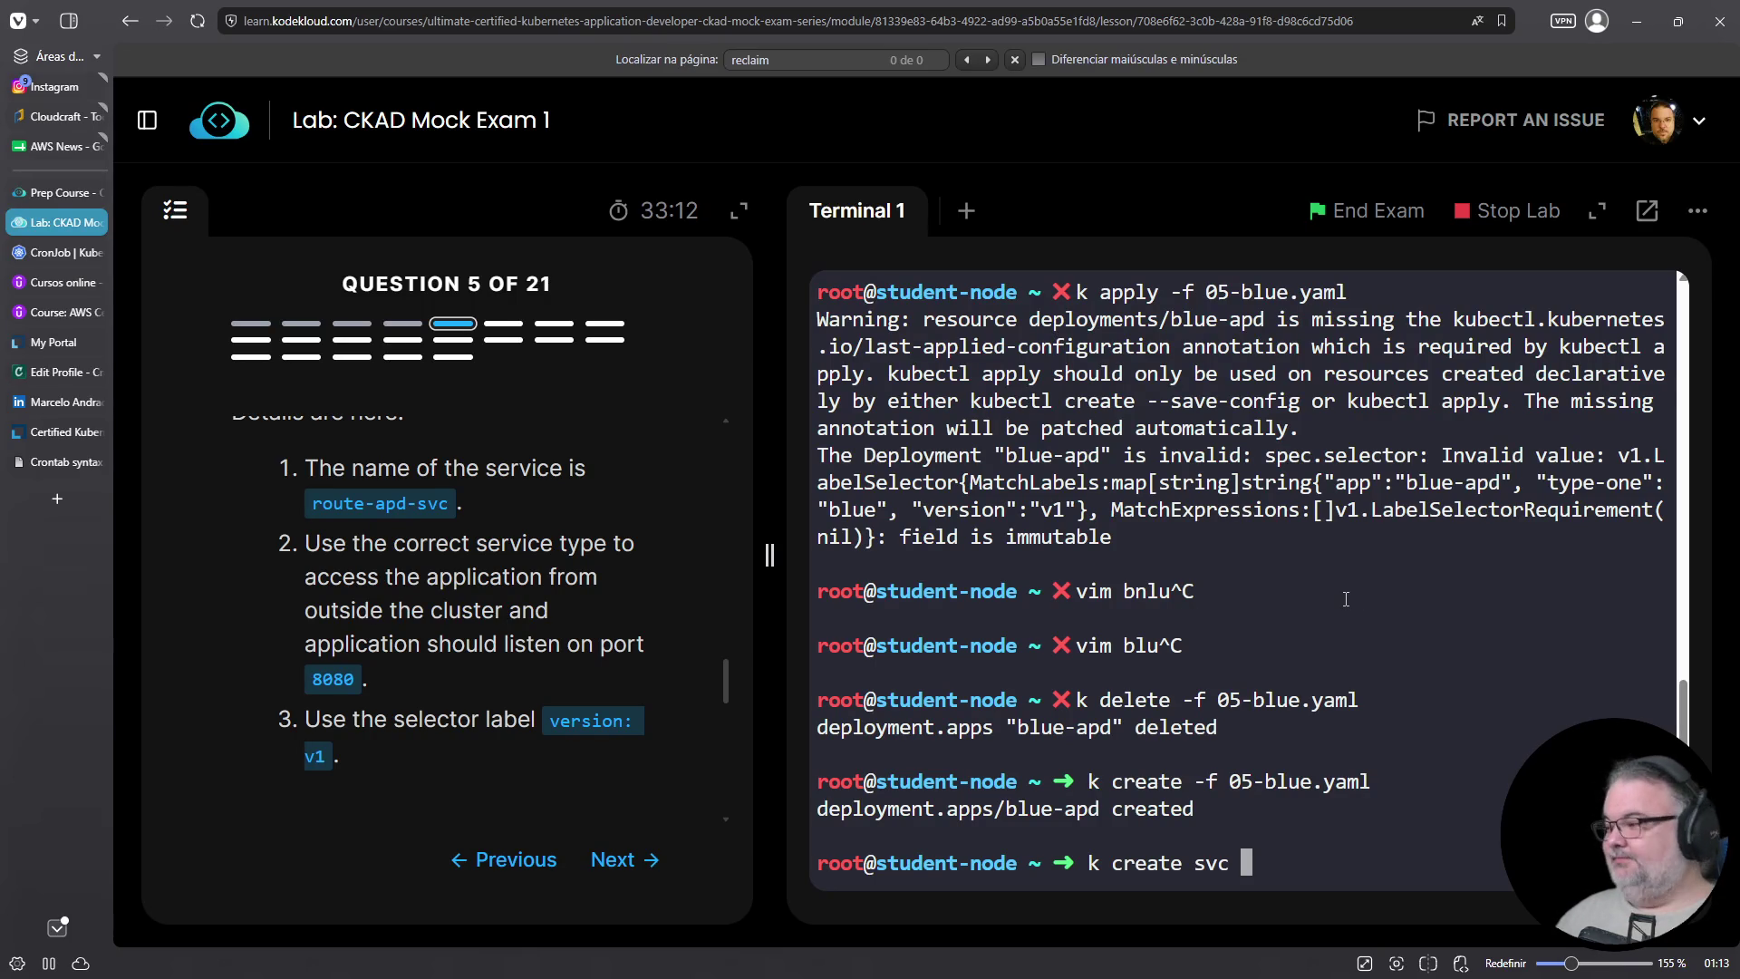
pyautogui.press('BackSpace')
pyautogui.press('BackSpace')
pyautogui.press('BackSpace')
pyautogui.write('ervice clusterip')
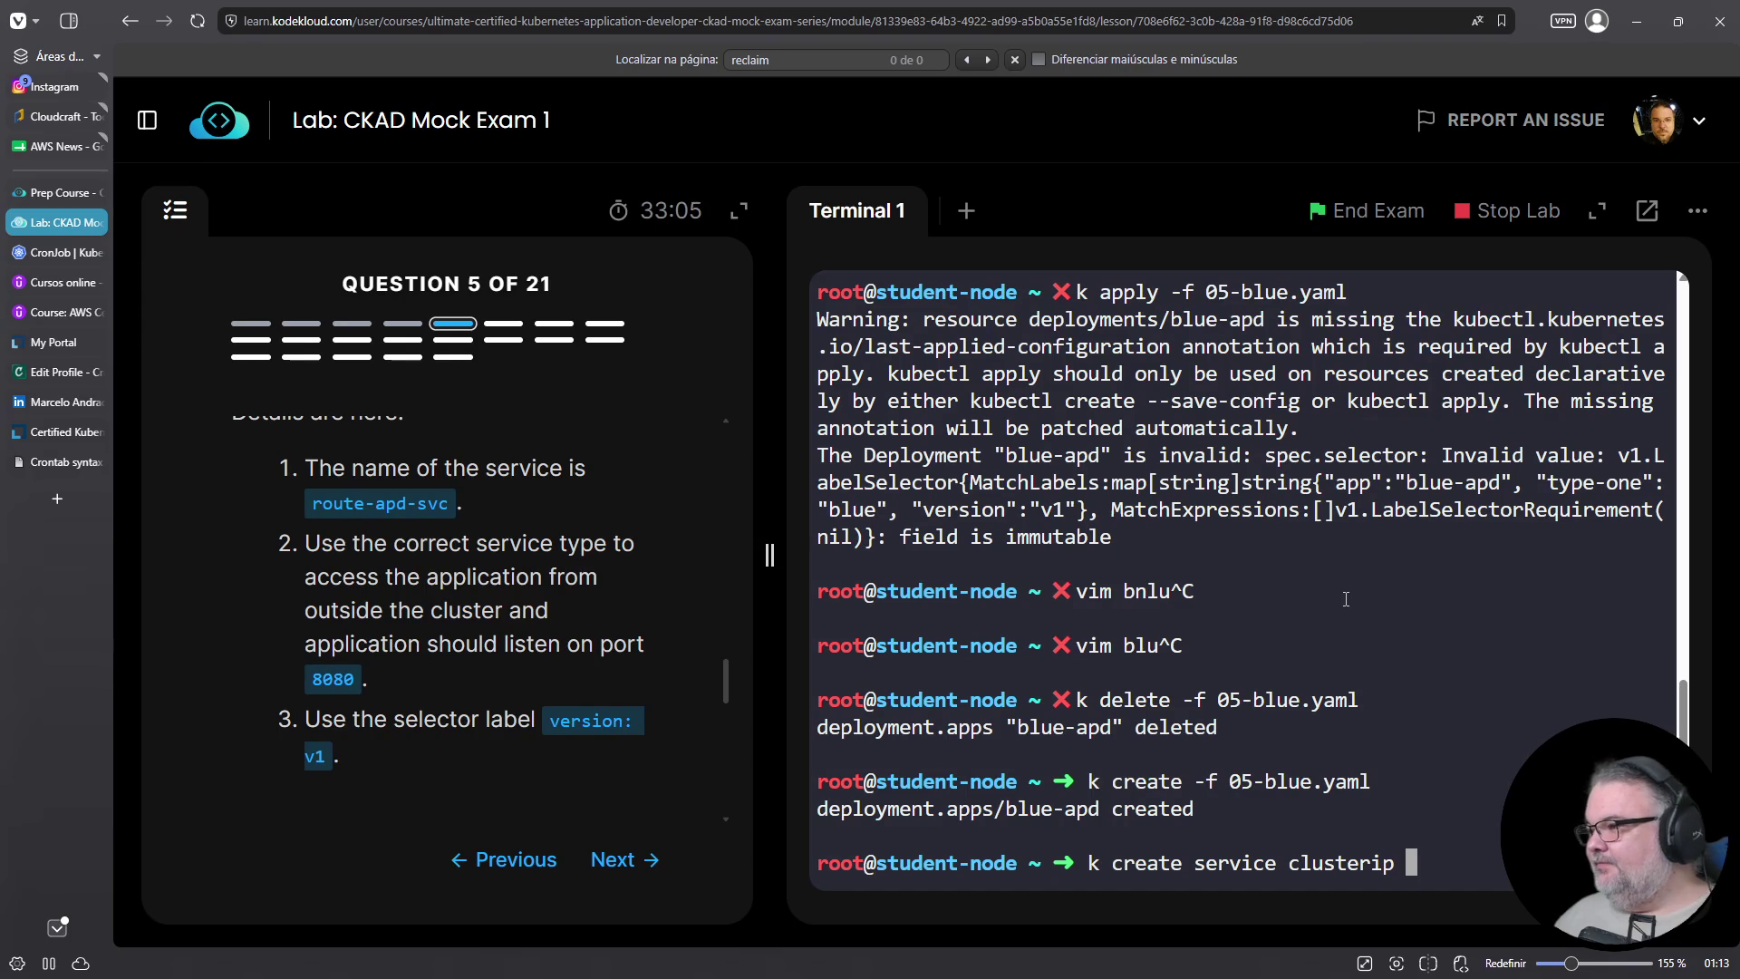
pyautogui.moveTo(311, 504); pyautogui.dragTo(449, 506)
pyautogui.rightClick(428, 515)
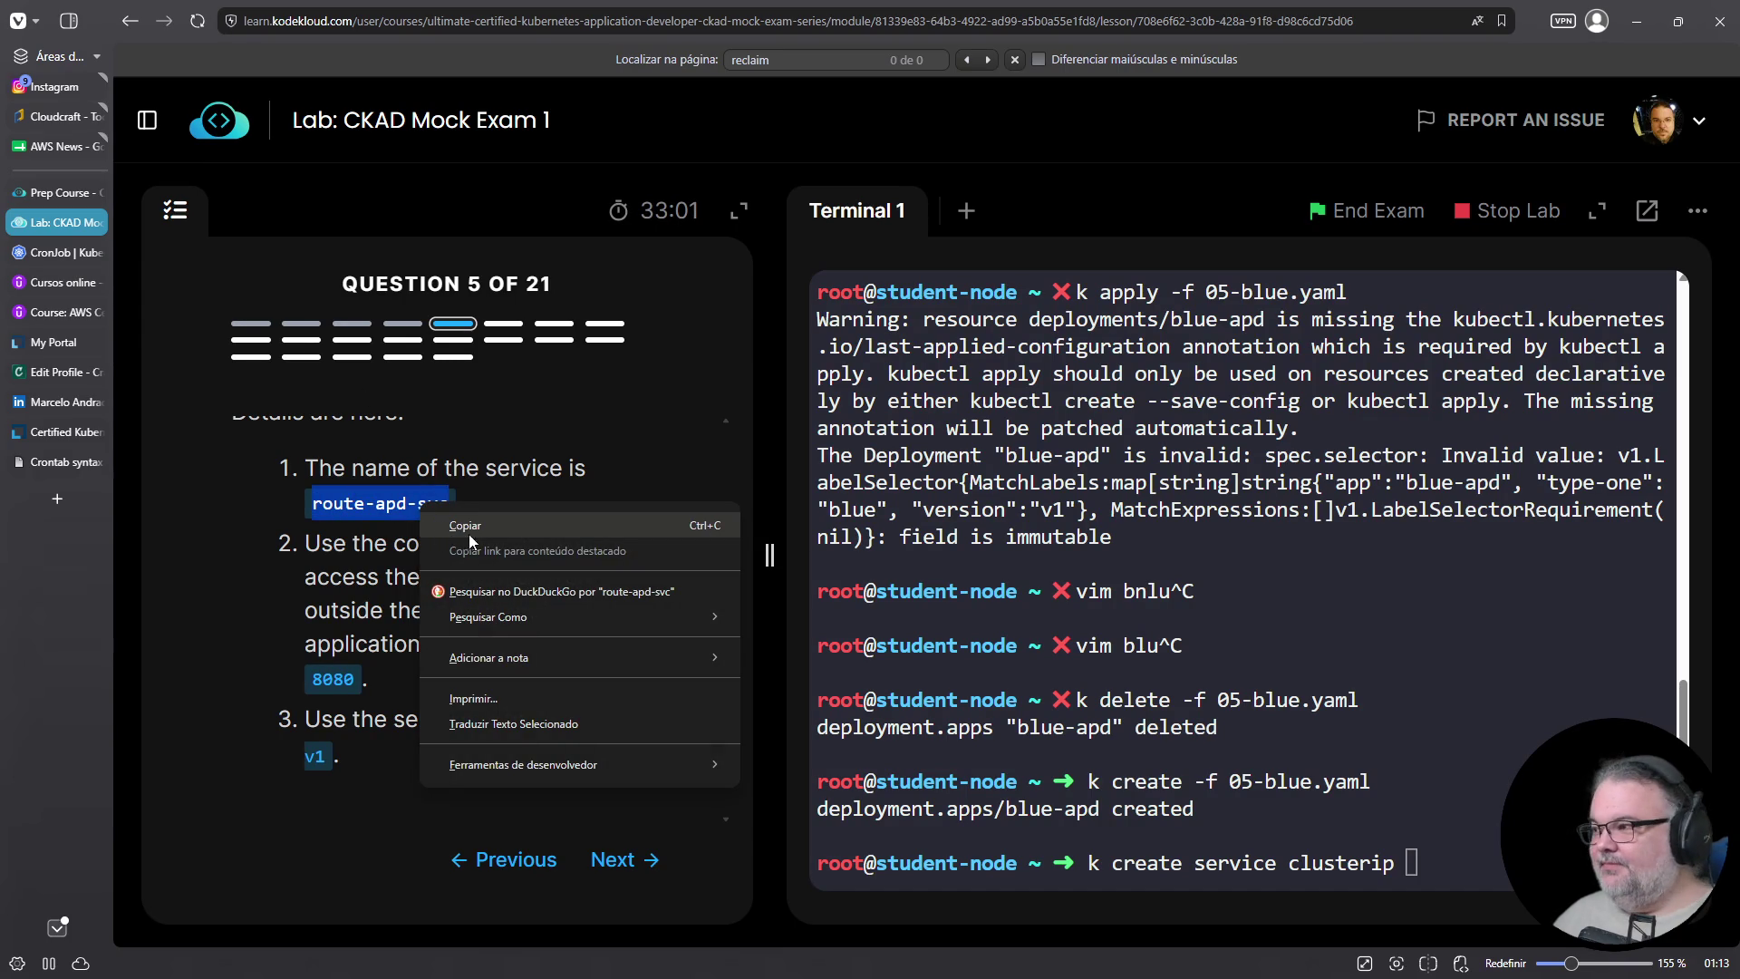
pyautogui.click(471, 529)
pyautogui.rightClick(1460, 643)
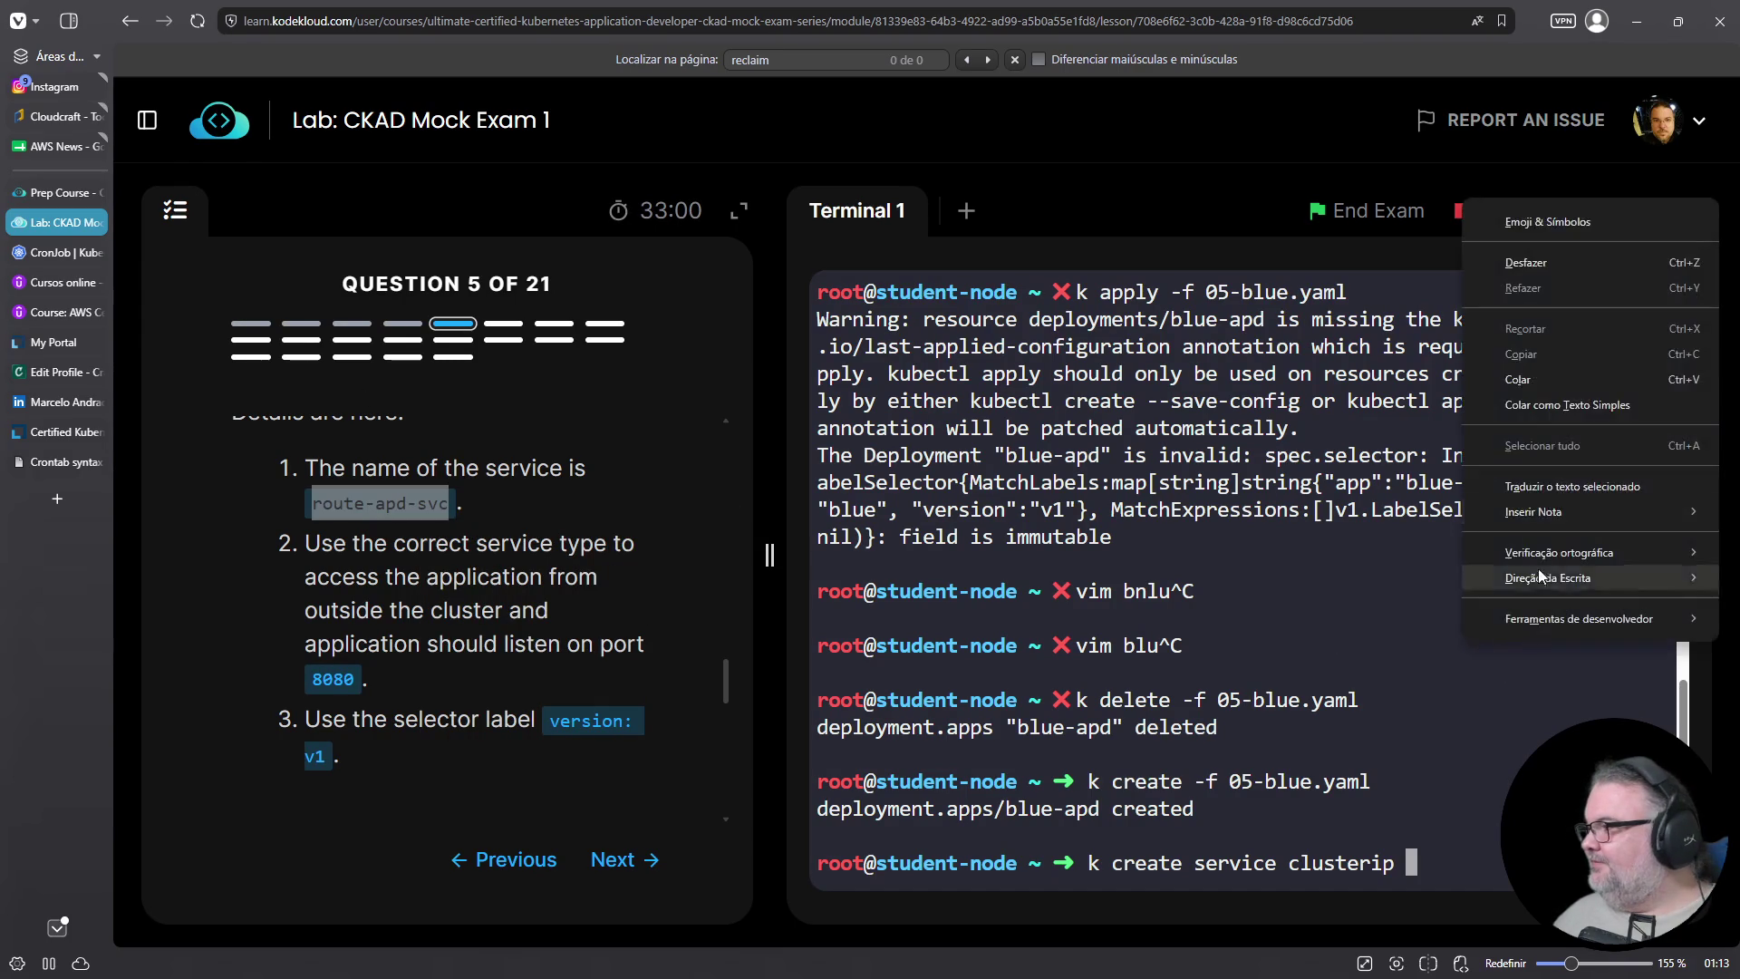
pyautogui.click(1516, 398)
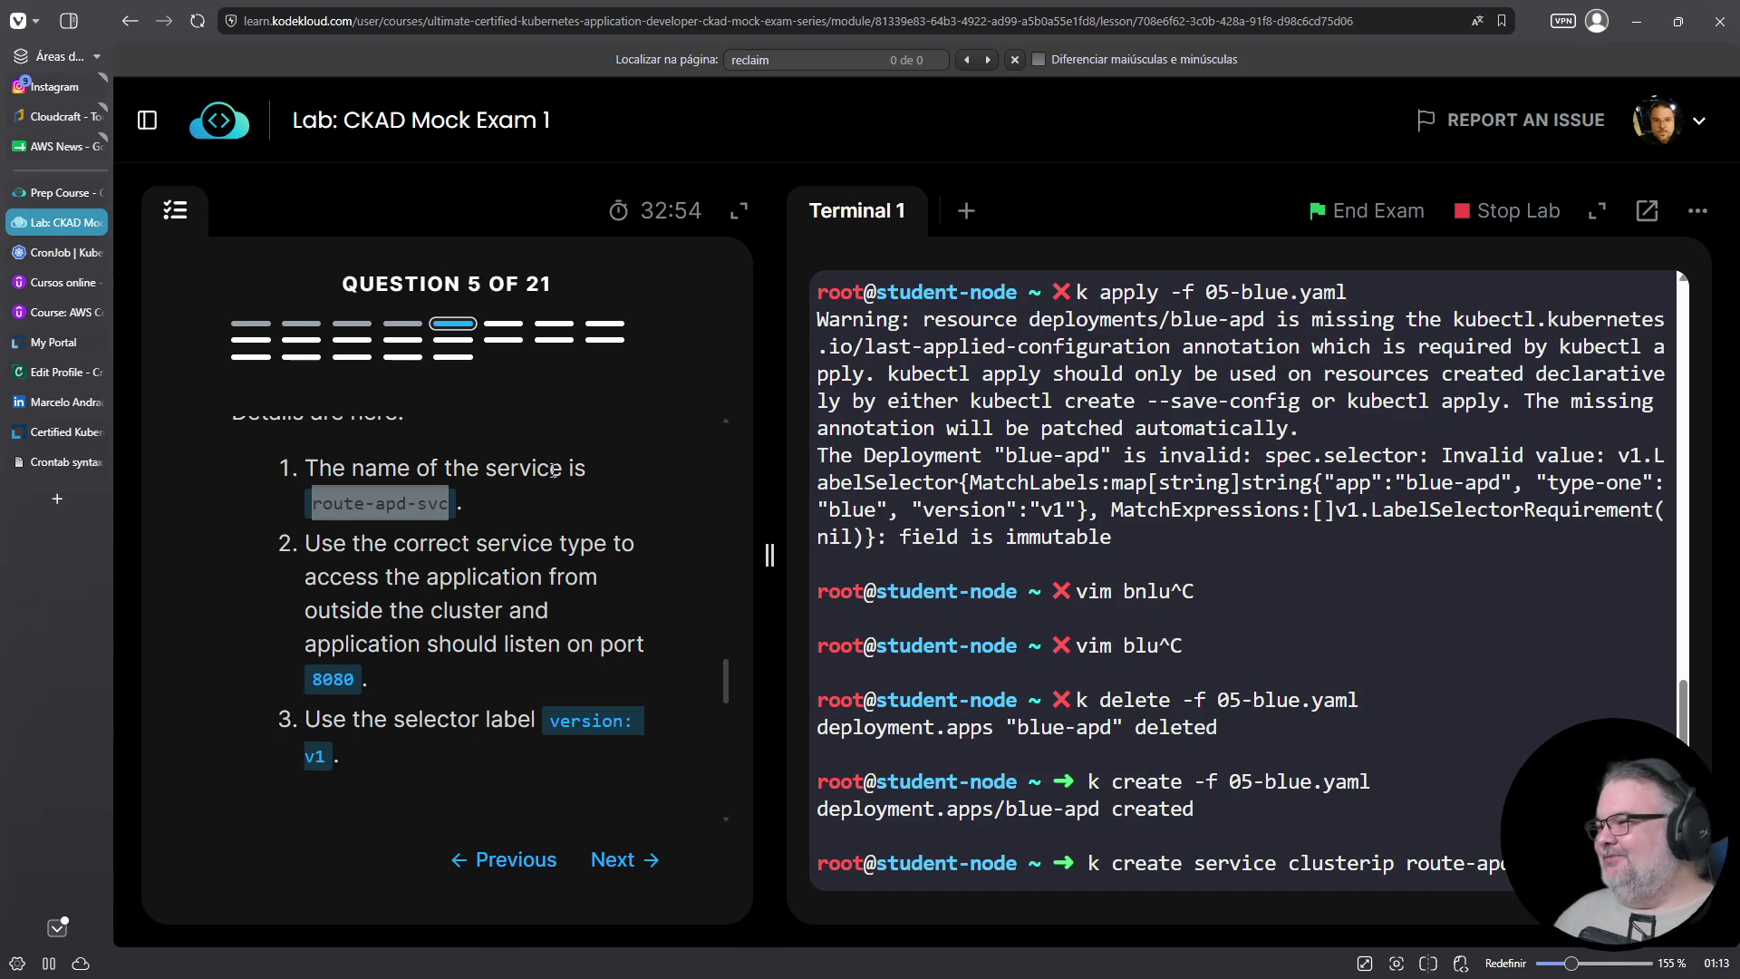
pyautogui.click(56, 499)
# Search DuckDuckGo for 'anthropic says 28 million' in a new tab and open the Ars Technica result
pyautogui.click(542, 26)
pyautogui.write('anthropic says 28 mil')
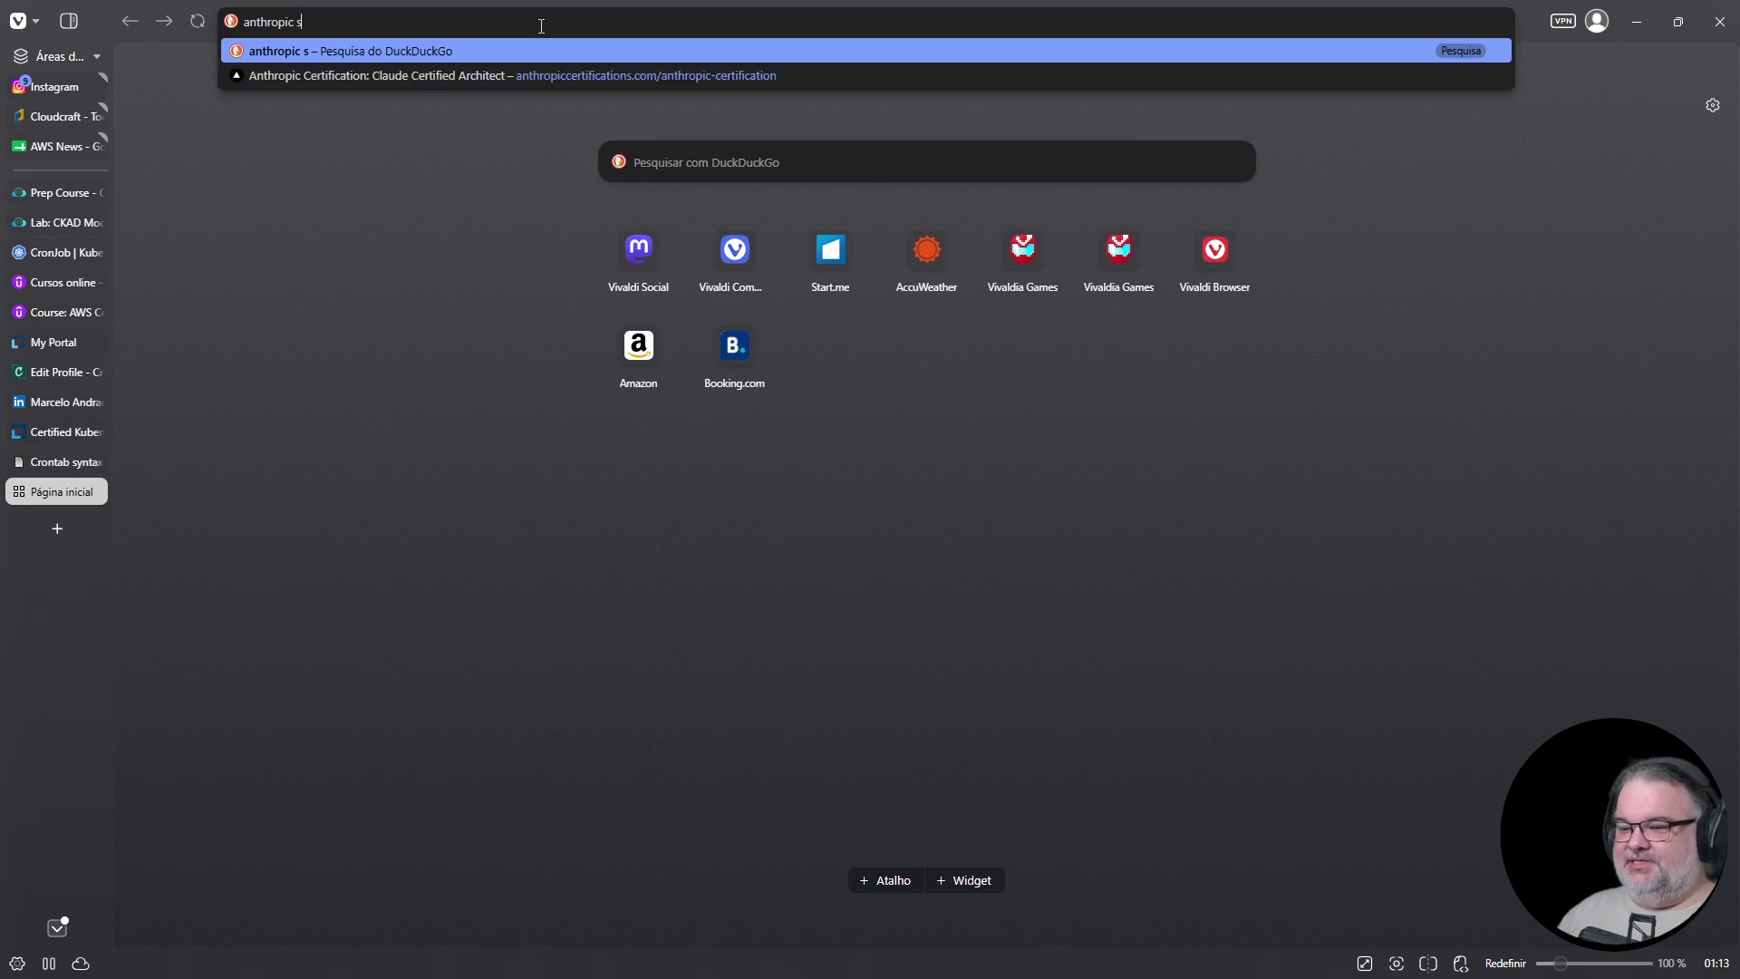
pyautogui.write('lion')
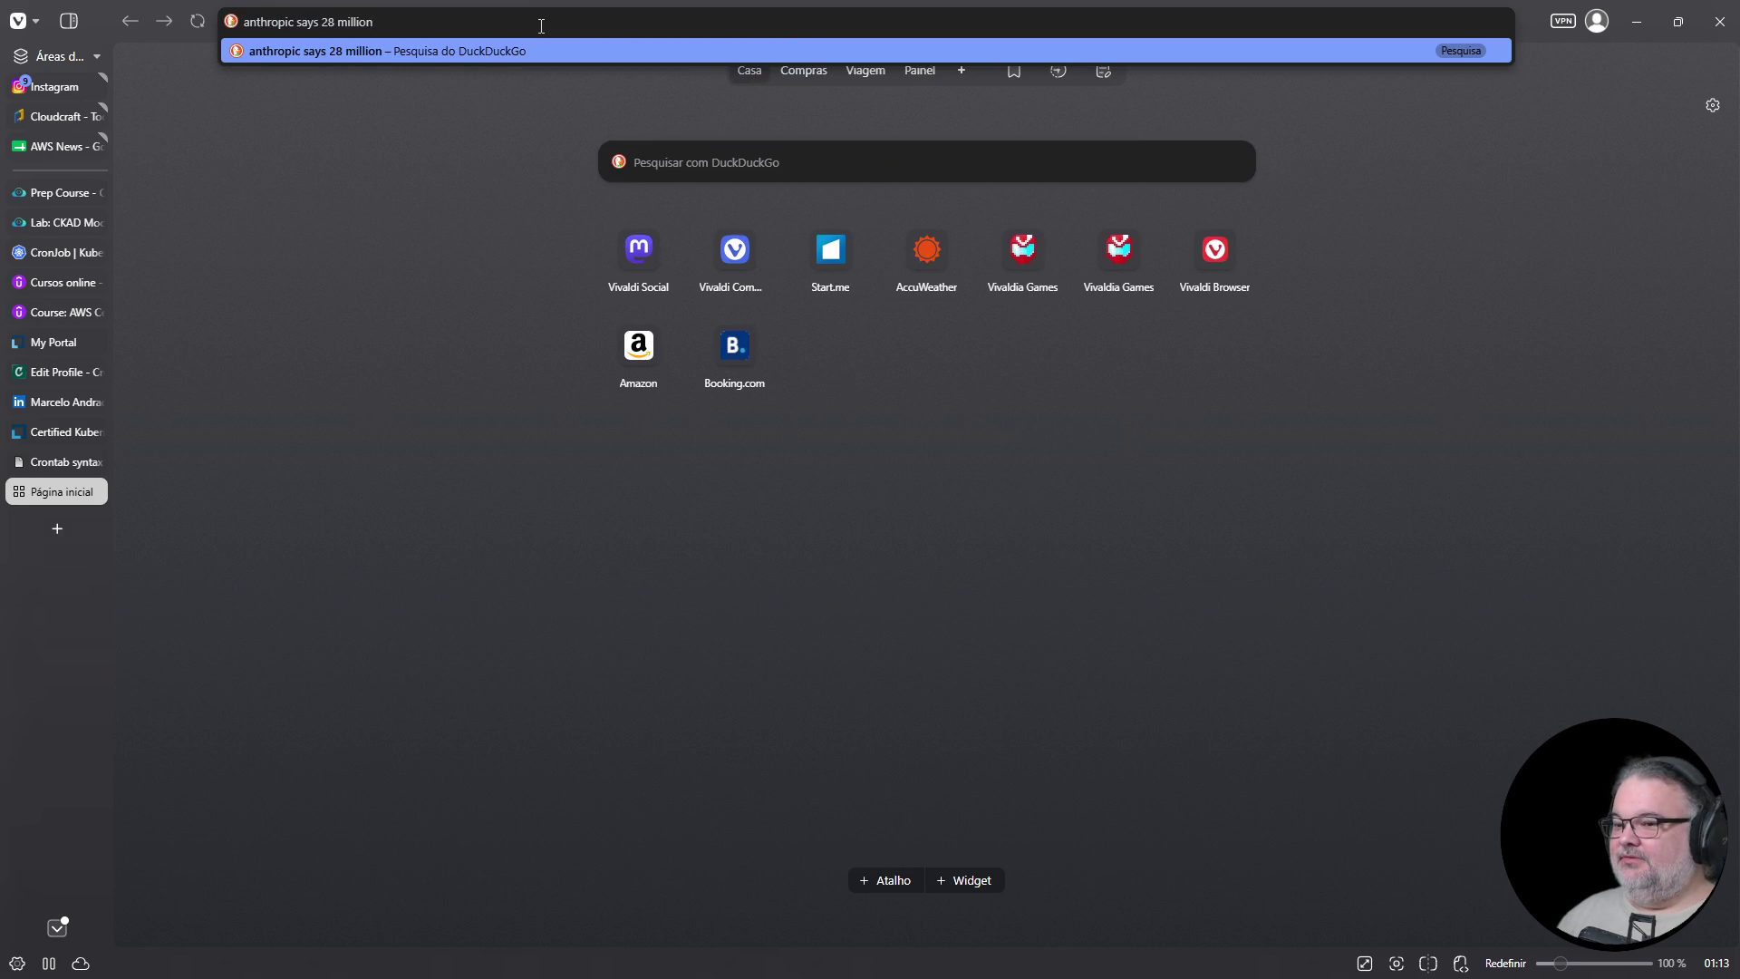
pyautogui.press('Return')
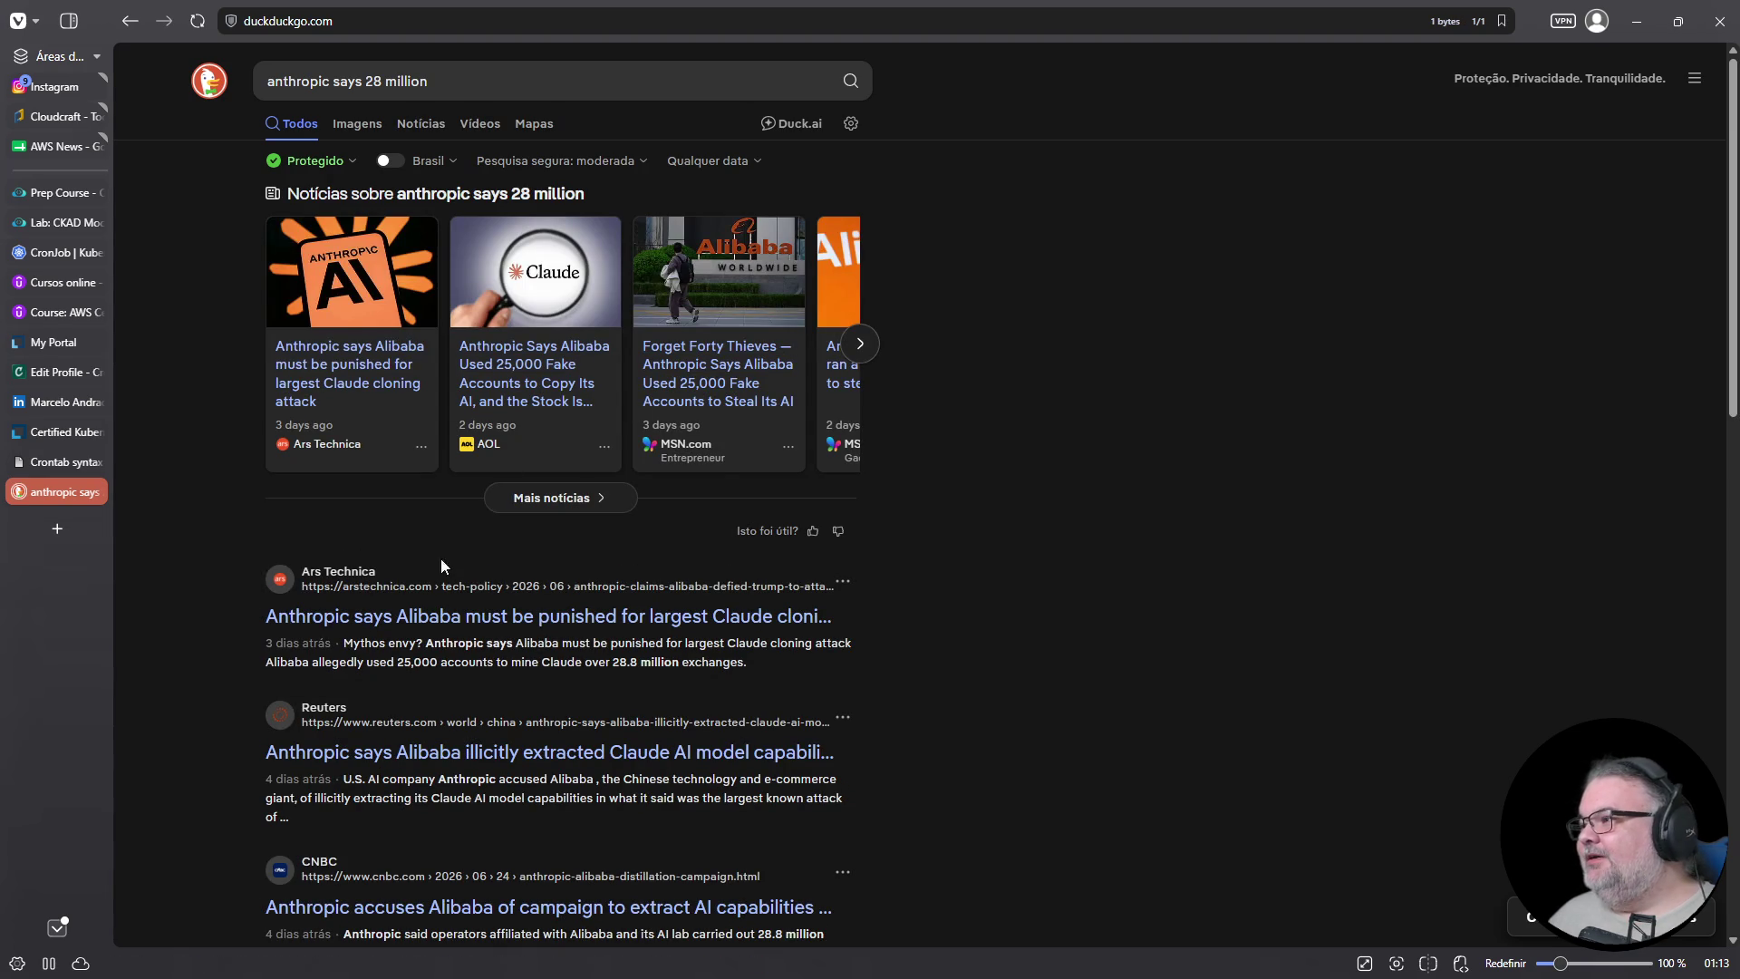
pyautogui.click(456, 620)
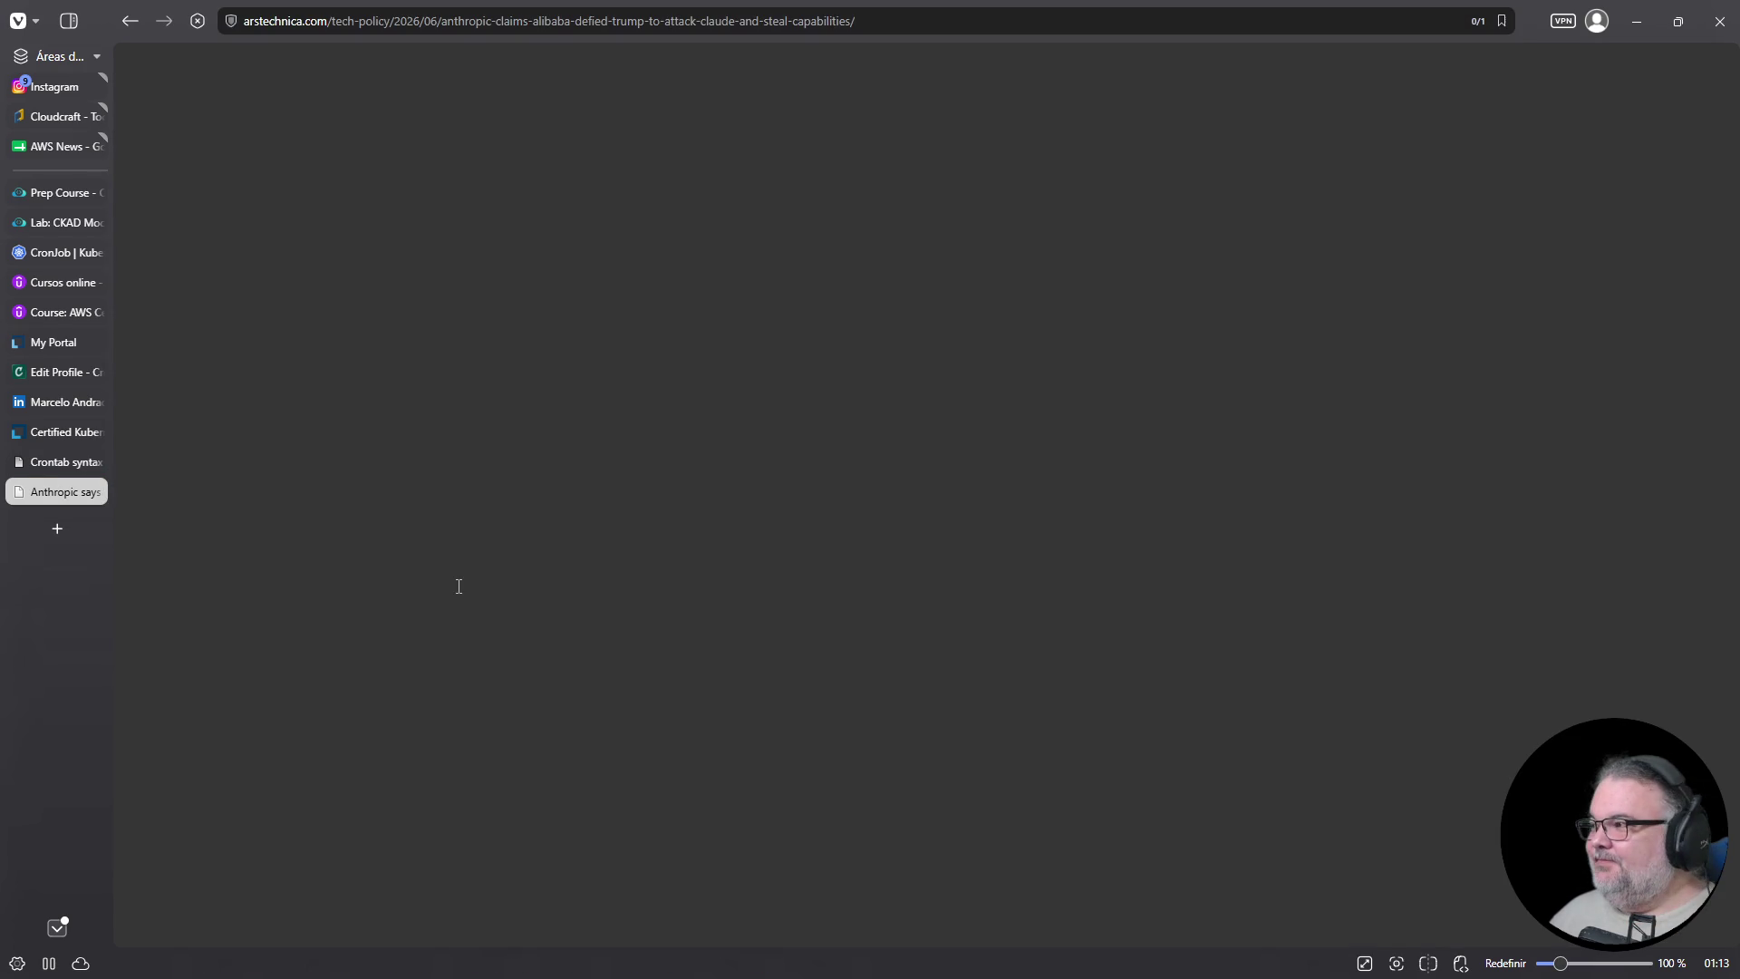
# Read the Anthropic–Alibaba article, highlighting 'Alibaba' in the headline and the 25,000 accounts figure
pyautogui.keyDown('ctrl'); pyautogui.scroll(3, 760, 499); pyautogui.keyUp('ctrl')
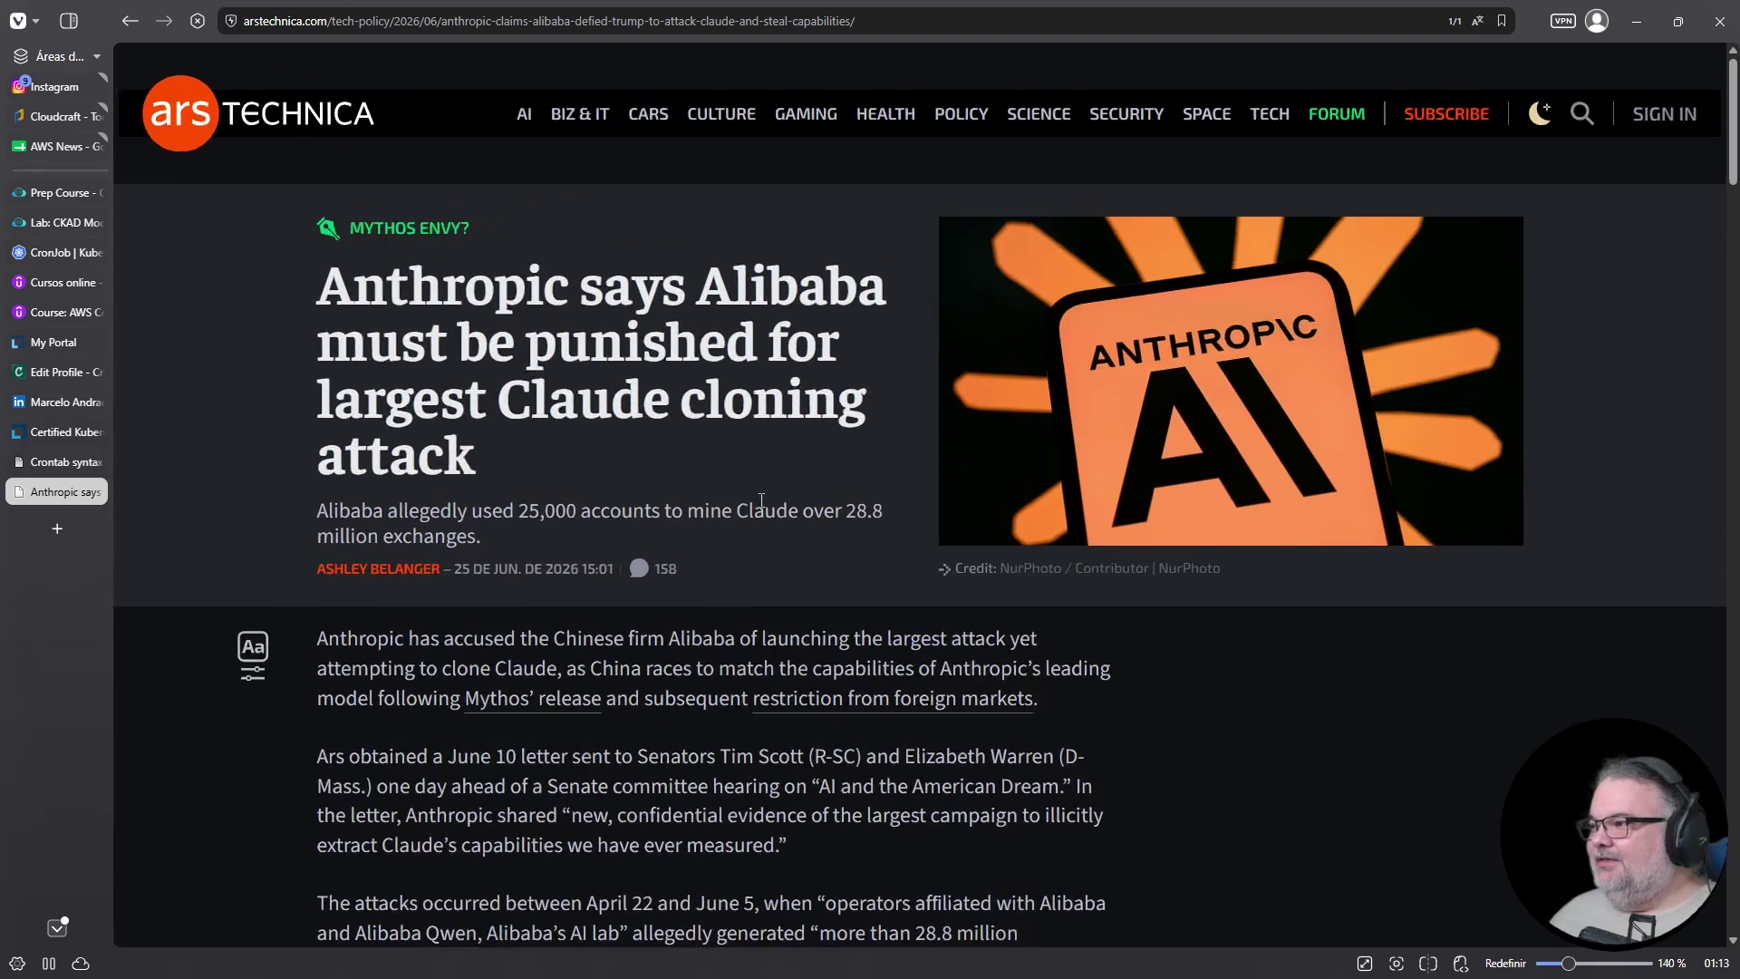
pyautogui.doubleClick(762, 264)
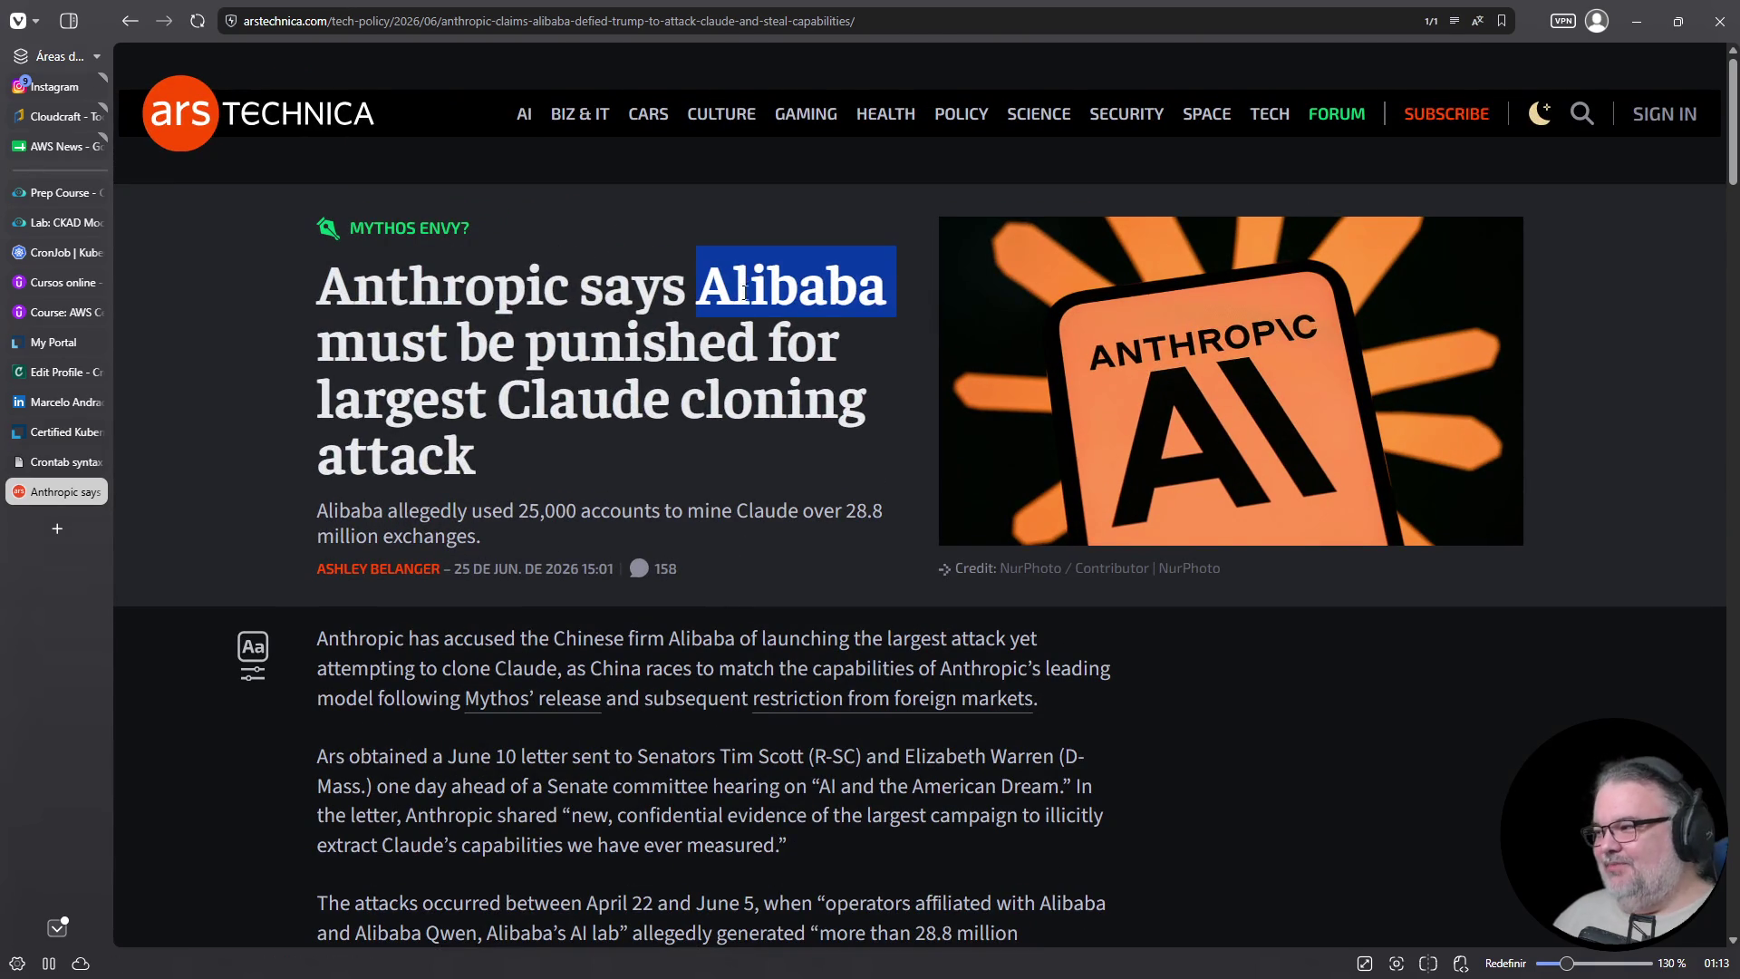
pyautogui.scroll(-3, 704, 446)
pyautogui.scroll(-1, 709, 489)
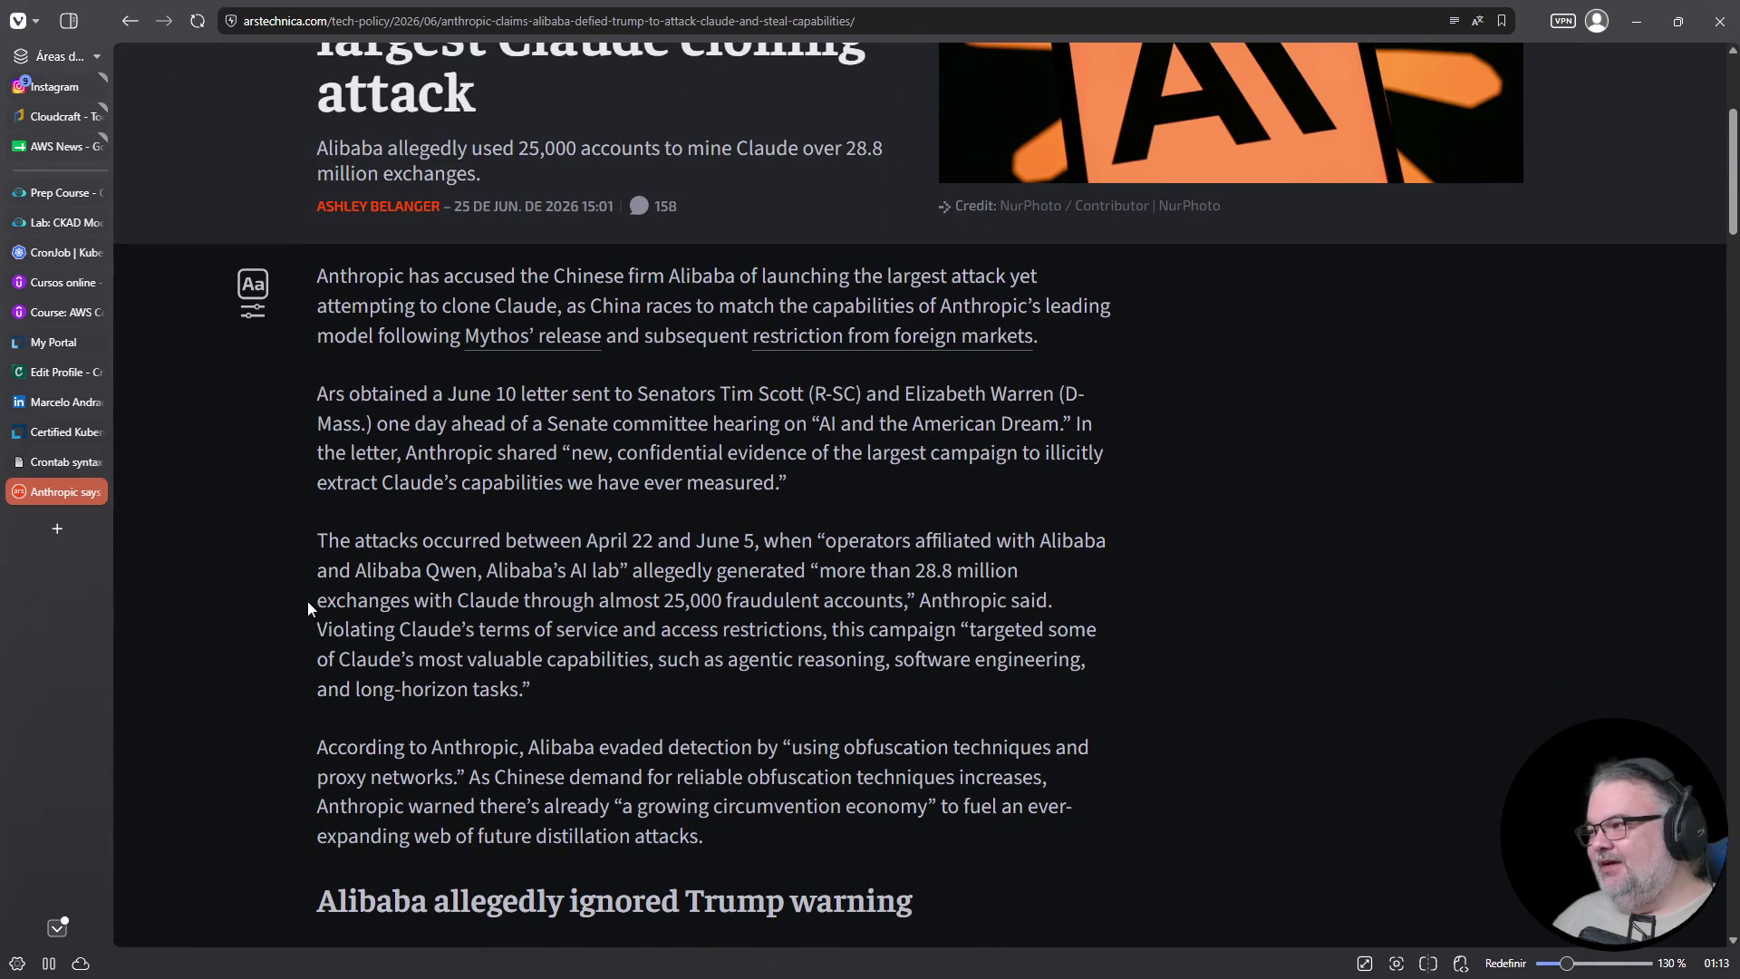
pyautogui.moveTo(664, 600); pyautogui.dragTo(763, 601)
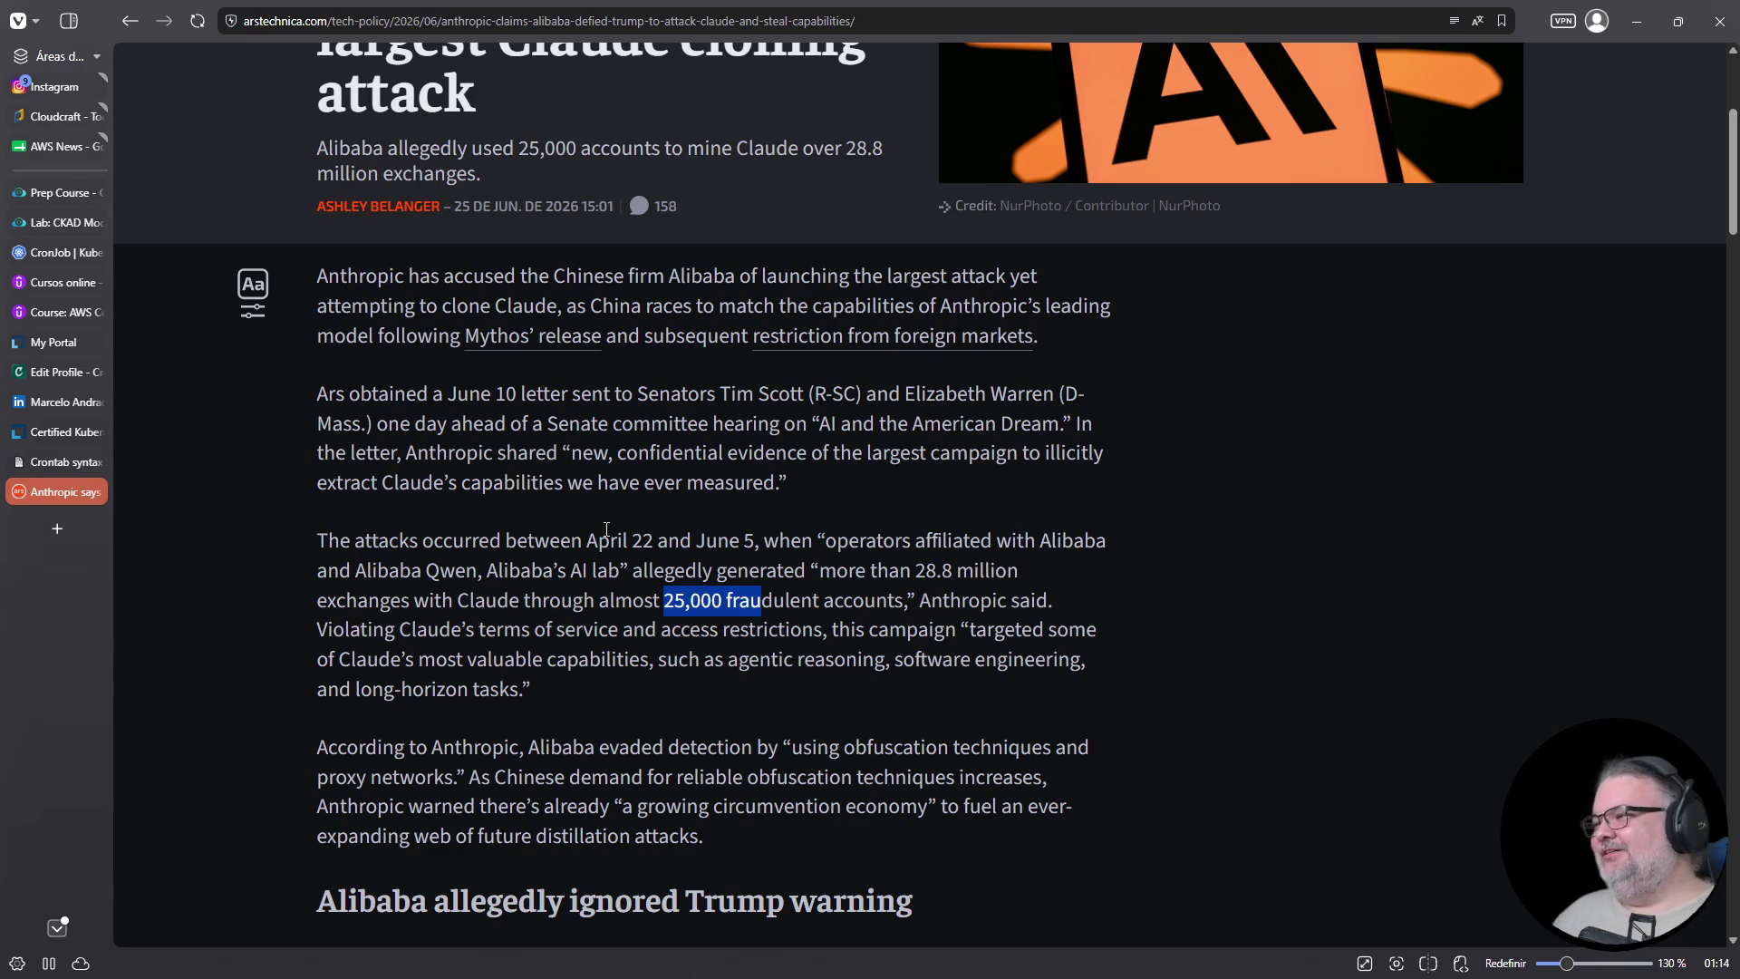
pyautogui.scroll(-5, 606, 529)
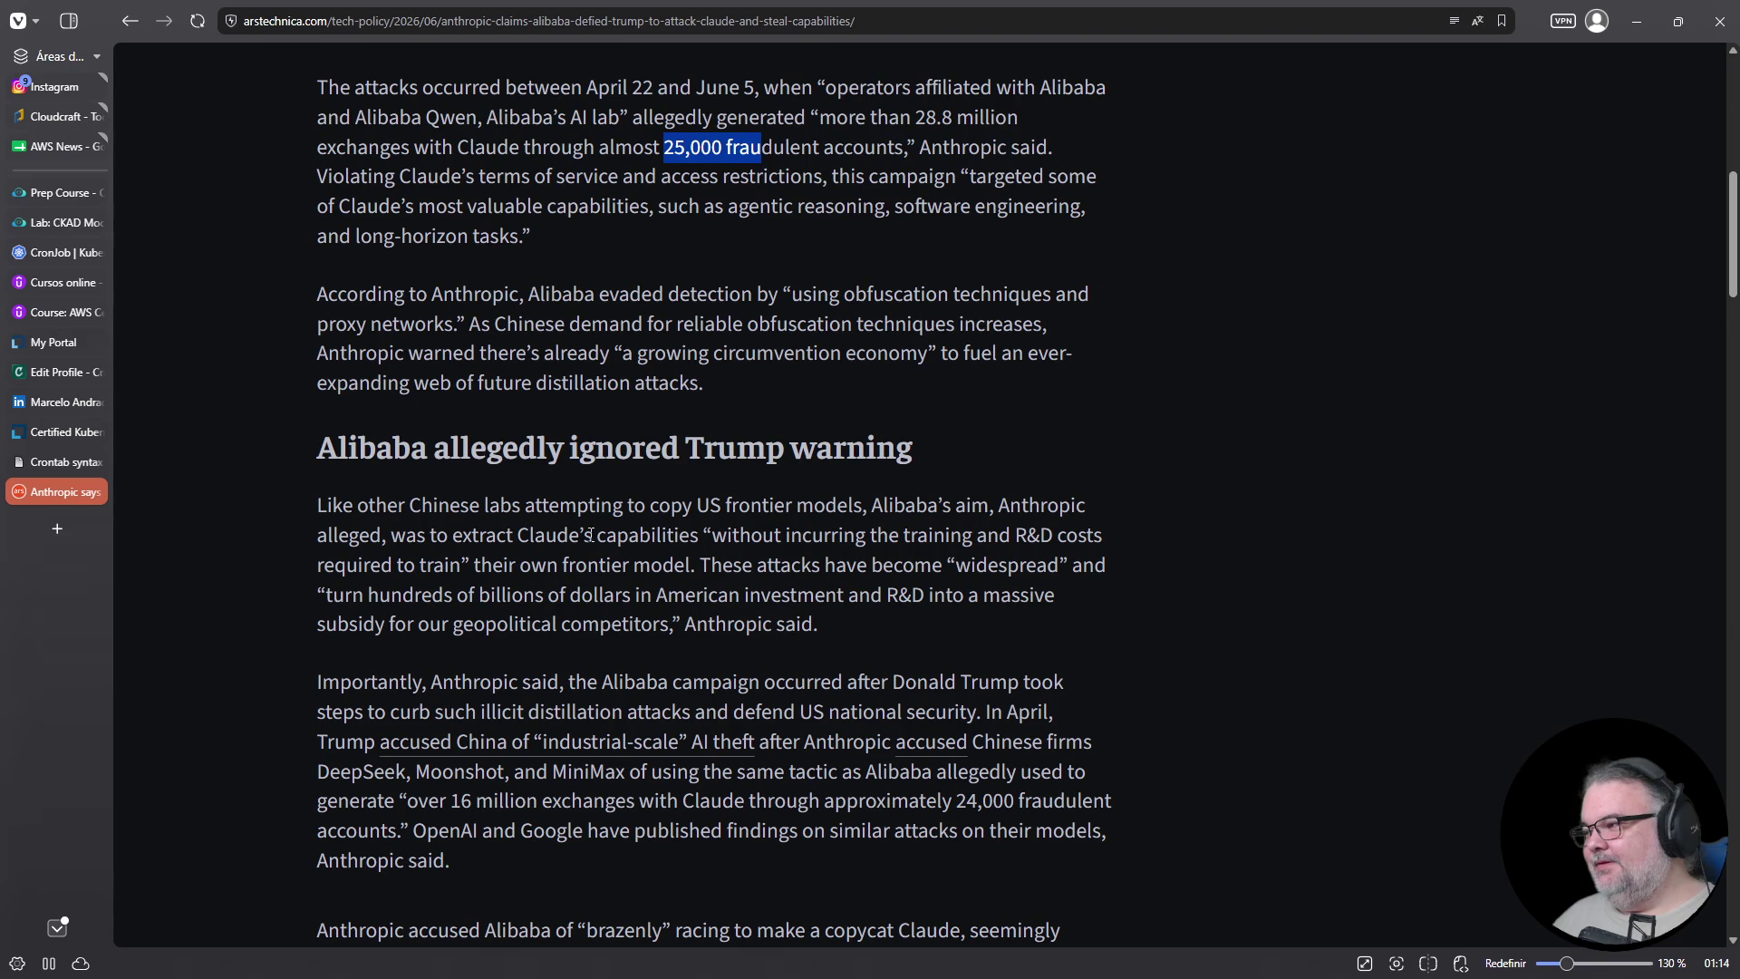
pyautogui.scroll(-4, 591, 535)
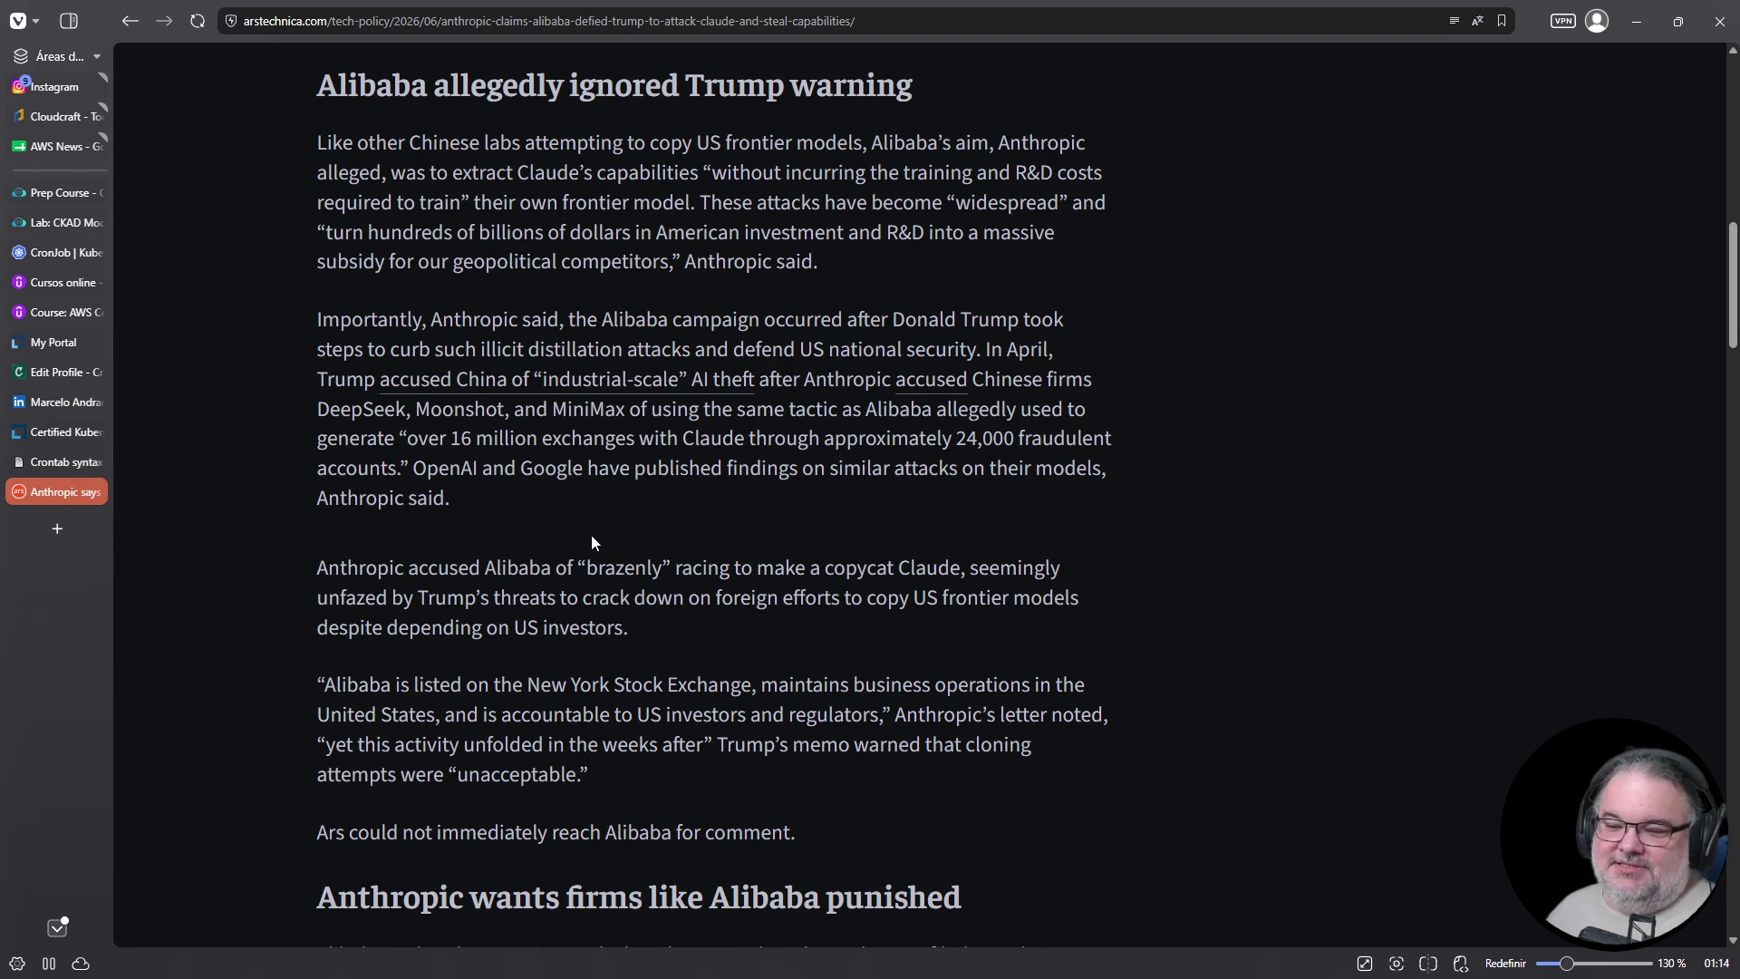
pyautogui.scroll(2, 591, 542)
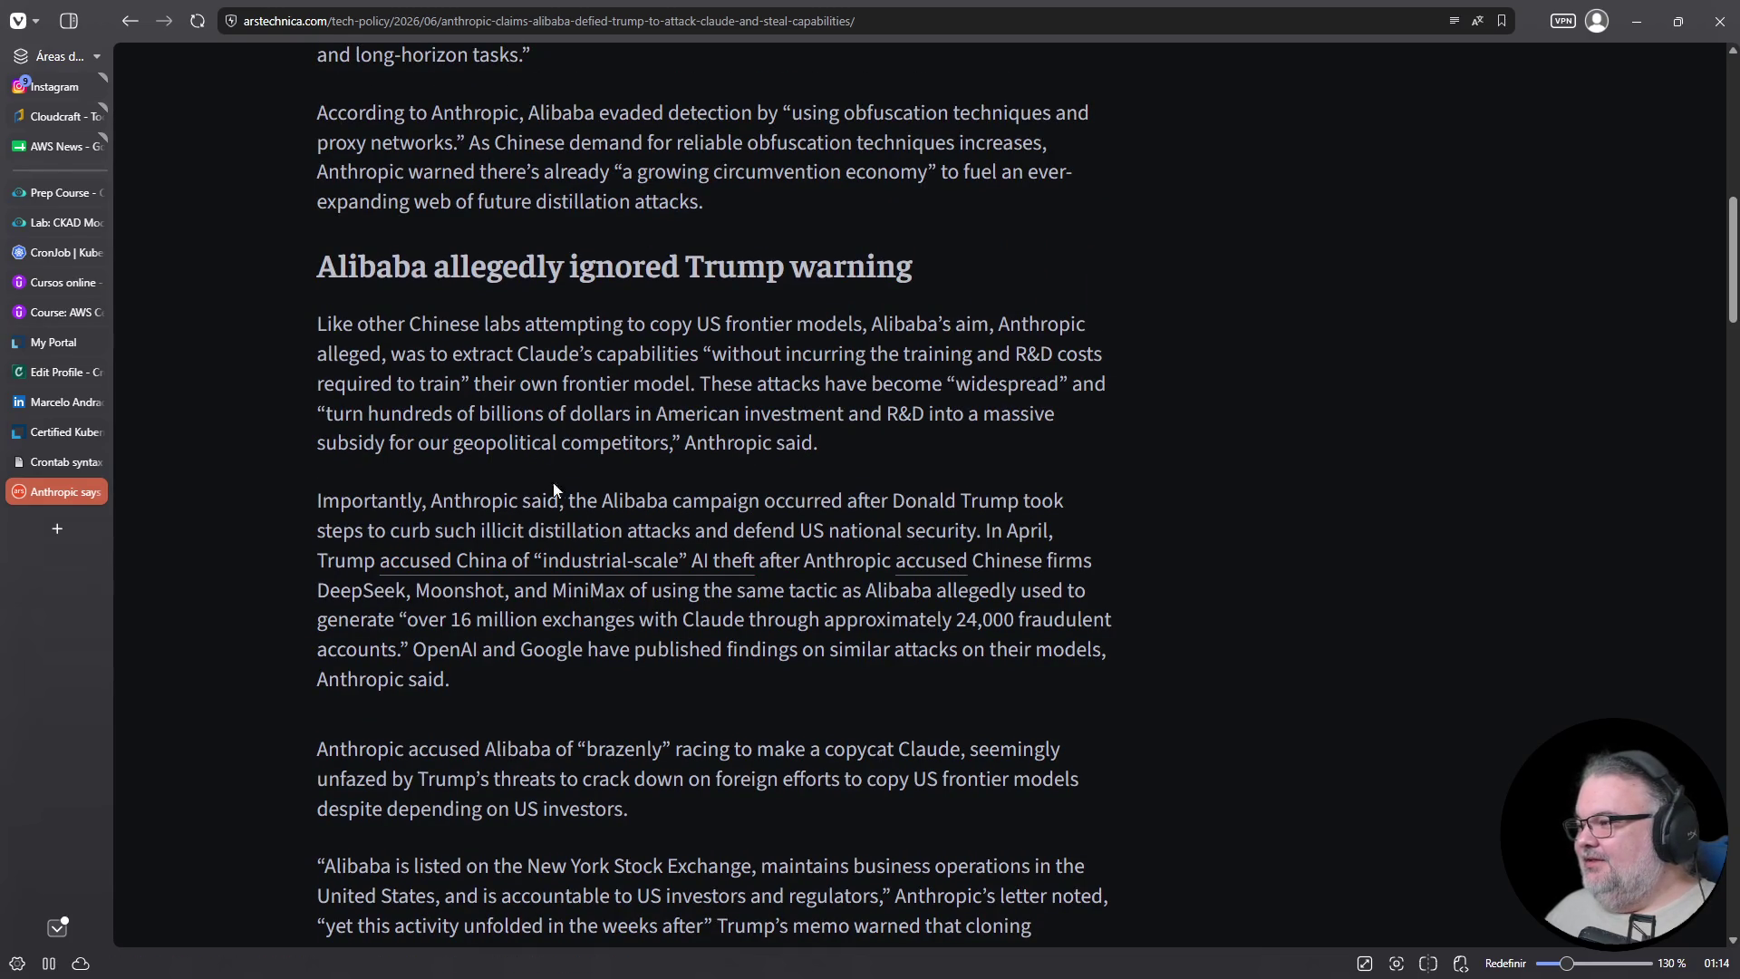
pyautogui.scroll(1, 541, 451)
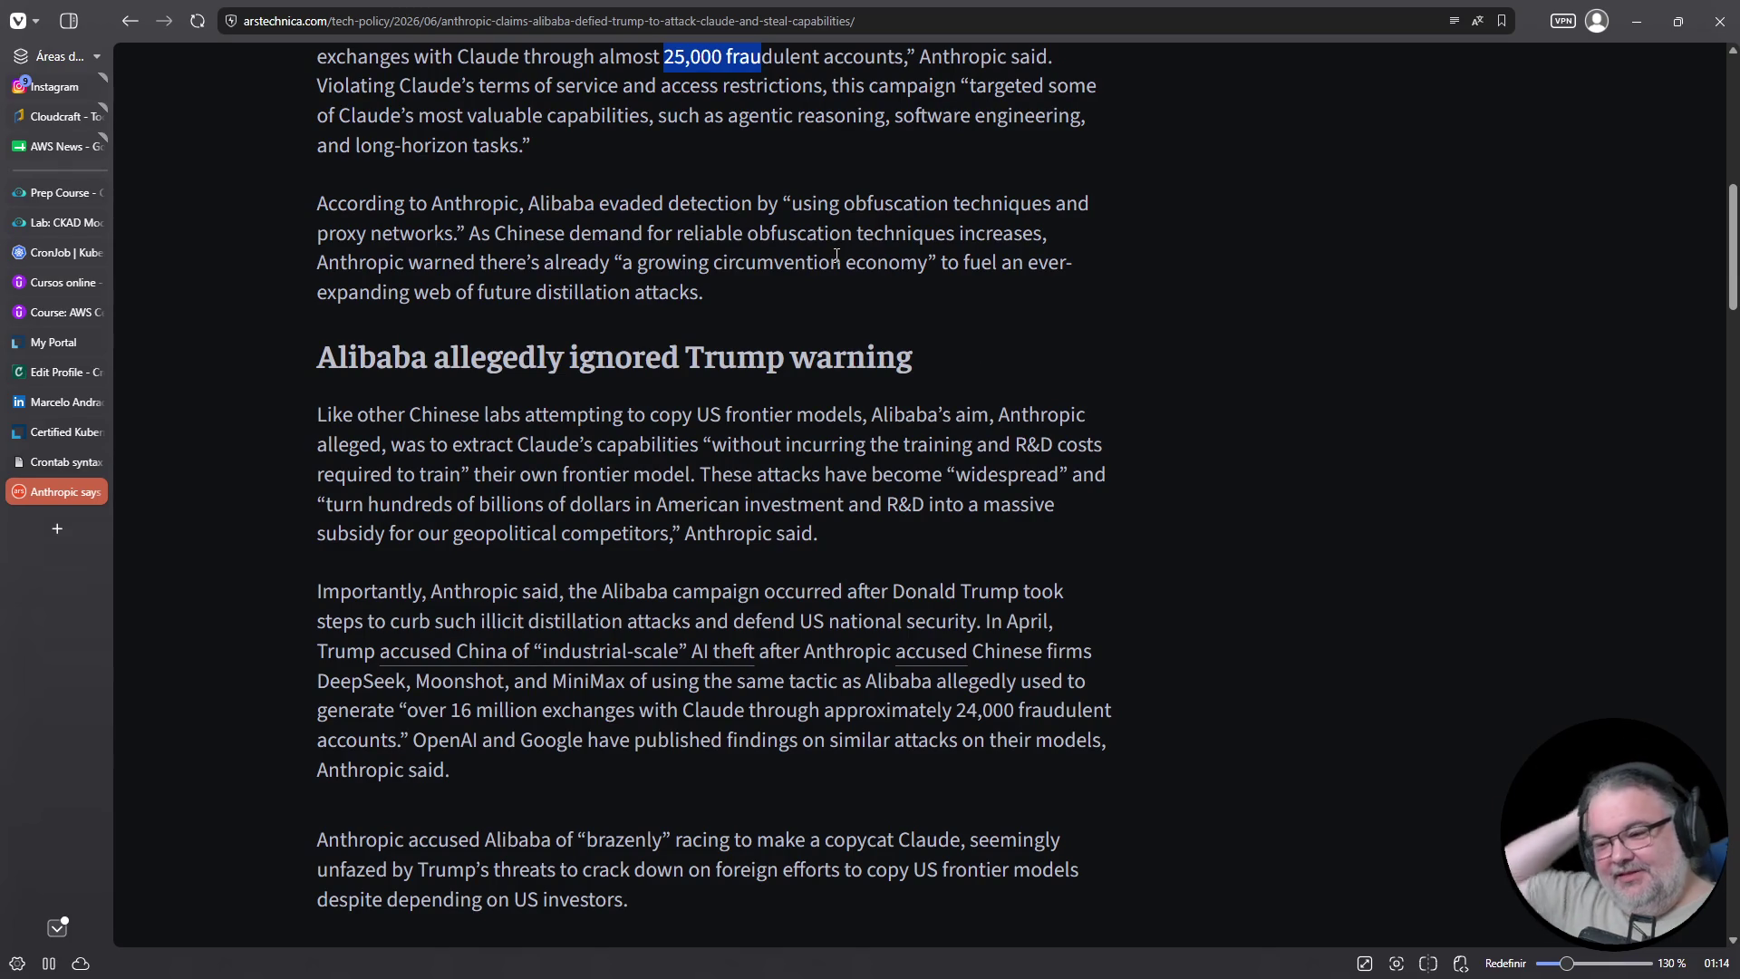
pyautogui.scroll(3, 866, 312)
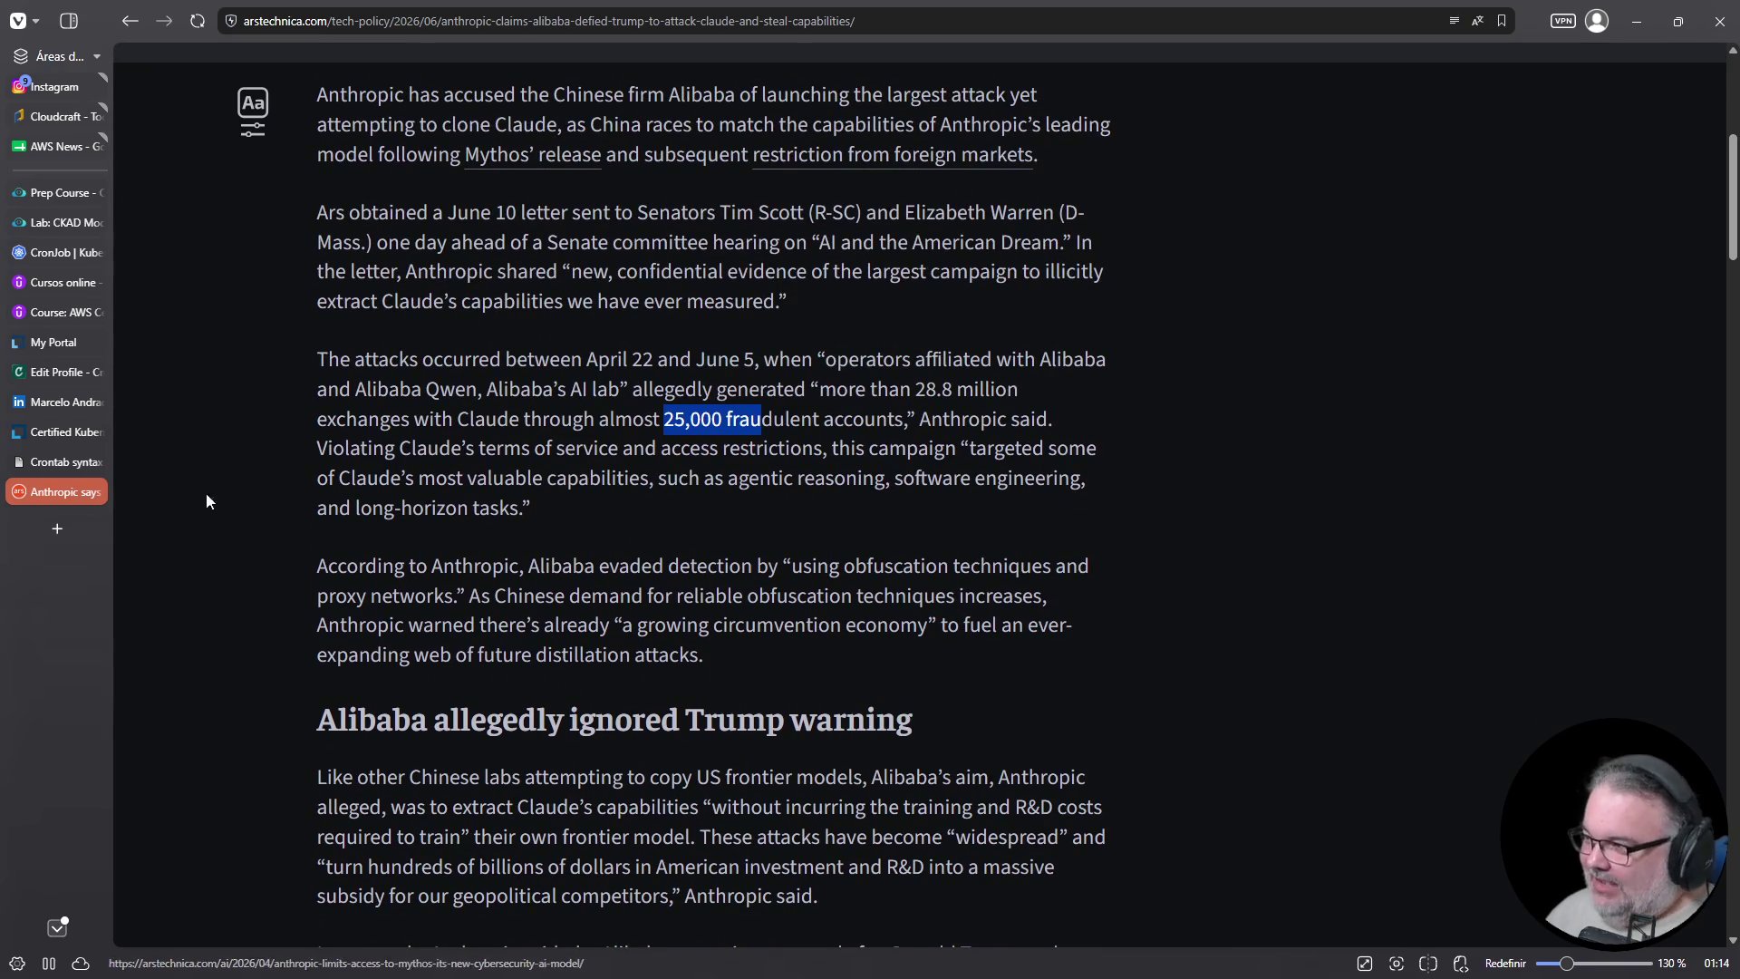
pyautogui.moveTo(318, 94); pyautogui.dragTo(719, 677)
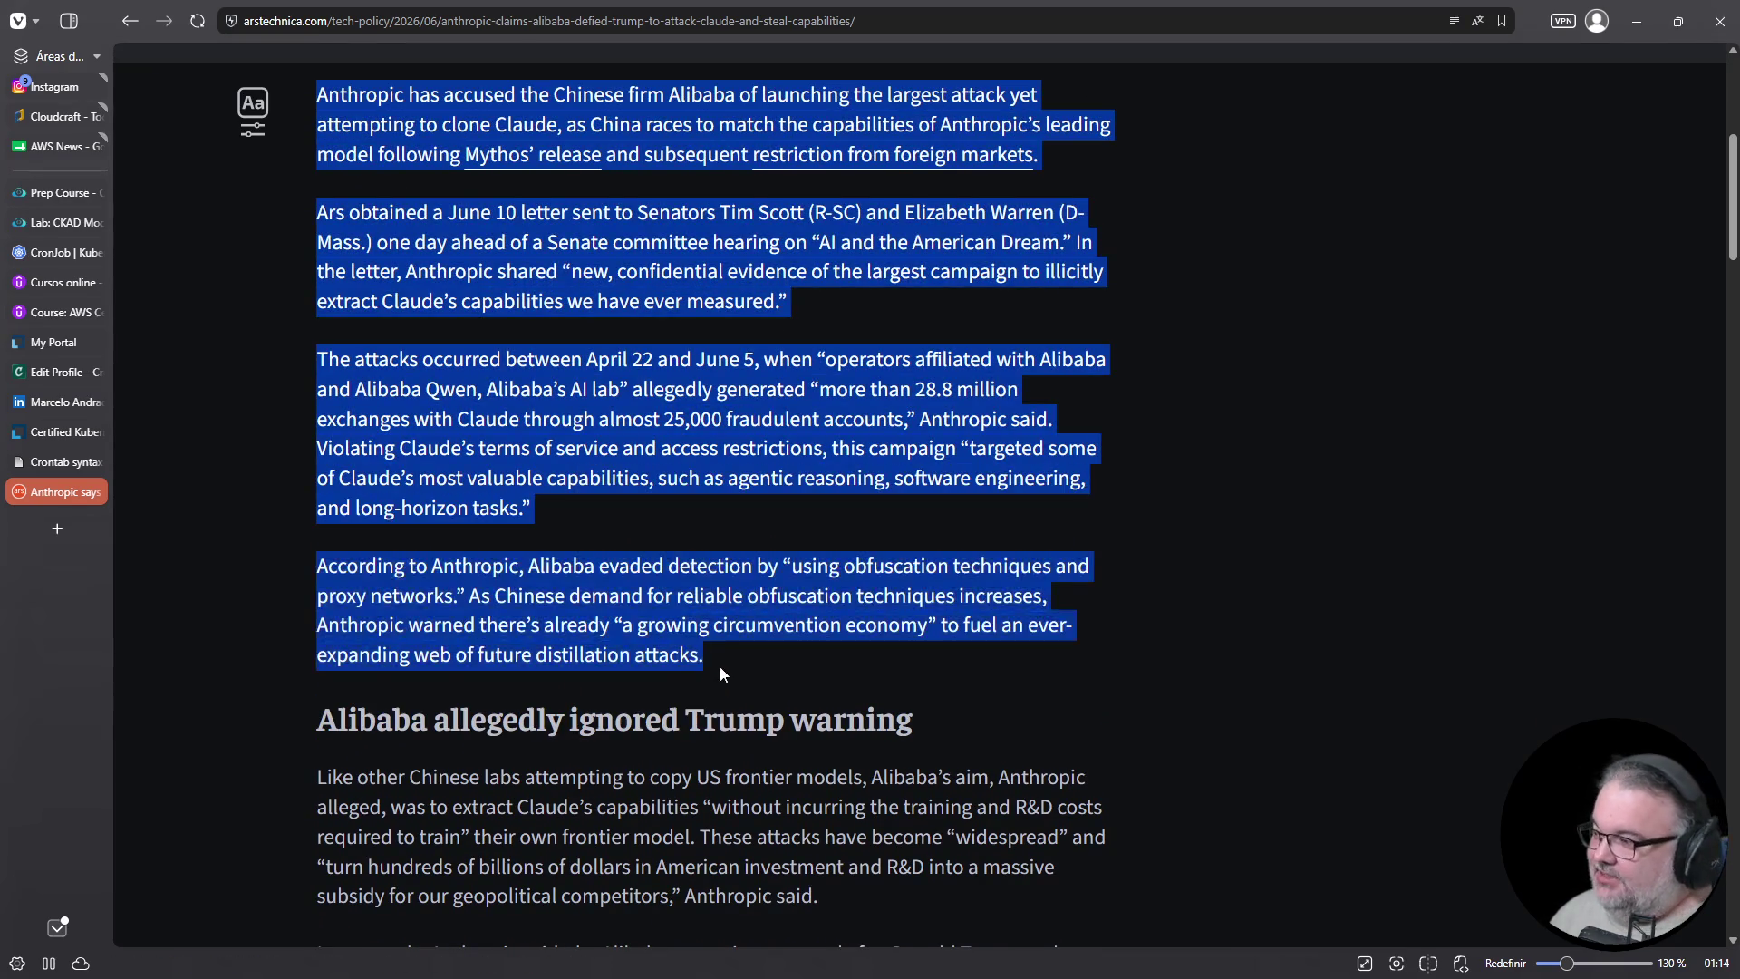
pyautogui.click(714, 656)
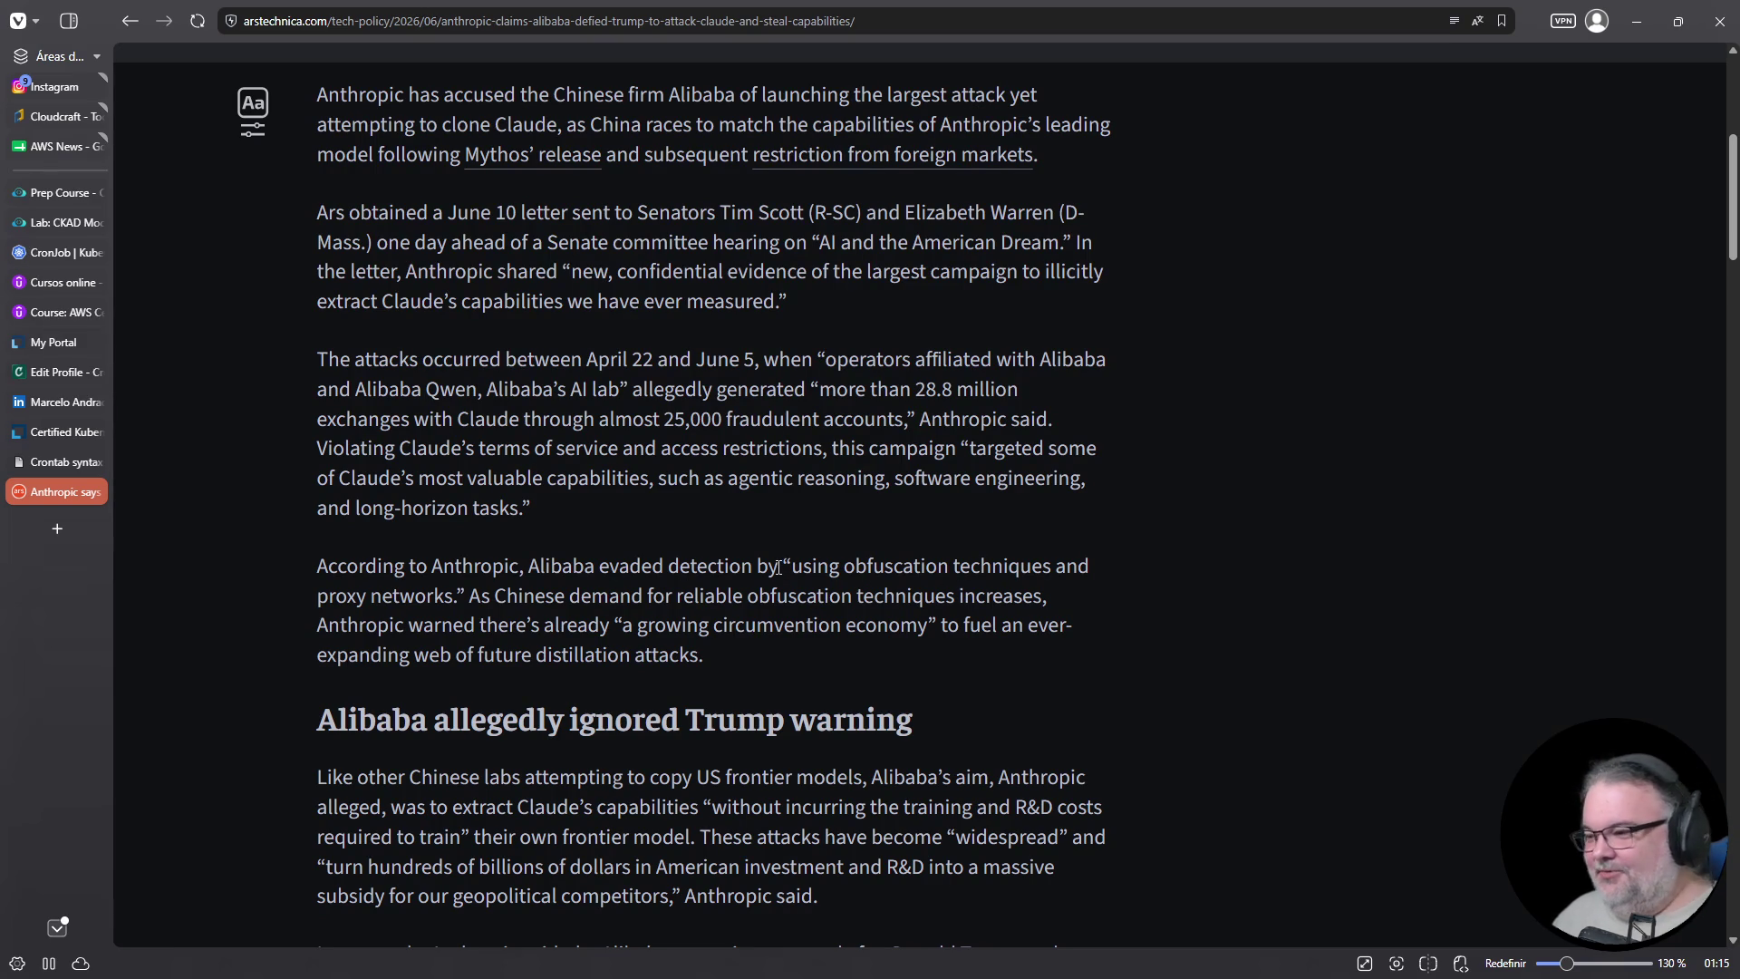
pyautogui.moveTo(832, 574)
pyautogui.mouseDown()
pyautogui.moveTo(1111, 559)
pyautogui.moveTo(450, 566)
pyautogui.moveTo(408, 596)
pyautogui.moveTo(577, 625)
pyautogui.moveTo(726, 598)
pyautogui.moveTo(937, 630)
pyautogui.mouseUp()
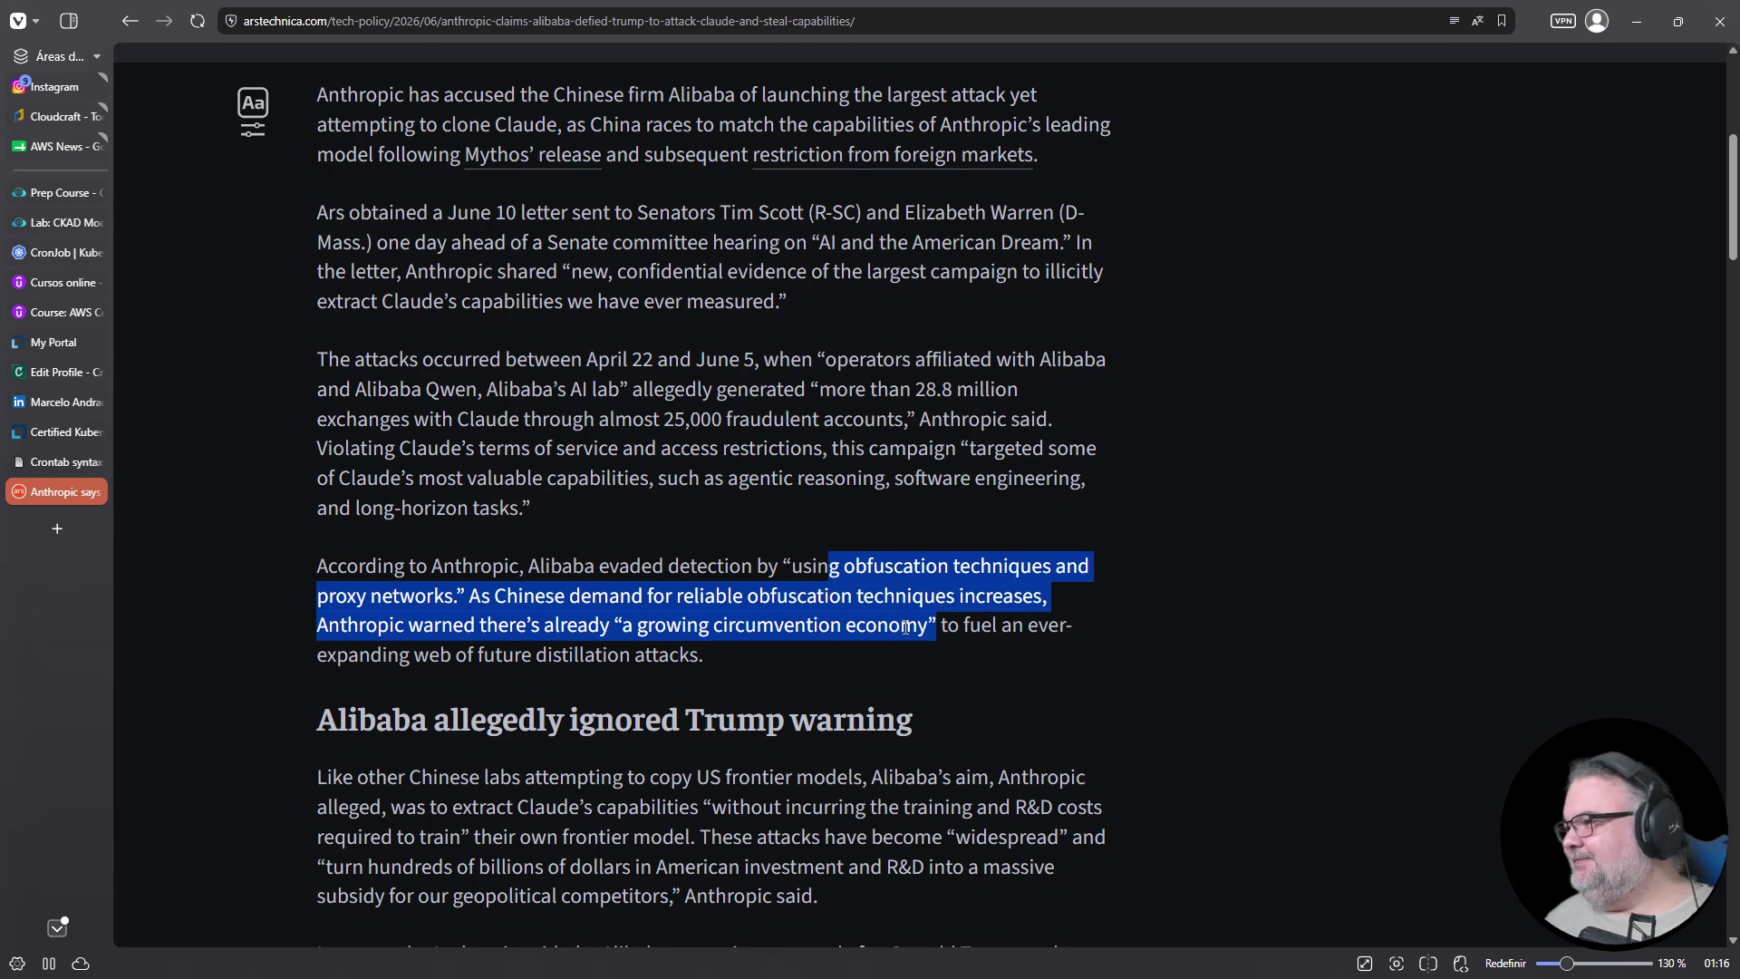
pyautogui.scroll(1, 834, 571)
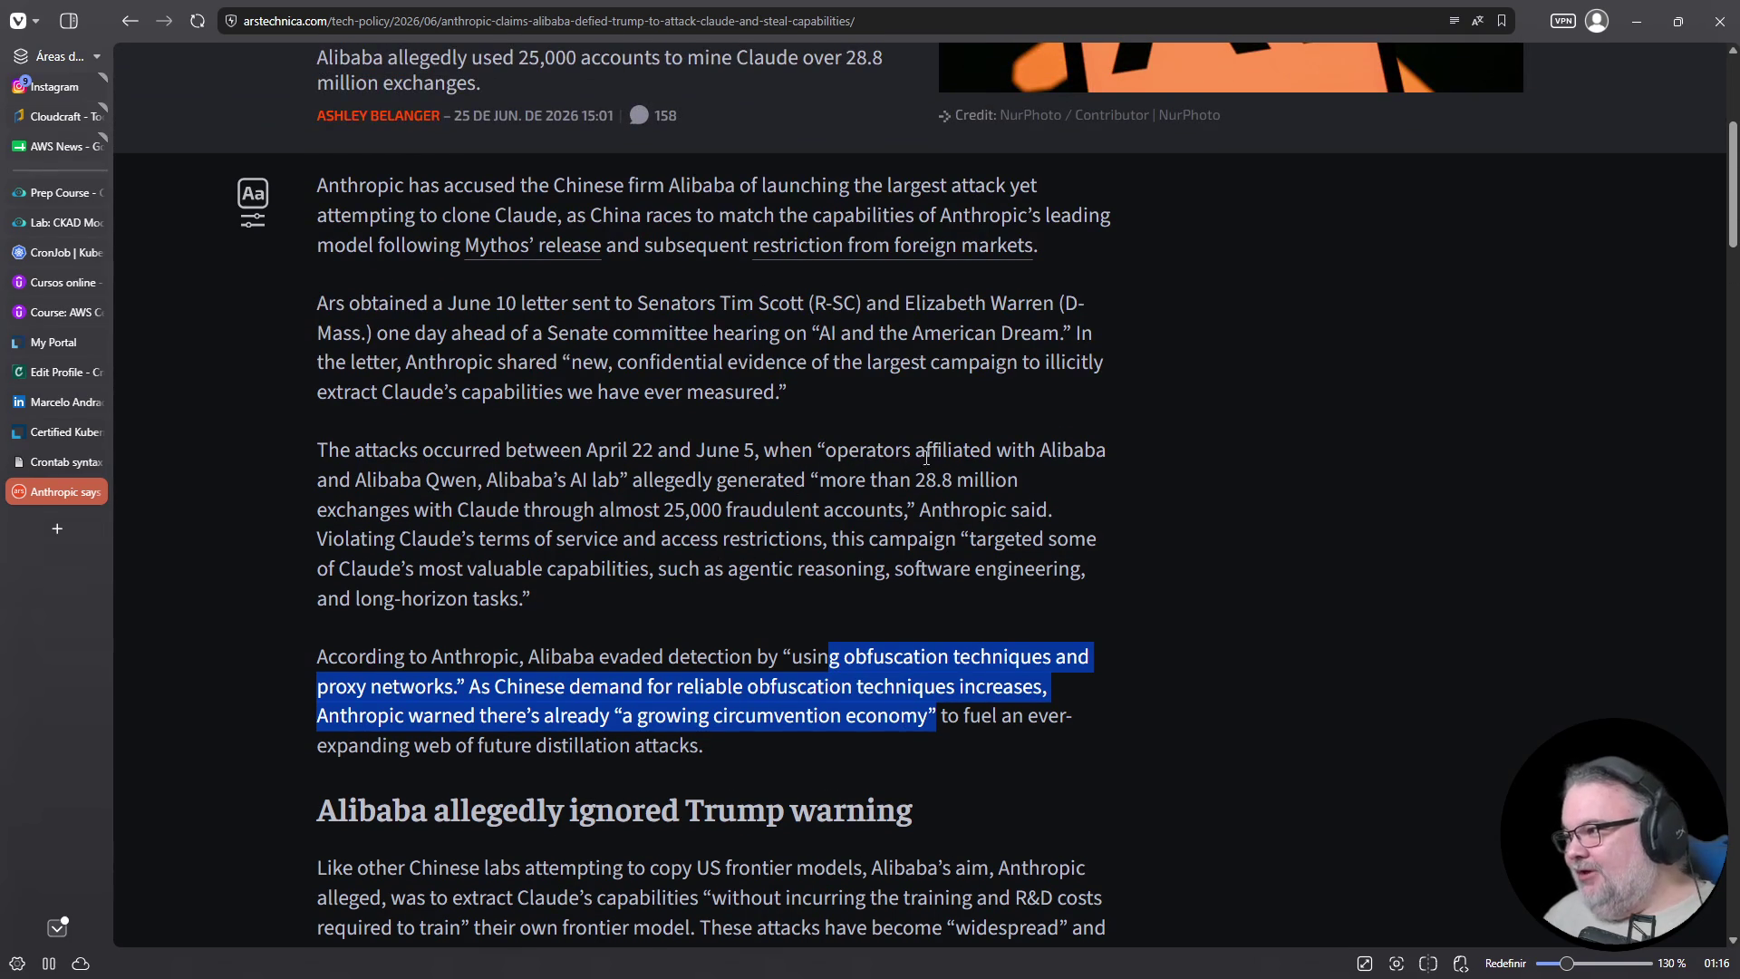
pyautogui.moveTo(895, 450)
pyautogui.mouseDown()
pyautogui.moveTo(1108, 453)
pyautogui.moveTo(392, 469)
pyautogui.moveTo(767, 481)
pyautogui.mouseUp()
pyautogui.click(769, 482)
pyautogui.moveTo(891, 485)
pyautogui.mouseDown()
pyautogui.moveTo(1028, 489)
pyautogui.moveTo(934, 513)
pyautogui.moveTo(367, 512)
pyautogui.moveTo(825, 514)
pyautogui.moveTo(803, 516)
pyautogui.mouseUp()
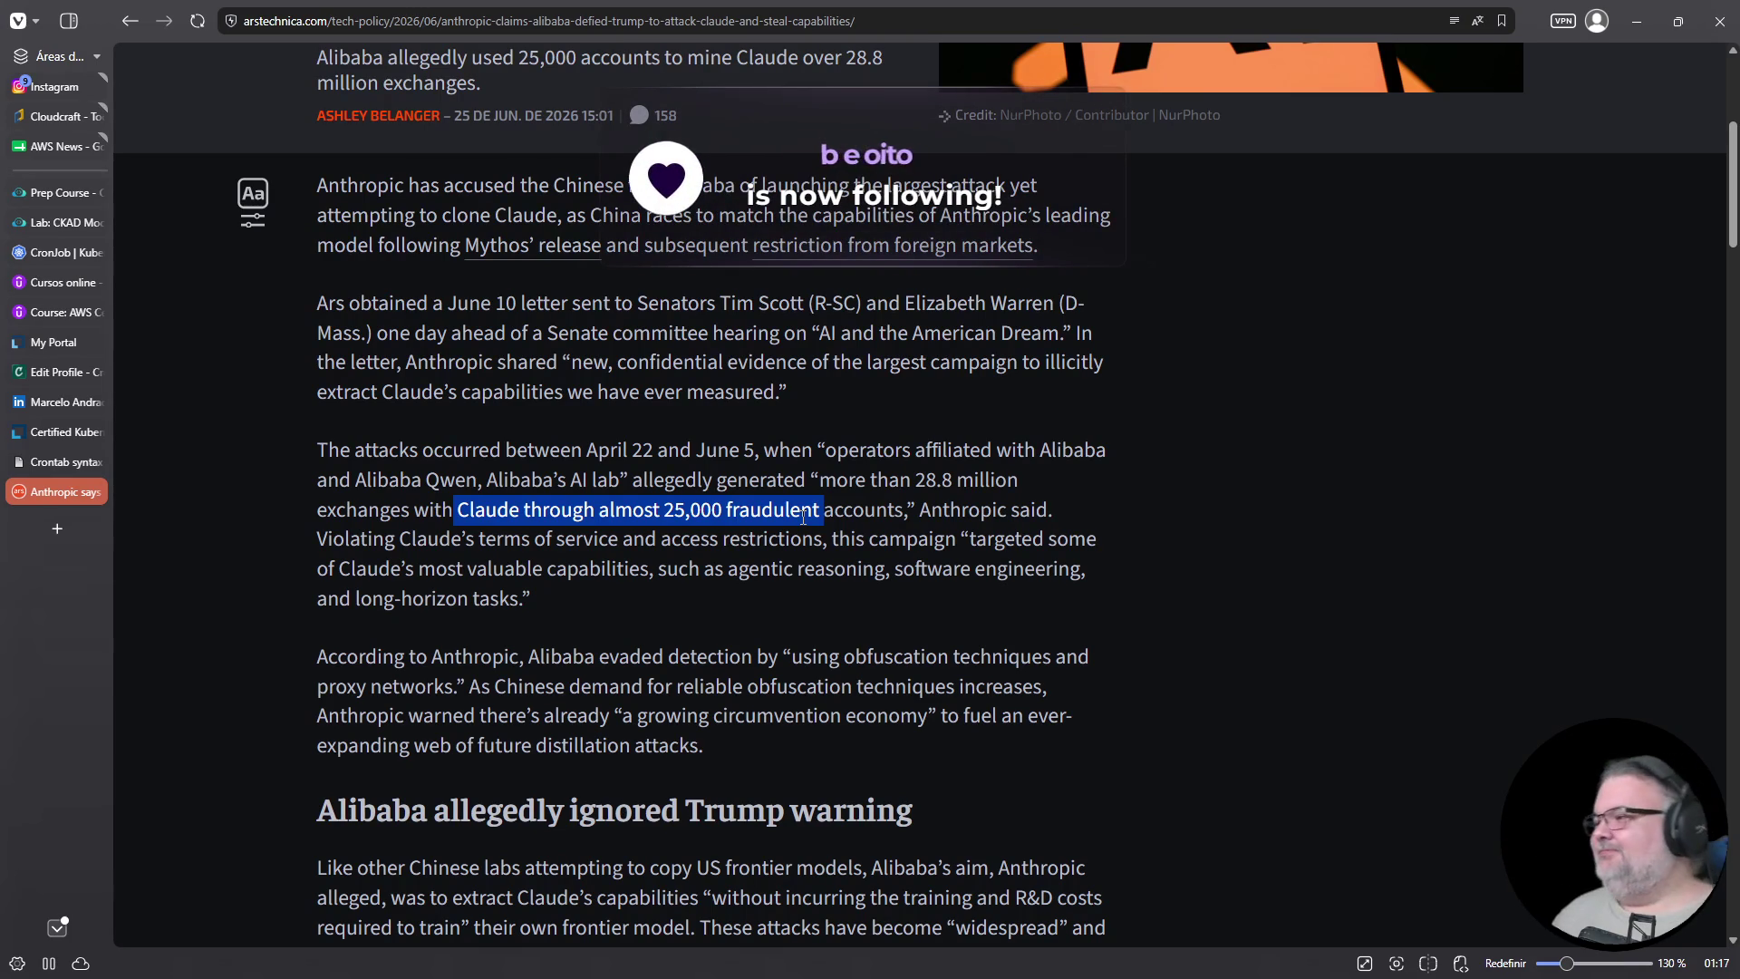
# Scroll through the Ars Technica article down to the Mythos section
pyautogui.scroll(5, 875, 650)
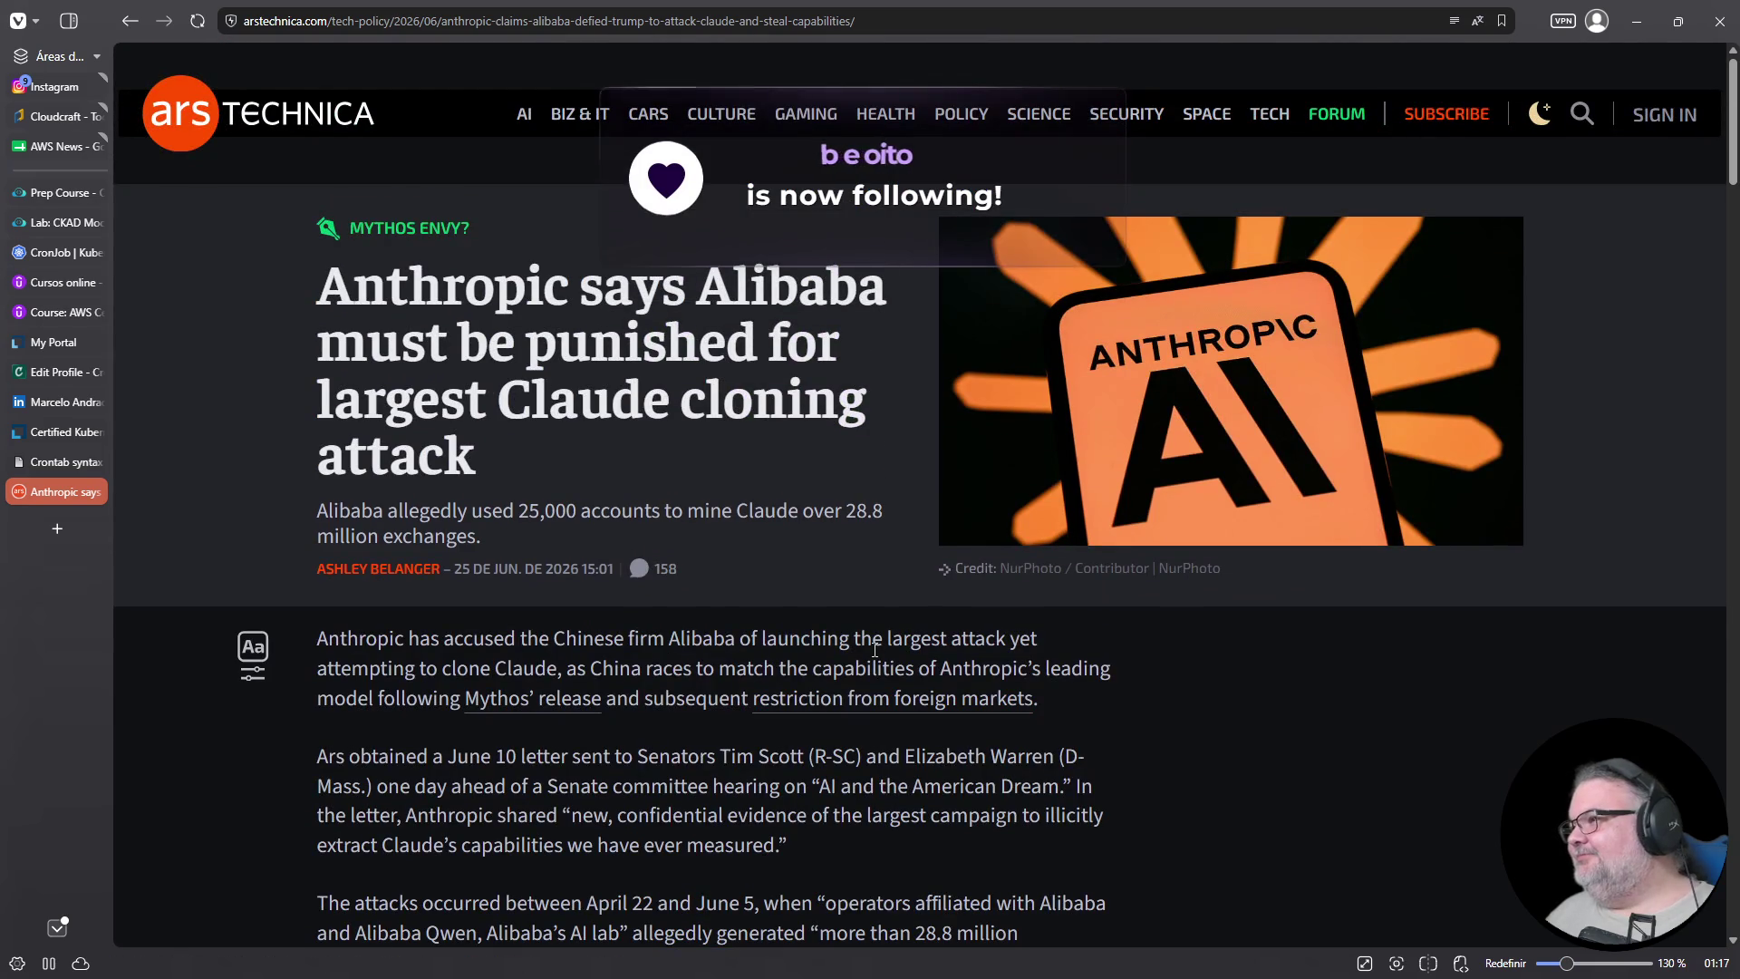
pyautogui.scroll(-7, 875, 650)
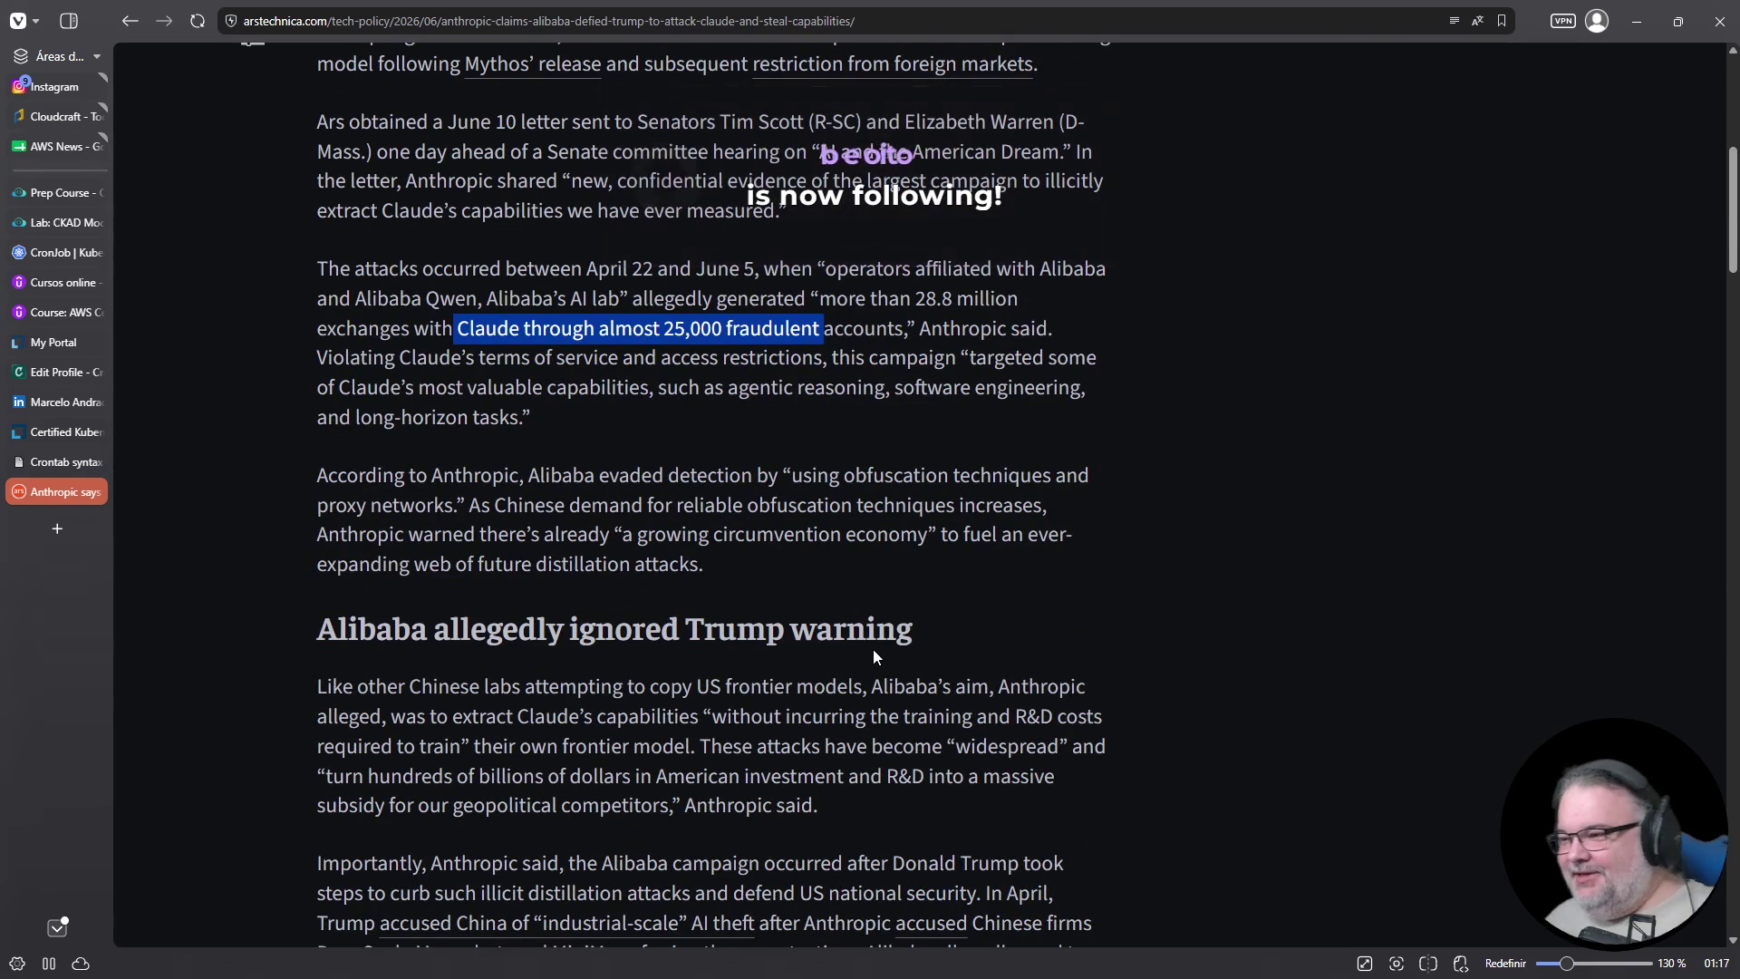
pyautogui.scroll(-7, 873, 649)
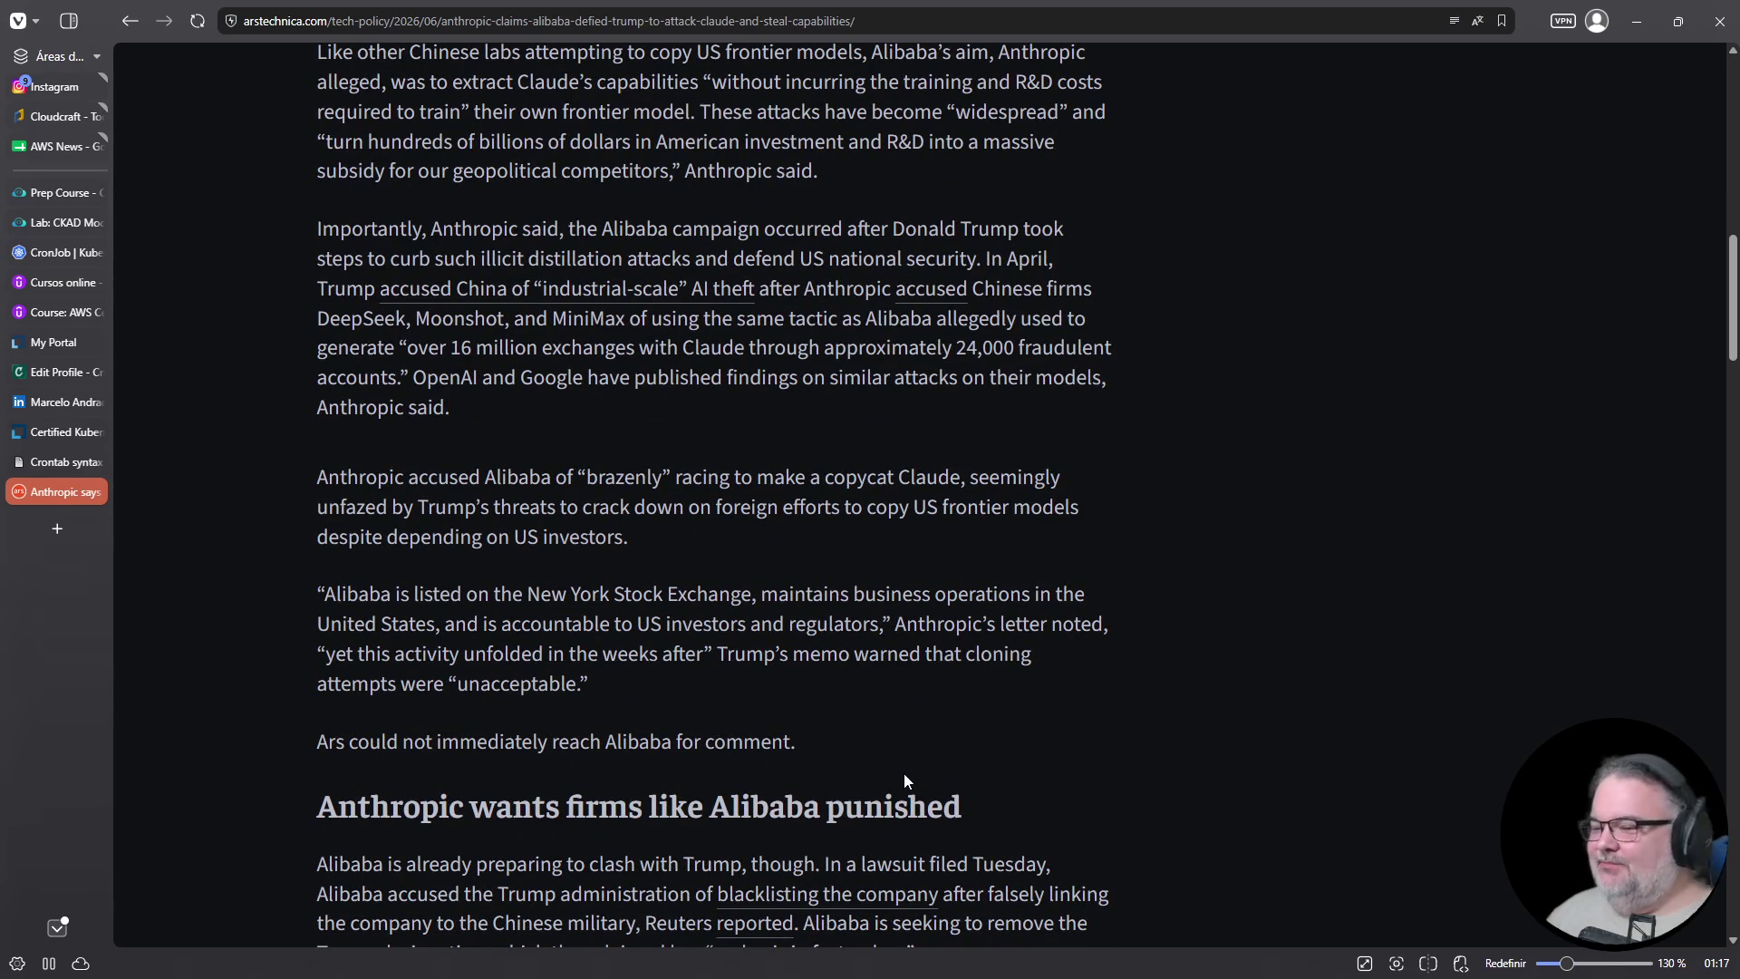
pyautogui.scroll(7, 905, 782)
pyautogui.scroll(5, 905, 775)
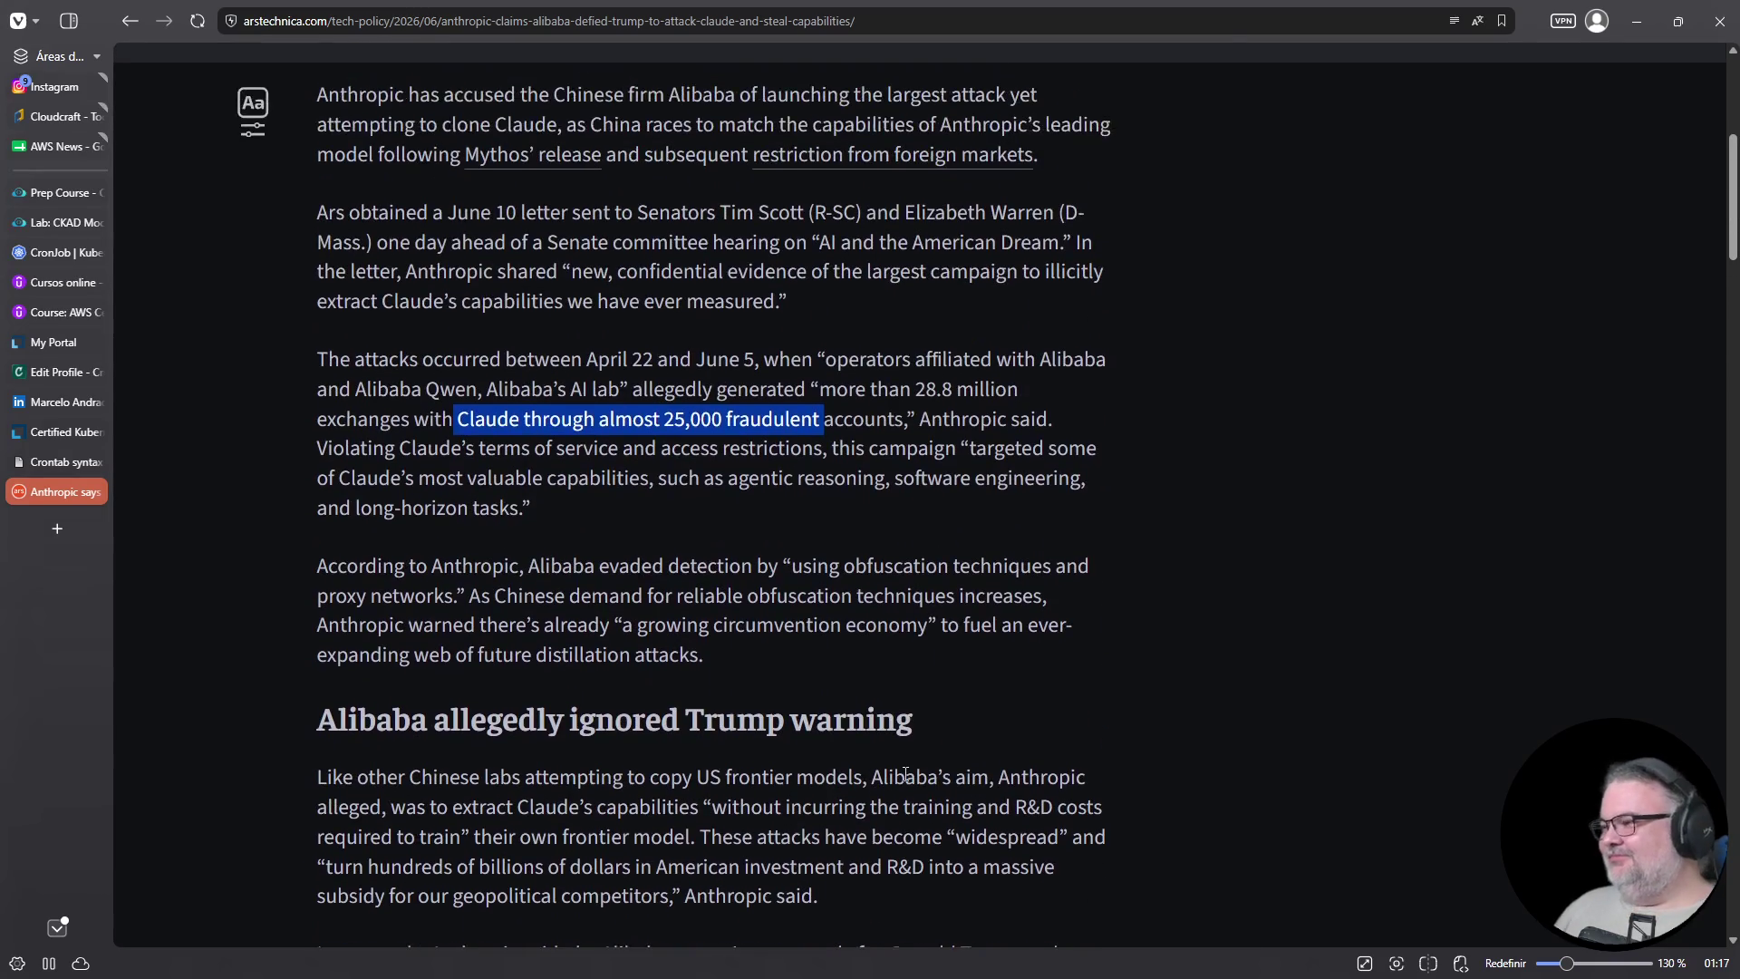
pyautogui.scroll(-8, 904, 775)
pyautogui.scroll(-2, 904, 774)
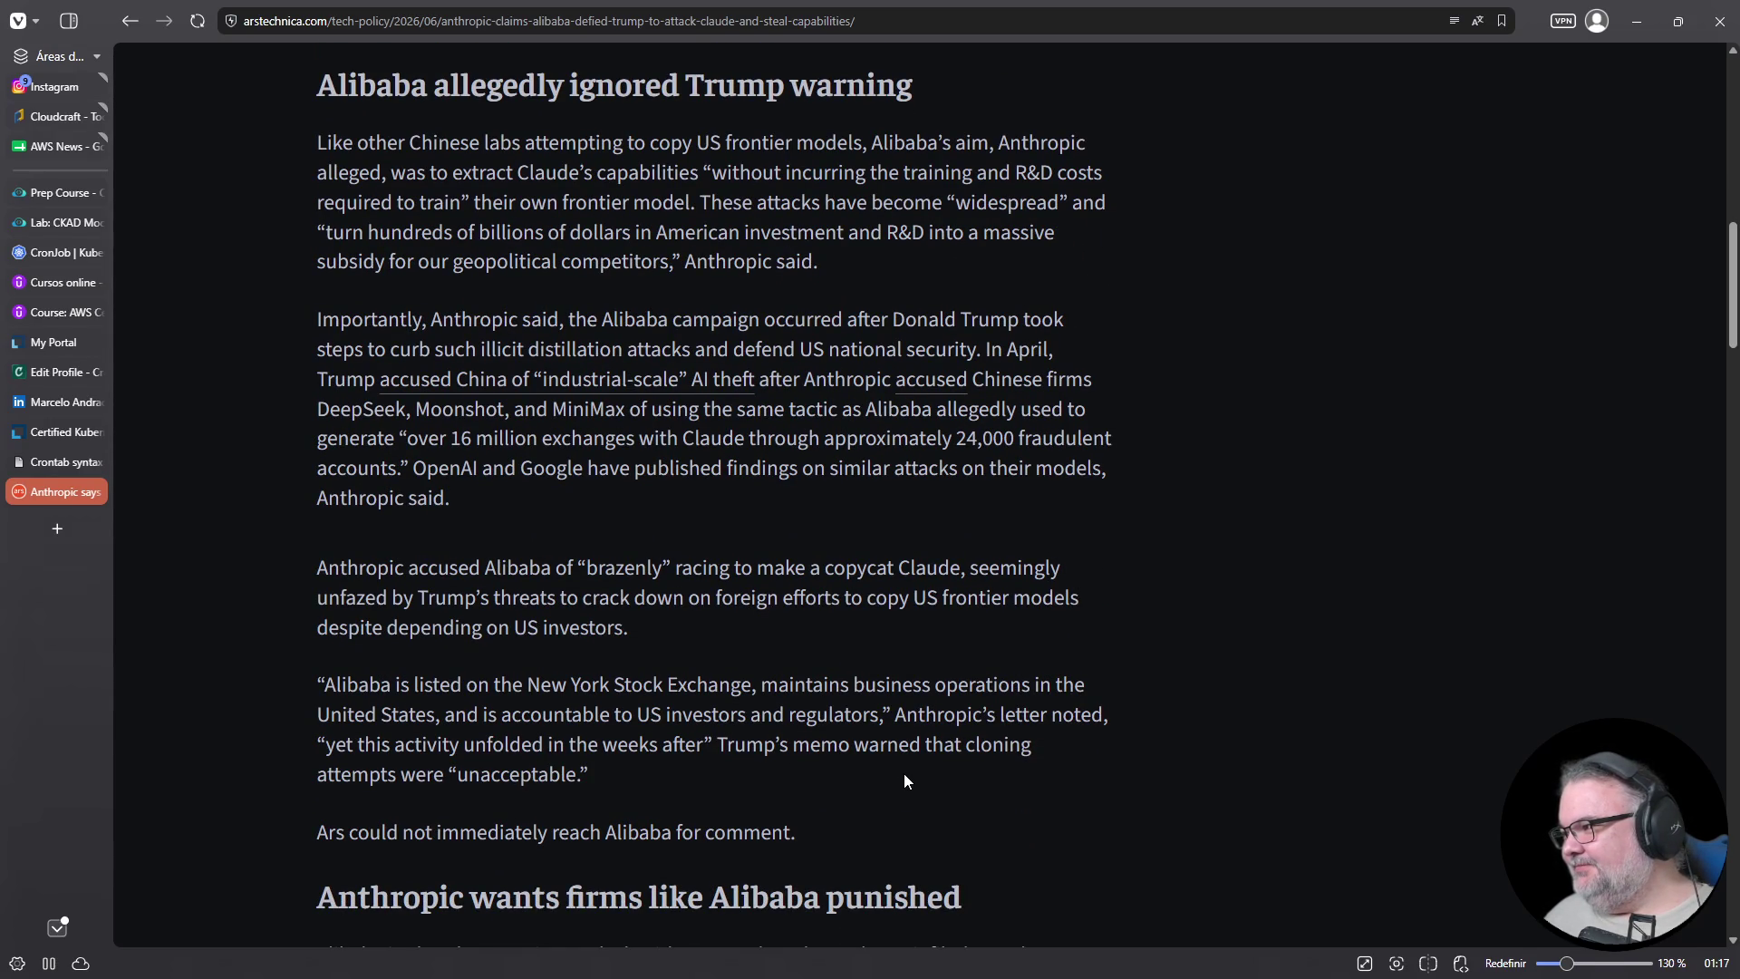
pyautogui.scroll(-4, 904, 774)
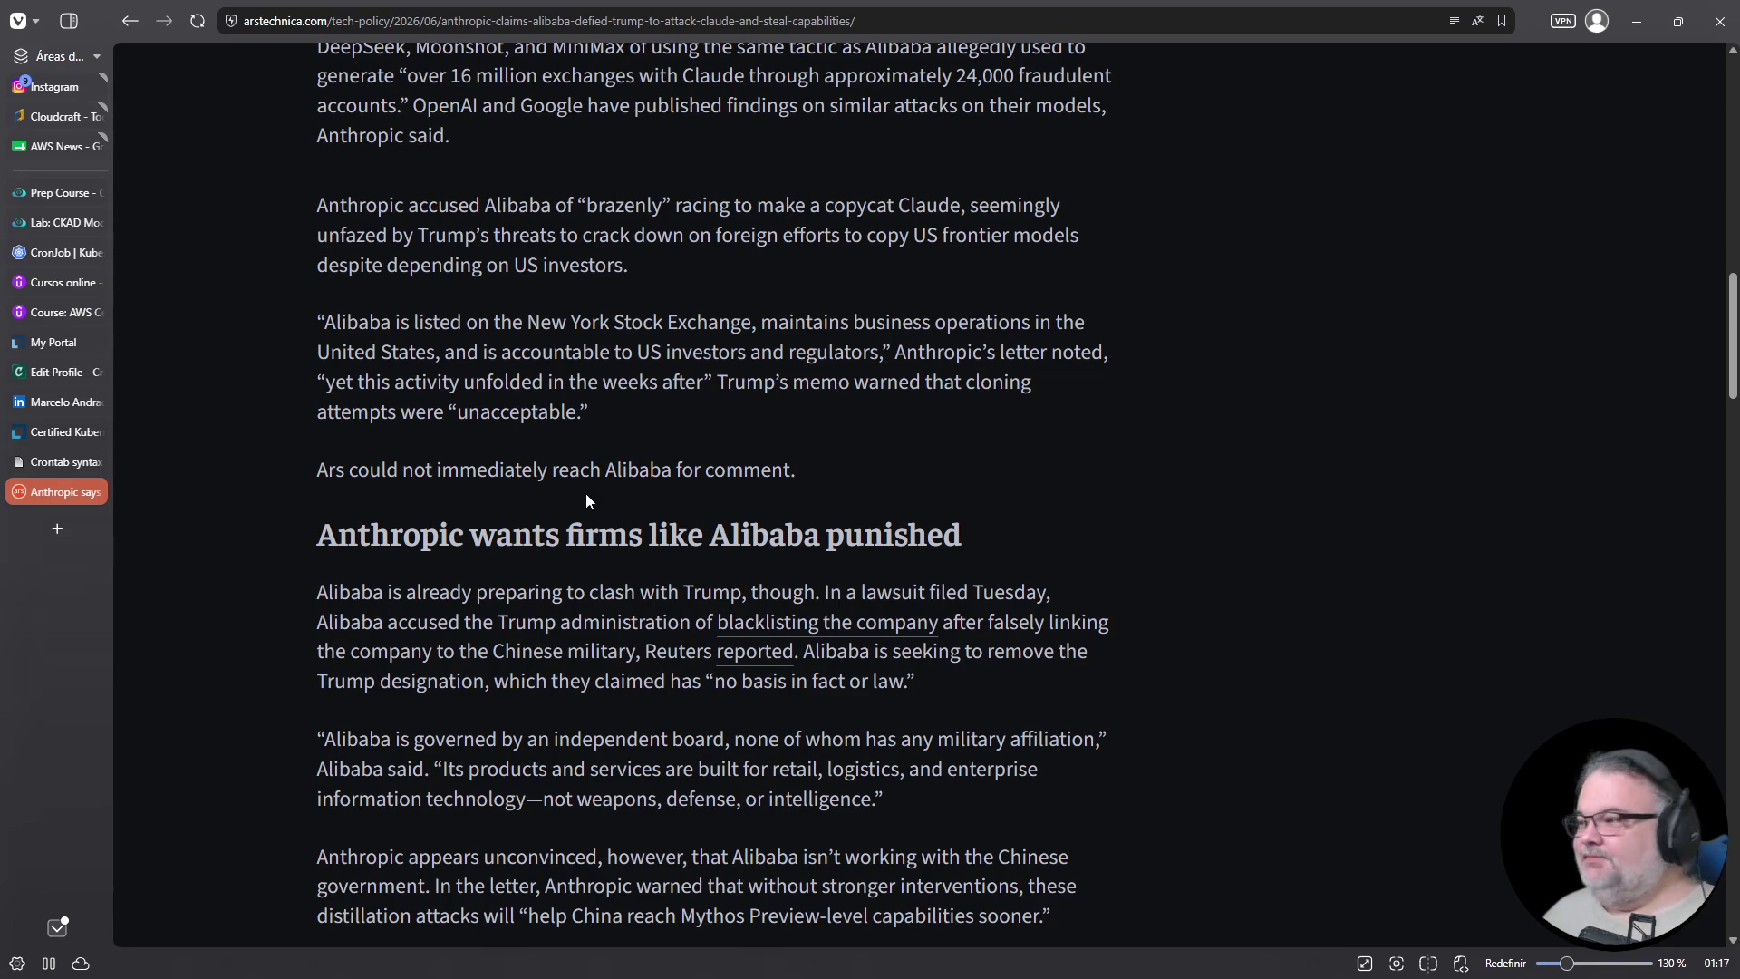
pyautogui.scroll(-12, 549, 500)
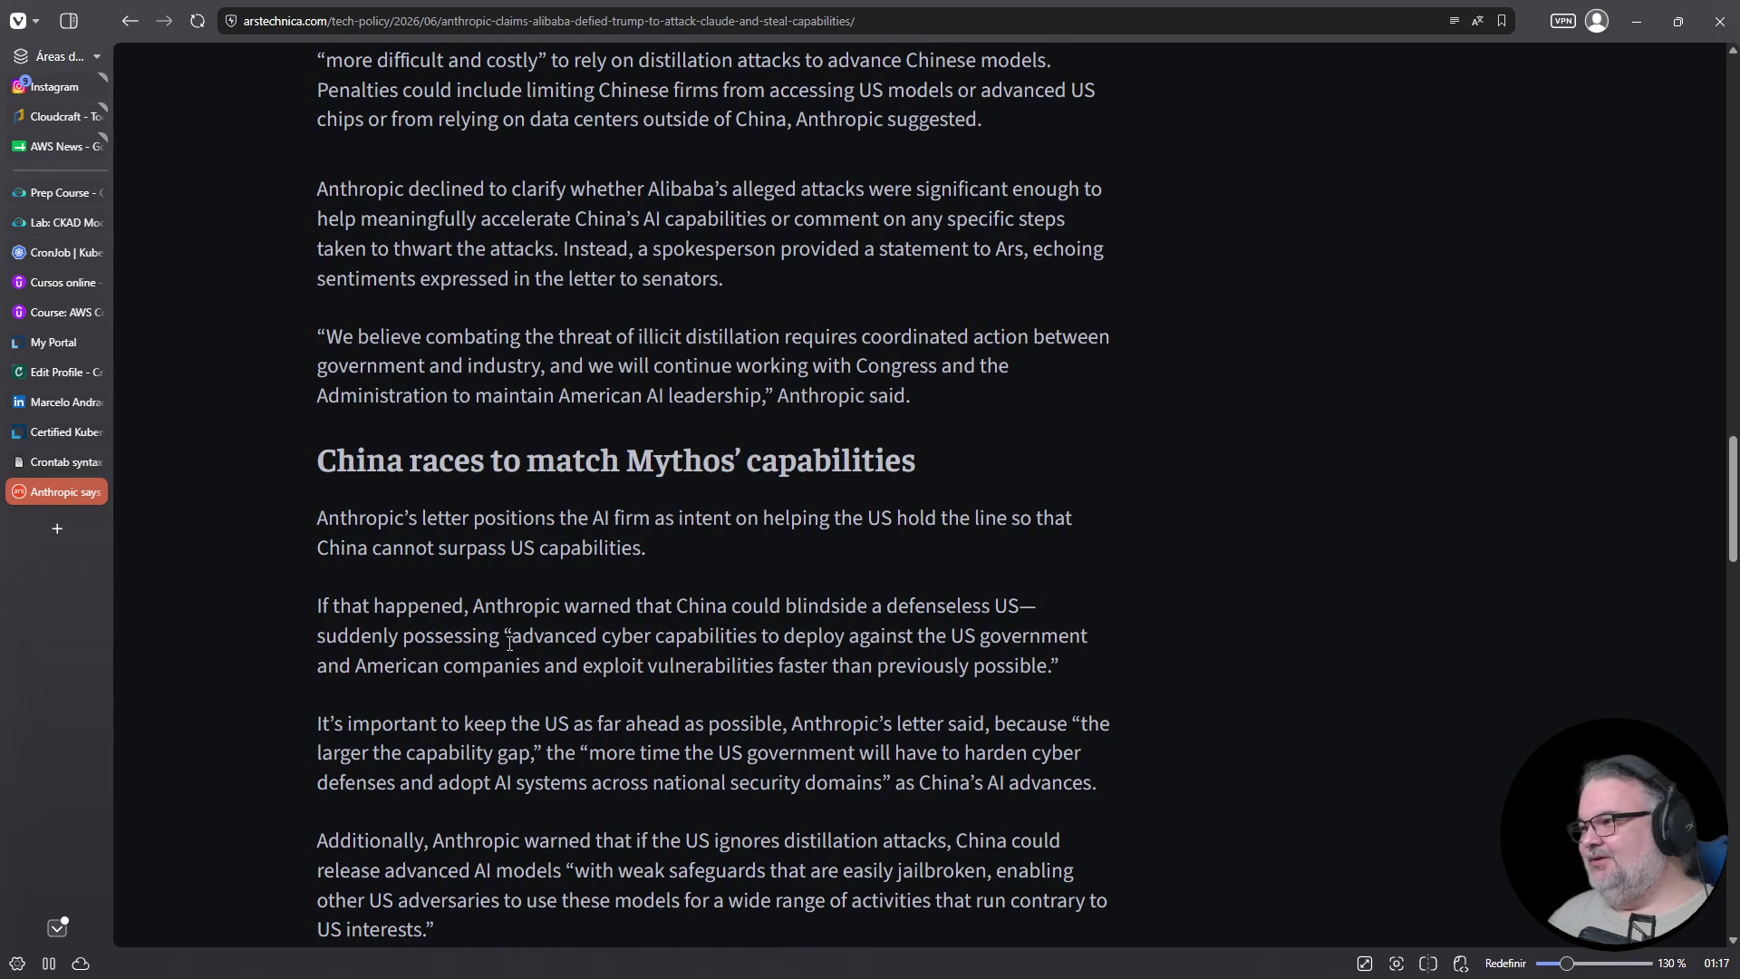
pyautogui.scroll(-4, 481, 625)
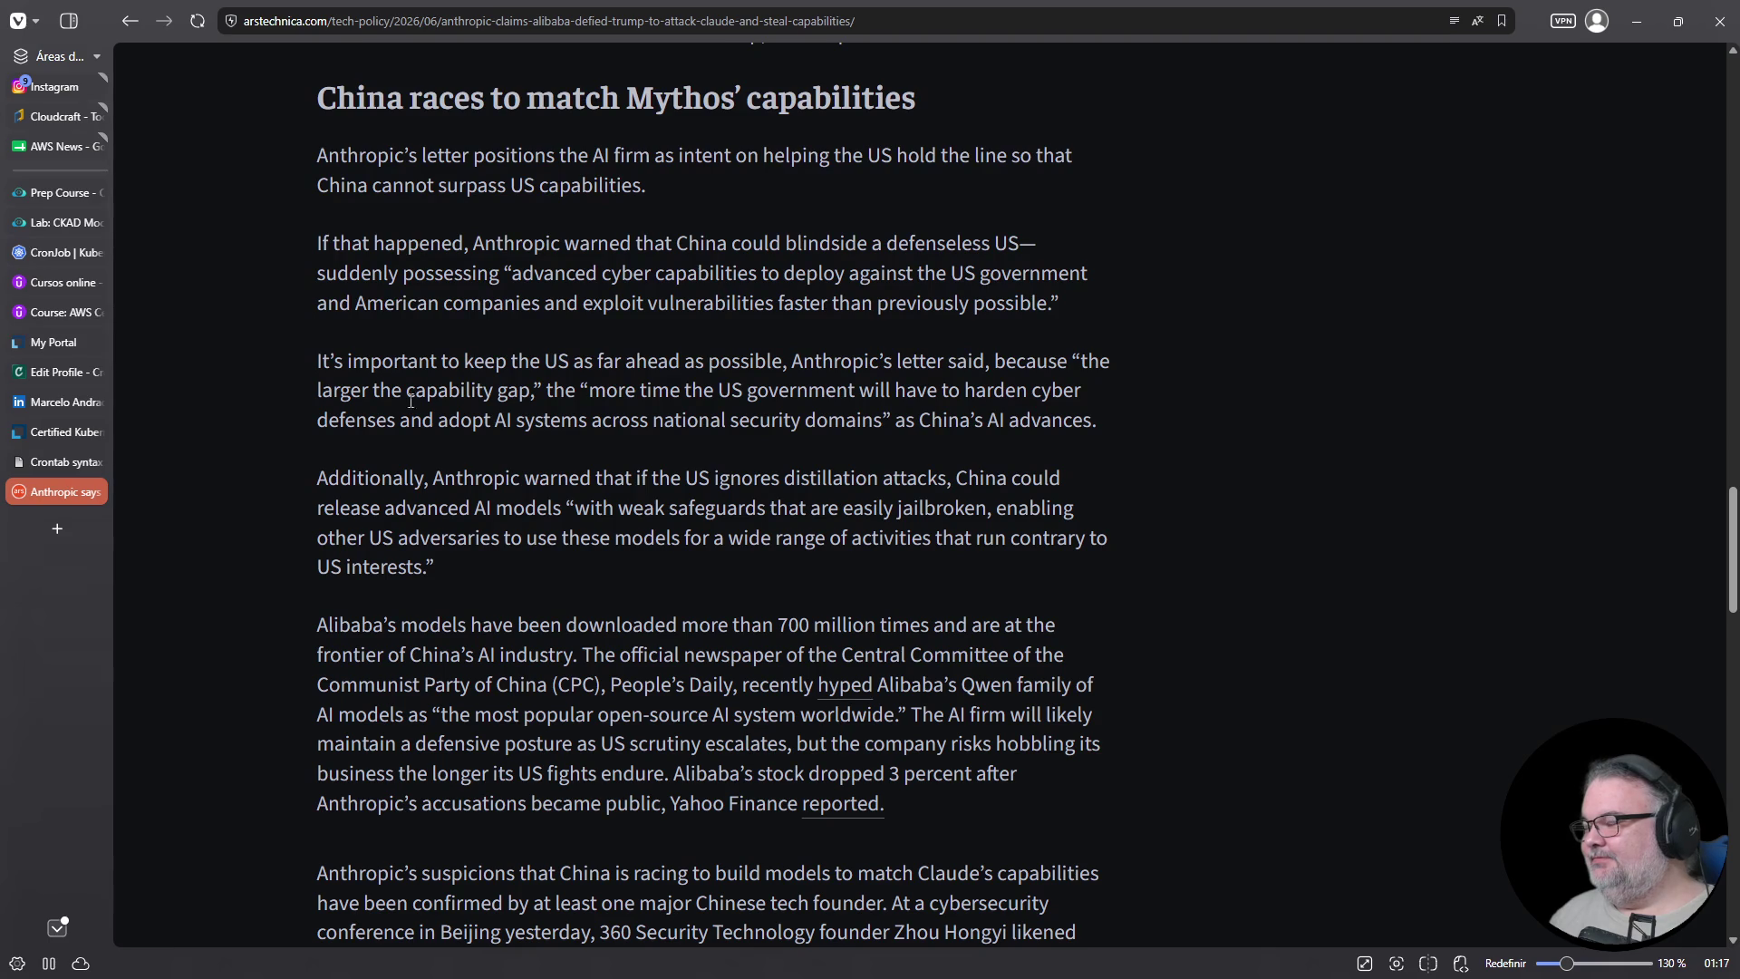
# Highlight the paragraph under the Mythos heading, read to the end, and close the article tab
pyautogui.moveTo(328, 155)
pyautogui.mouseDown()
pyautogui.moveTo(436, 184)
pyautogui.moveTo(782, 172)
pyautogui.moveTo(765, 198)
pyautogui.mouseUp()
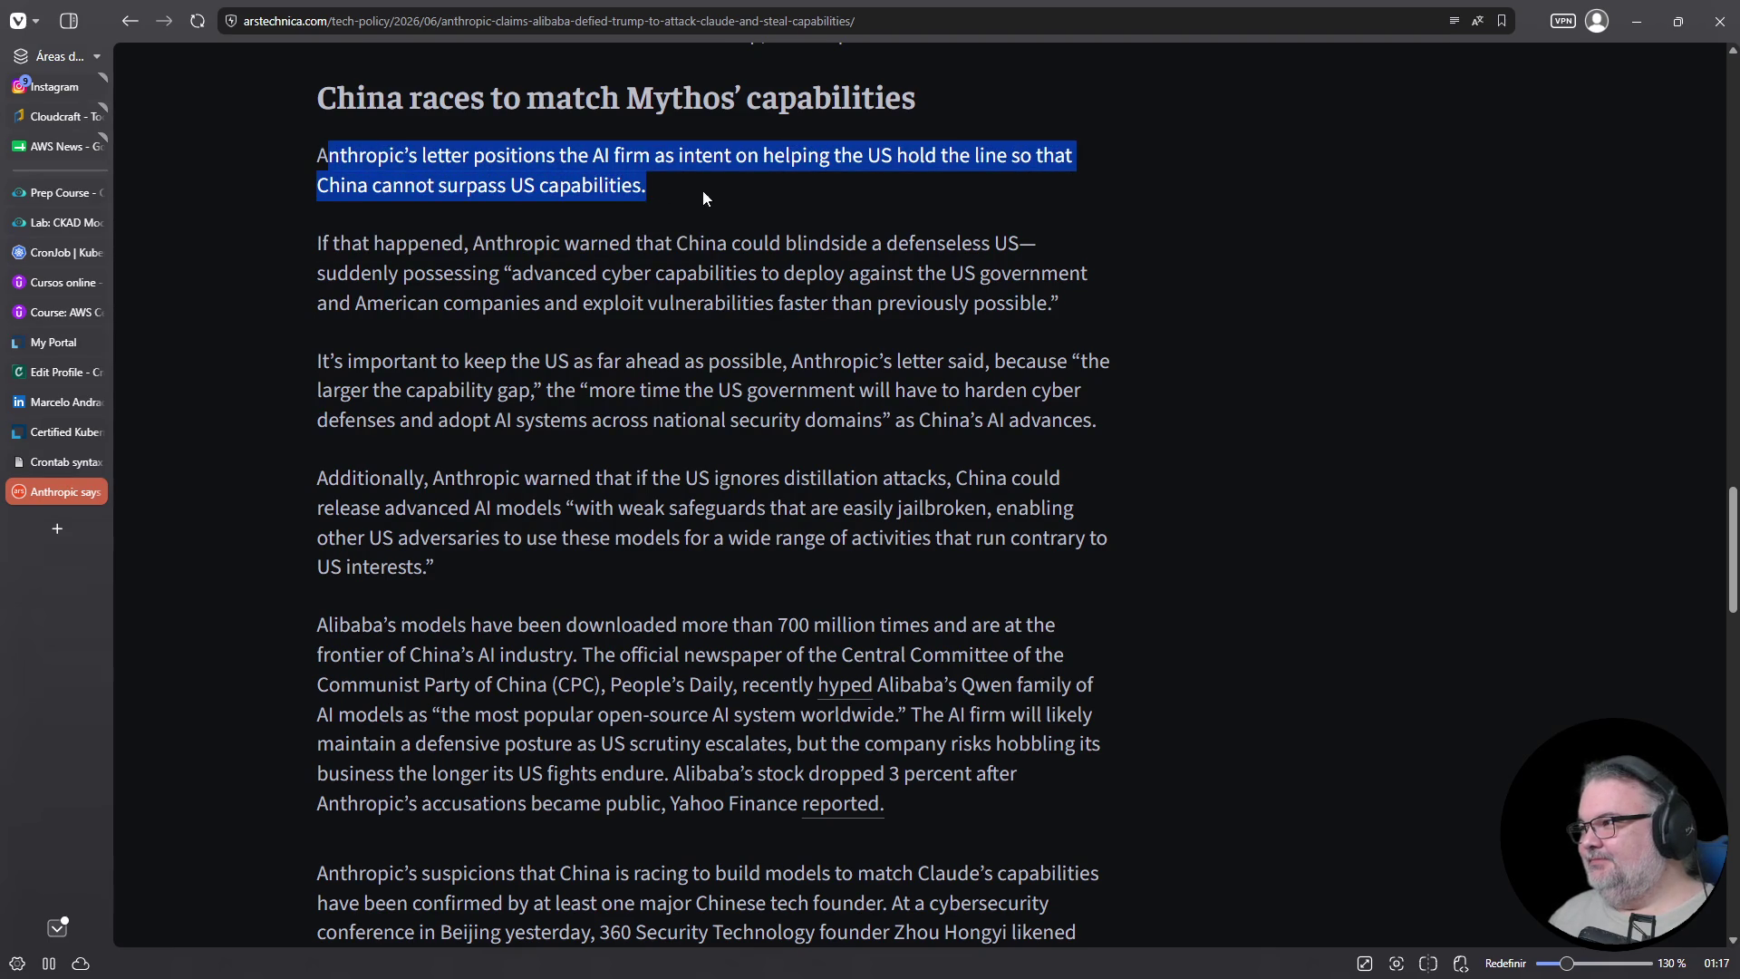
pyautogui.click(662, 186)
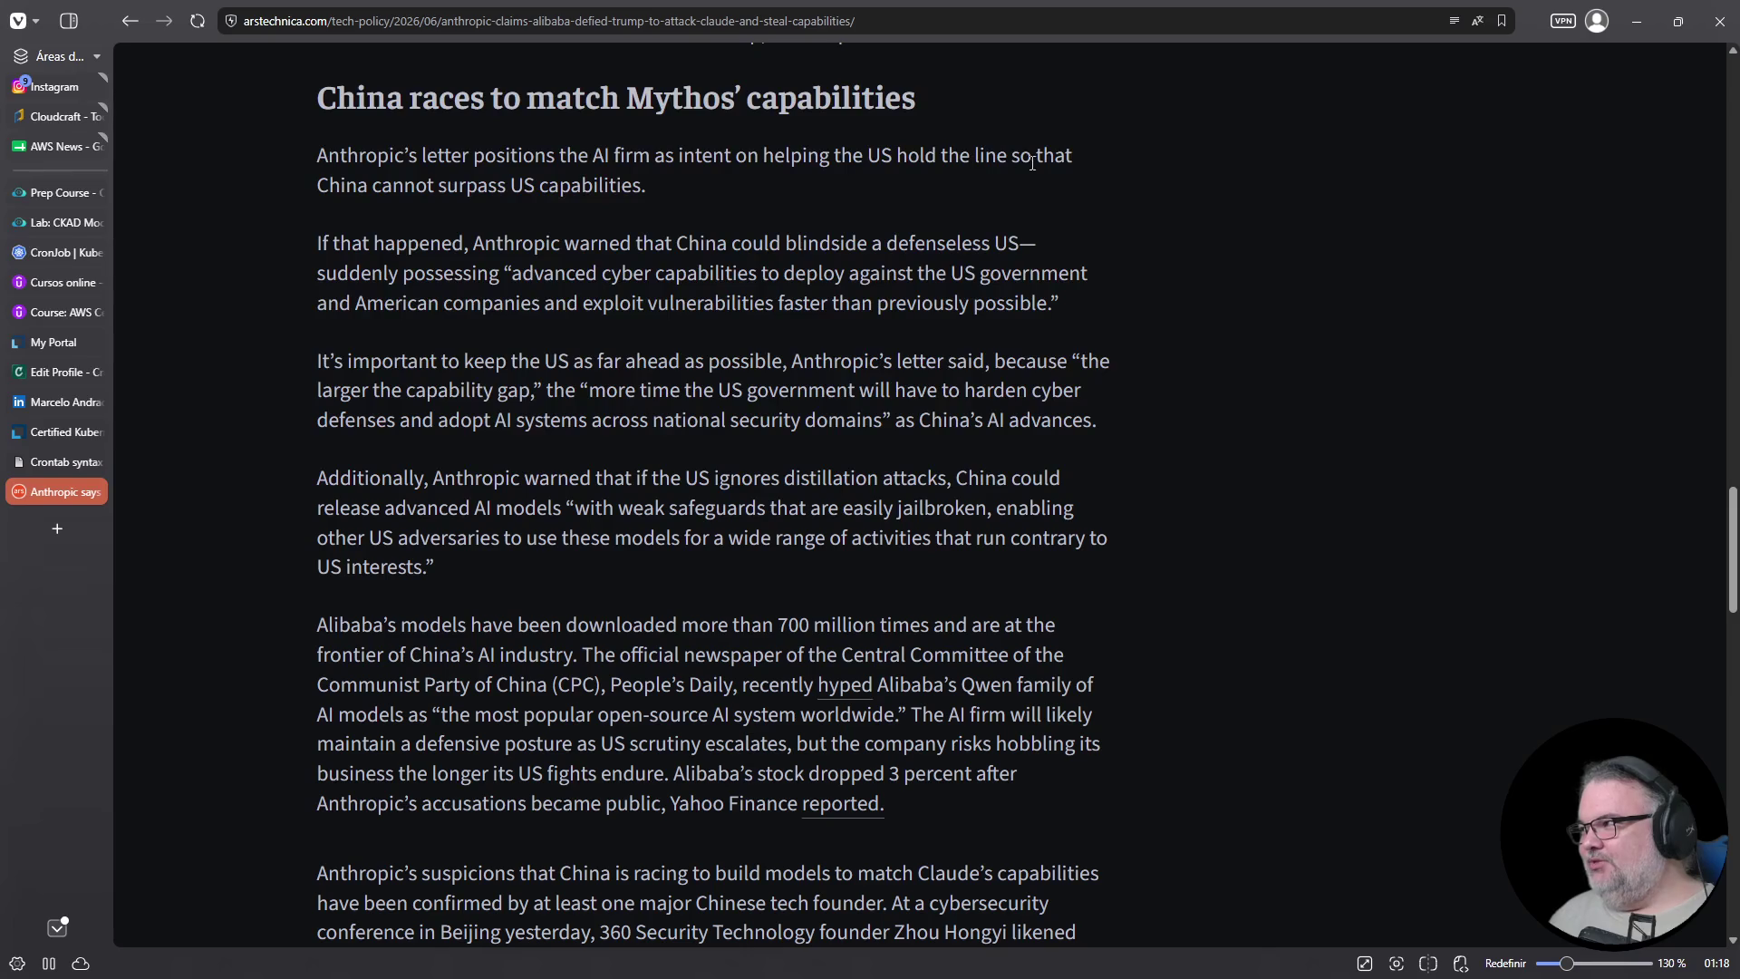
pyautogui.moveTo(312, 161); pyautogui.dragTo(671, 209)
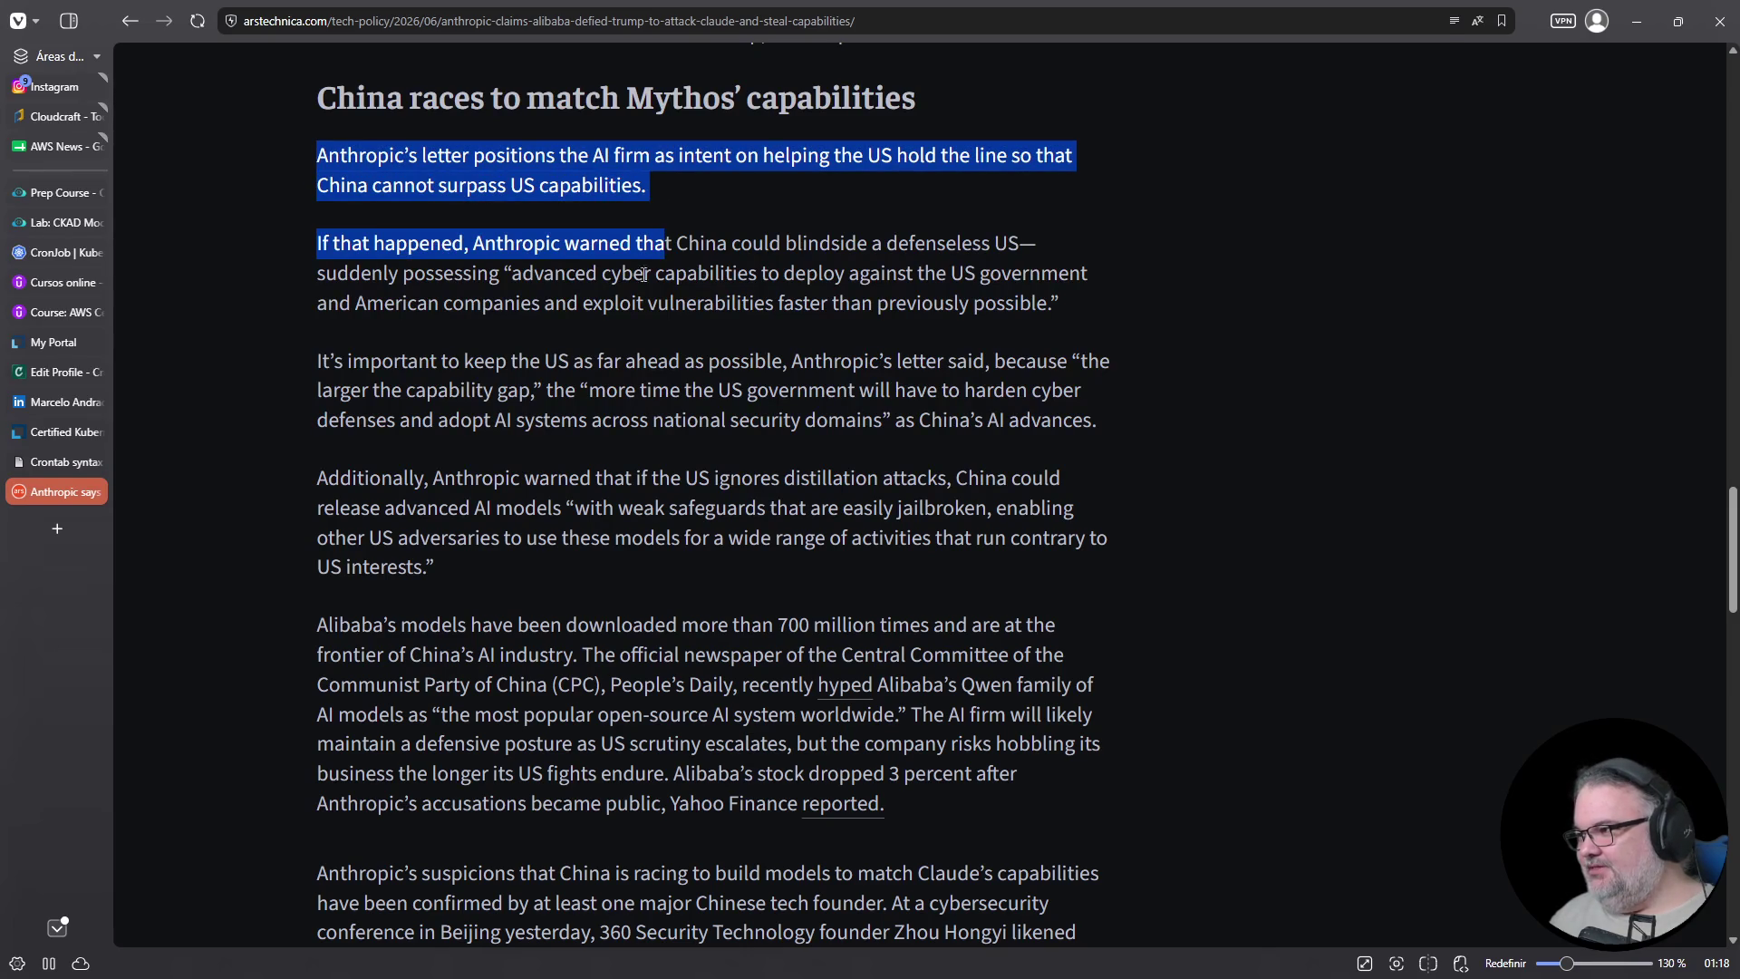
pyautogui.scroll(-15, 432, 578)
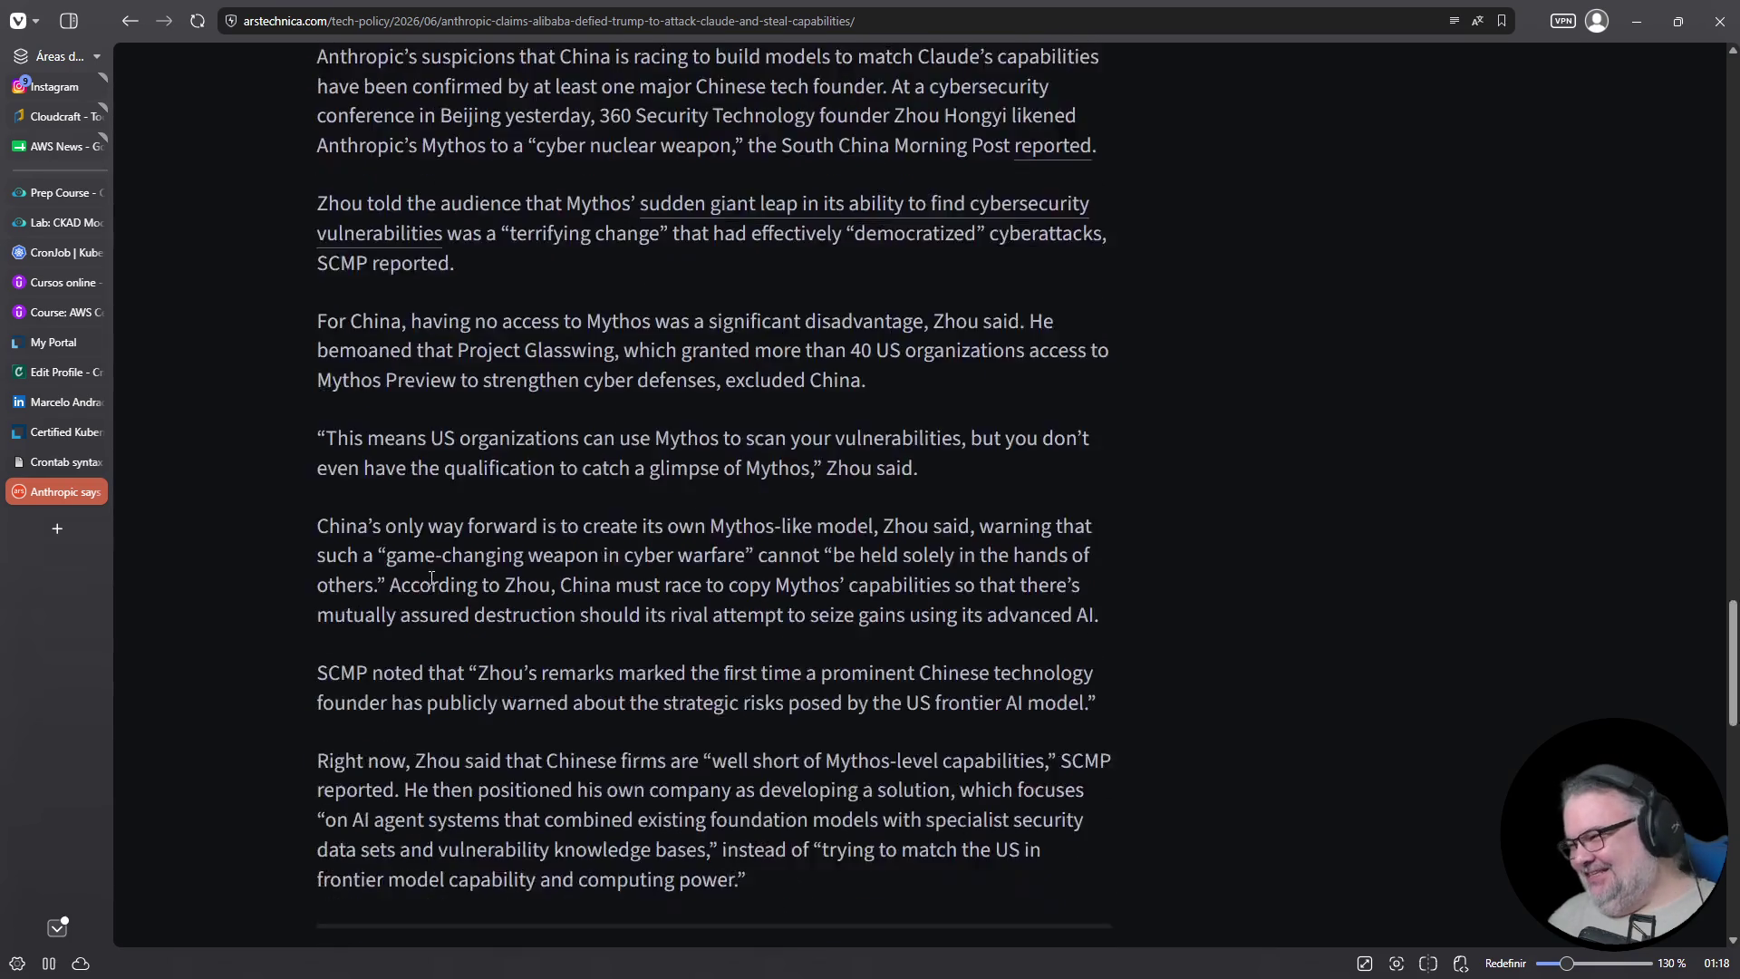
pyautogui.scroll(-1, 431, 578)
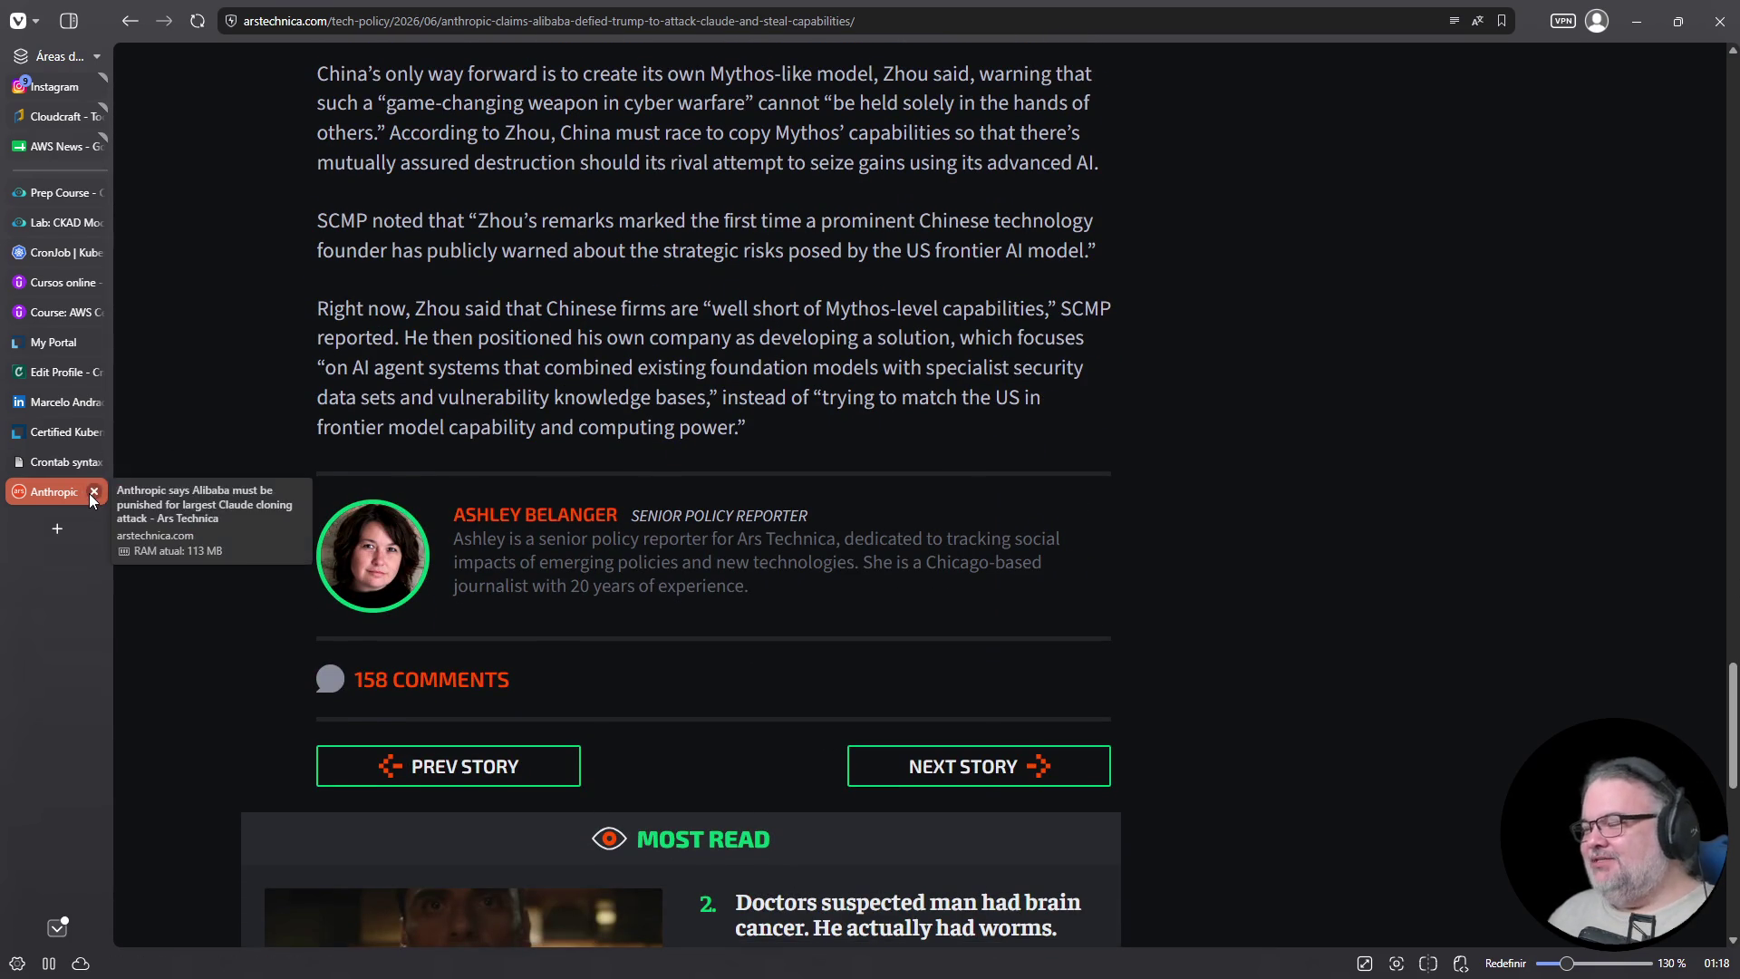
pyautogui.click(95, 491)
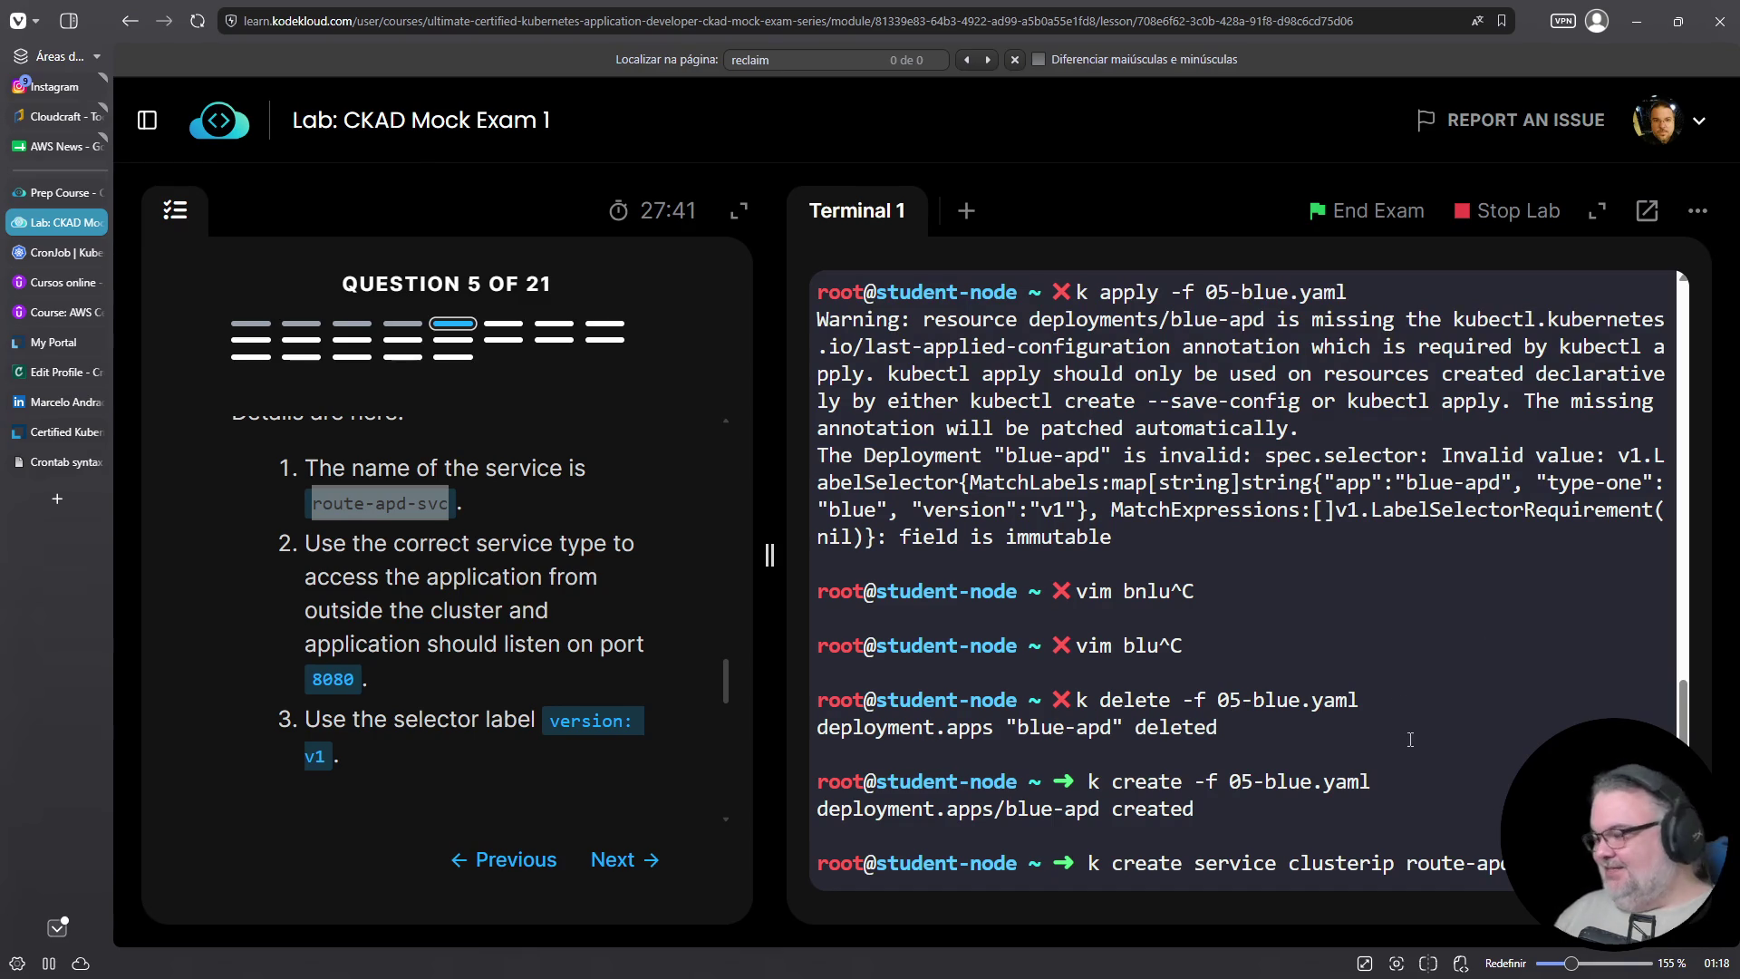
# Run the route-apd-svc ClusterIP dry-run with -o yaml, then retry it with port 8080 added
pyautogui.write('n -o yaml')
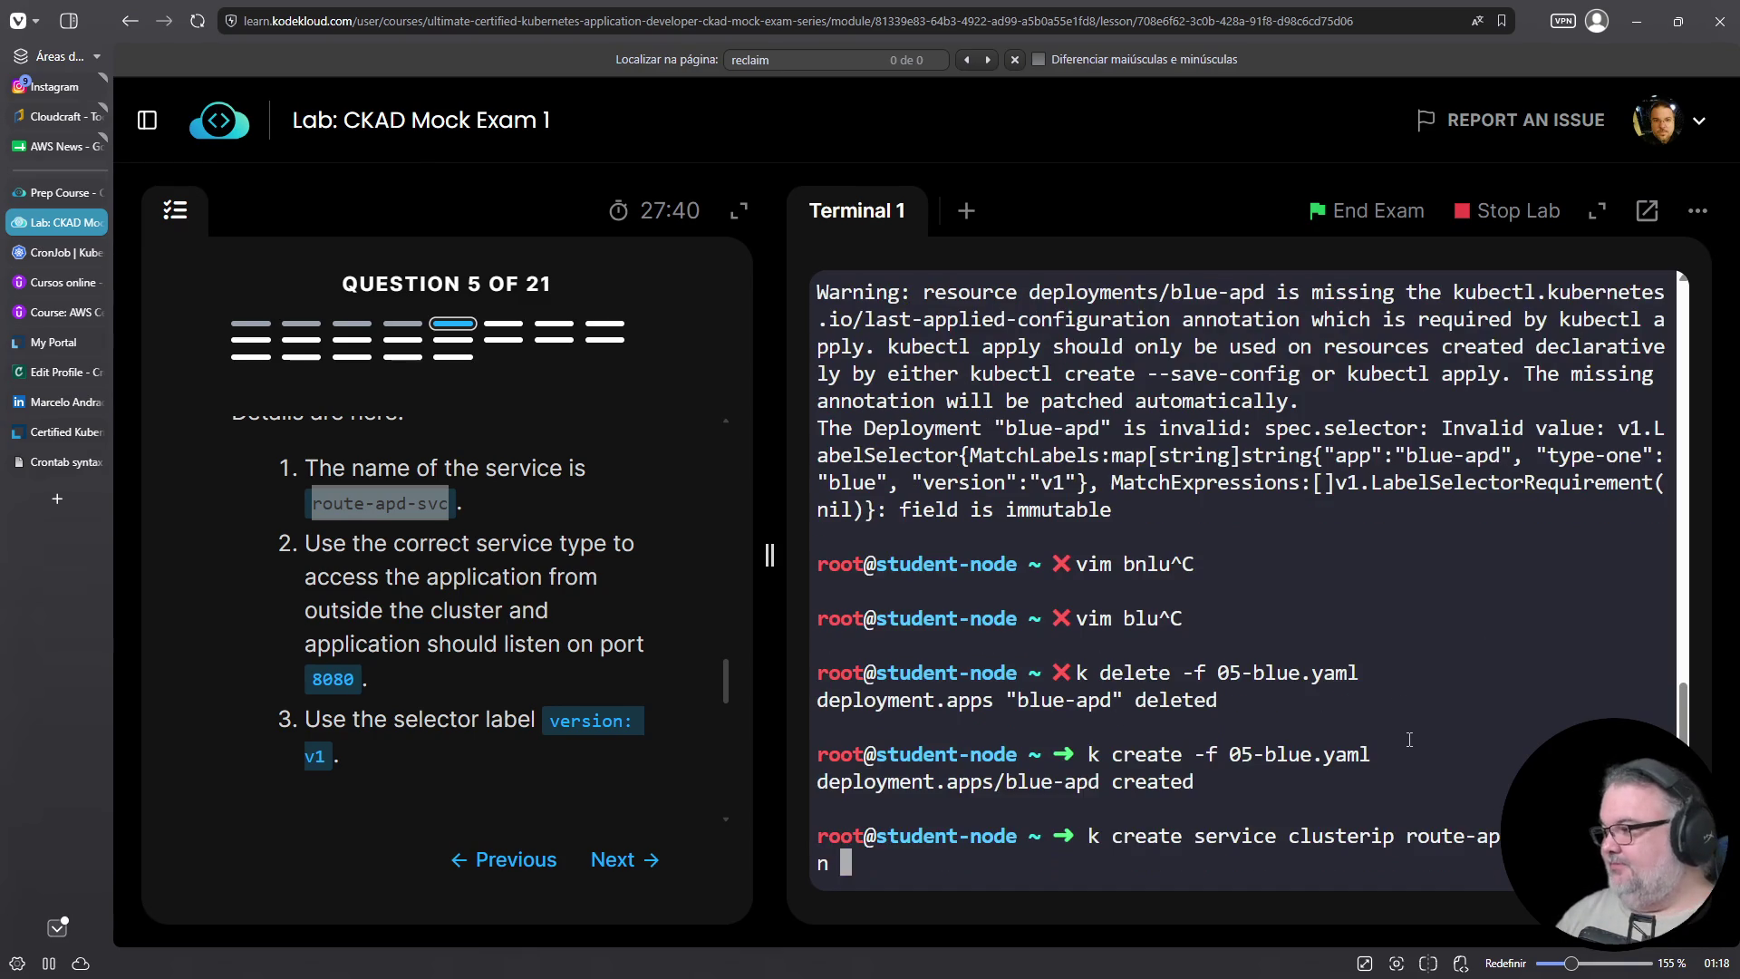
pyautogui.press('Return')
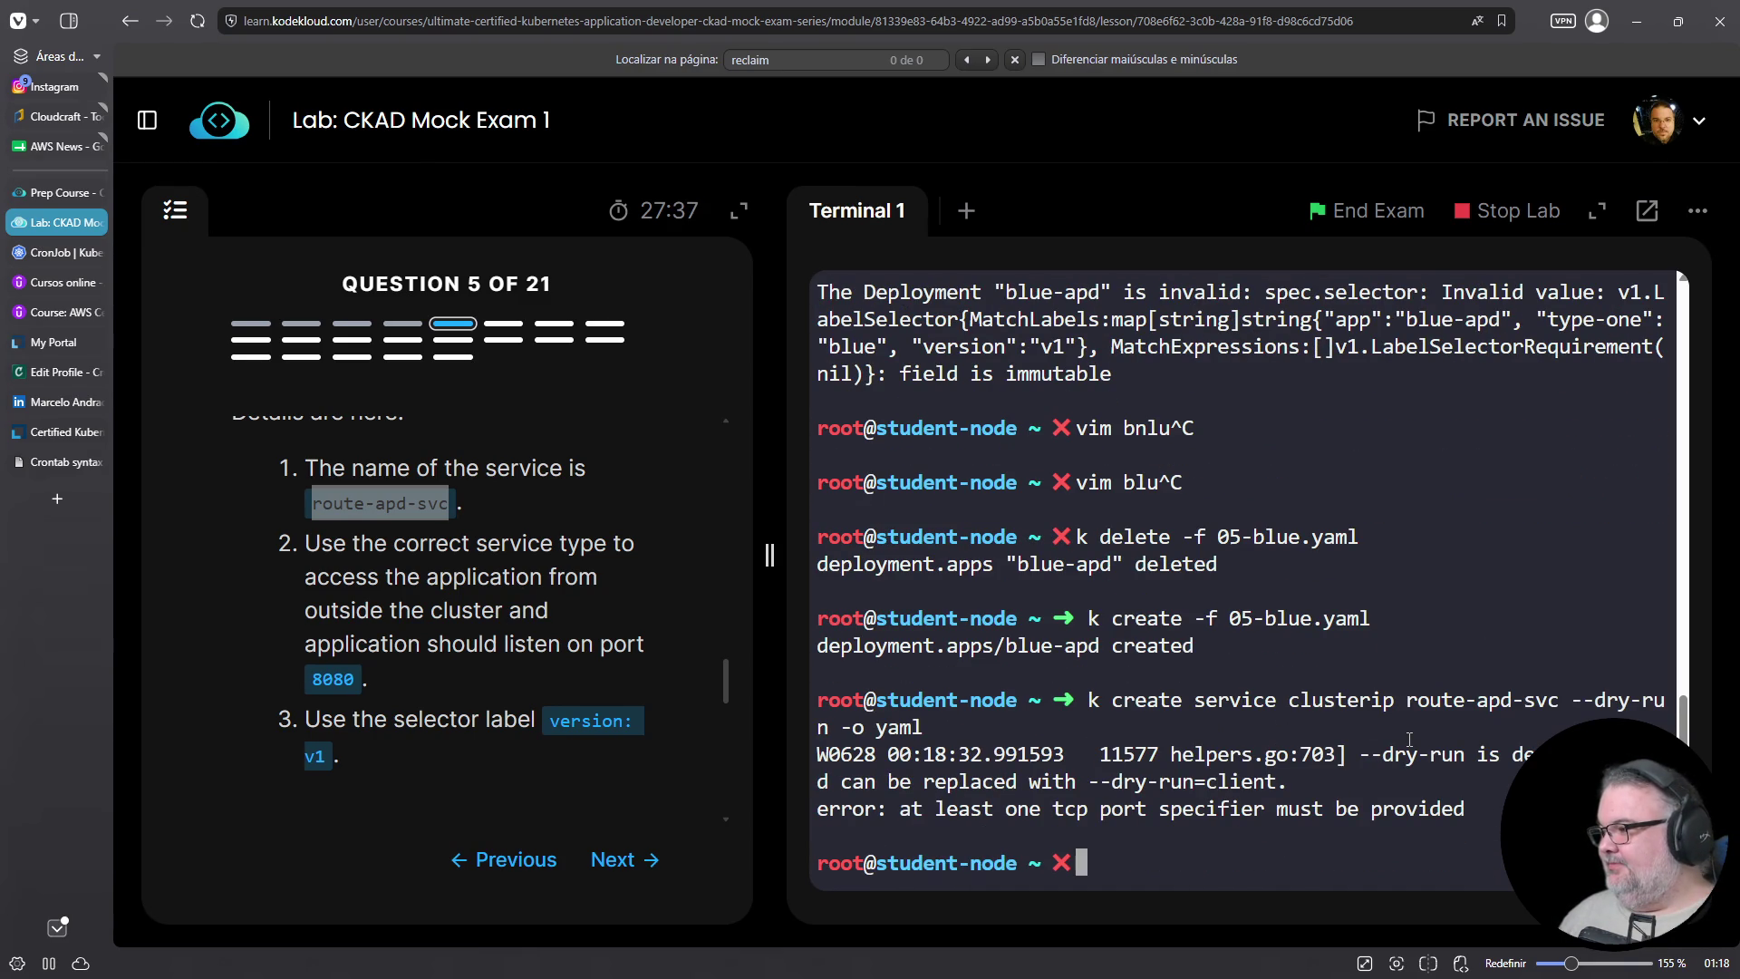
pyautogui.press('Up')
pyautogui.press('Left')
pyautogui.press('Left')
pyautogui.press('Left')
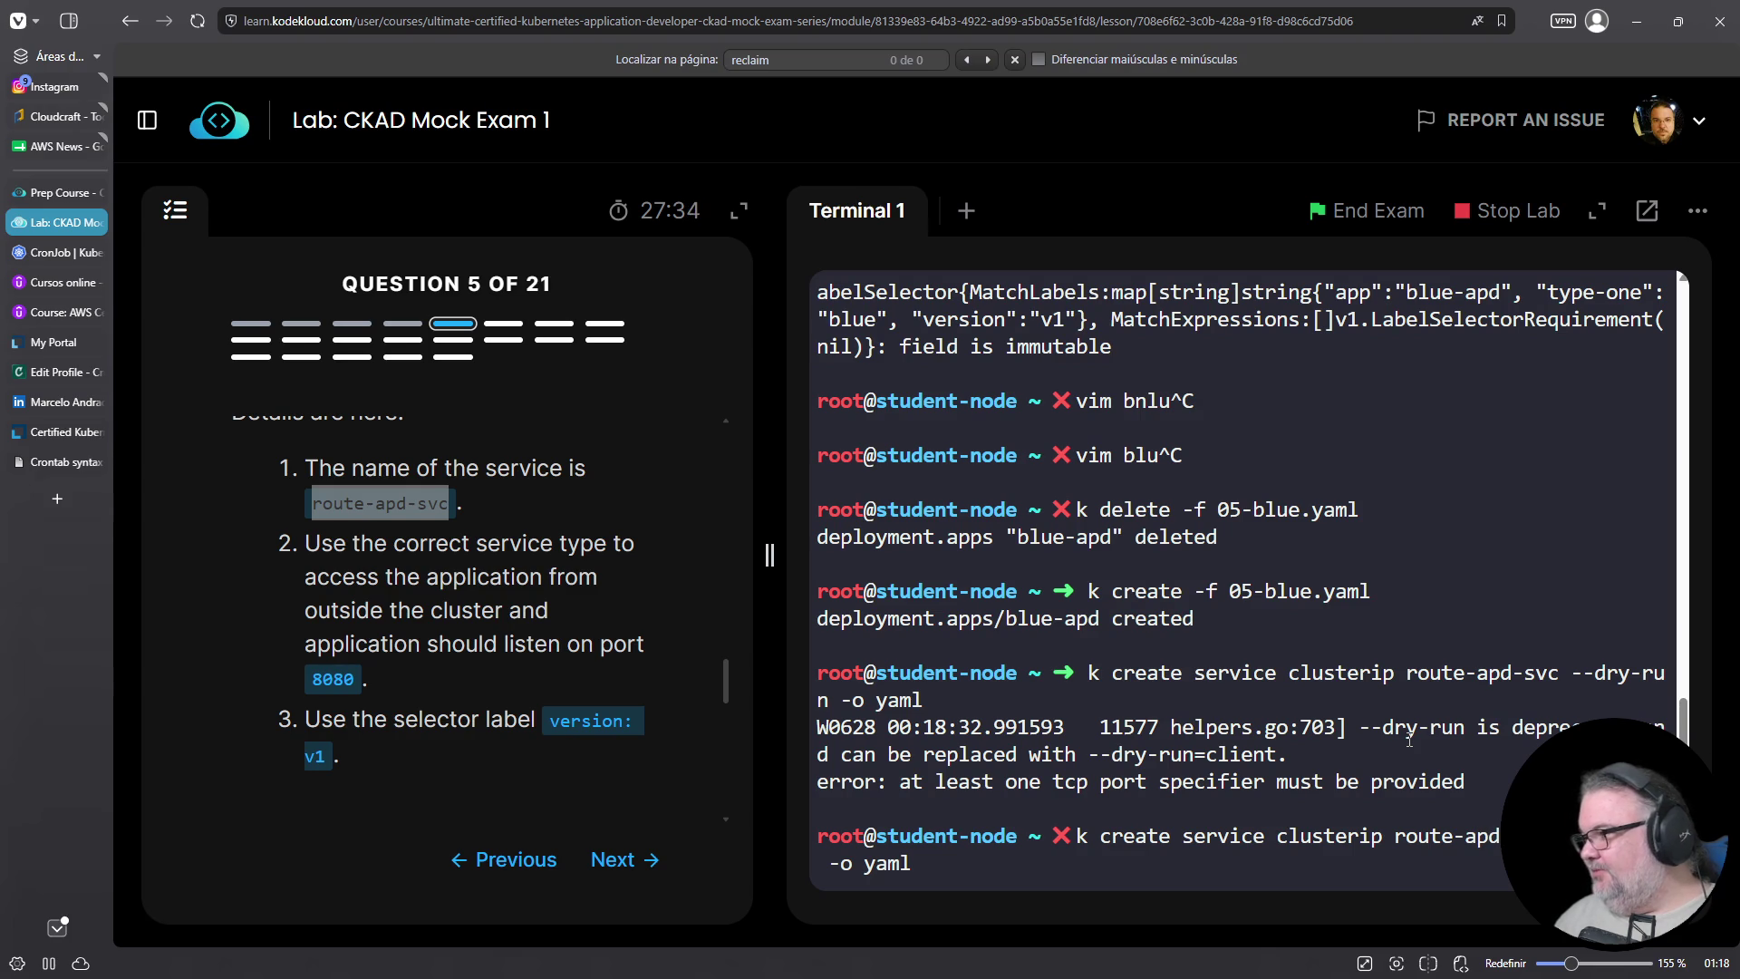
pyautogui.scroll(5, 544, 728)
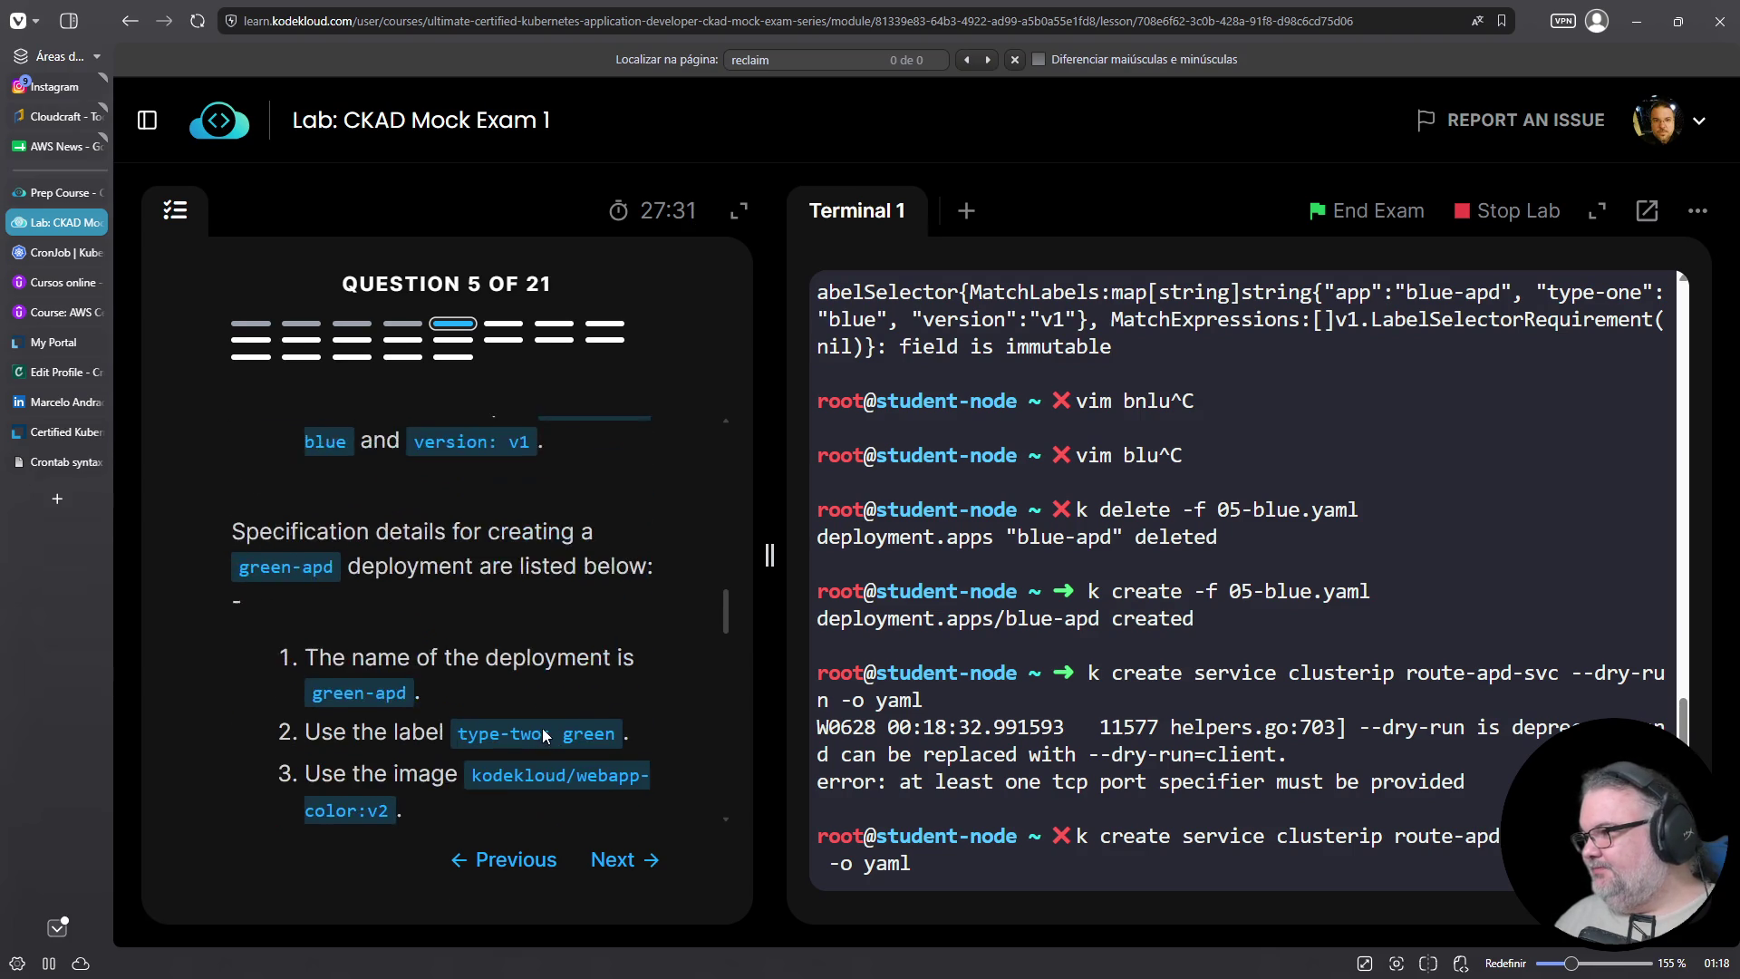
pyautogui.scroll(5, 544, 728)
pyautogui.scroll(-10, 544, 728)
pyautogui.scroll(-10, 544, 728)
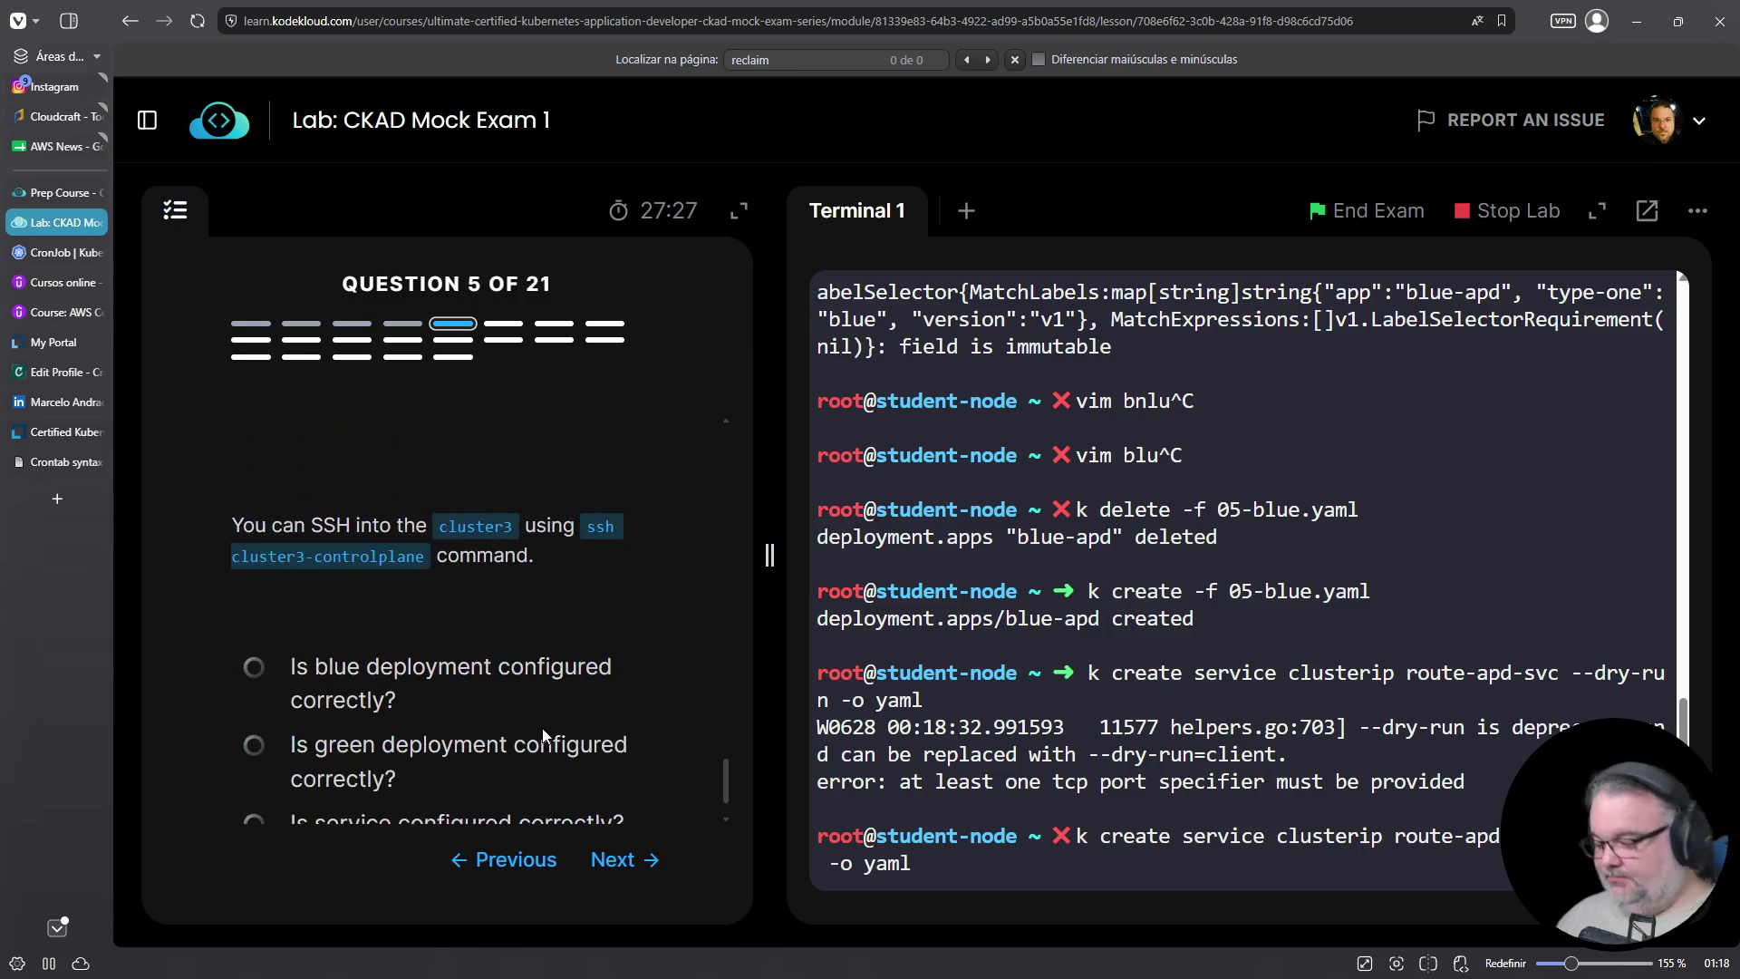
pyautogui.write('80 --dry-run')
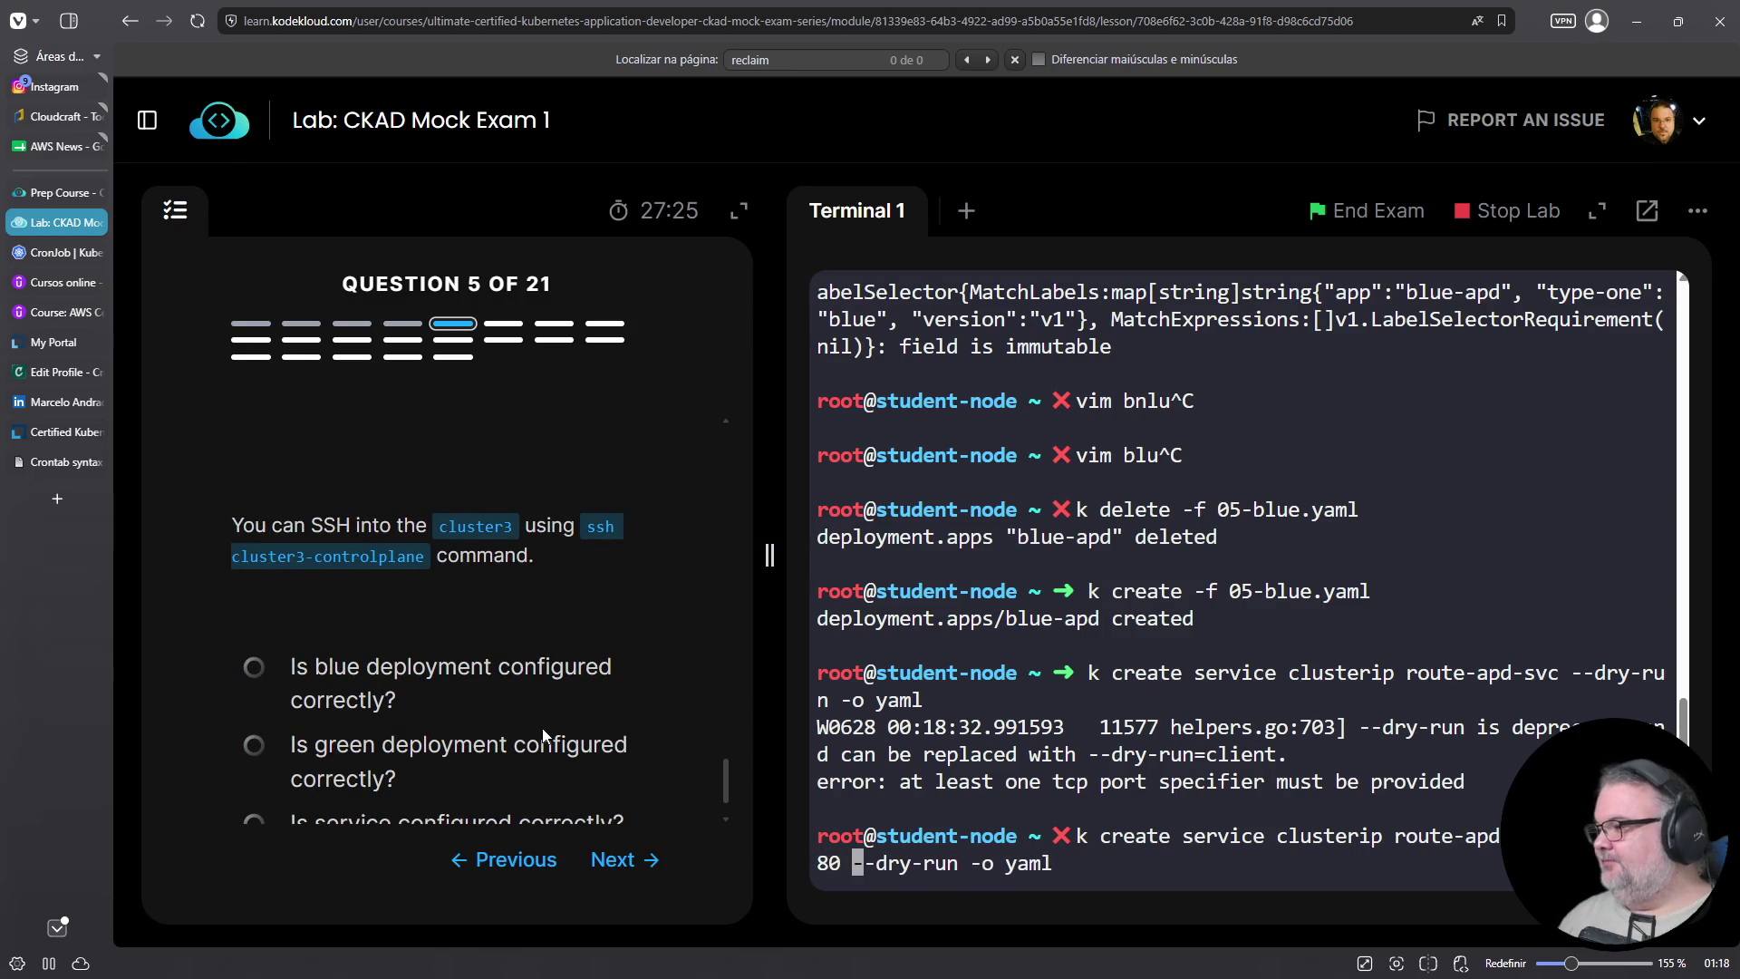
pyautogui.press('Return')
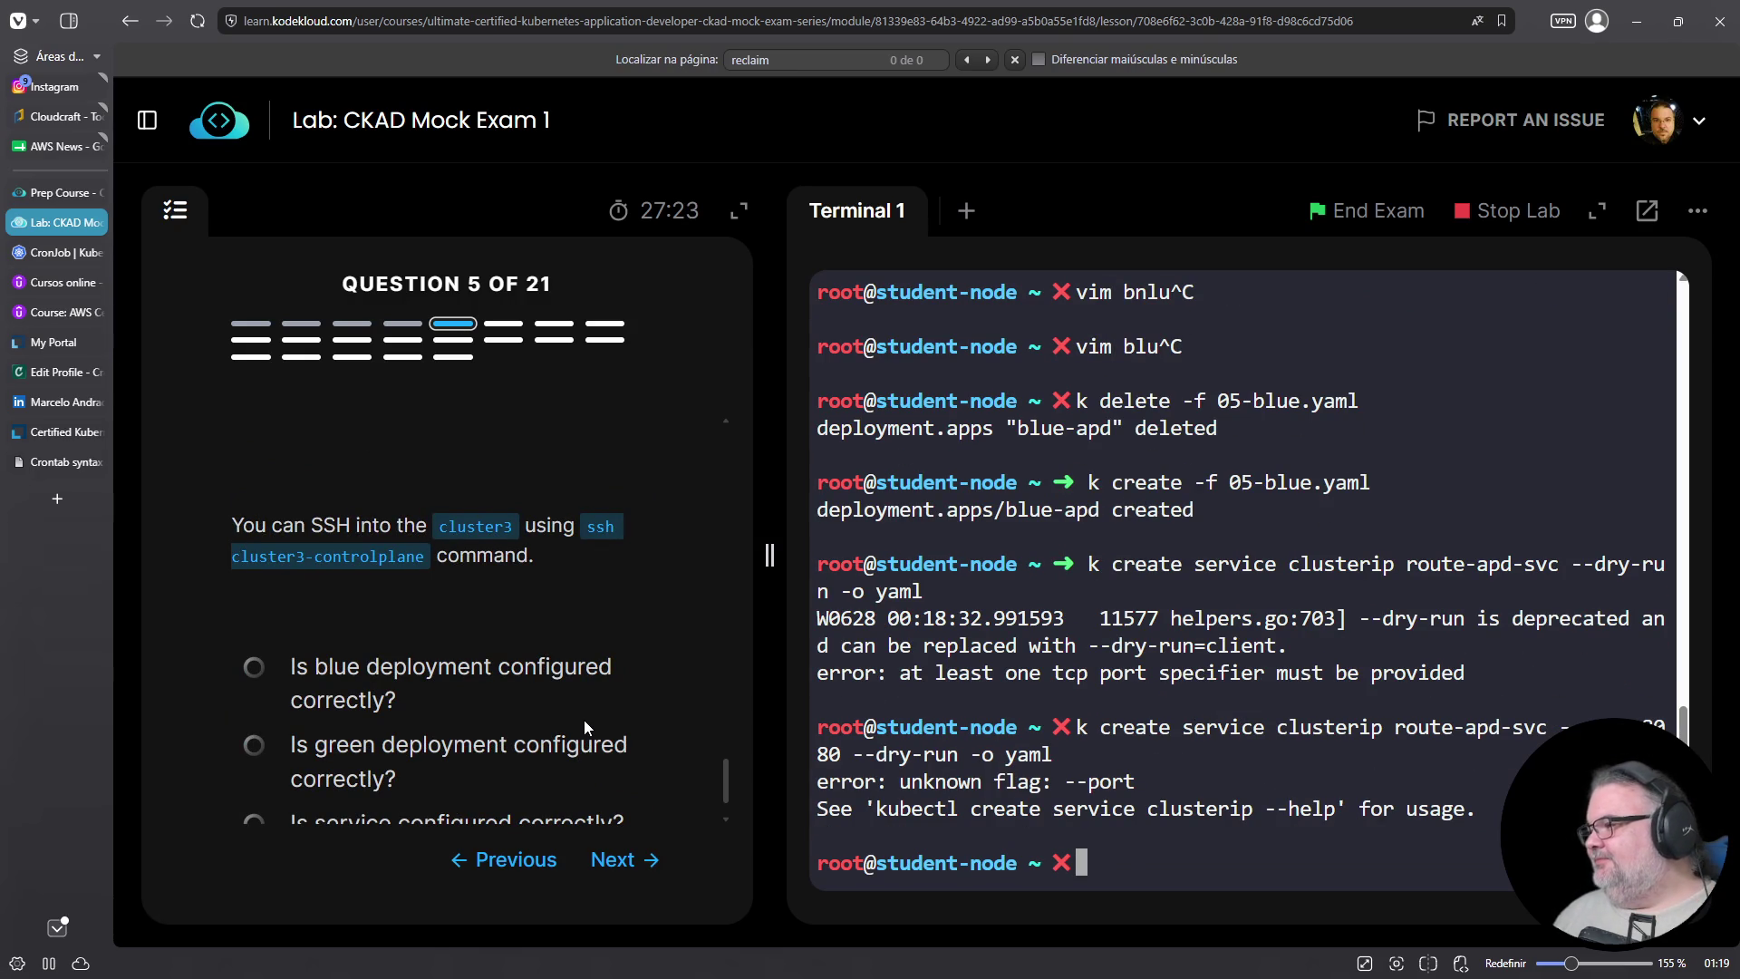
# Check the clusterip command's --help and correct the port value to 8080
pyautogui.press('Up')
pyautogui.press('Left')
pyautogui.press('Left')
pyautogui.press('Left')
pyautogui.press('Left')
pyautogui.press('Left')
pyautogui.press('Left')
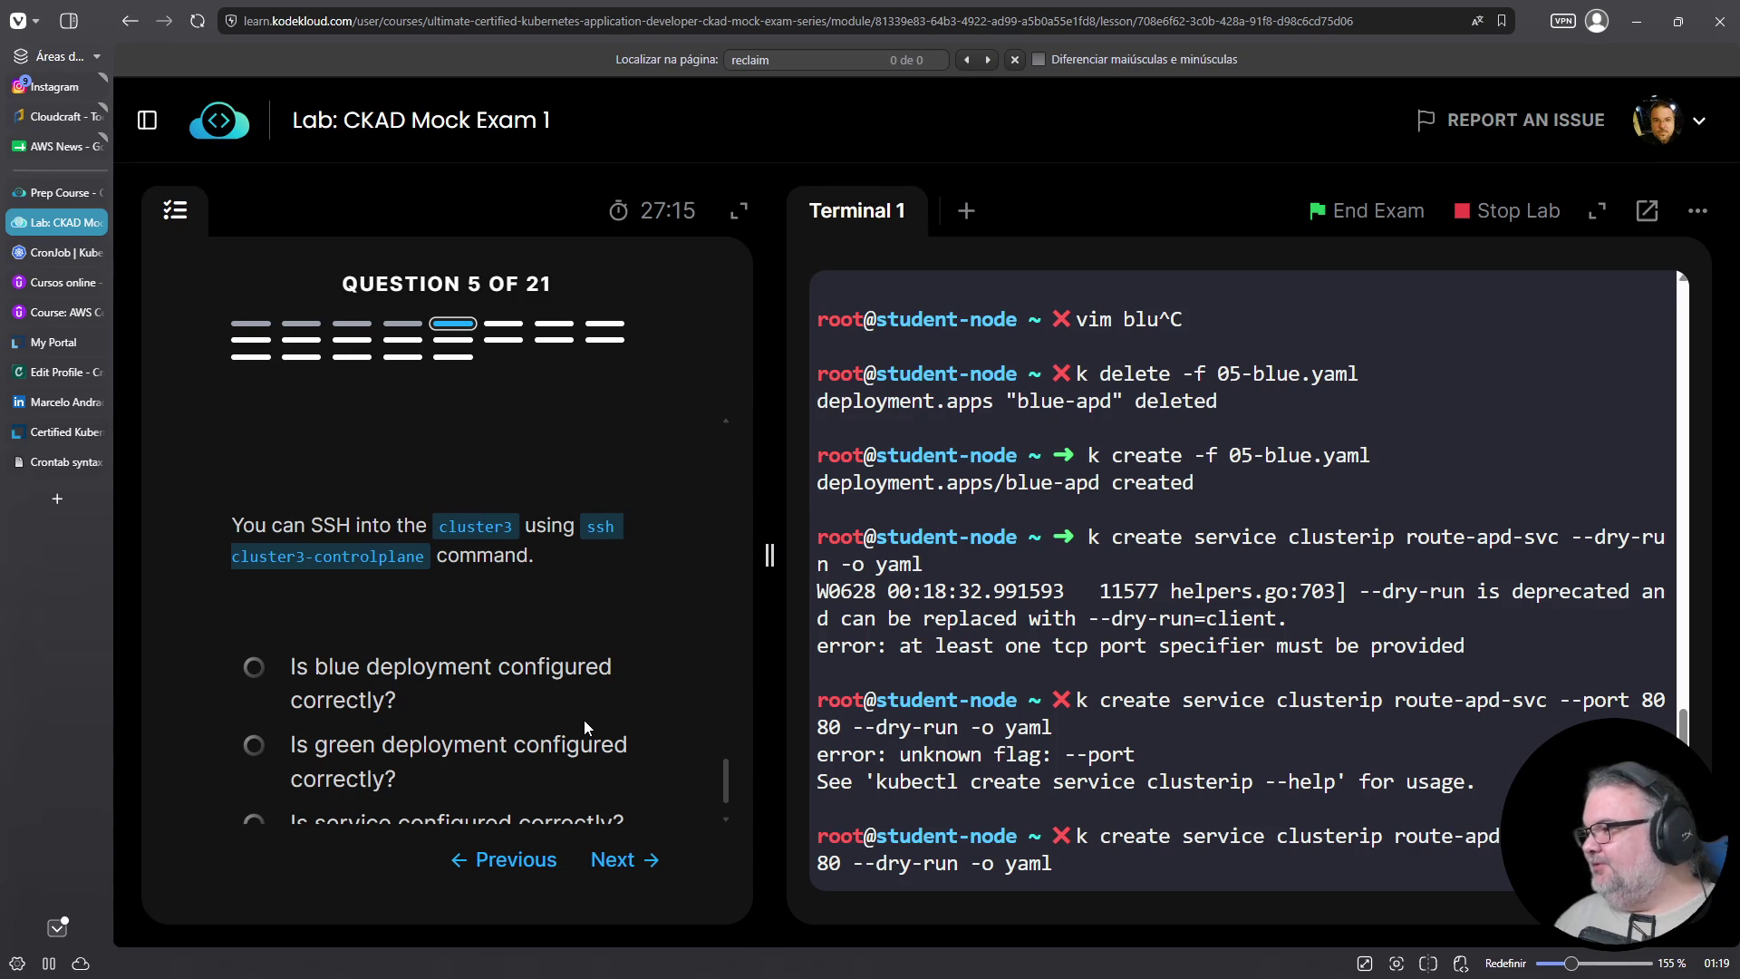
pyautogui.write('--help')
pyautogui.press('Return')
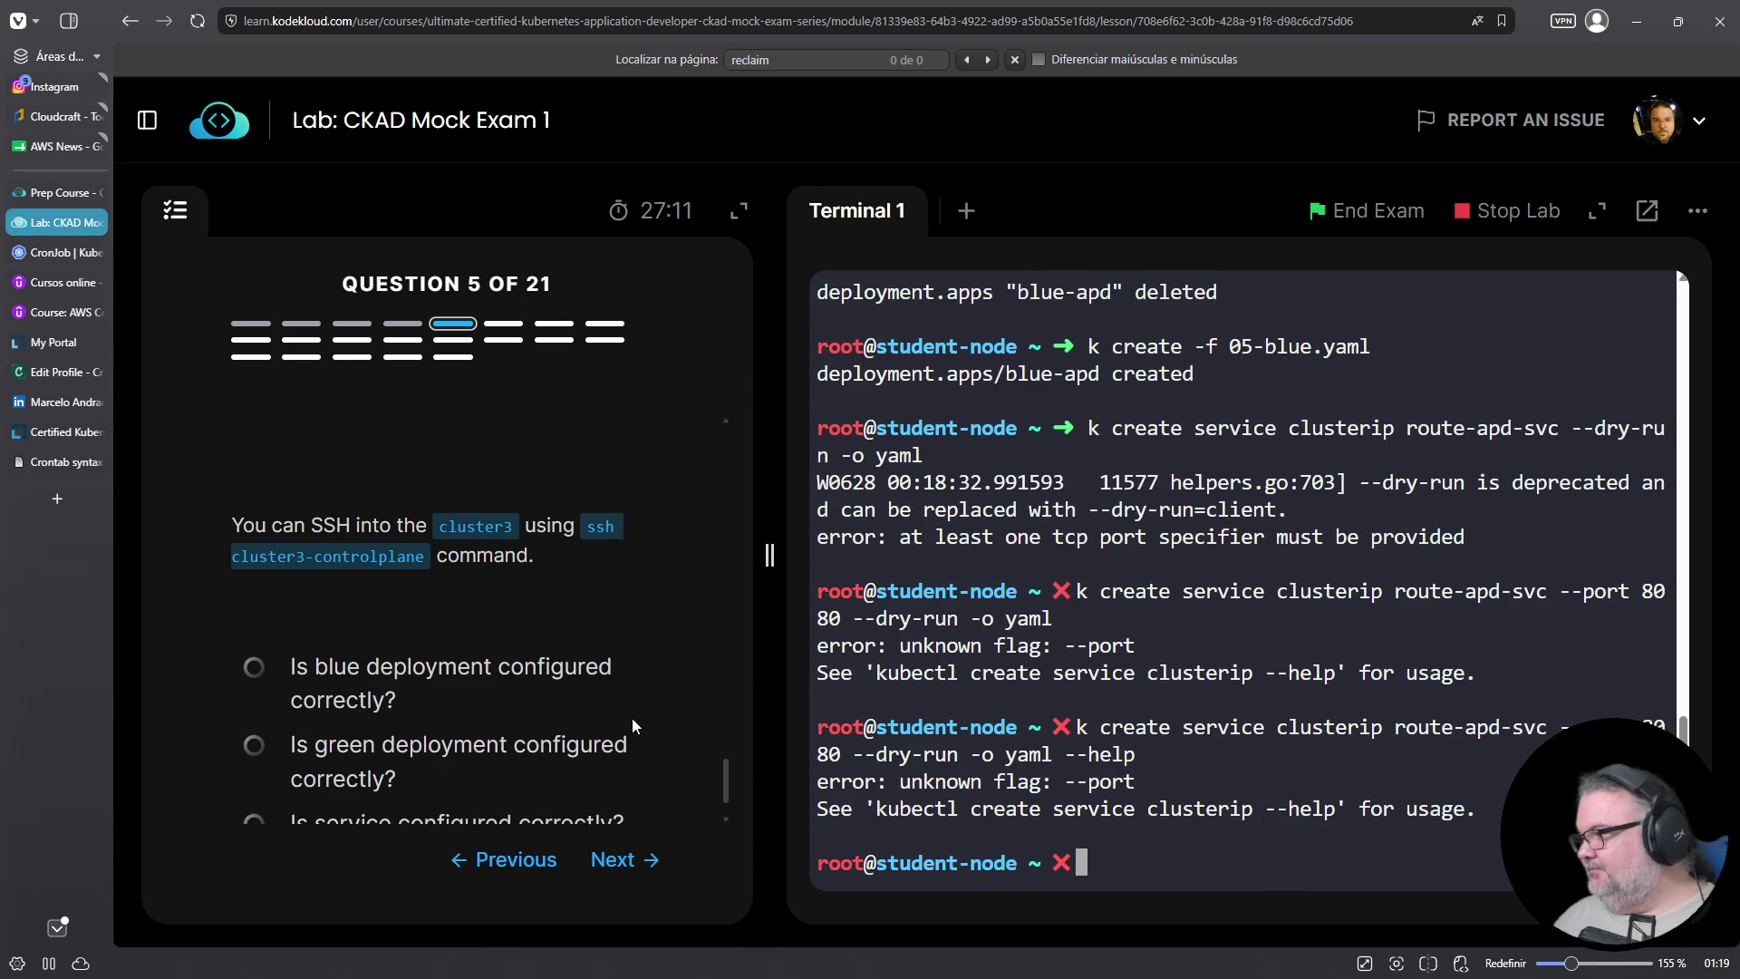
pyautogui.press('Up')
pyautogui.press('BackSpace')
pyautogui.press('BackSpace')
pyautogui.press('BackSpace')
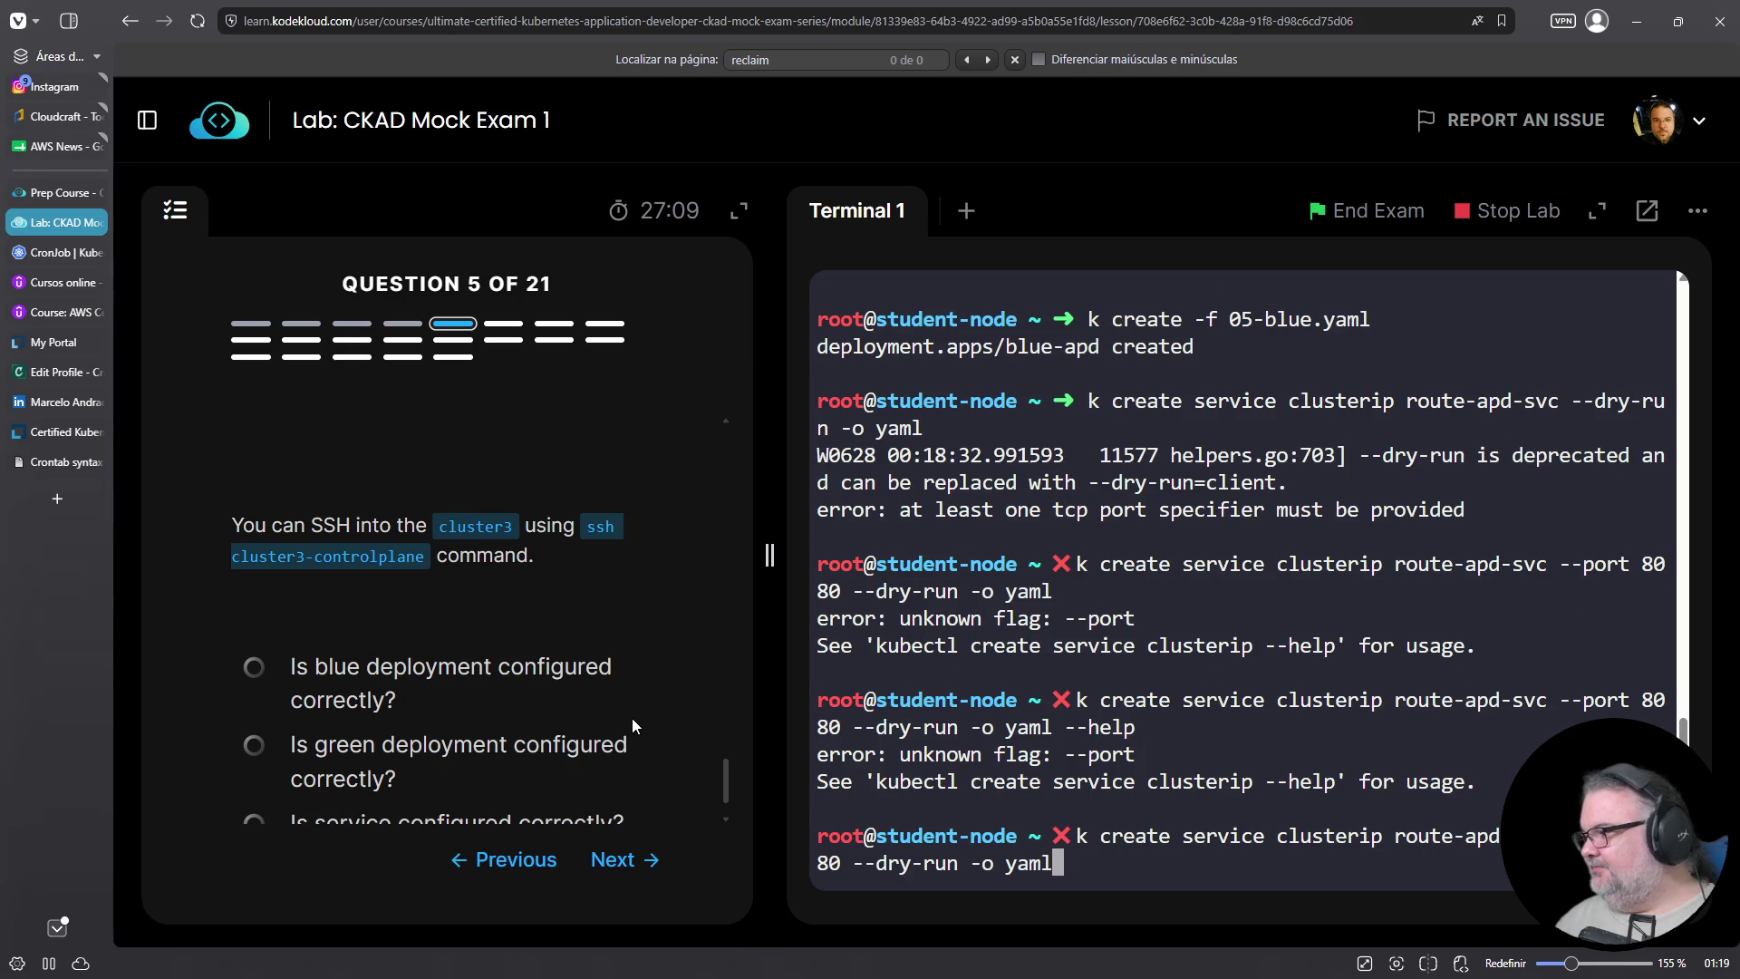
pyautogui.press('Left')
pyautogui.press('Left')
pyautogui.press('Left')
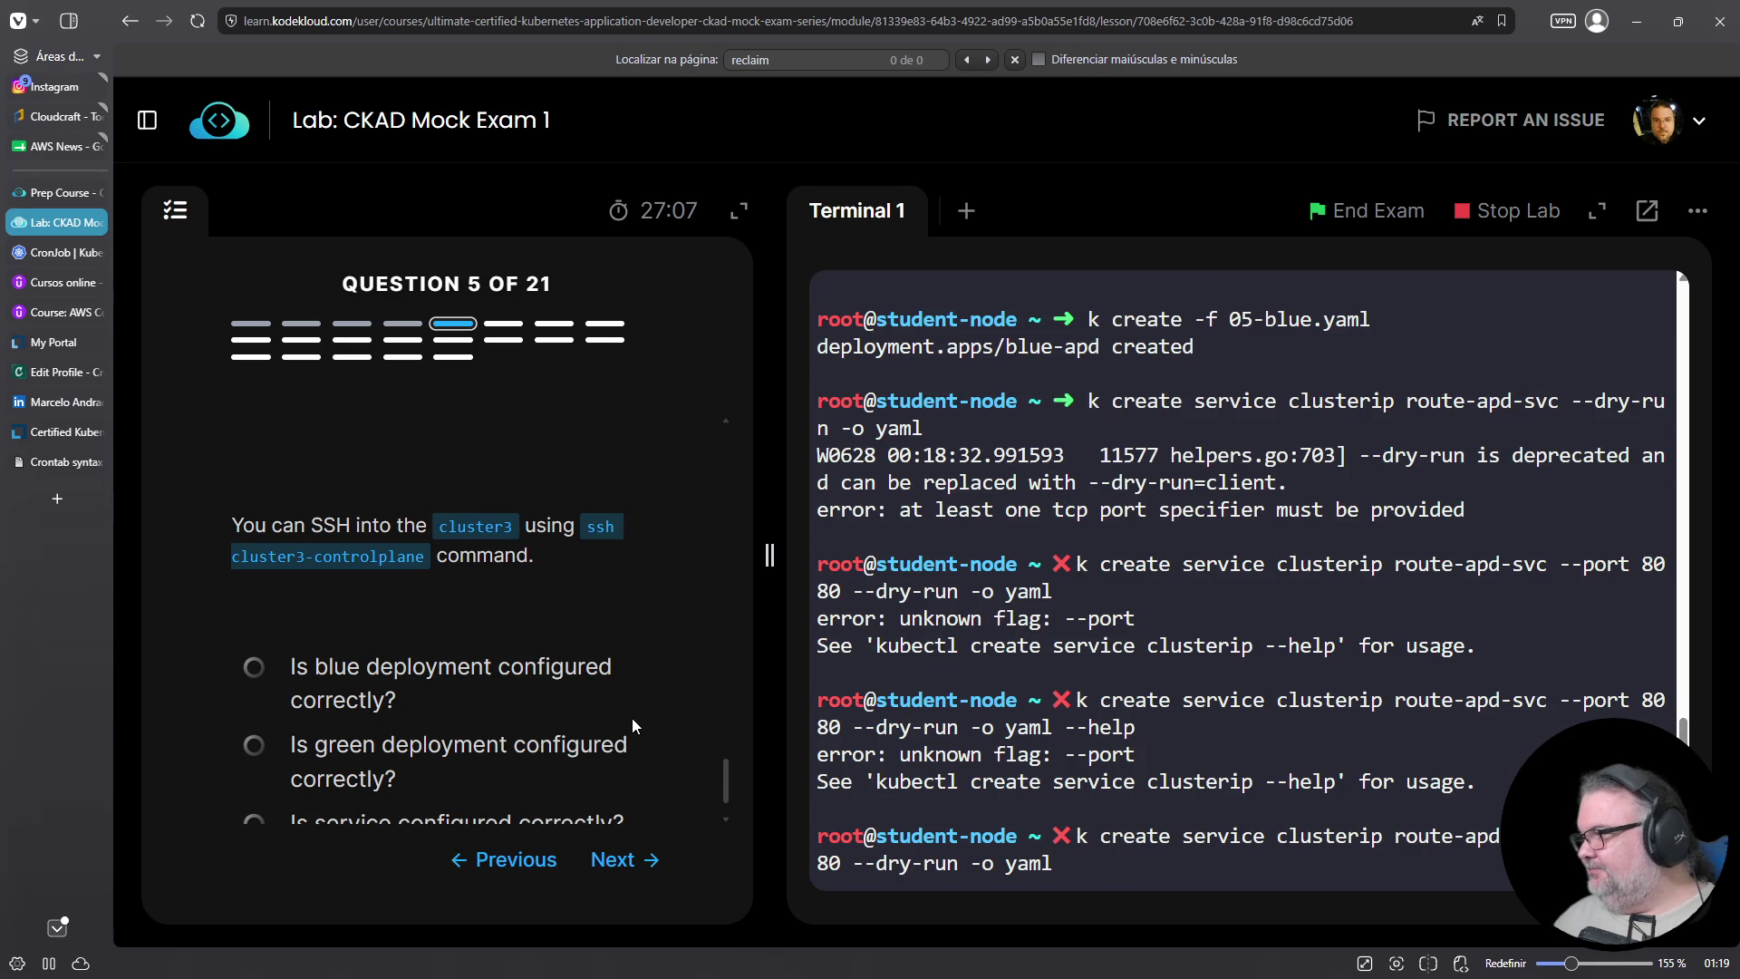
pyautogui.press('BackSpace')
pyautogui.press('BackSpace')
pyautogui.press('BackSpace')
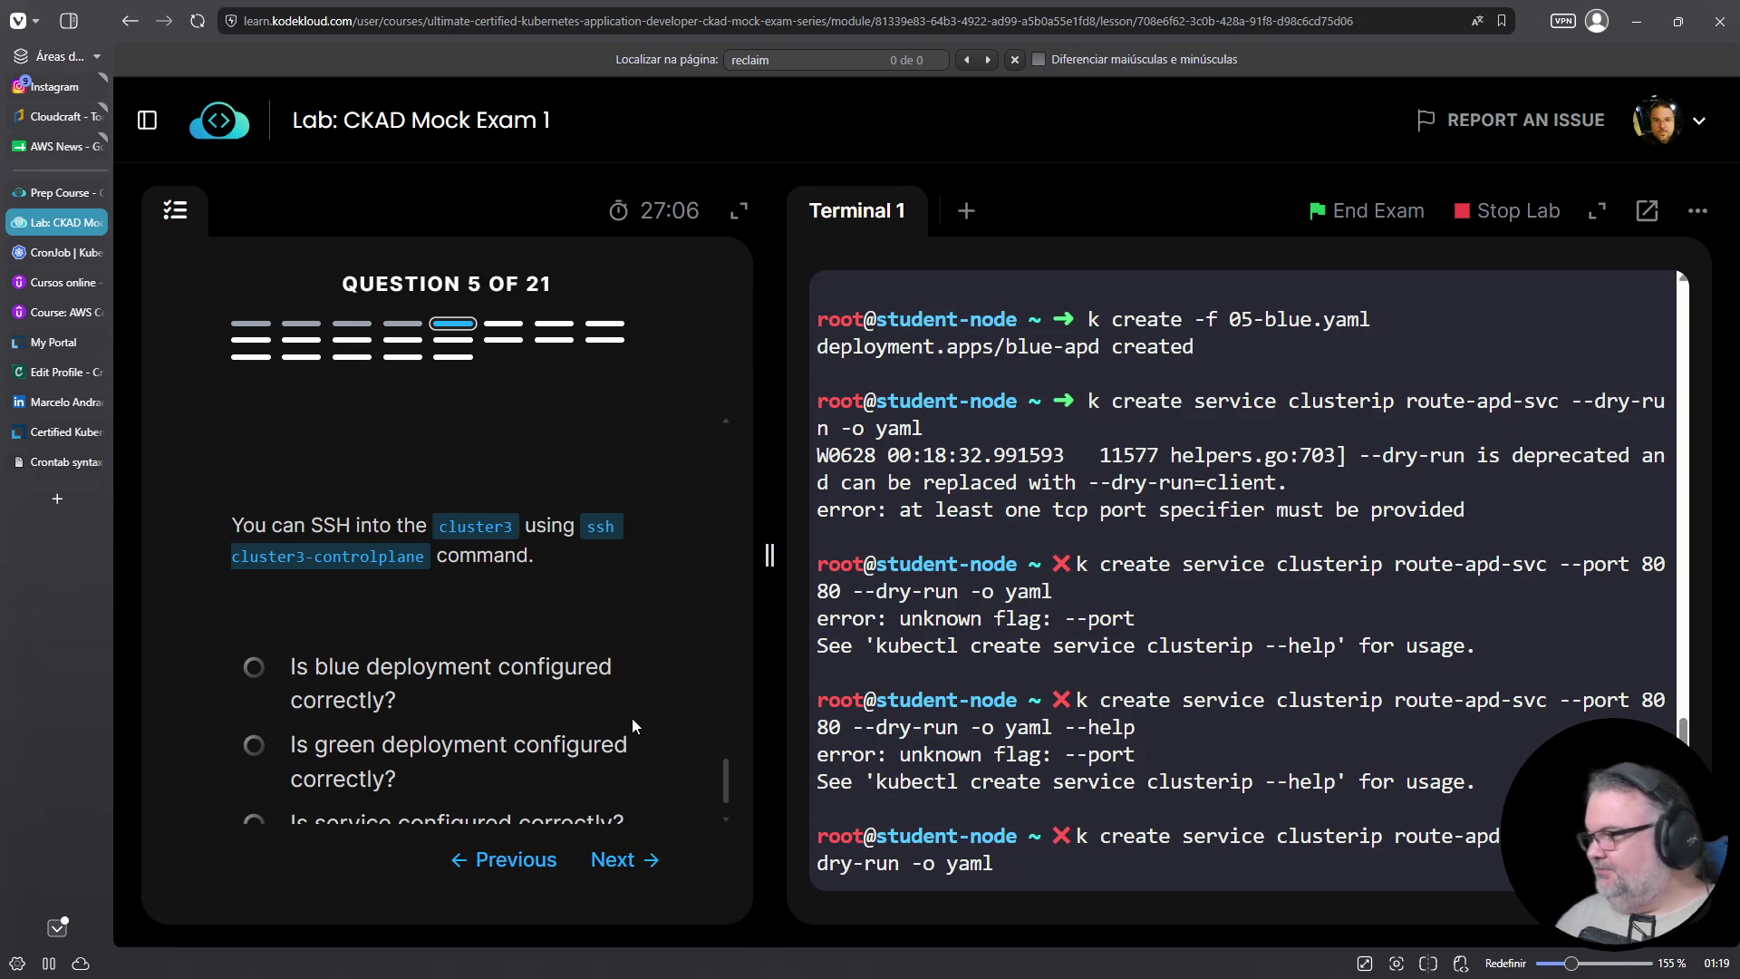
pyautogui.write('080 --')
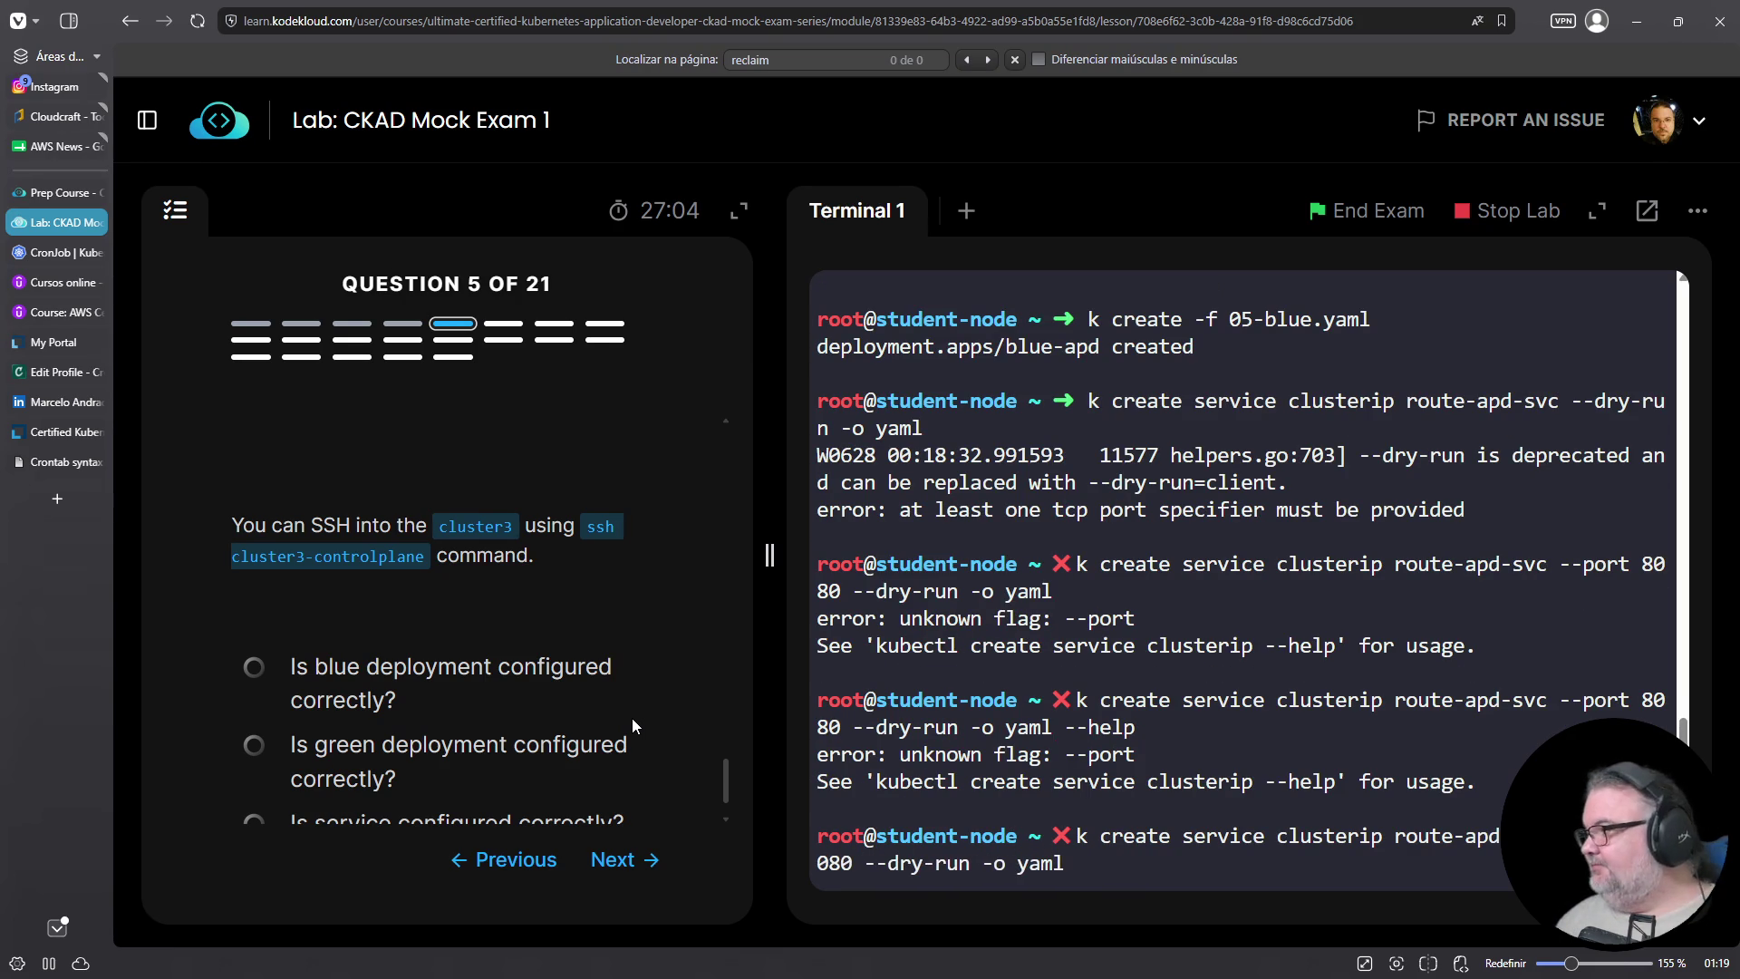
pyautogui.press('Left')
pyautogui.press('Left')
pyautogui.press('Left')
pyautogui.press('BackSpace')
pyautogui.press('BackSpace')
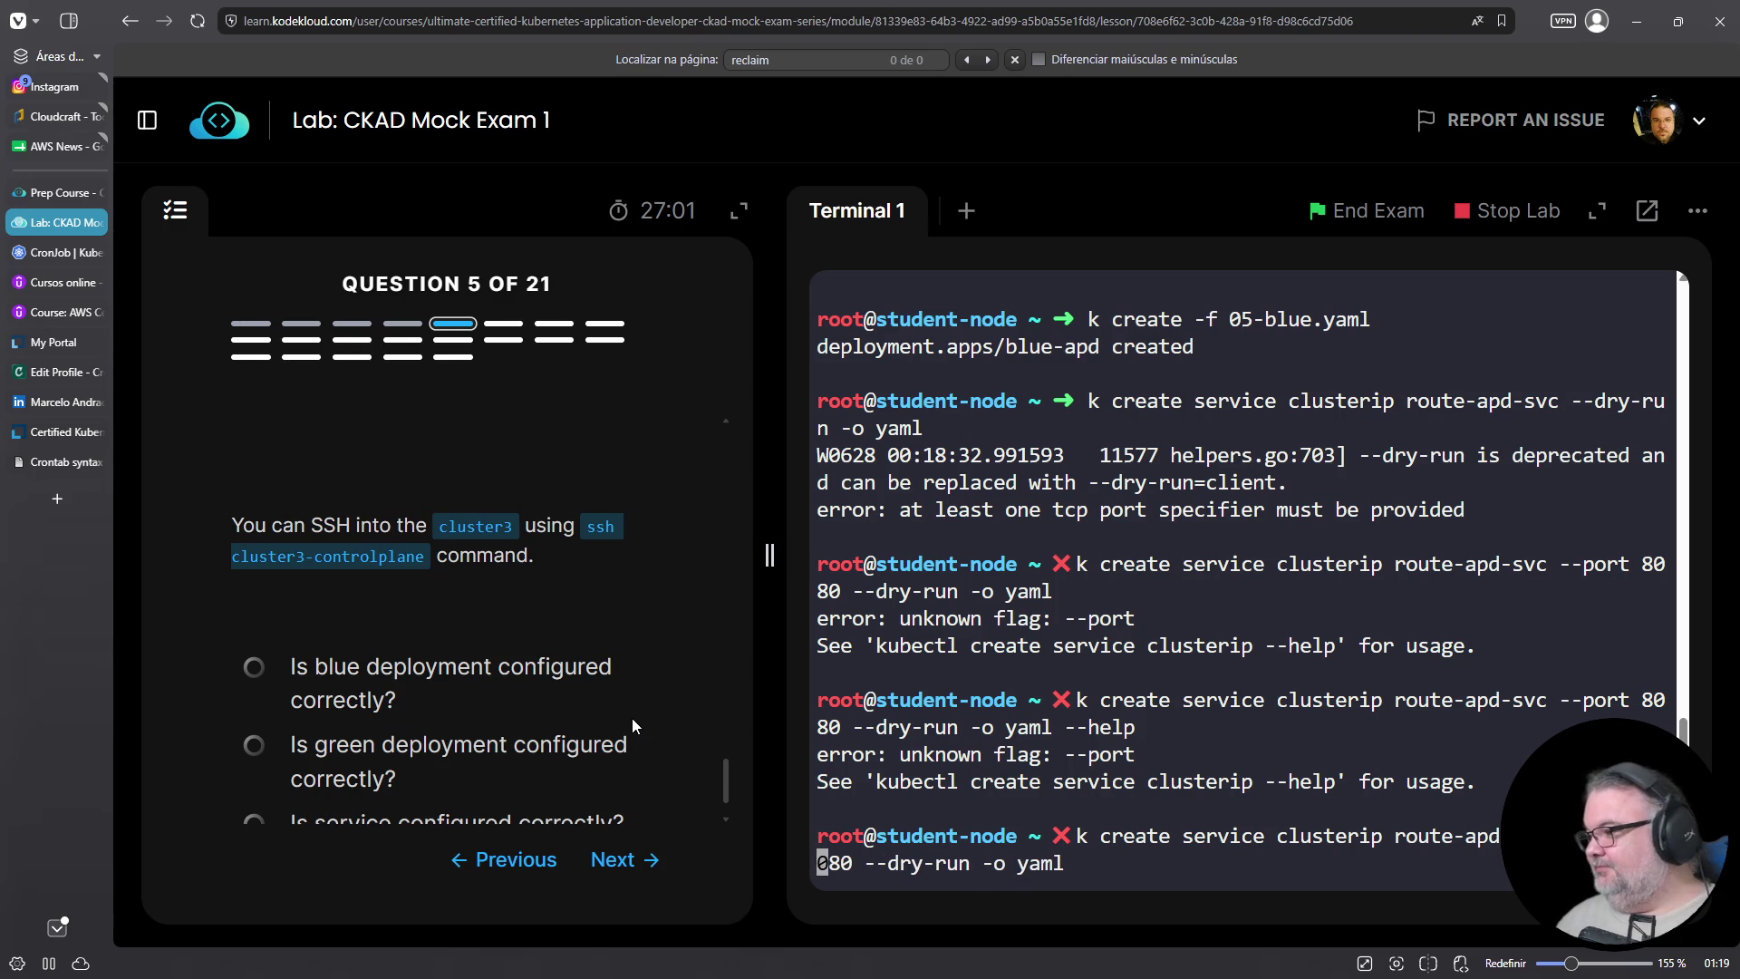
pyautogui.press('Delete')
pyautogui.write('80')
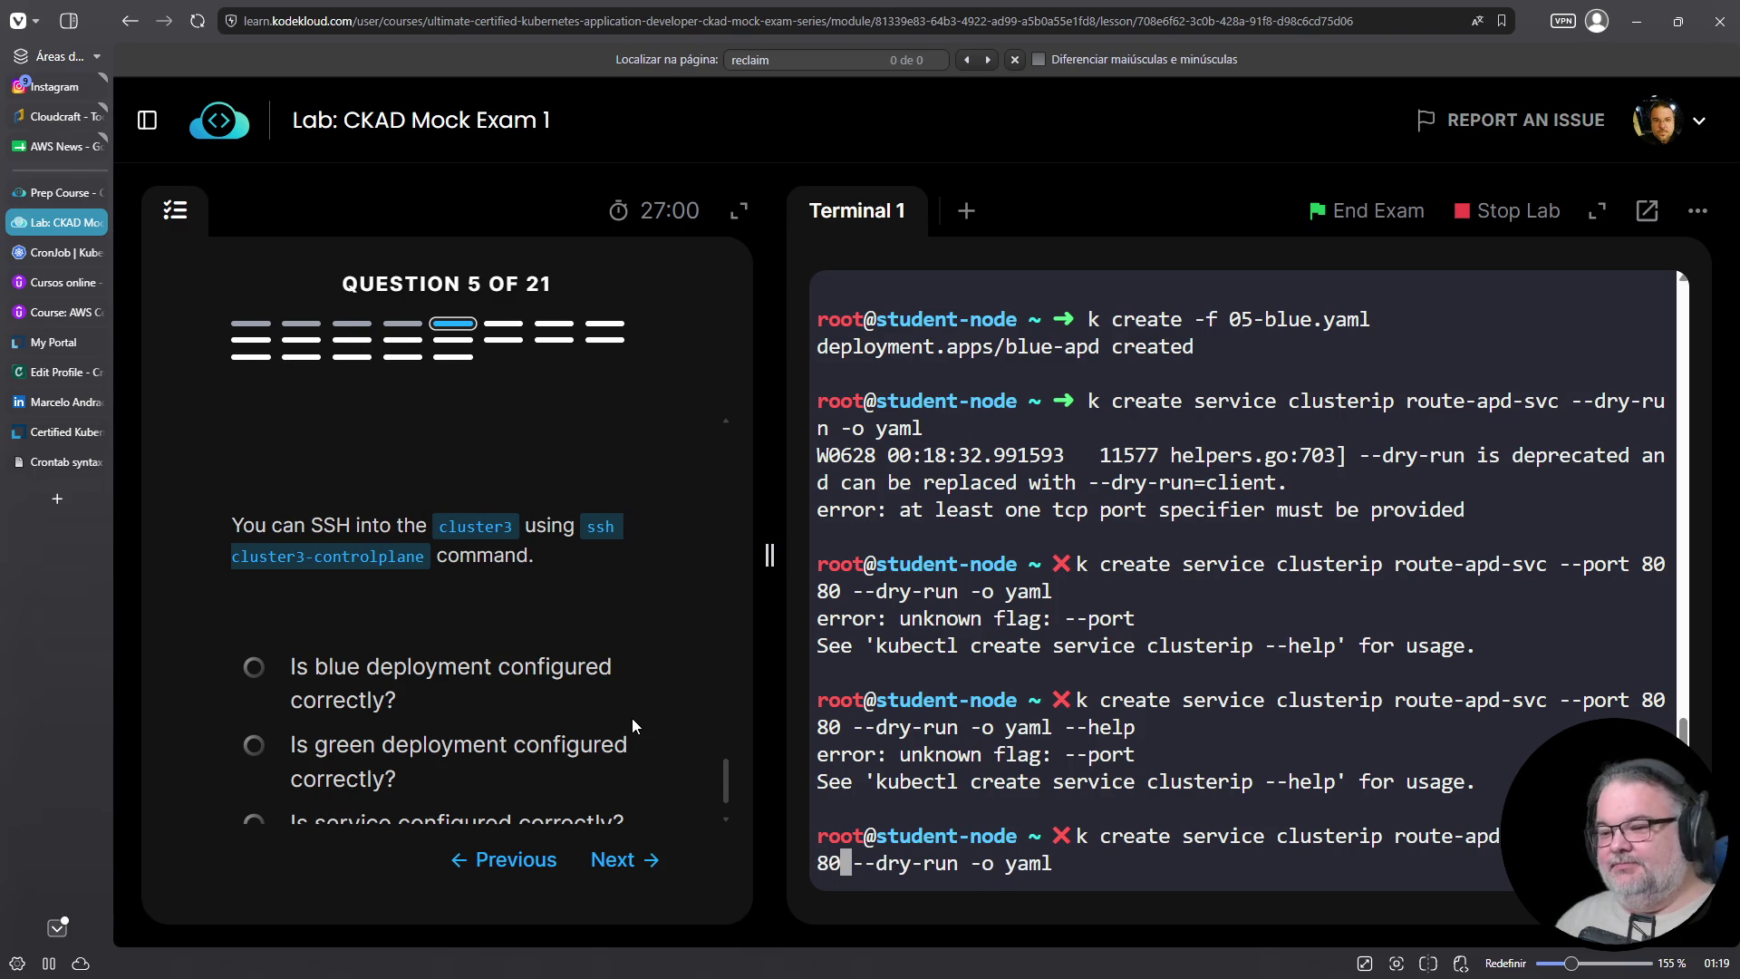
pyautogui.press('Return')
# Review the clusterip help output and clean the help option off the command line
pyautogui.scroll(5, 1198, 628)
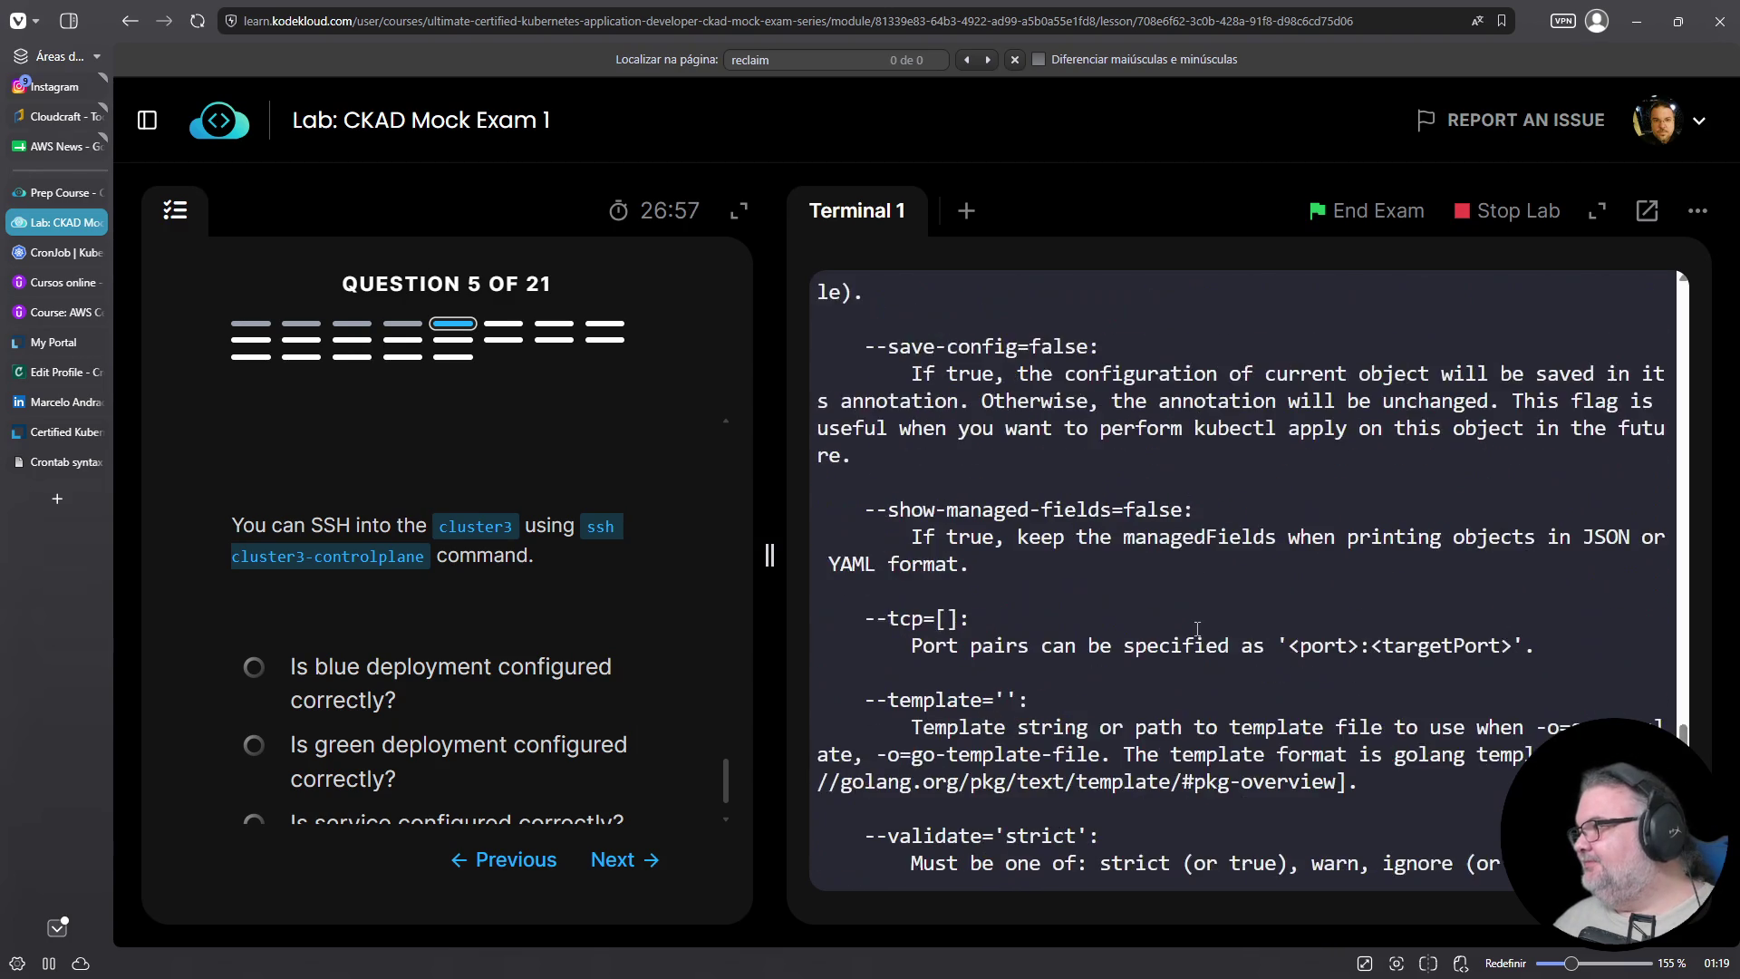
pyautogui.scroll(10, 1198, 629)
pyautogui.scroll(-3, 1198, 628)
pyautogui.scroll(-4, 1197, 628)
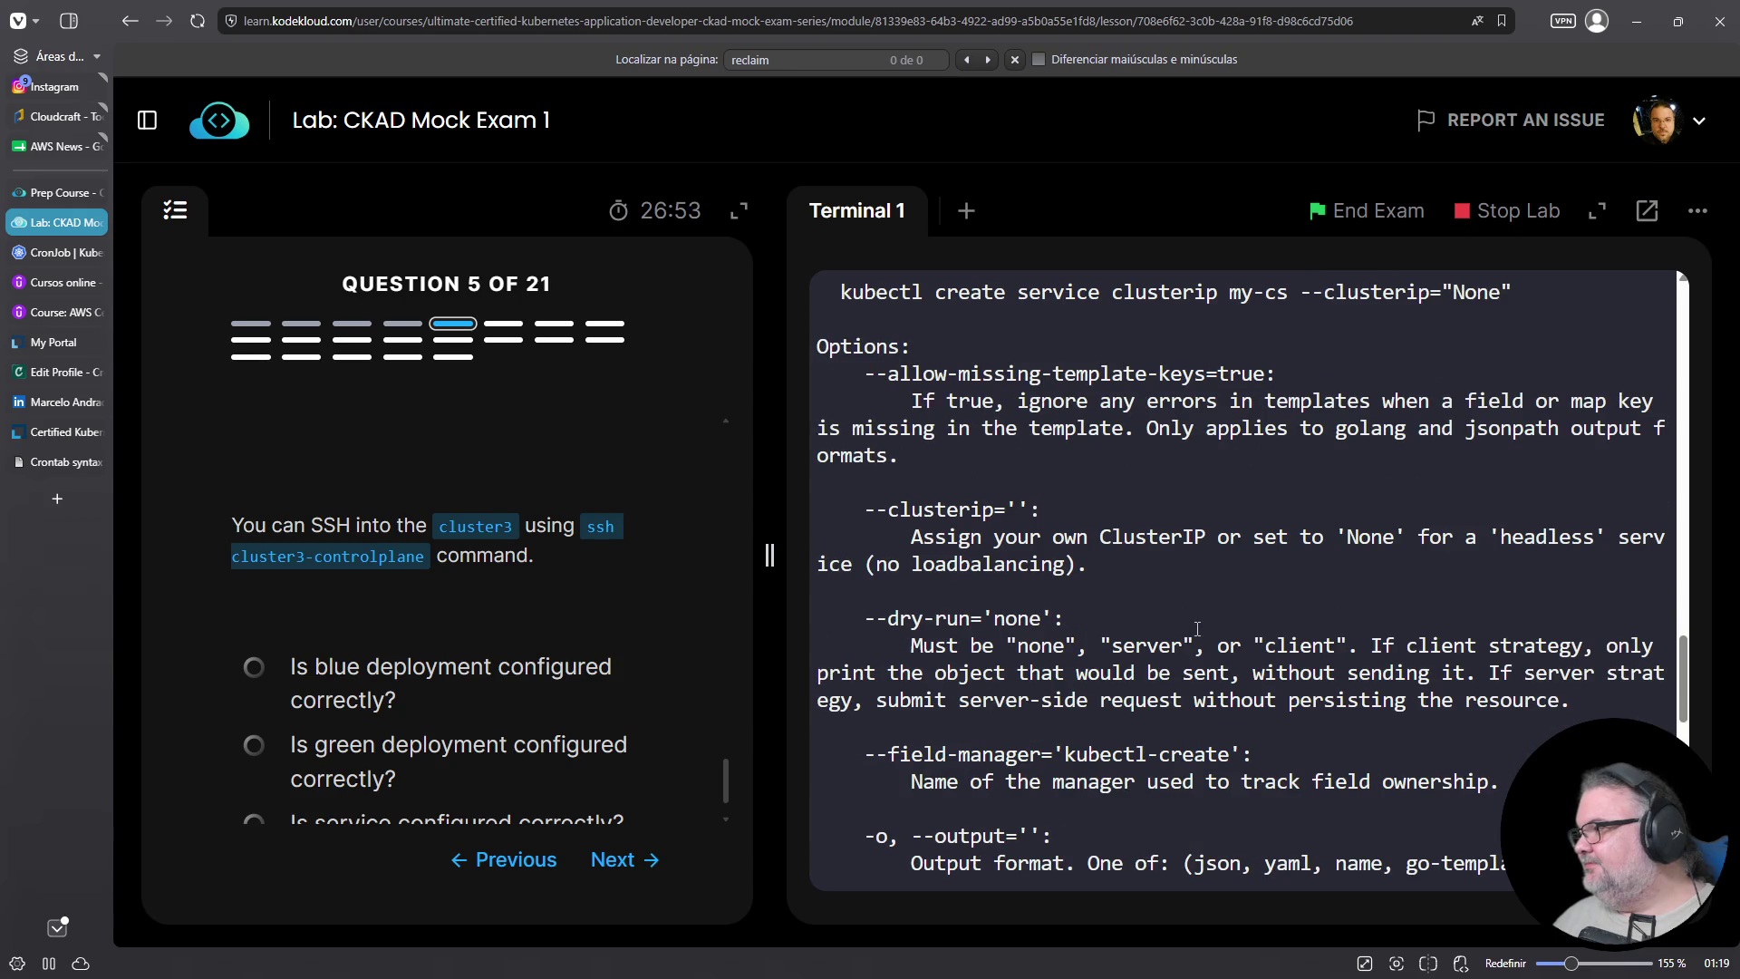
pyautogui.scroll(-3, 1198, 629)
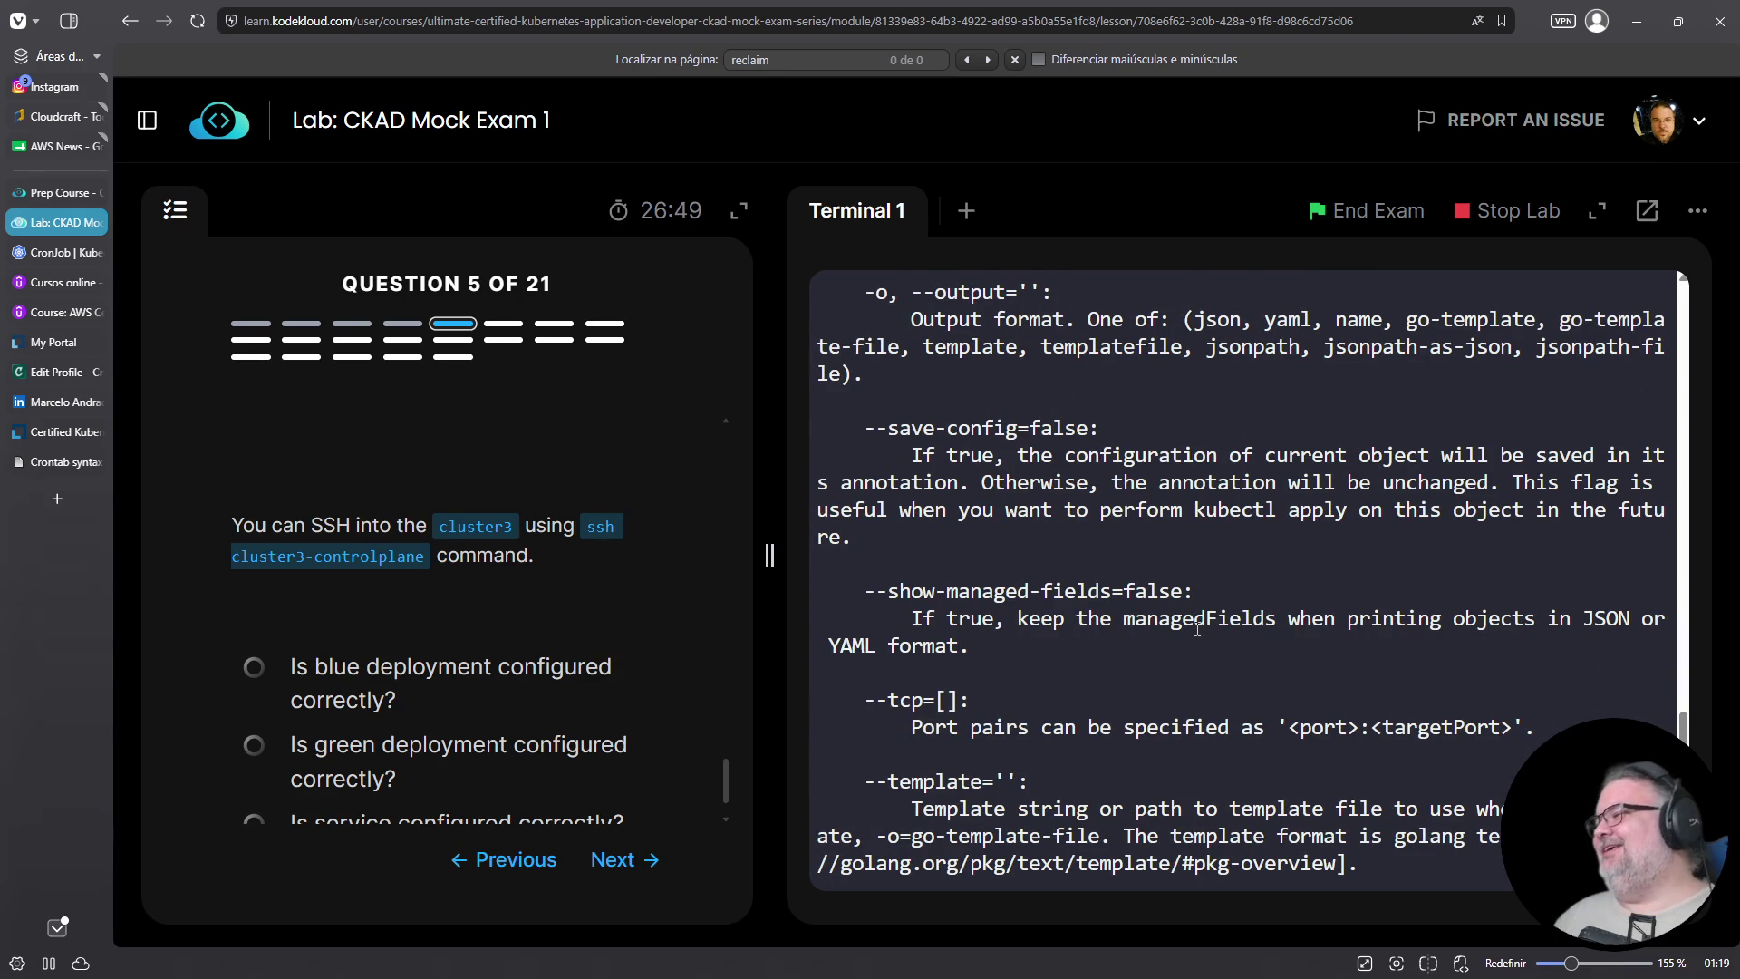
pyautogui.scroll(-10, 1197, 628)
pyautogui.press('Up')
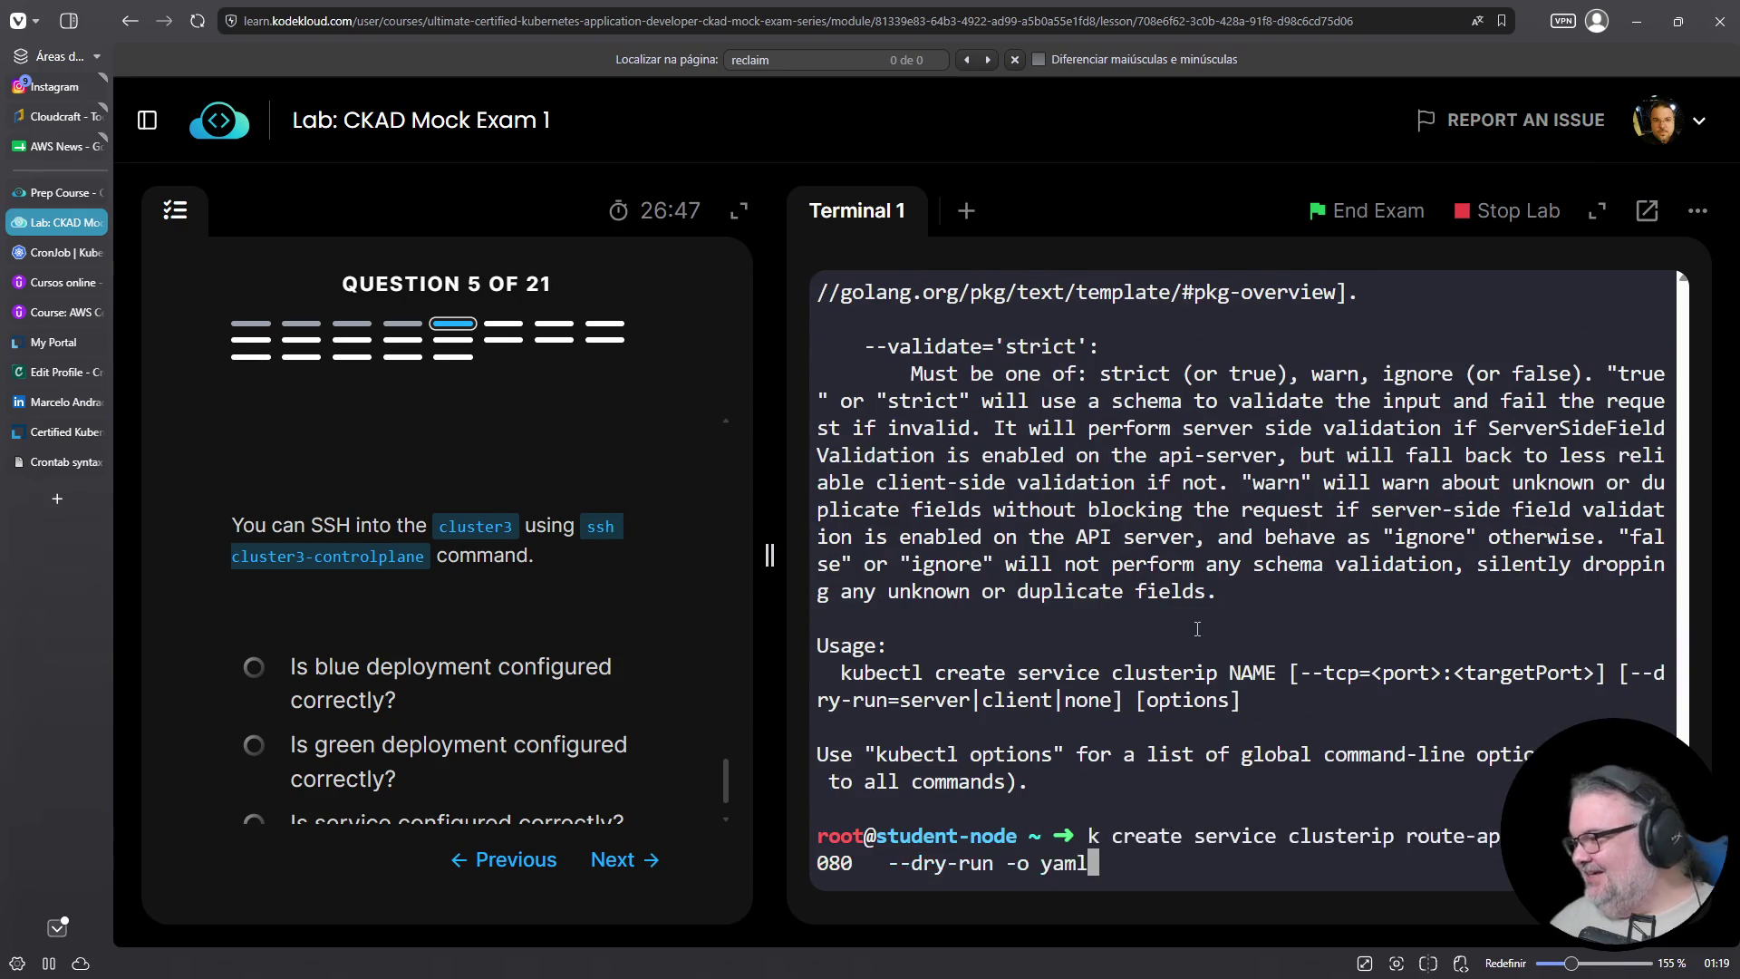
pyautogui.press('Left')
pyautogui.press('Left')
pyautogui.press('Left')
pyautogui.press('Left')
pyautogui.press('Left')
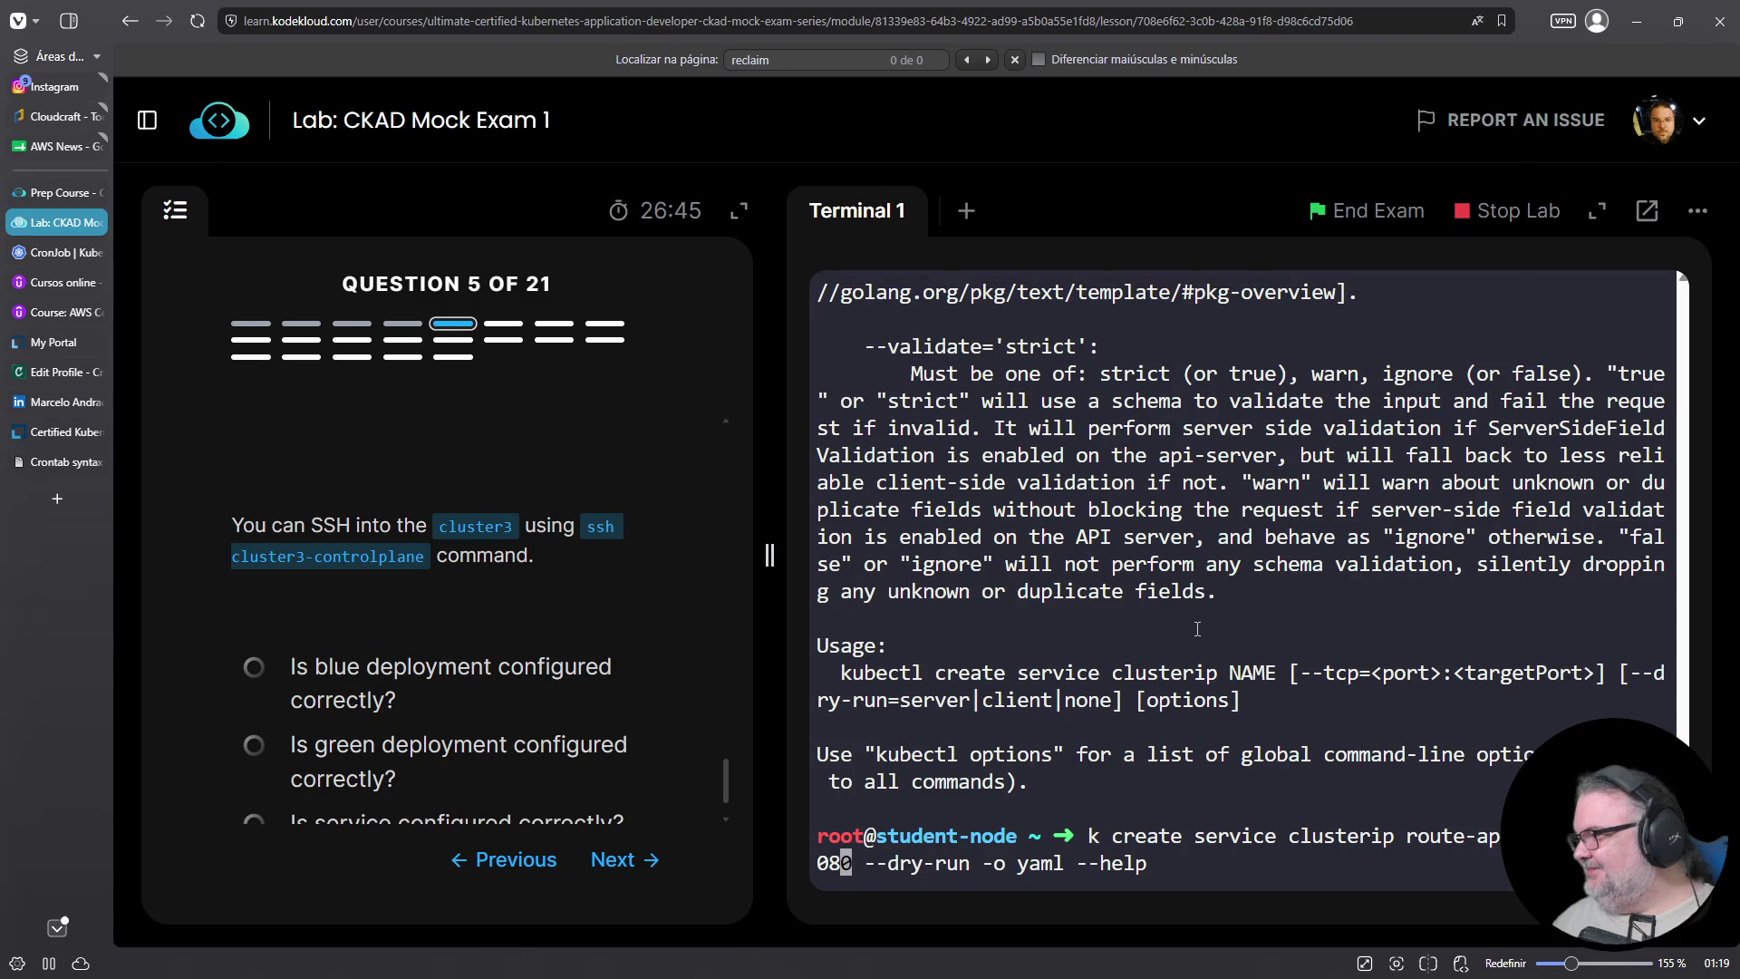
pyautogui.press('Delete')
pyautogui.press('Delete')
pyautogui.press('Delete')
pyautogui.write('80')
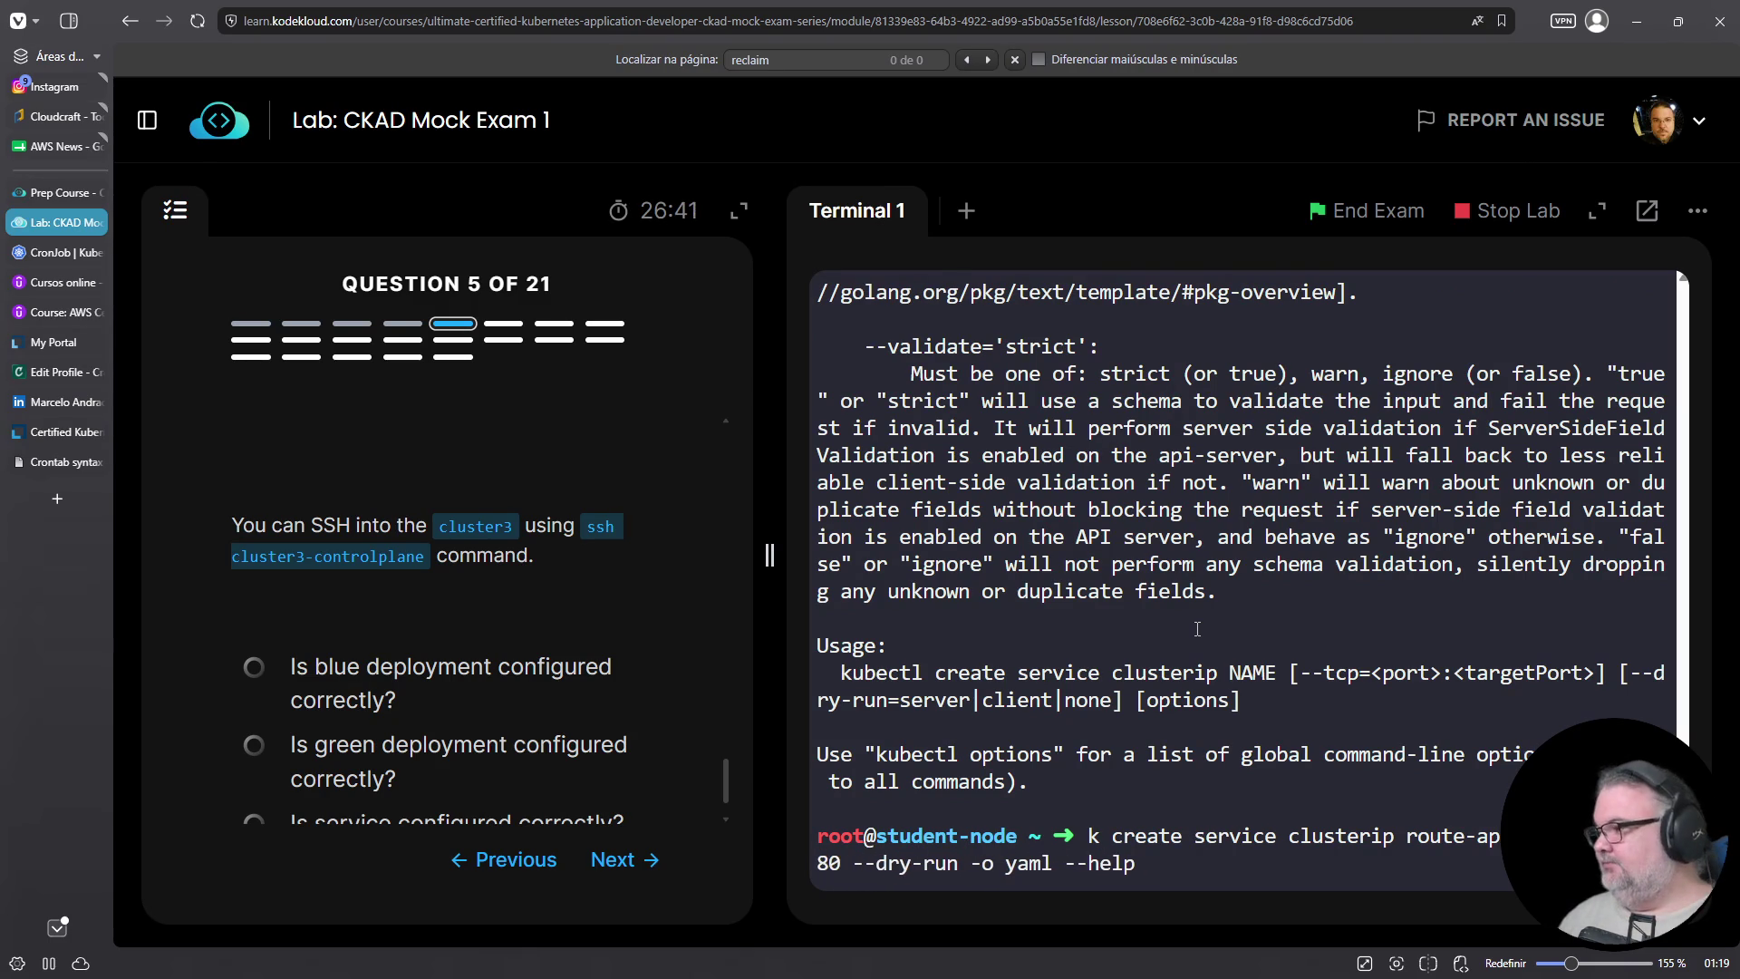
pyautogui.hotkey('ctrl', 'u')
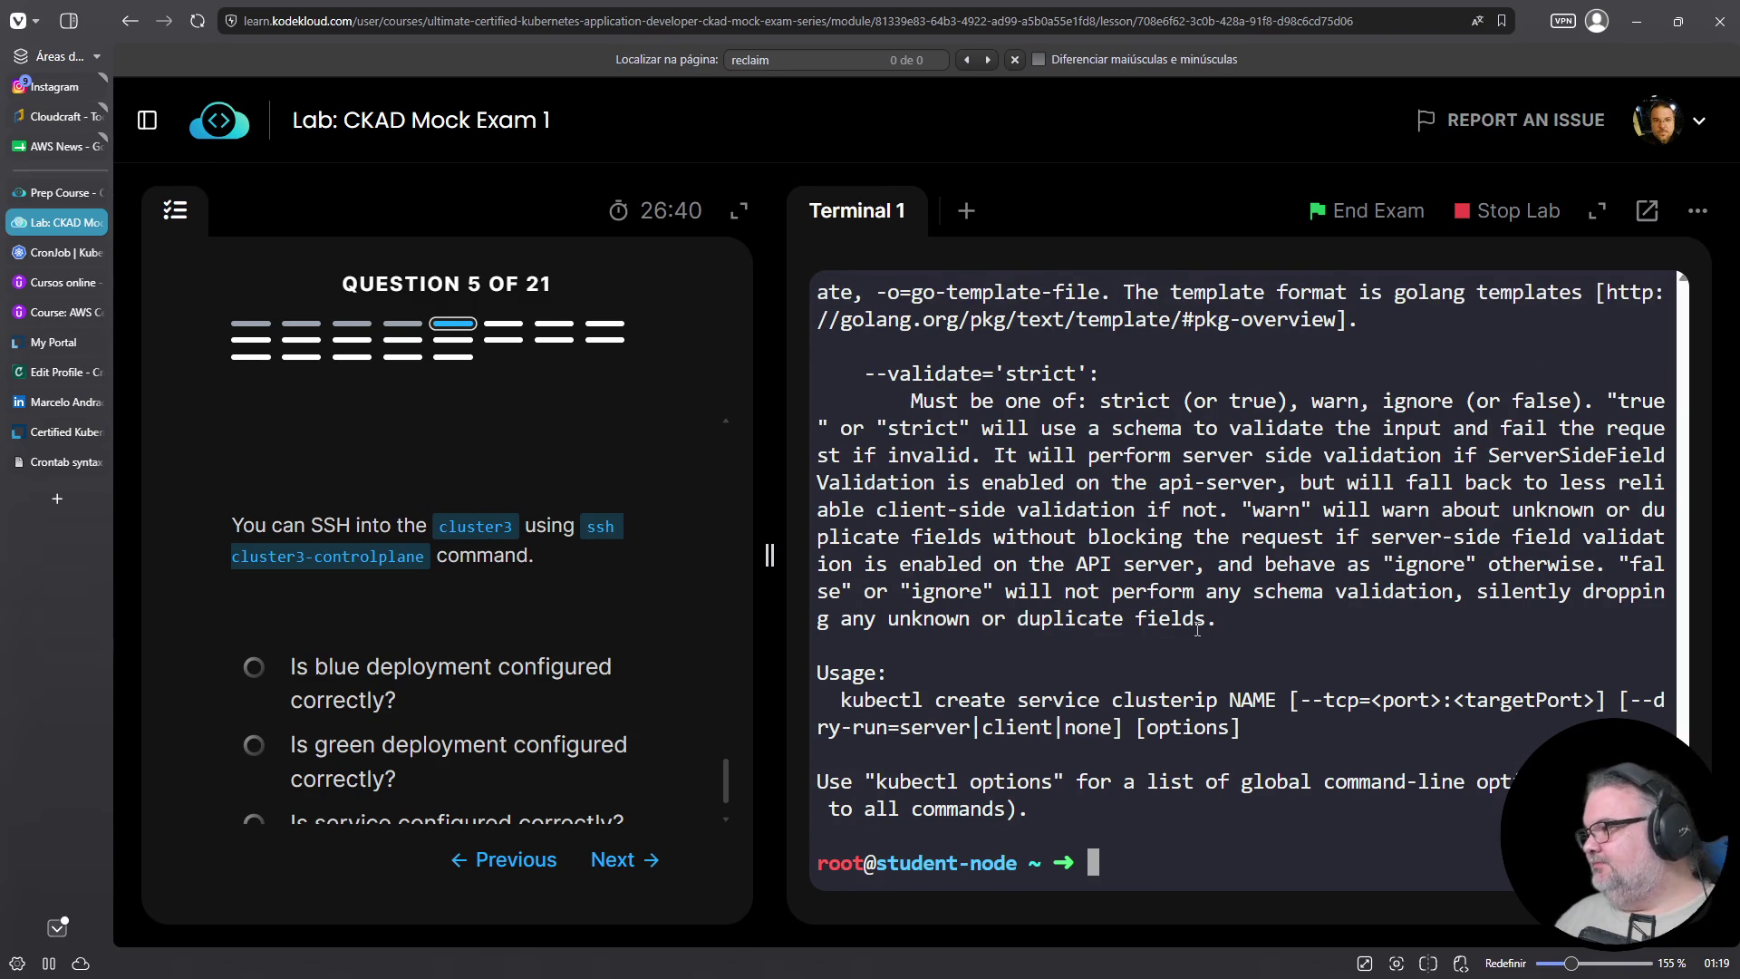
pyautogui.press('Up')
pyautogui.hotkey('ctrl', 'Left')
pyautogui.hotkey('ctrl', 'Left')
pyautogui.hotkey('ctrl', 'Left')
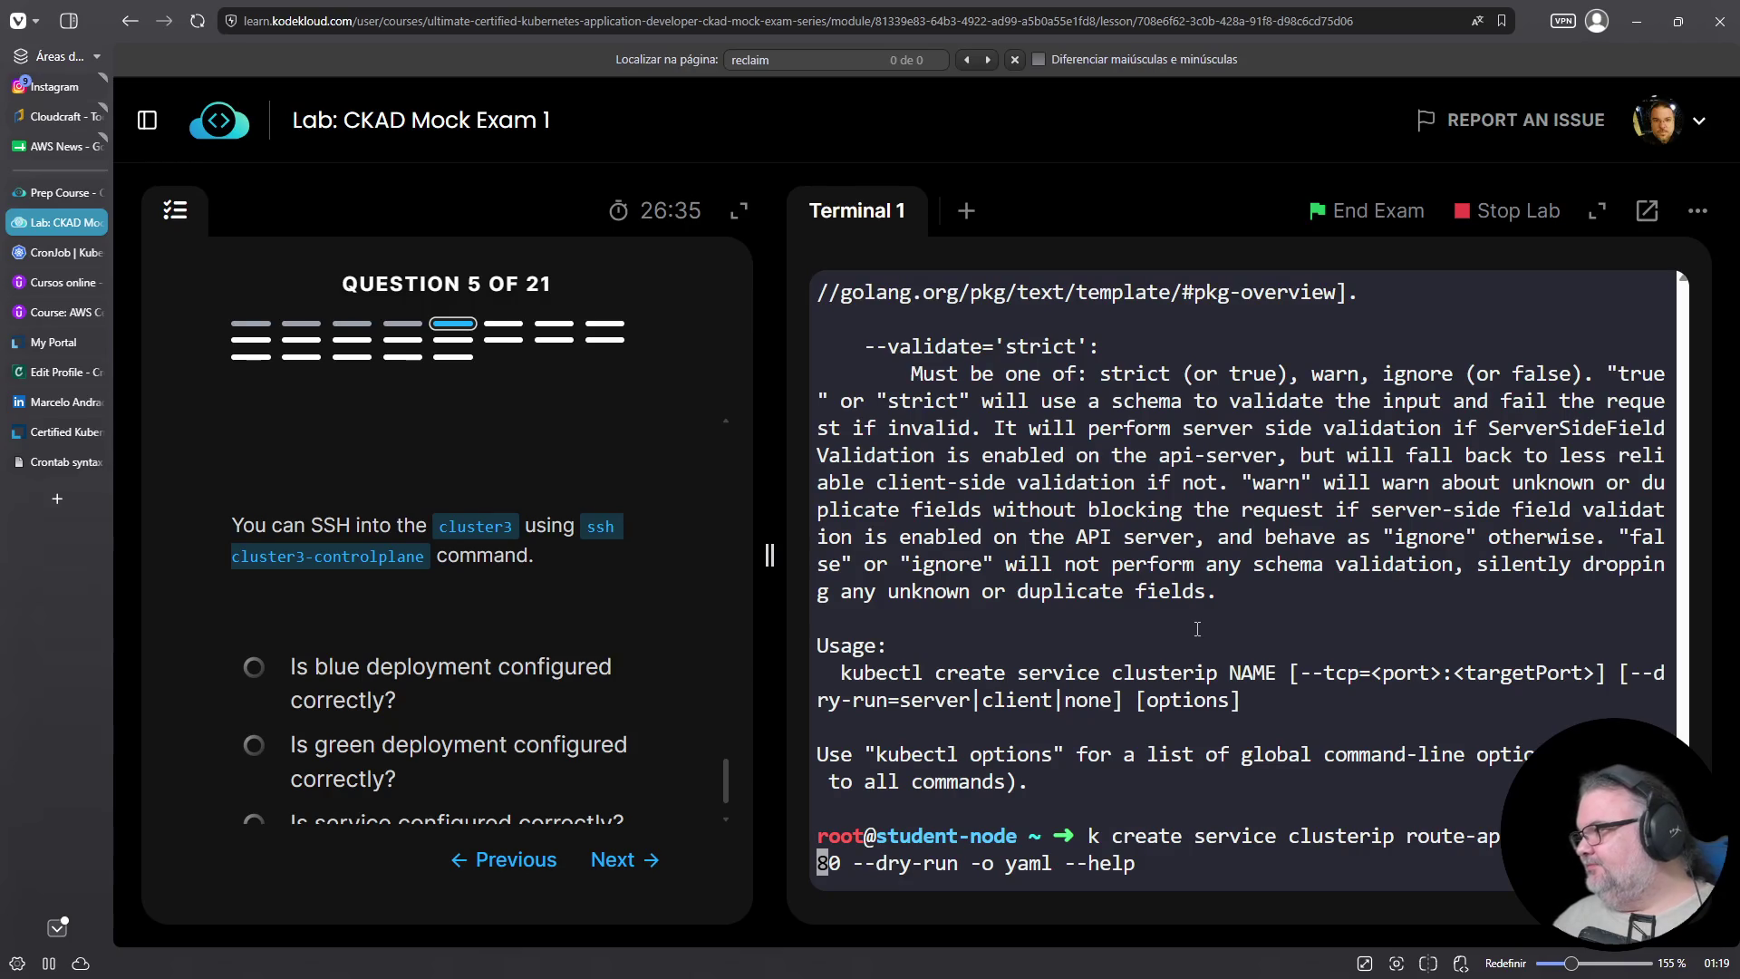
pyautogui.press('End')
pyautogui.press('BackSpace')
pyautogui.press('BackSpace')
pyautogui.press('BackSpace')
pyautogui.press('BackSpace')
pyautogui.press('BackSpace')
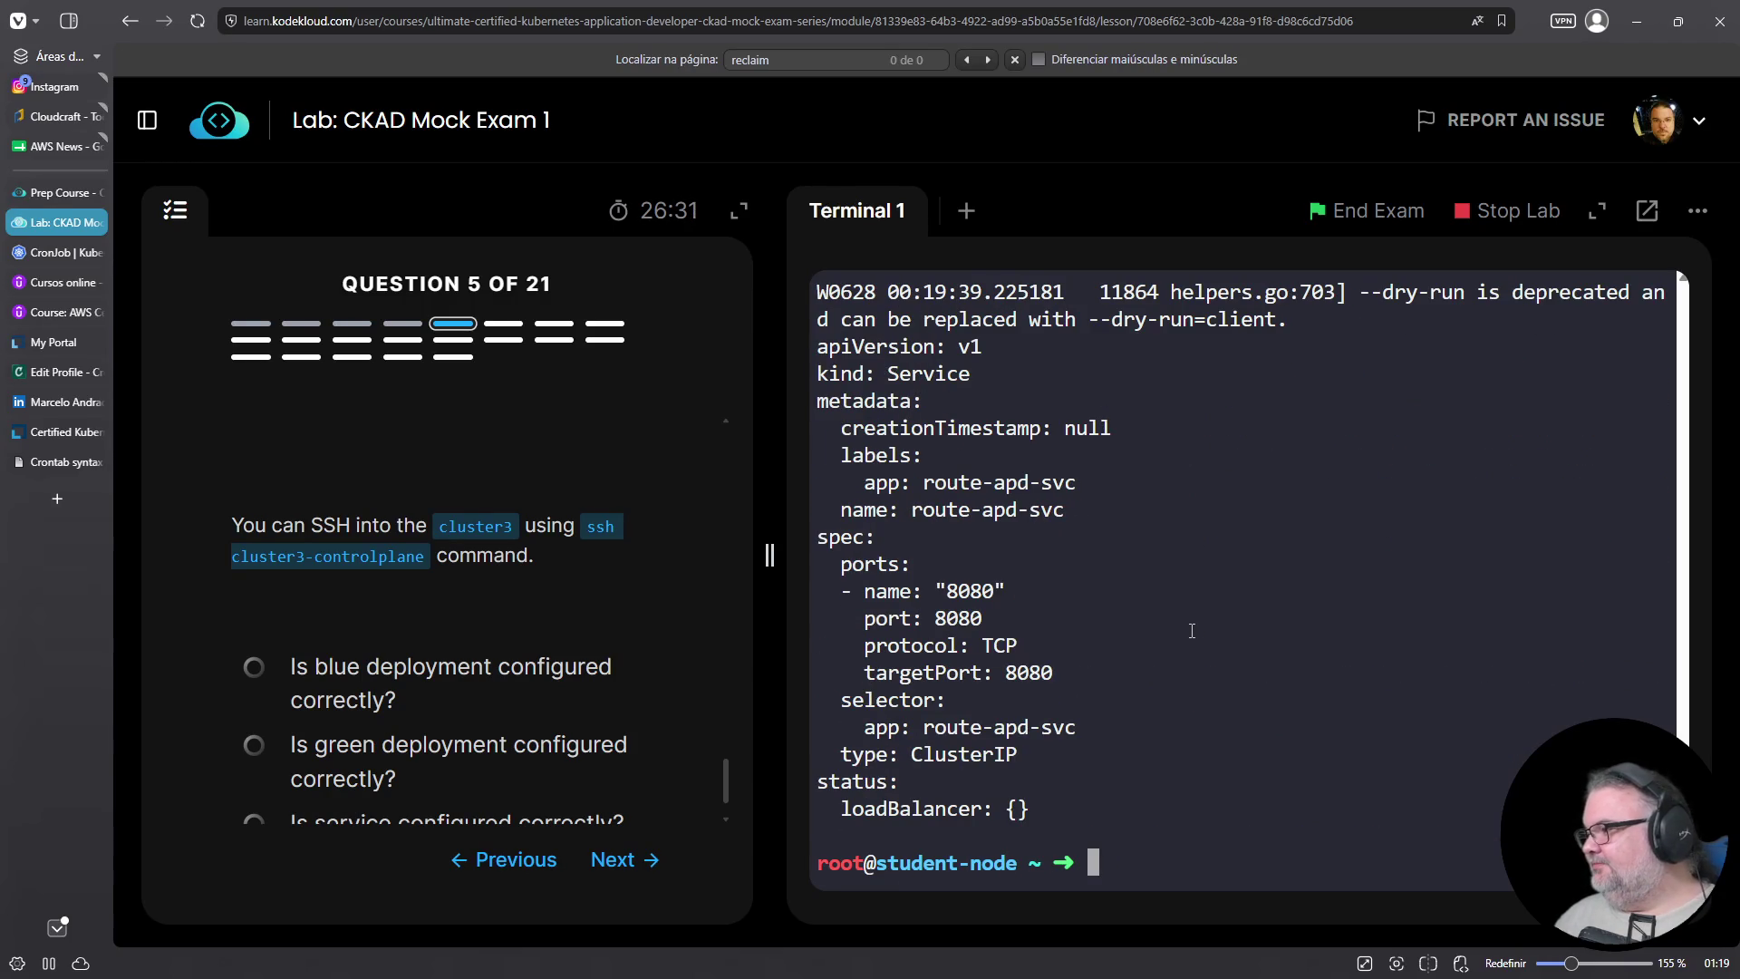
# Save the route-apd-svc port 8080 dry-run YAML to 05-svc.yaml
pyautogui.press('Up')
pyautogui.write('> ')
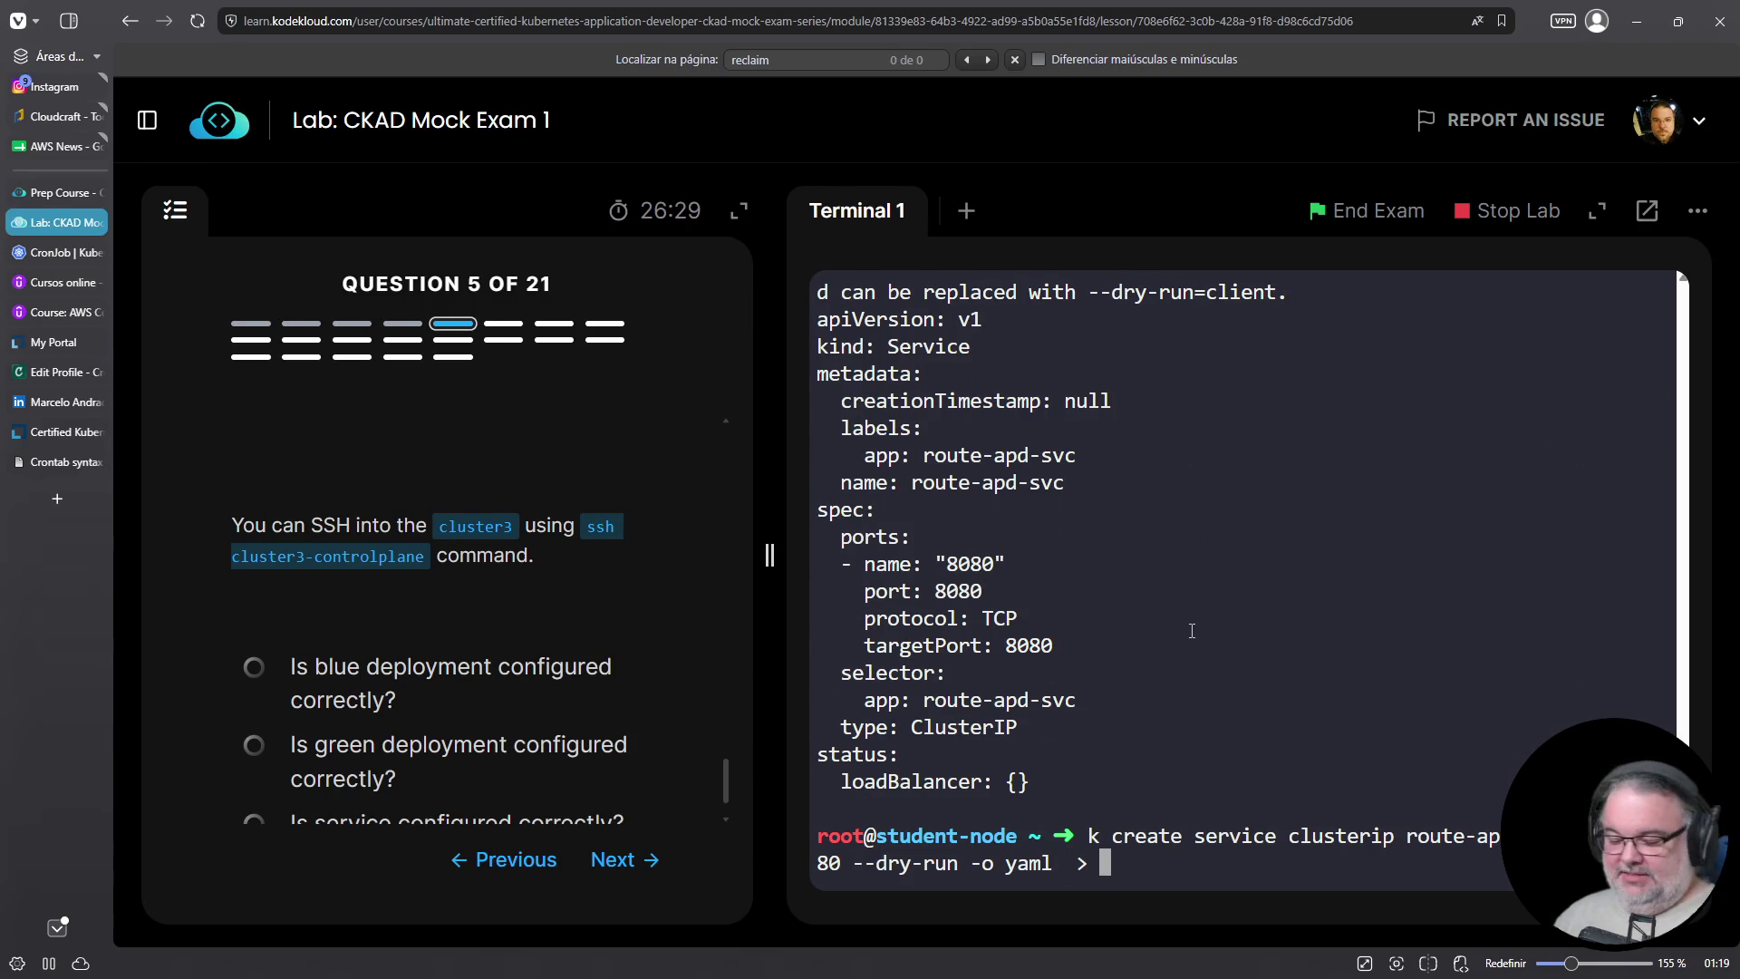
pyautogui.write('05-svc.yaml')
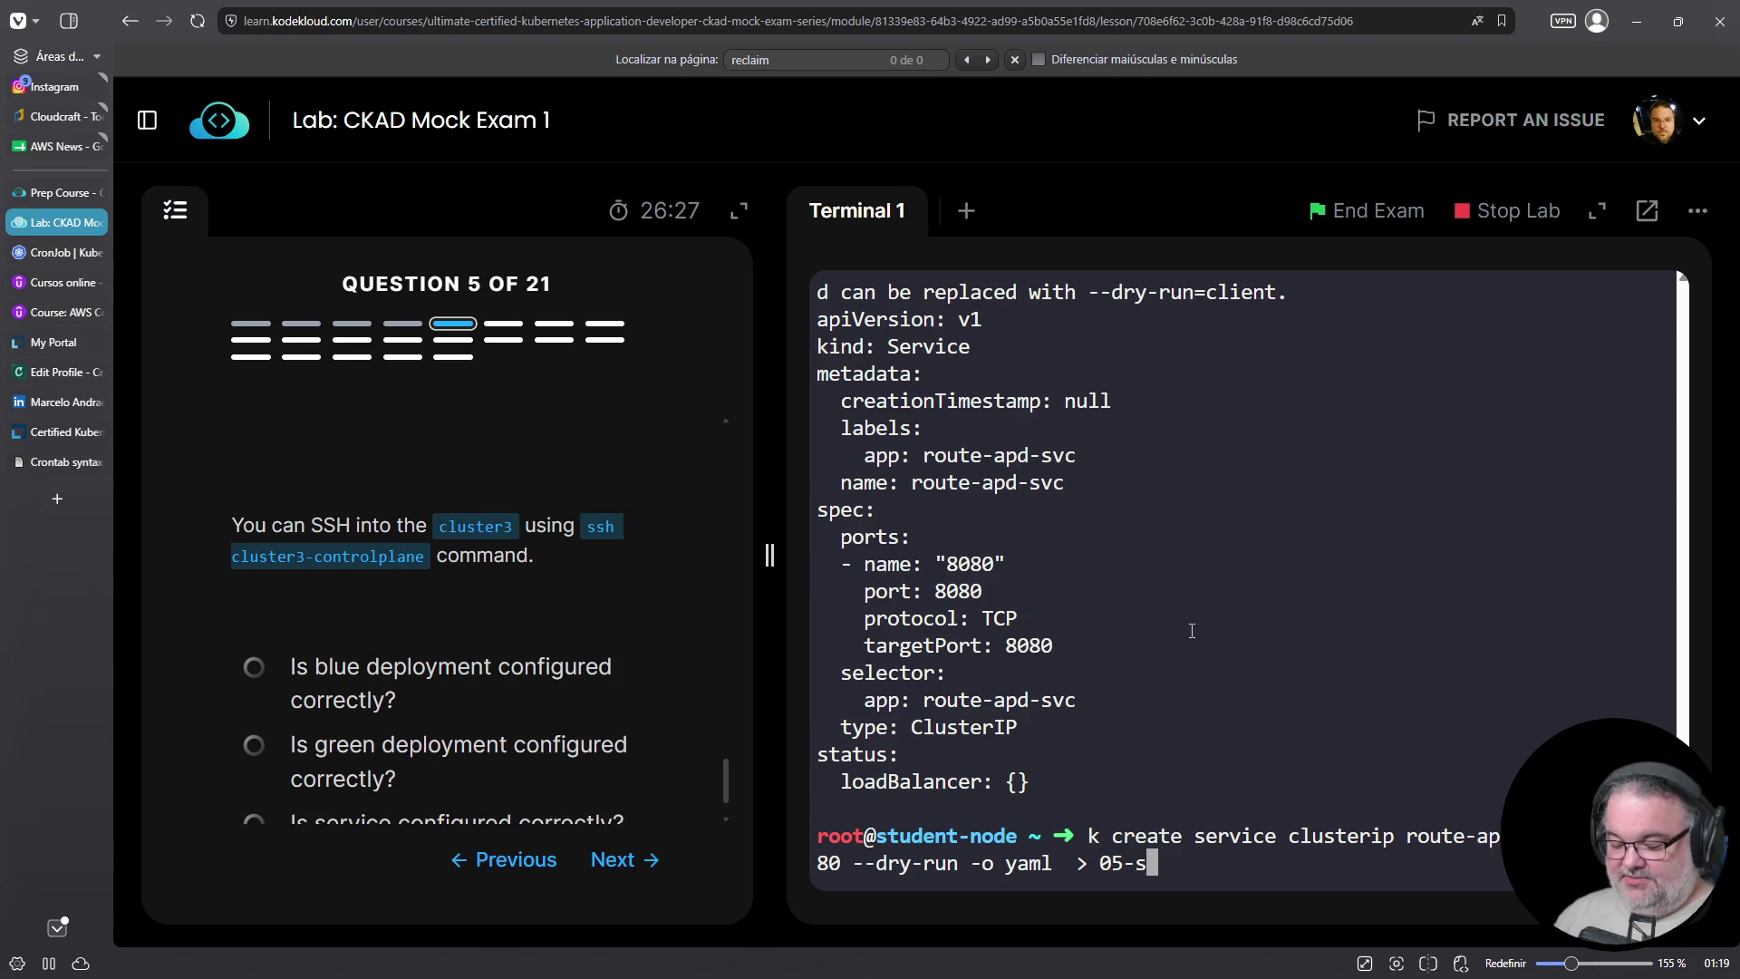
pyautogui.press('Return')
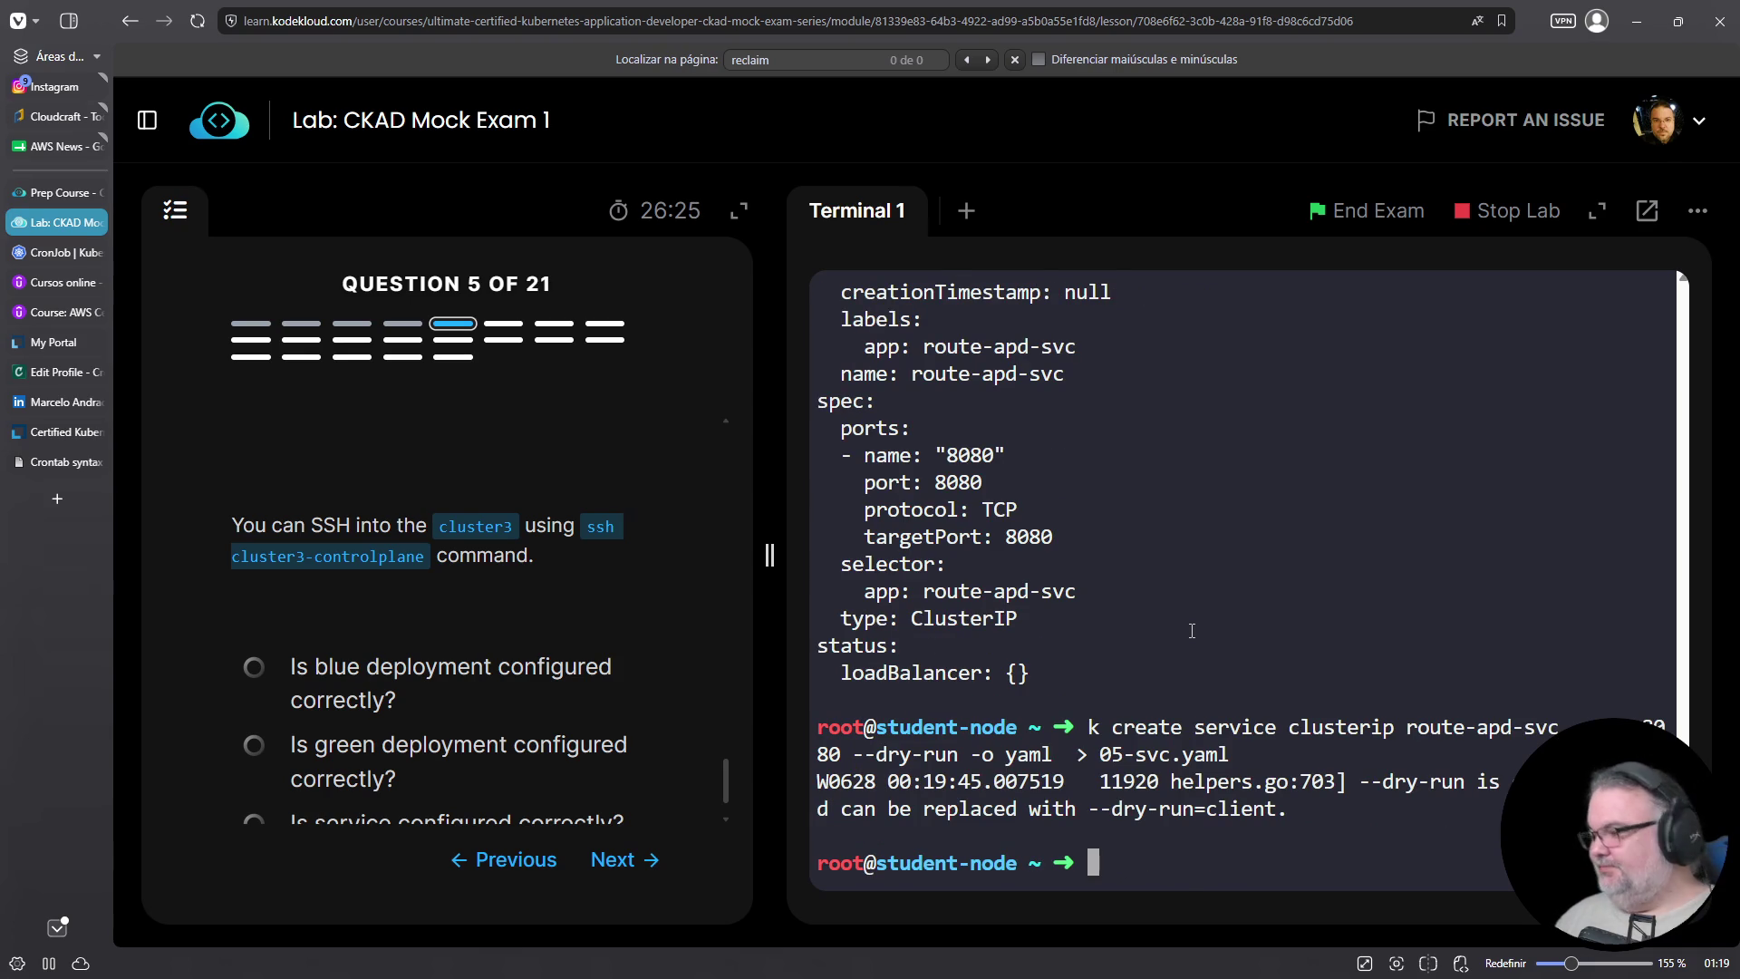
# Open 05-svc.yaml in vim, after quitting an empty '05-' buffer
pyautogui.write('vim 05-')
pyautogui.press('Return')
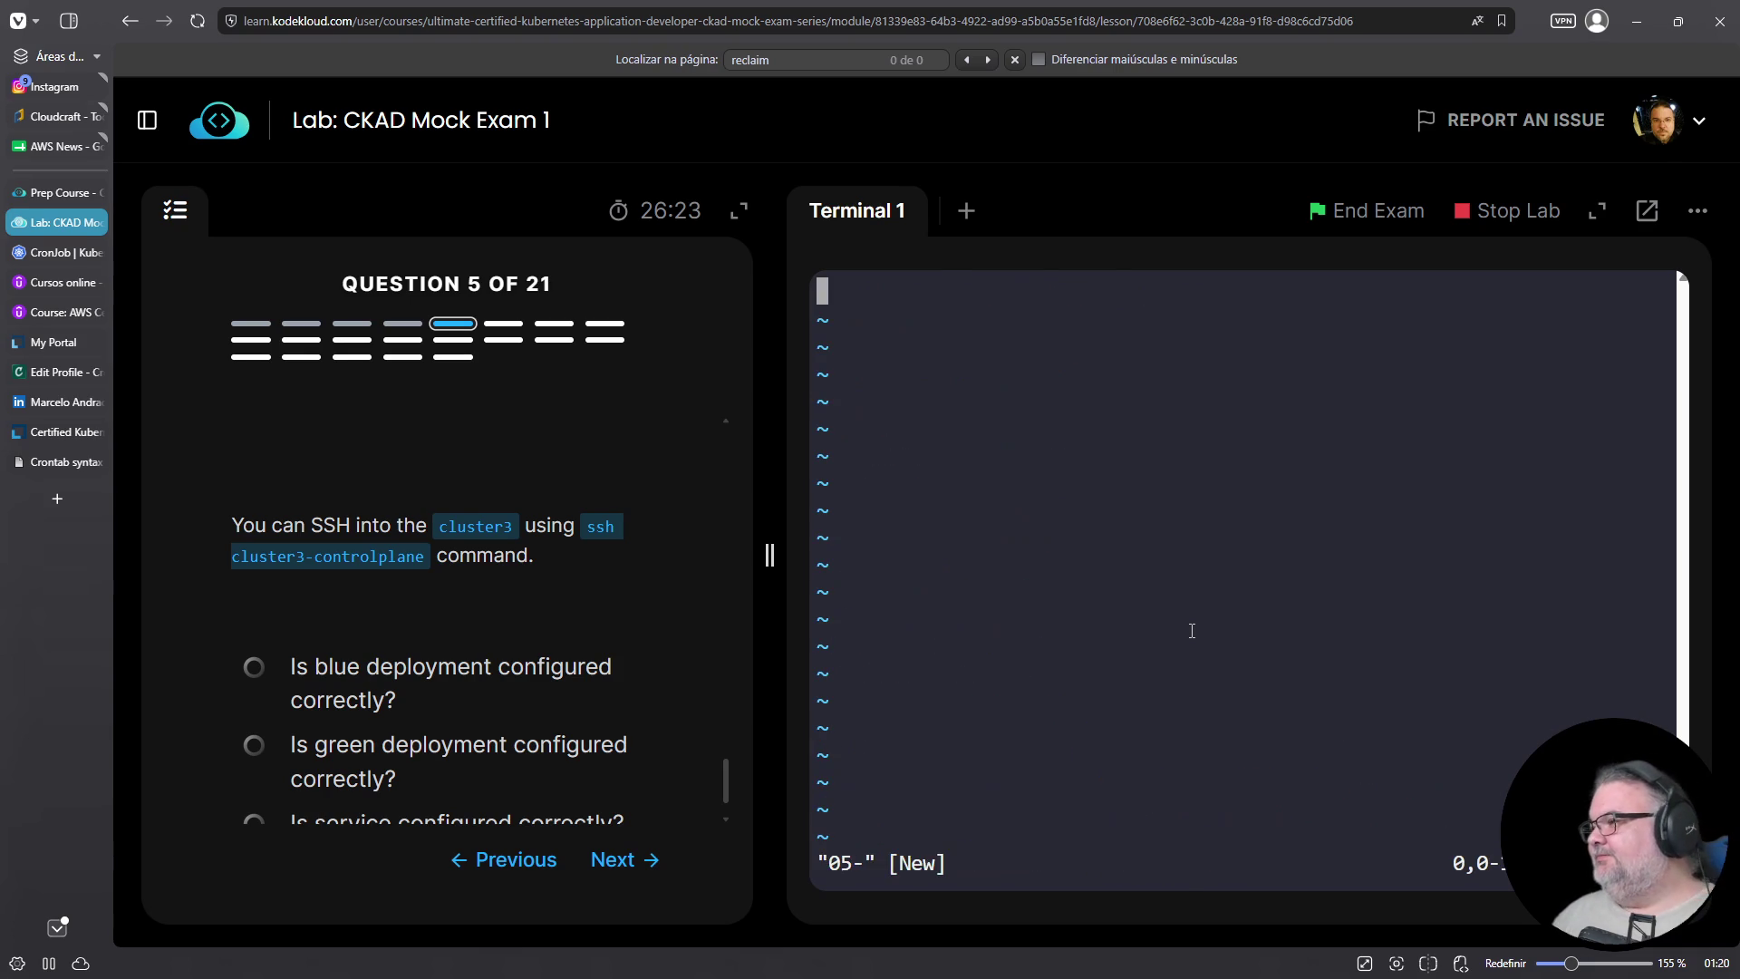
pyautogui.write(':q')
pyautogui.press('Return')
pyautogui.press('Up')
pyautogui.write('sv')
pyautogui.press('Tab')
pyautogui.press('Return')
# Delete the creationTimestamp line from the service metadata
pyautogui.scroll(-2, 984, 450)
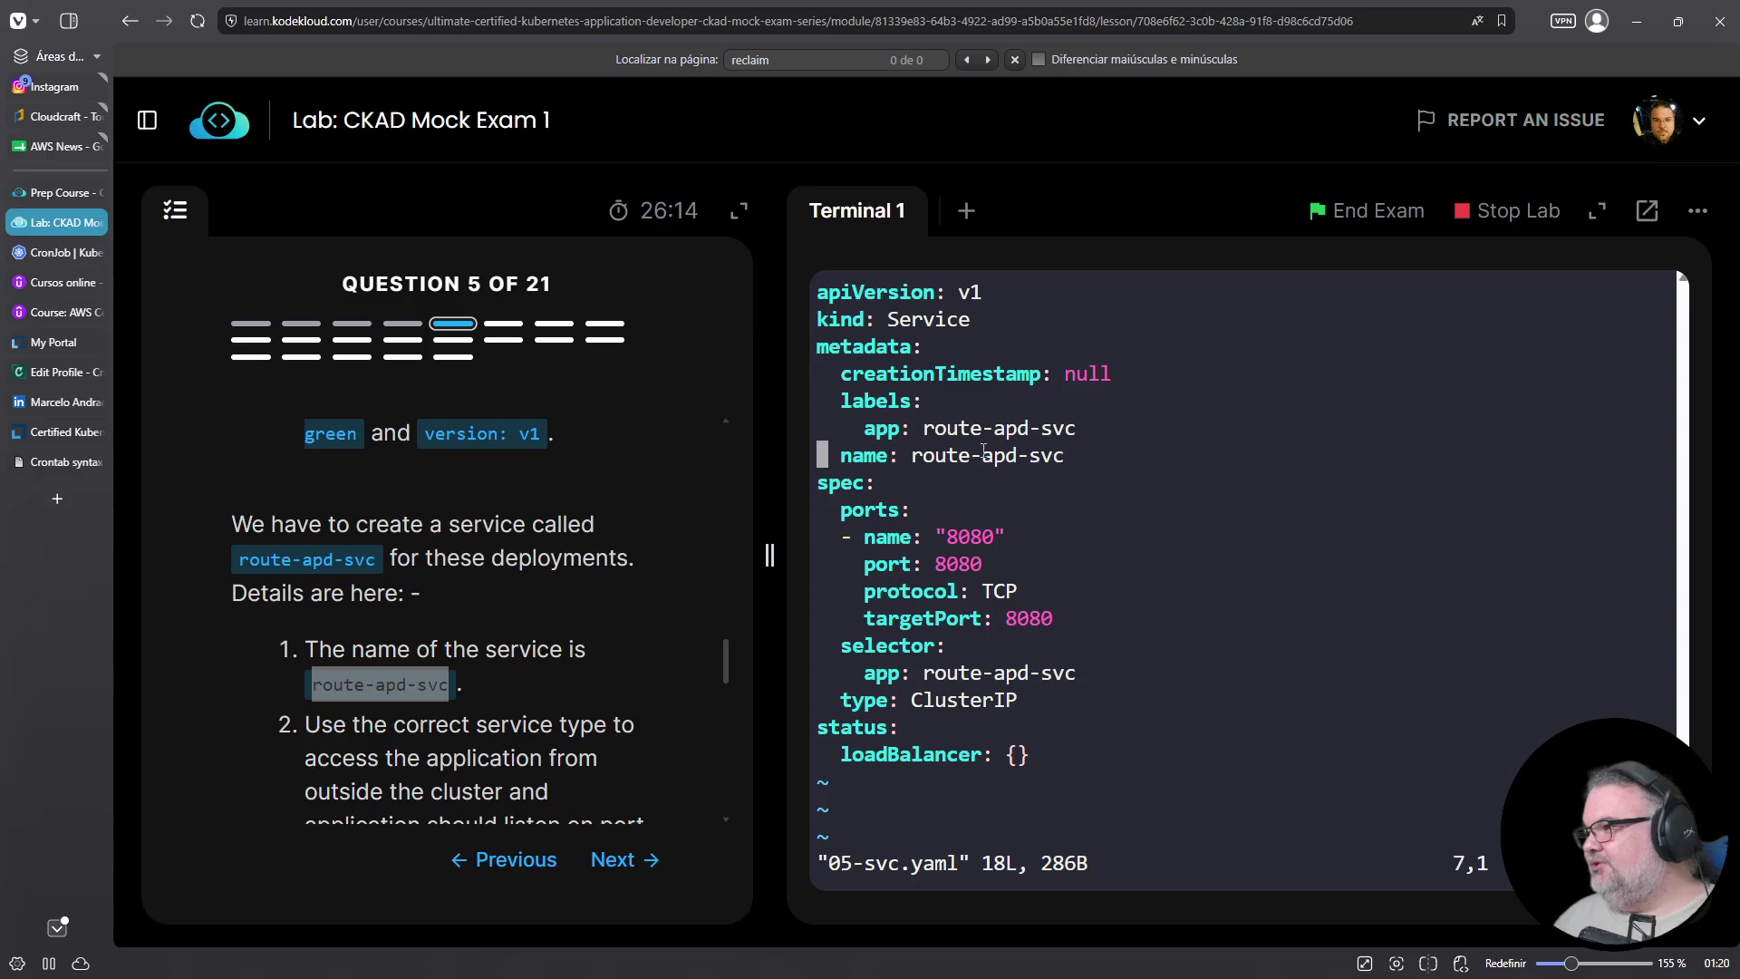
pyautogui.press('Up')
pyautogui.press('Up')
pyautogui.press('Up')
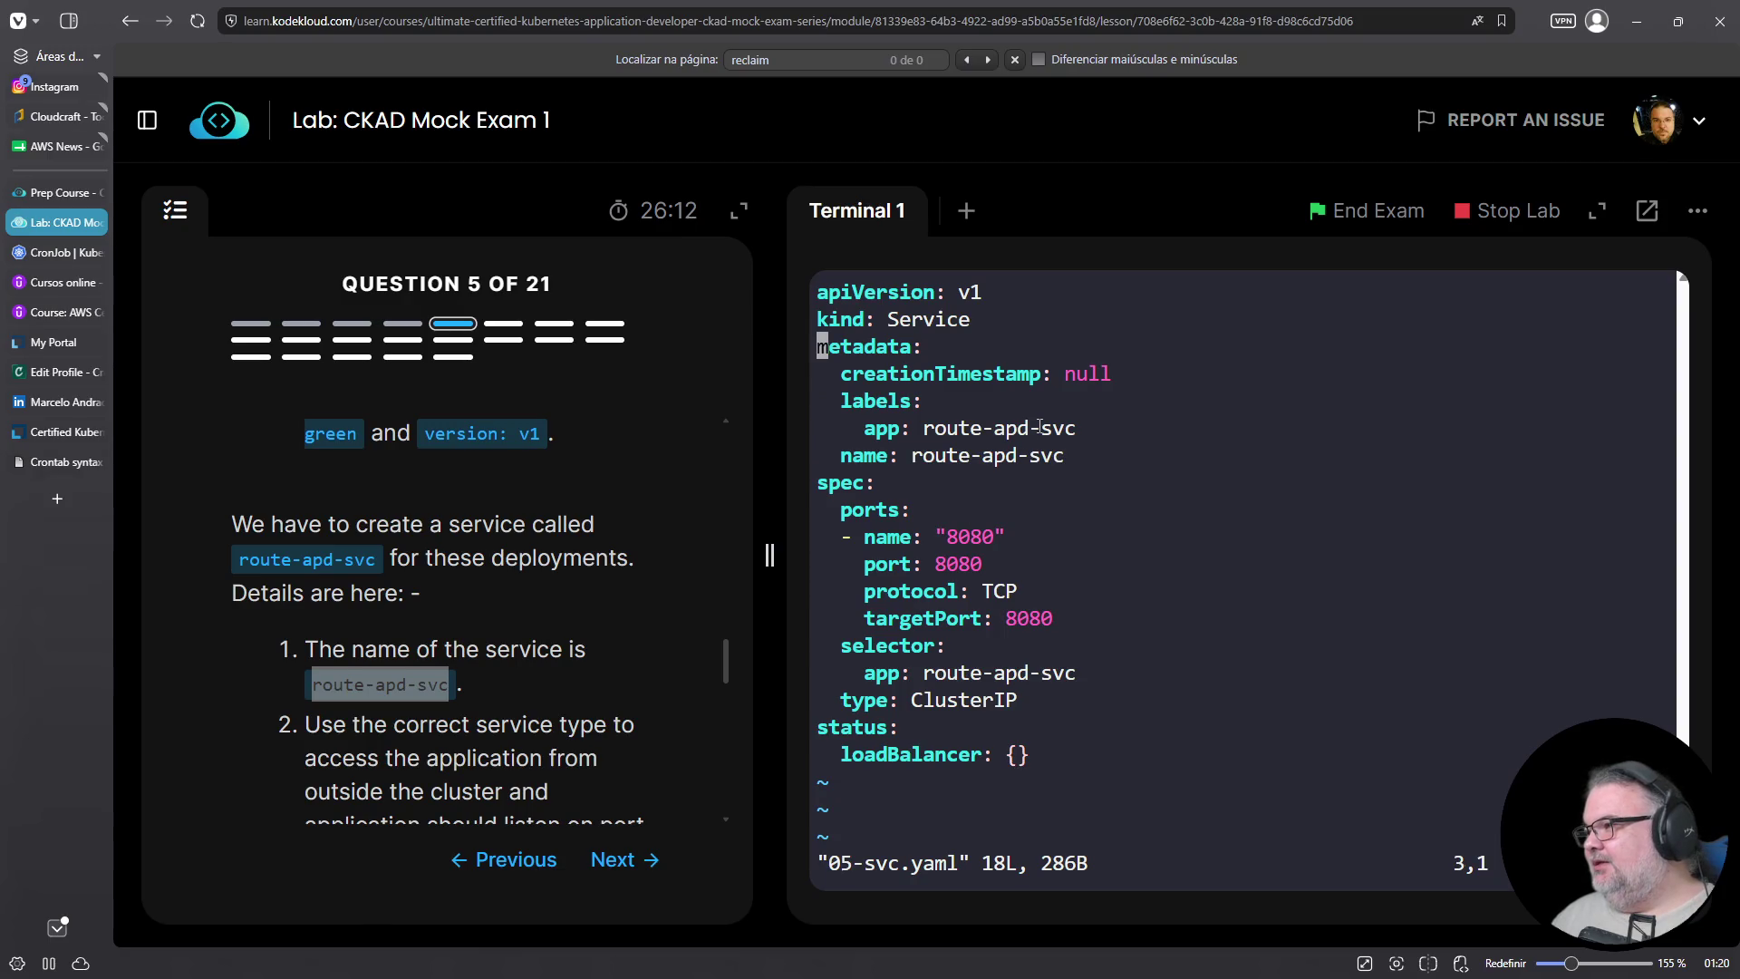
pyautogui.press('Down')
pyautogui.press('d')
pyautogui.press('d')
pyautogui.press('Down')
pyautogui.press('Down')
pyautogui.press('Down')
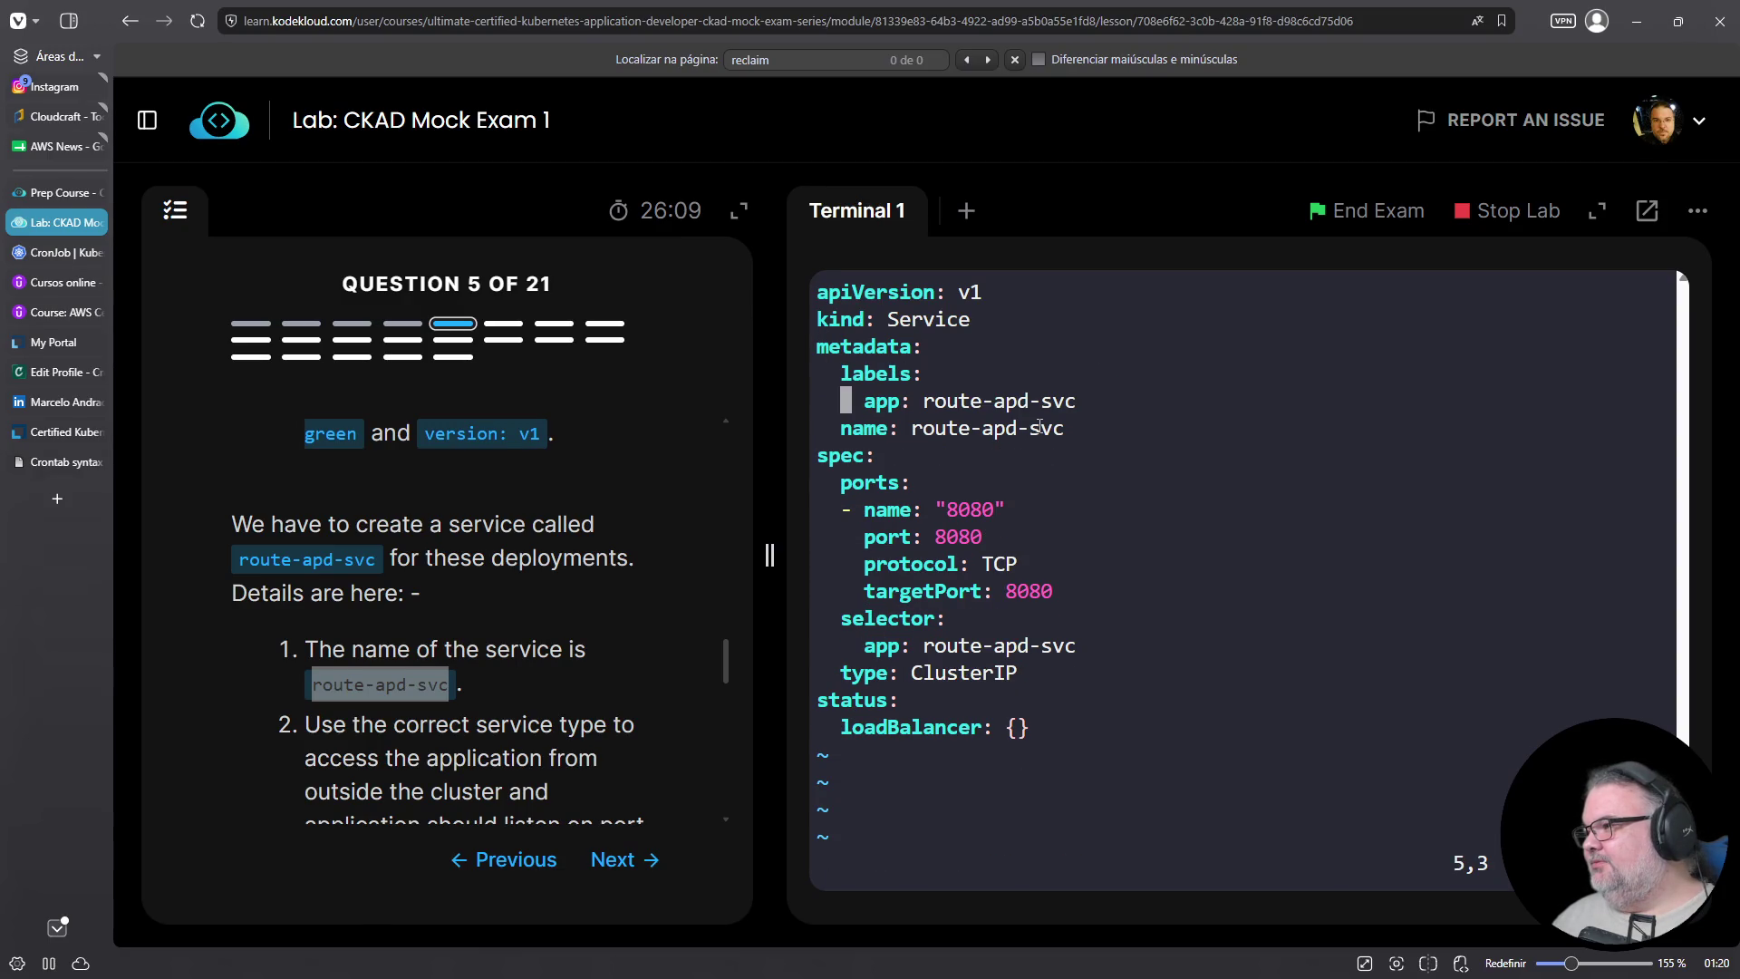
pyautogui.press('Down')
pyautogui.press('Down')
pyautogui.press('Down')
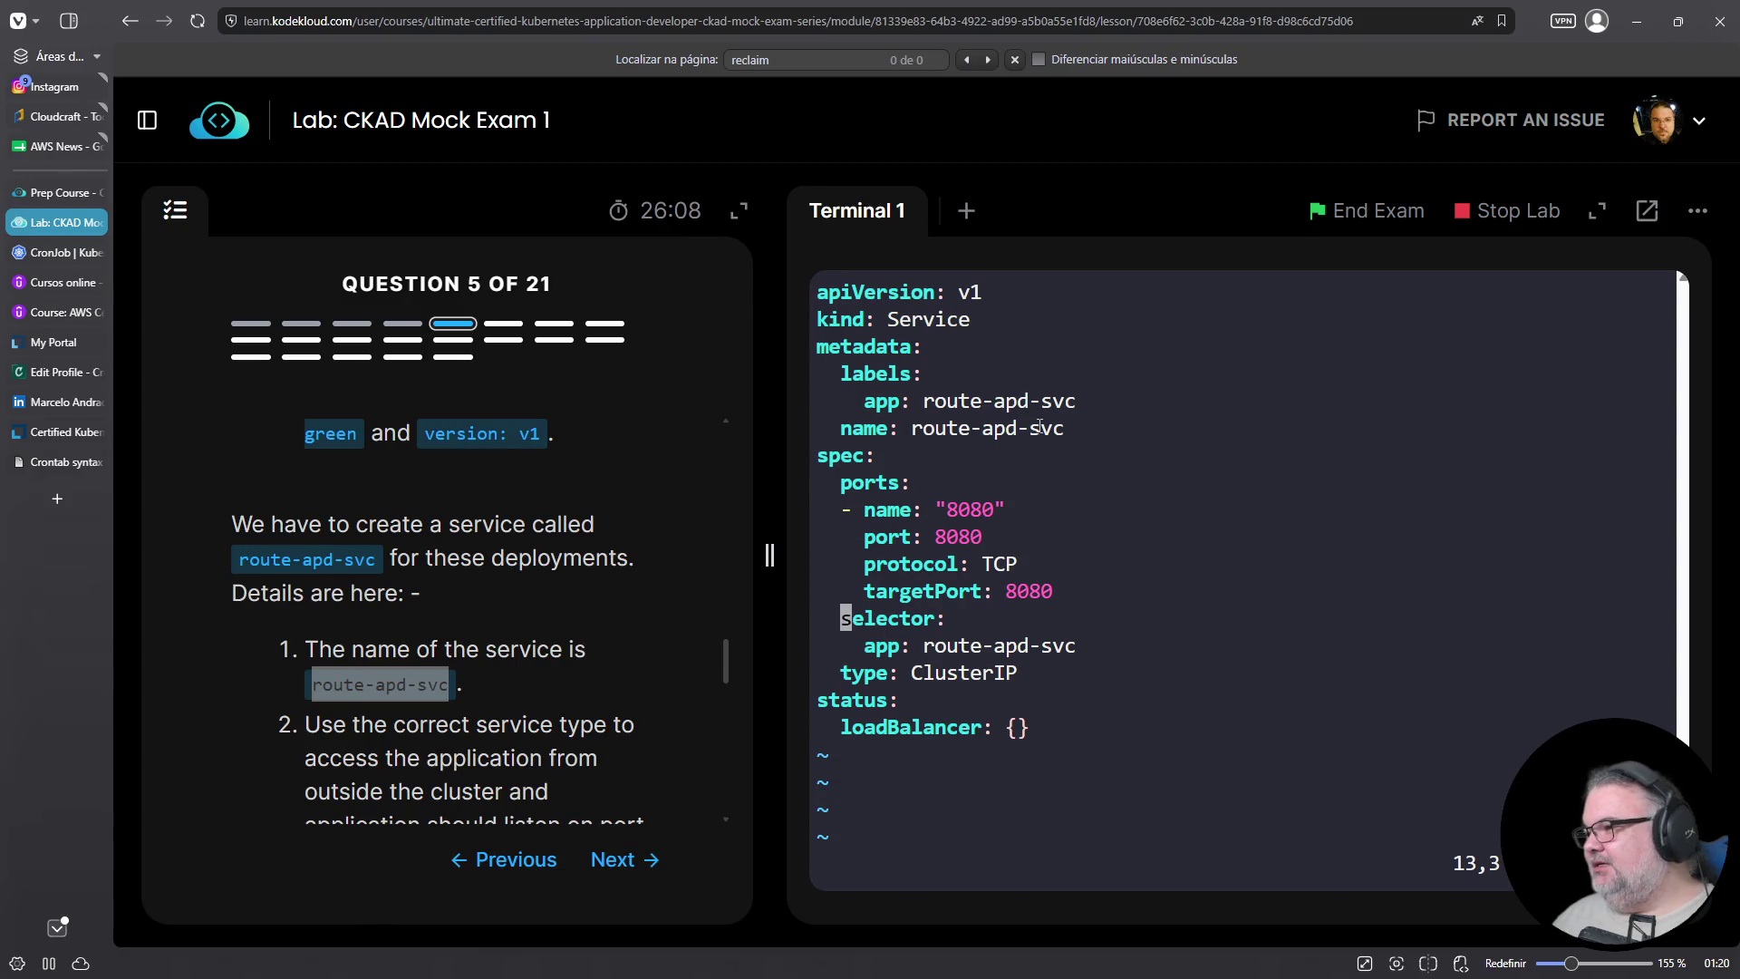
# Change the selector 'app: route-apd-svc' to 'version: v1'
pyautogui.scroll(-3, 611, 523)
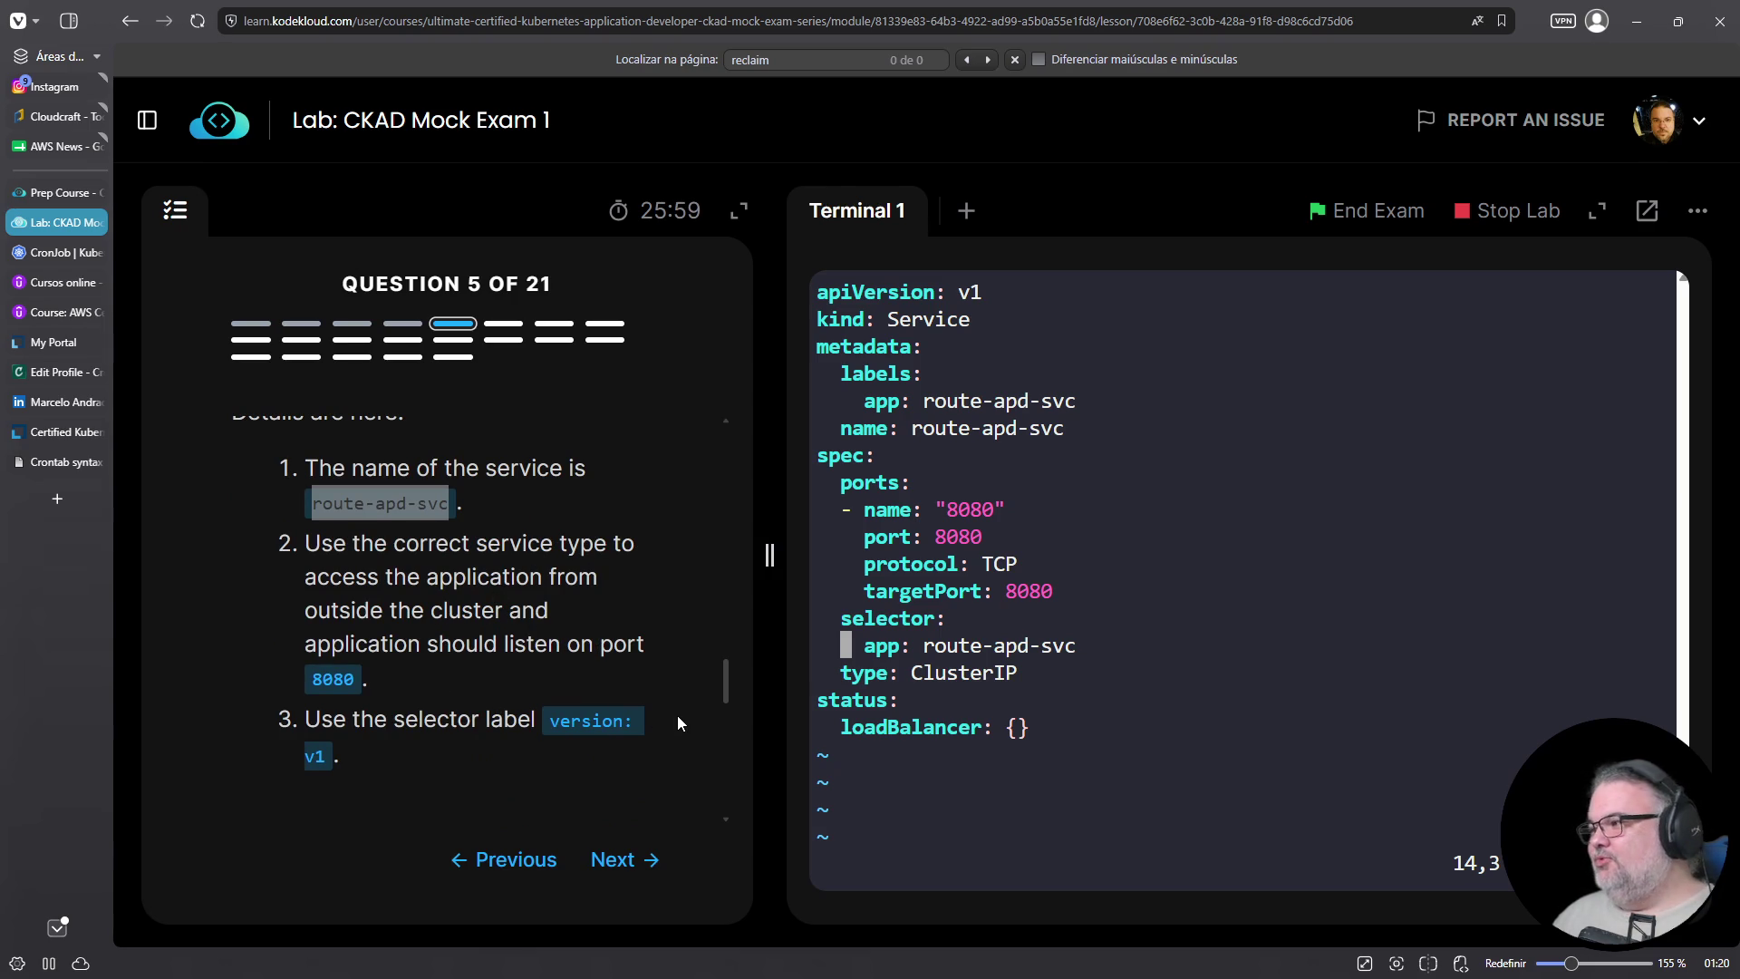
pyautogui.write('ll')
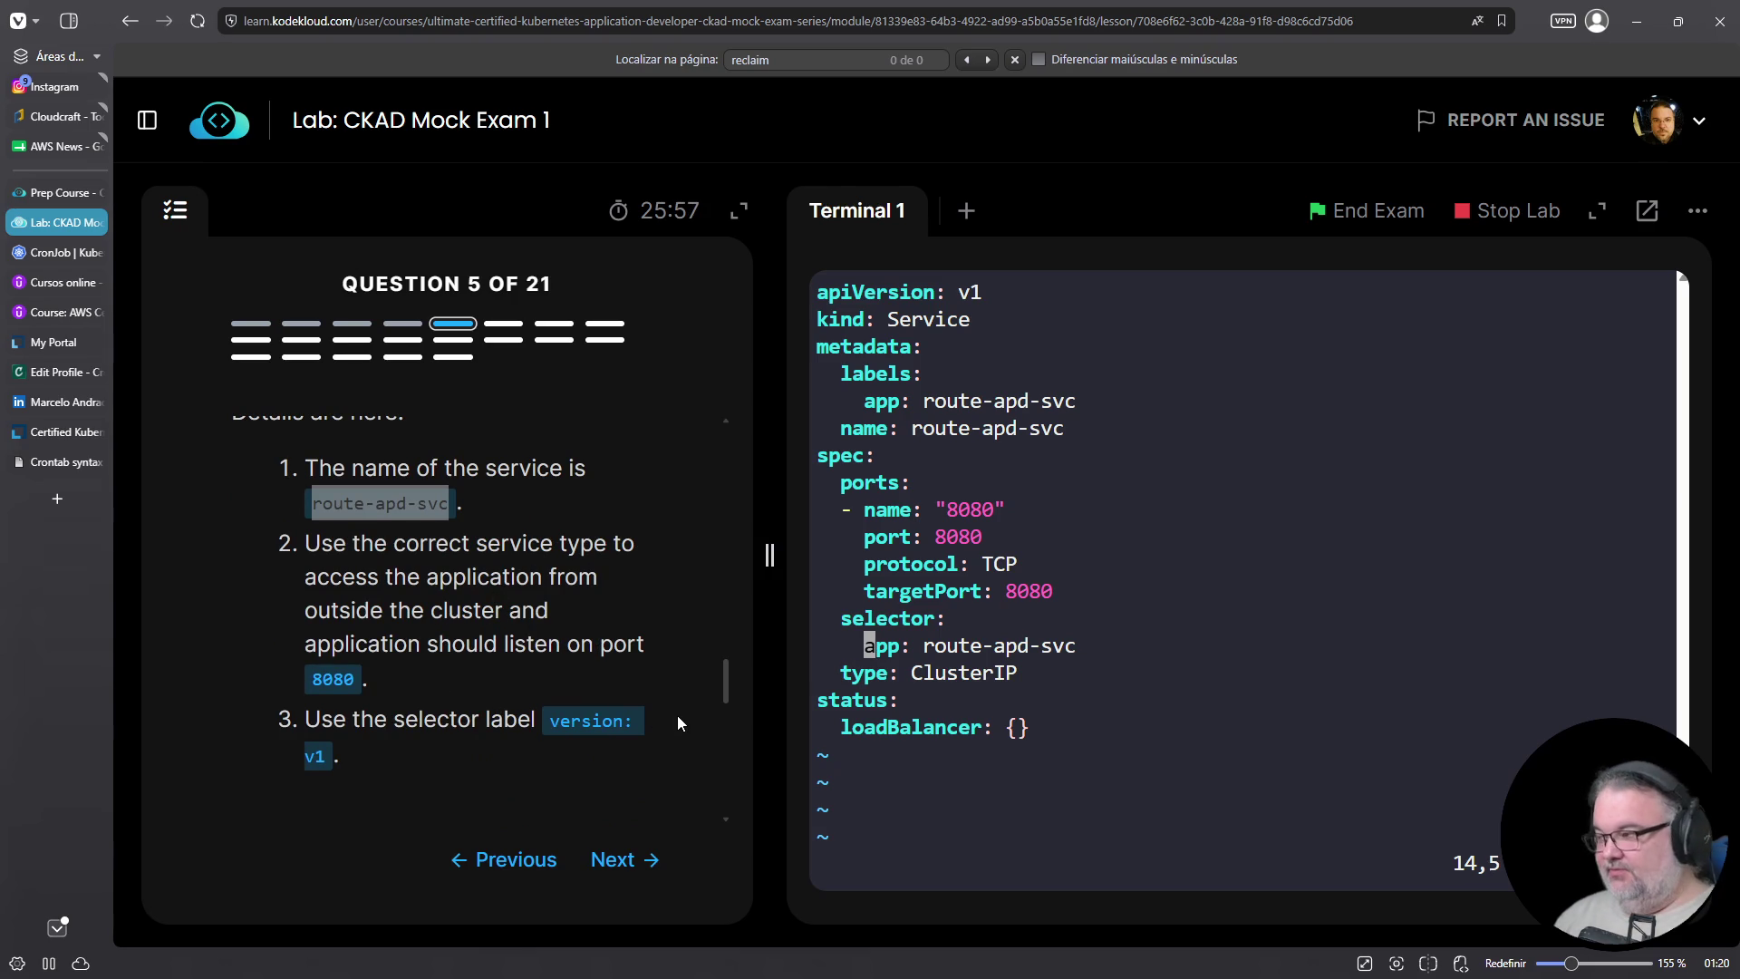
pyautogui.write('iversion:')
pyautogui.press('Delete')
pyautogui.press('Delete')
pyautogui.press('Delete')
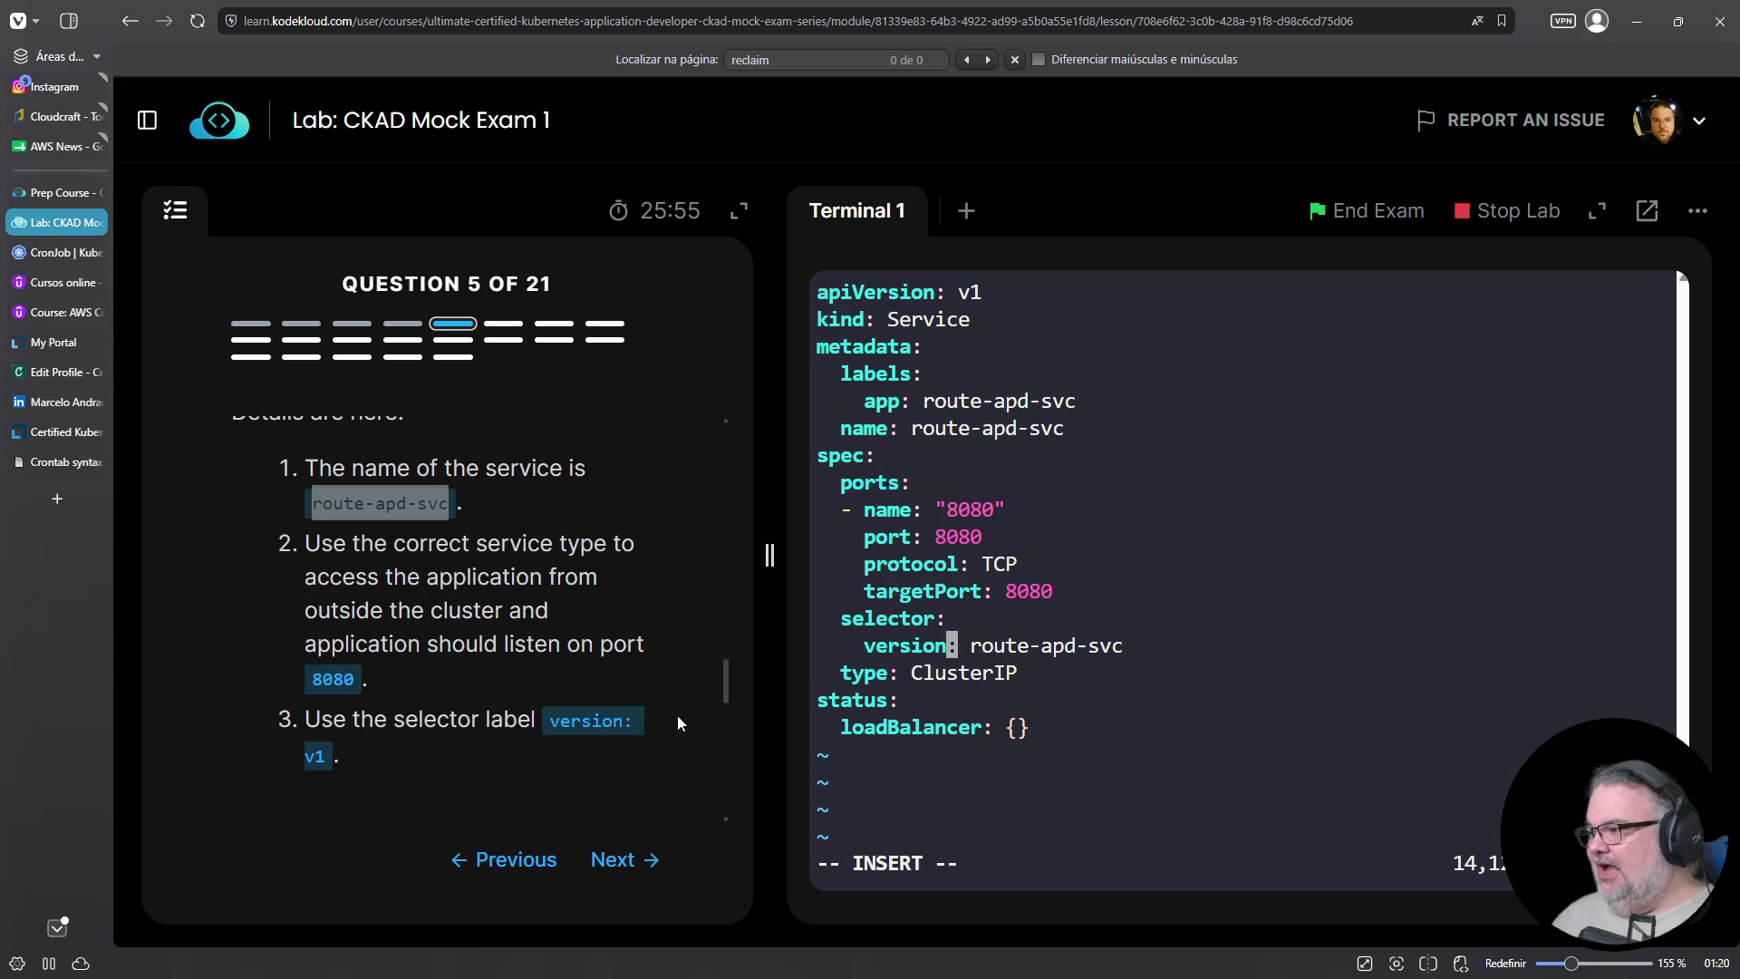
pyautogui.press('Right')
pyautogui.write('D')
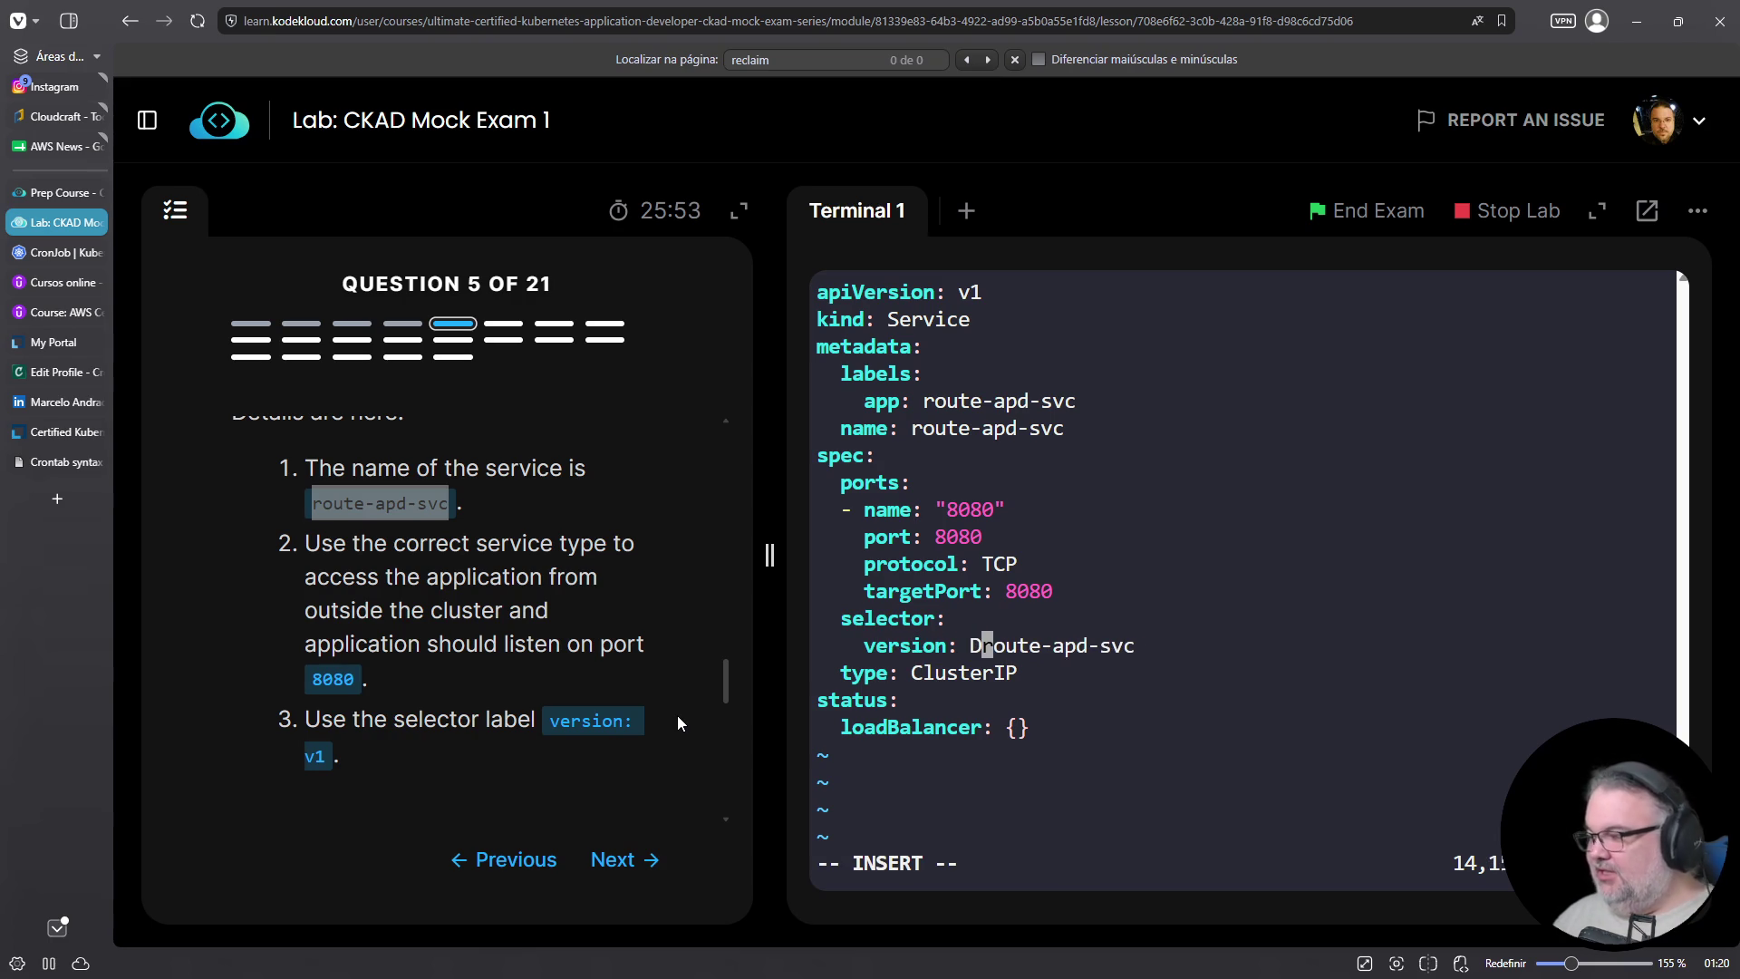
pyautogui.press('Escape')
pyautogui.hotkey('shift', 'd')
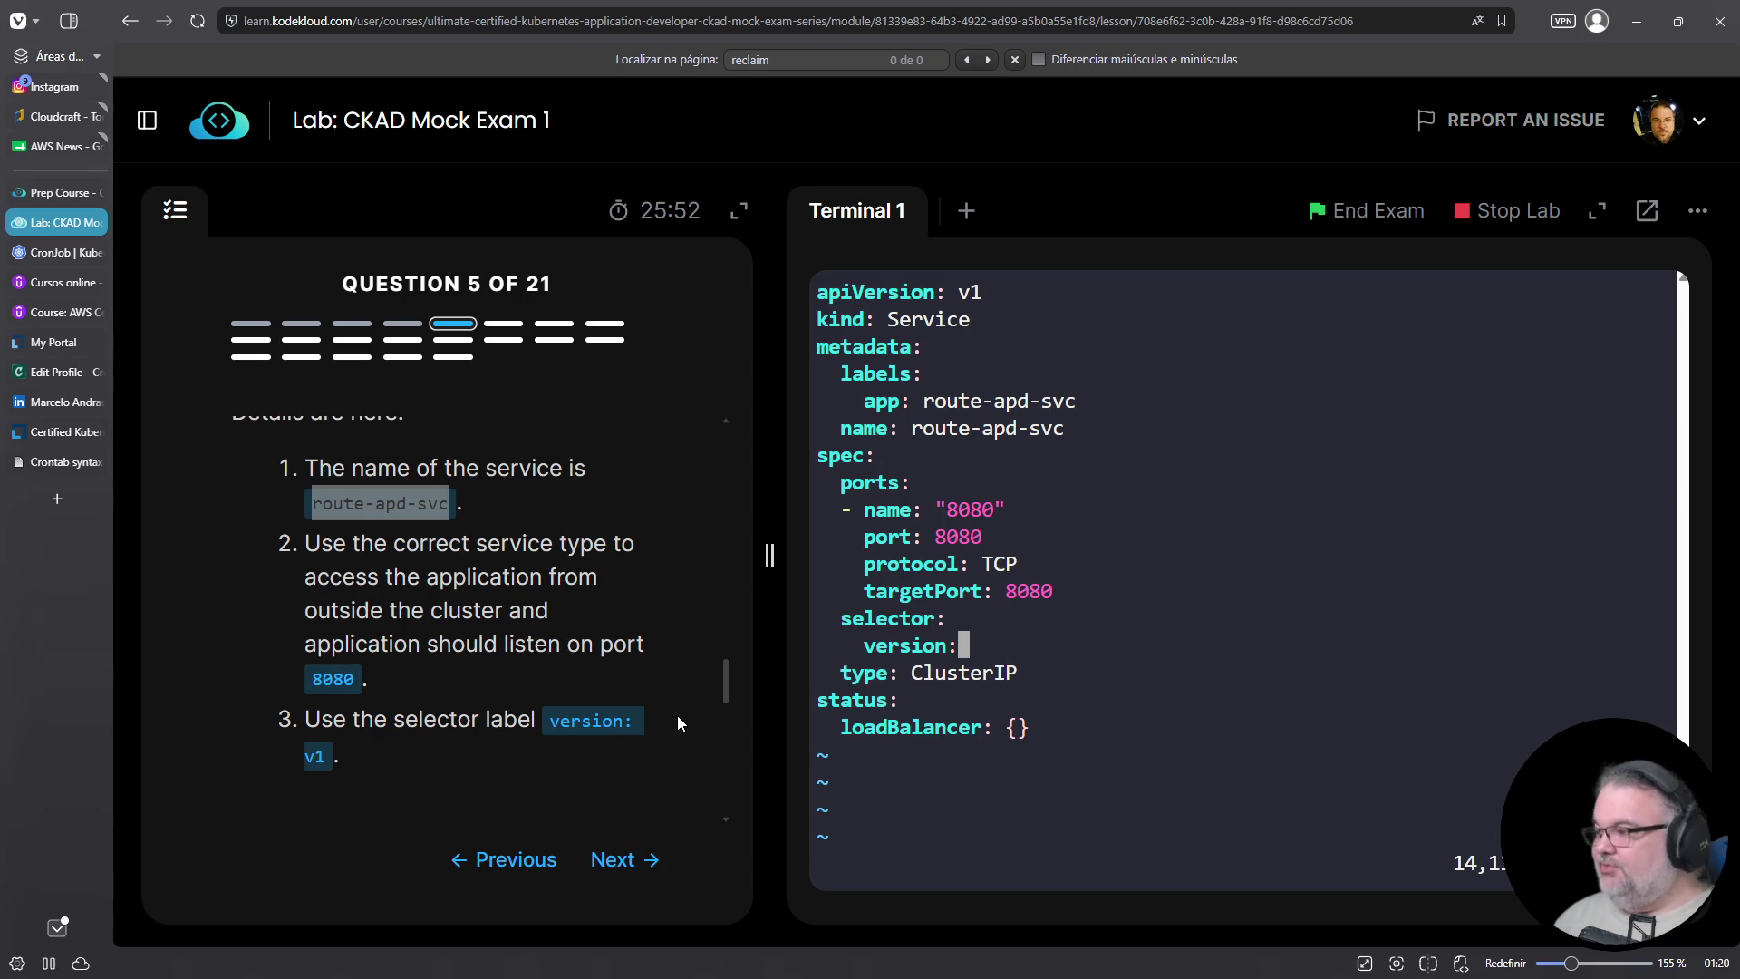
pyautogui.write('av1')
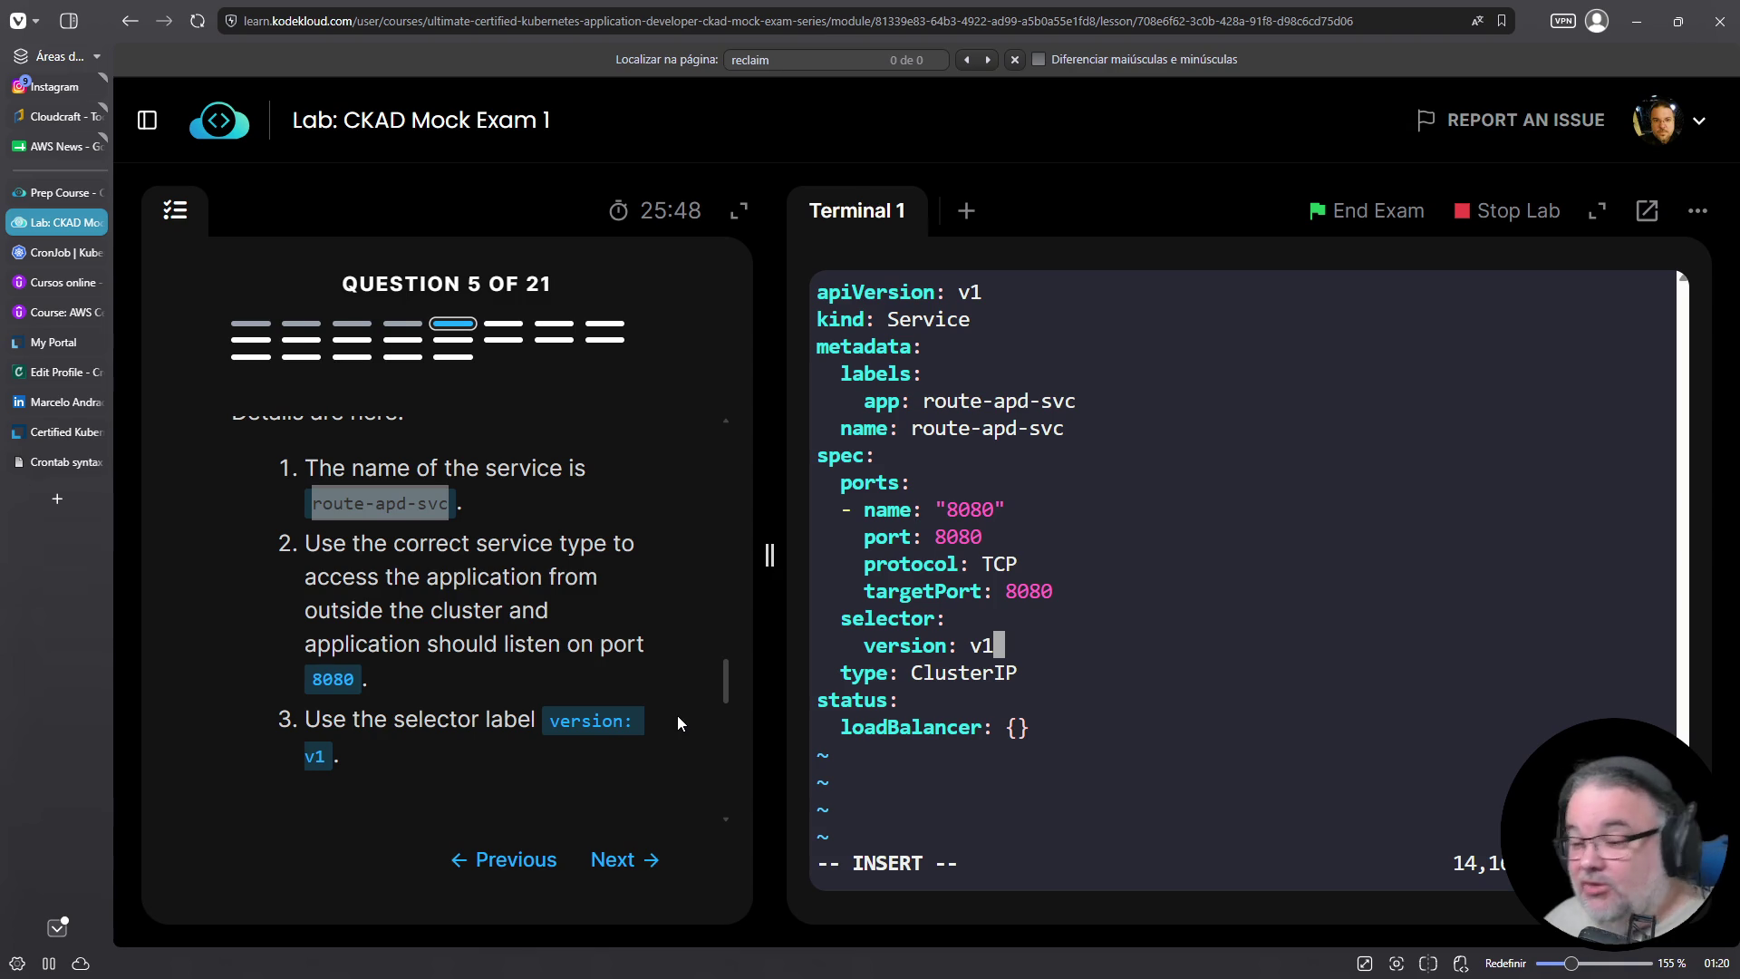
# Review the edited manifest and save 05-svc.yaml with :wq
pyautogui.scroll(3, 564, 664)
pyautogui.scroll(5, 563, 669)
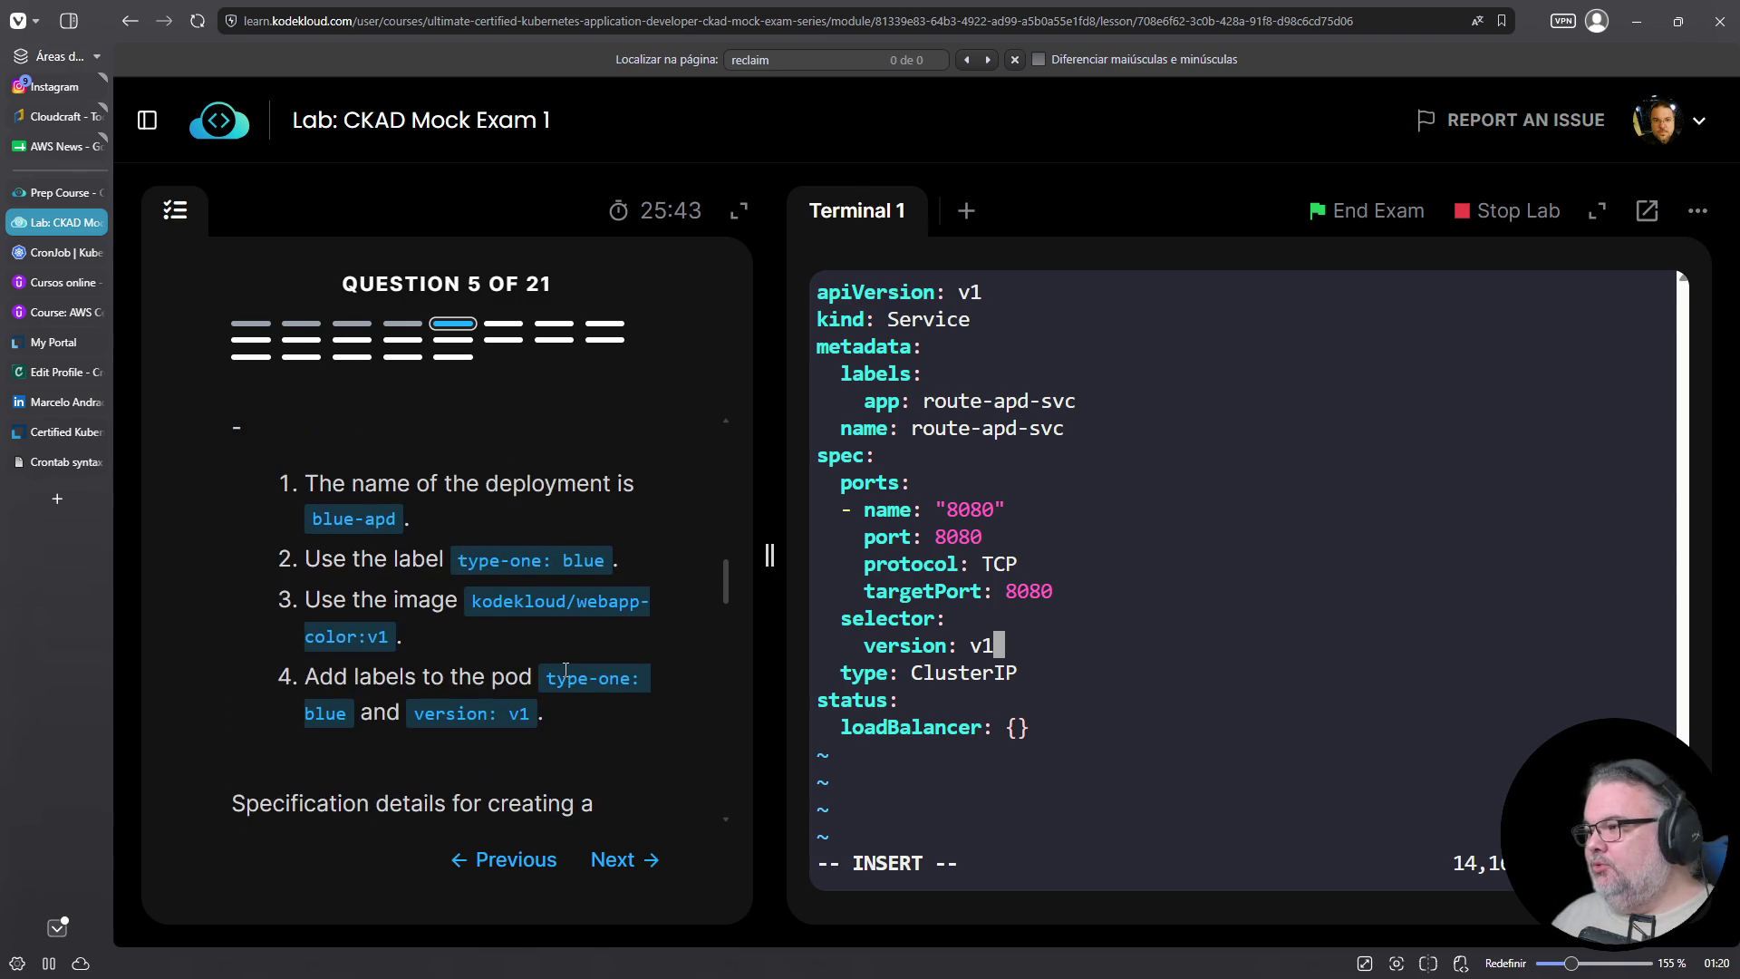
pyautogui.scroll(-6, 565, 669)
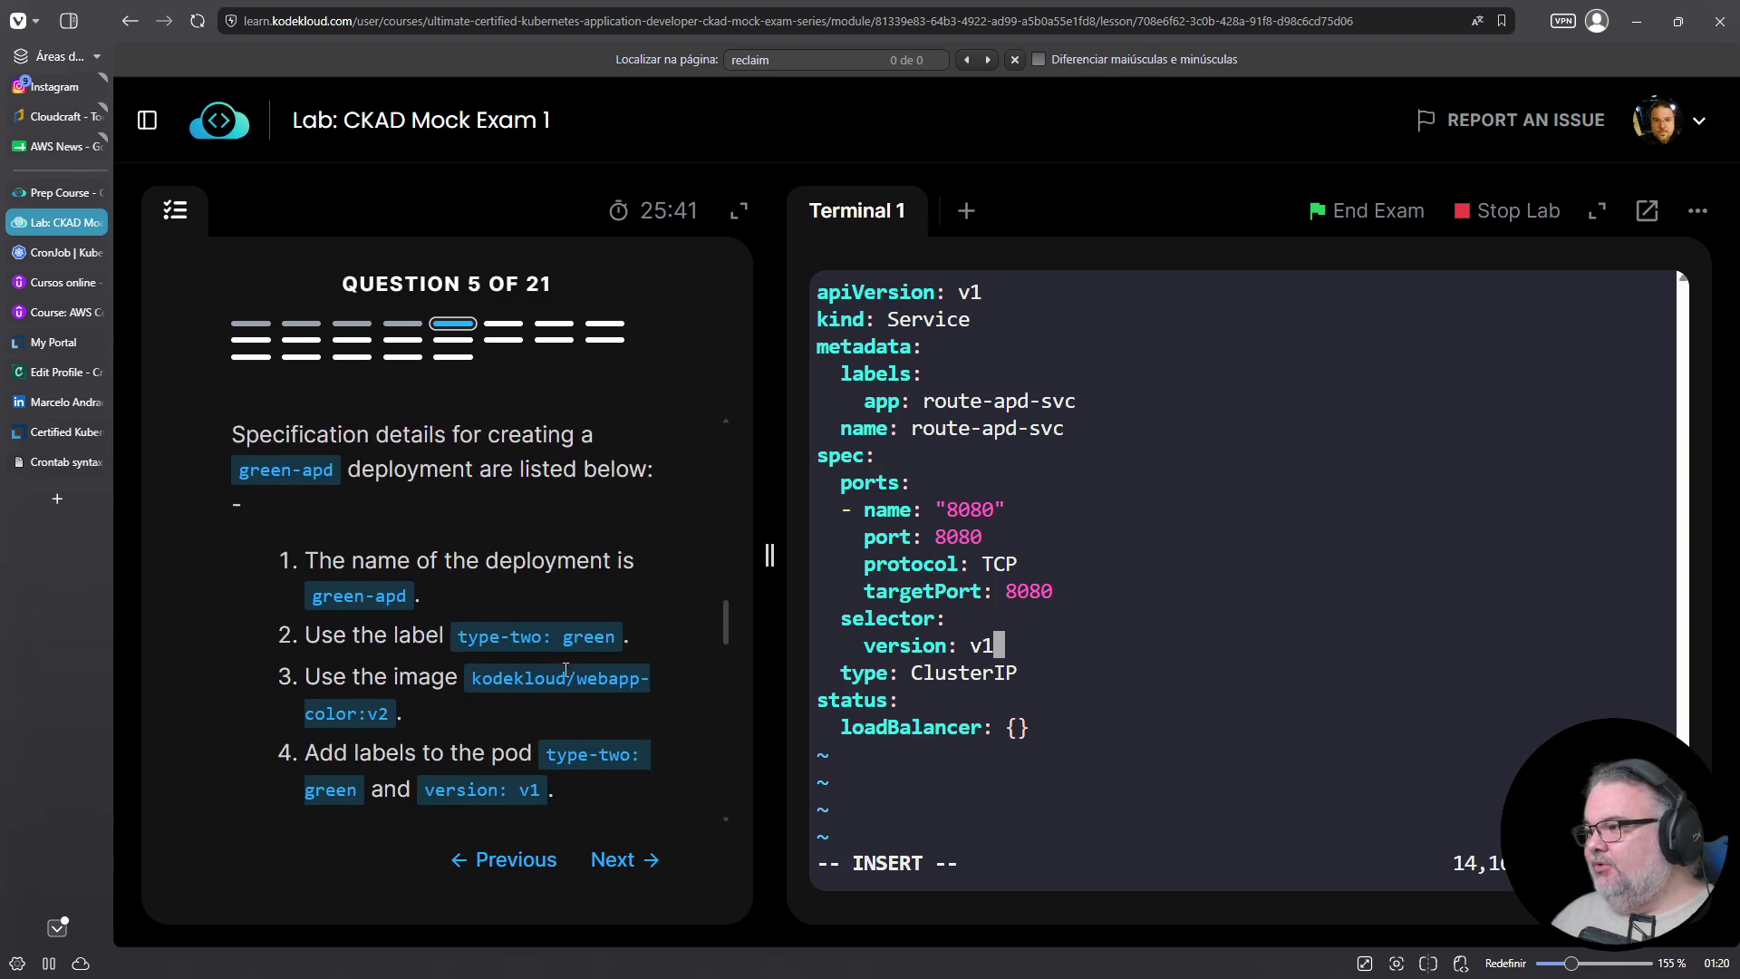
pyautogui.scroll(-1, 566, 669)
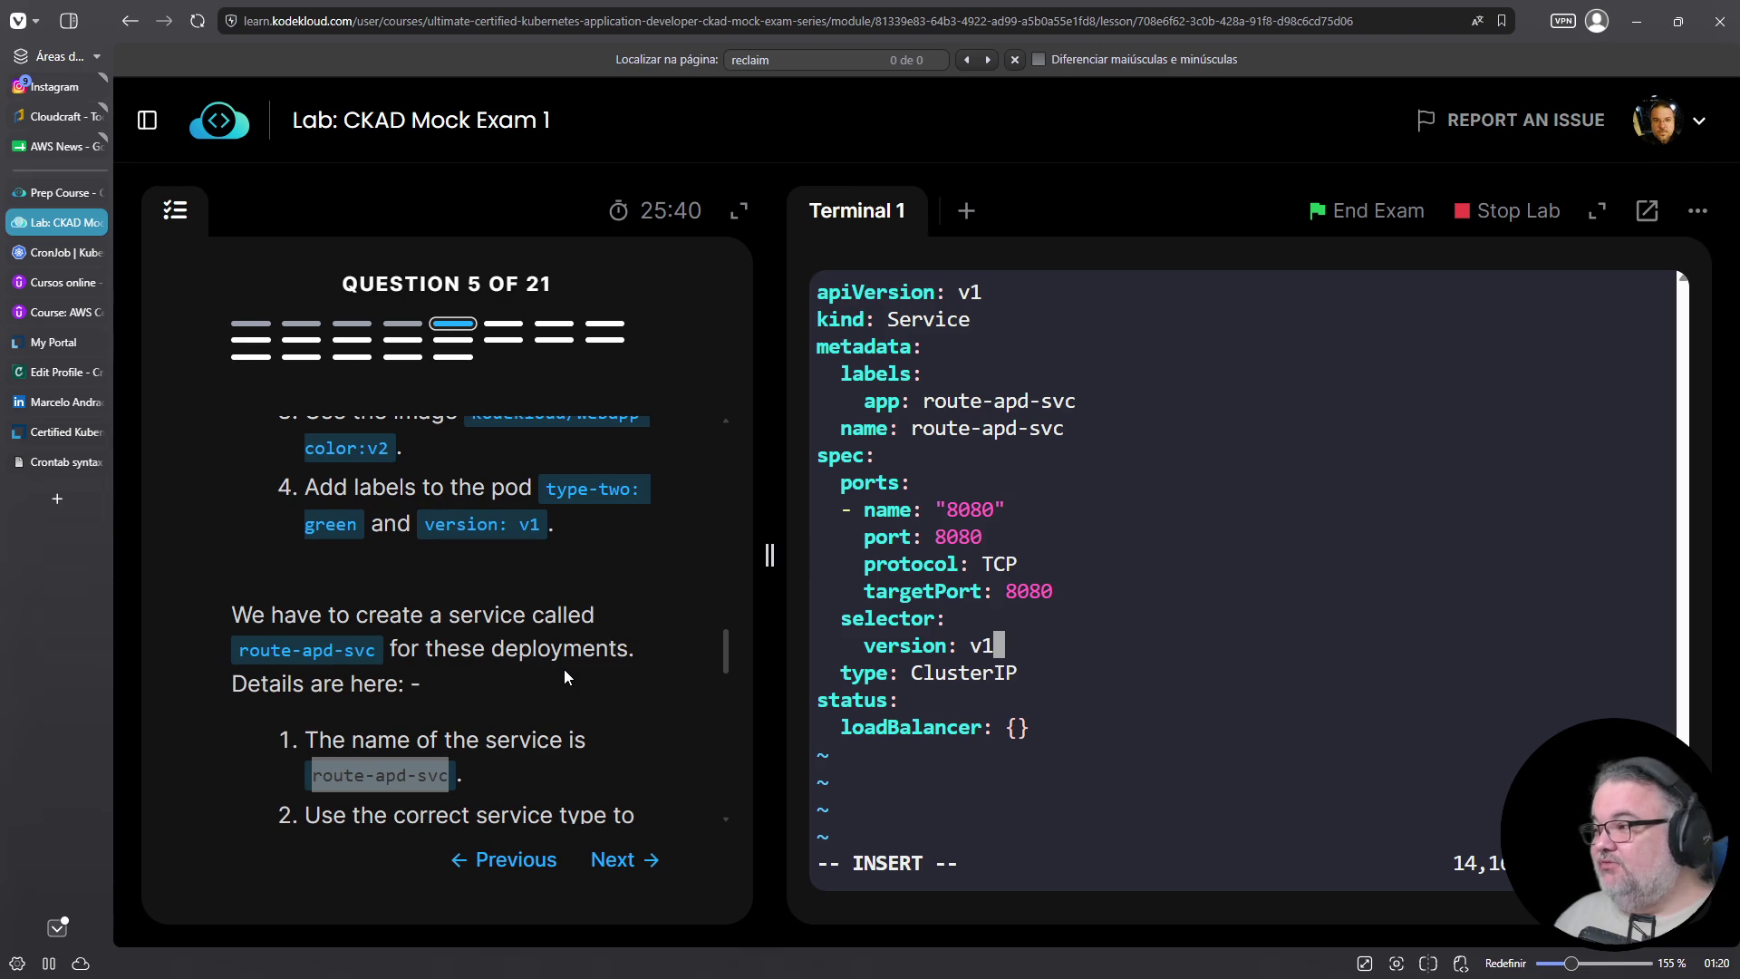
pyautogui.scroll(1, 564, 669)
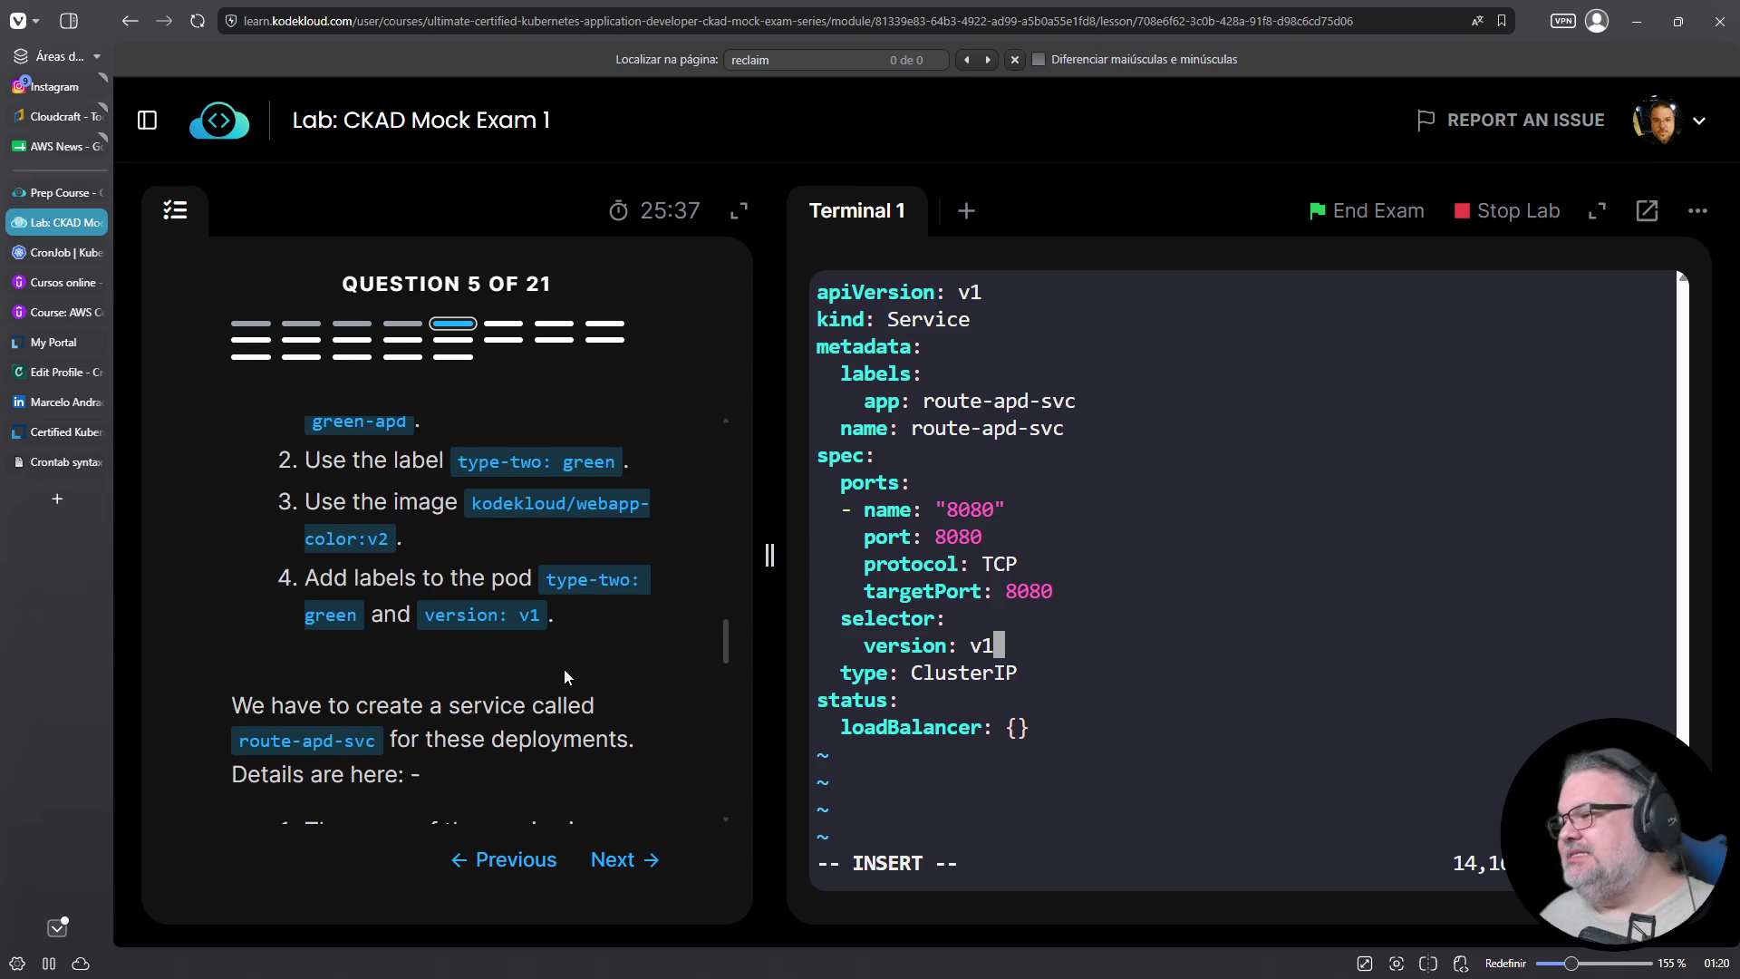
pyautogui.scroll(1, 564, 669)
pyautogui.scroll(-4, 563, 671)
pyautogui.scroll(-2, 533, 668)
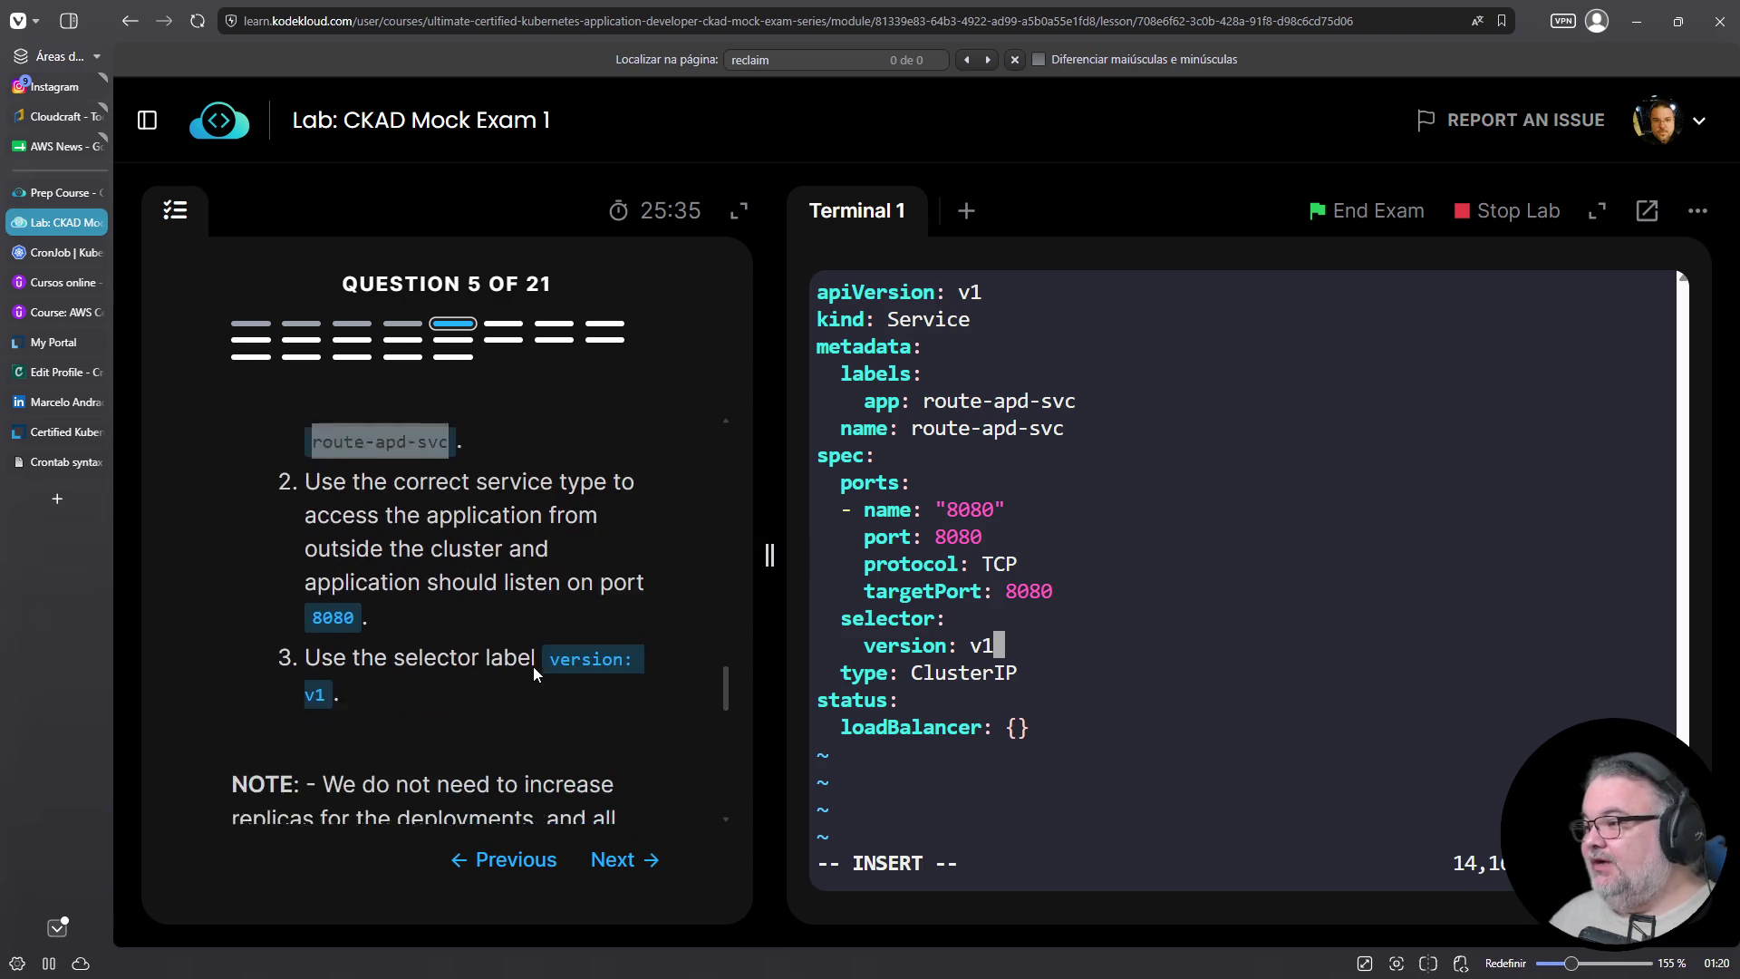
pyautogui.scroll(-1, 527, 675)
pyautogui.scroll(5, 526, 676)
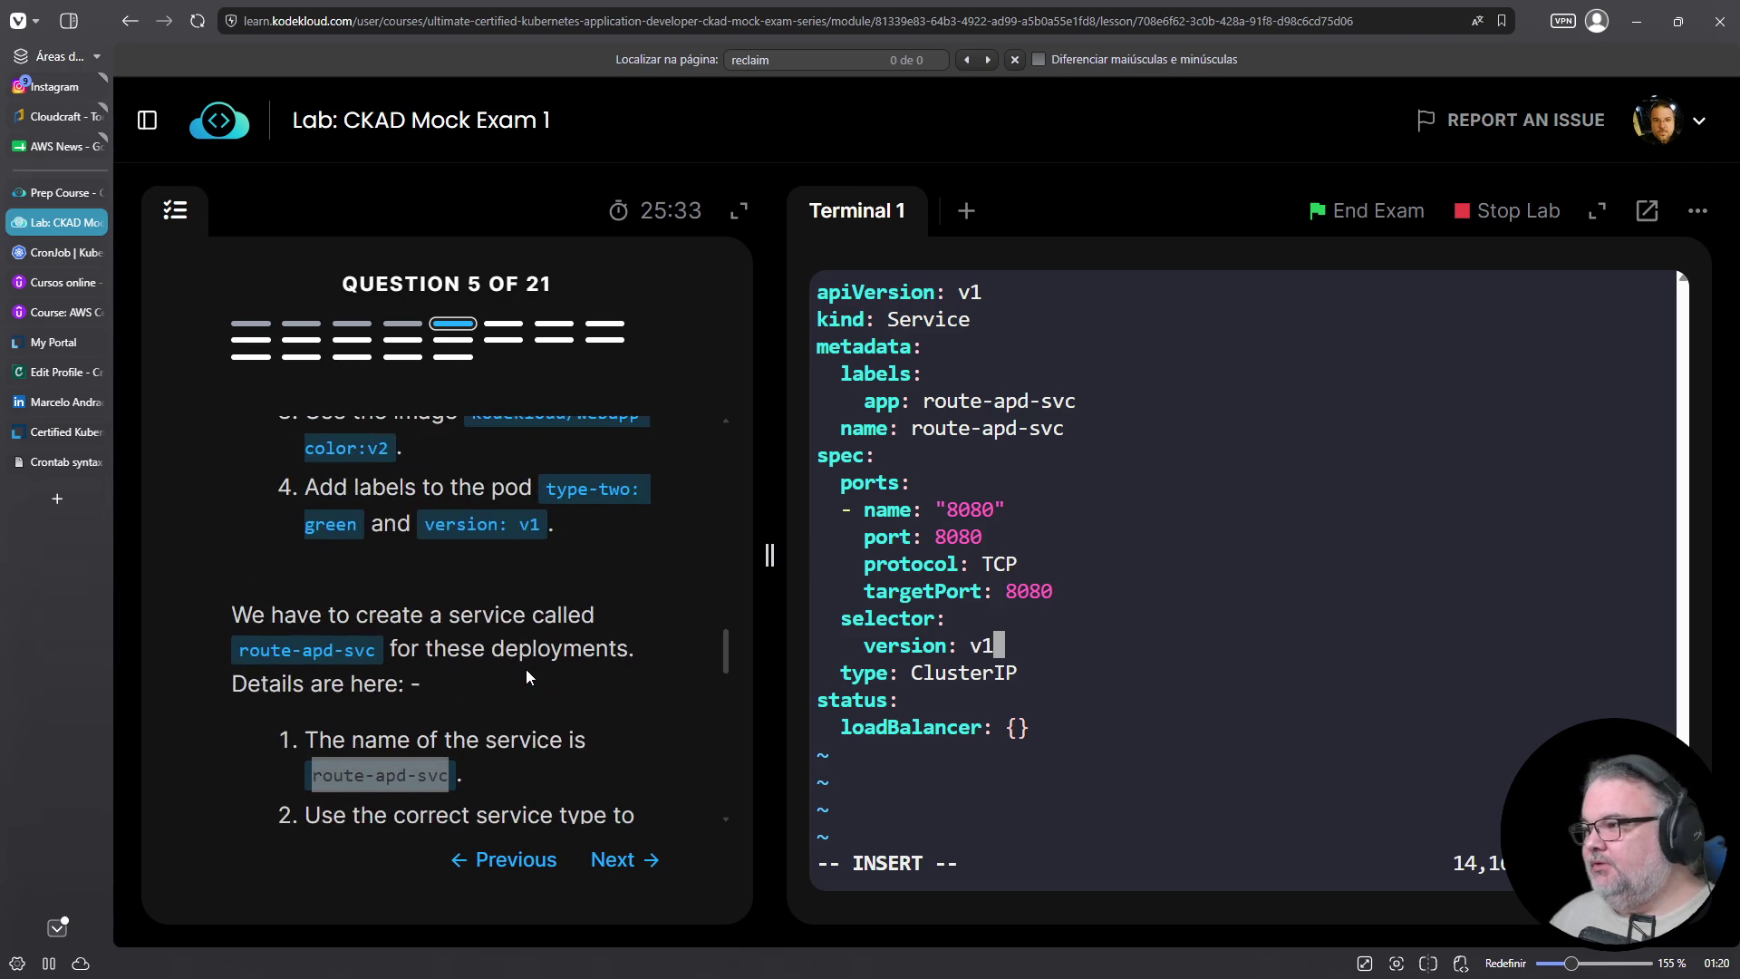
pyautogui.press('Escape')
pyautogui.write(':wq')
pyautogui.press('Return')
# Create the service from 05-svc.yaml and inspect deployment green-apd without changing it
pyautogui.write('k create -f 05-')
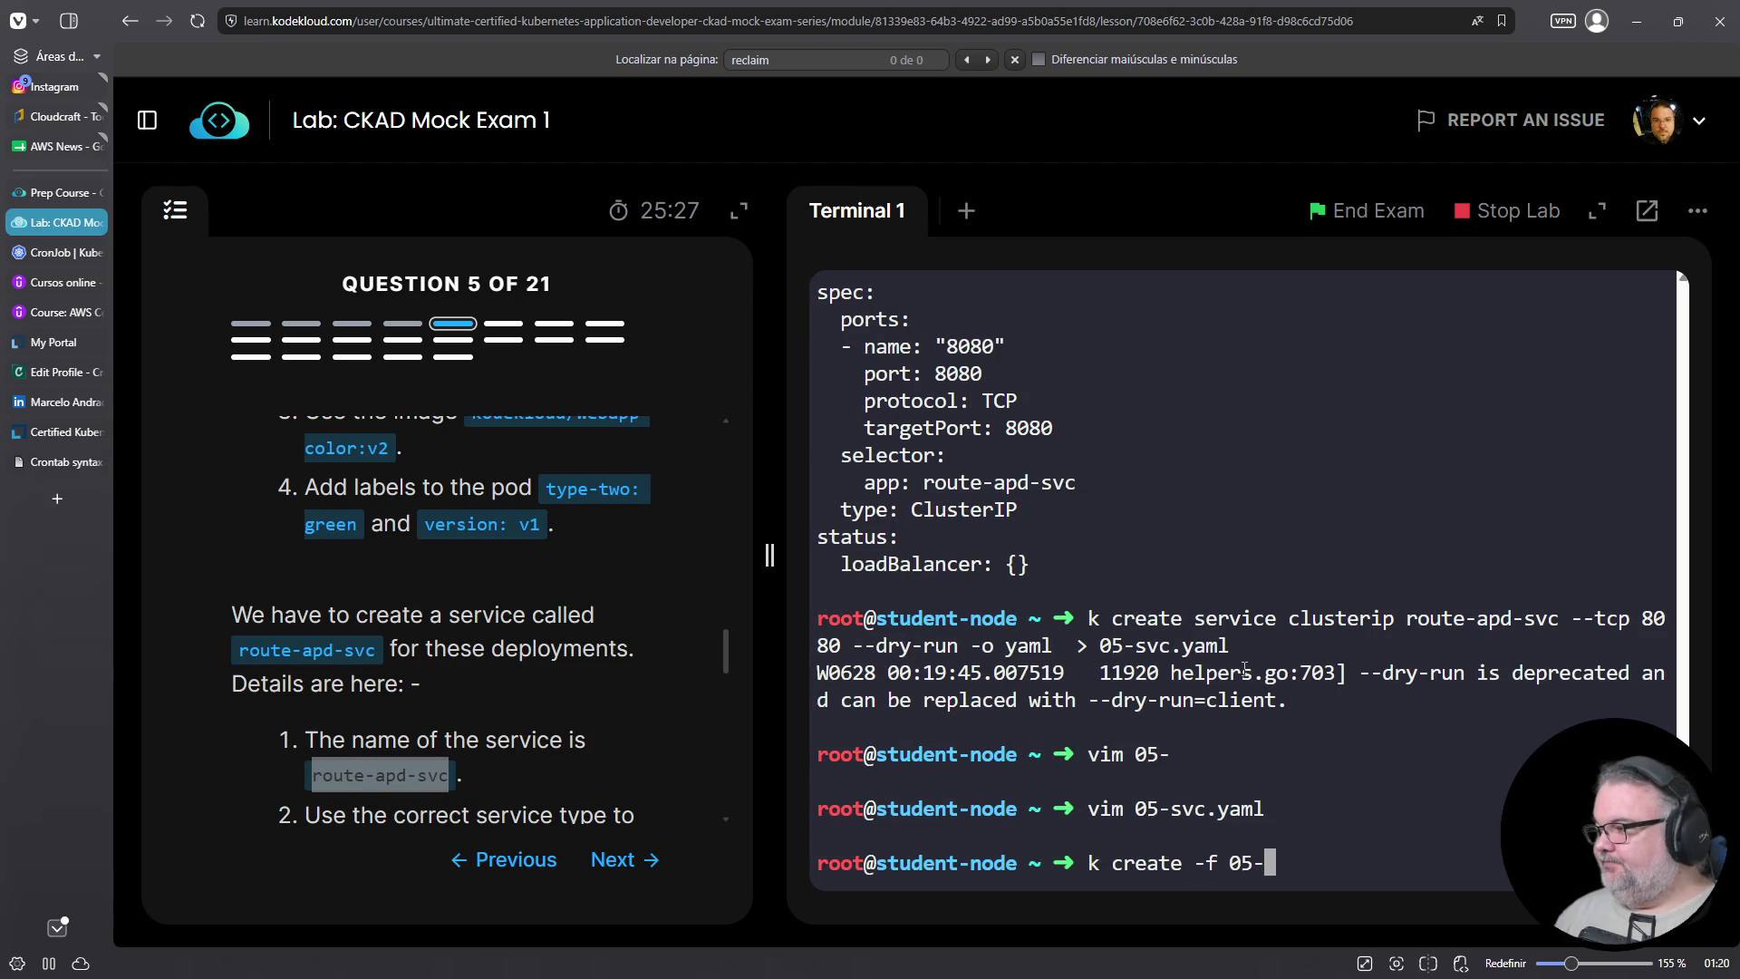
pyautogui.write('svc.yaml')
pyautogui.press('Return')
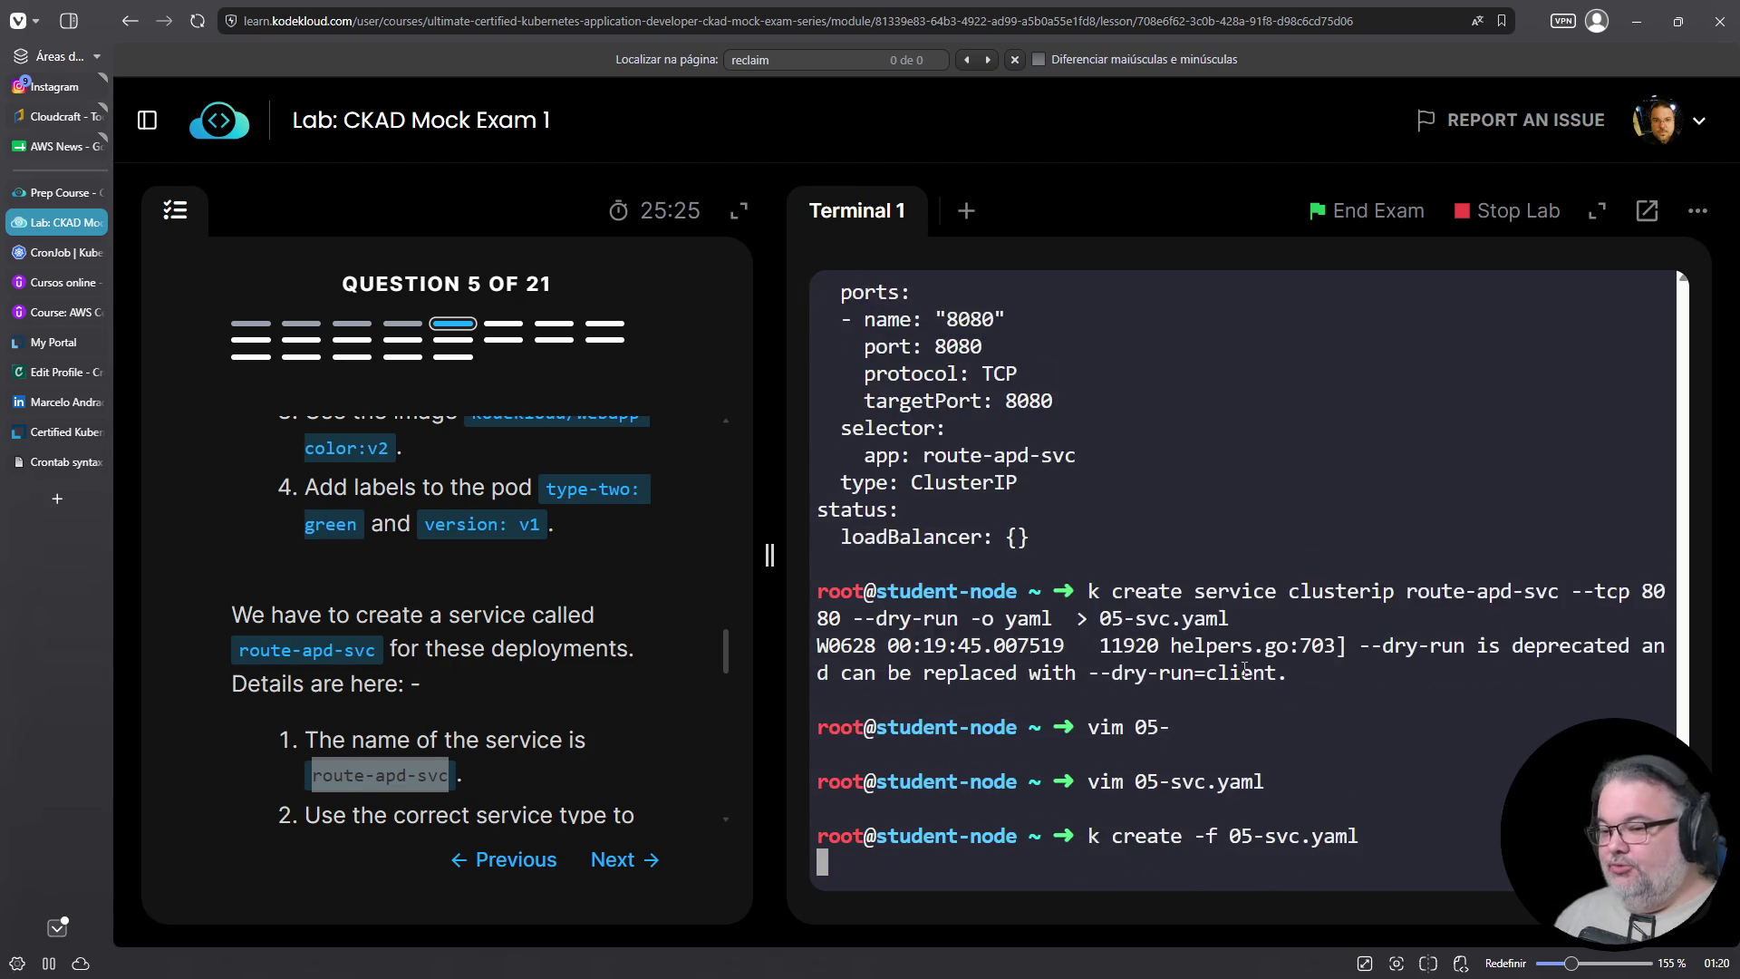
pyautogui.write('k')
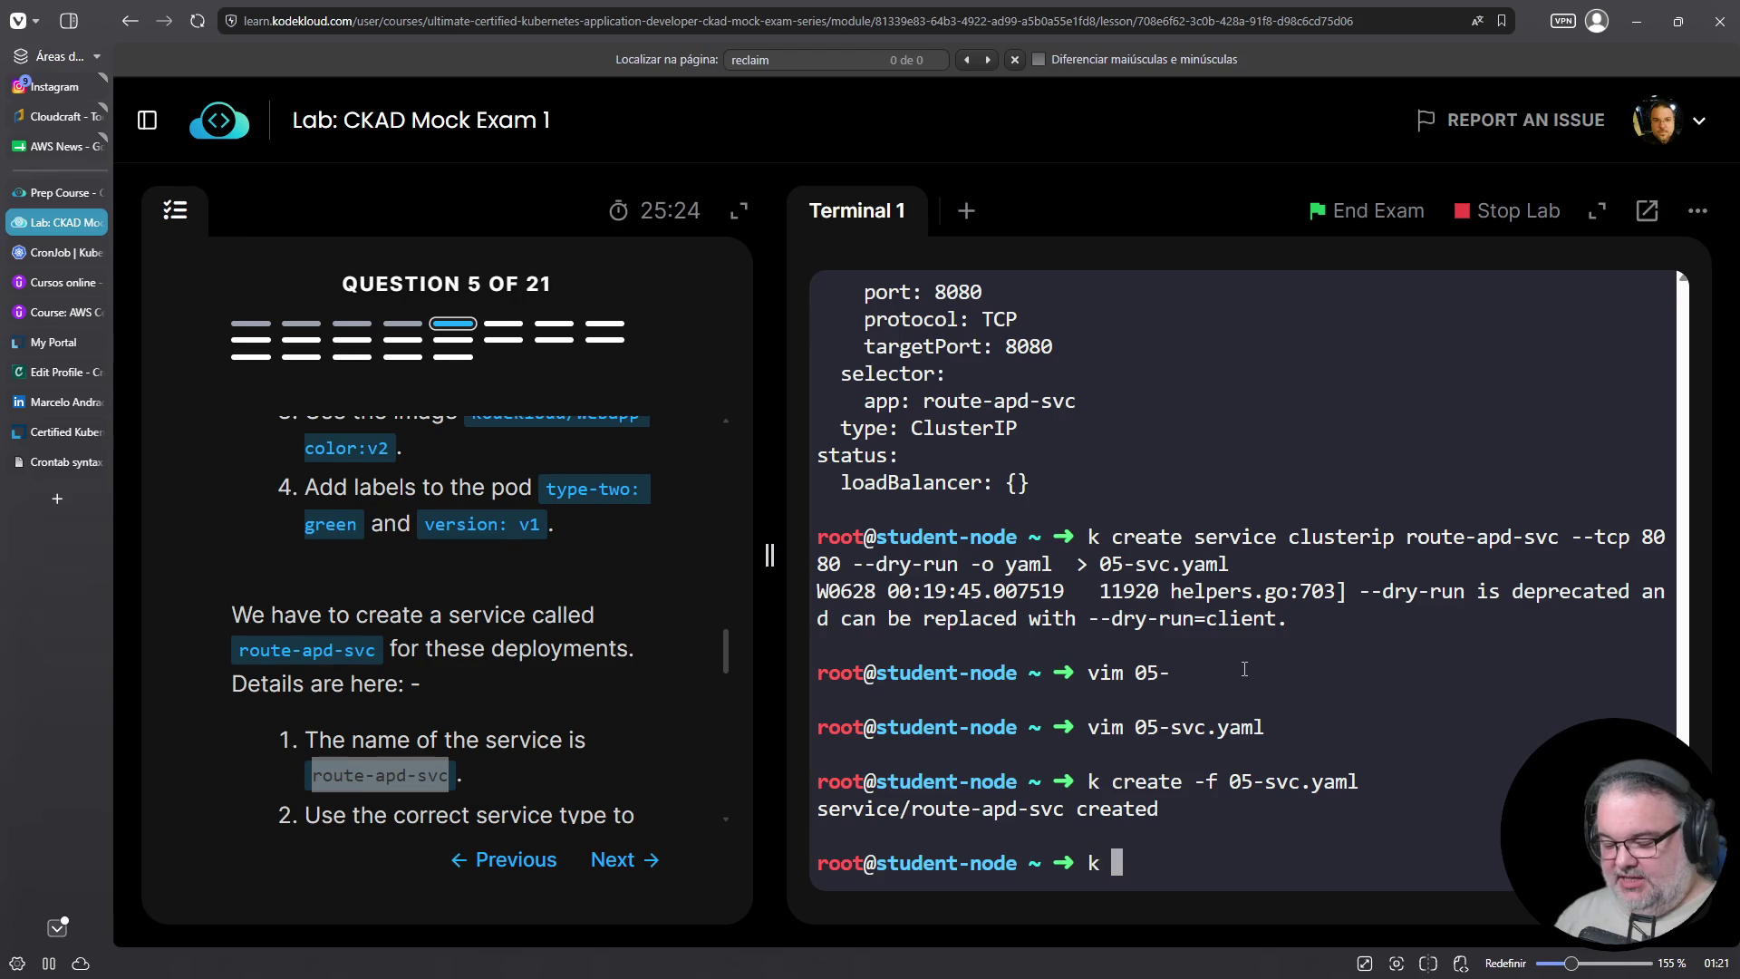
pyautogui.write(' edit deploy green-apd')
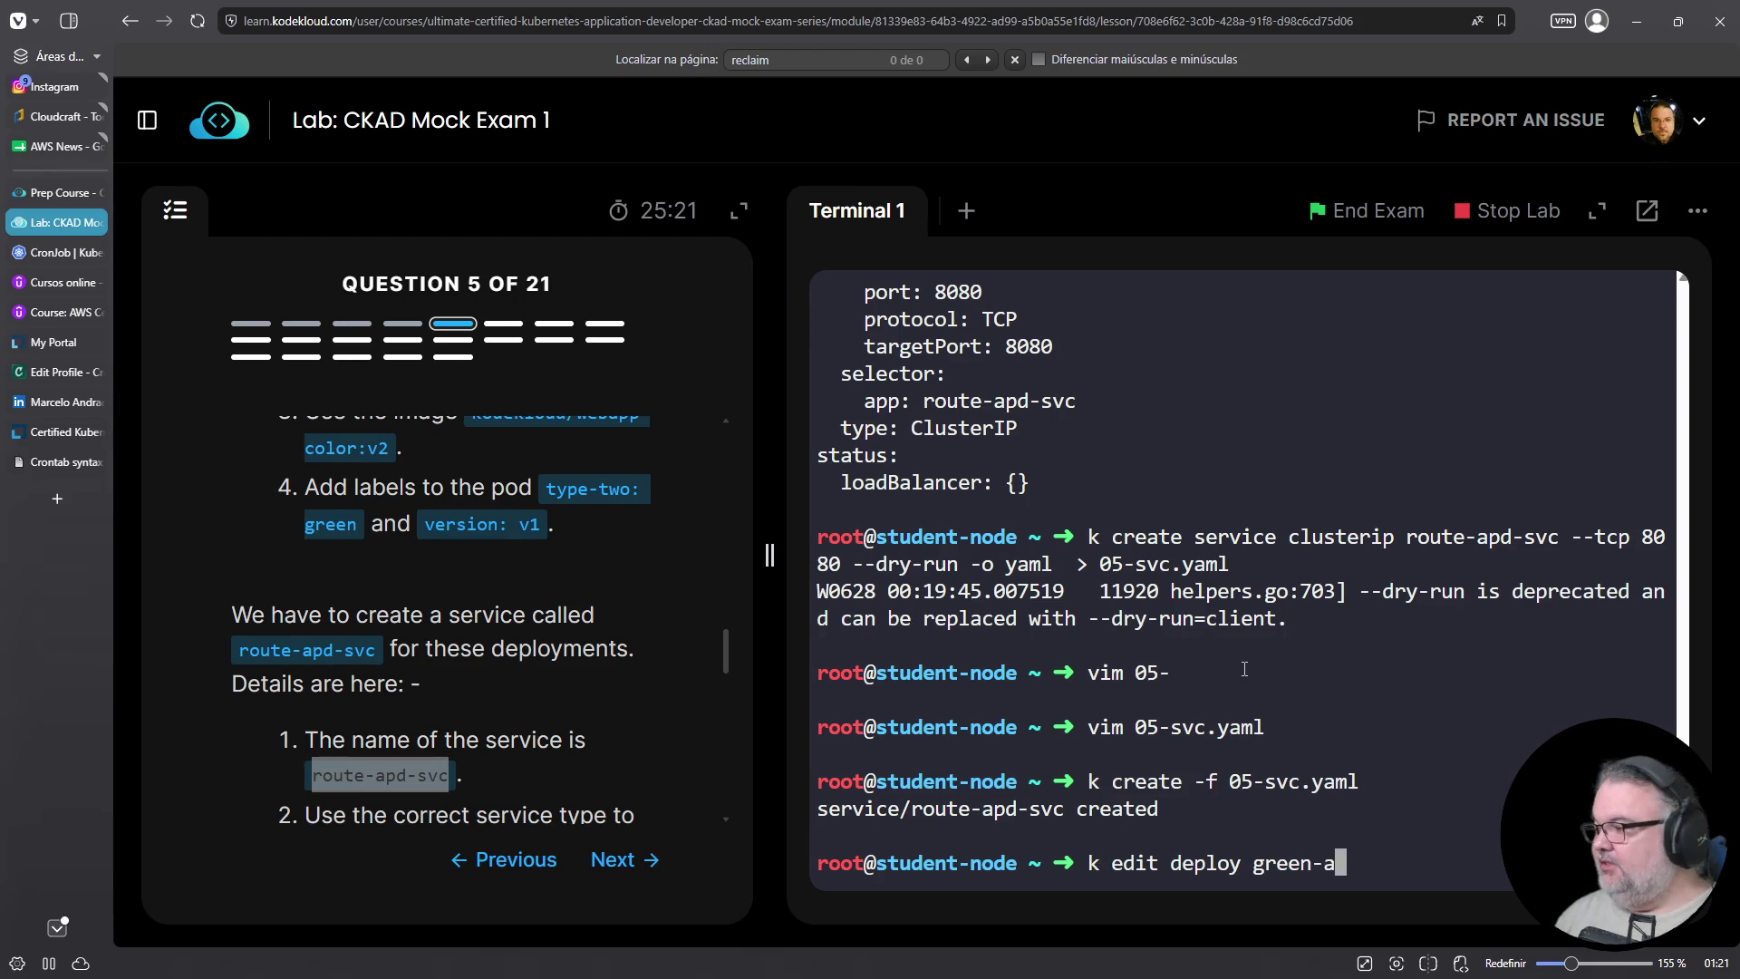
pyautogui.press('Return')
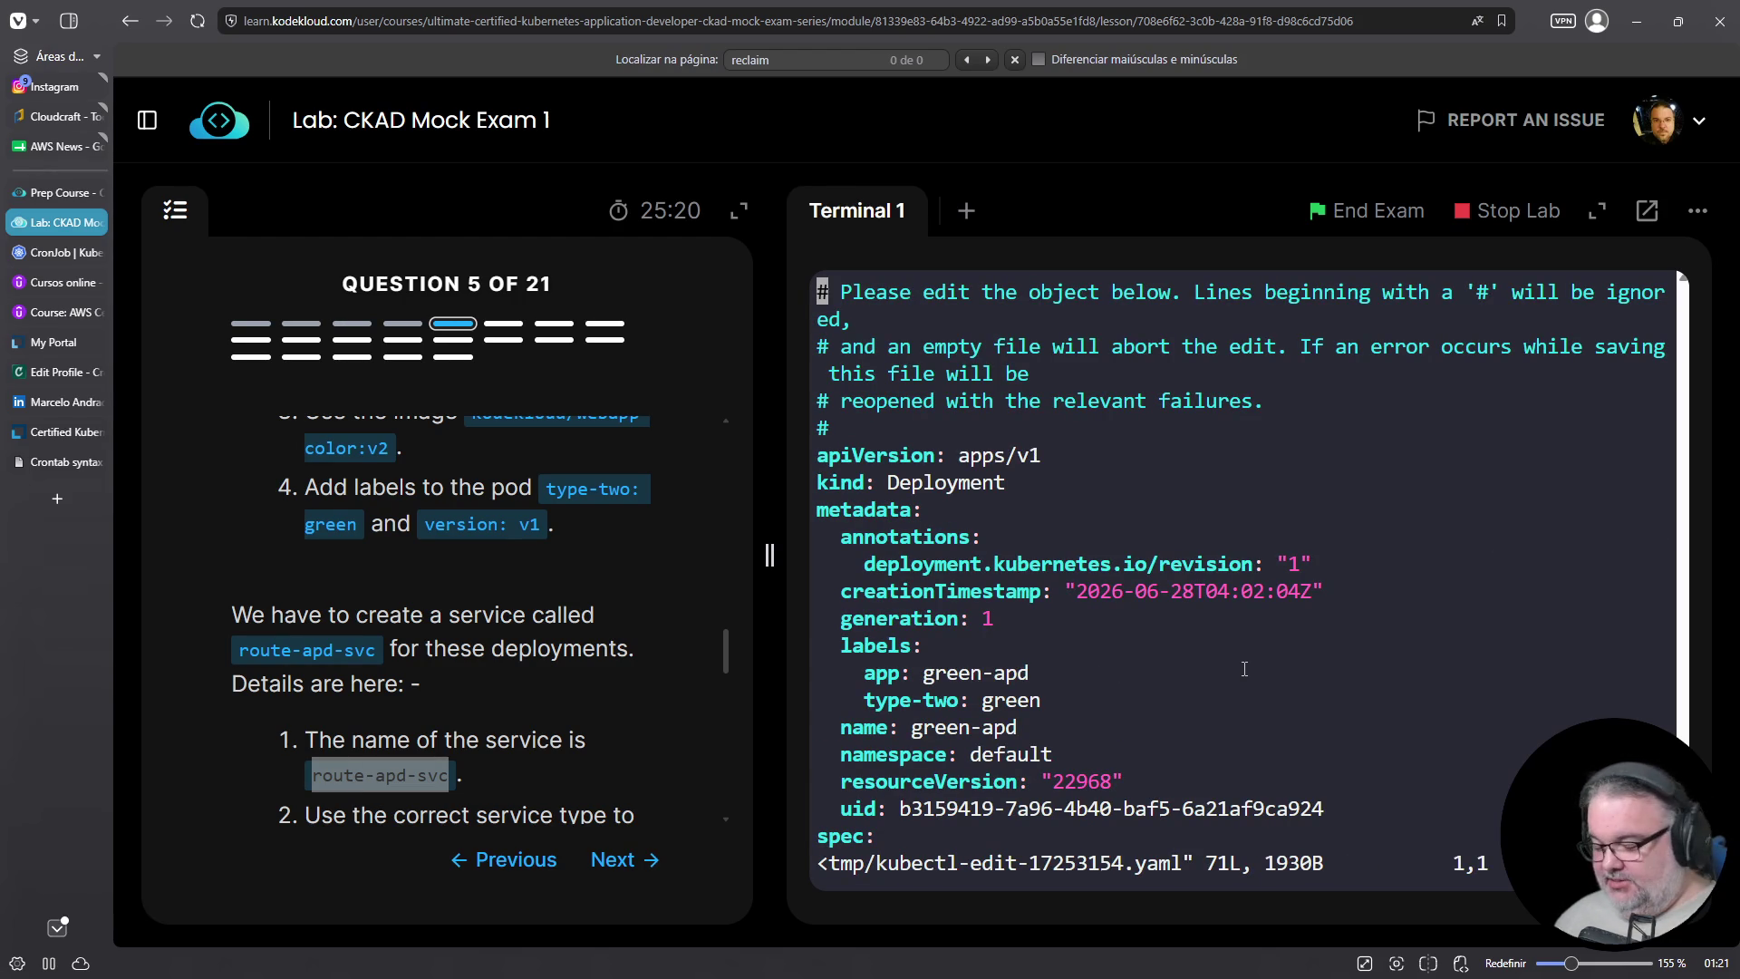
pyautogui.scroll(-6, 1245, 669)
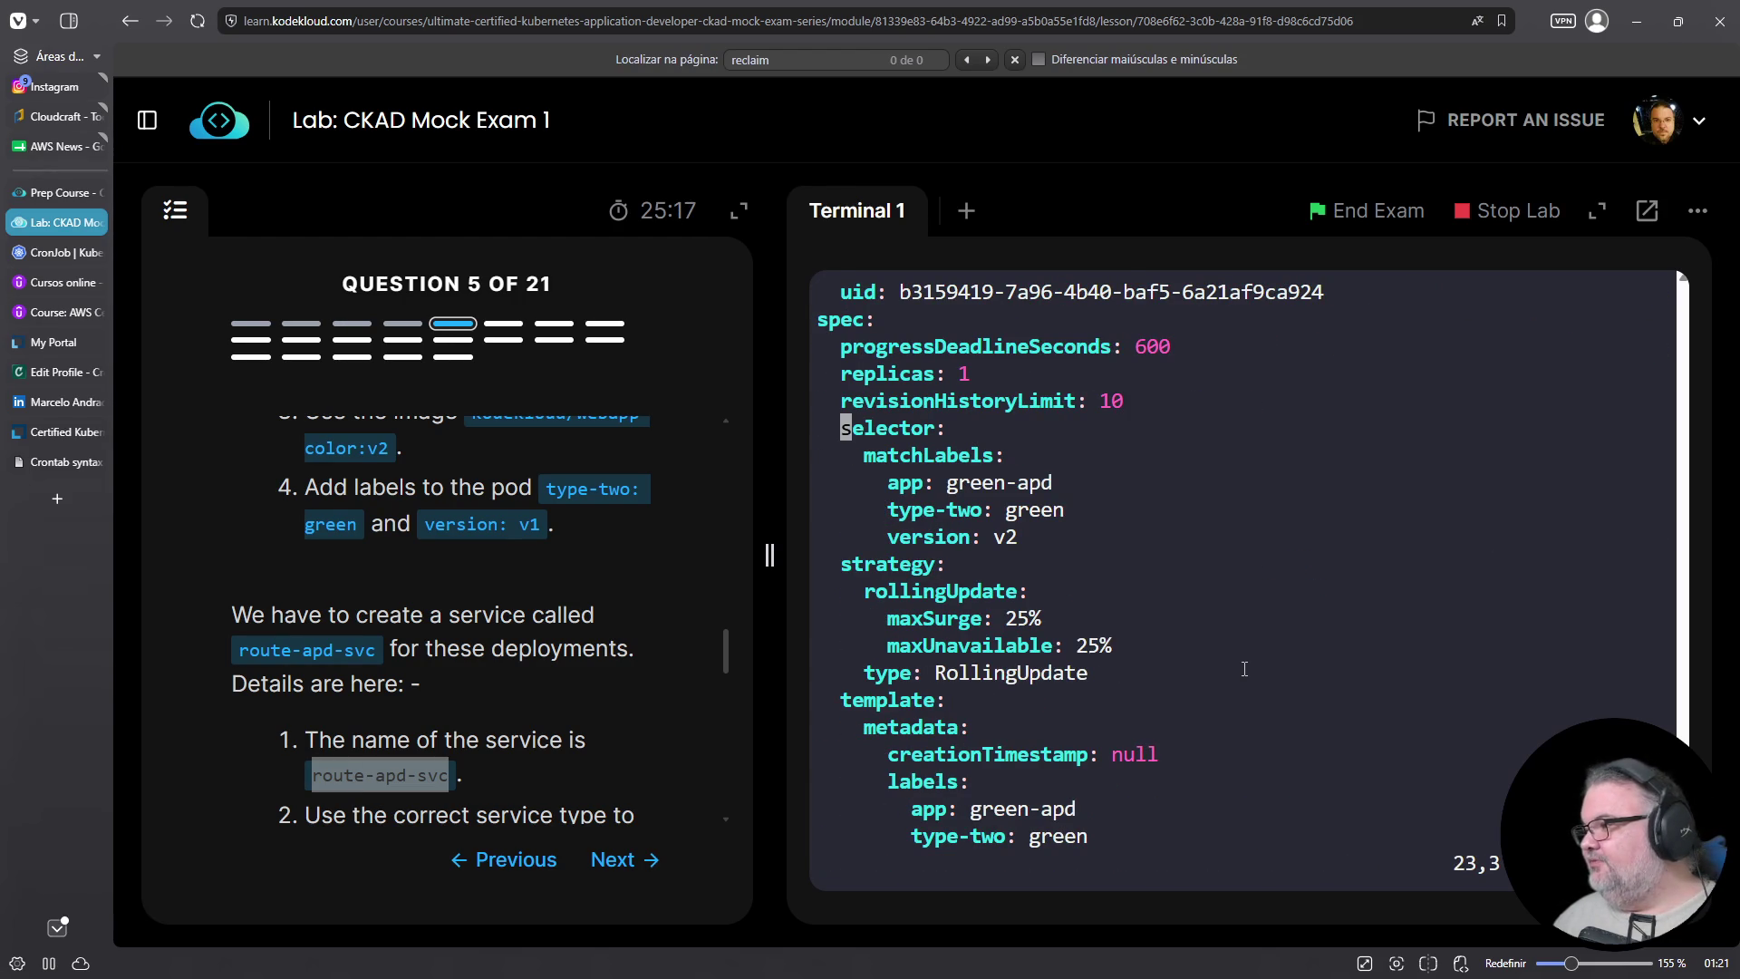
pyautogui.write(':q')
pyautogui.press('Return')
# Enter 'k delete -f 05-green.yaml' to remove the green deployment
pyautogui.write('k dele')
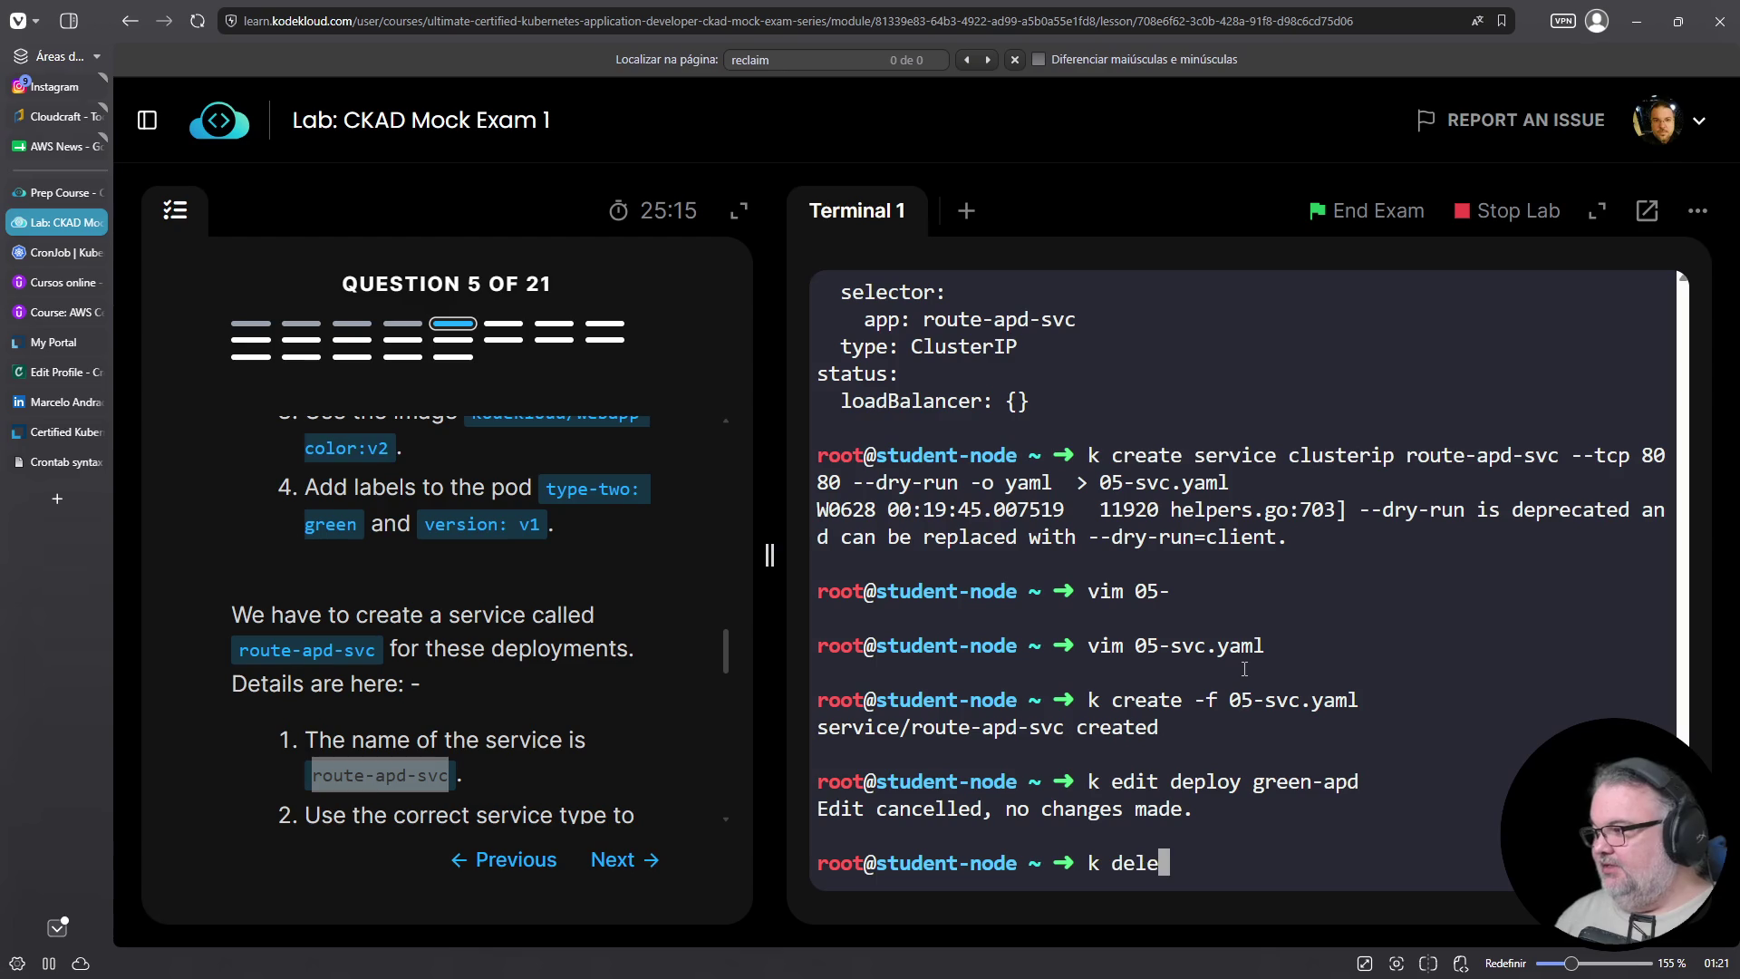
pyautogui.write('te -f deploy')
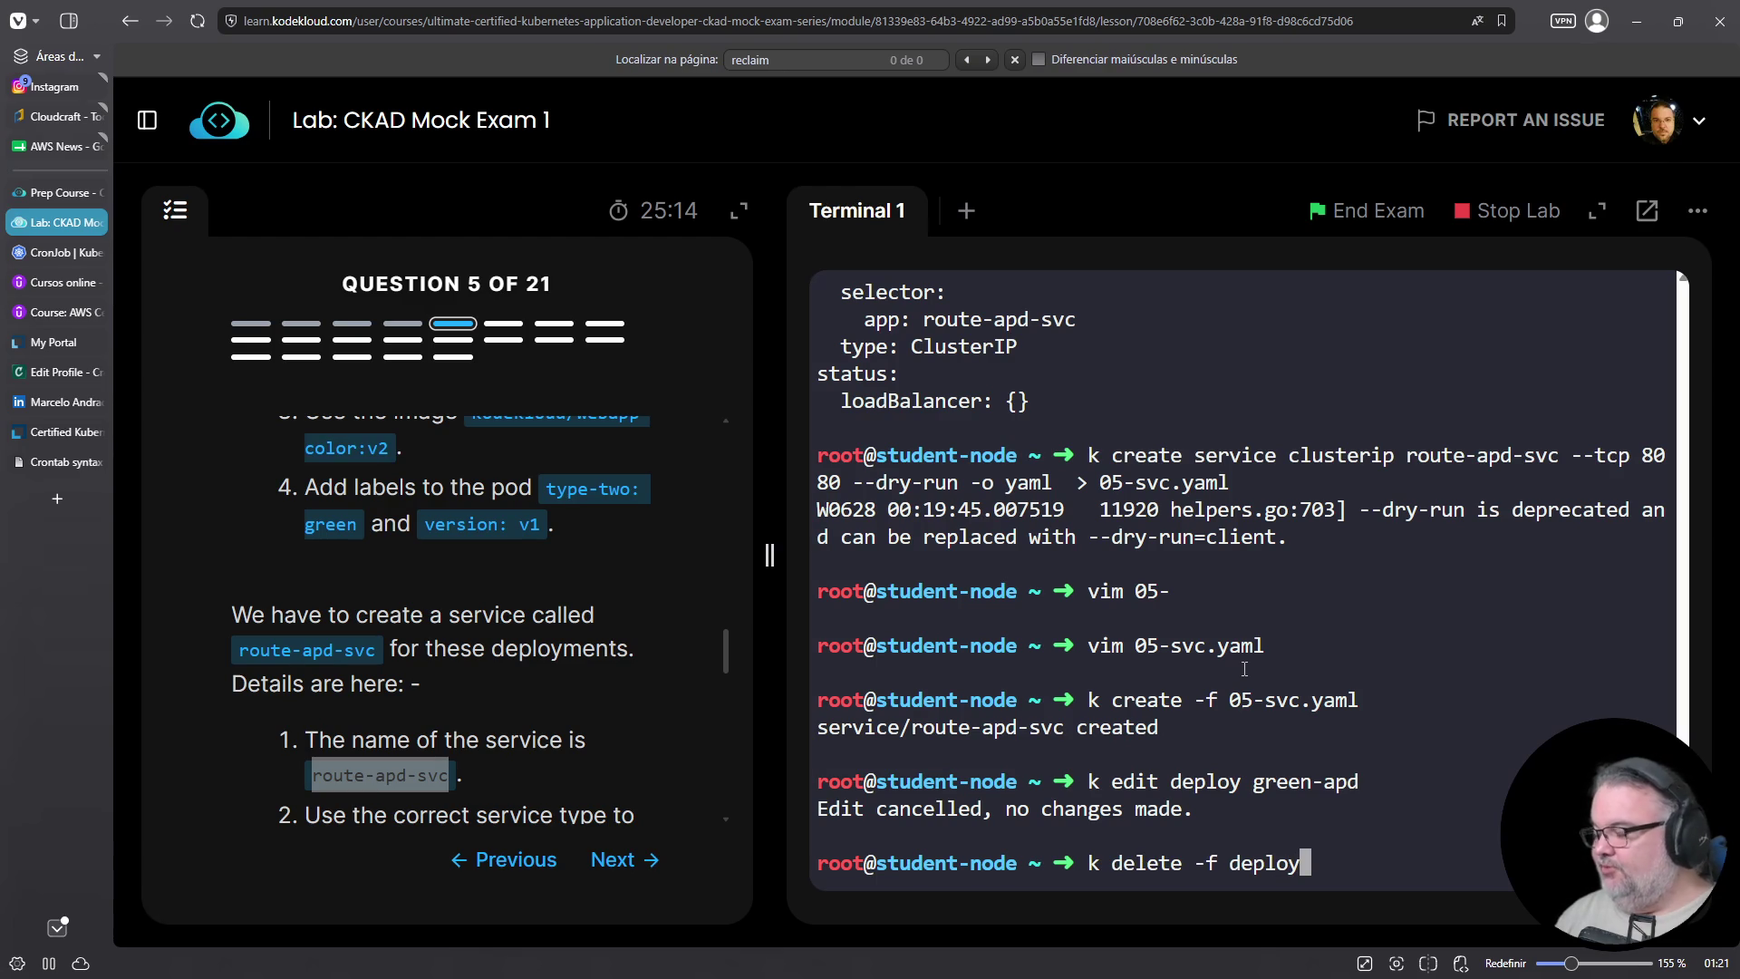
pyautogui.hotkey('ctrl', 'c')
pyautogui.write('k delete ')
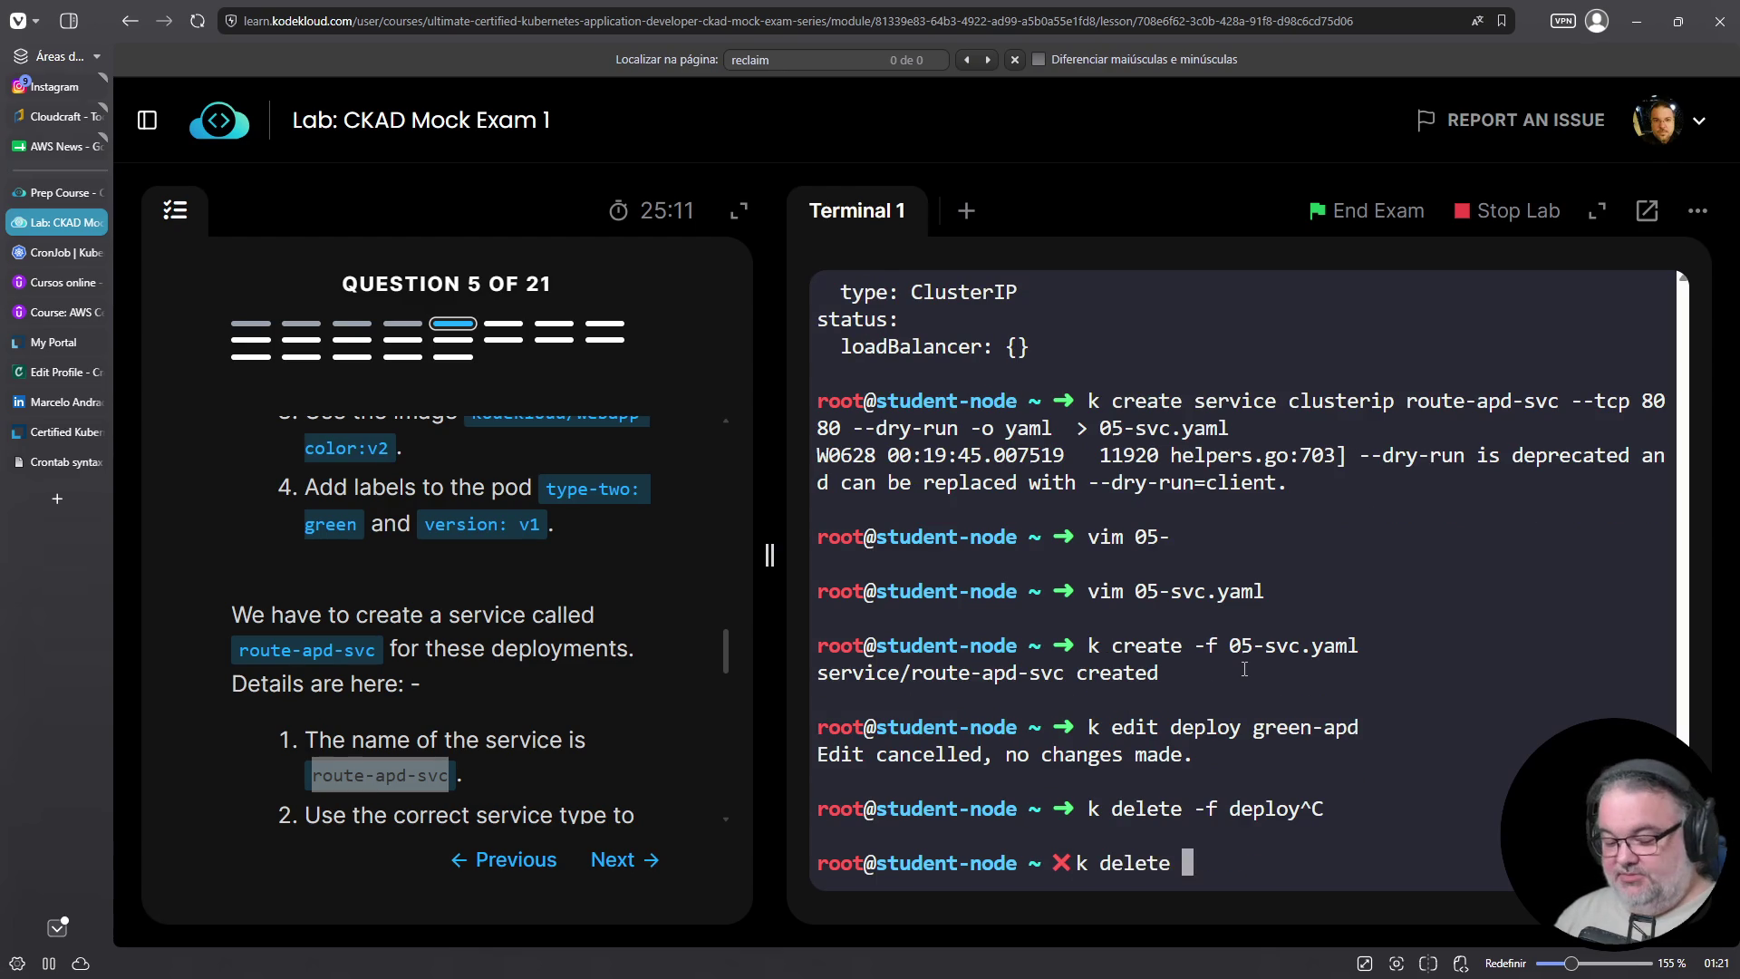
pyautogui.write('-f 05-green.yaml')
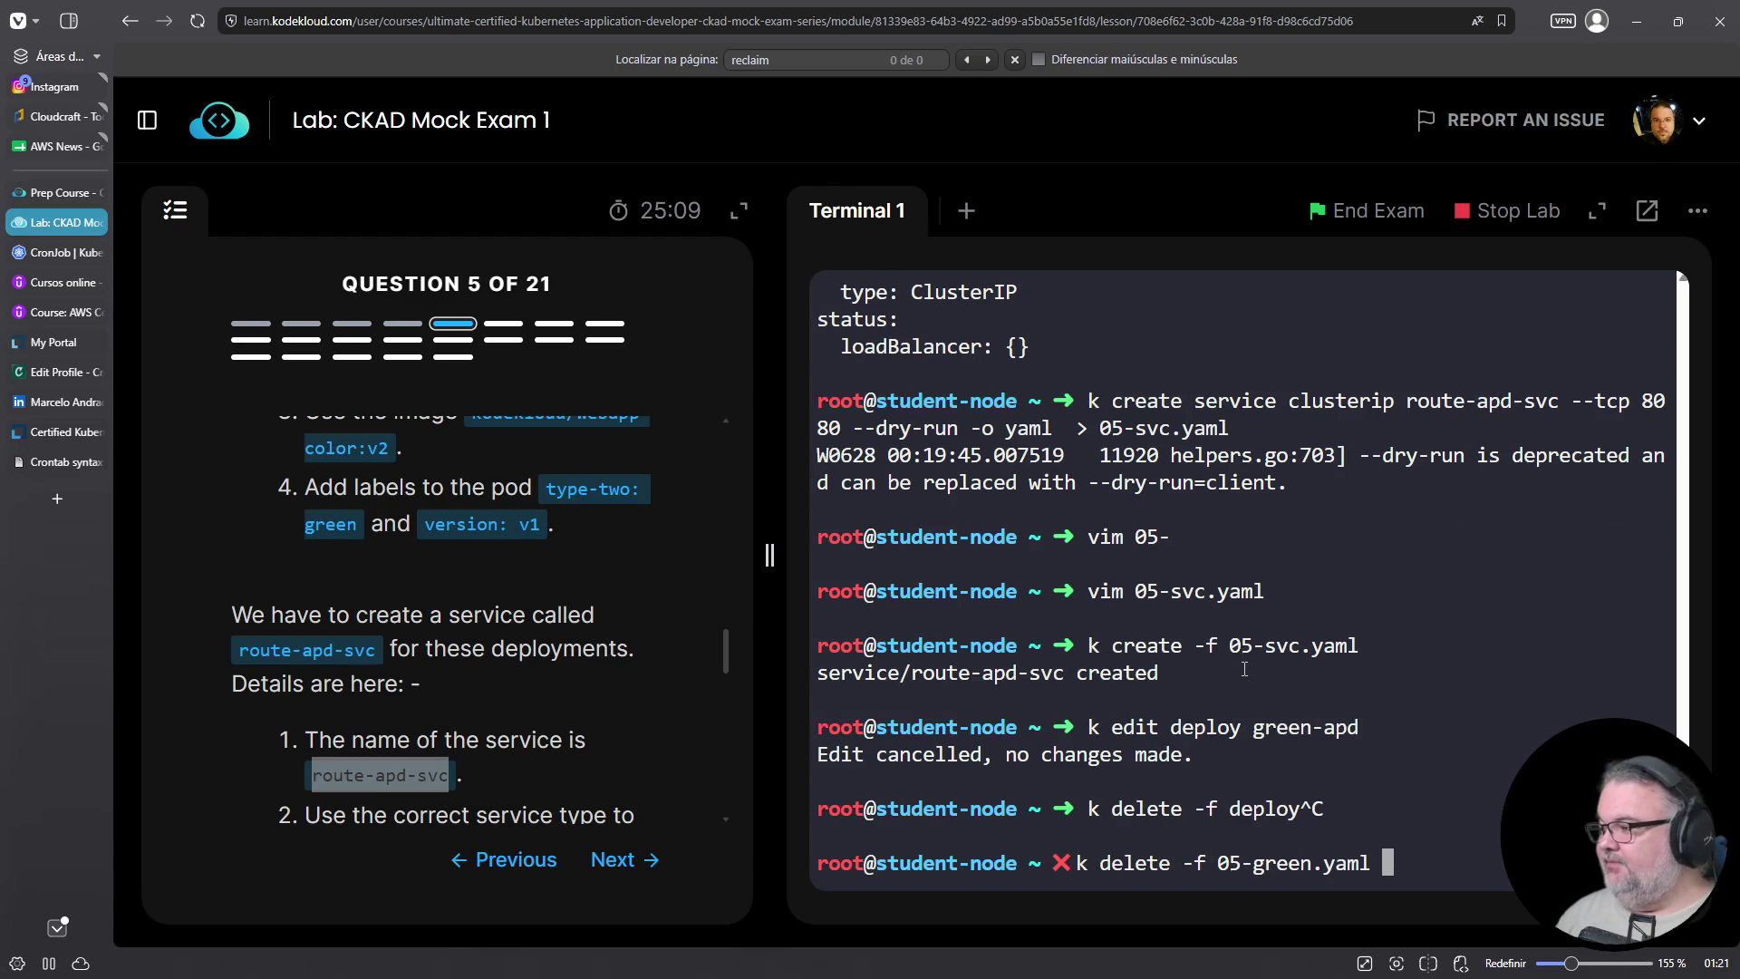
# Delete the green-apd deployment and open 05-green.yaml in vim
pyautogui.press('Return')
pyautogui.write('vim 05-')
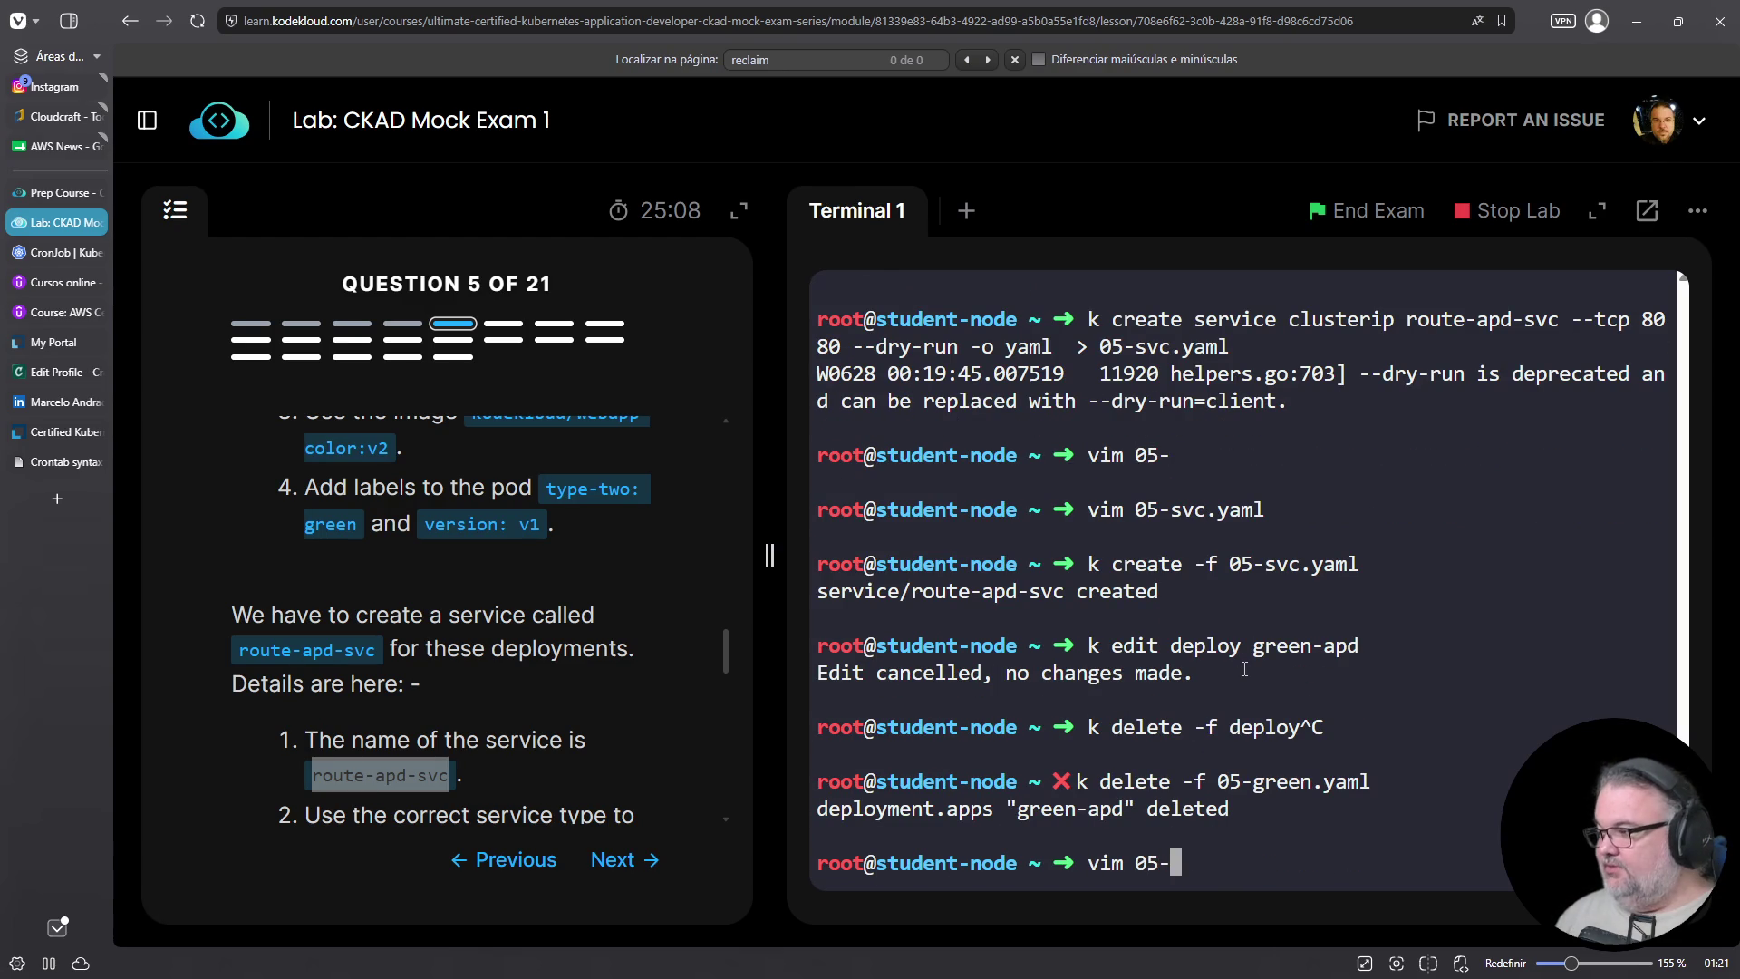
pyautogui.write('green.yaml')
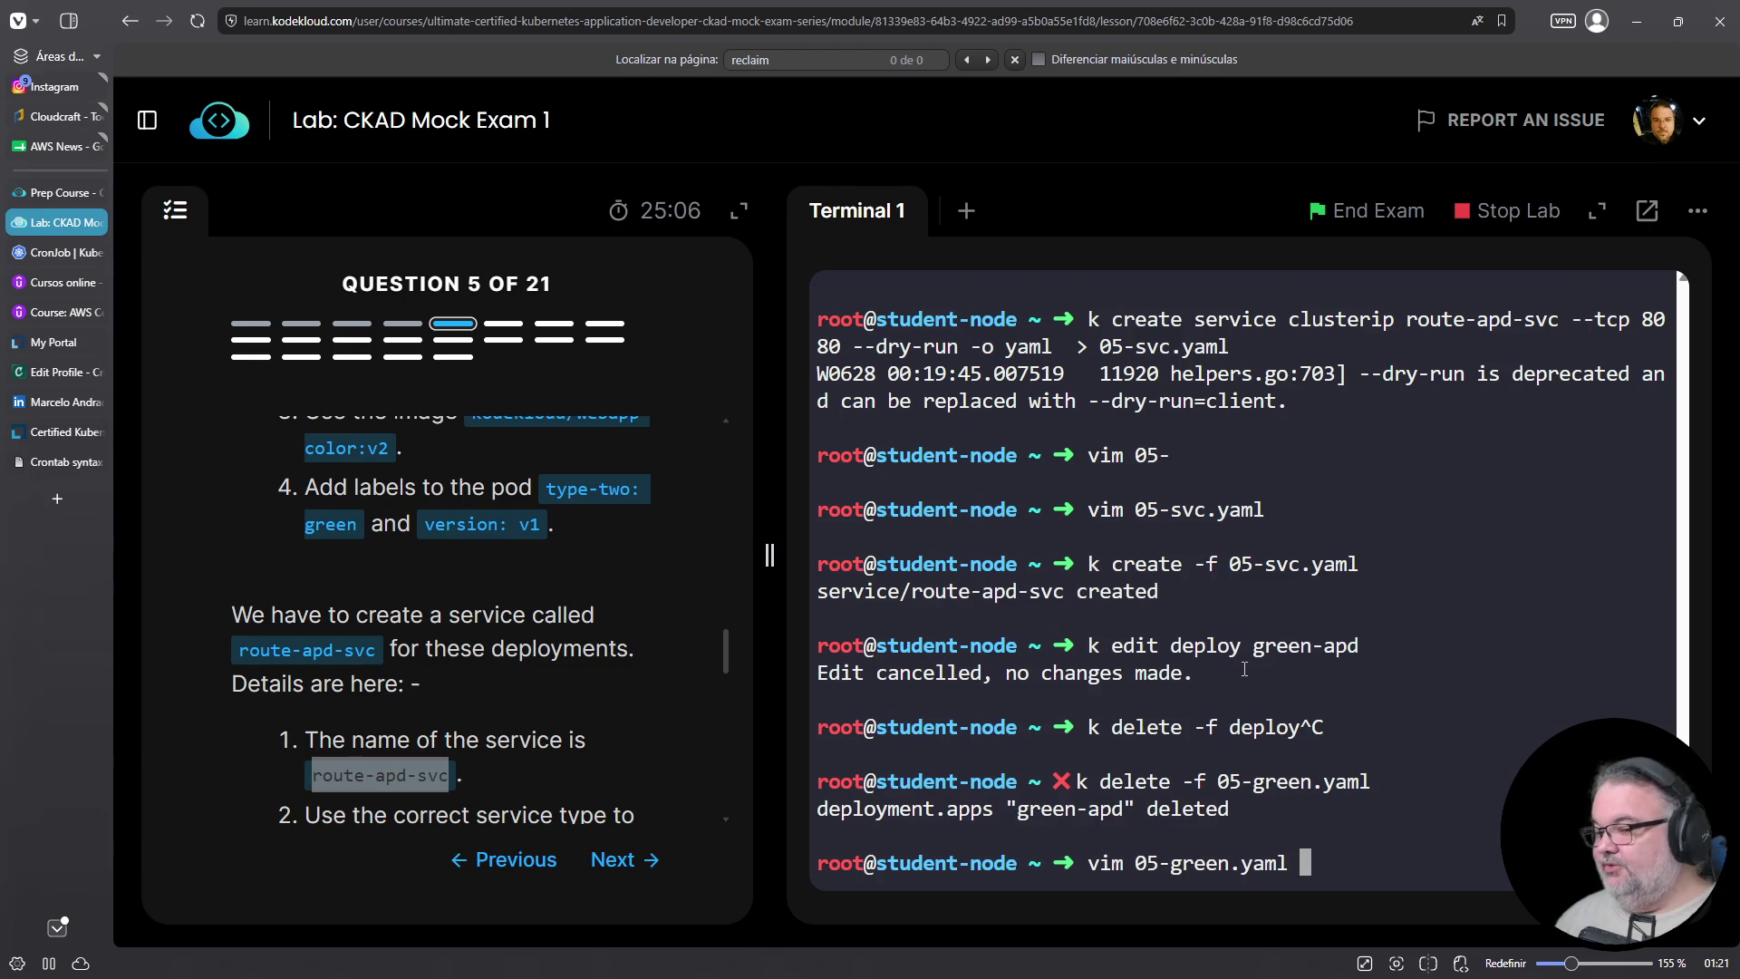
pyautogui.press('Return')
pyautogui.hotkey('shift', 'g')
pyautogui.press('Up')
pyautogui.press('Up')
pyautogui.press('Up')
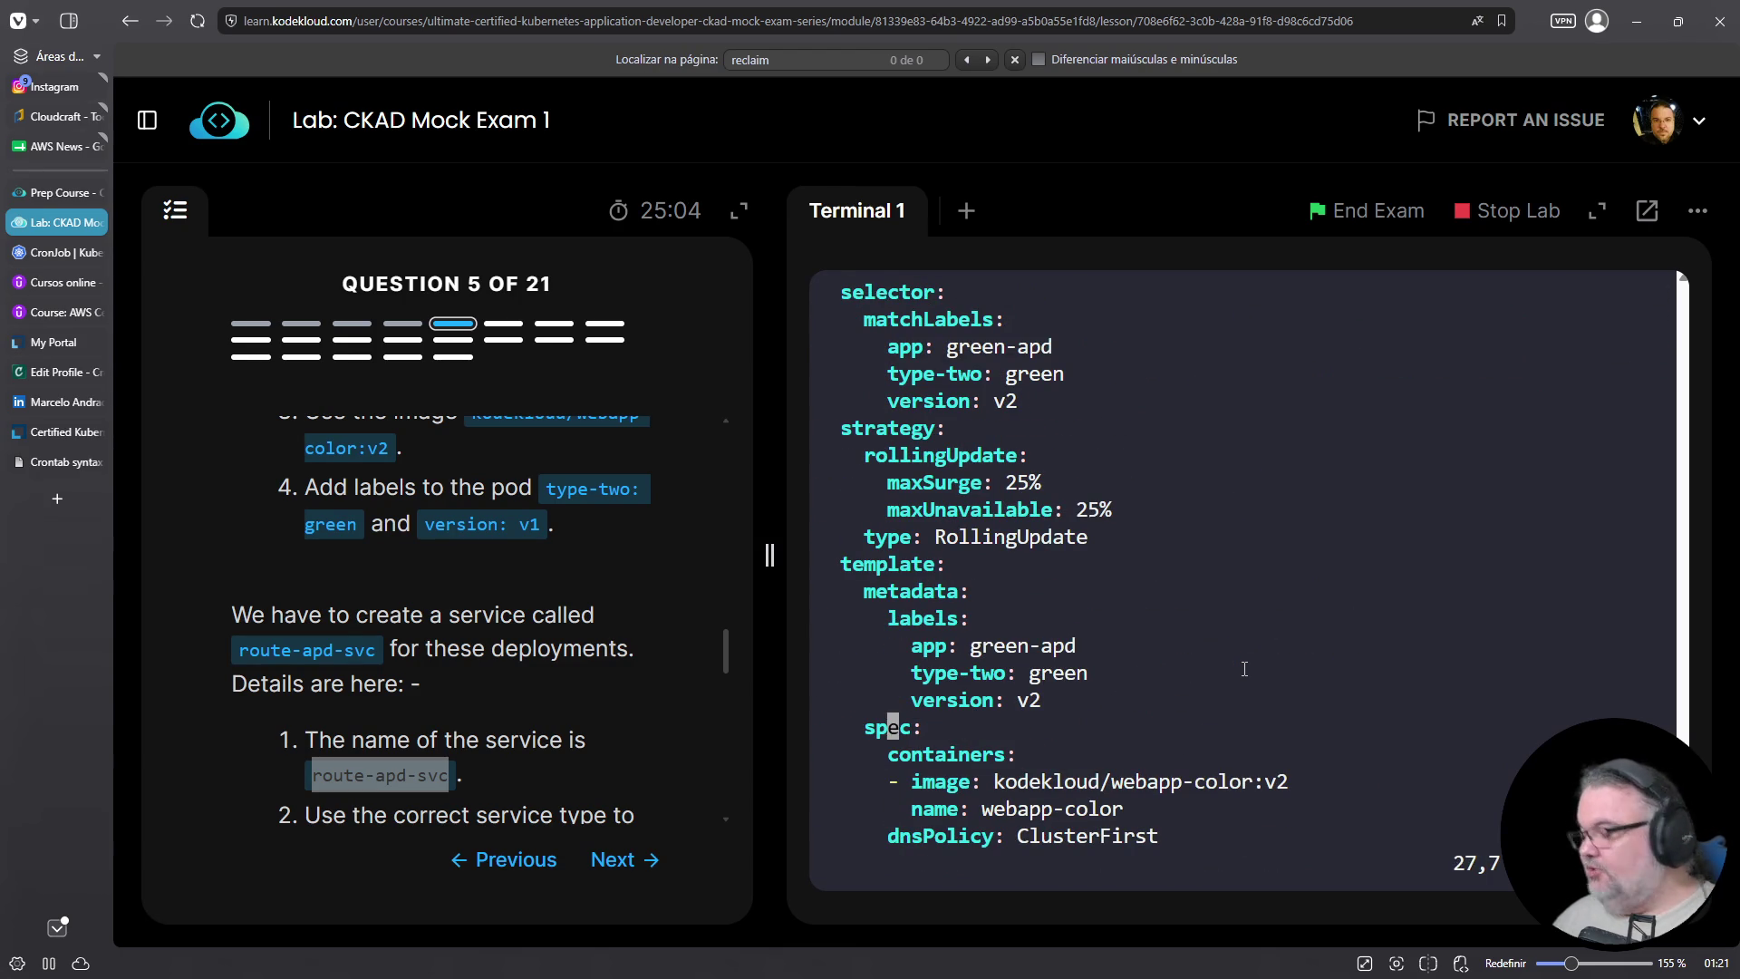
# Replace every 'version: v2' with 'version: v1' using :%s and save the file
pyautogui.write(':%s###')
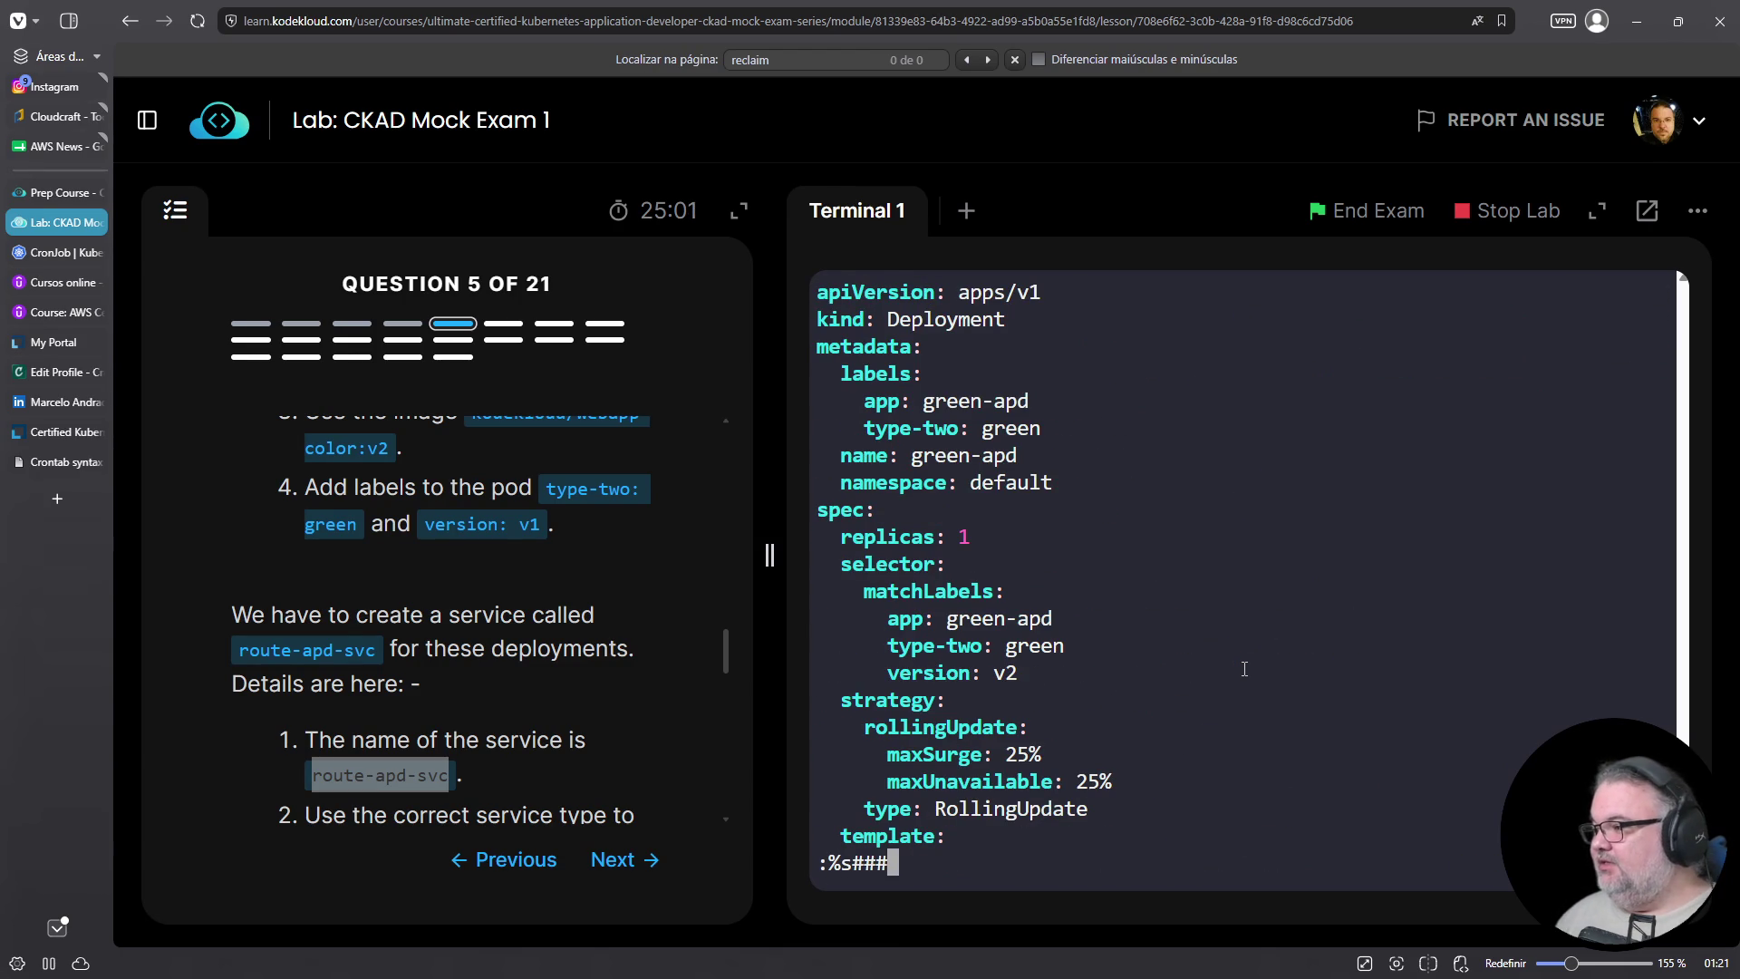
pyautogui.press('Left')
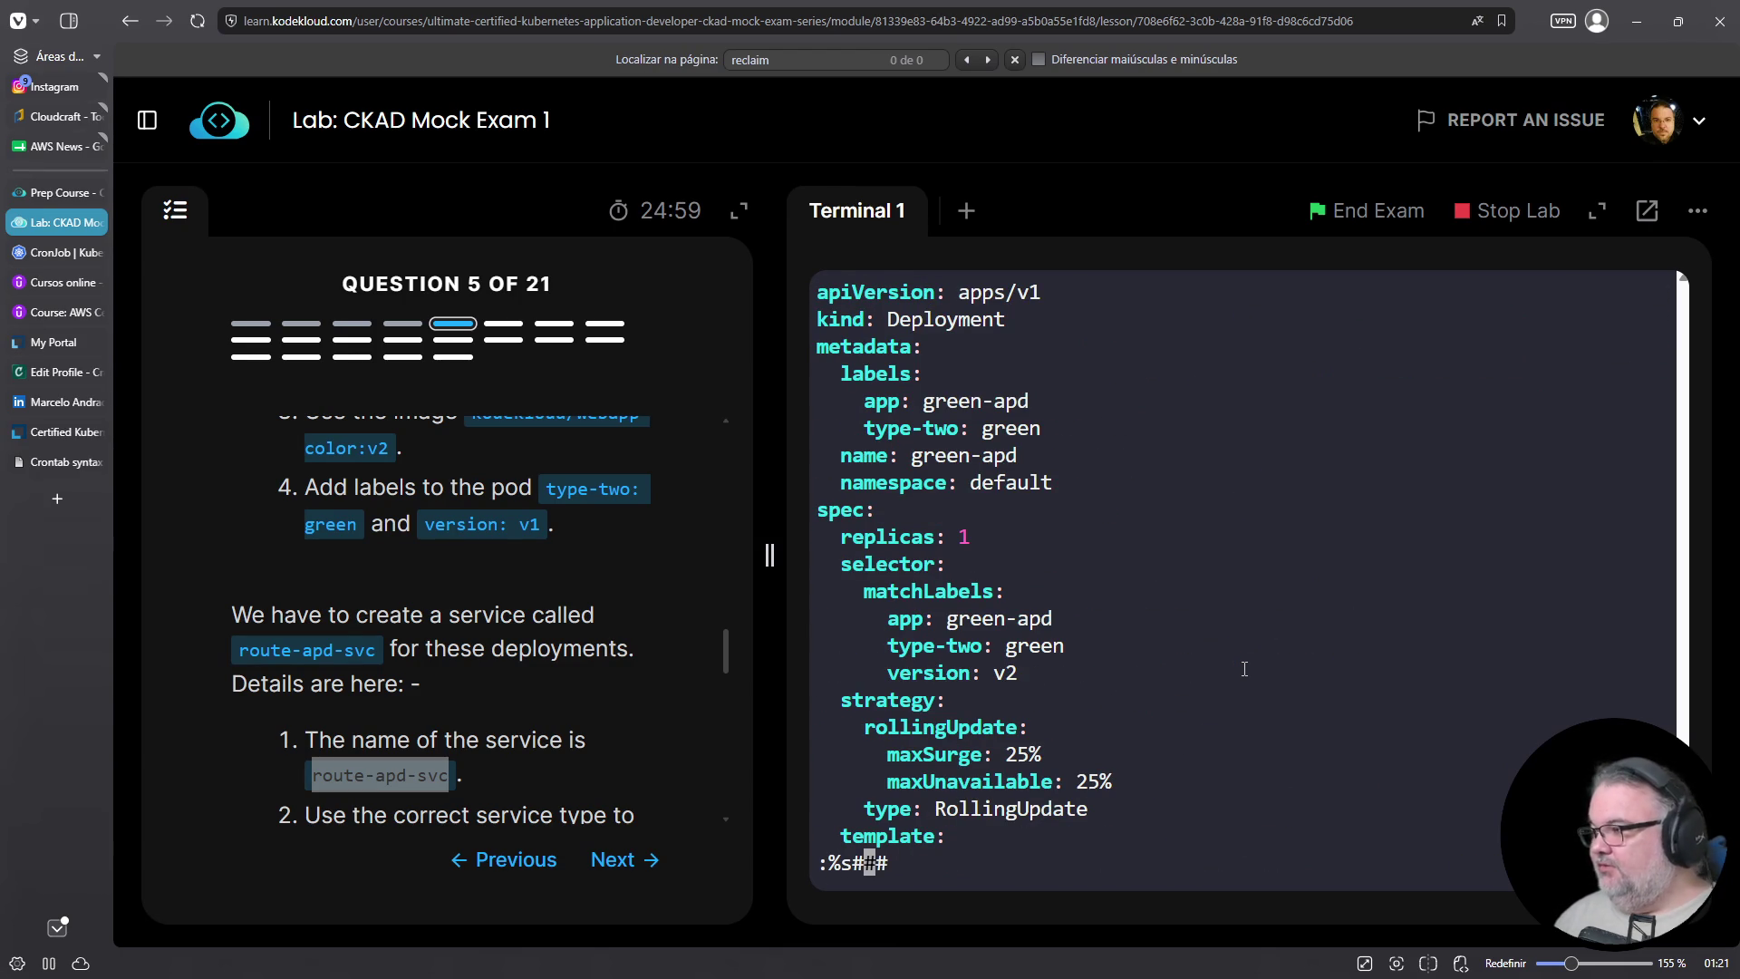
pyautogui.write('version: ')
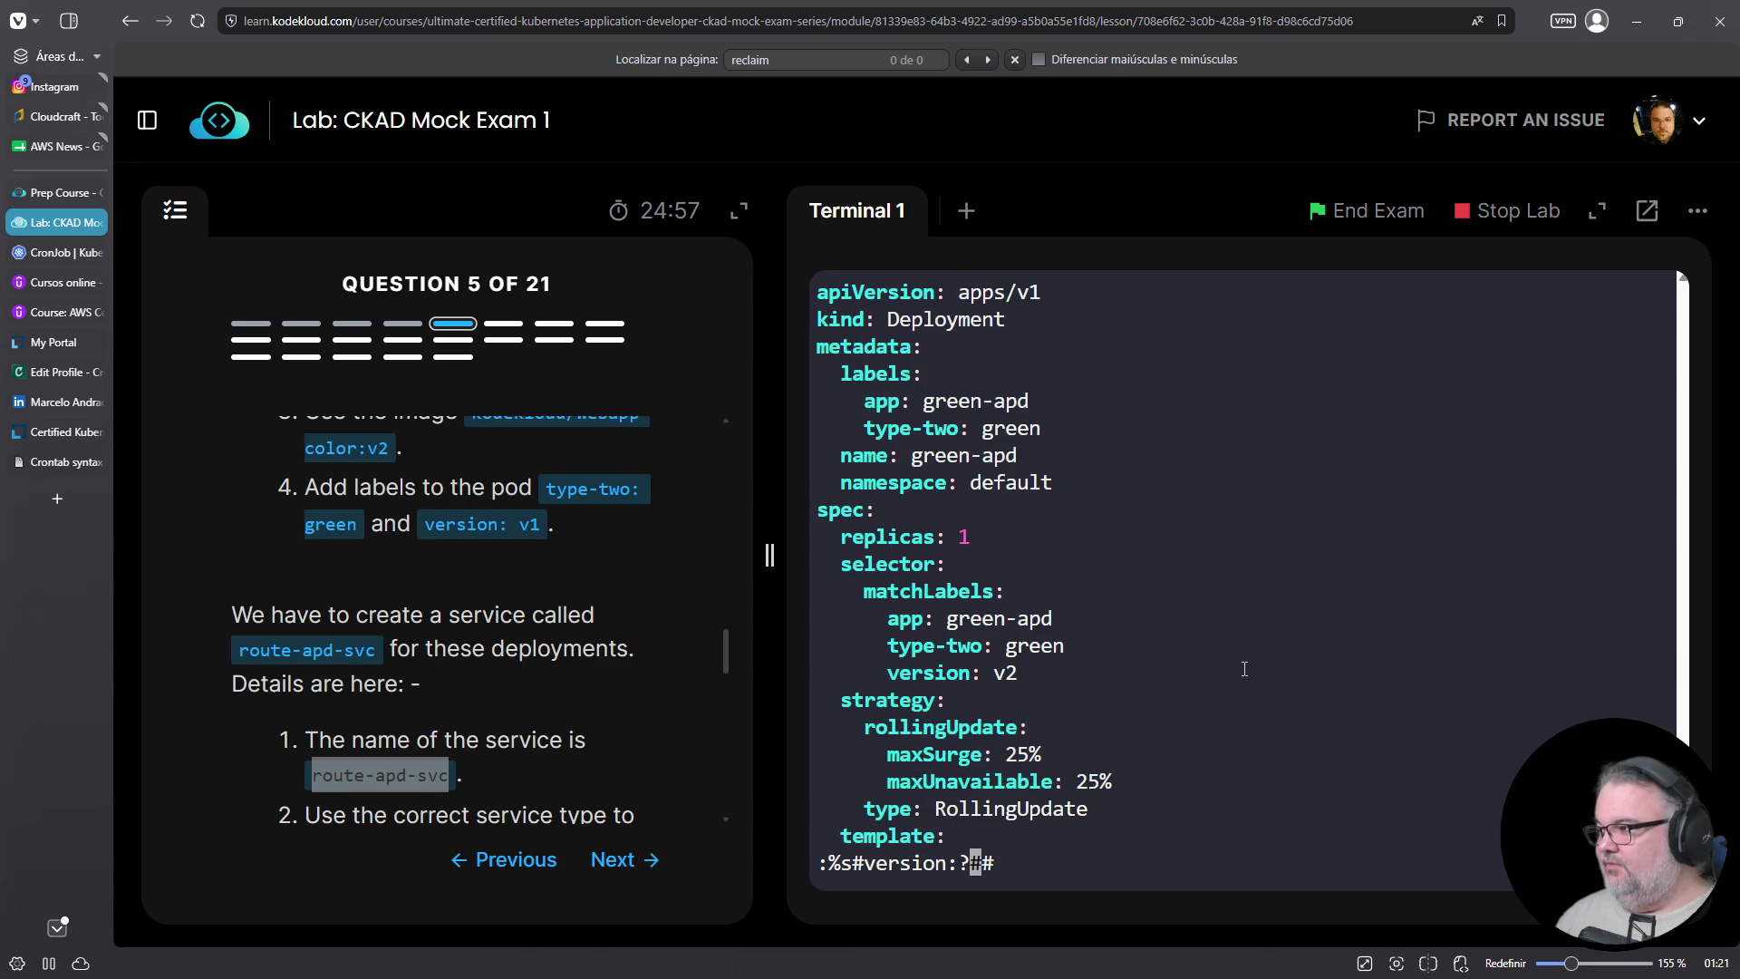
pyautogui.write('v2#version: v1')
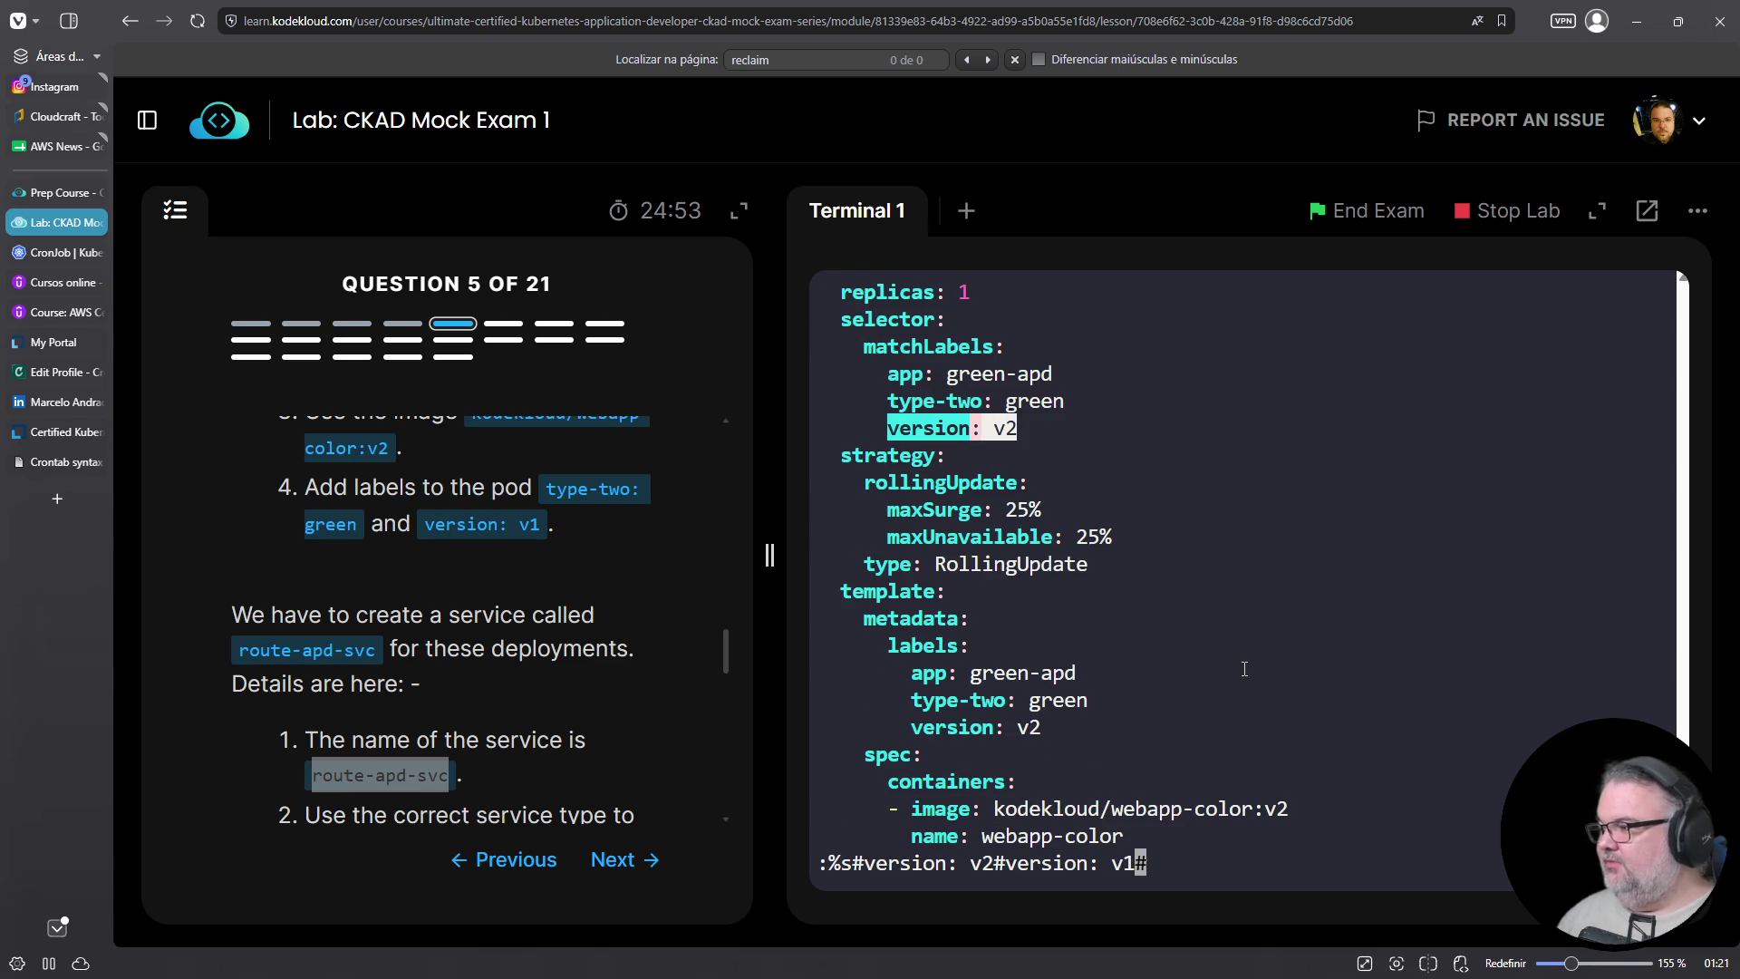
pyautogui.press('Return')
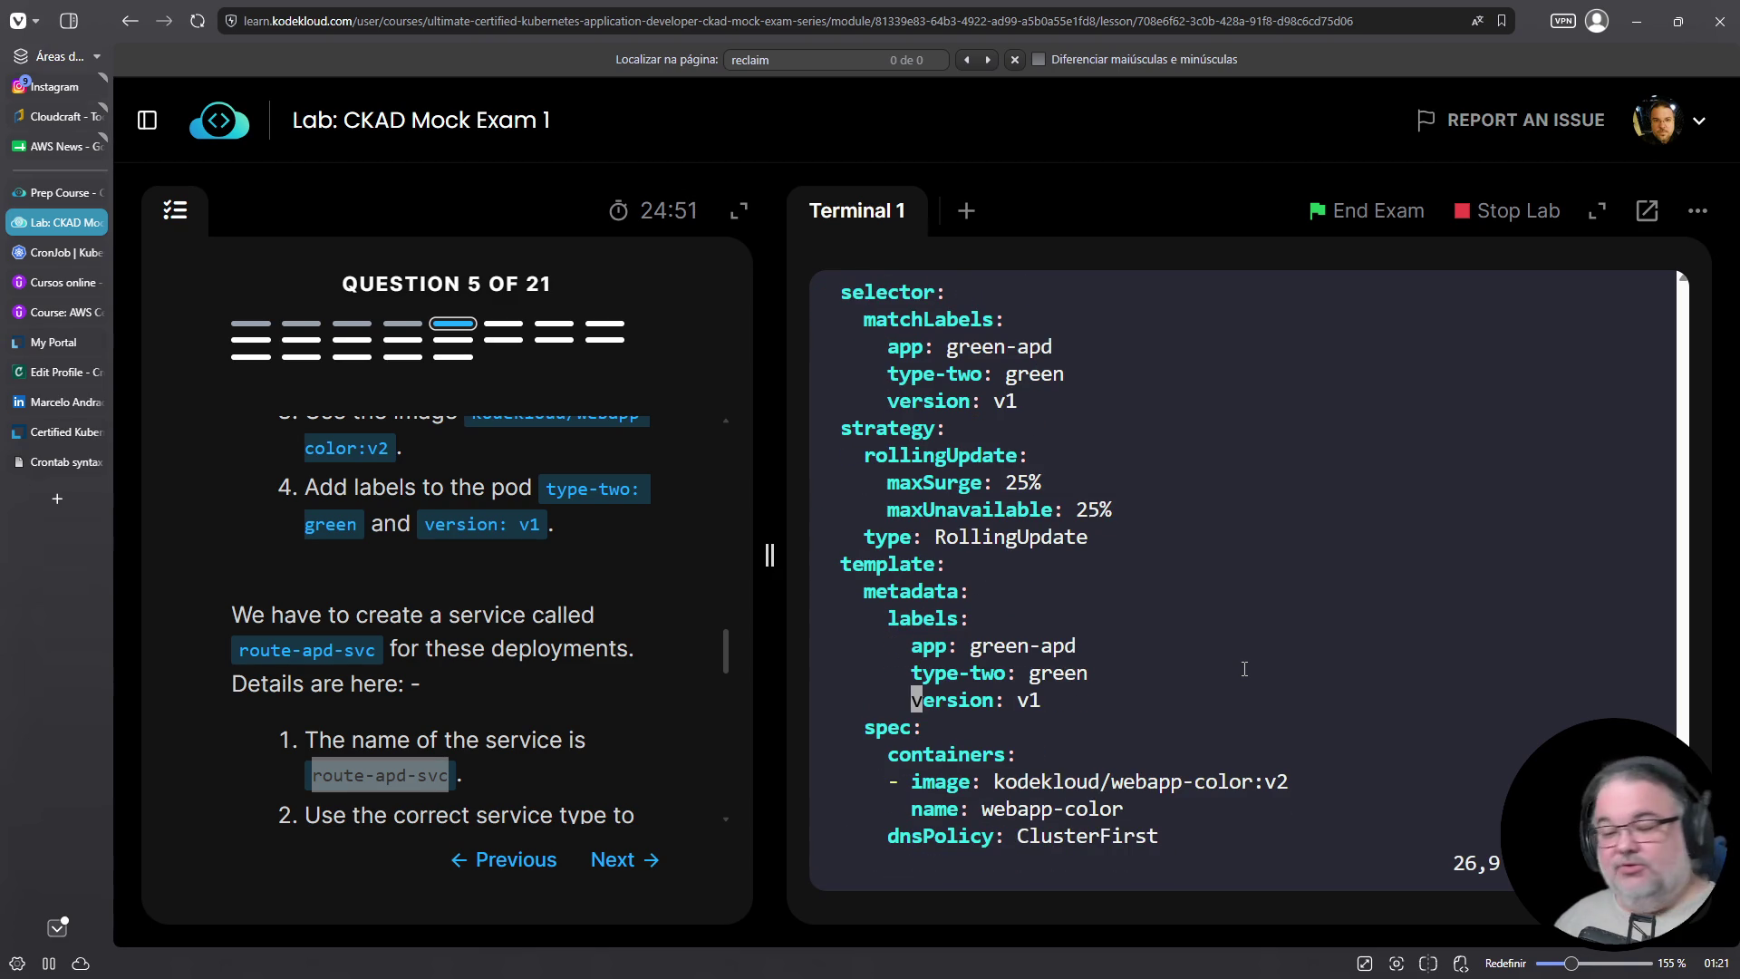
pyautogui.press('j')
pyautogui.press('j')
pyautogui.press('j')
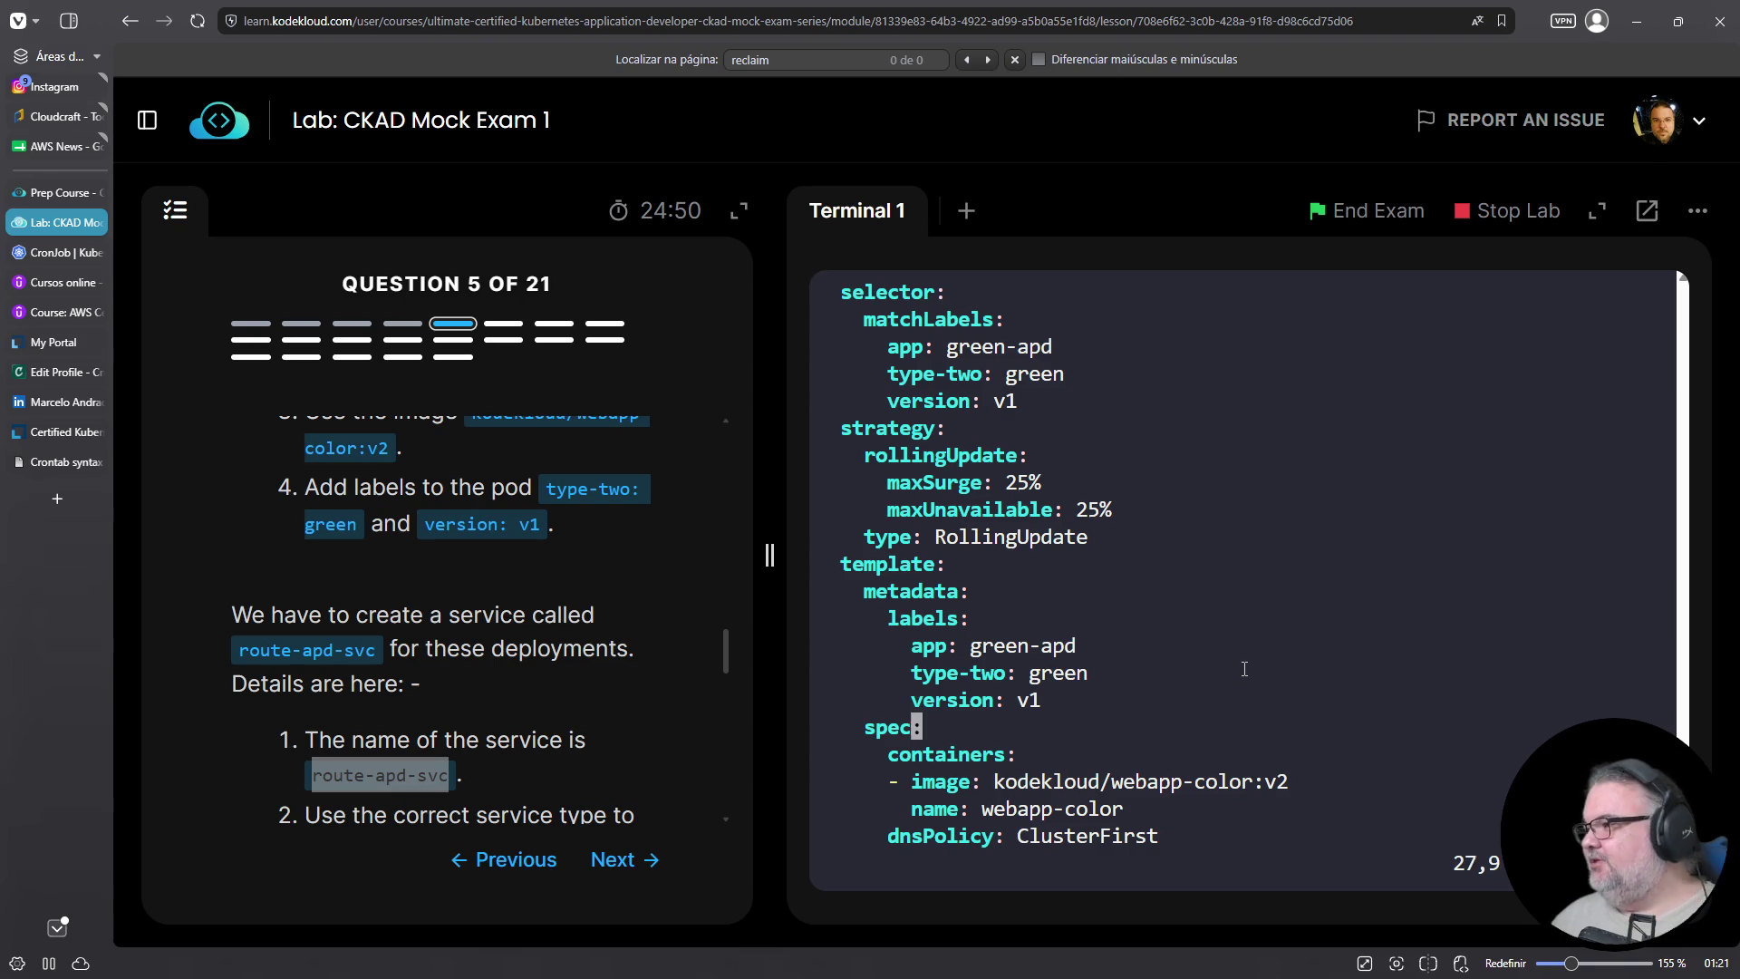
pyautogui.write(':wq')
pyautogui.press('Return')
# Recreate green-apd from 05-green.yaml and confirm its pod runs beside blue-apd
pyautogui.write('k create -f ')
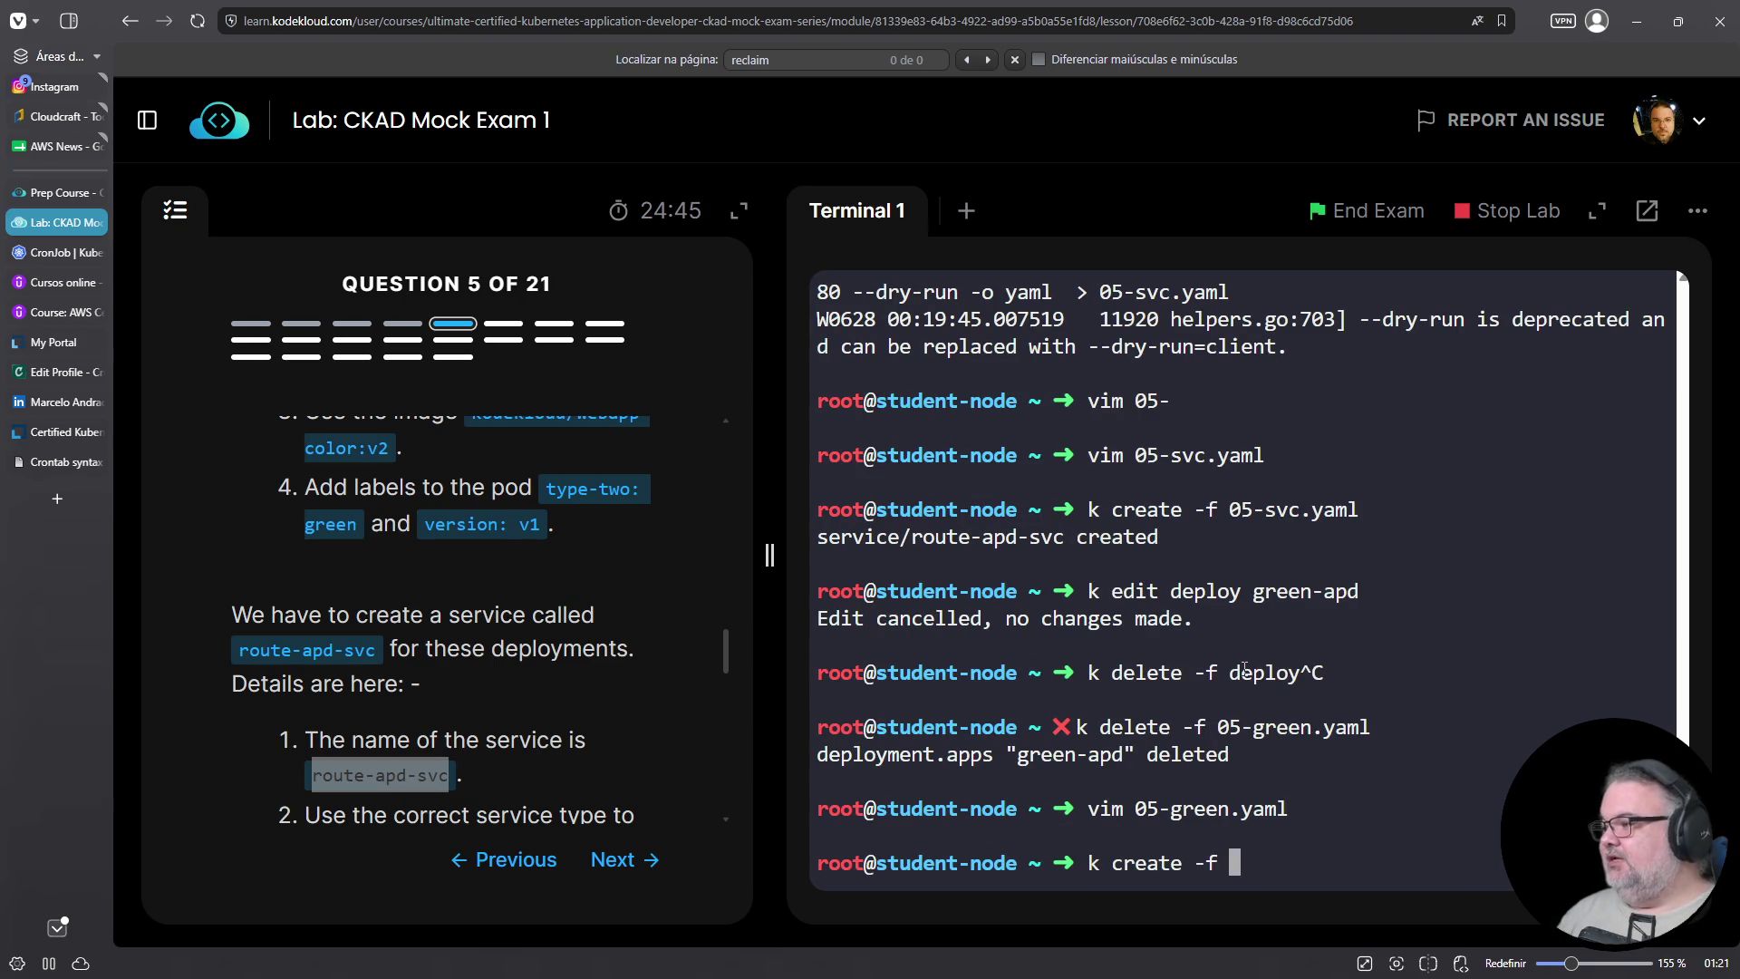
pyautogui.write('05-gre')
pyautogui.press('Tab')
pyautogui.press('Return')
pyautogui.write('k get pods -o wide')
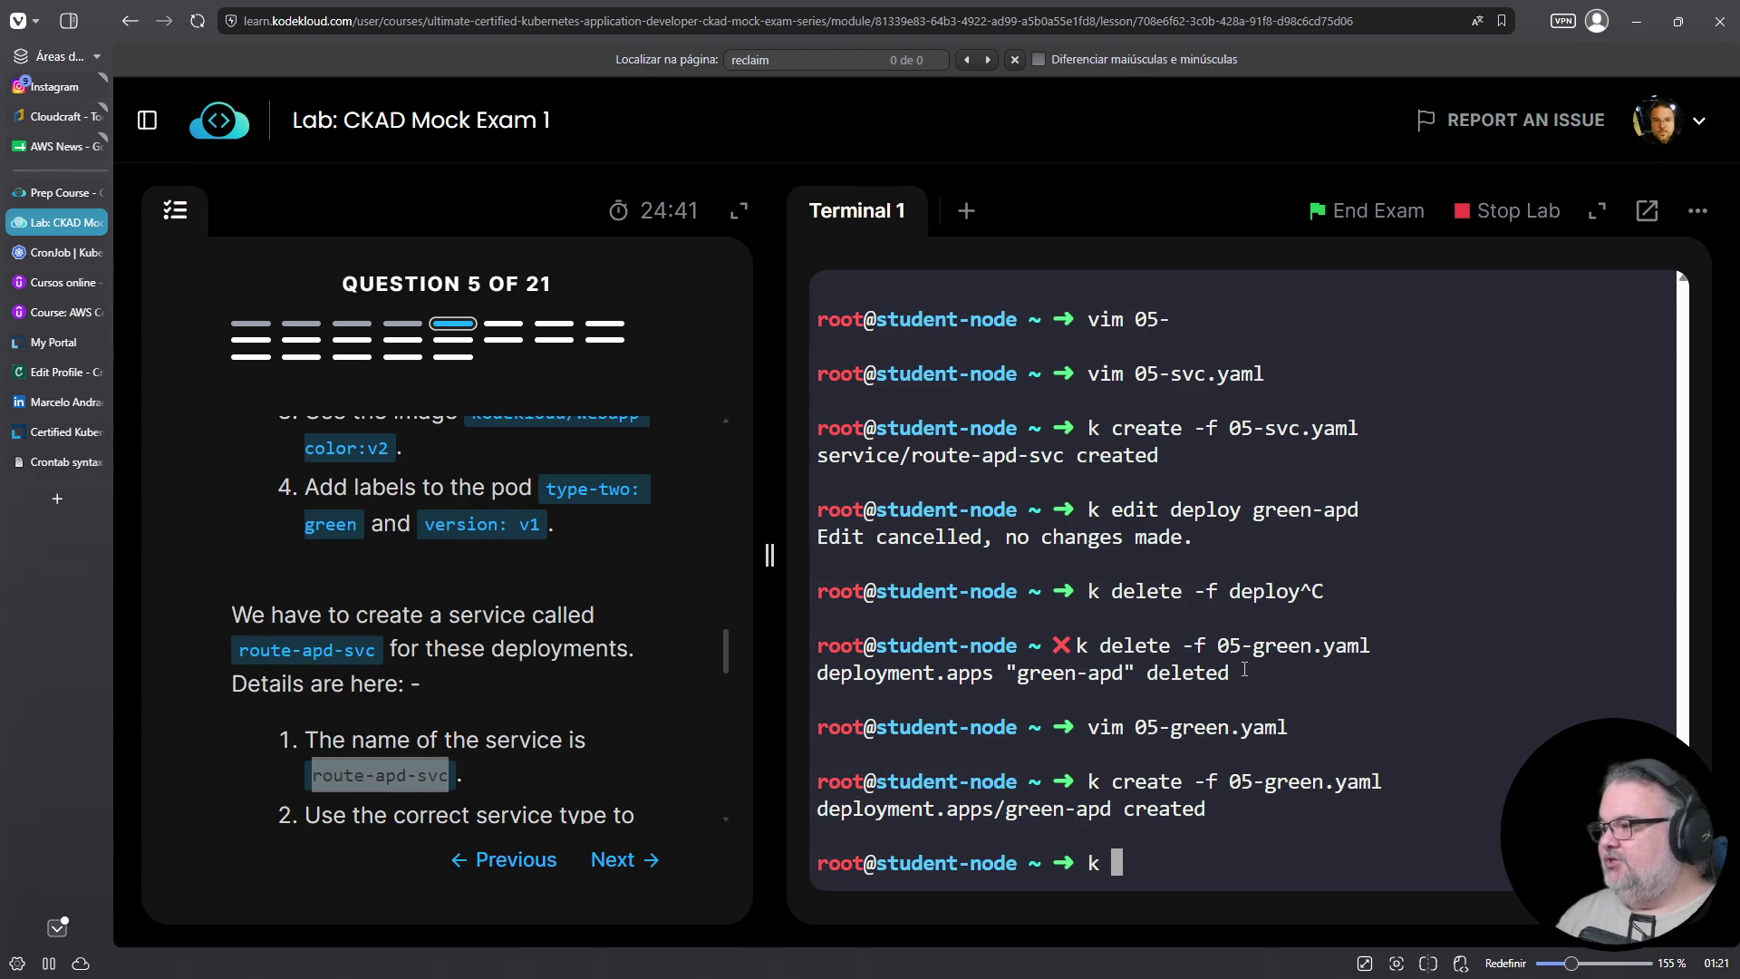
pyautogui.press('Return')
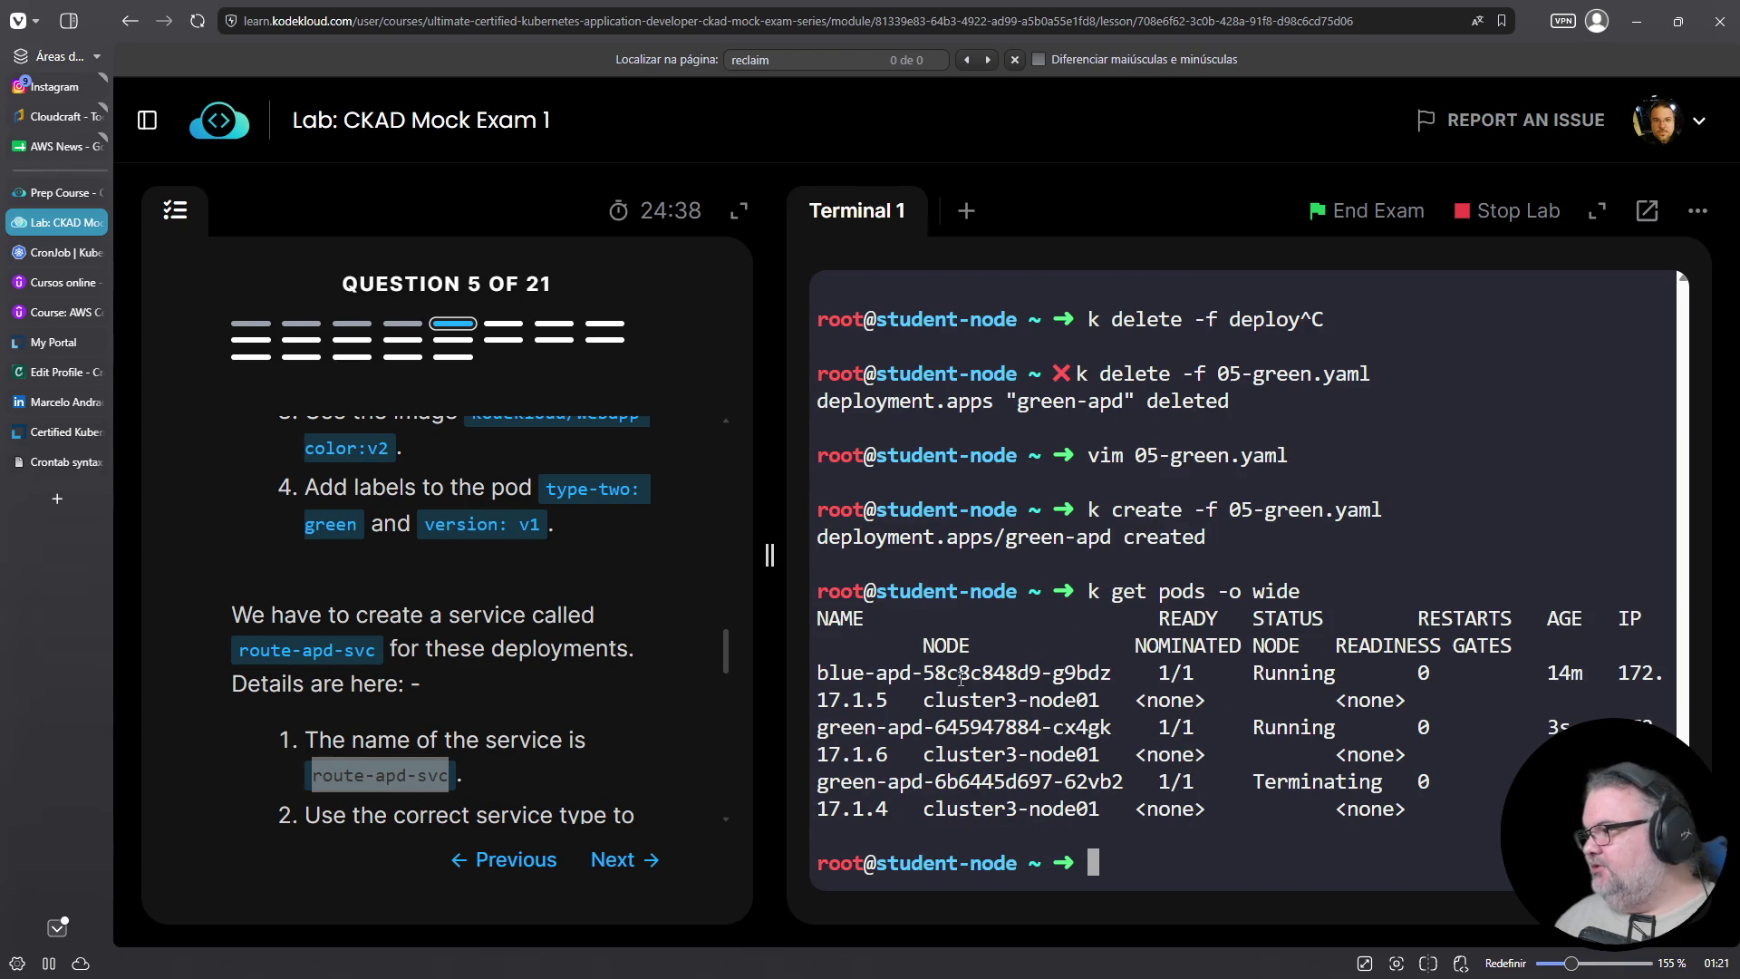
pyautogui.press('Up')
pyautogui.press('BackSpace')
pyautogui.press('BackSpace')
pyautogui.press('BackSpace')
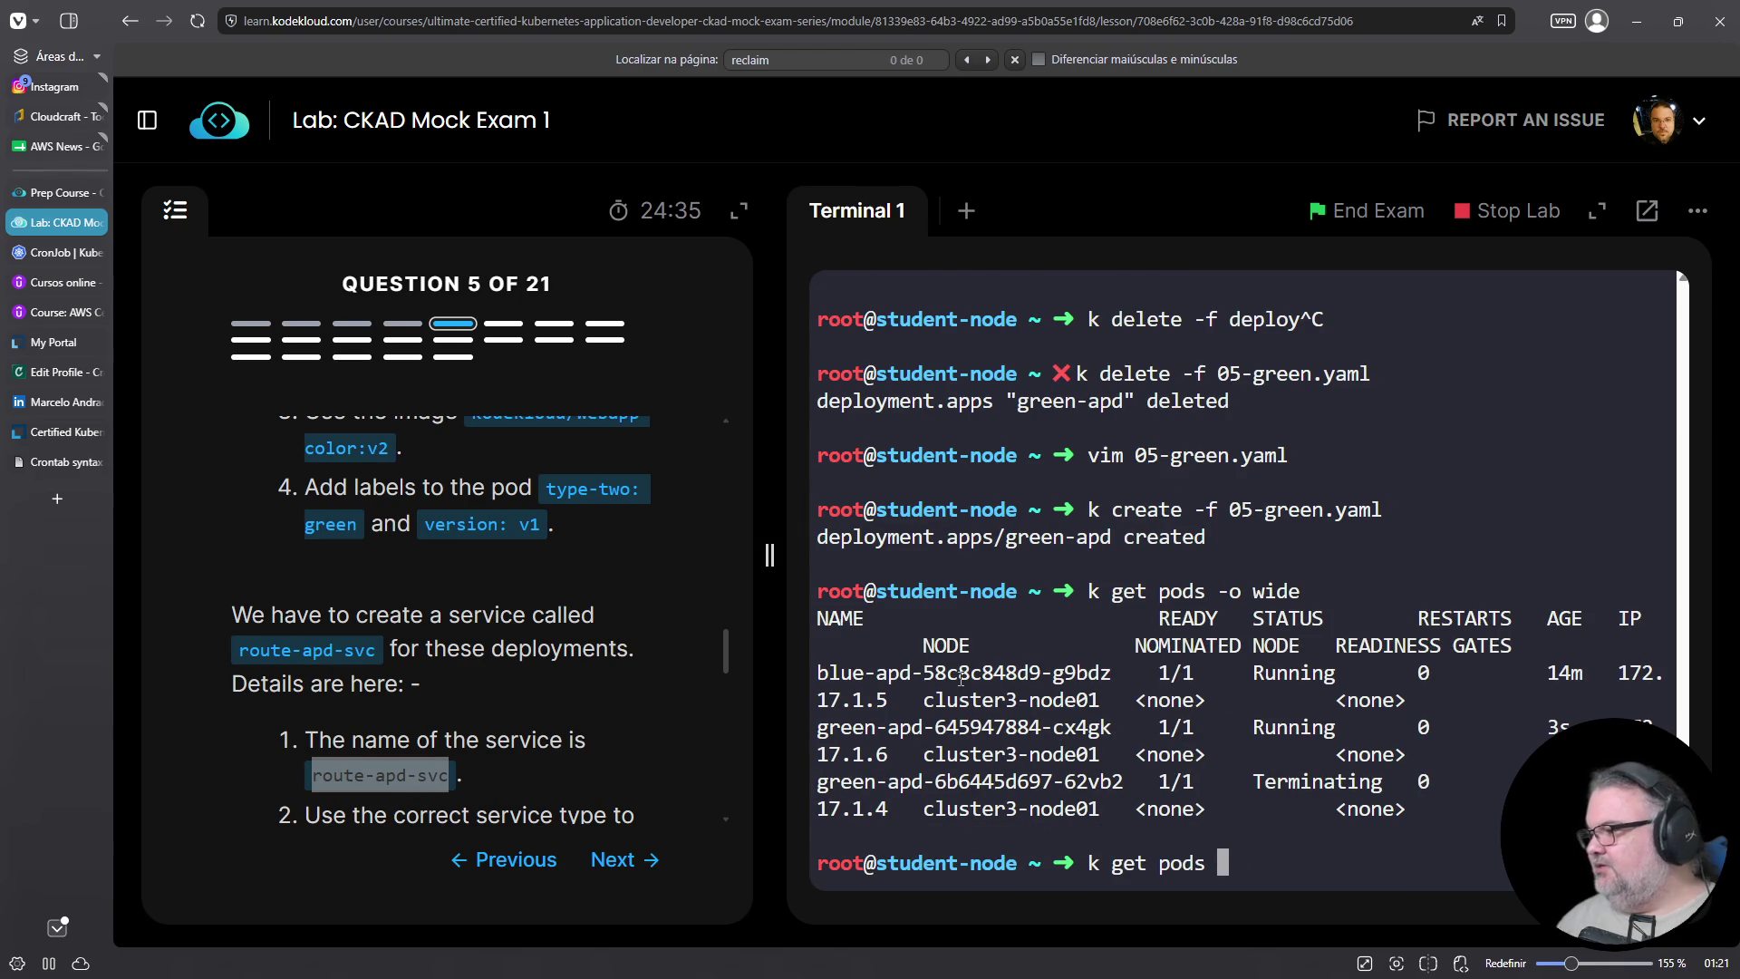
pyautogui.press('Return')
pyautogui.doubleClick(877, 782)
pyautogui.doubleClick(877, 809)
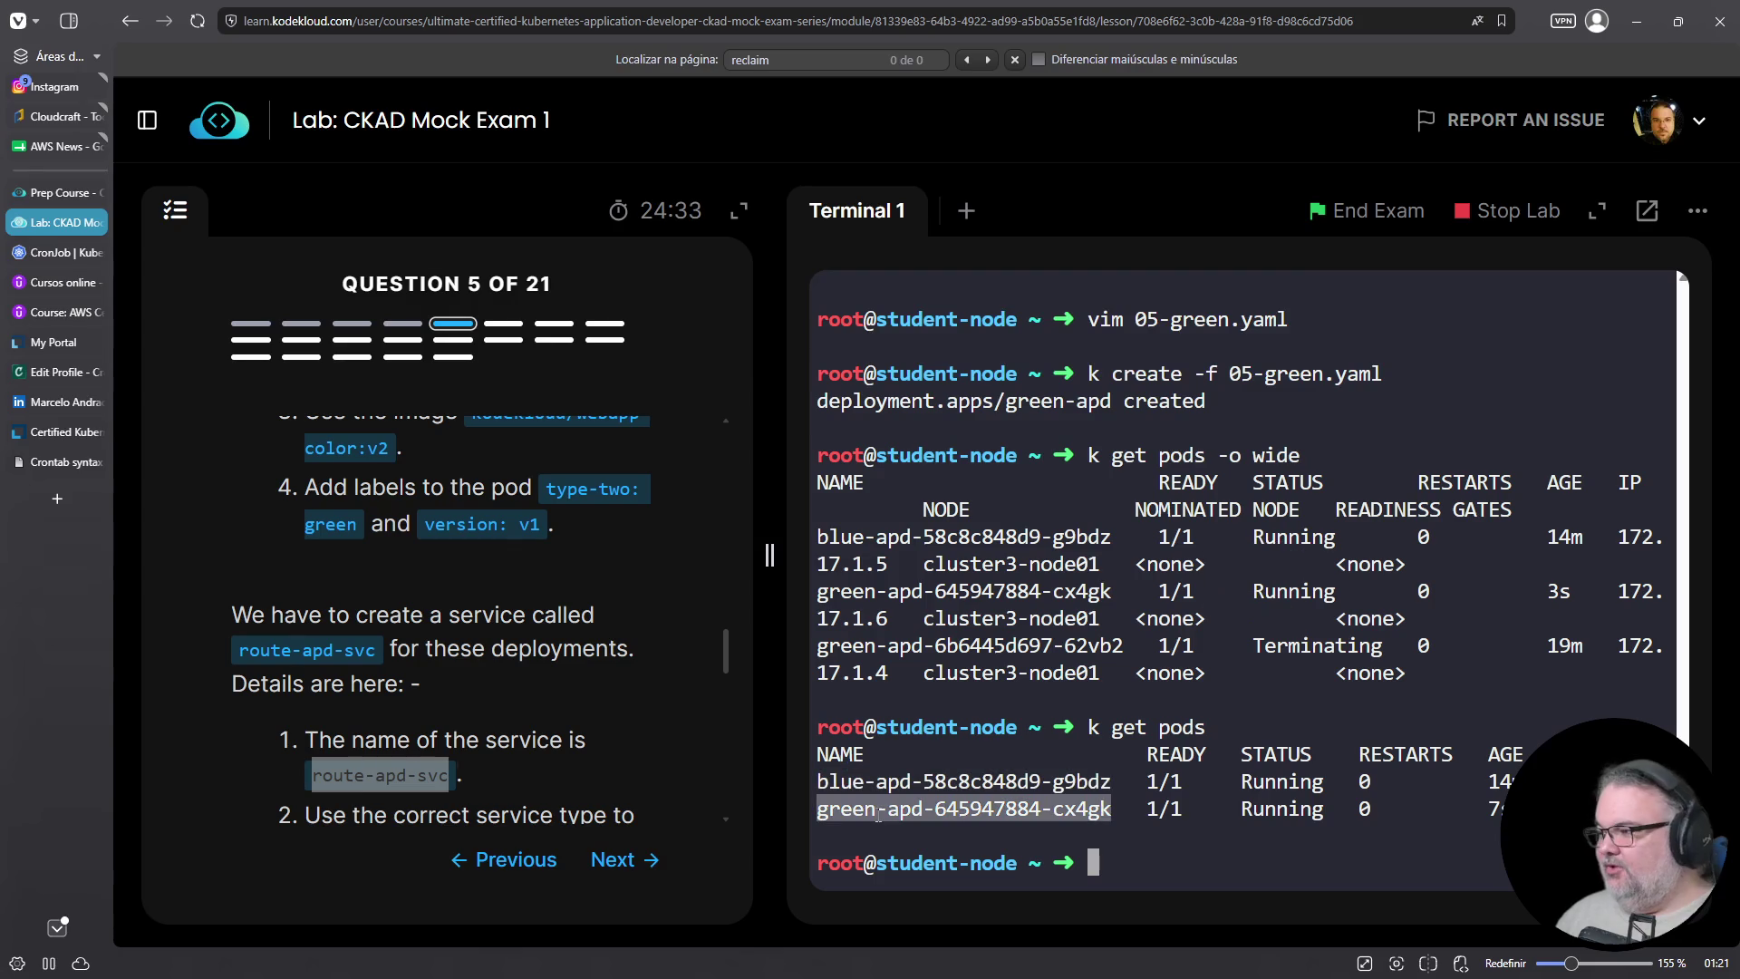
# Confirm route-apd-svc lists endpoints 172.17.1.5:8080 and 172.17.1.6:8080
pyautogui.write('k get svc')
pyautogui.press('Return')
pyautogui.write('k get endpo')
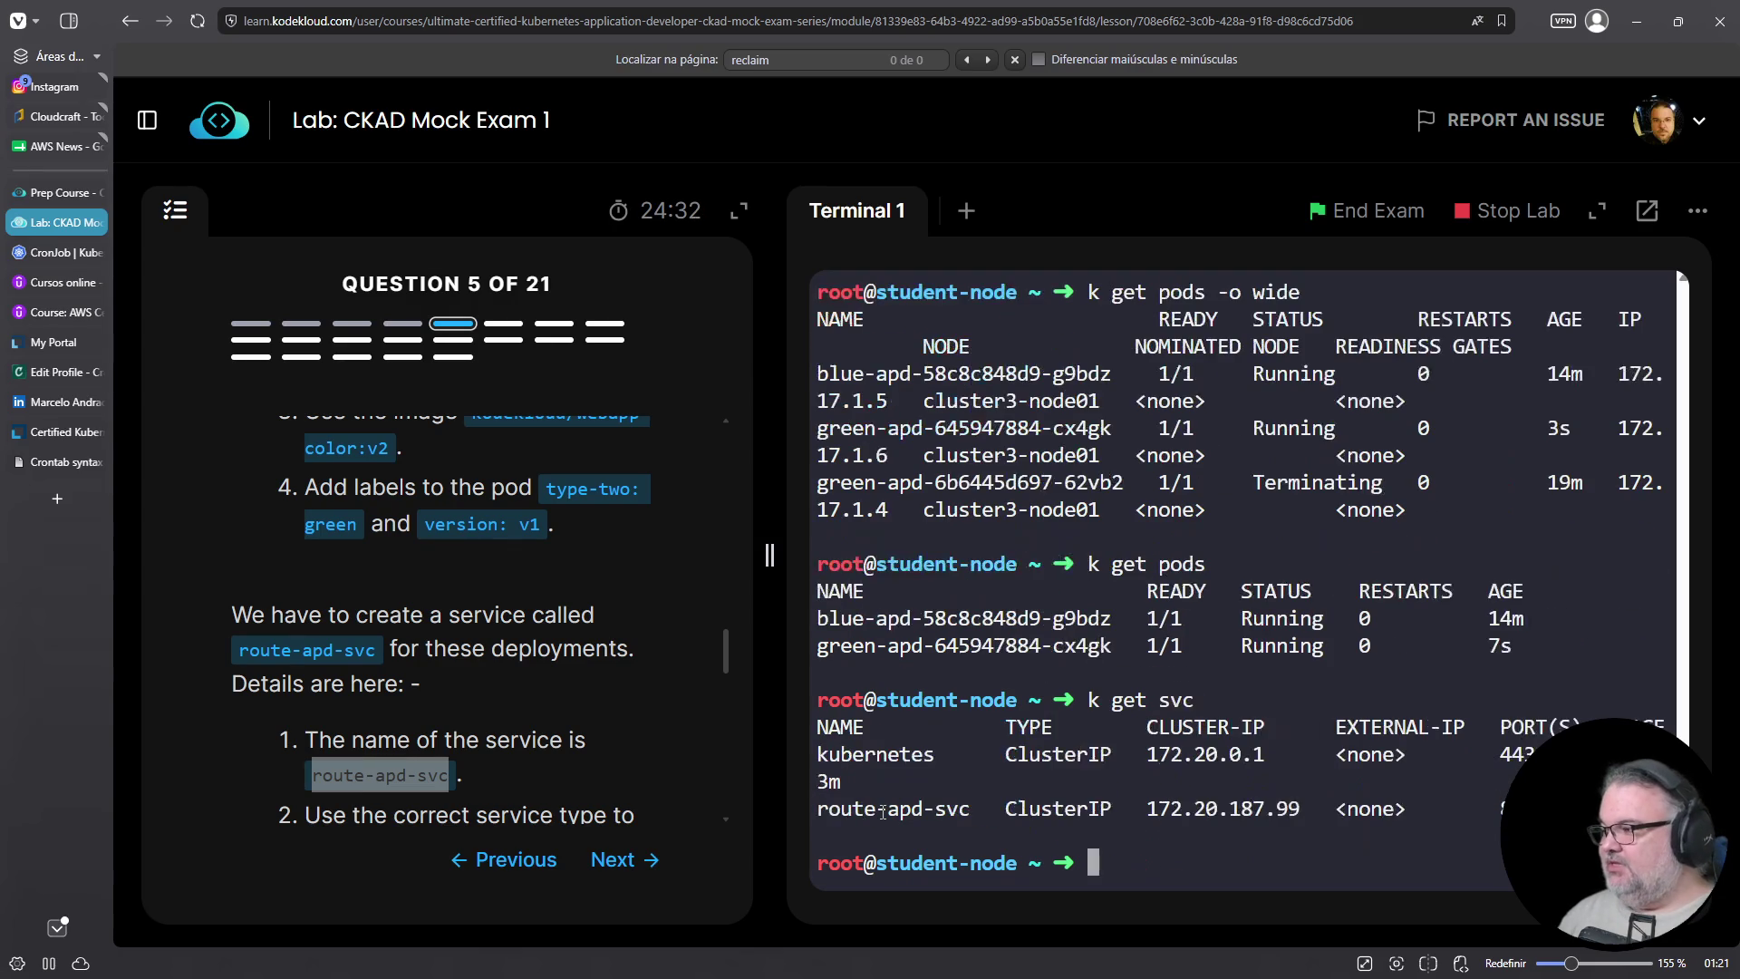
pyautogui.write('ints')
pyautogui.press('Return')
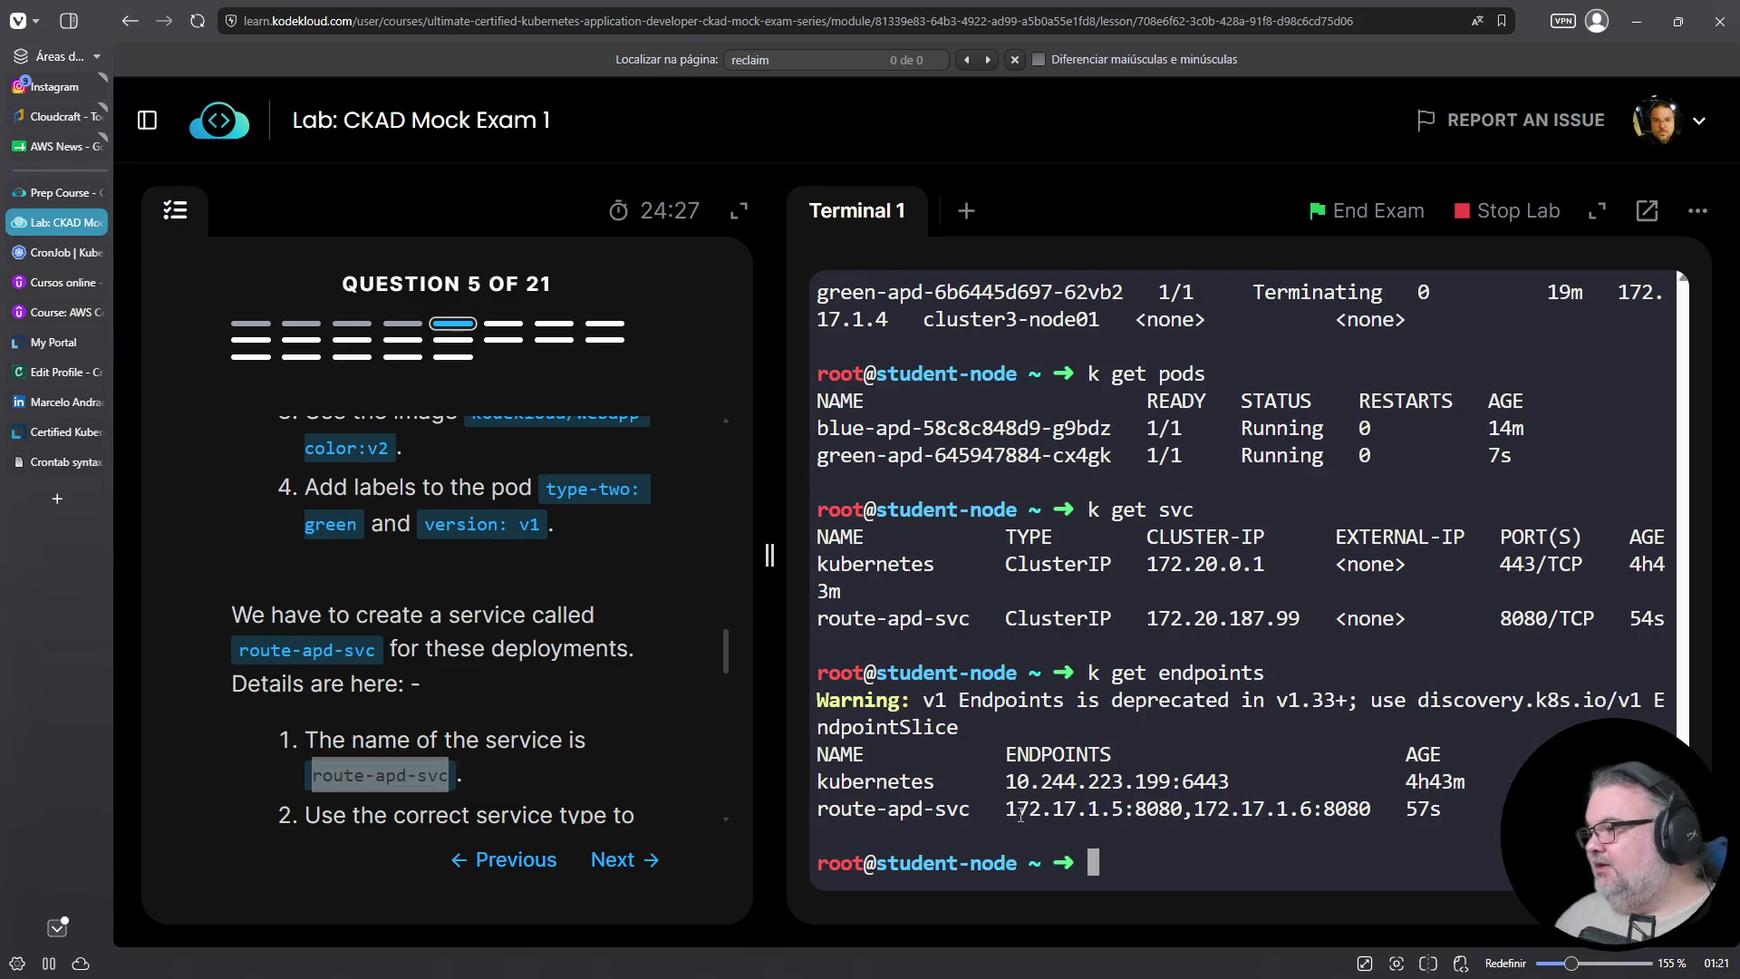
pyautogui.moveTo(999, 813); pyautogui.dragTo(1324, 808)
pyautogui.scroll(5, 633, 748)
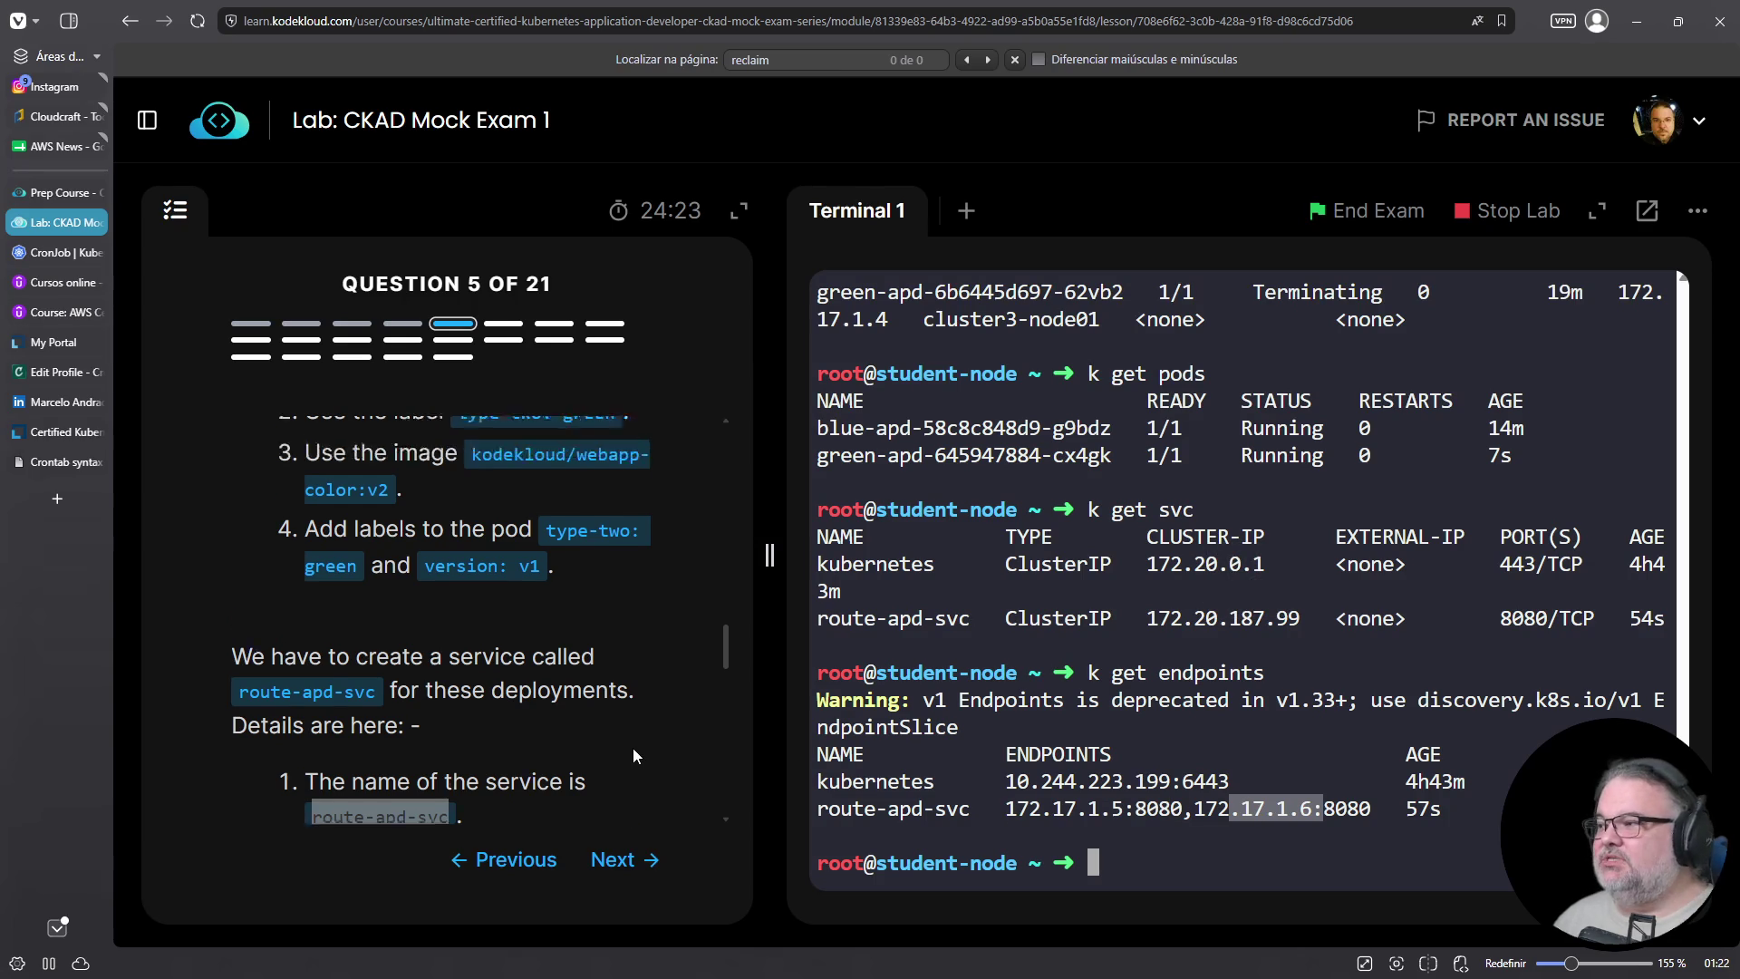
pyautogui.scroll(10, 633, 748)
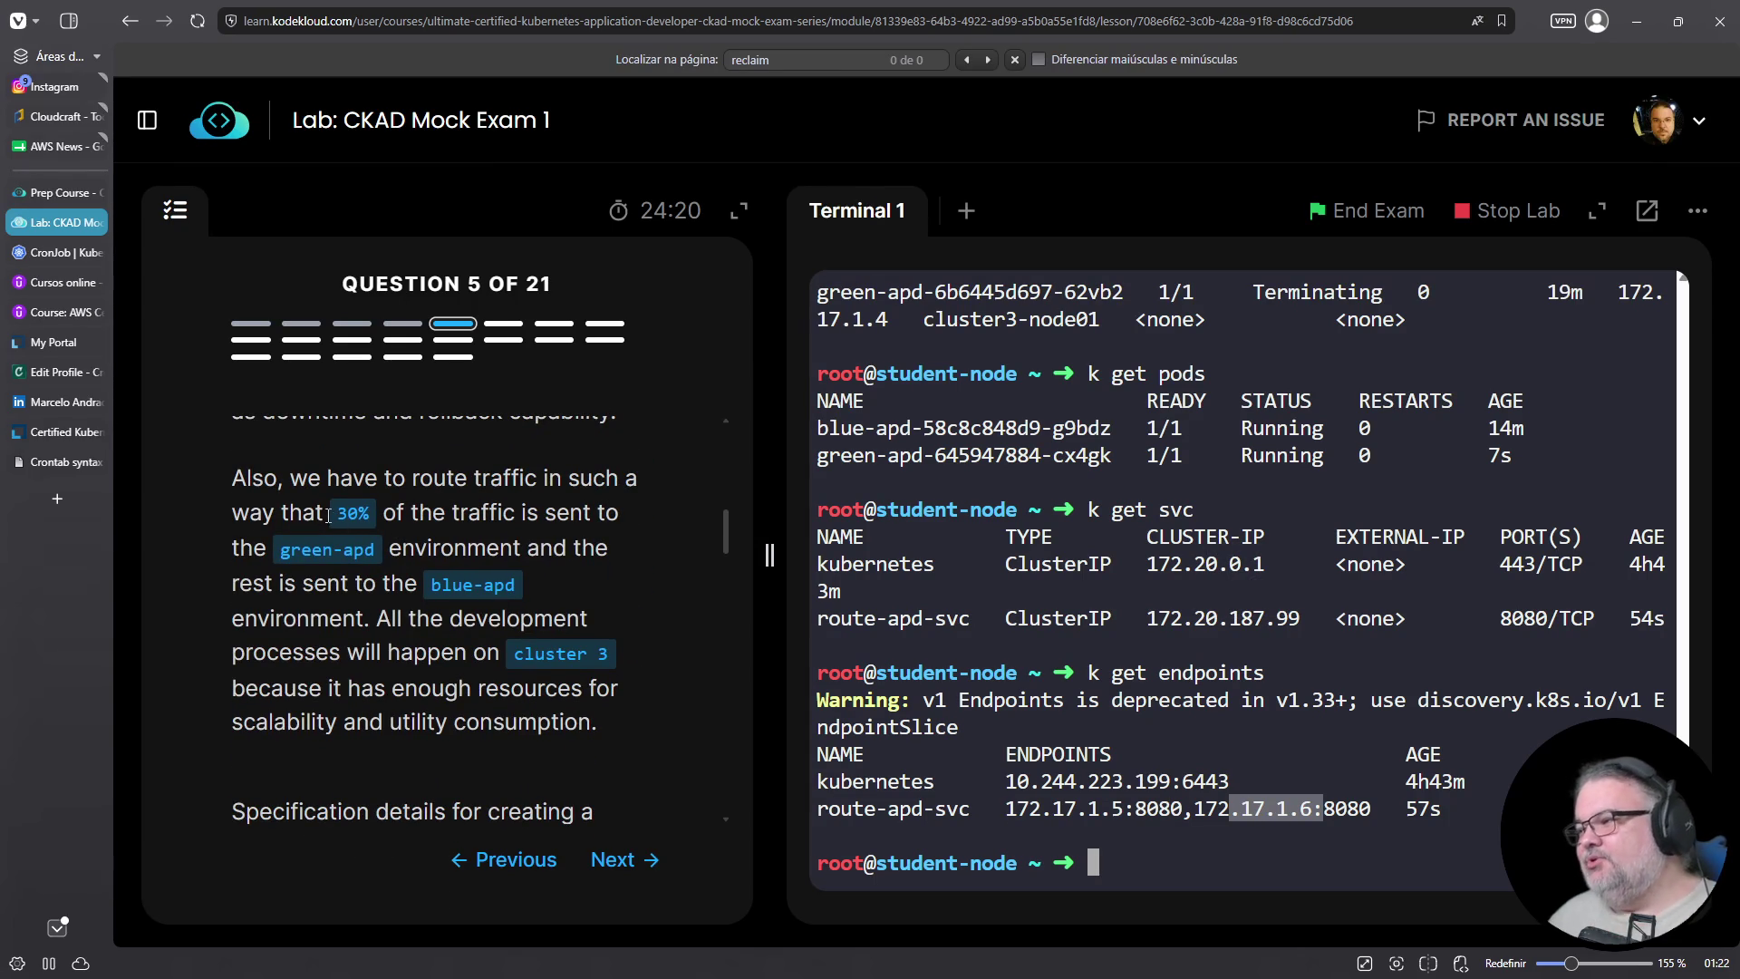
pyautogui.moveTo(342, 515); pyautogui.dragTo(368, 513)
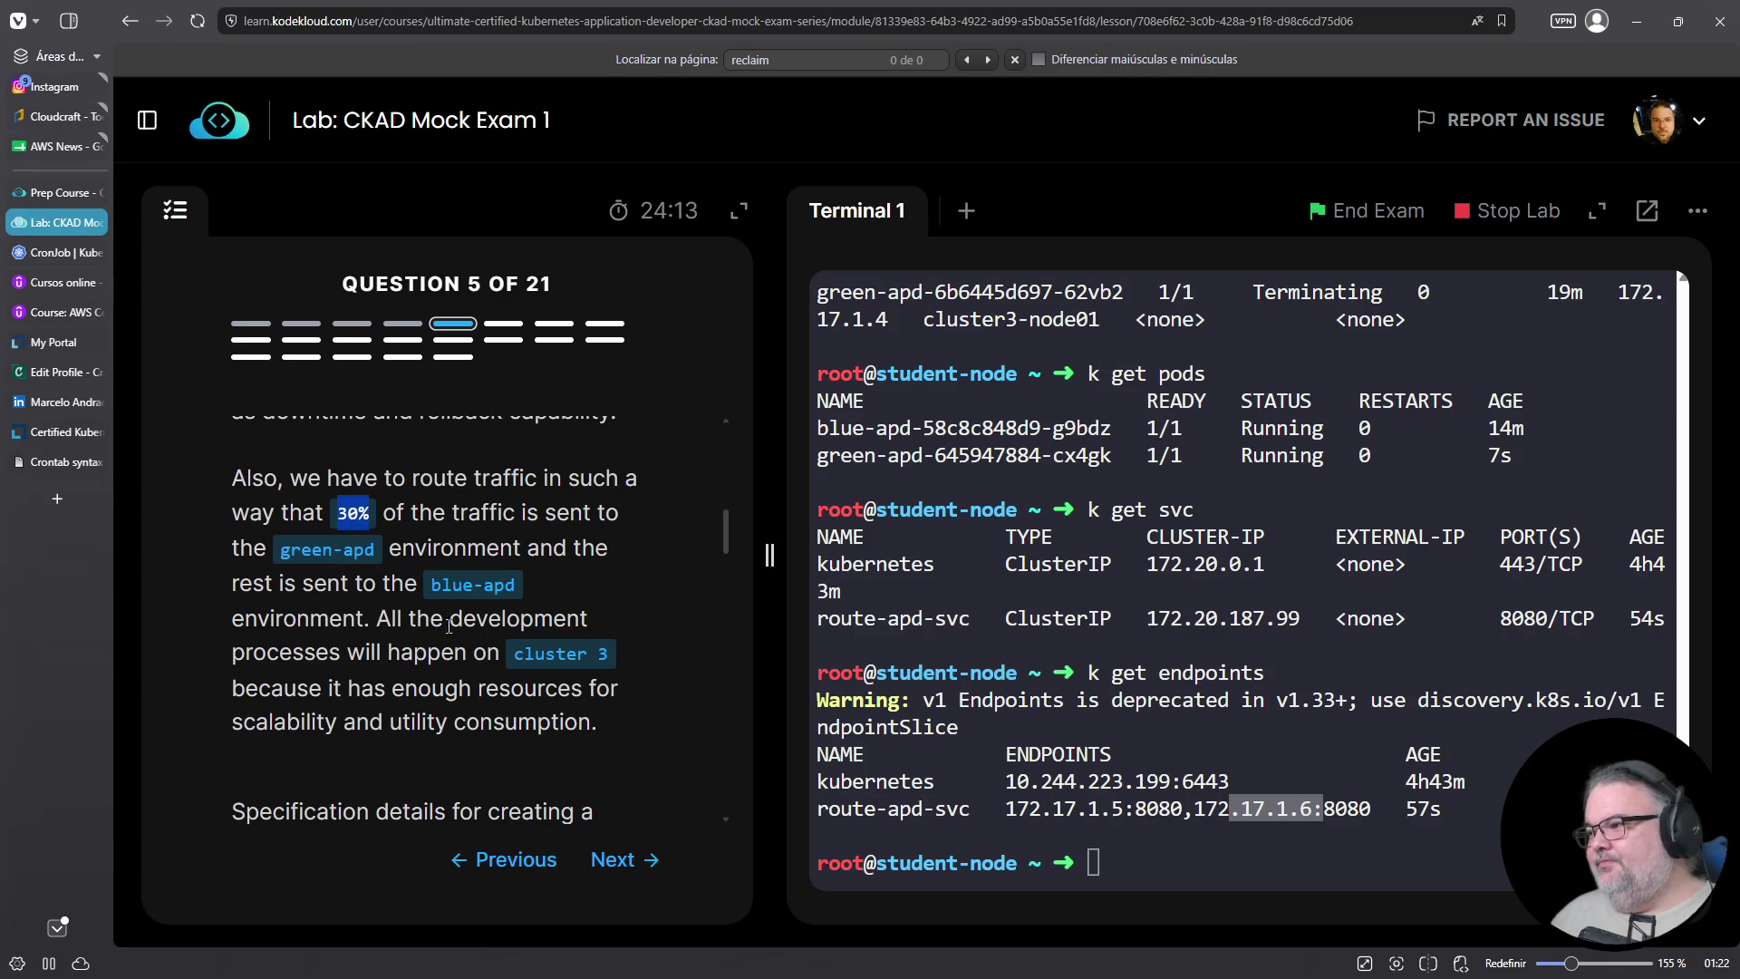
pyautogui.scroll(-8, 448, 649)
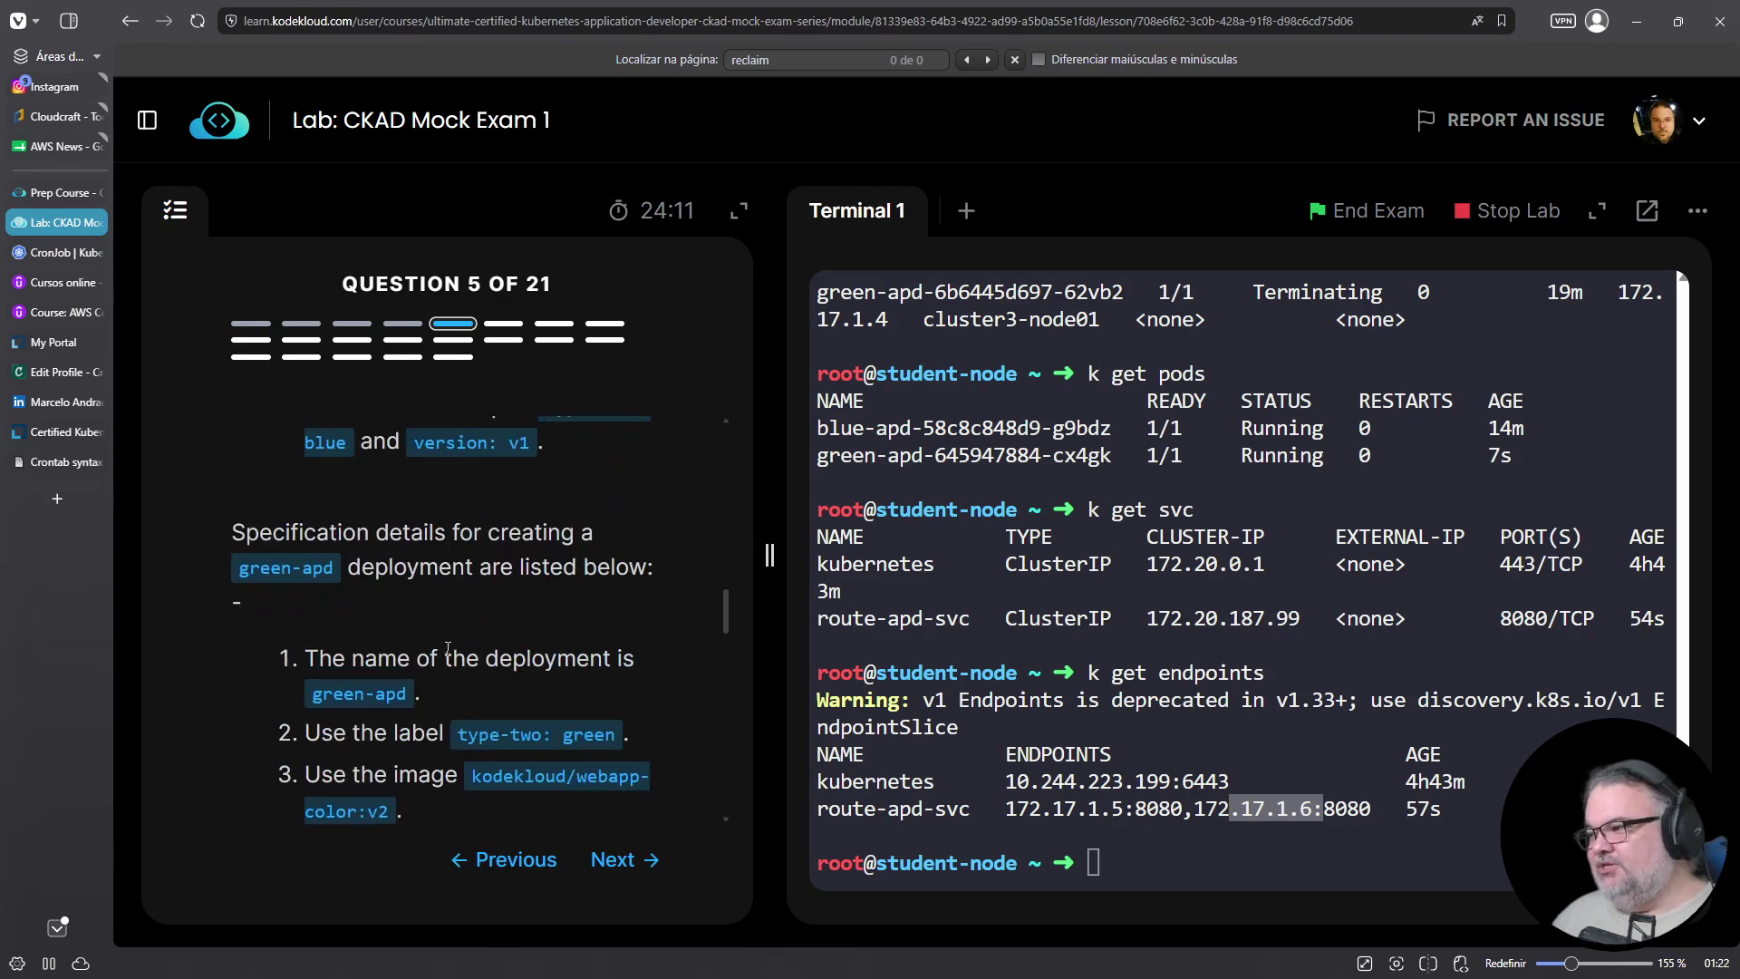
pyautogui.scroll(-3, 438, 649)
pyautogui.click(1221, 660)
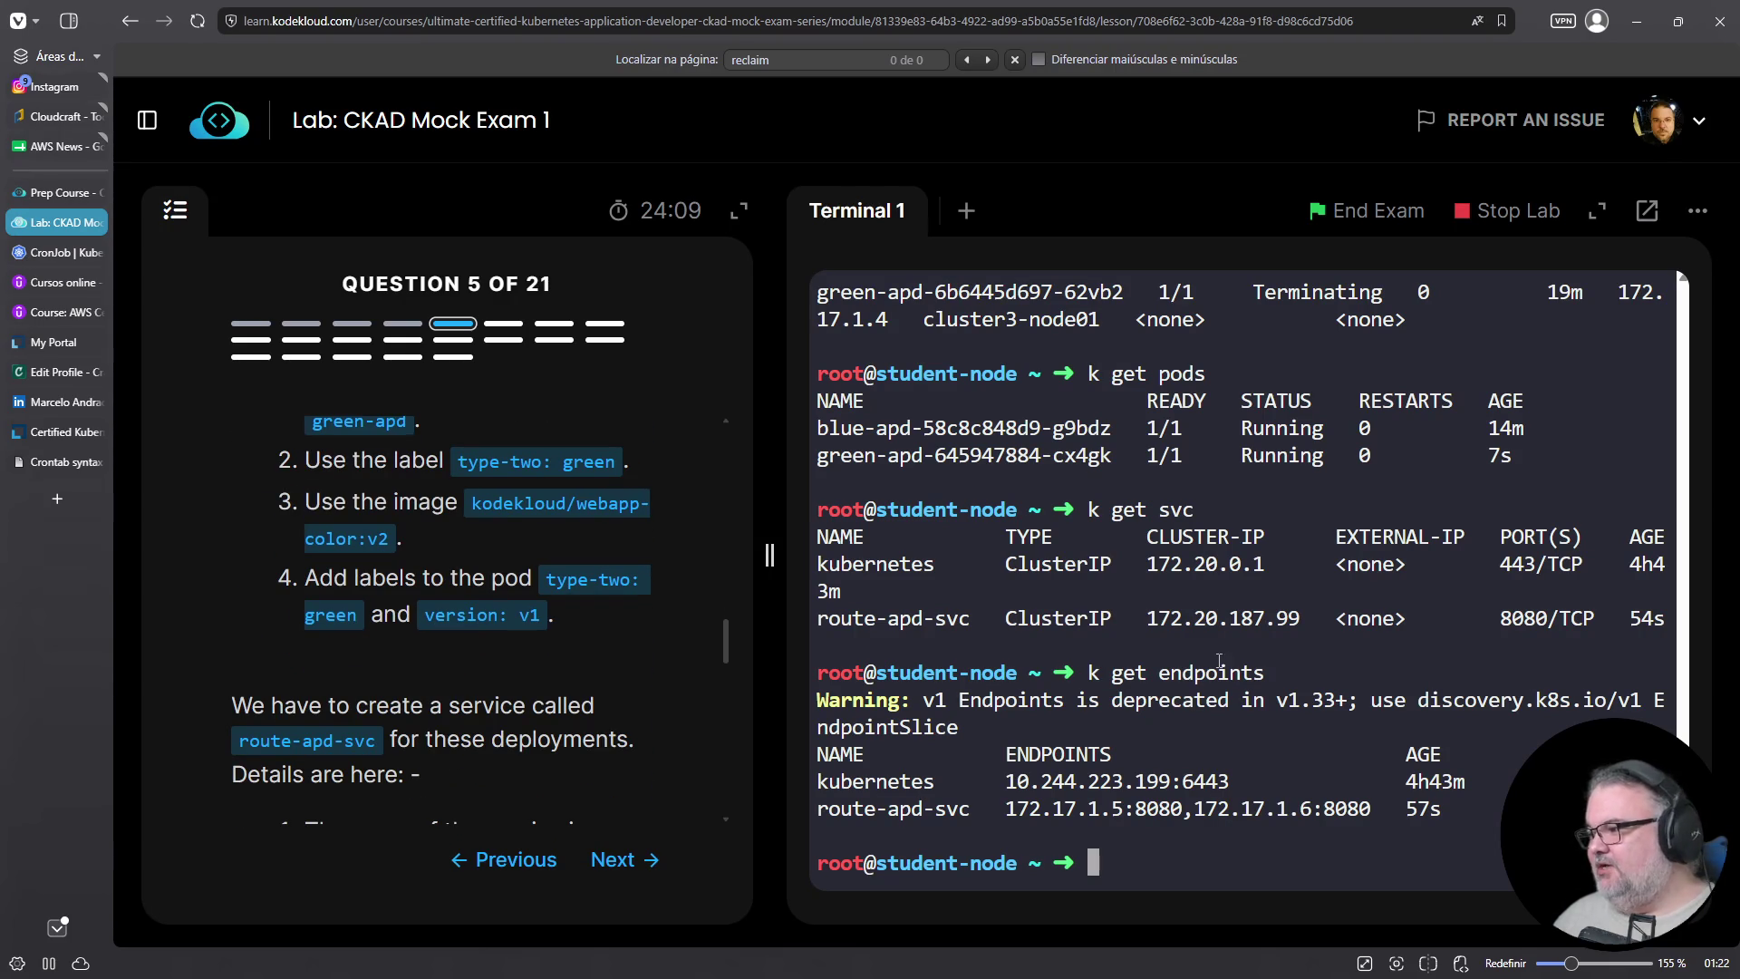
# Set the blue-apd deployment's replicas to 7 and save the edit
pyautogui.write('k edit deploy')
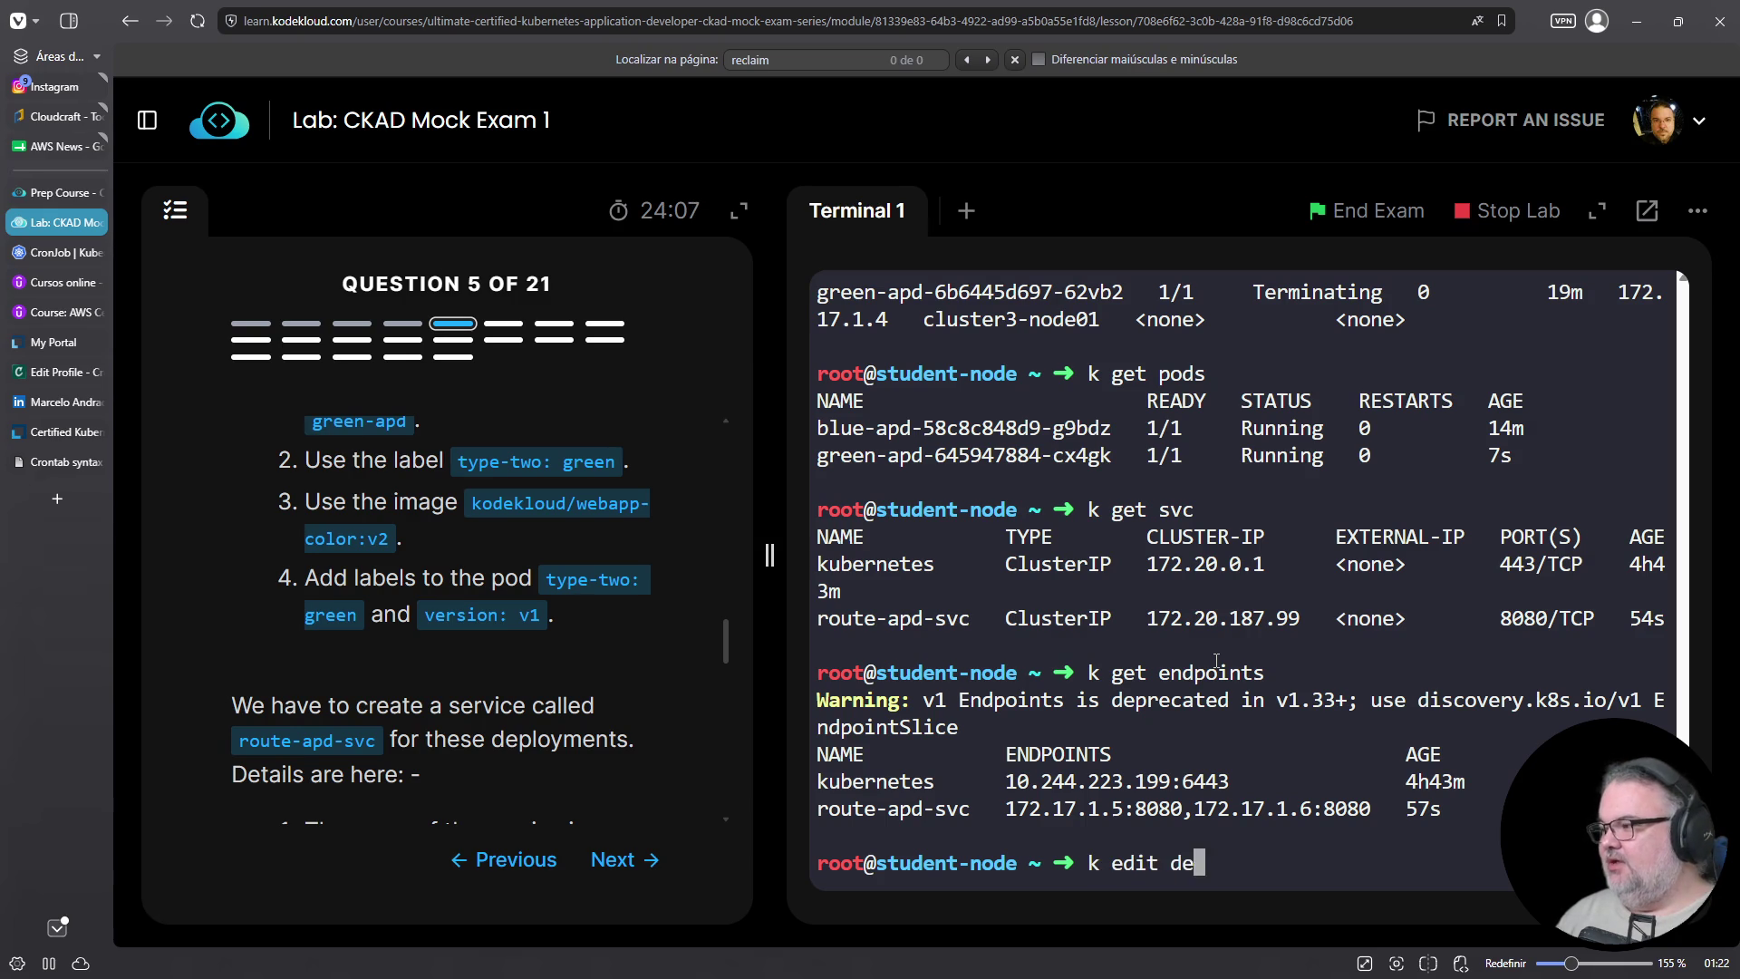
pyautogui.hotkey('ctrl', 'c')
pyautogui.write('k edit ')
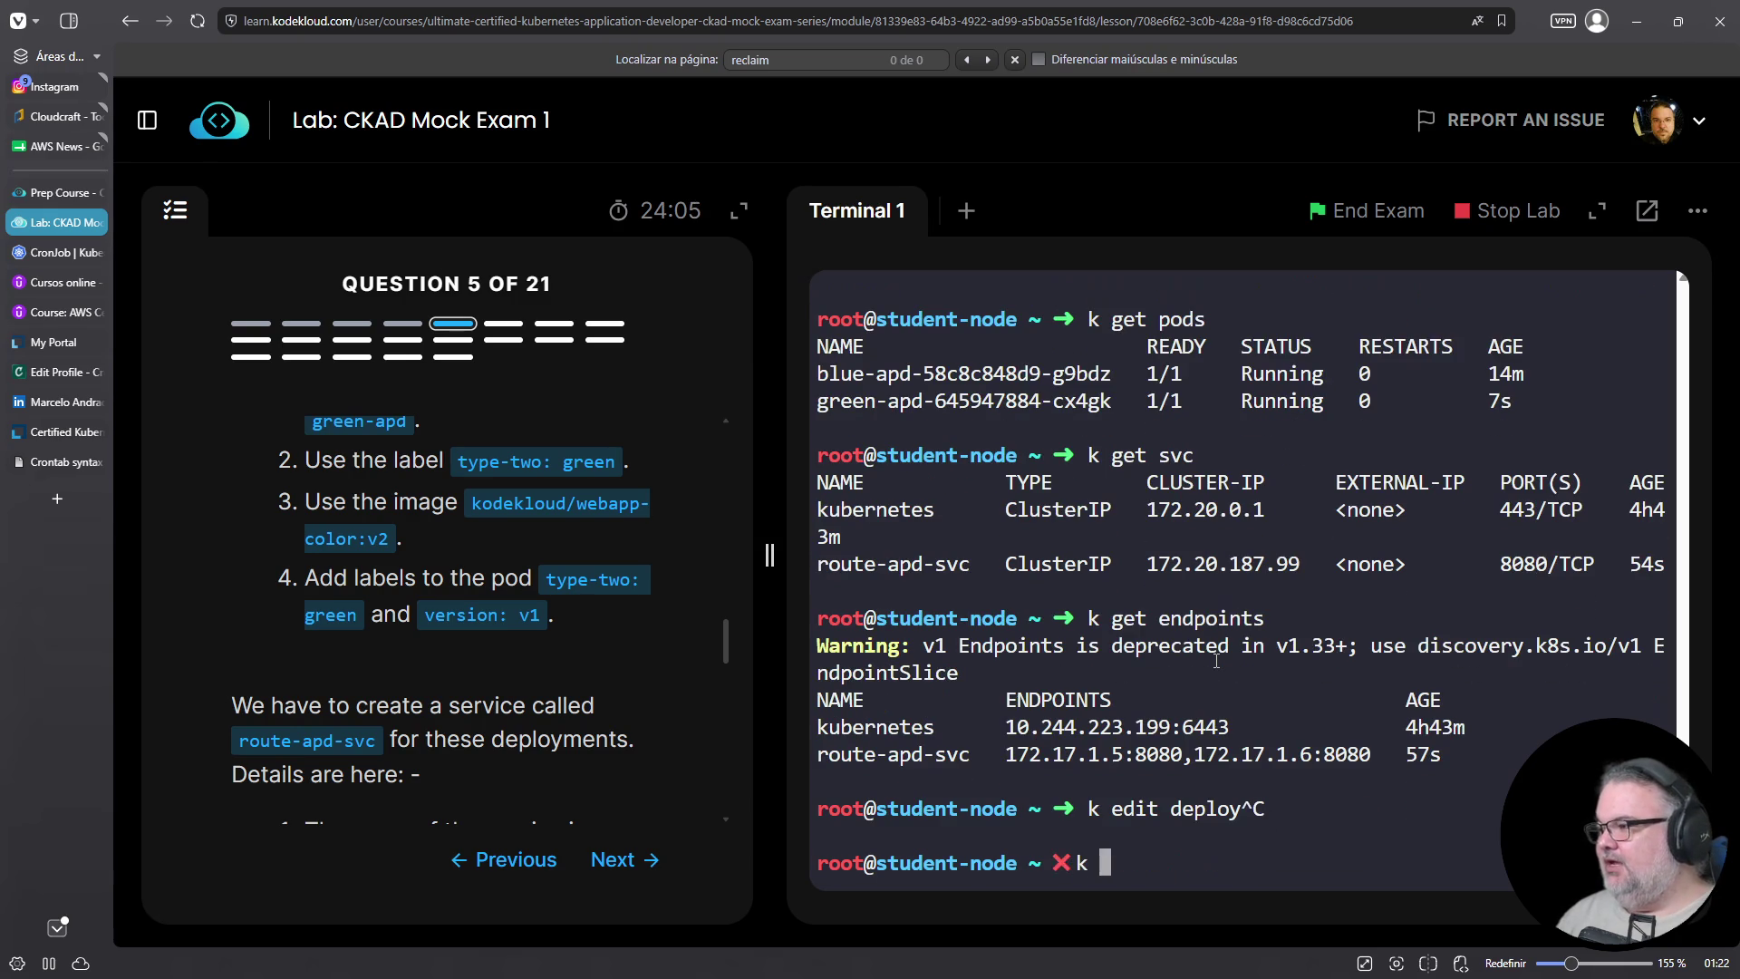
pyautogui.write('dep')
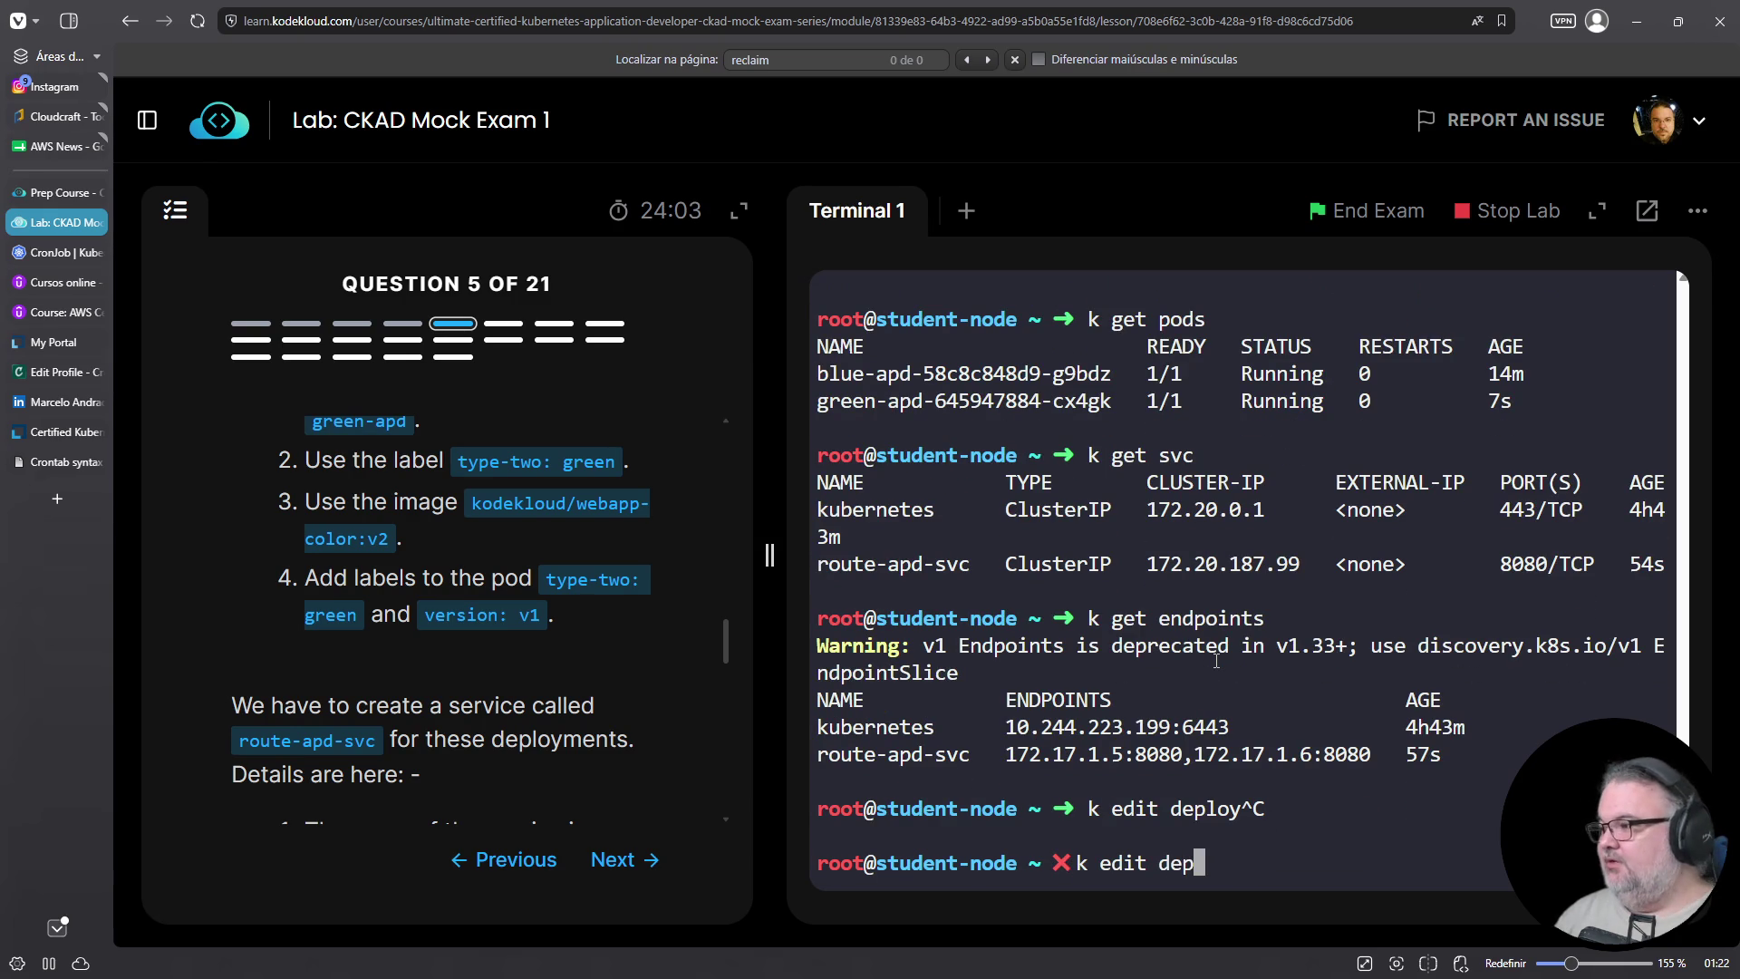
pyautogui.write('loy blue-apd')
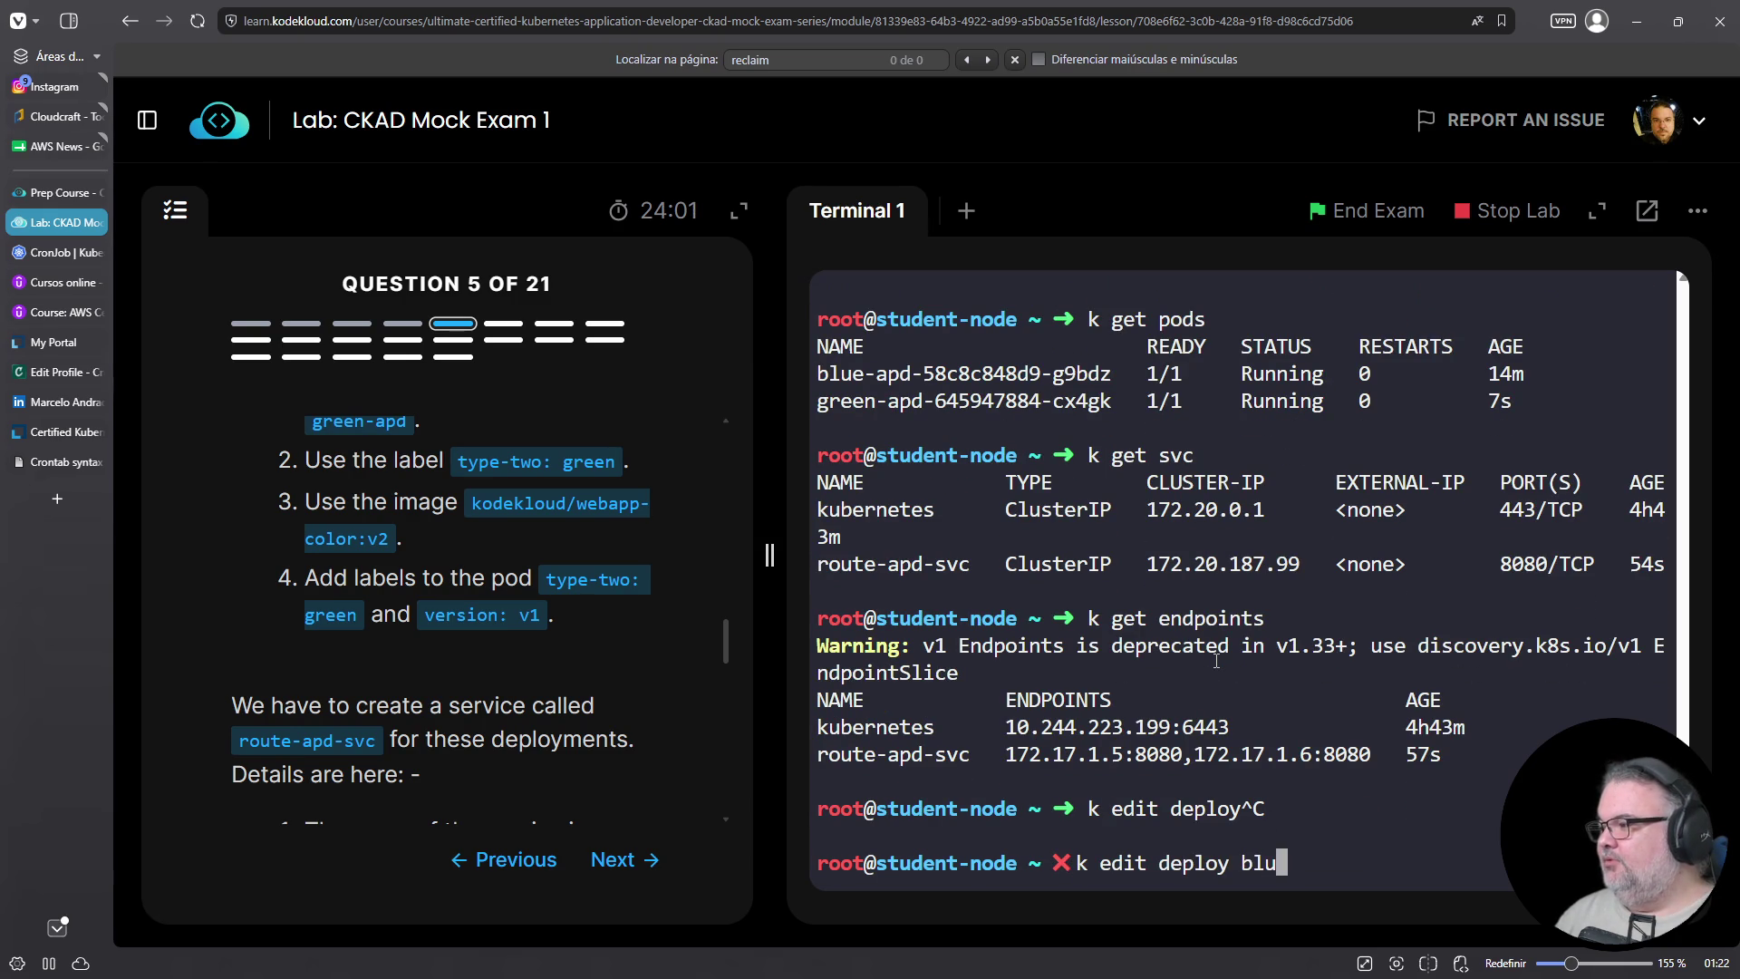
pyautogui.press('Return')
pyautogui.press('Down')
pyautogui.press('Down')
pyautogui.press('Down')
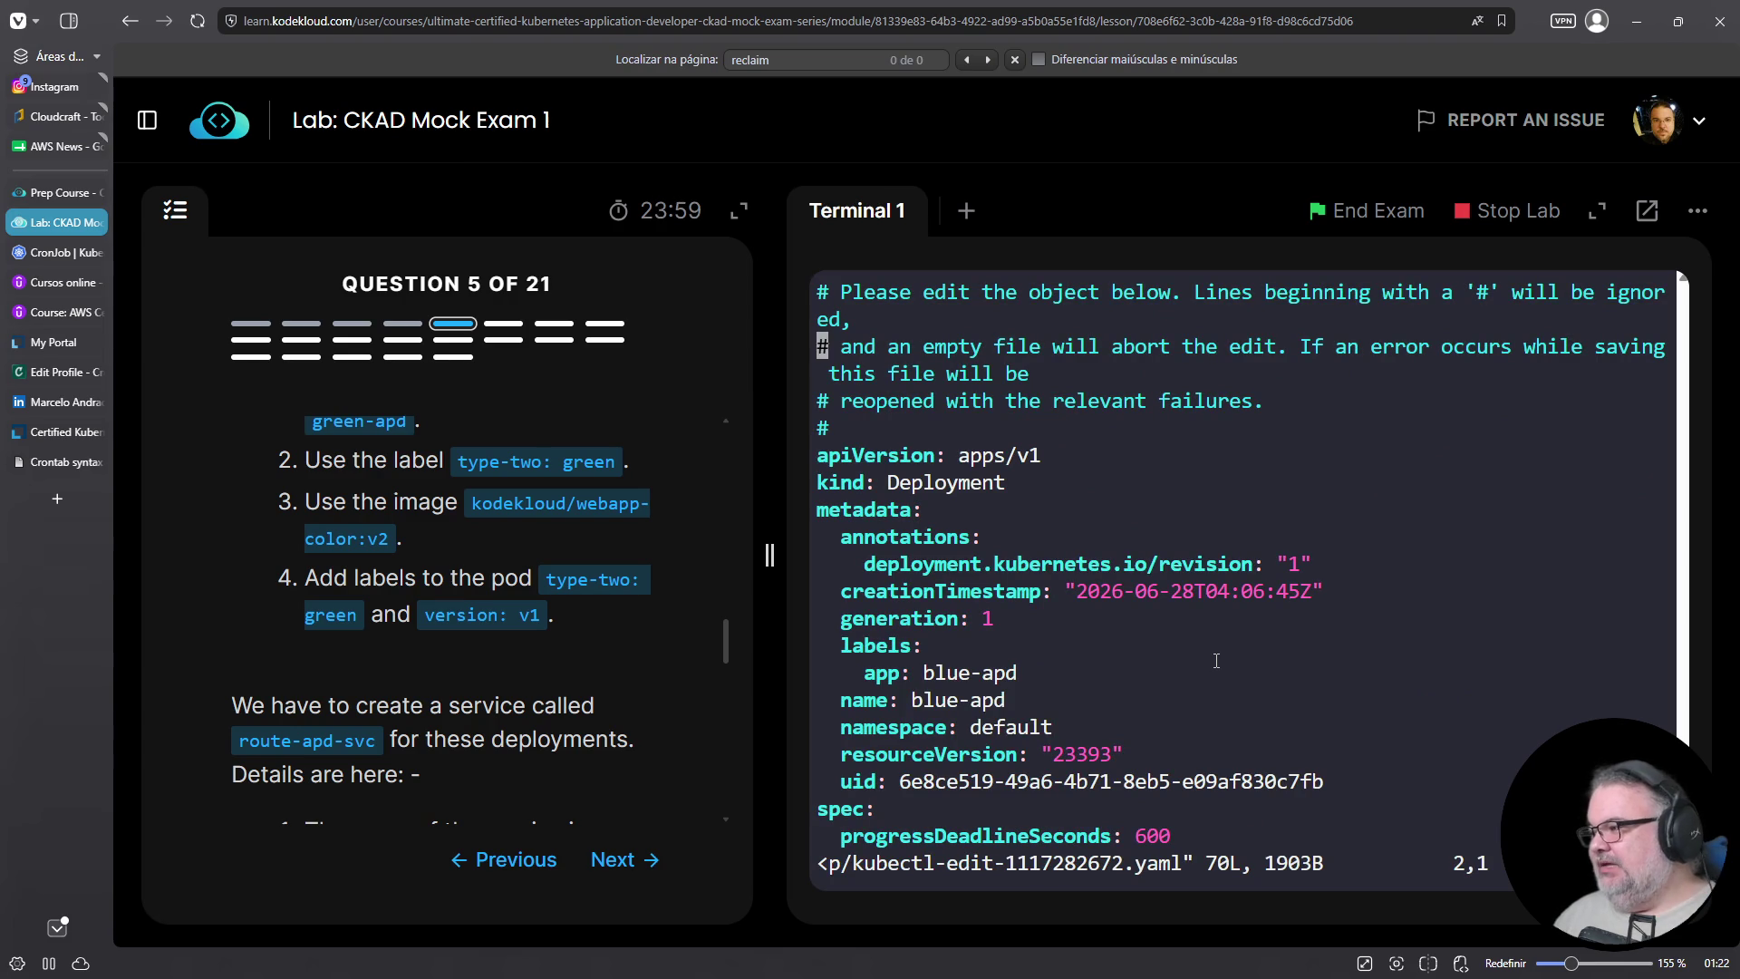
pyautogui.press('Up')
pyautogui.press('$')
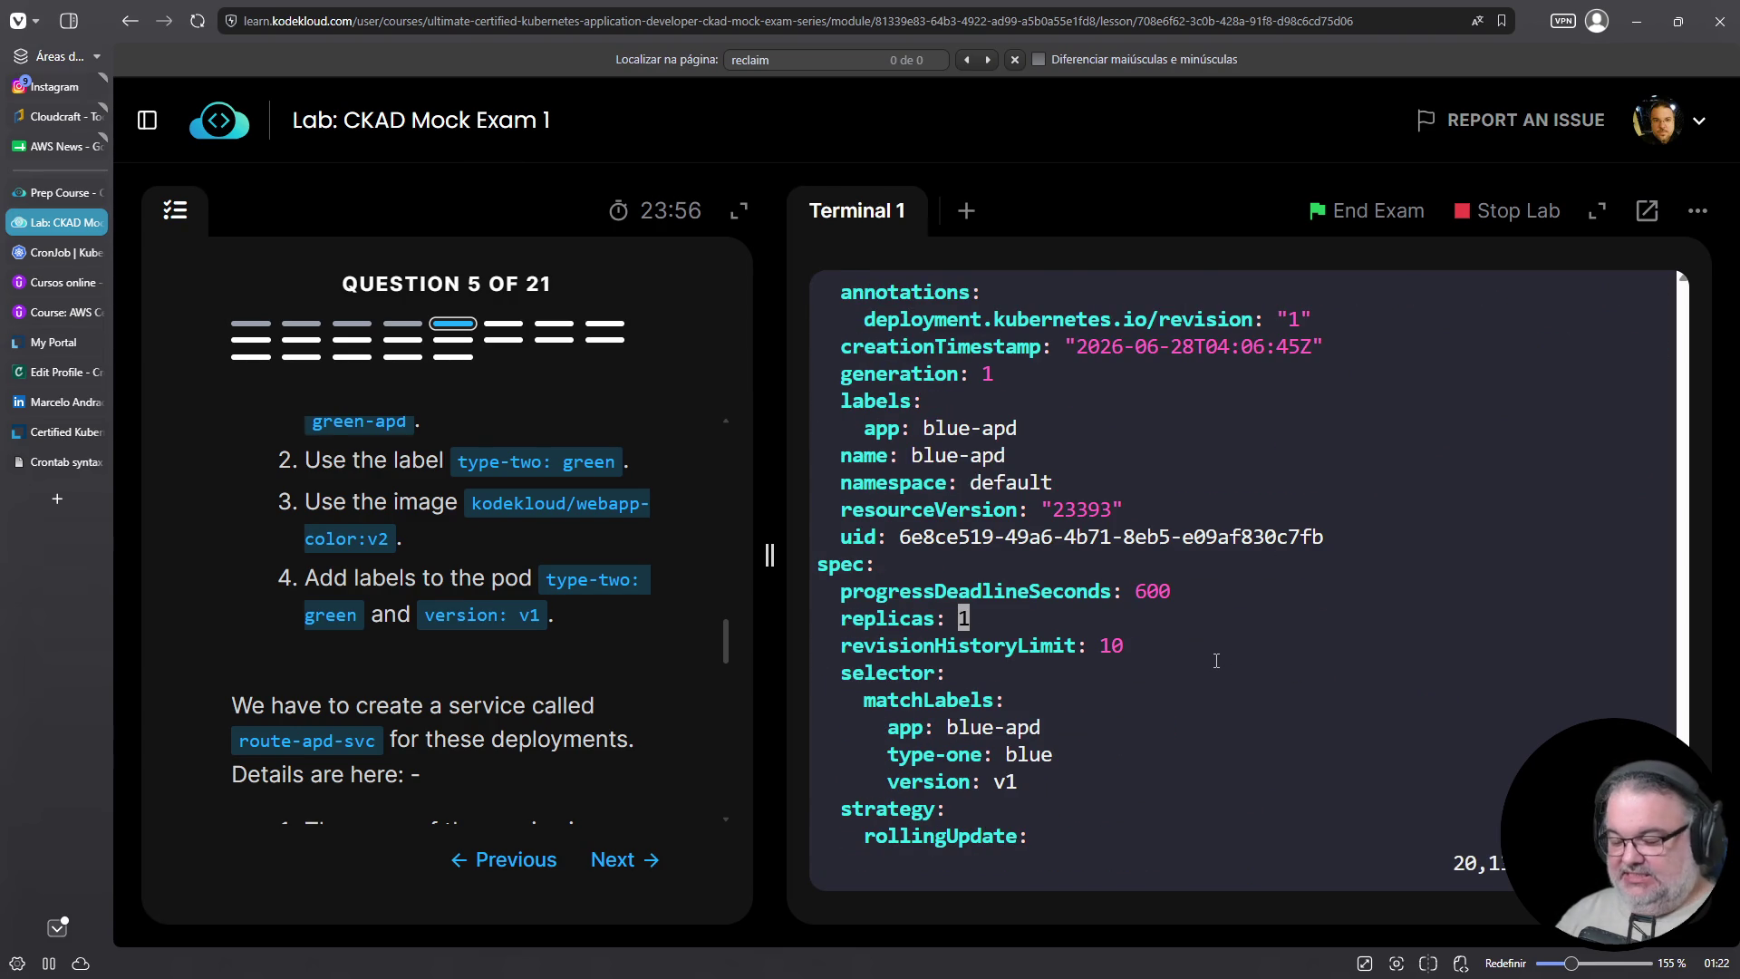
pyautogui.write(':wq')
pyautogui.press('Return')
# Set the green-apd deployment's replicas to 3 and save the edit
pyautogui.write('k edit deploy blue-apd')
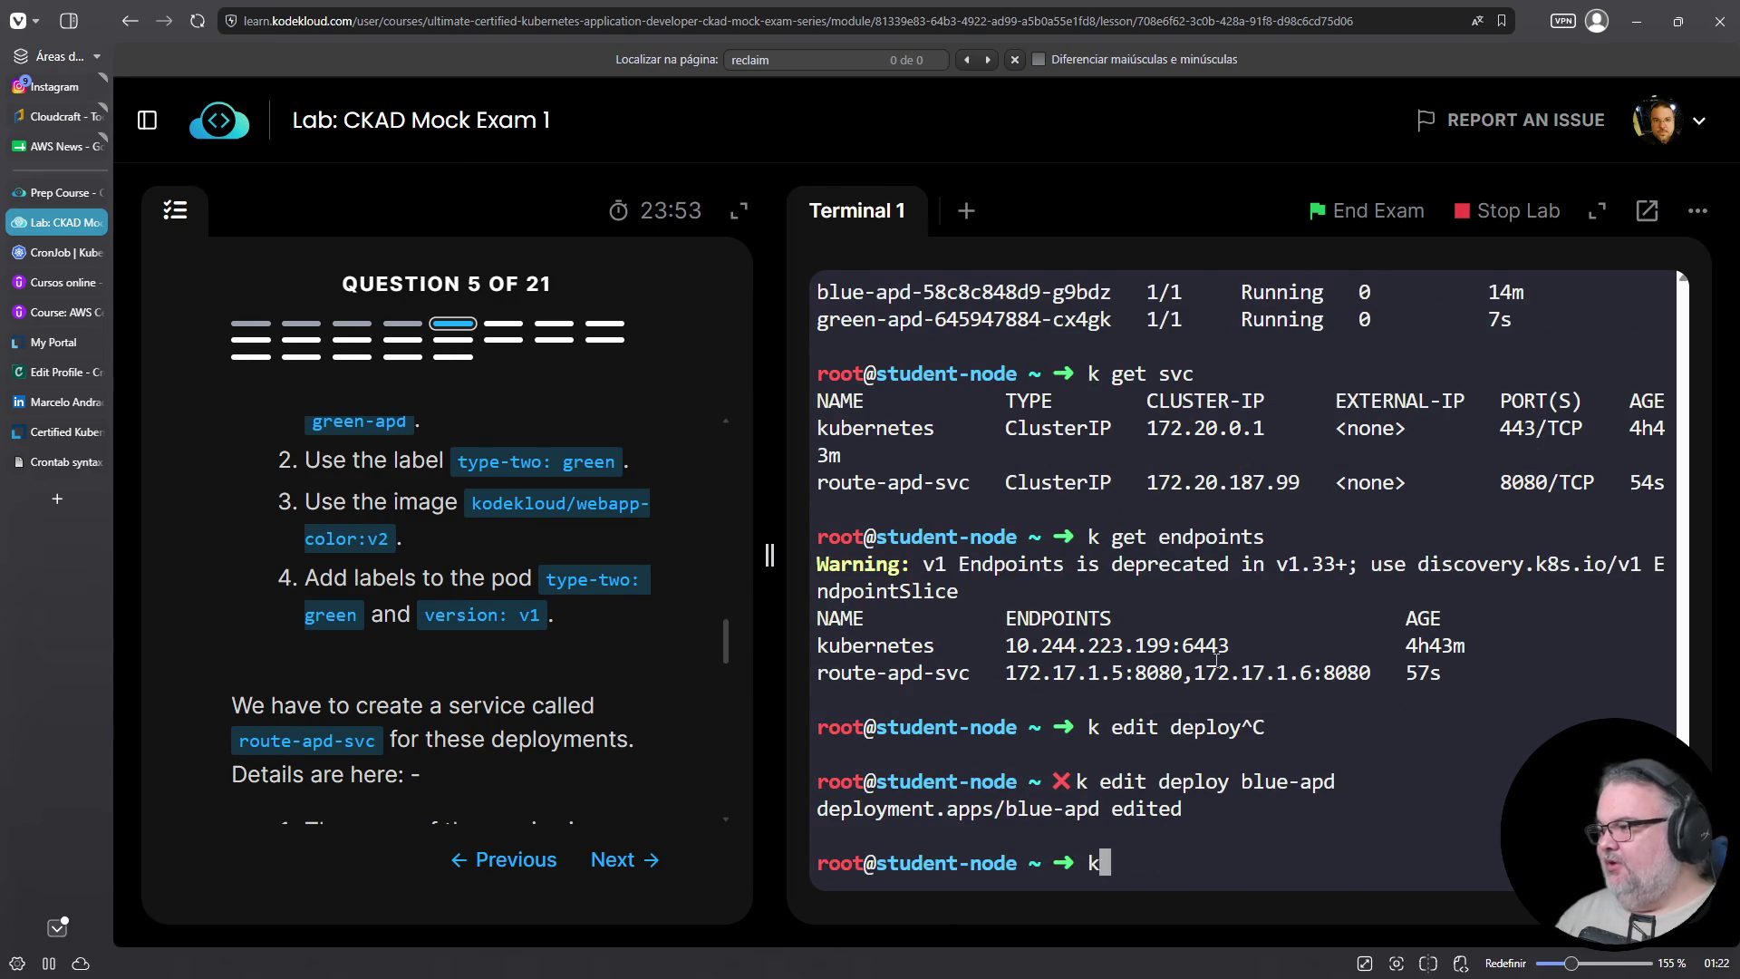
pyautogui.write('green-apd')
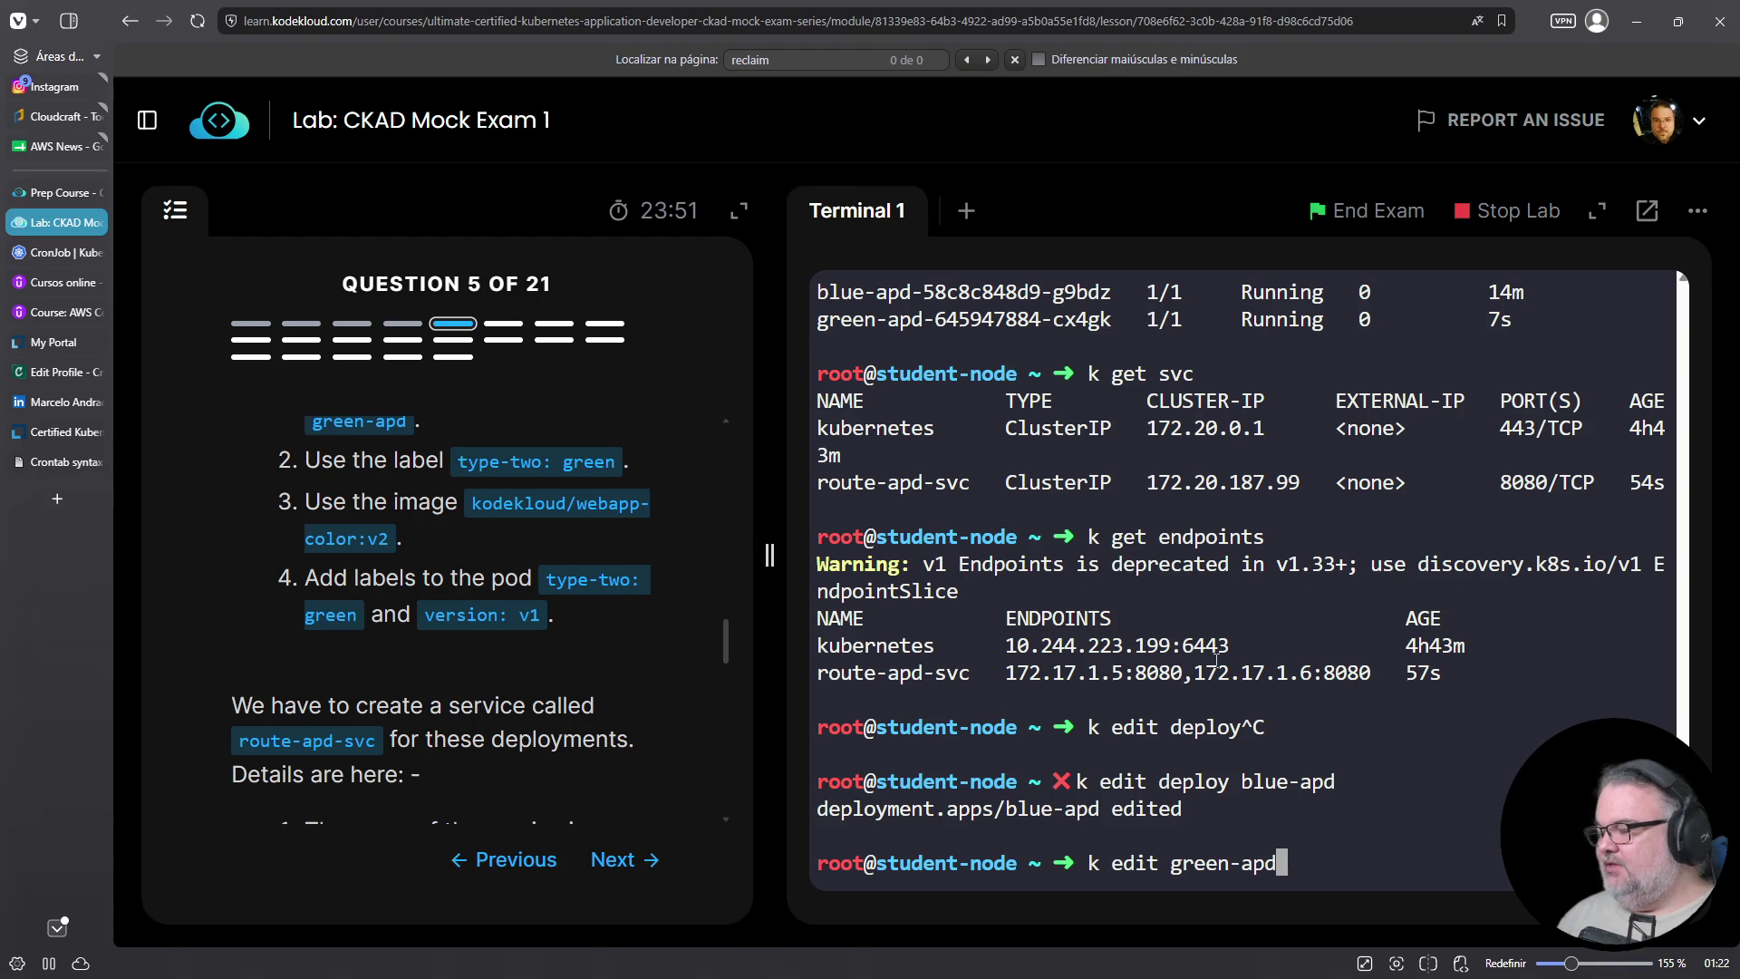
pyautogui.press('Return')
pyautogui.press('Up')
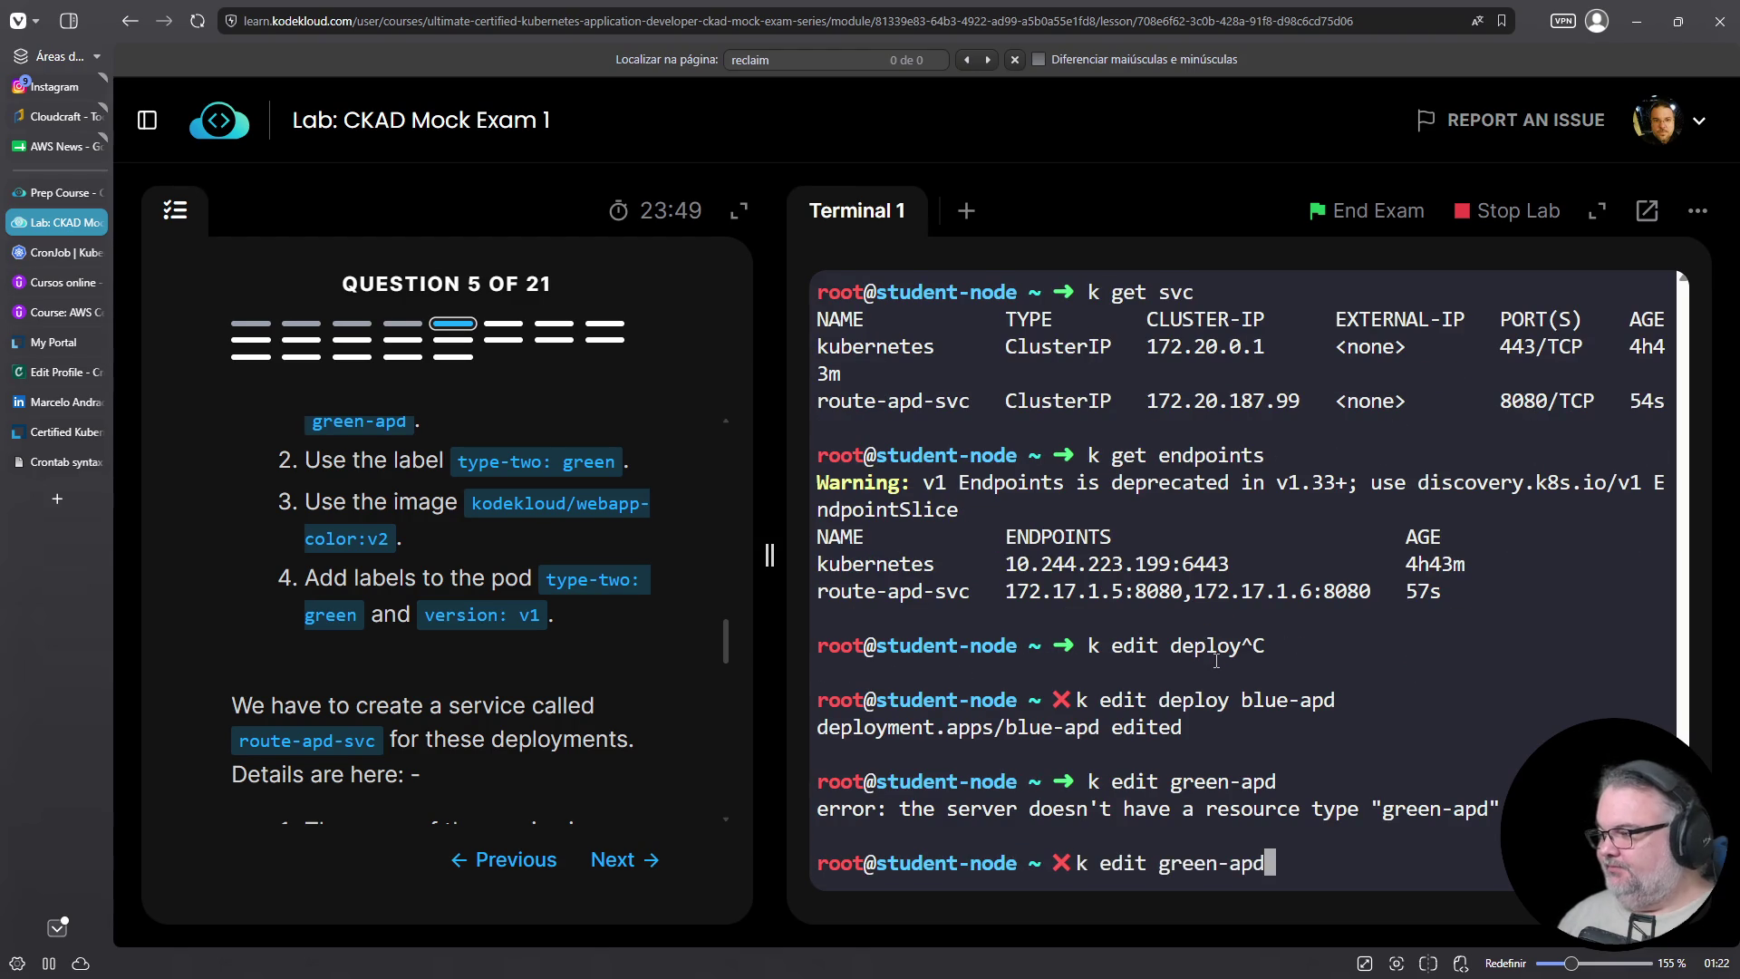
pyautogui.hotkey('ctrl', 'a')
pyautogui.press('Right')
pyautogui.press('Right')
pyautogui.press('Right')
pyautogui.write('deploy')
pyautogui.press('Return')
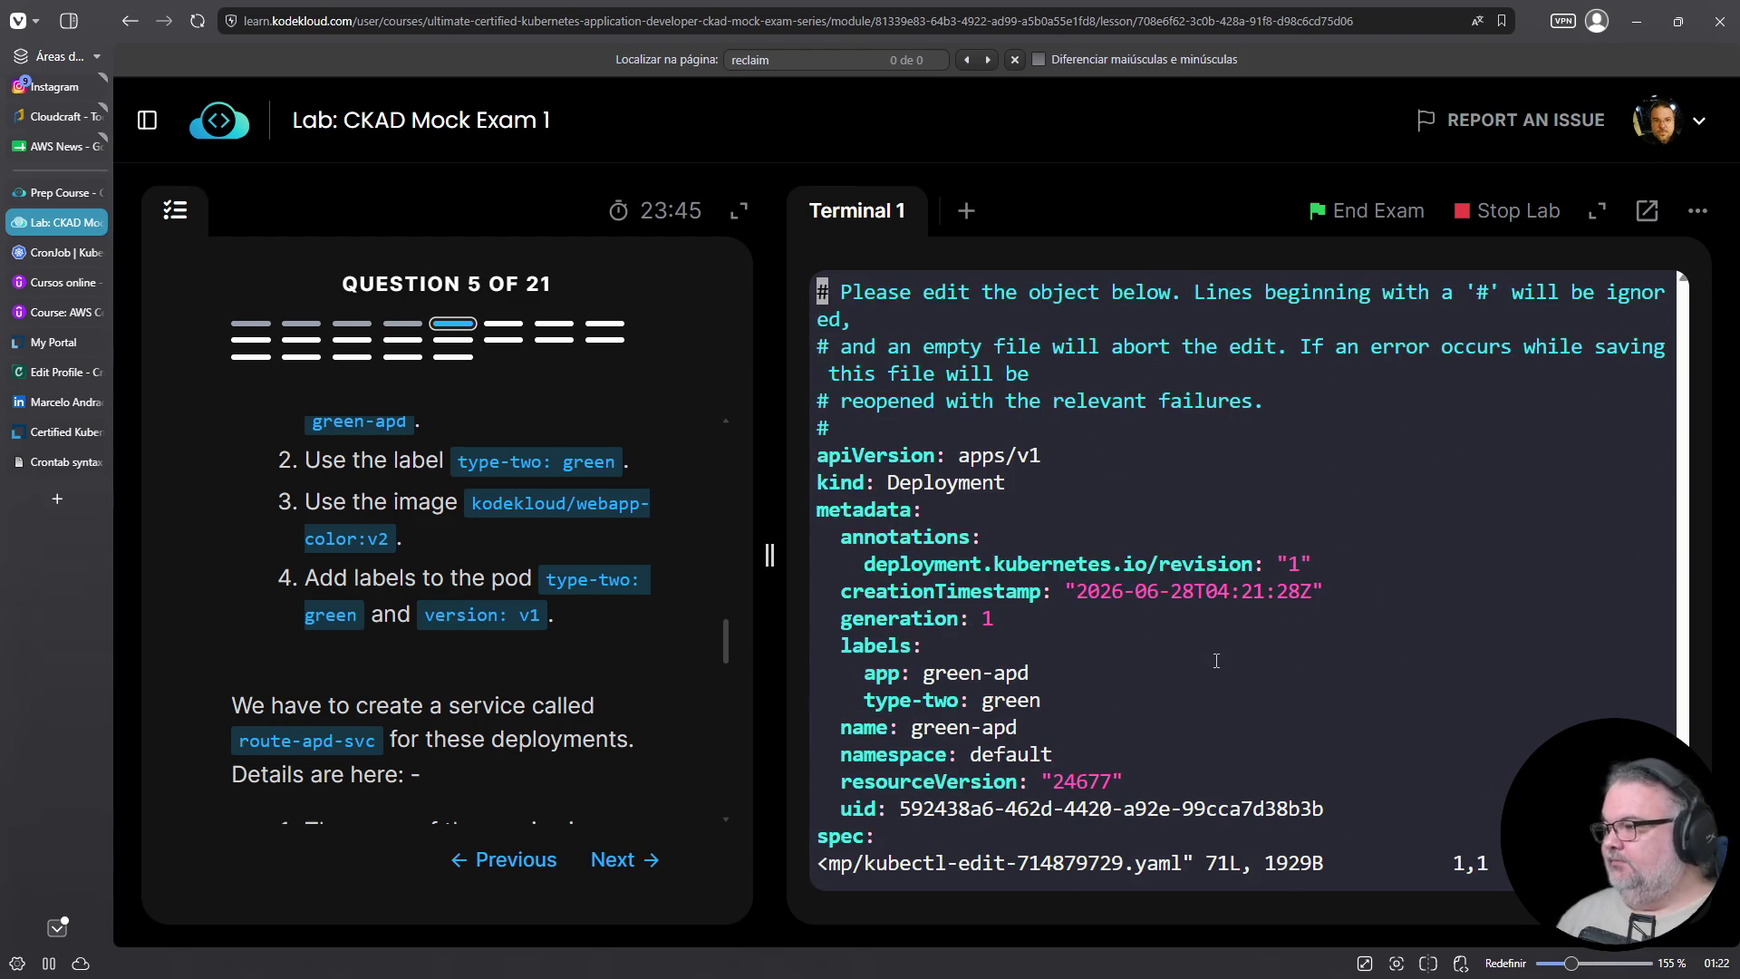
pyautogui.write('/replicas')
pyautogui.press('Return')
pyautogui.press('$')
pyautogui.write(':wq')
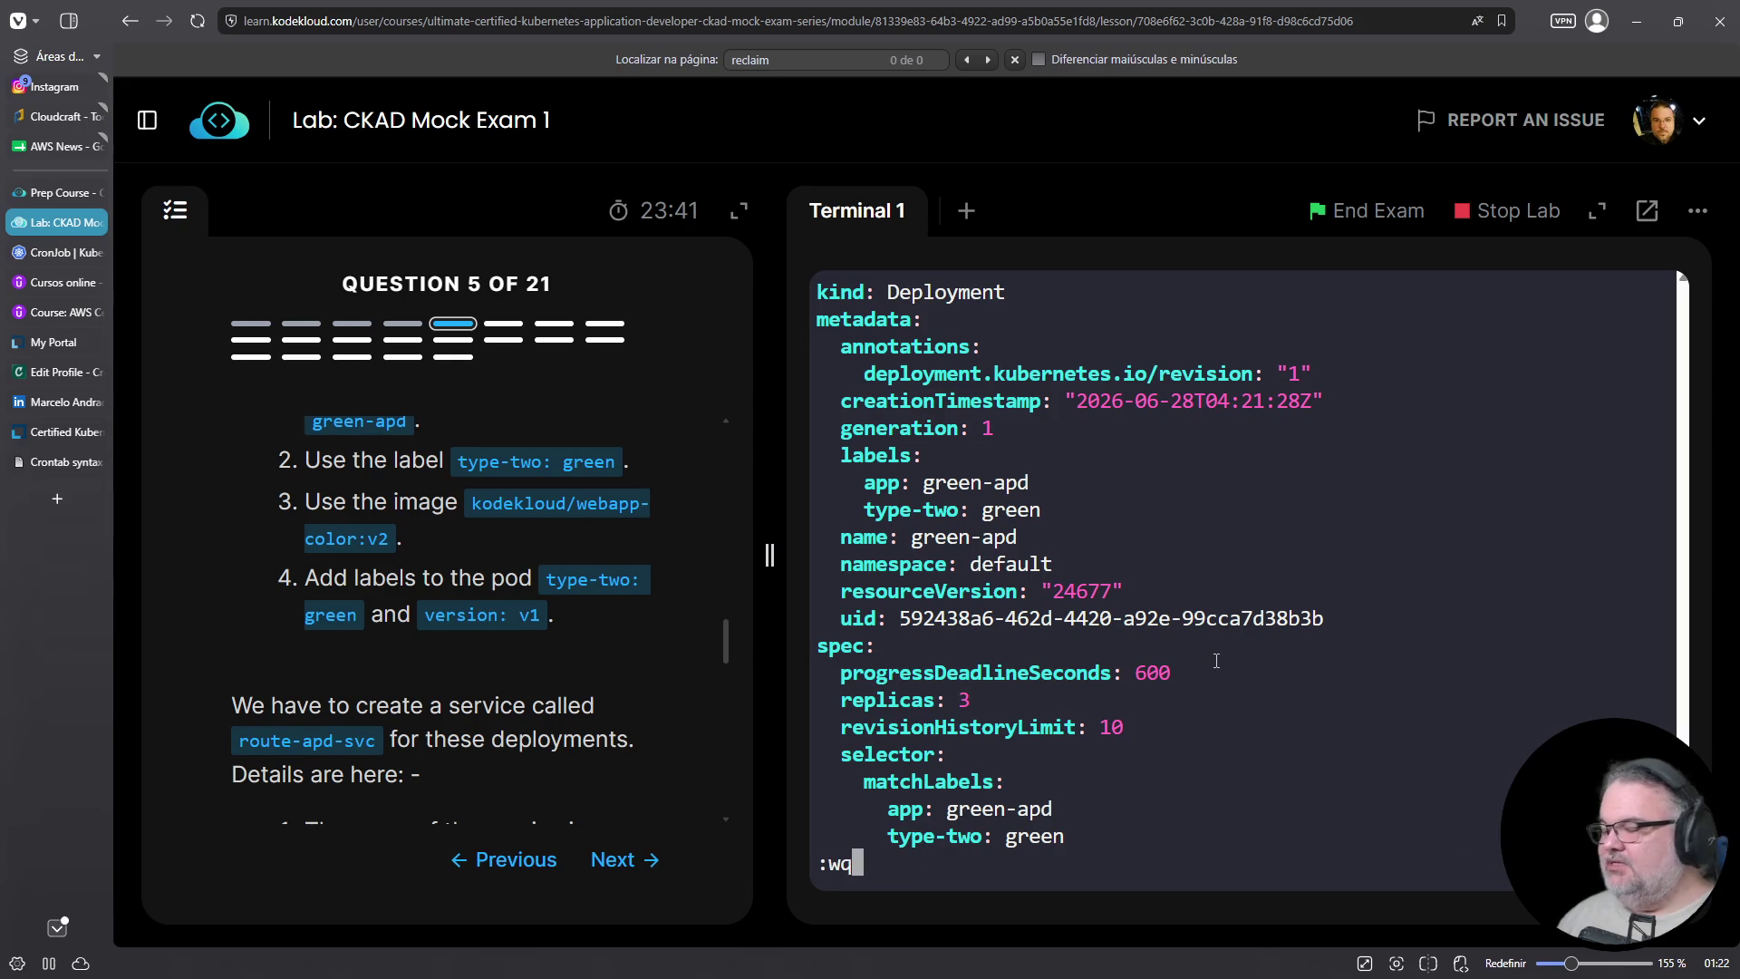
pyautogui.press('Return')
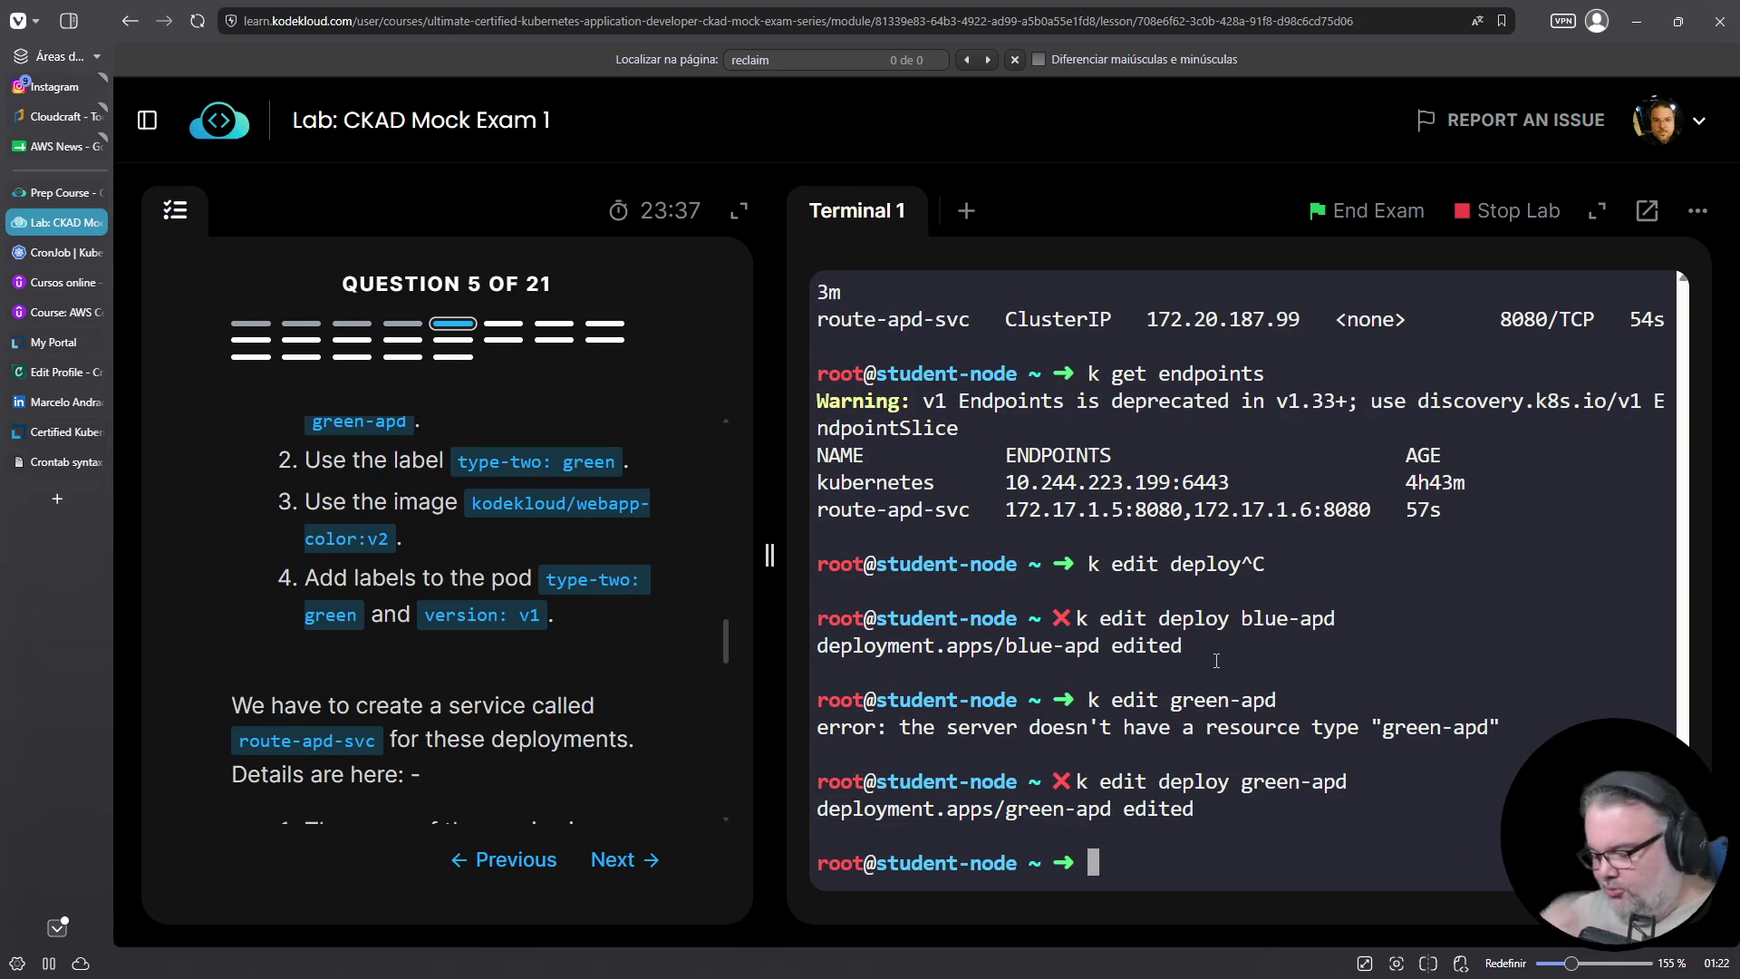
# Verify seven blue-apd and three green-apd pods are running, then list home-directory files
pyautogui.write('k get pods')
pyautogui.press('Return')
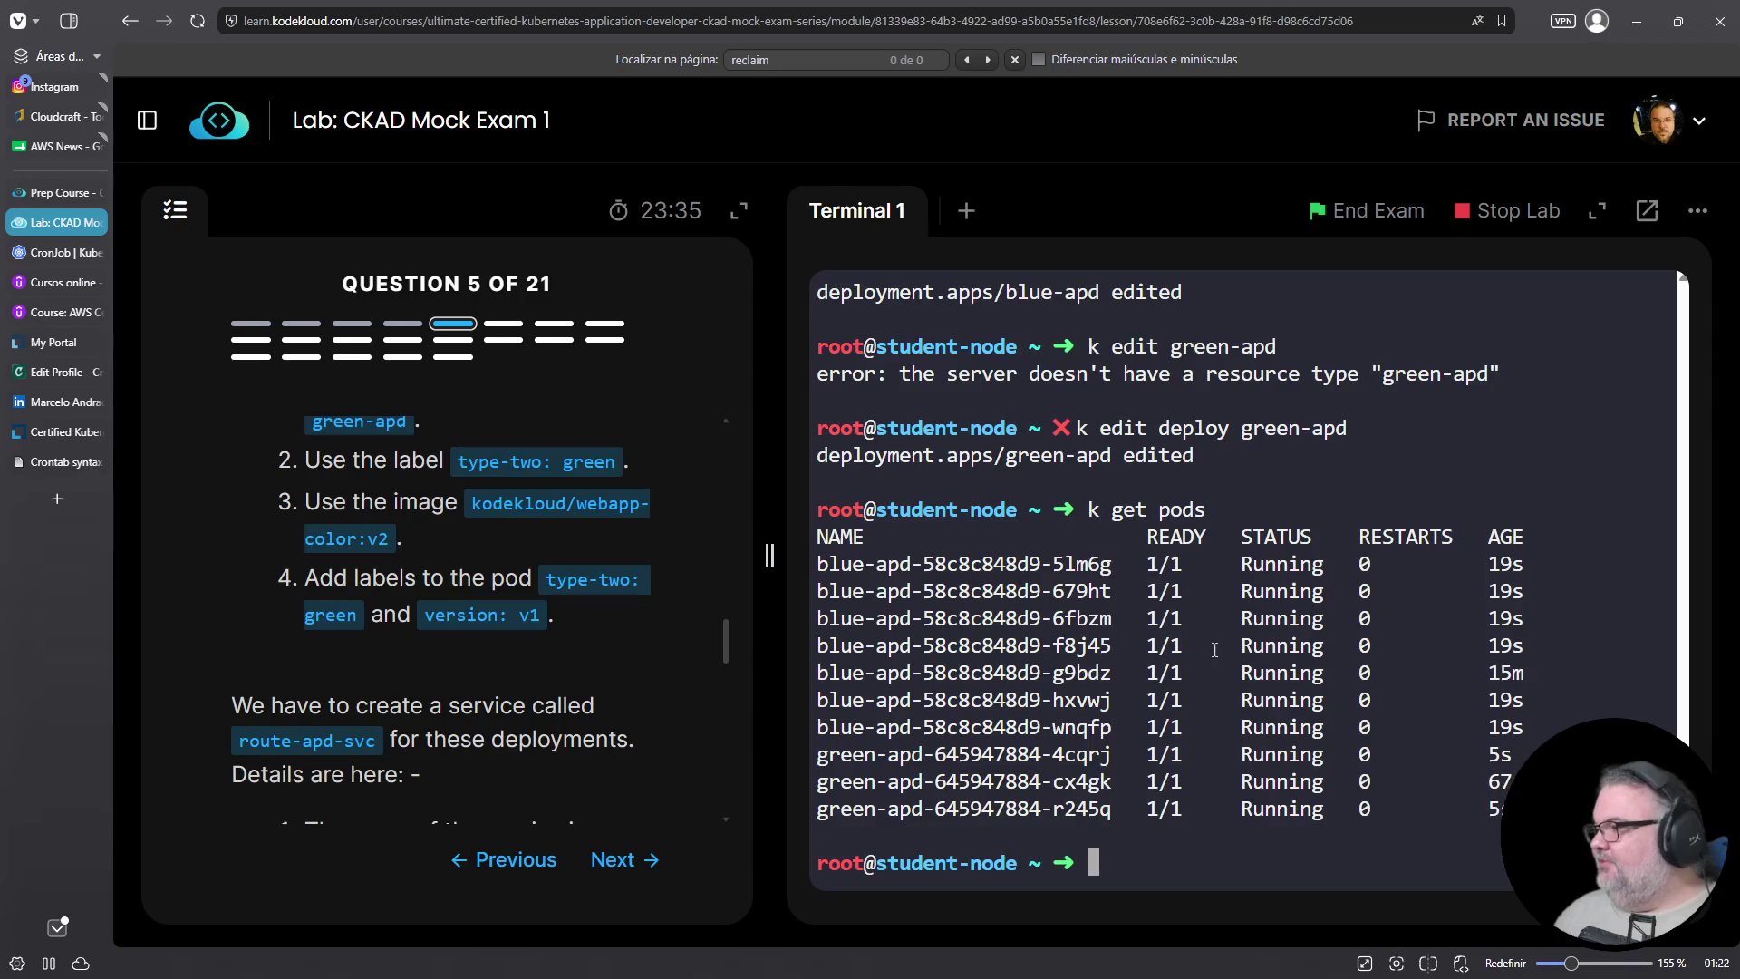
pyautogui.scroll(10, 552, 573)
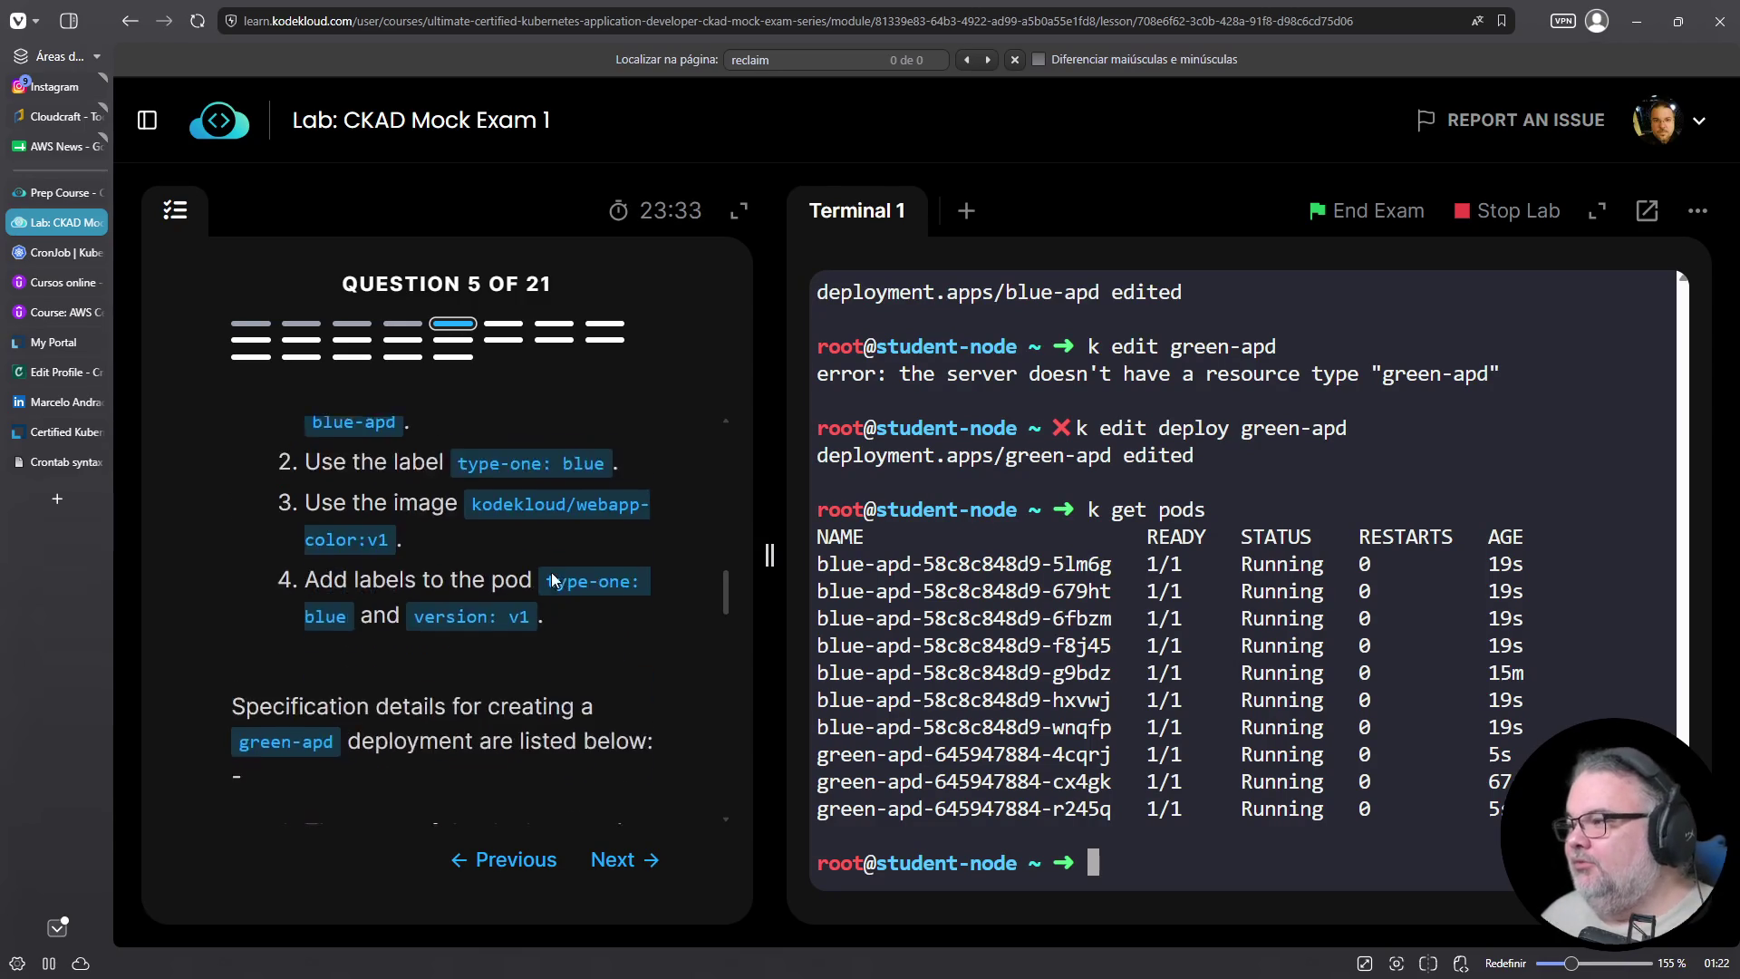
pyautogui.scroll(2, 426, 532)
pyautogui.moveTo(337, 604); pyautogui.dragTo(395, 616)
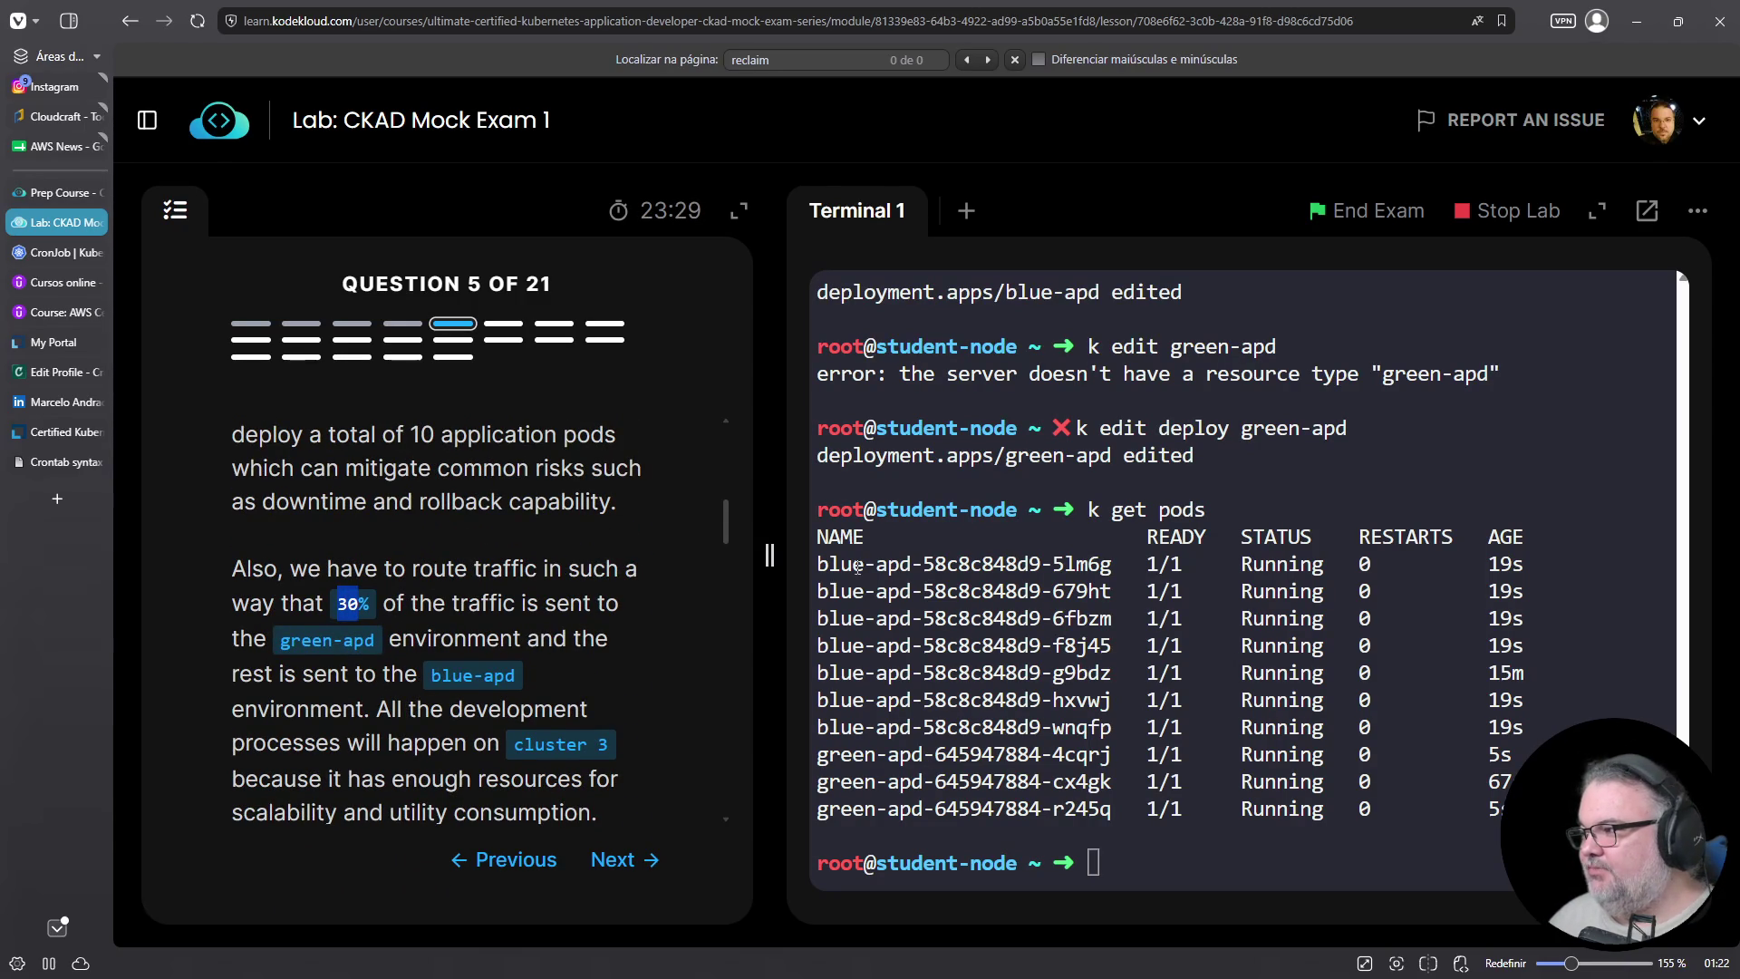
pyautogui.click(986, 714)
pyautogui.write('ls')
pyautogui.press('Return')
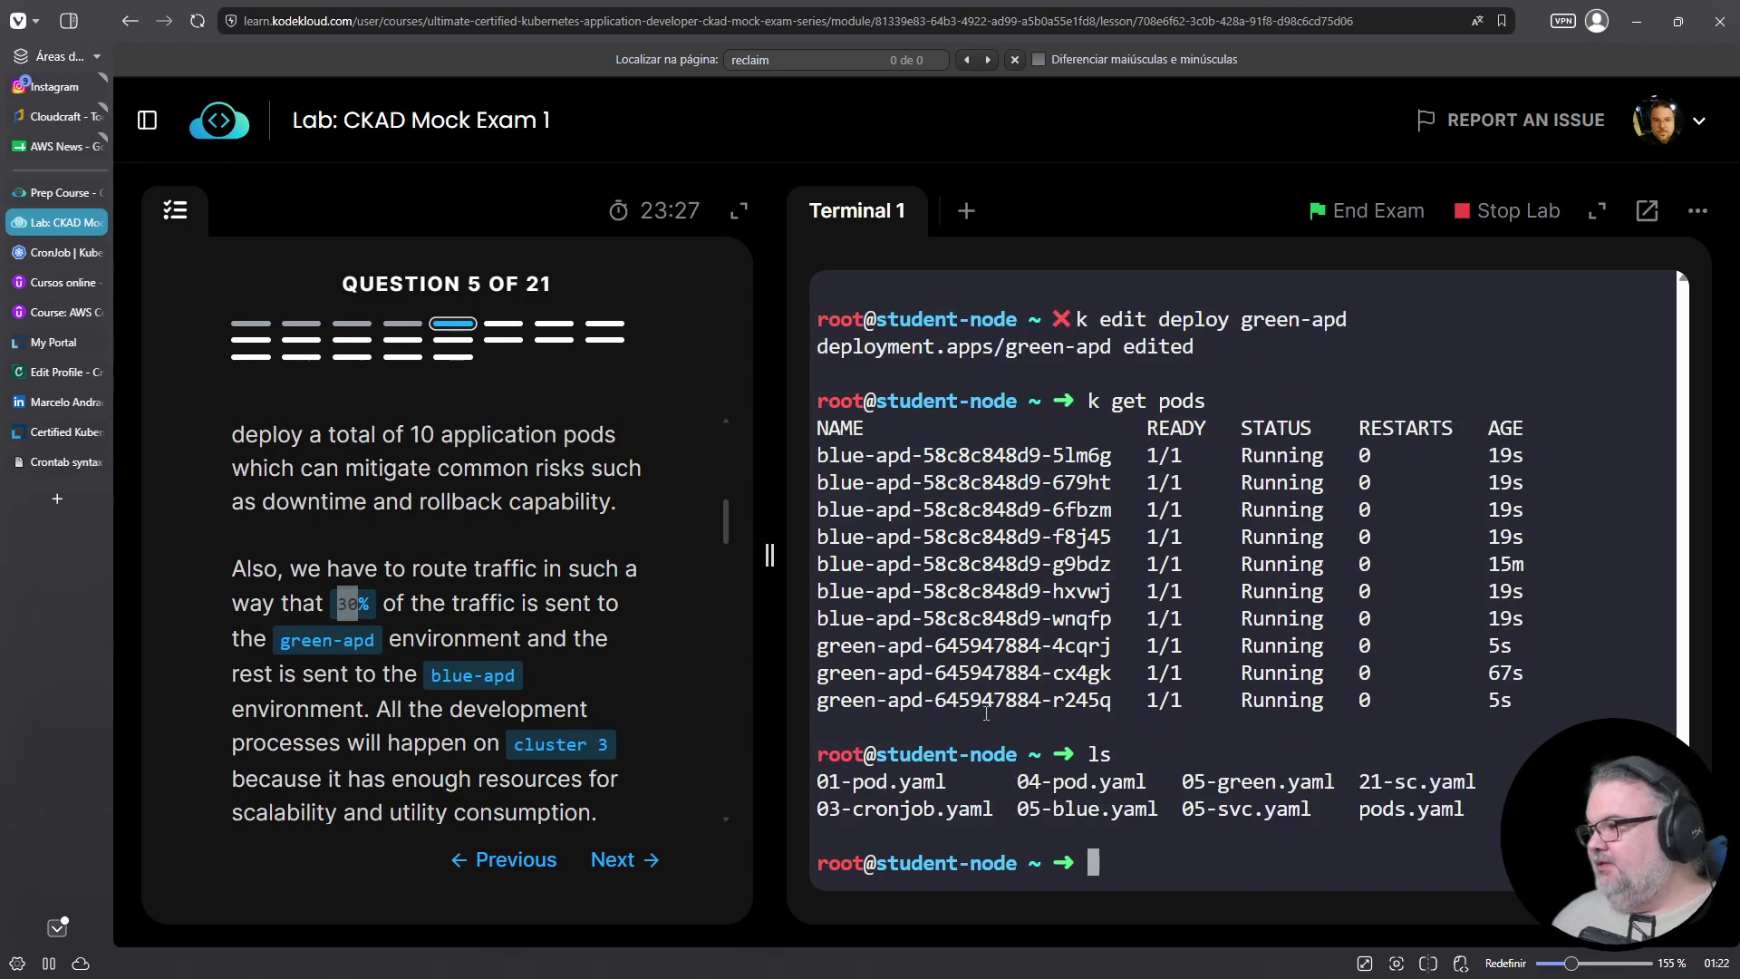
# Run the question's sample curl command, which fails with a port-number error
pyautogui.scroll(-6, 526, 668)
pyautogui.scroll(-5, 526, 668)
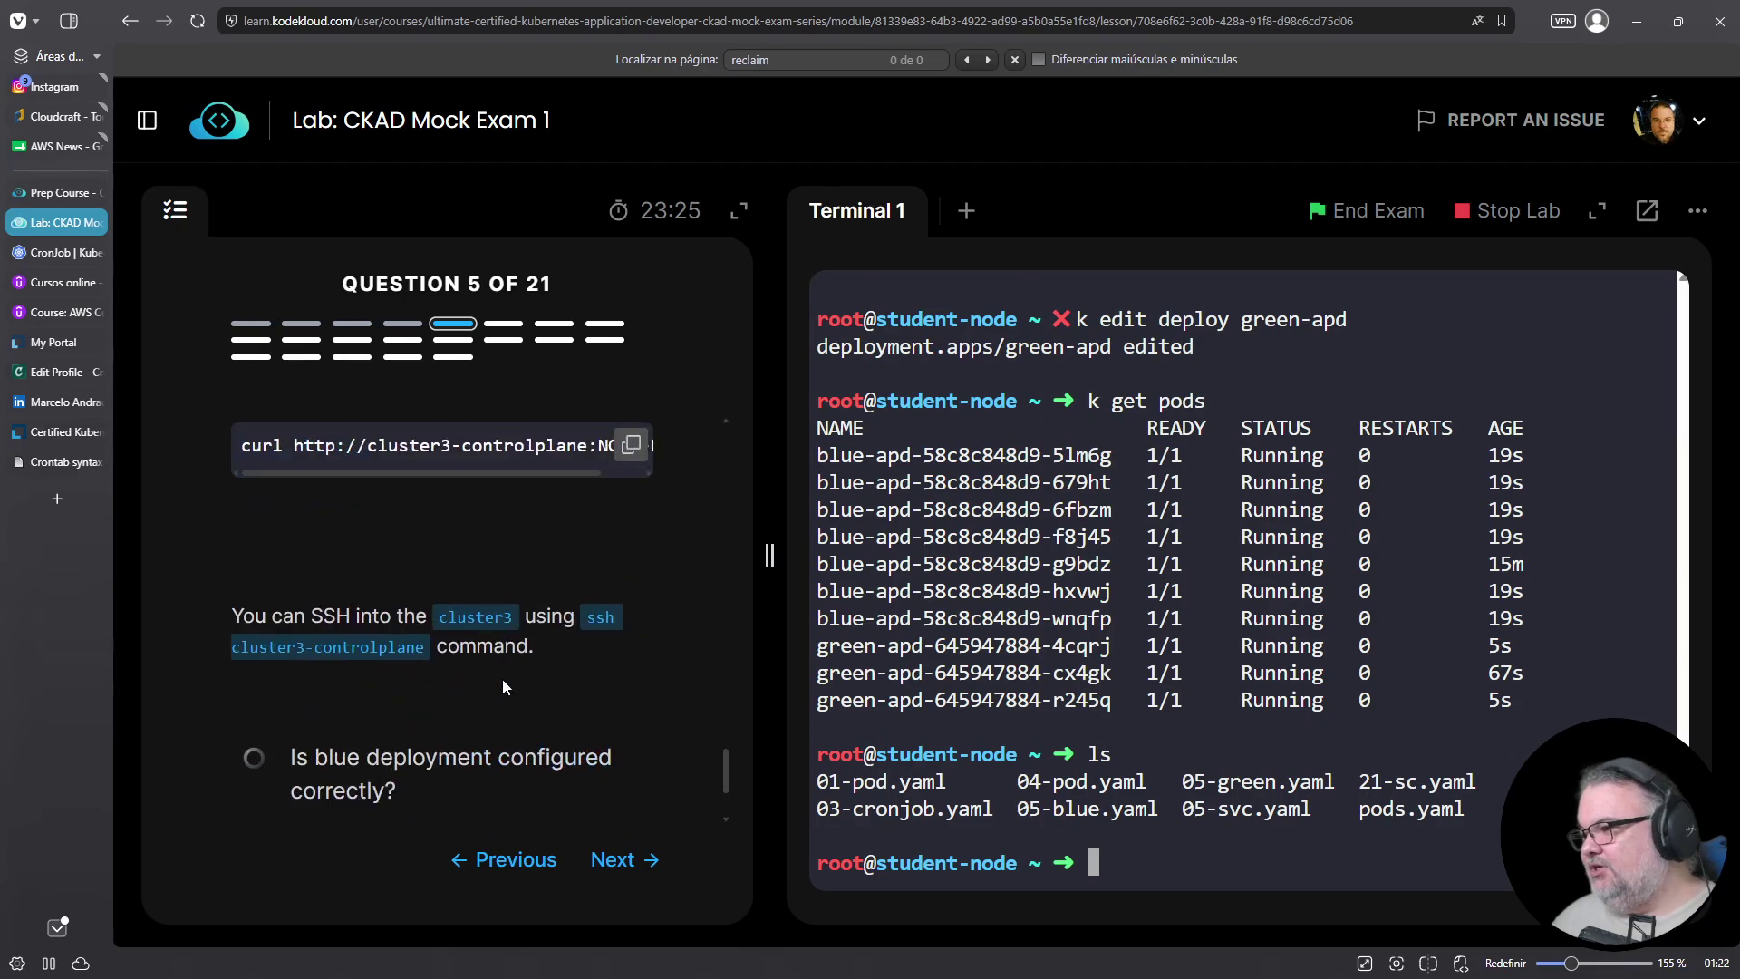
pyautogui.click(631, 444)
pyautogui.rightClick(1164, 623)
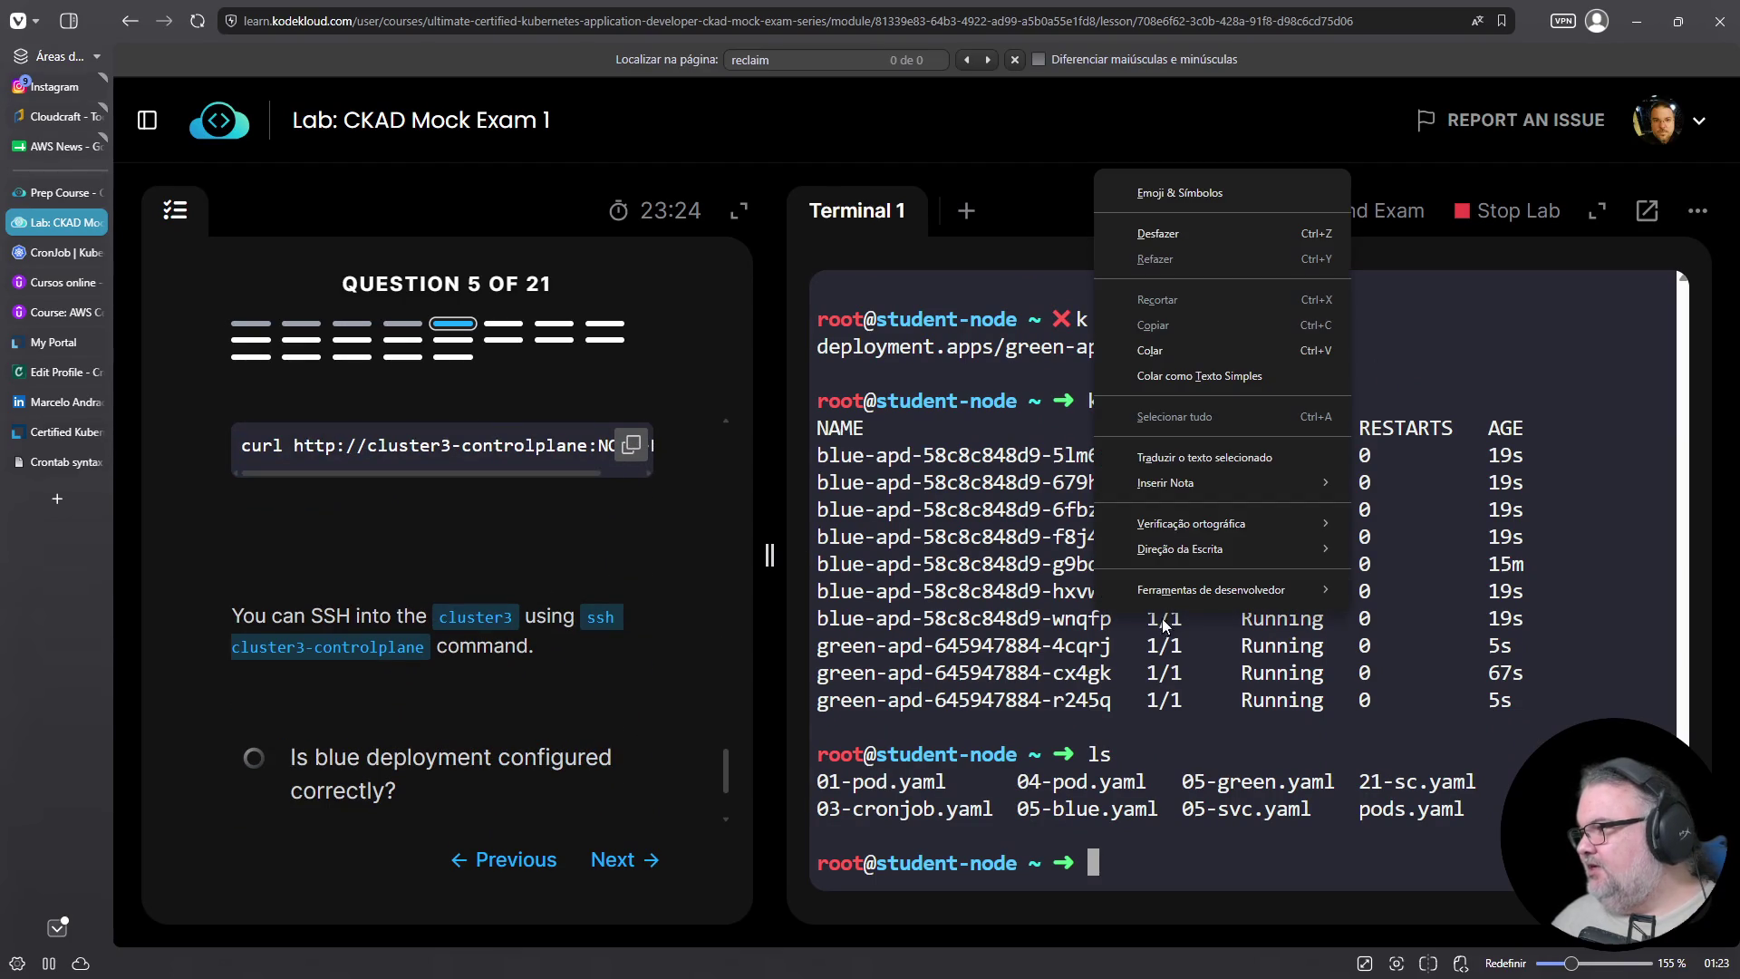
pyautogui.click(1168, 351)
pyautogui.press('Return')
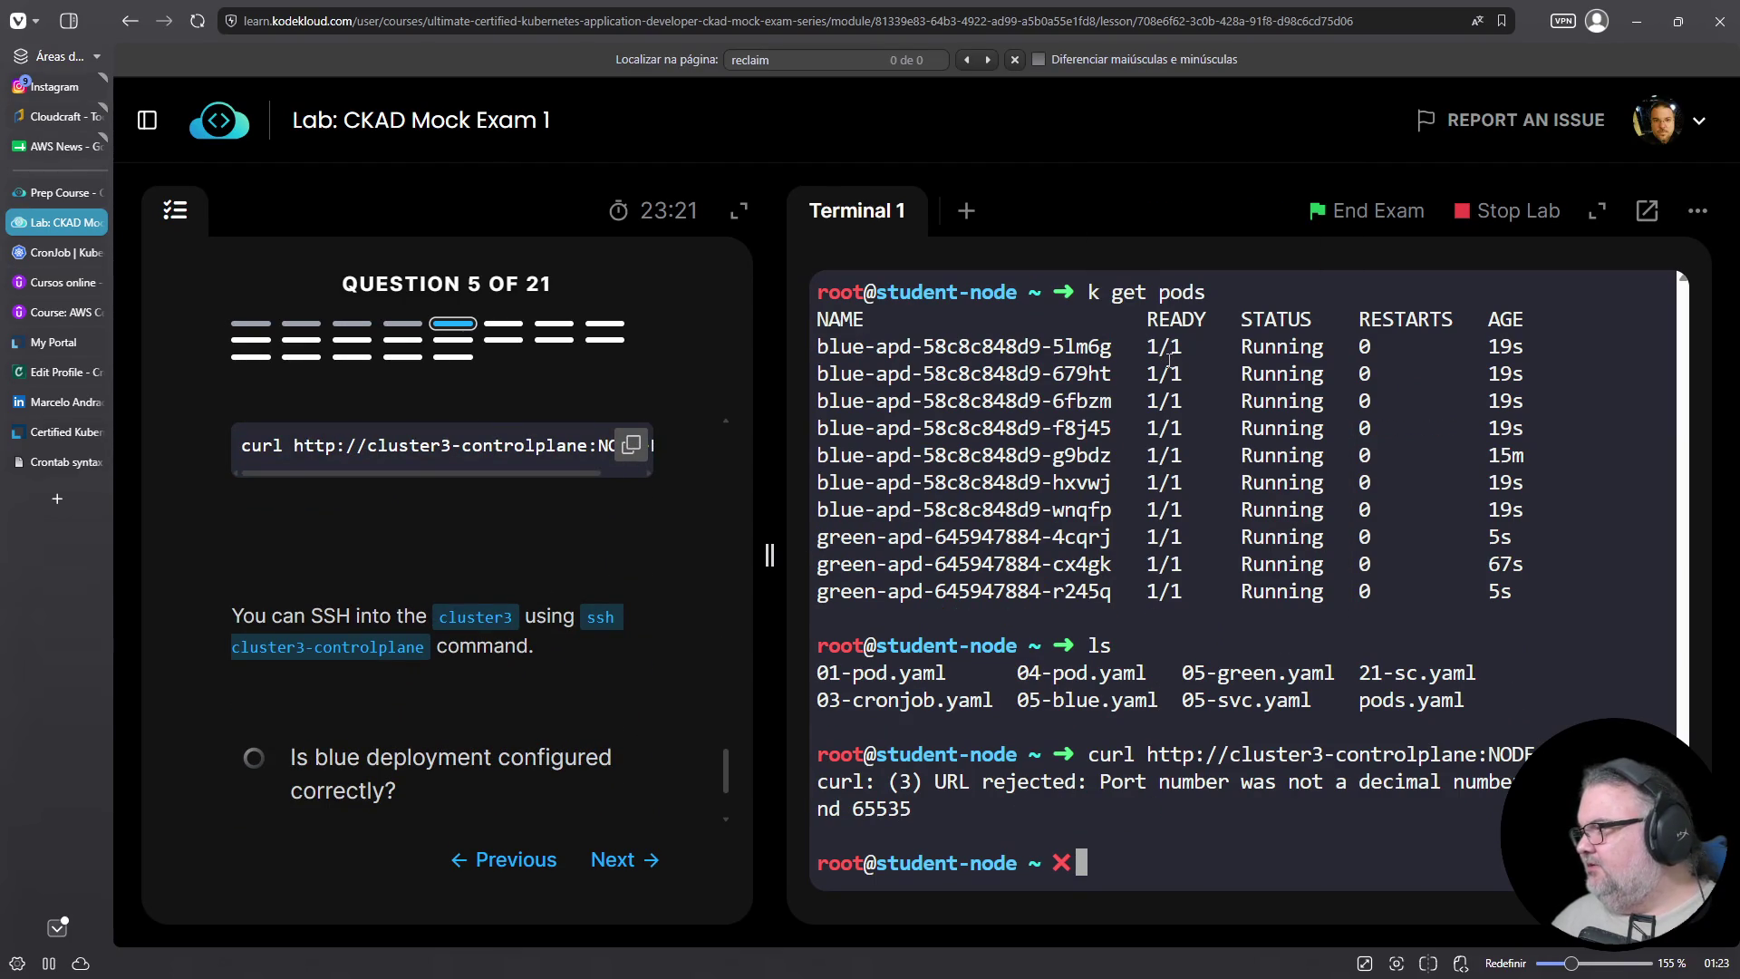
pyautogui.write('k edit')
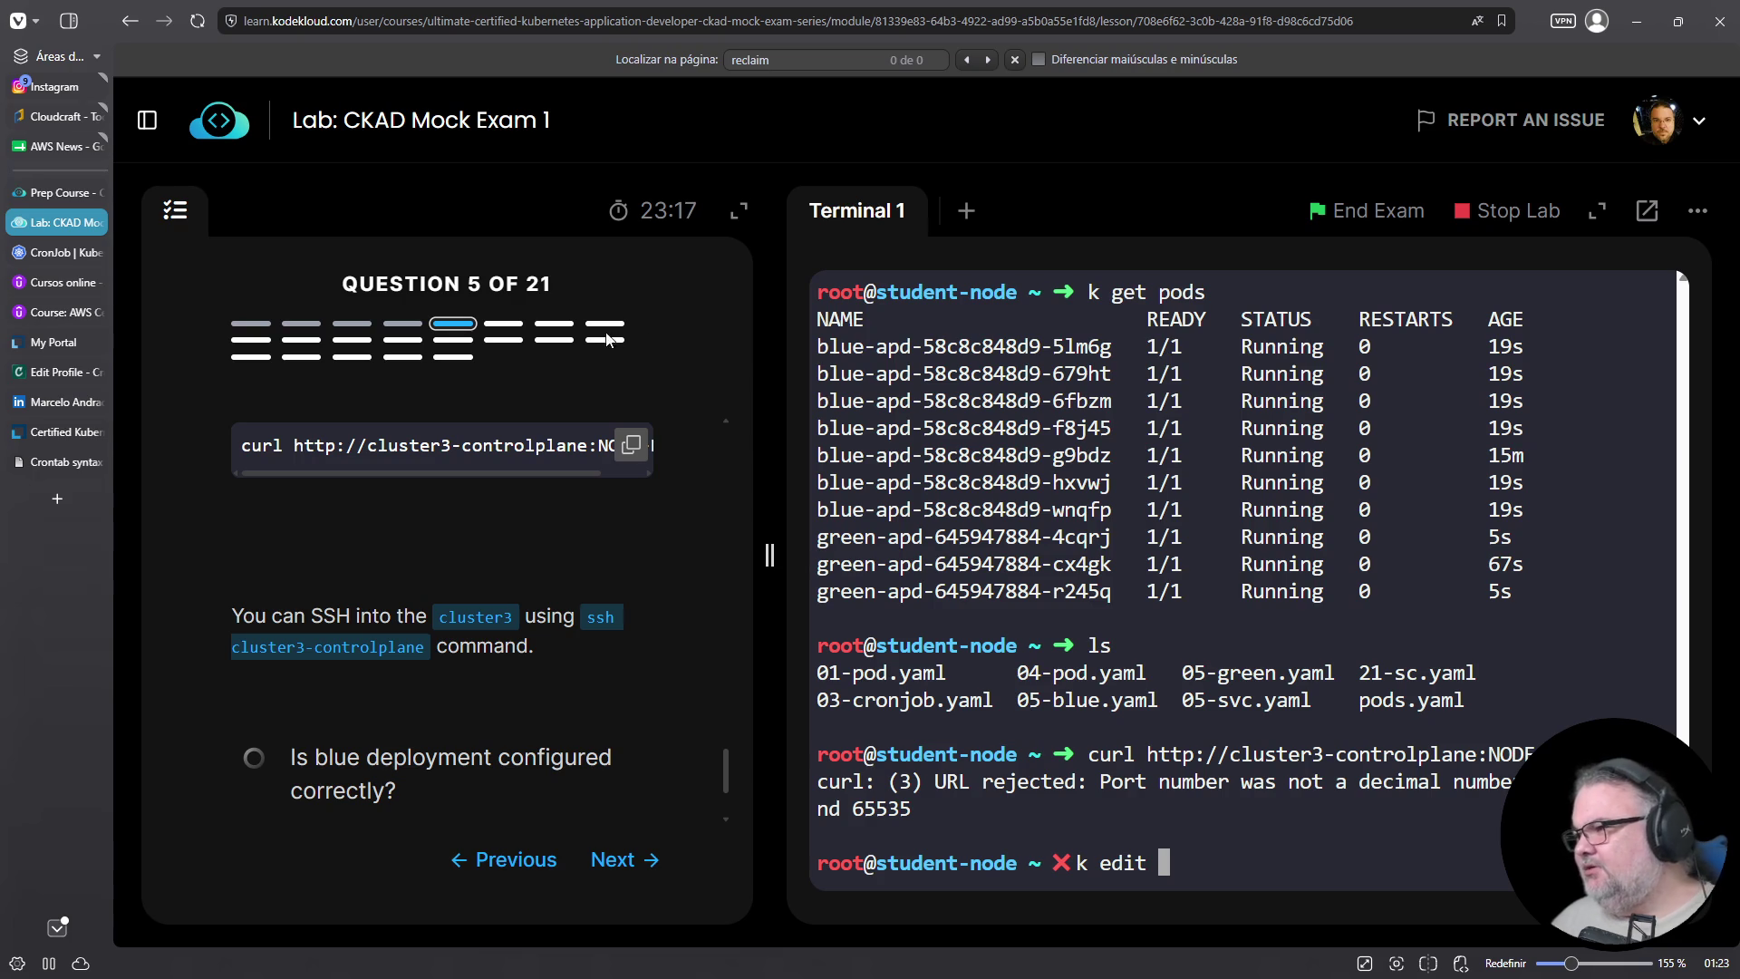
# Copy the 65535 port limit from the curl error message
pyautogui.scroll(3, 569, 467)
pyautogui.scroll(5, 571, 556)
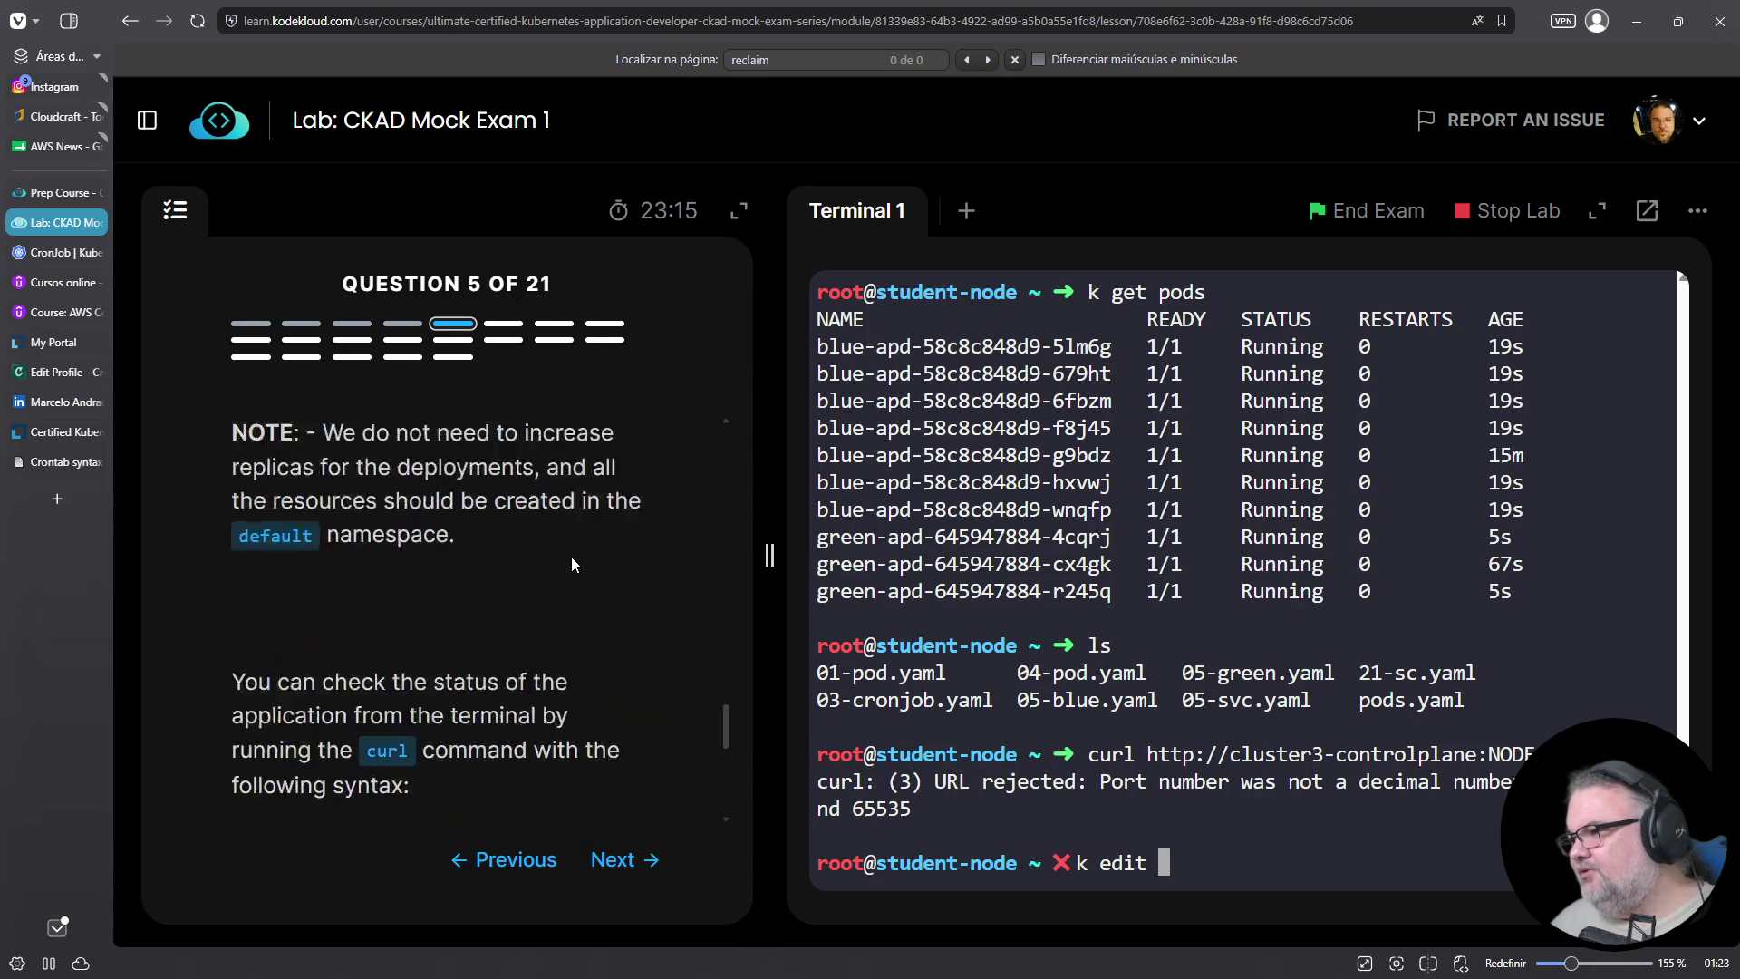
pyautogui.scroll(3, 567, 583)
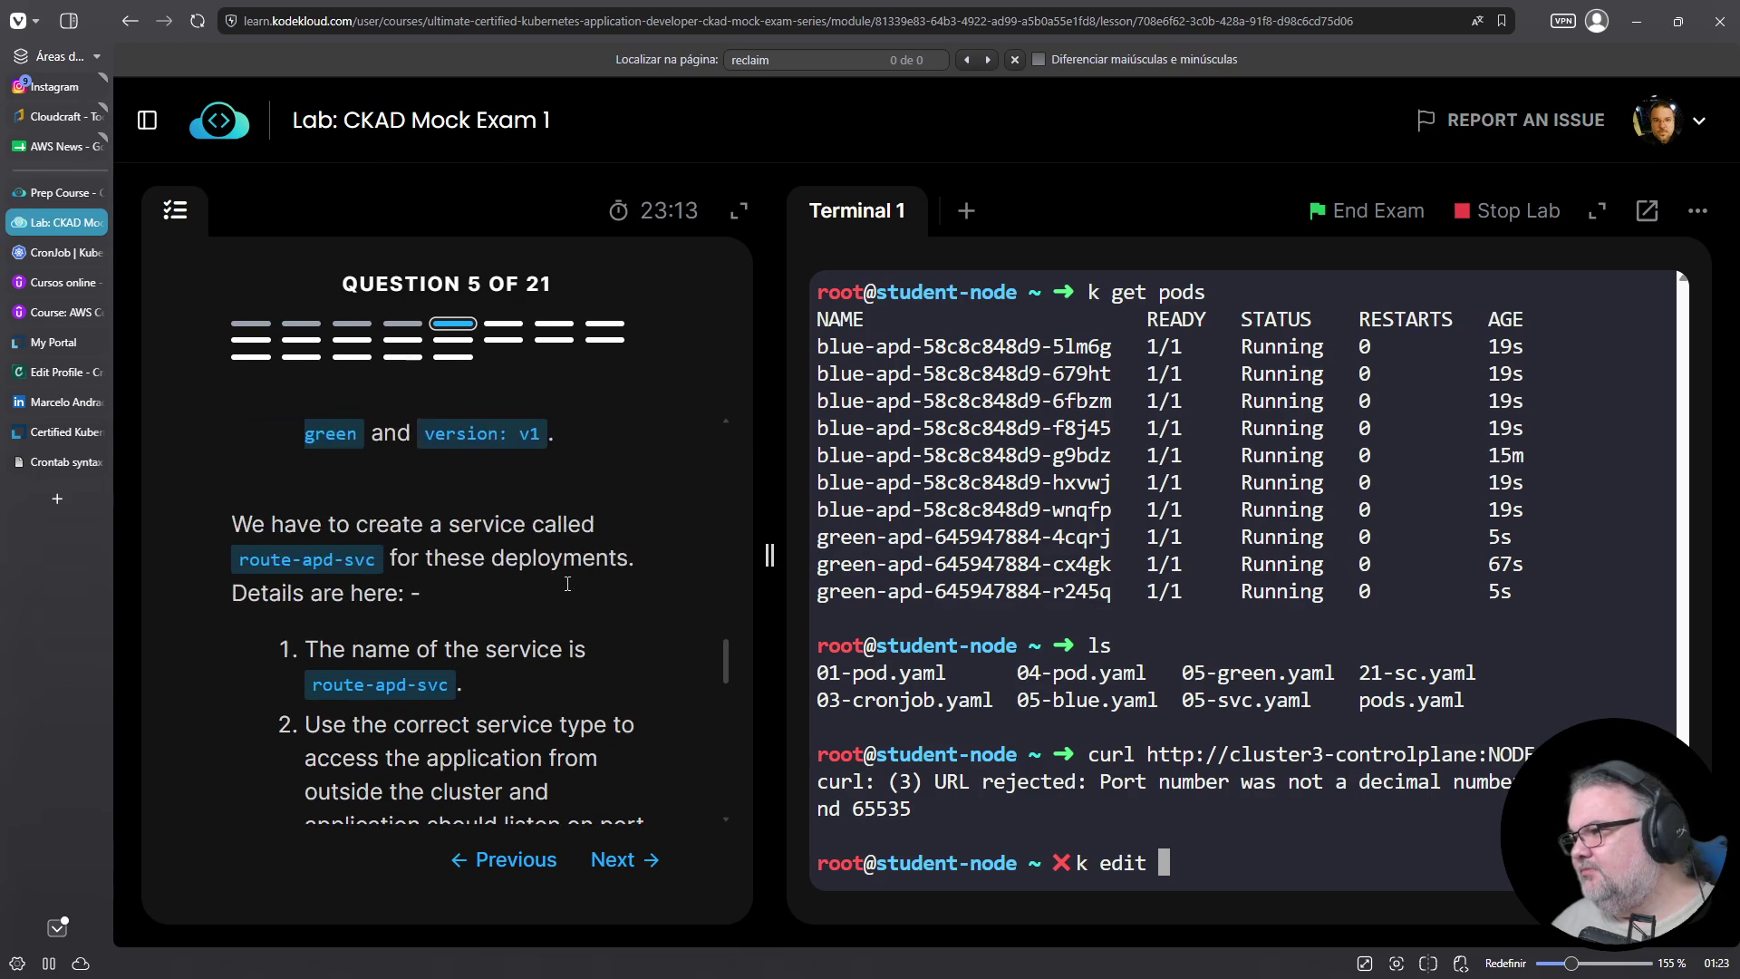
pyautogui.scroll(-3, 566, 584)
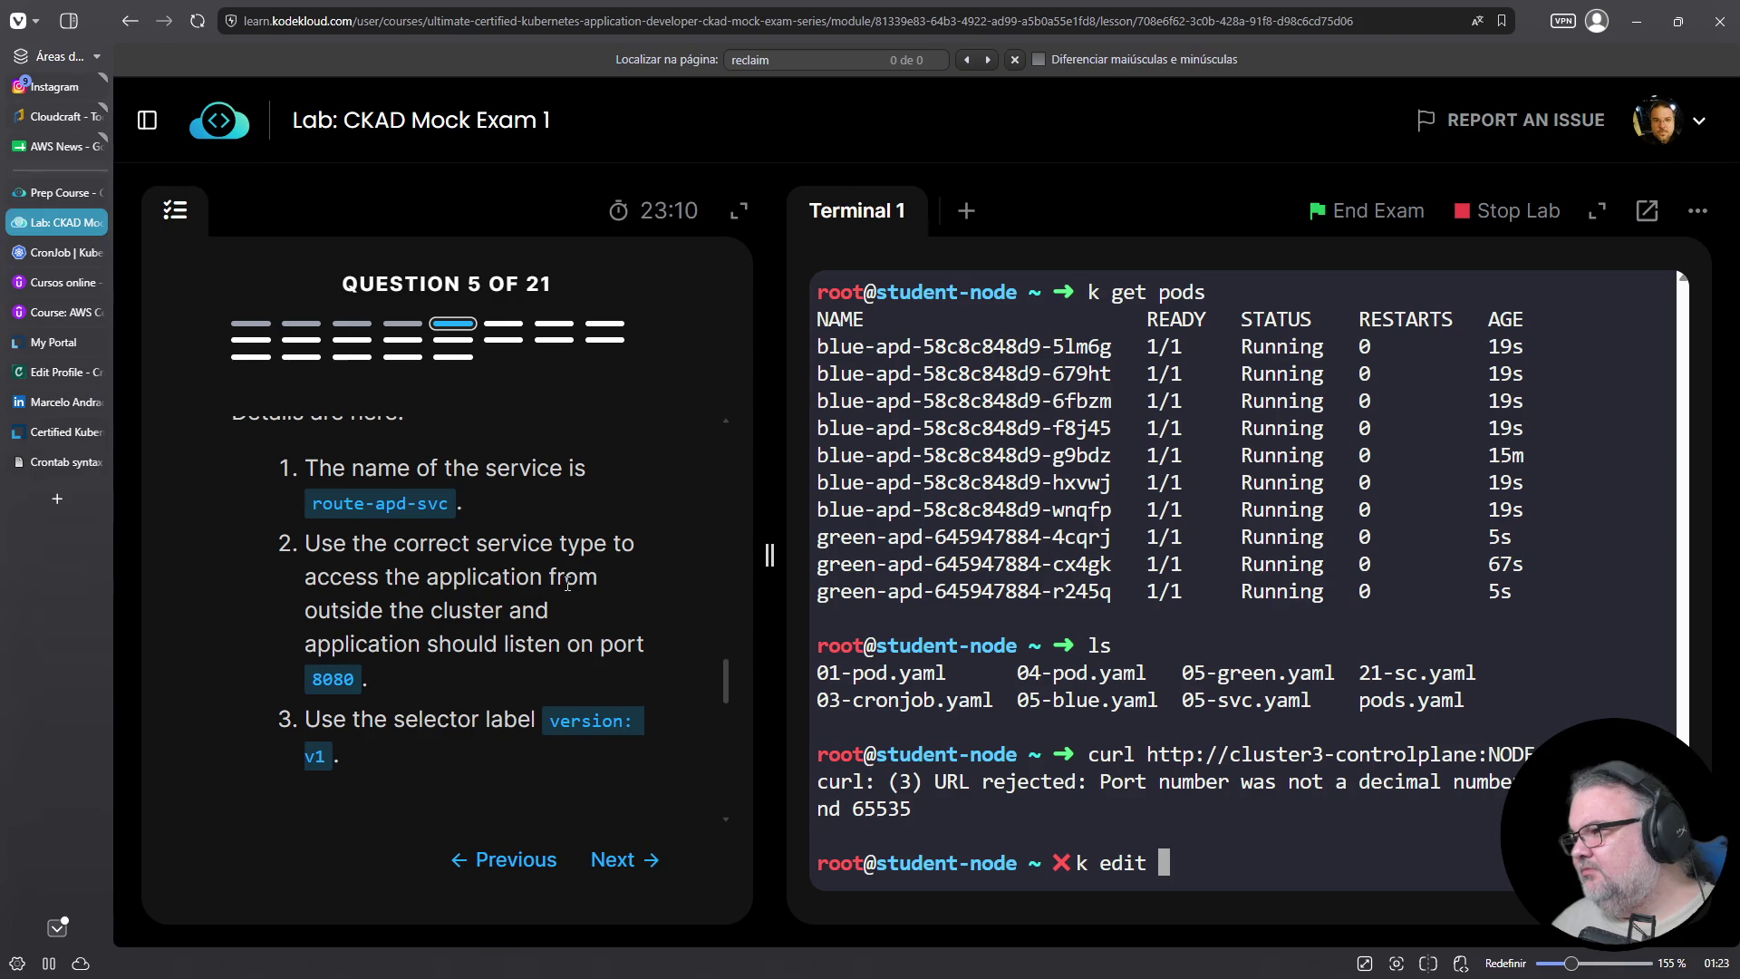
pyautogui.doubleClick(884, 810)
pyautogui.rightClick(885, 810)
pyautogui.click(953, 404)
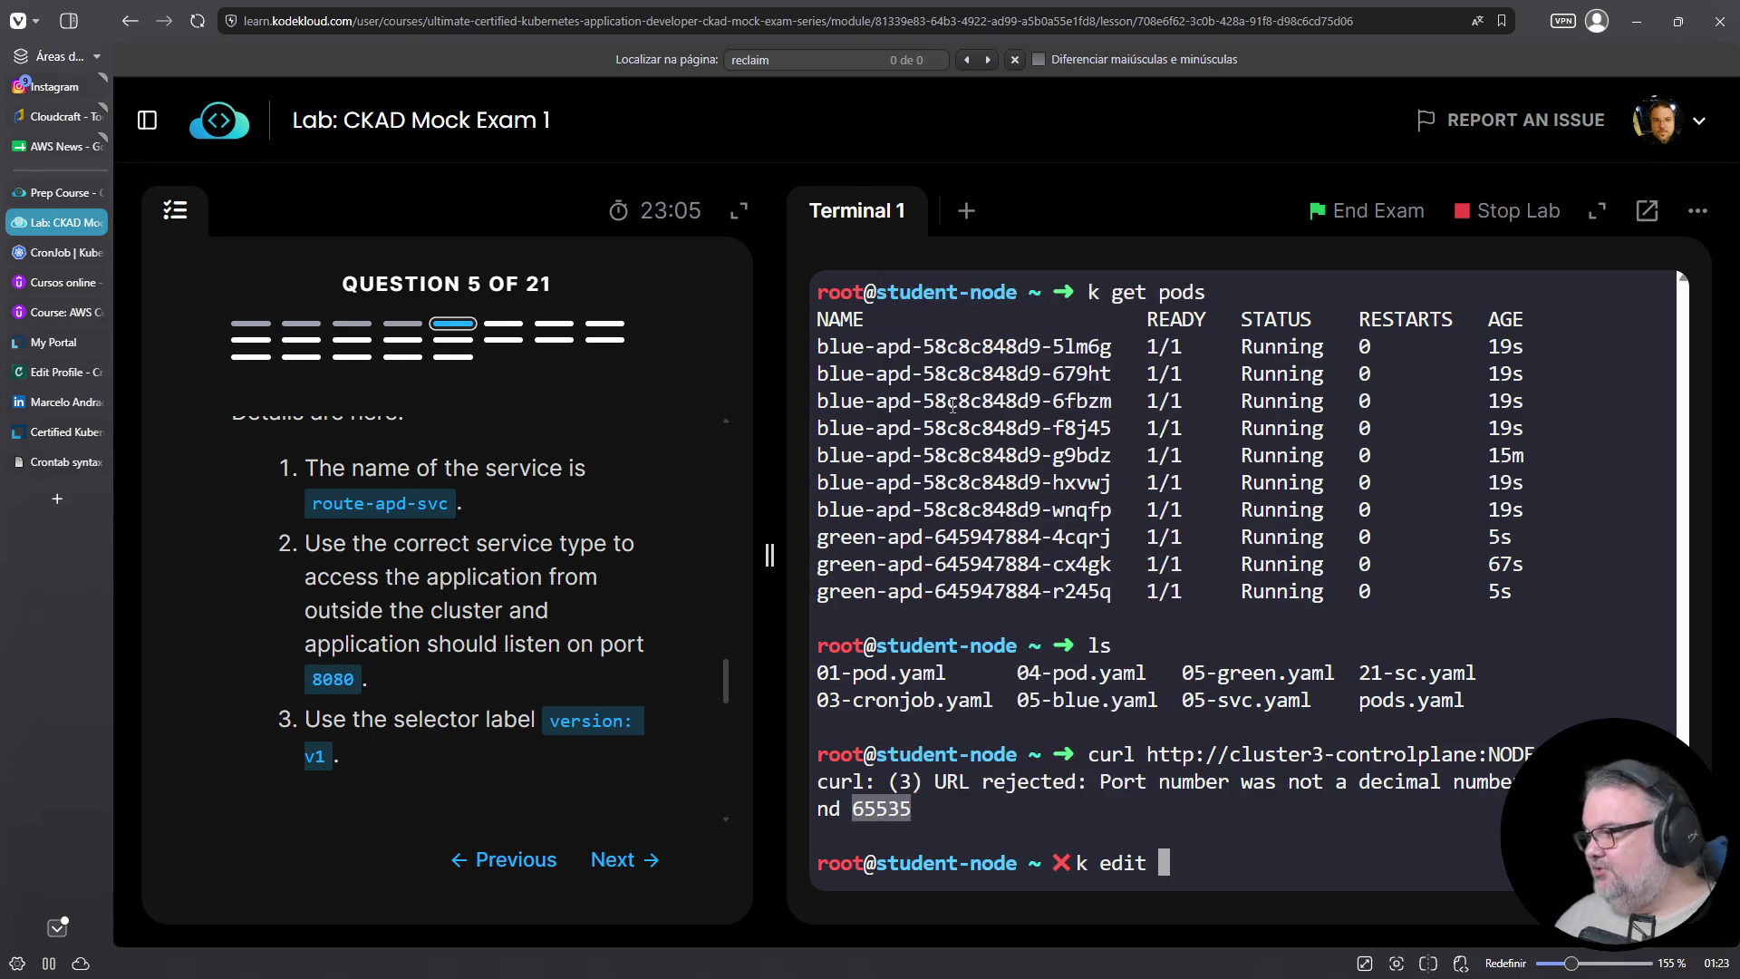
# Change route-apd-svc's type from ClusterIP to NodePort and save it
pyautogui.write('svc')
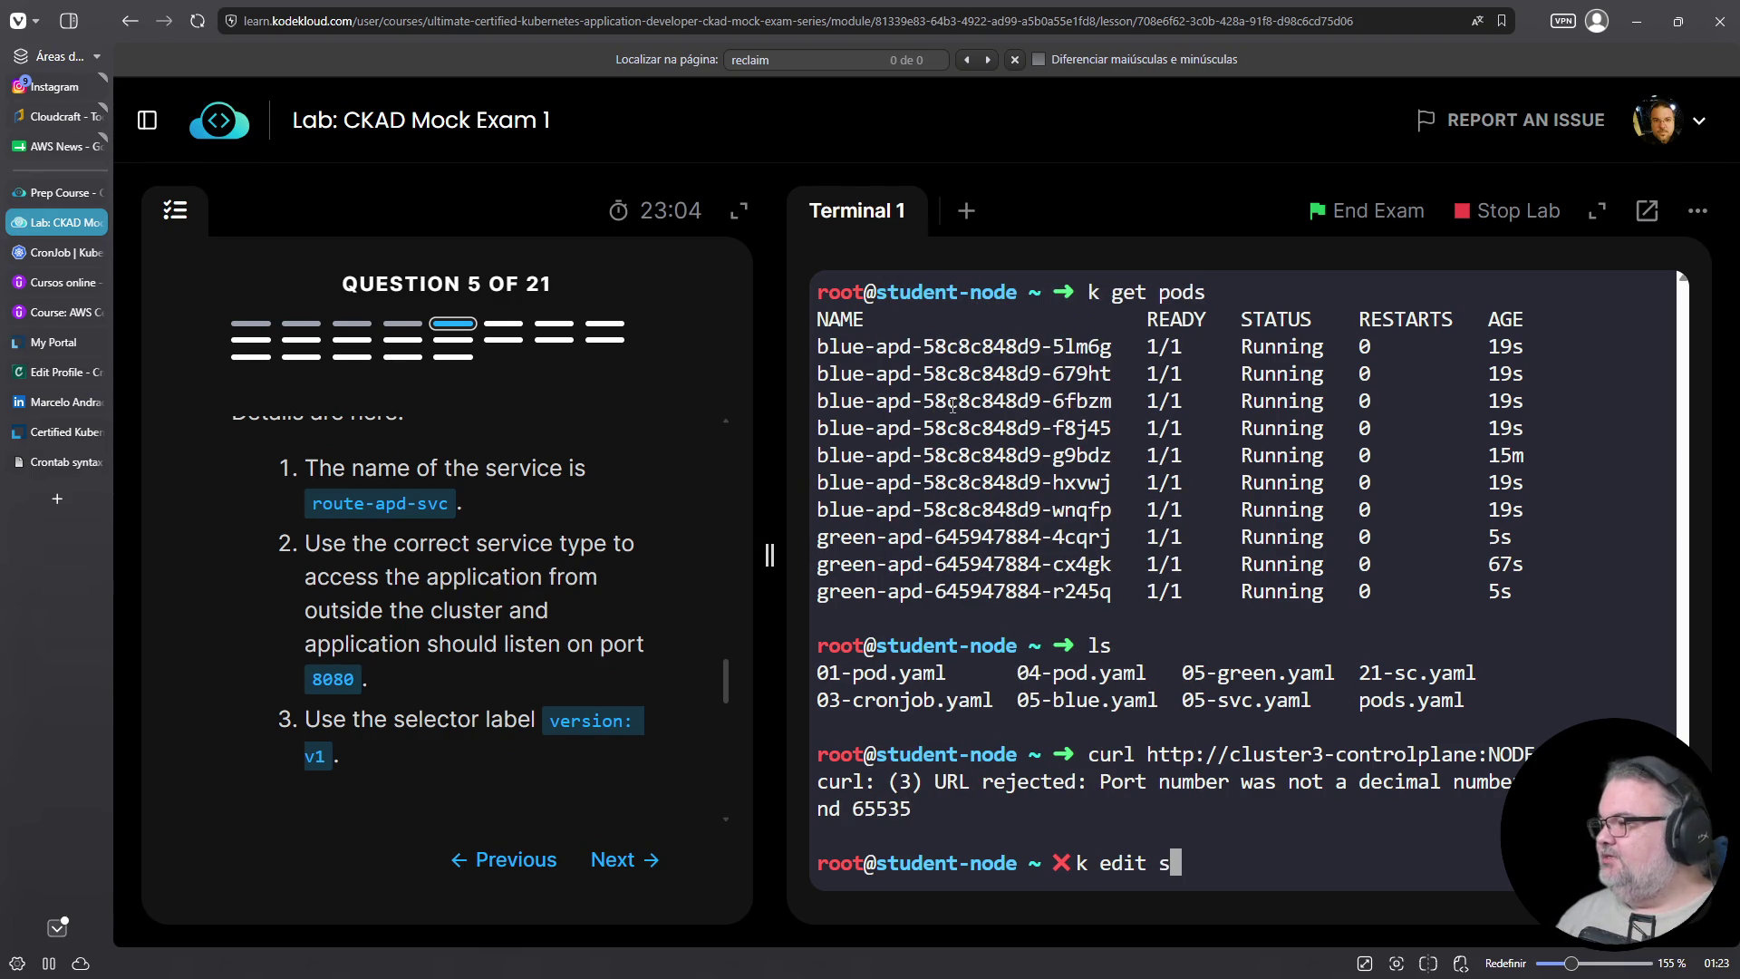
pyautogui.press('Return')
pyautogui.write(':q!')
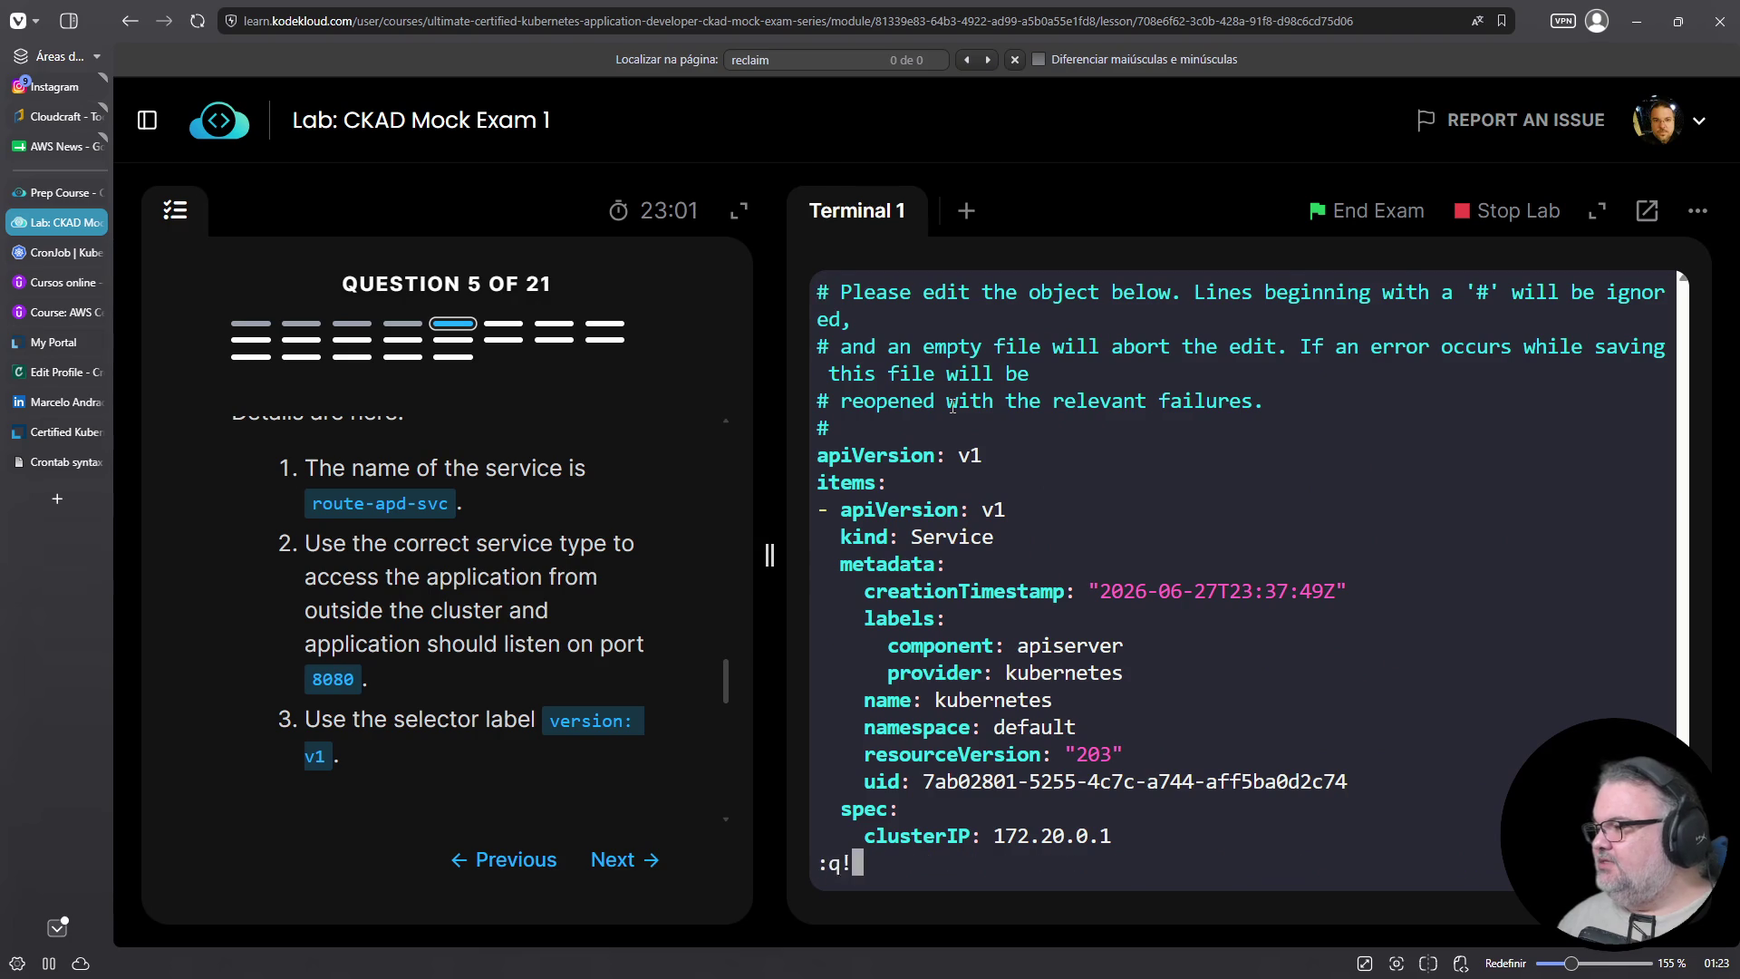
pyautogui.press('Return')
pyautogui.press('Up')
pyautogui.write('ro')
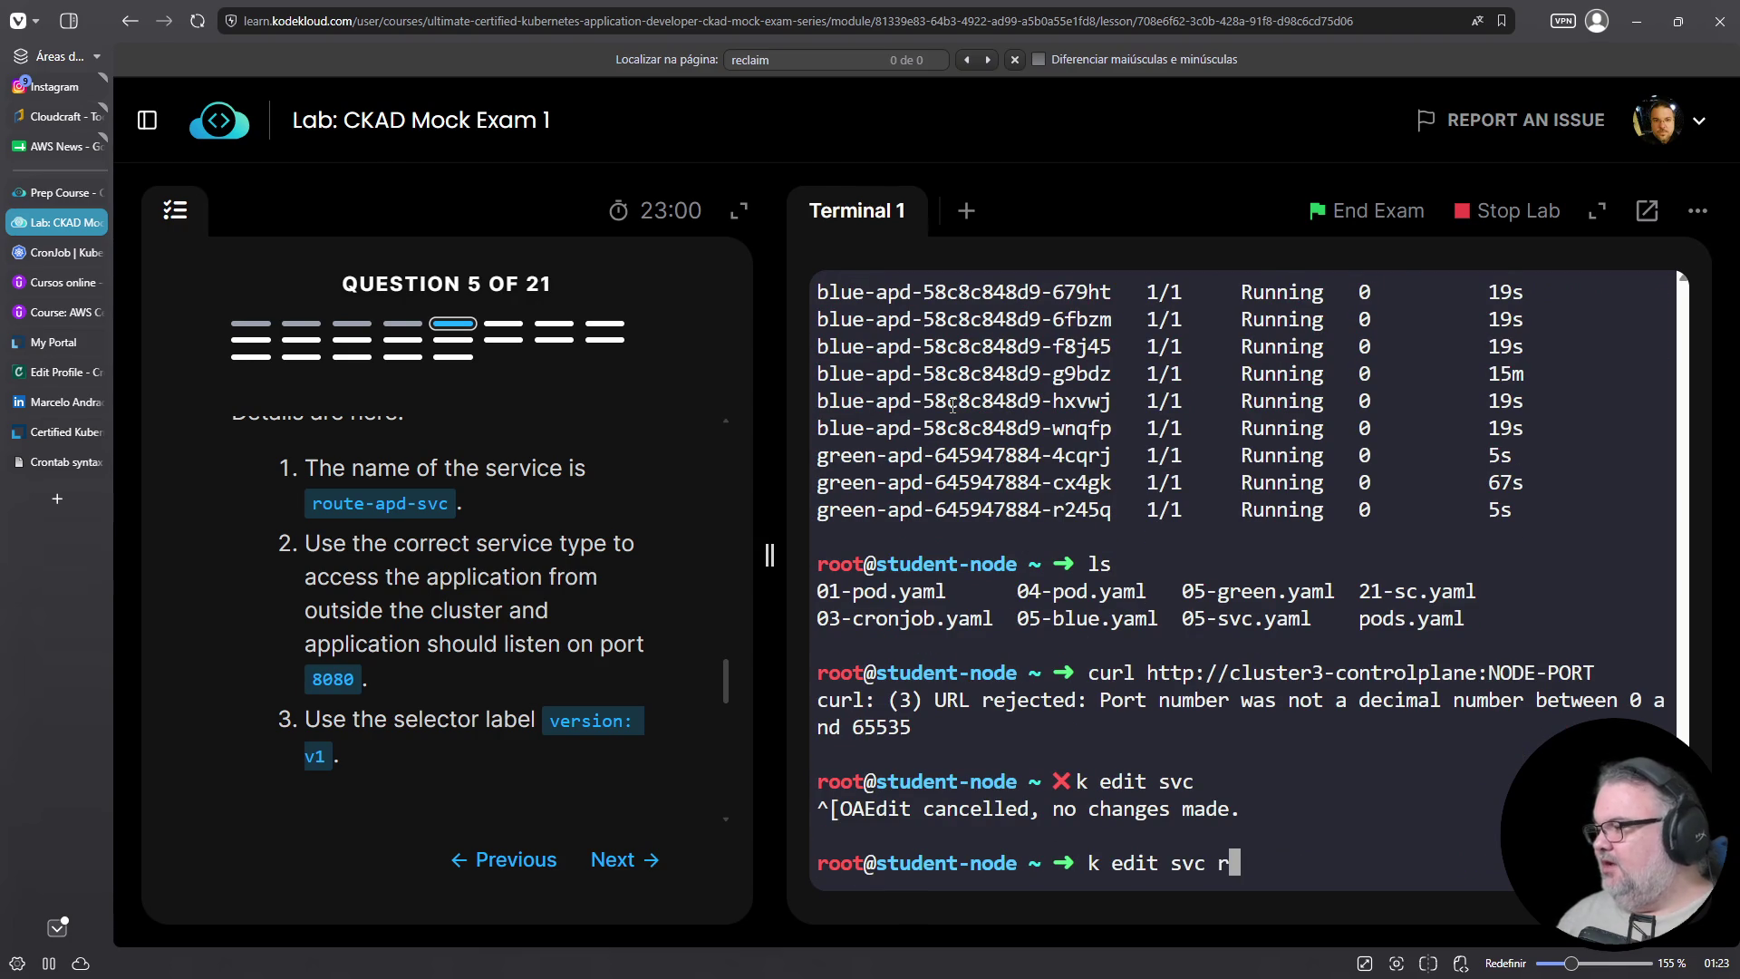
pyautogui.press('Tab')
pyautogui.press('Return')
pyautogui.press('Down')
pyautogui.press('Down')
pyautogui.press('Down')
pyautogui.press('Down')
pyautogui.press('Down')
pyautogui.press('Down')
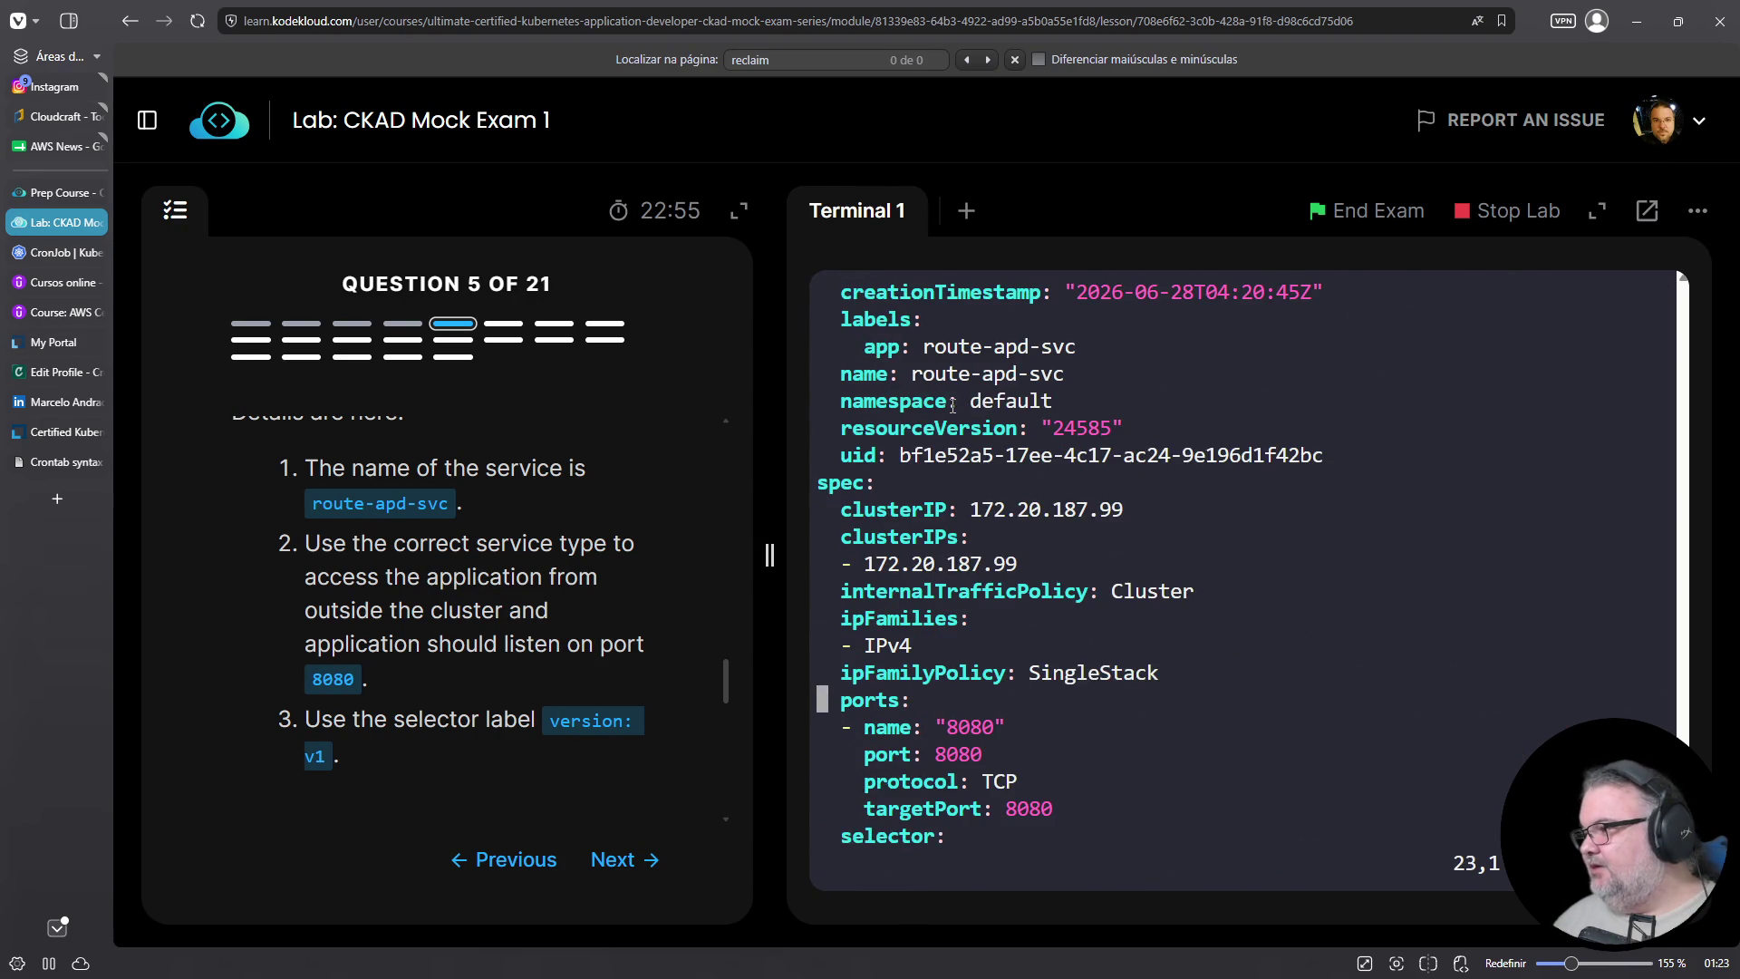
pyautogui.press('Right')
pyautogui.press('Right')
pyautogui.press('Right')
pyautogui.press('Left')
pyautogui.press('Left')
pyautogui.press('Left')
pyautogui.hotkey('shift', 'd')
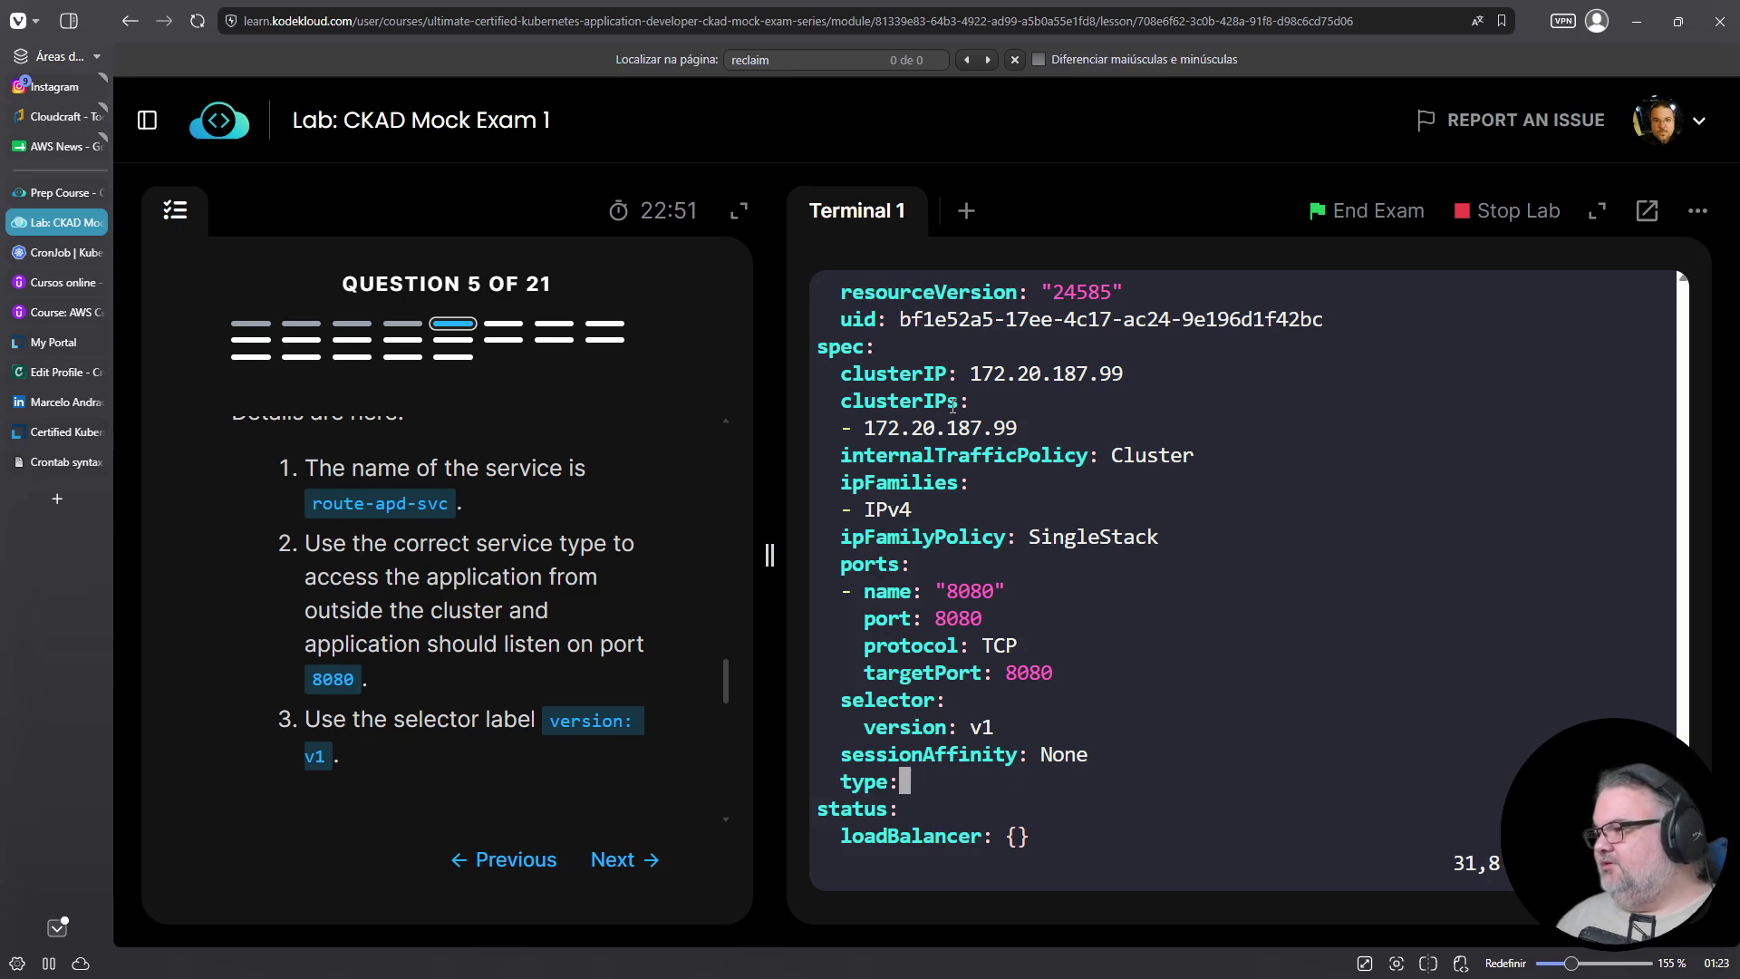
pyautogui.write('aNodePort')
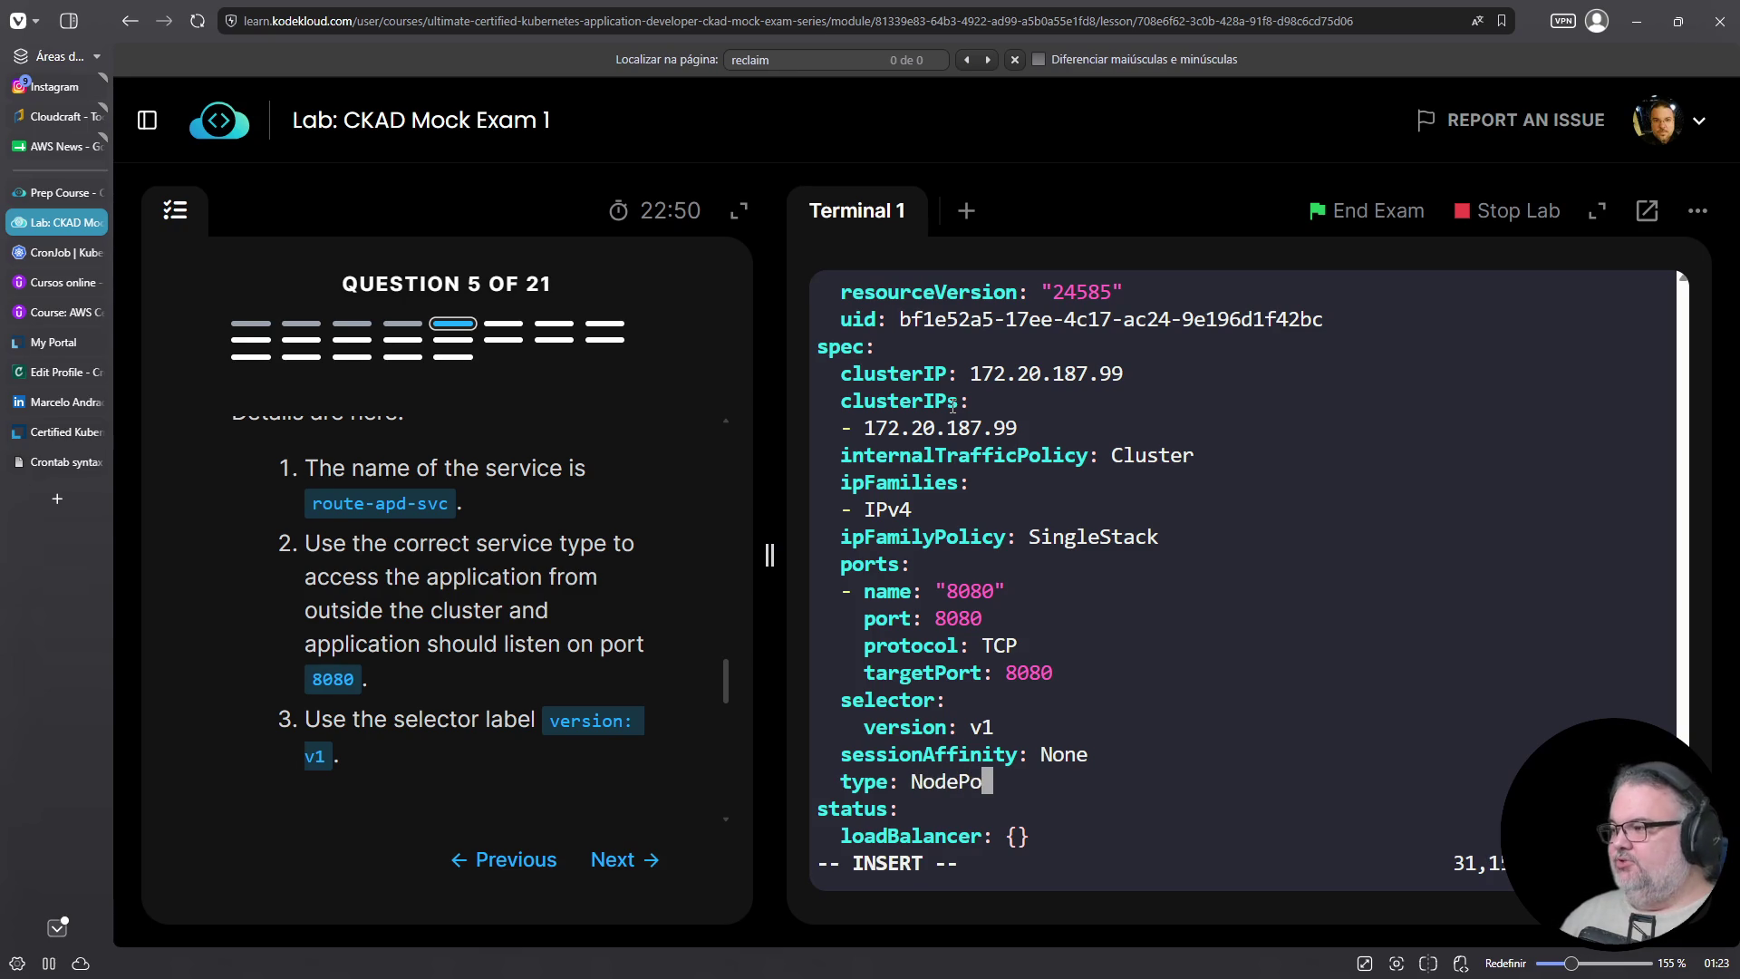
pyautogui.press('Escape')
pyautogui.write(':wq')
pyautogui.press('Return')
# Reopen route-apd-svc's YAML with k edit svc to review it
pyautogui.write('k edit svc')
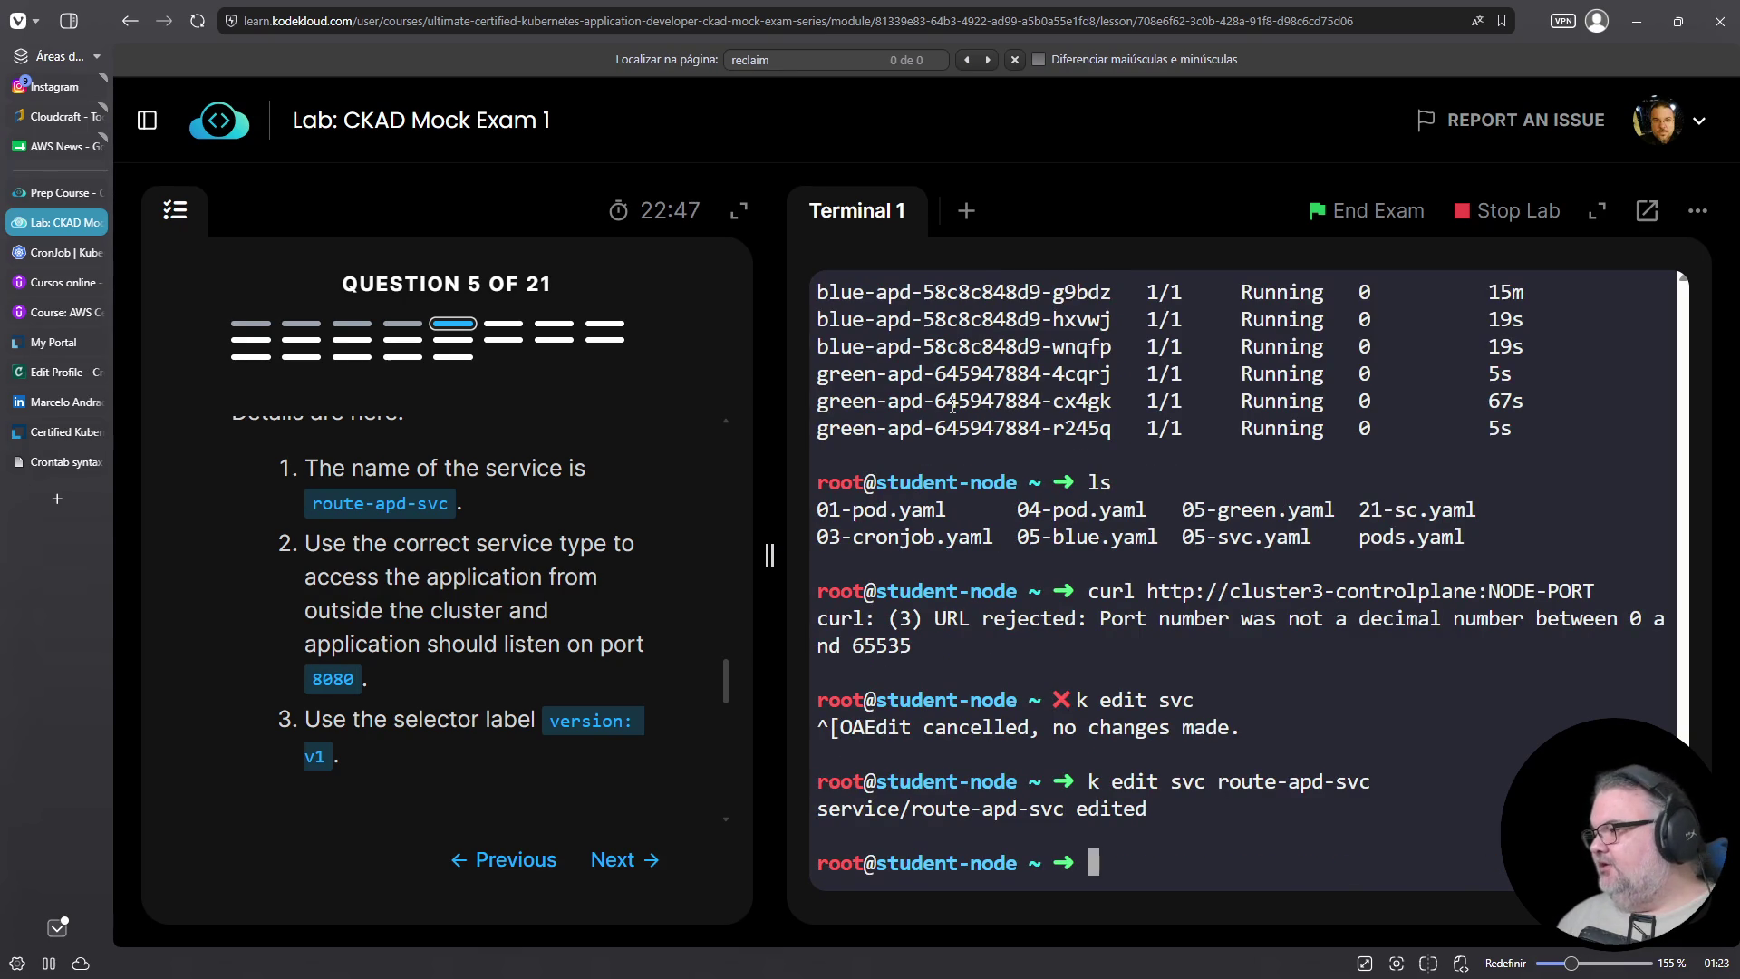
pyautogui.press('Tab')
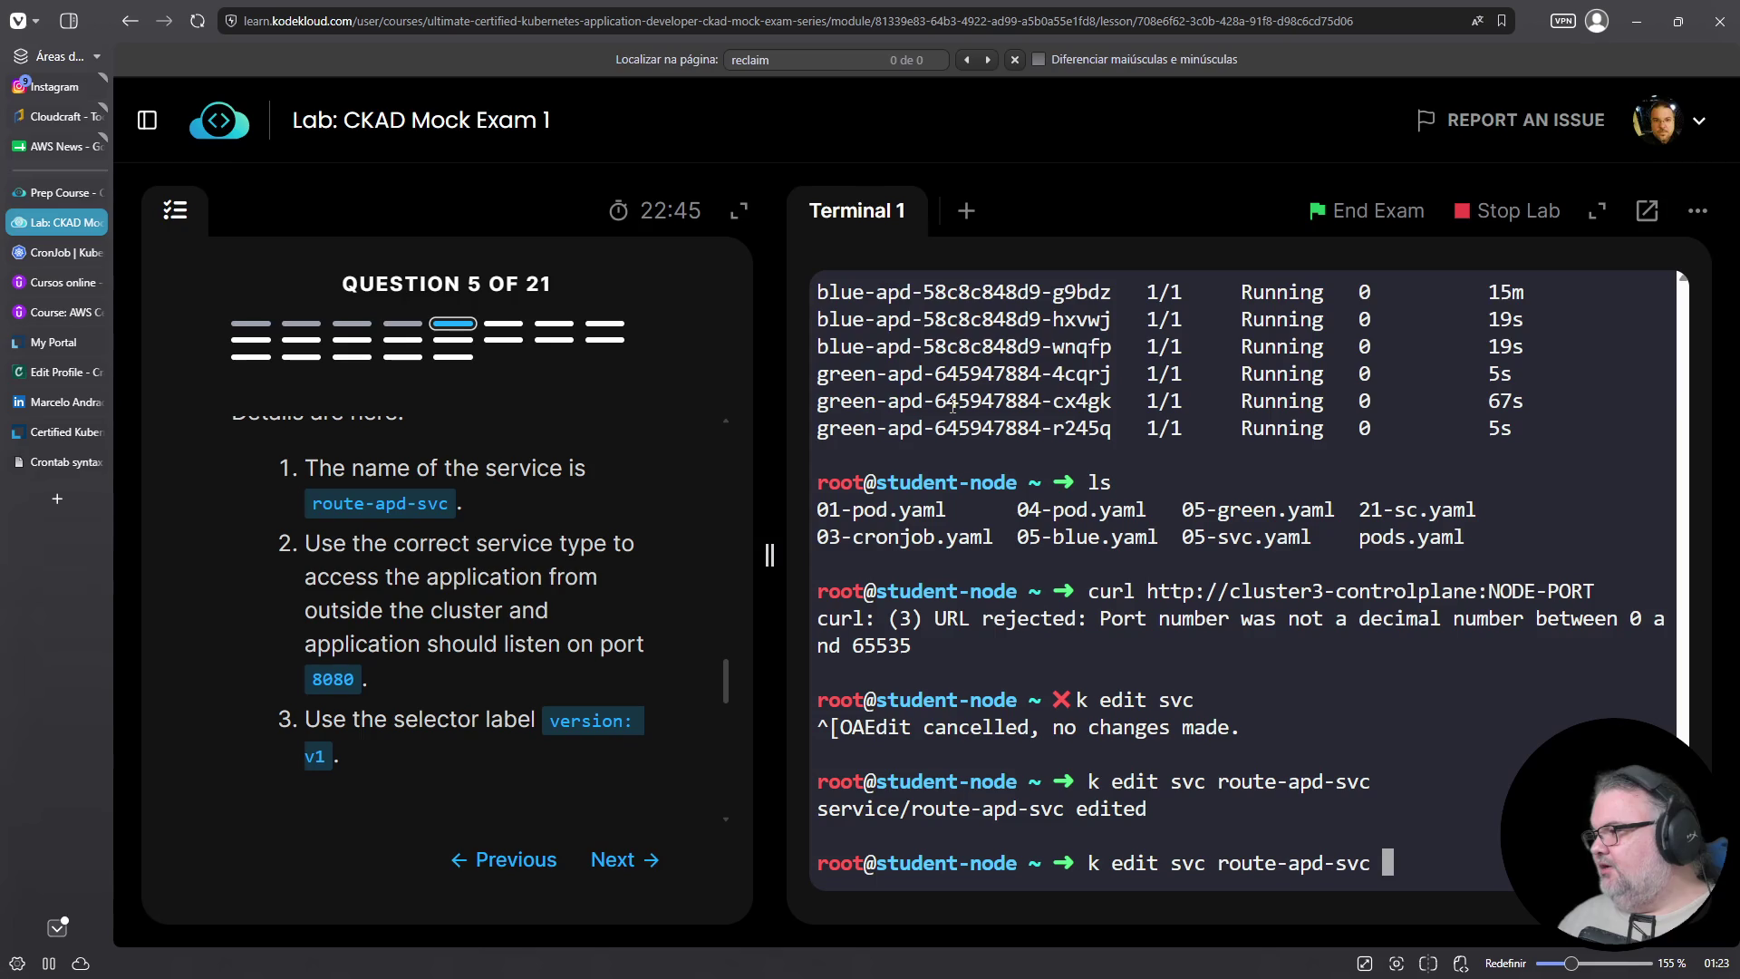
pyautogui.press('Return')
pyautogui.press('Down')
pyautogui.press('Down')
pyautogui.press('Down')
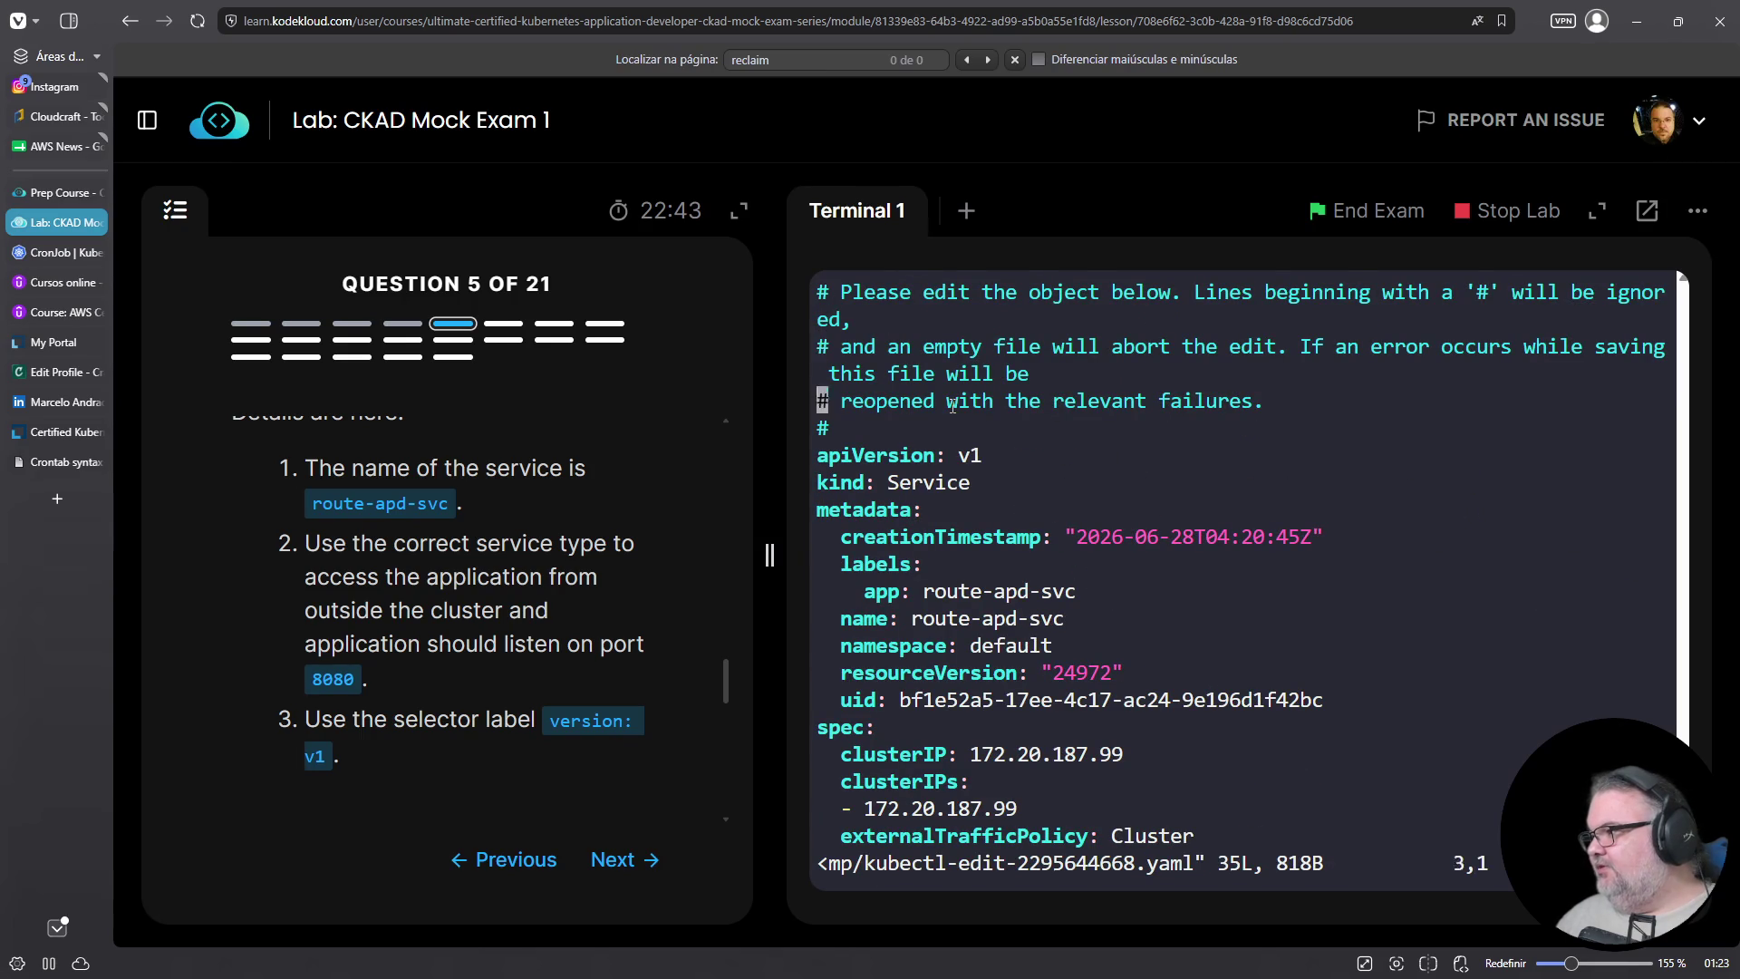
# Copy the service's nodePort 31170 and close the YAML without saving
pyautogui.press('Down')
pyautogui.press('Down')
pyautogui.press('Down')
pyautogui.press('Up')
pyautogui.press('Up')
pyautogui.press('Up')
pyautogui.press('Down')
pyautogui.press('End')
pyautogui.press('Left')
pyautogui.press('Left')
pyautogui.press('Left')
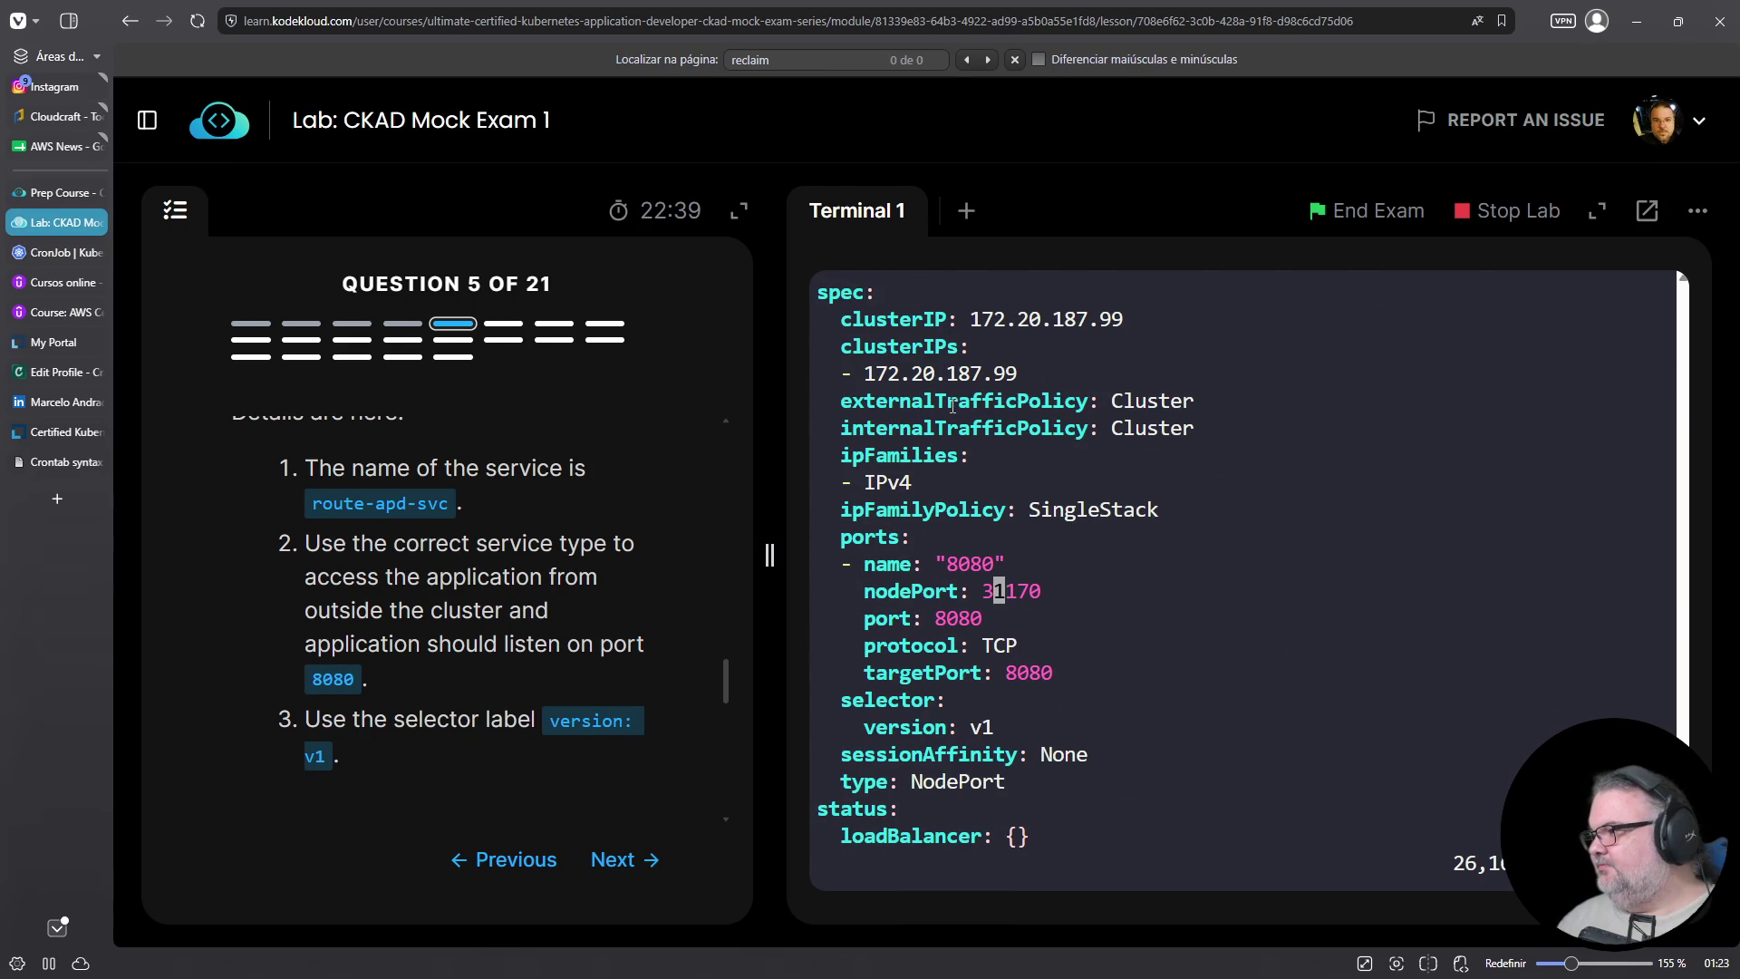
pyautogui.press('Right')
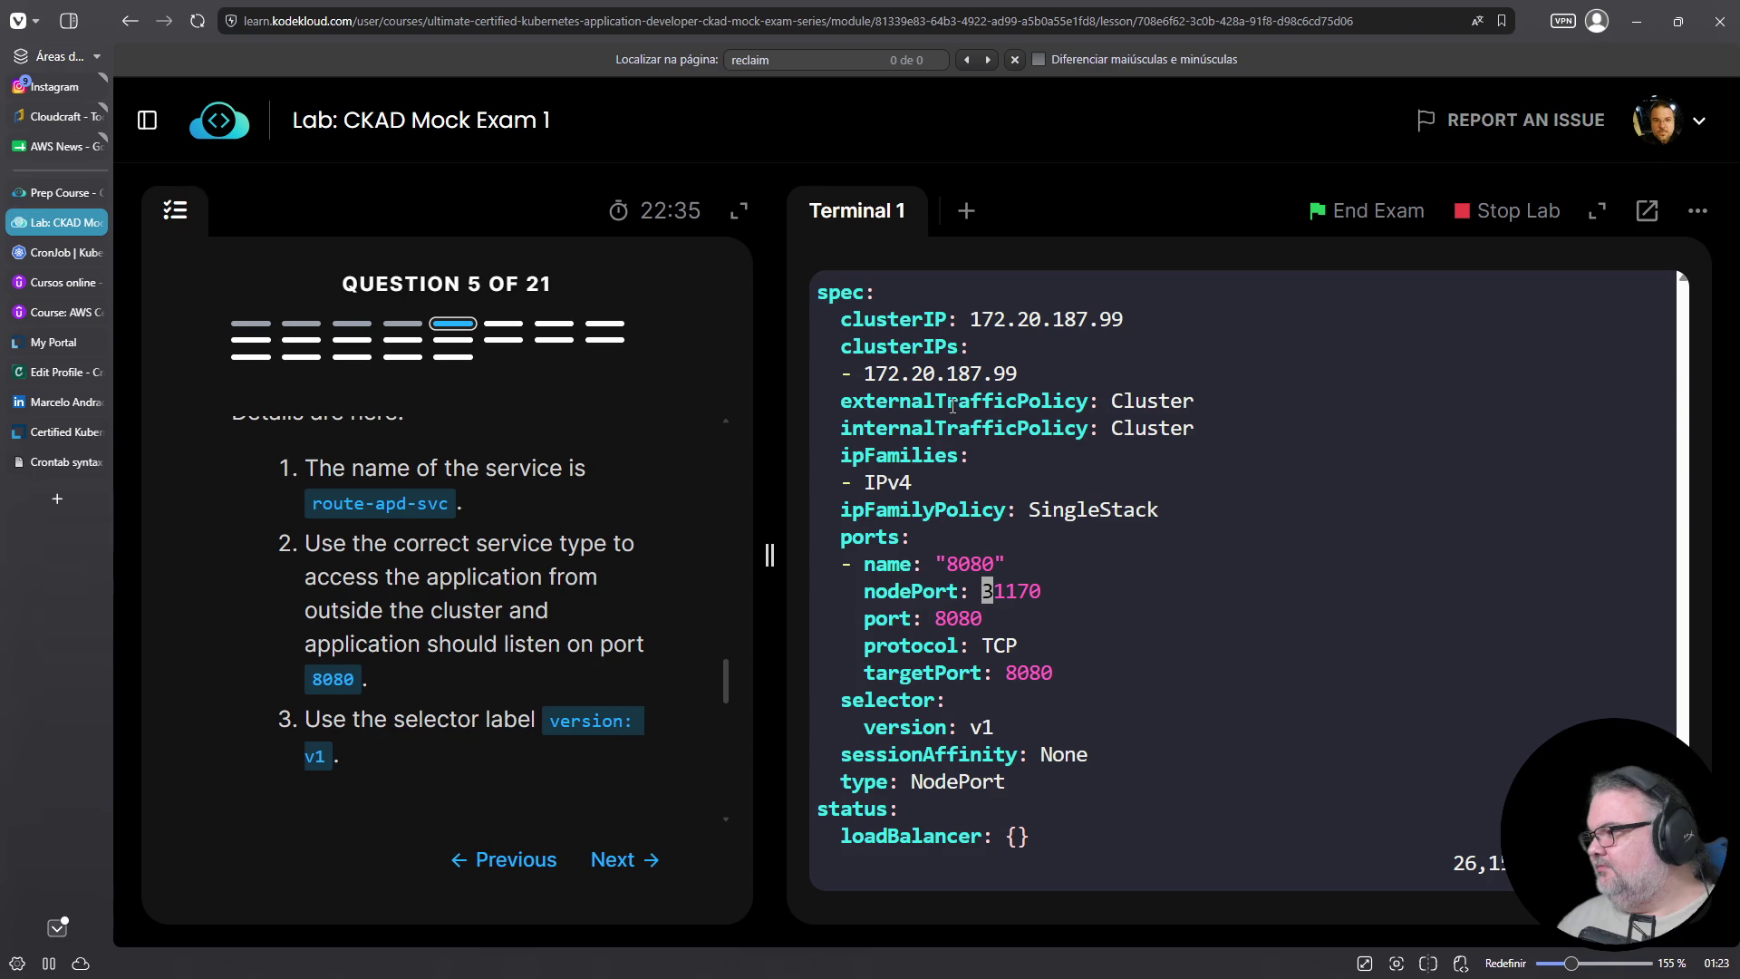
pyautogui.scroll(-6, 590, 569)
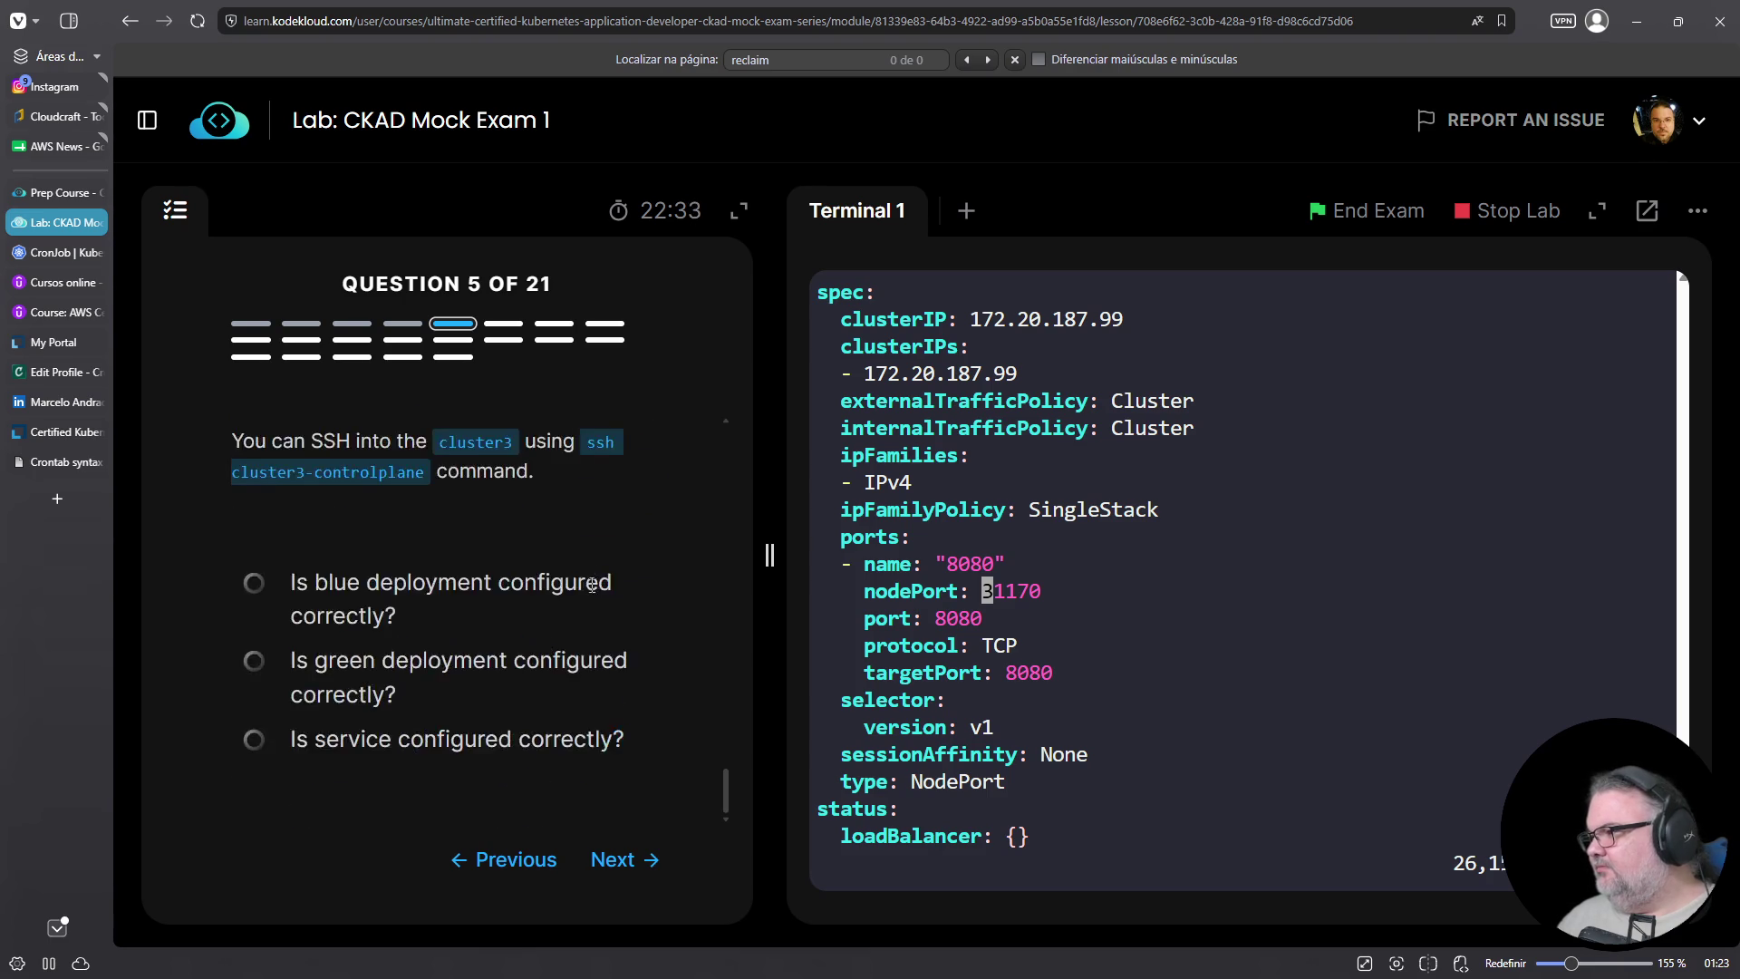
pyautogui.moveTo(497, 483)
pyautogui.mouseDown()
pyautogui.moveTo(627, 485)
pyautogui.moveTo(453, 481)
pyautogui.mouseUp()
pyautogui.scroll(2, 454, 481)
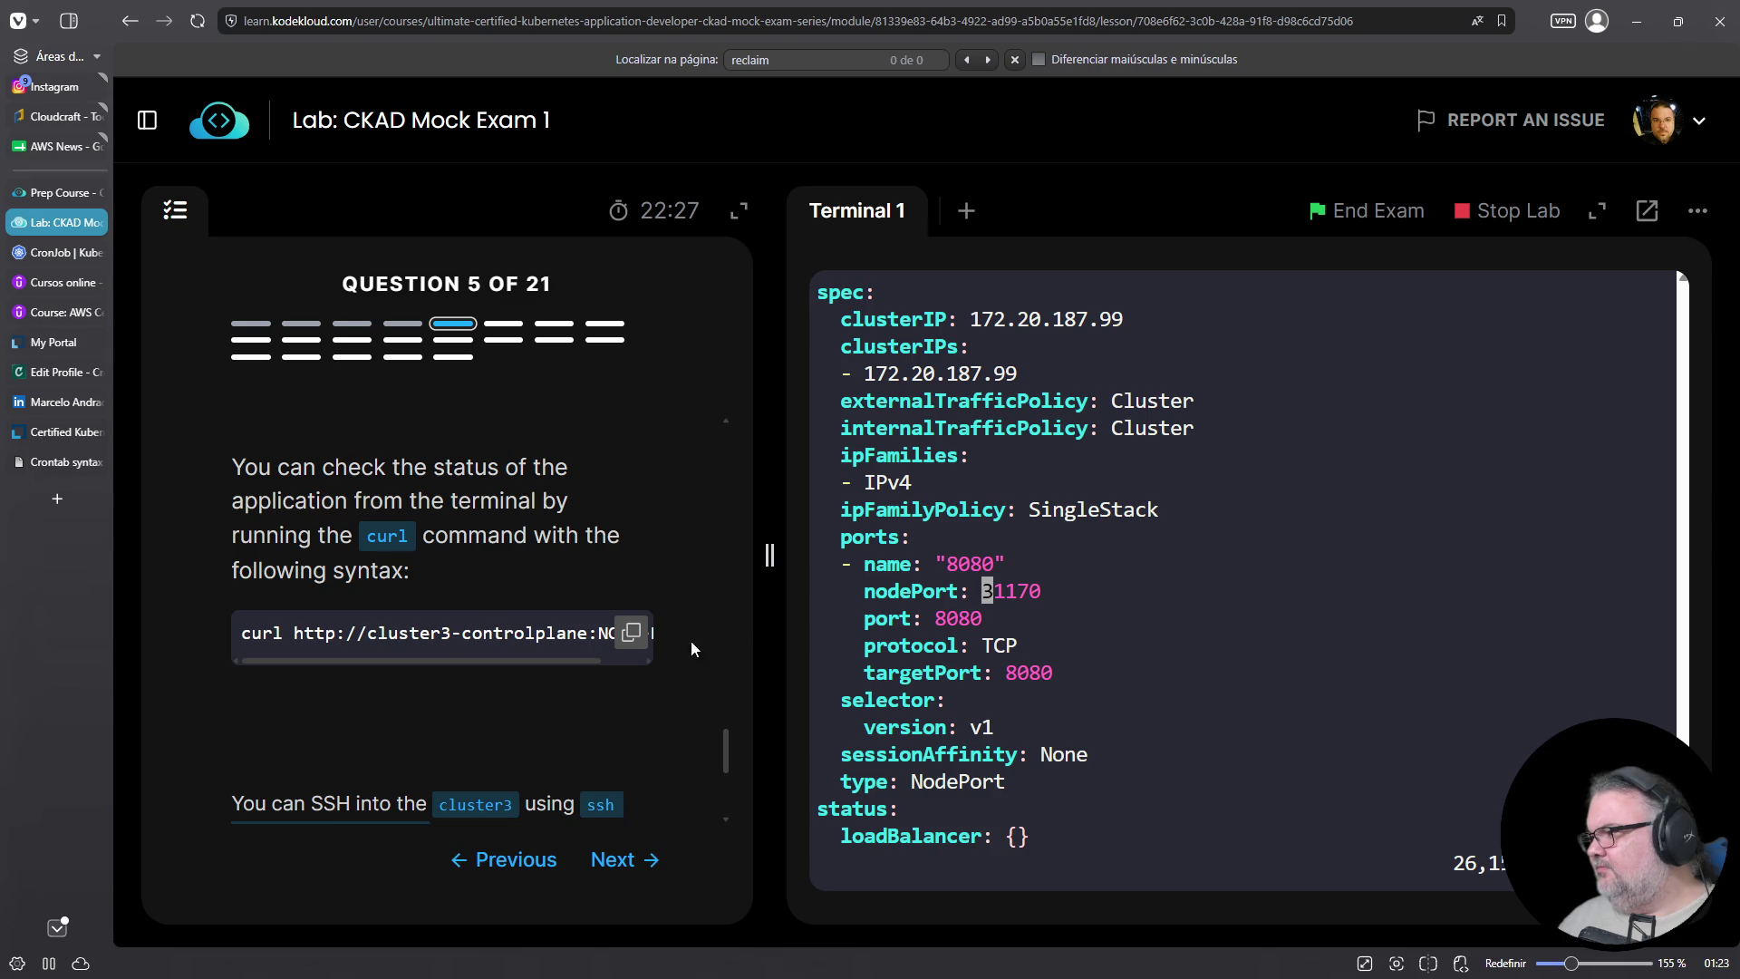
pyautogui.moveTo(562, 663); pyautogui.dragTo(729, 665)
pyautogui.doubleClick(1037, 594)
pyautogui.hotkey('ctrl', 'c')
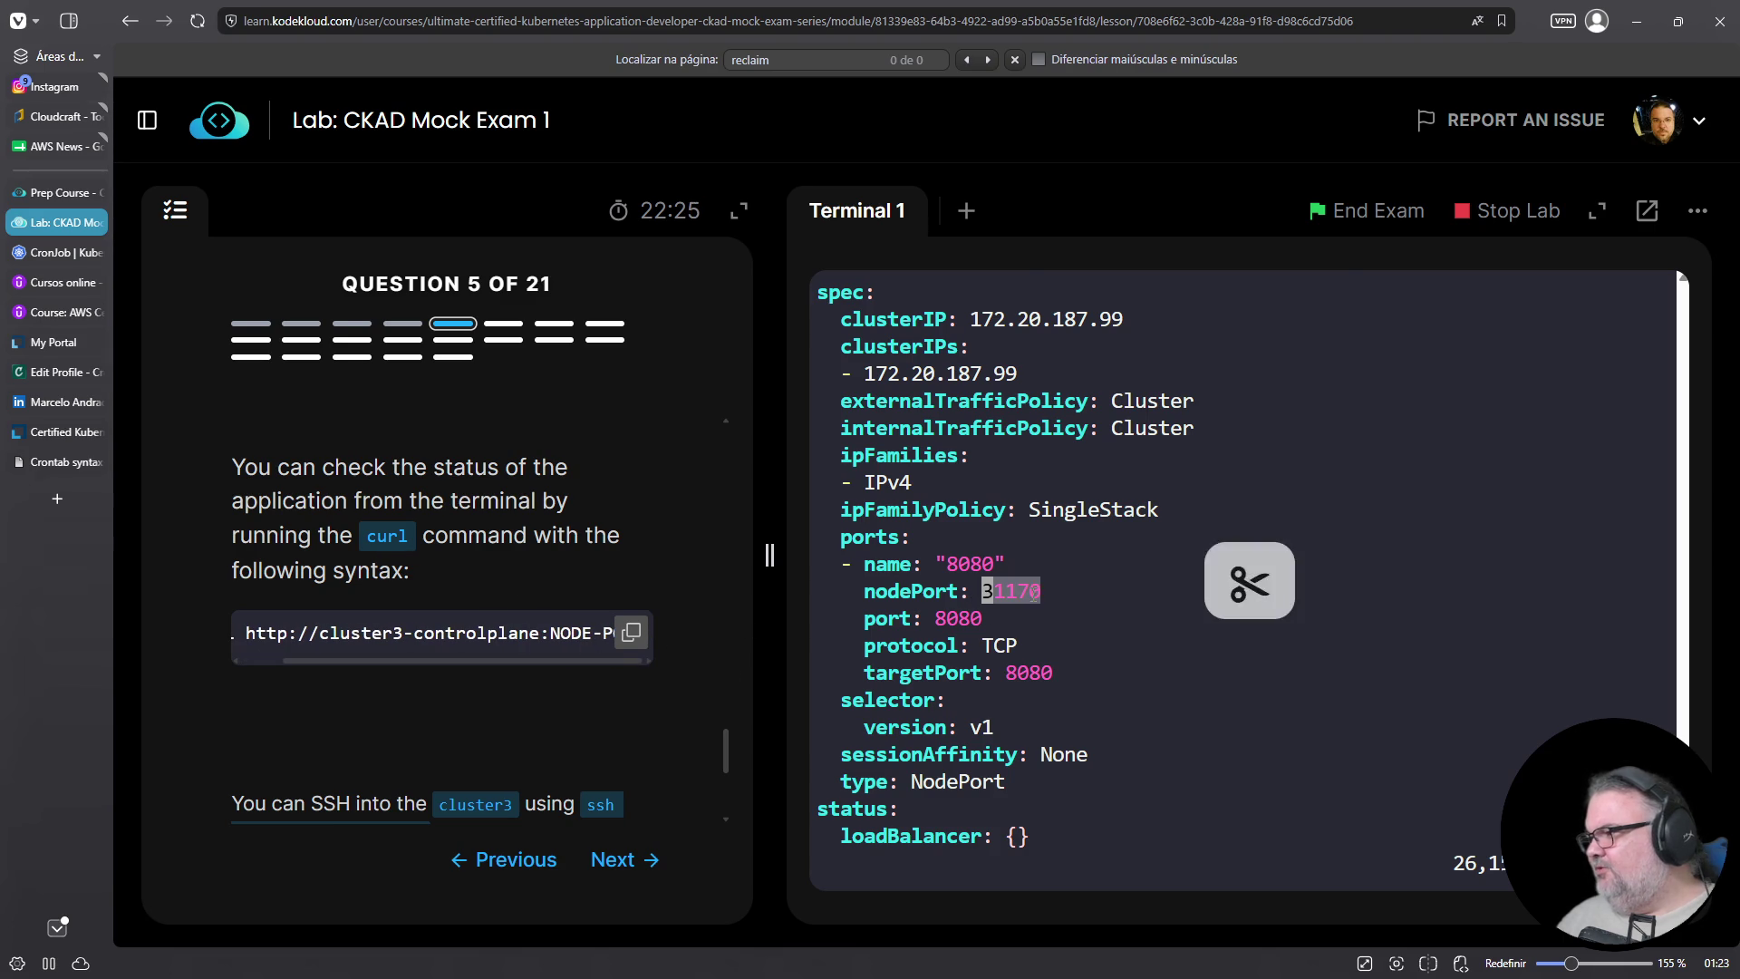
pyautogui.rightClick(1033, 600)
pyautogui.click(1097, 185)
pyautogui.press('Escape')
pyautogui.write(':q!')
pyautogui.press('Return')
# Rerun the curl with NODE-PORT replaced by 31170, getting blue-apd's v1 page
pyautogui.press('Up')
pyautogui.press('Up')
pyautogui.press('Up')
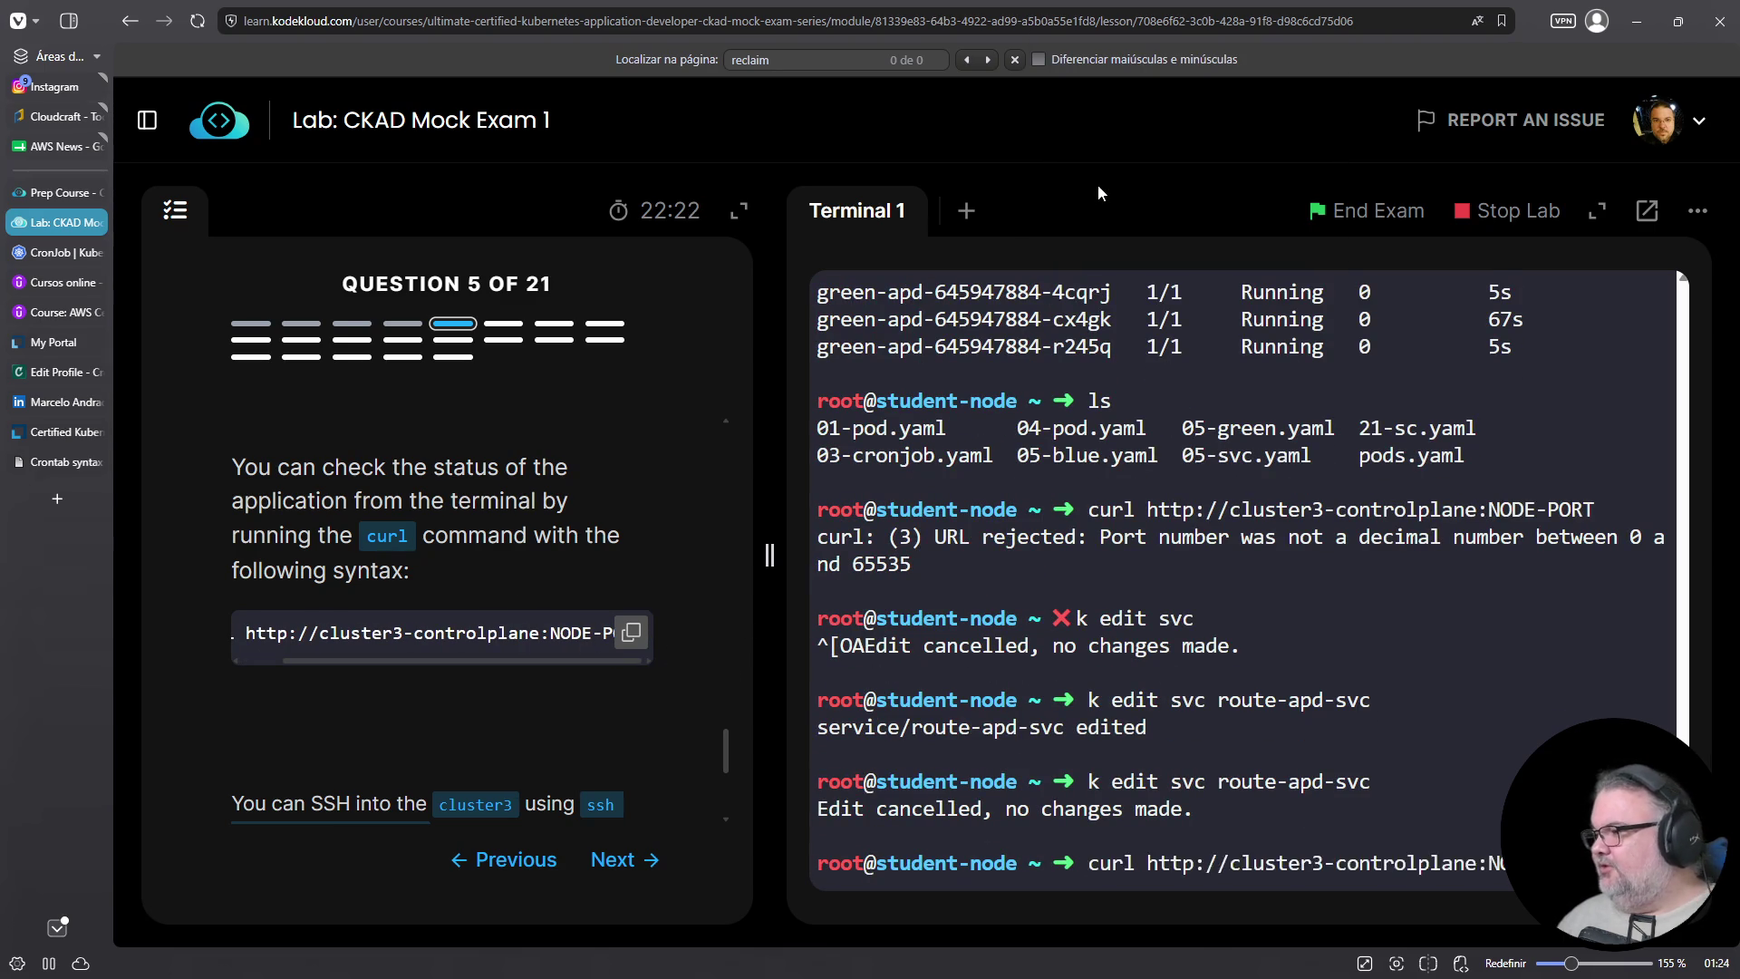
pyautogui.press('Down')
pyautogui.press('BackSpace')
pyautogui.press('BackSpace')
pyautogui.press('BackSpace')
pyautogui.rightClick(1125, 379)
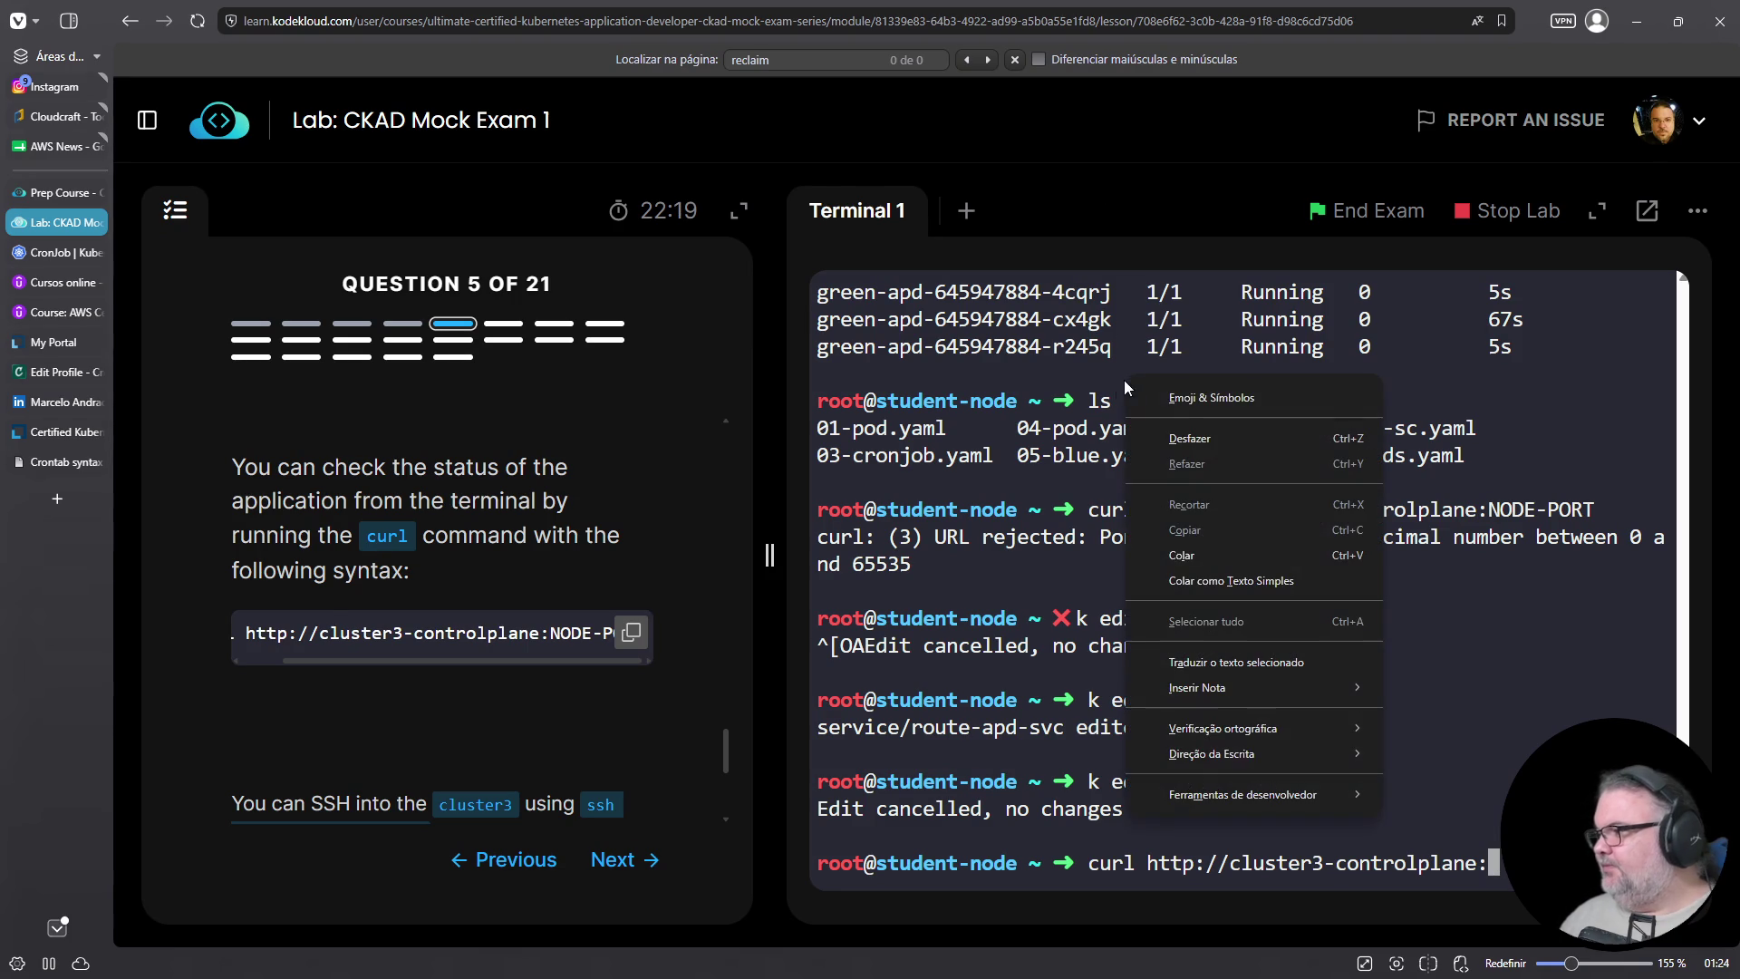
pyautogui.click(1181, 555)
pyautogui.press('Return')
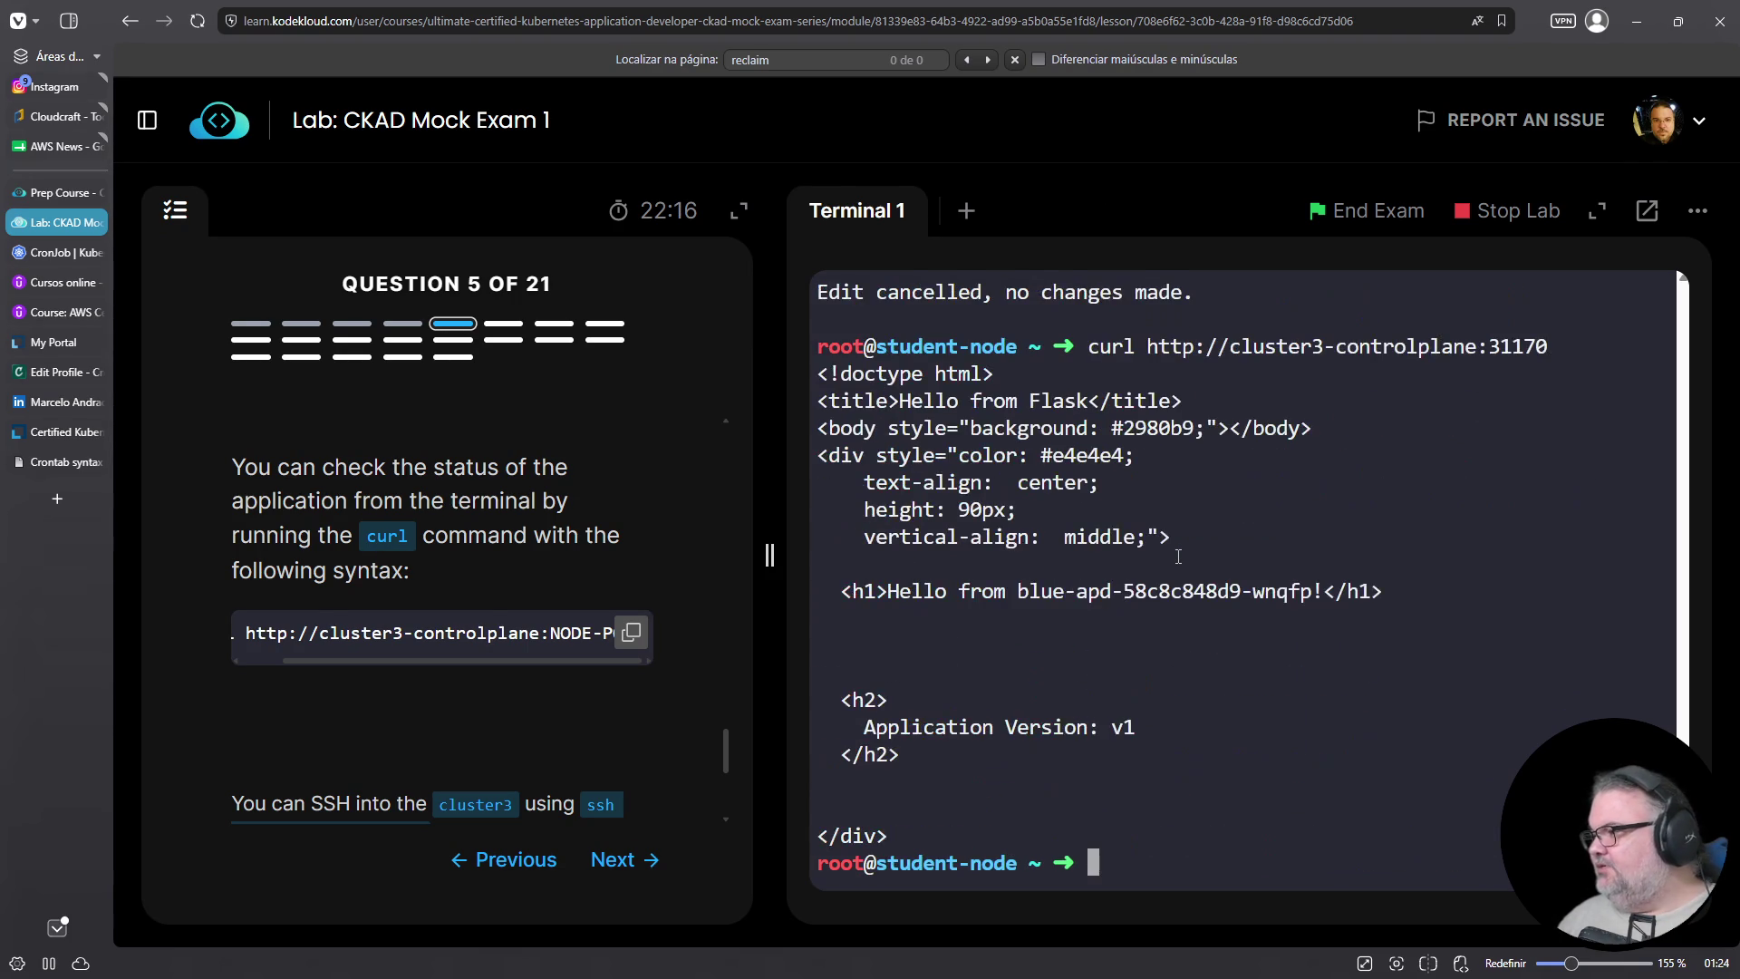
# Filter the NodePort 31170 curl output with grep Hello
pyautogui.tripleClick(1067, 594)
pyautogui.click(1123, 684)
pyautogui.press('Up')
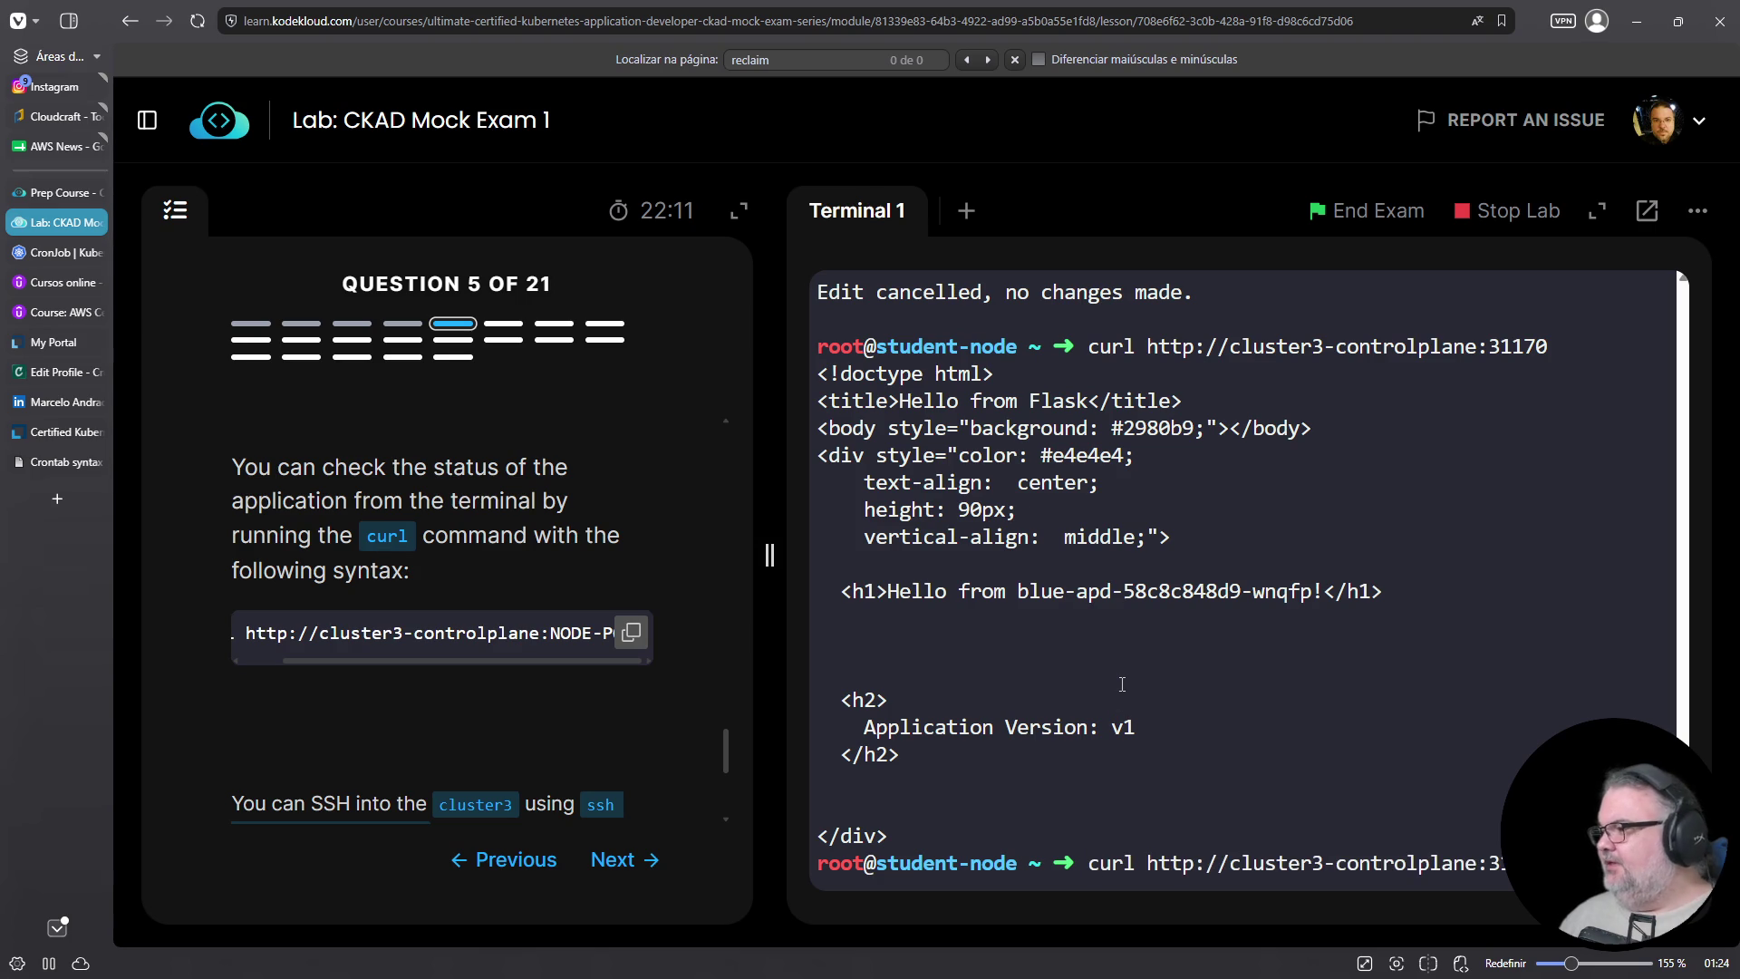
pyautogui.write('| grep Hello')
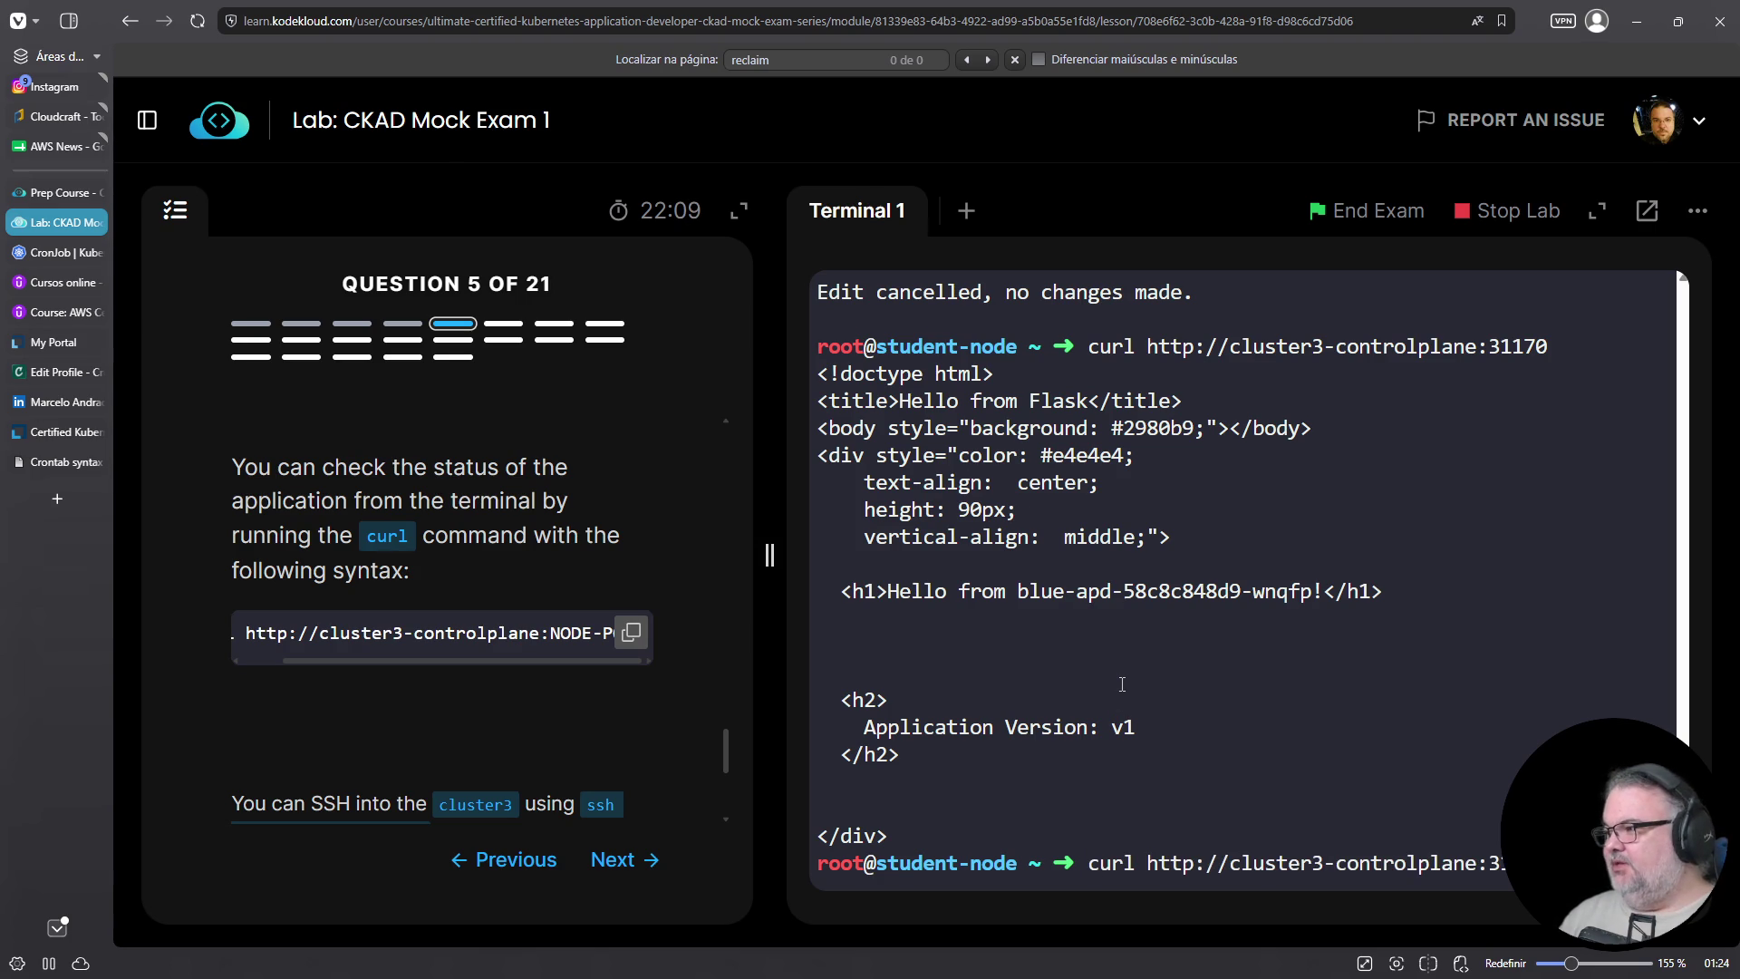
pyautogui.press('Return')
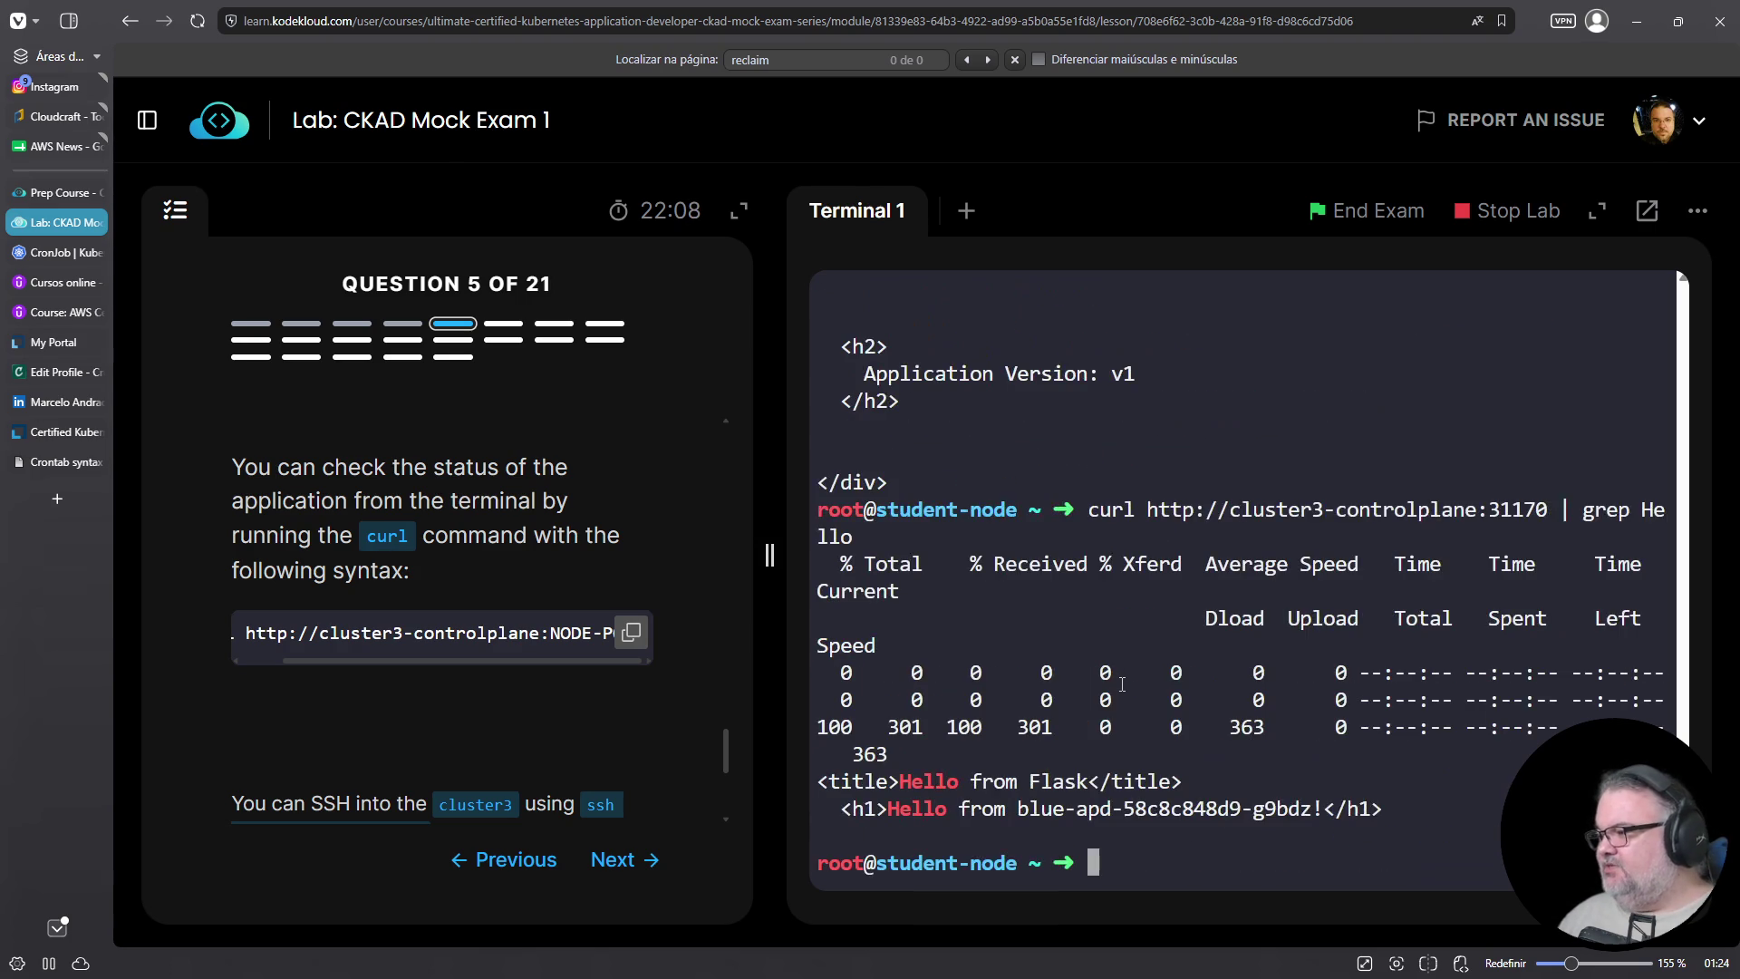
# Narrow the filter to '<h1>Hello' and make curl silent with -s
pyautogui.press('Up')
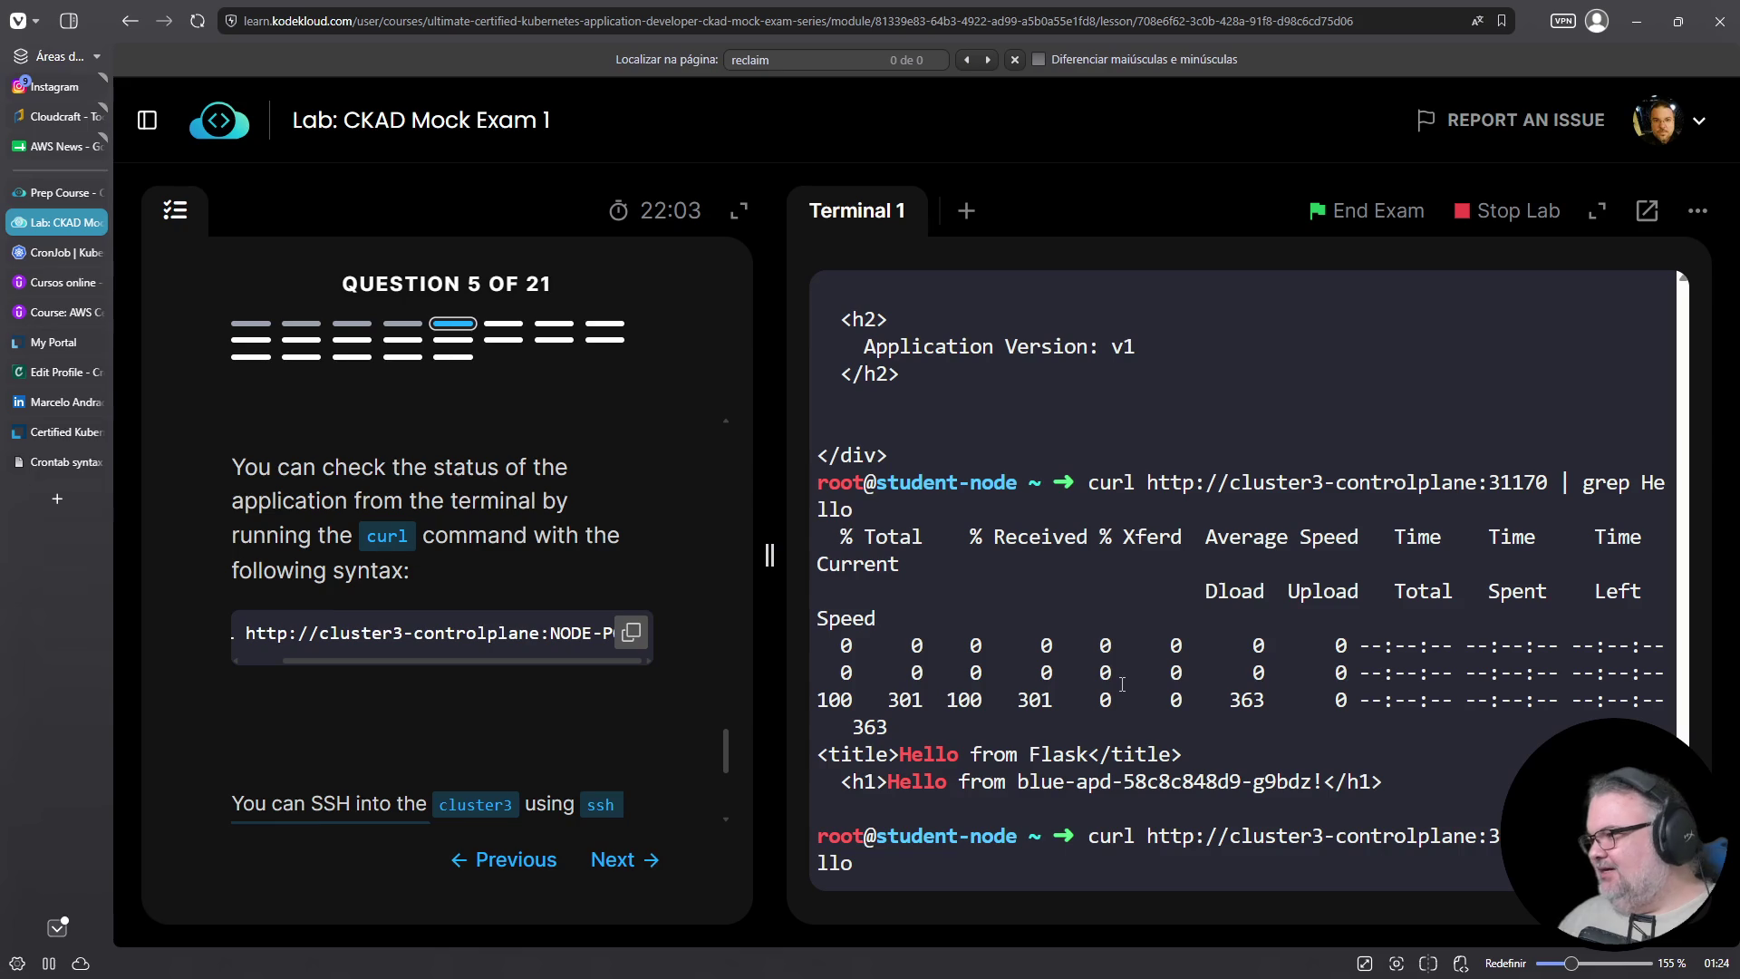
pyautogui.press('Left')
pyautogui.press('Left')
pyautogui.press('Left')
pyautogui.write('<h1>')
pyautogui.press('End')
pyautogui.write("'")
pyautogui.press('Return')
pyautogui.press('Up')
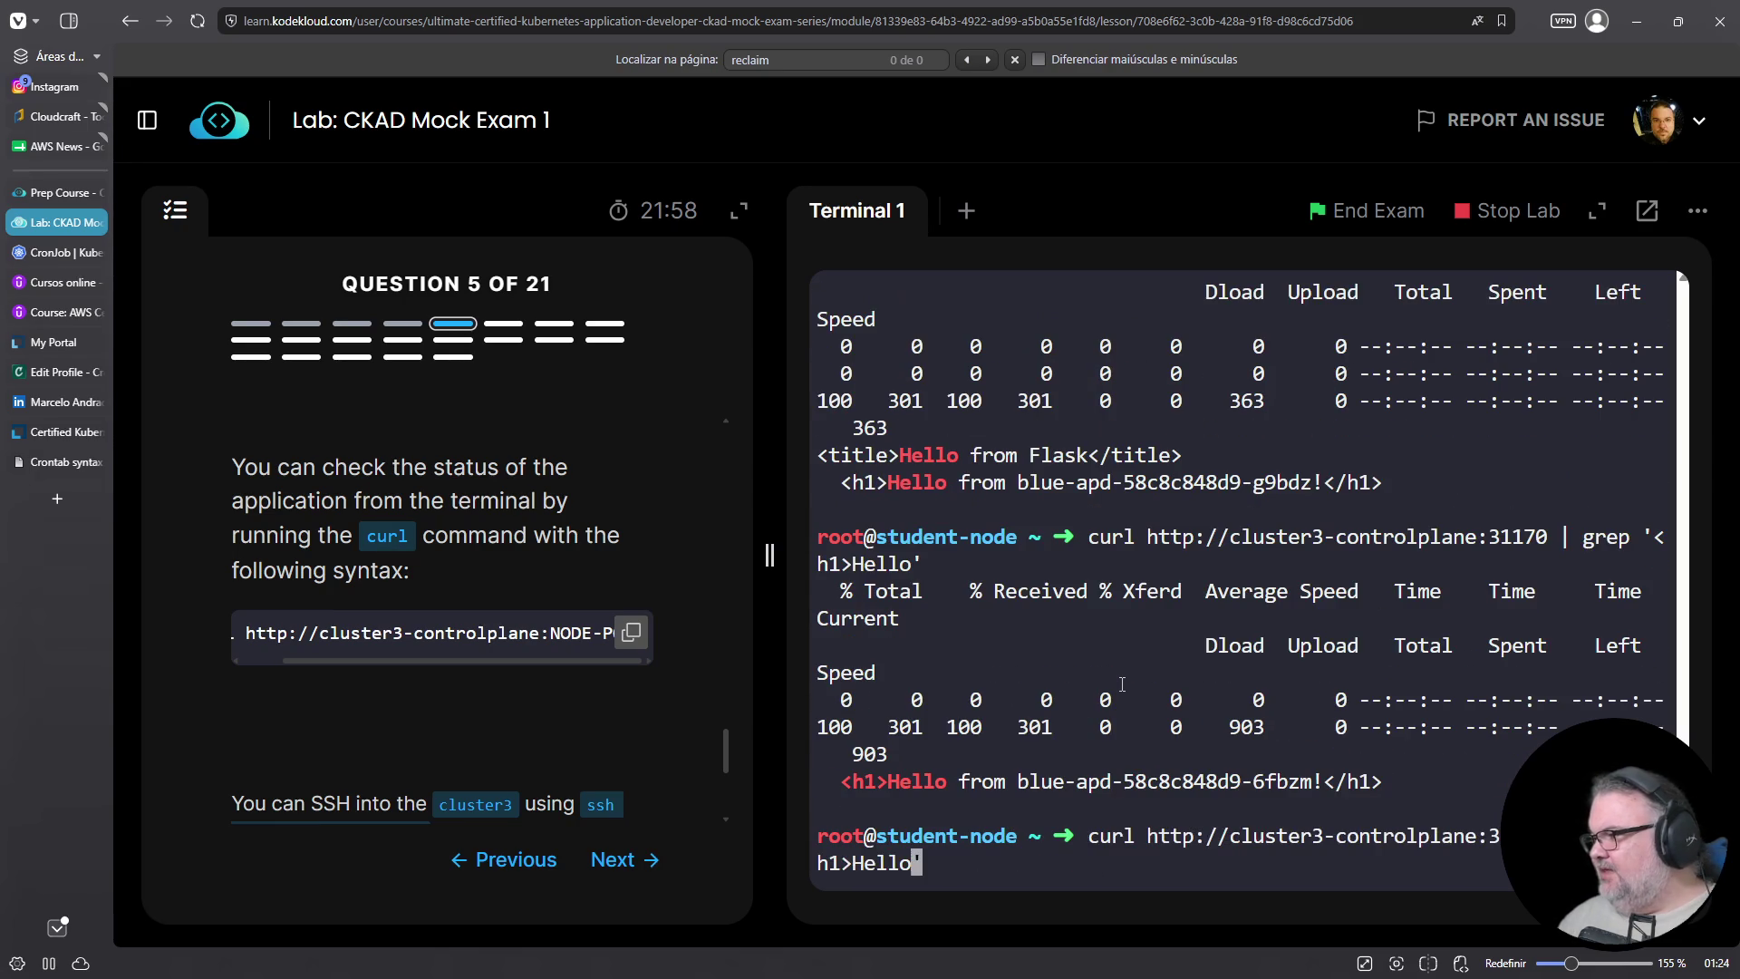
pyautogui.press('Left')
pyautogui.press('Left')
pyautogui.press('Left')
pyautogui.press('Right')
pyautogui.press('Right')
pyautogui.press('Right')
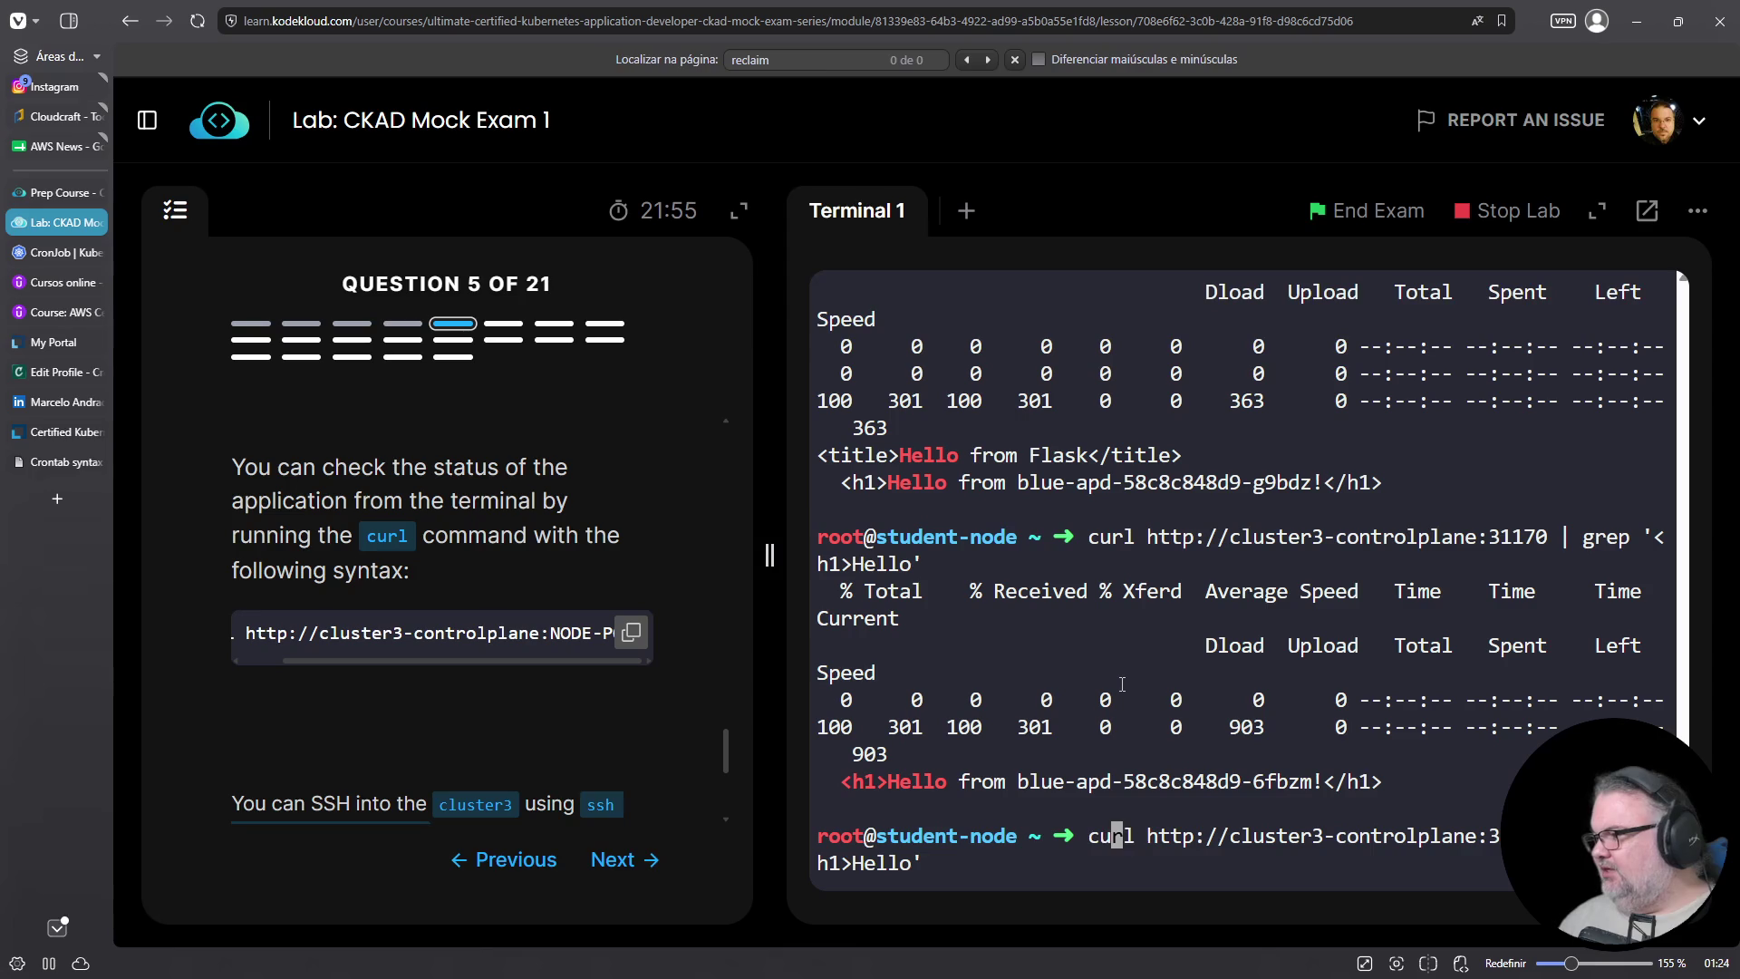
pyautogui.write('-s')
pyautogui.press('Return')
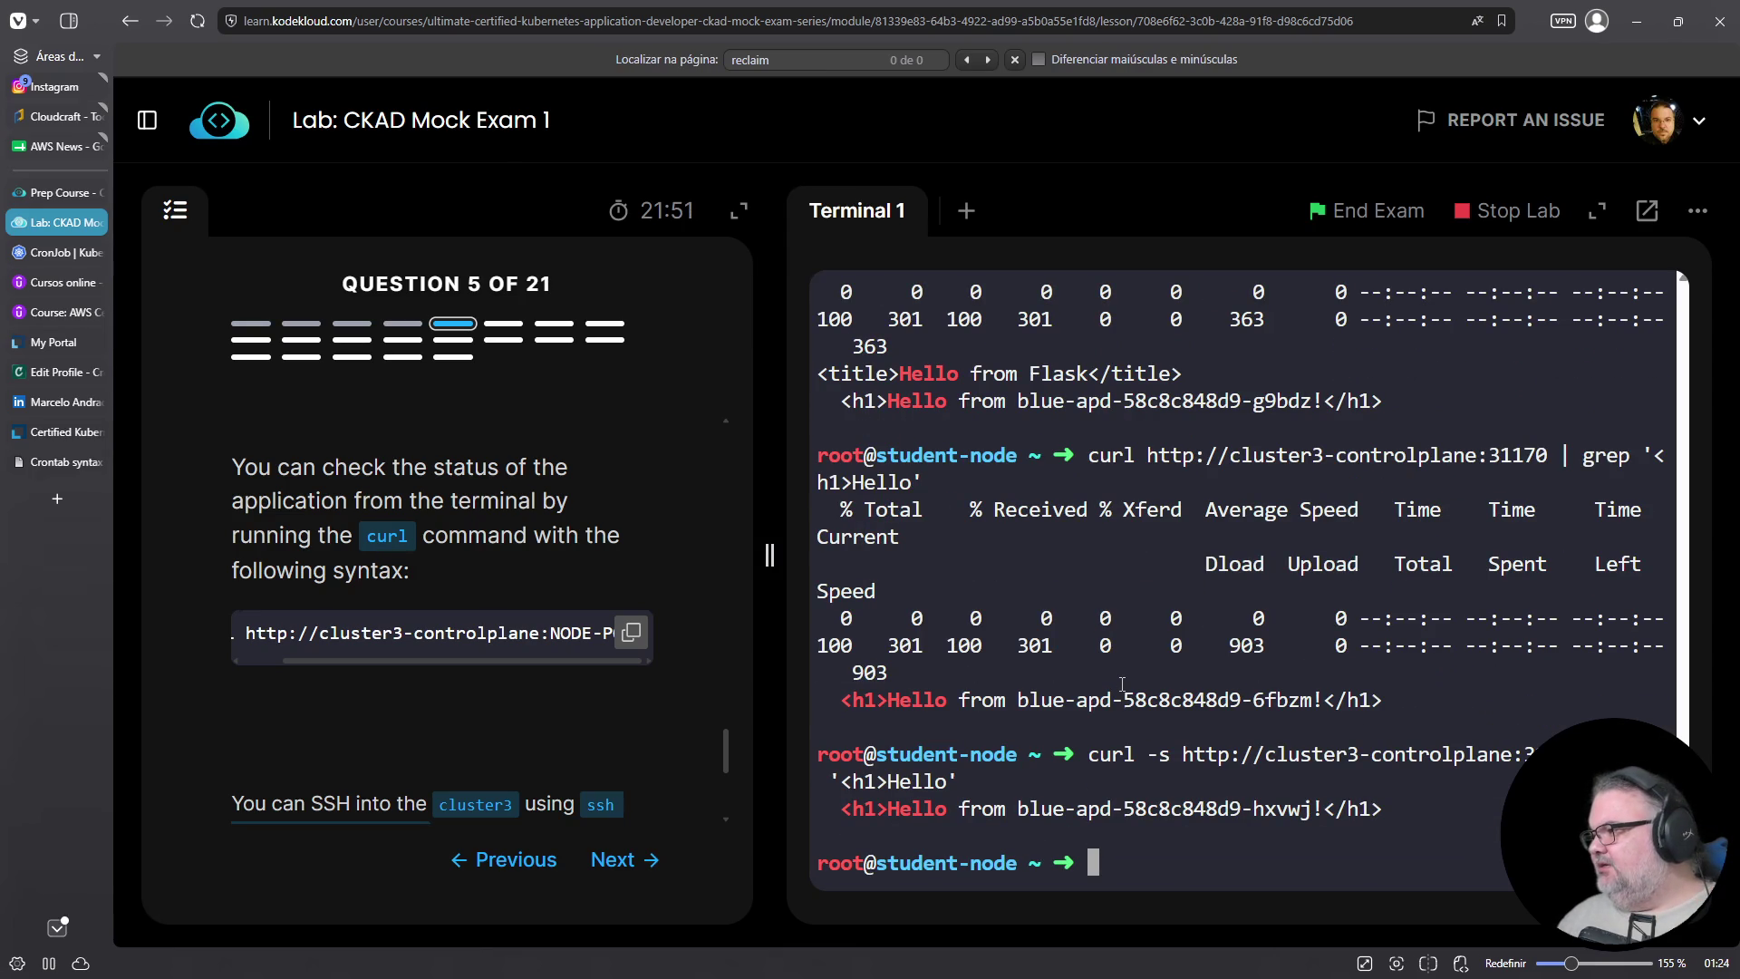
# Wrap the curl in a {1..100} for loop piped to sort | uniq -c
pyautogui.press('Up')
pyautogui.hotkey('ctrl', 'a')
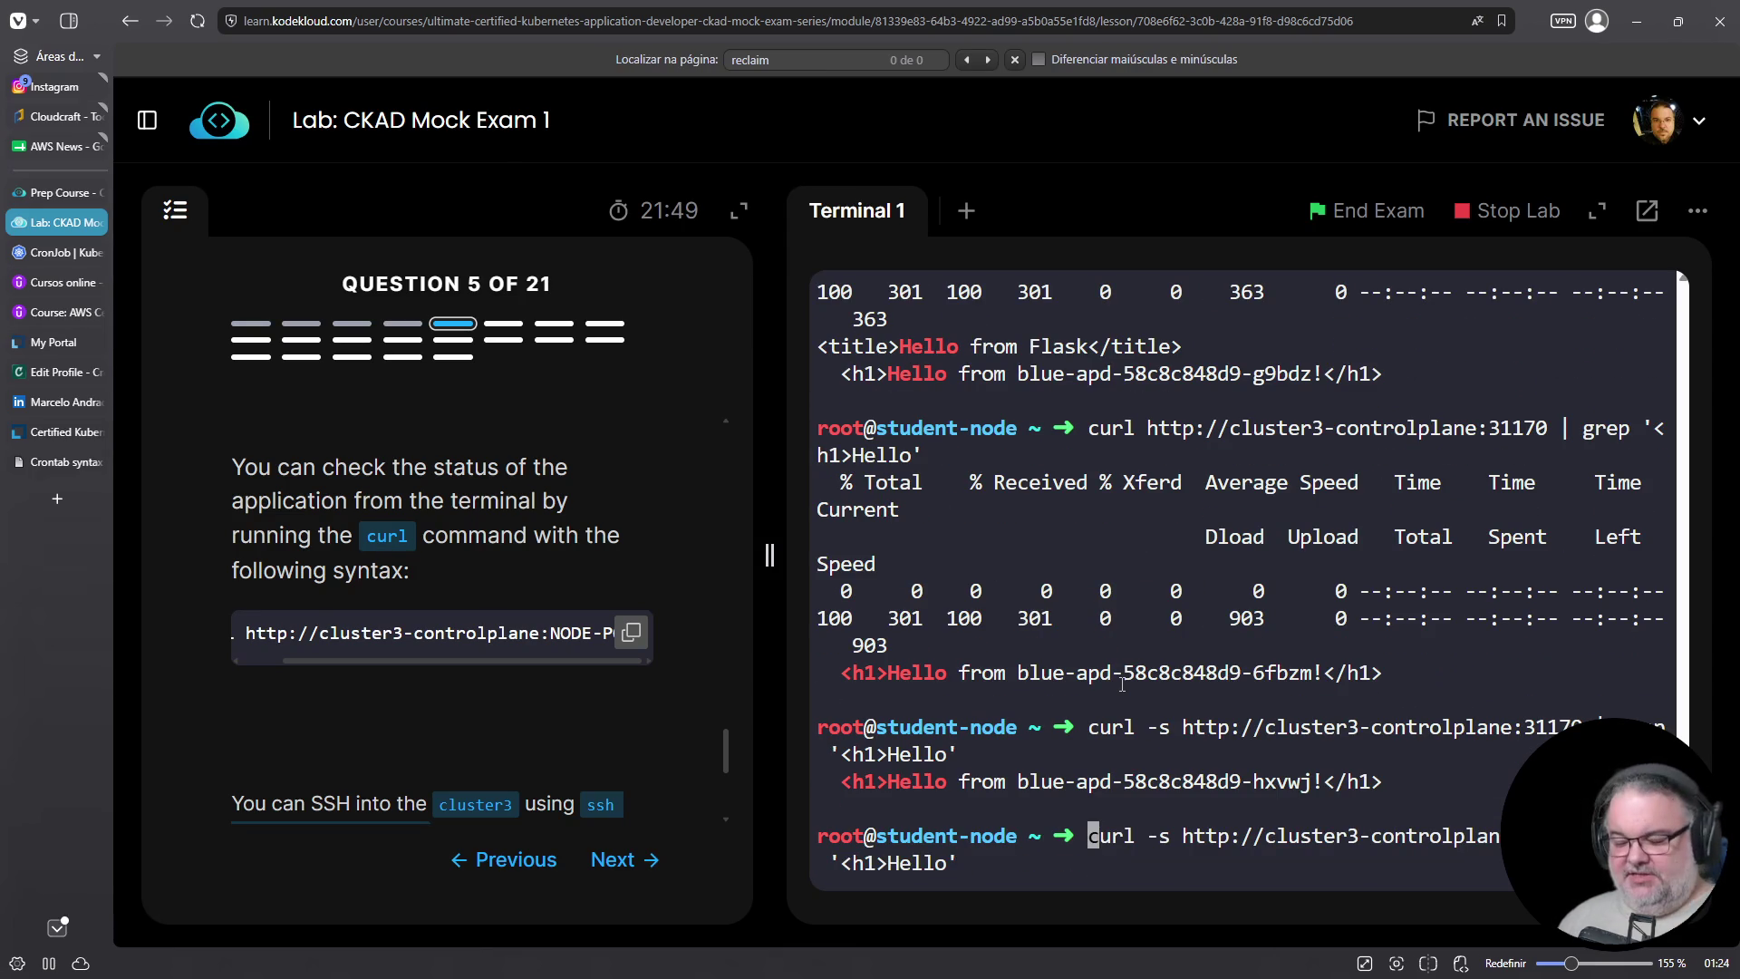
pyautogui.write('for i ')
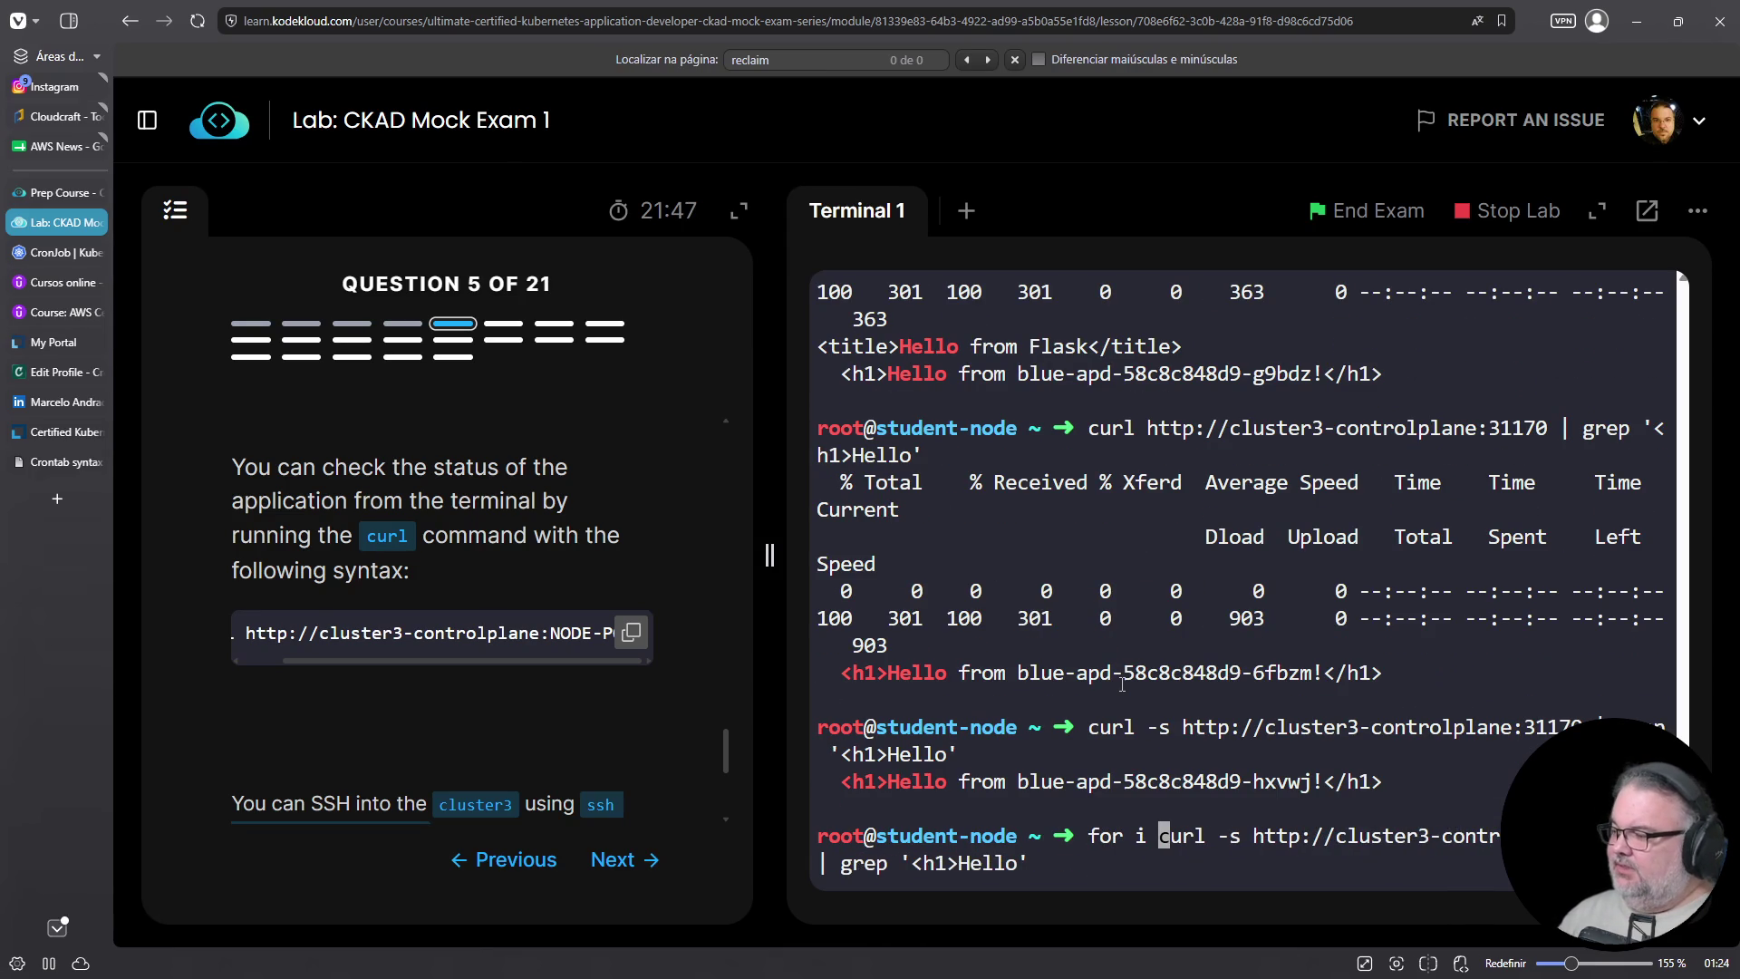
pyautogui.write('in ')
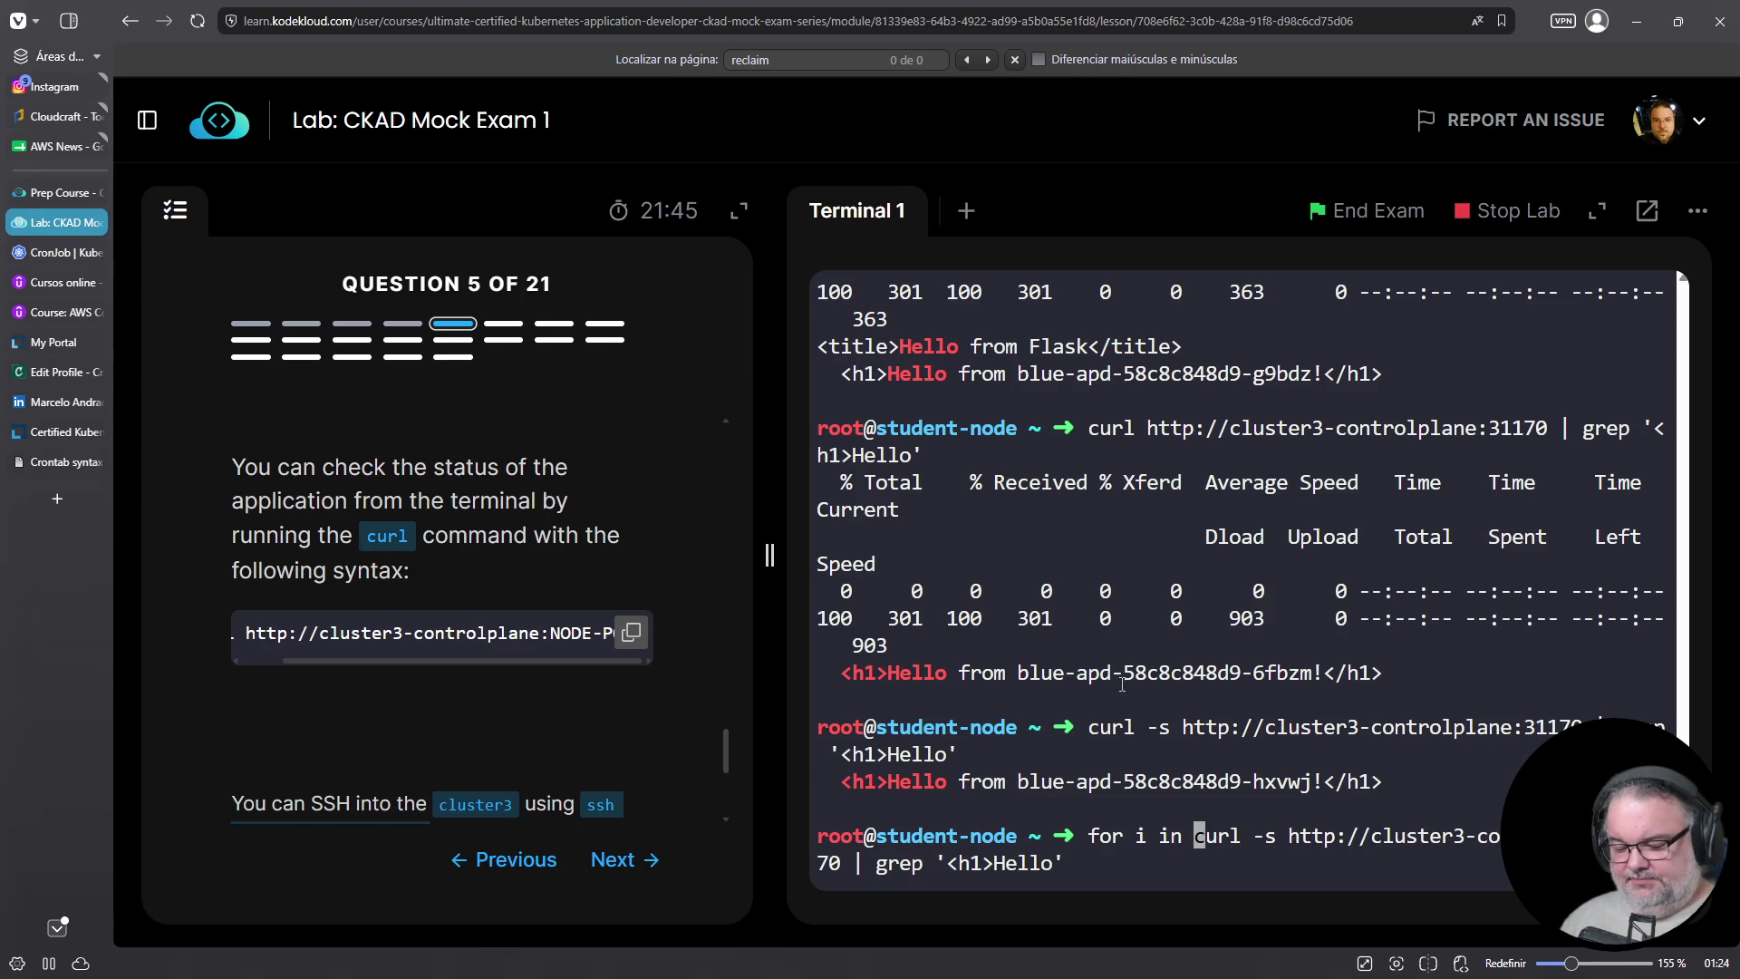
pyautogui.write('{1..')
pyautogui.press('BackSpace')
pyautogui.press('BackSpace')
pyautogui.write('..100')
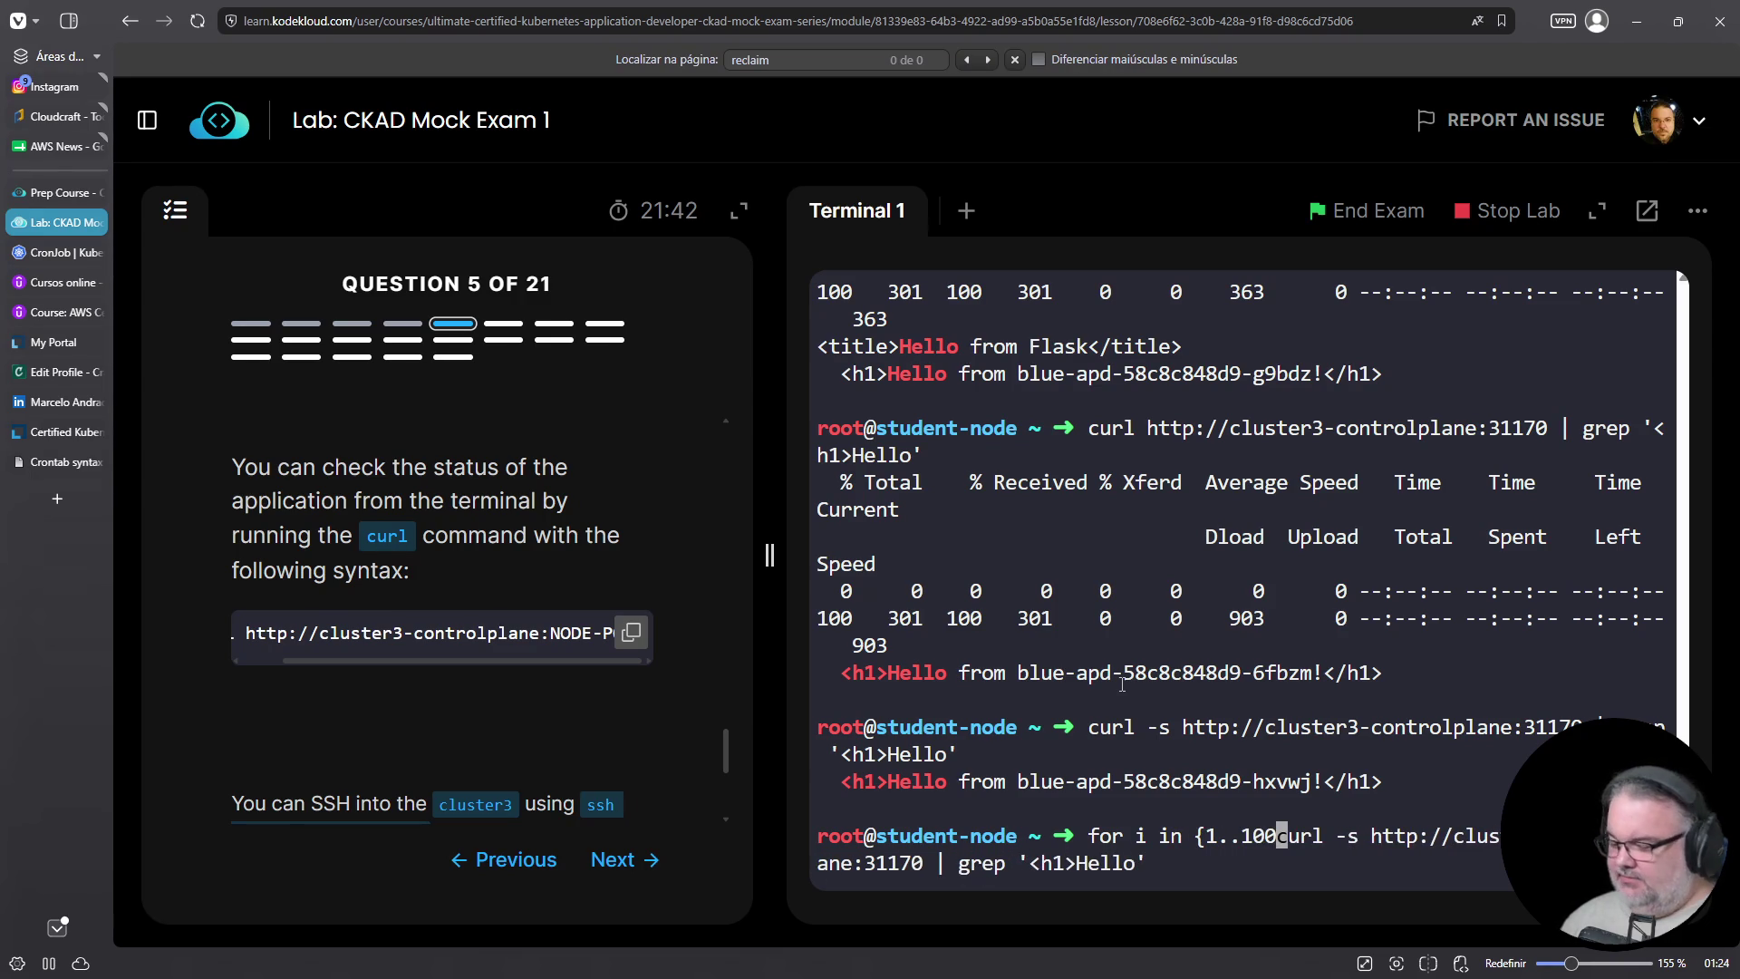
pyautogui.write('} ; do')
pyautogui.press('End')
pyautogui.write(';')
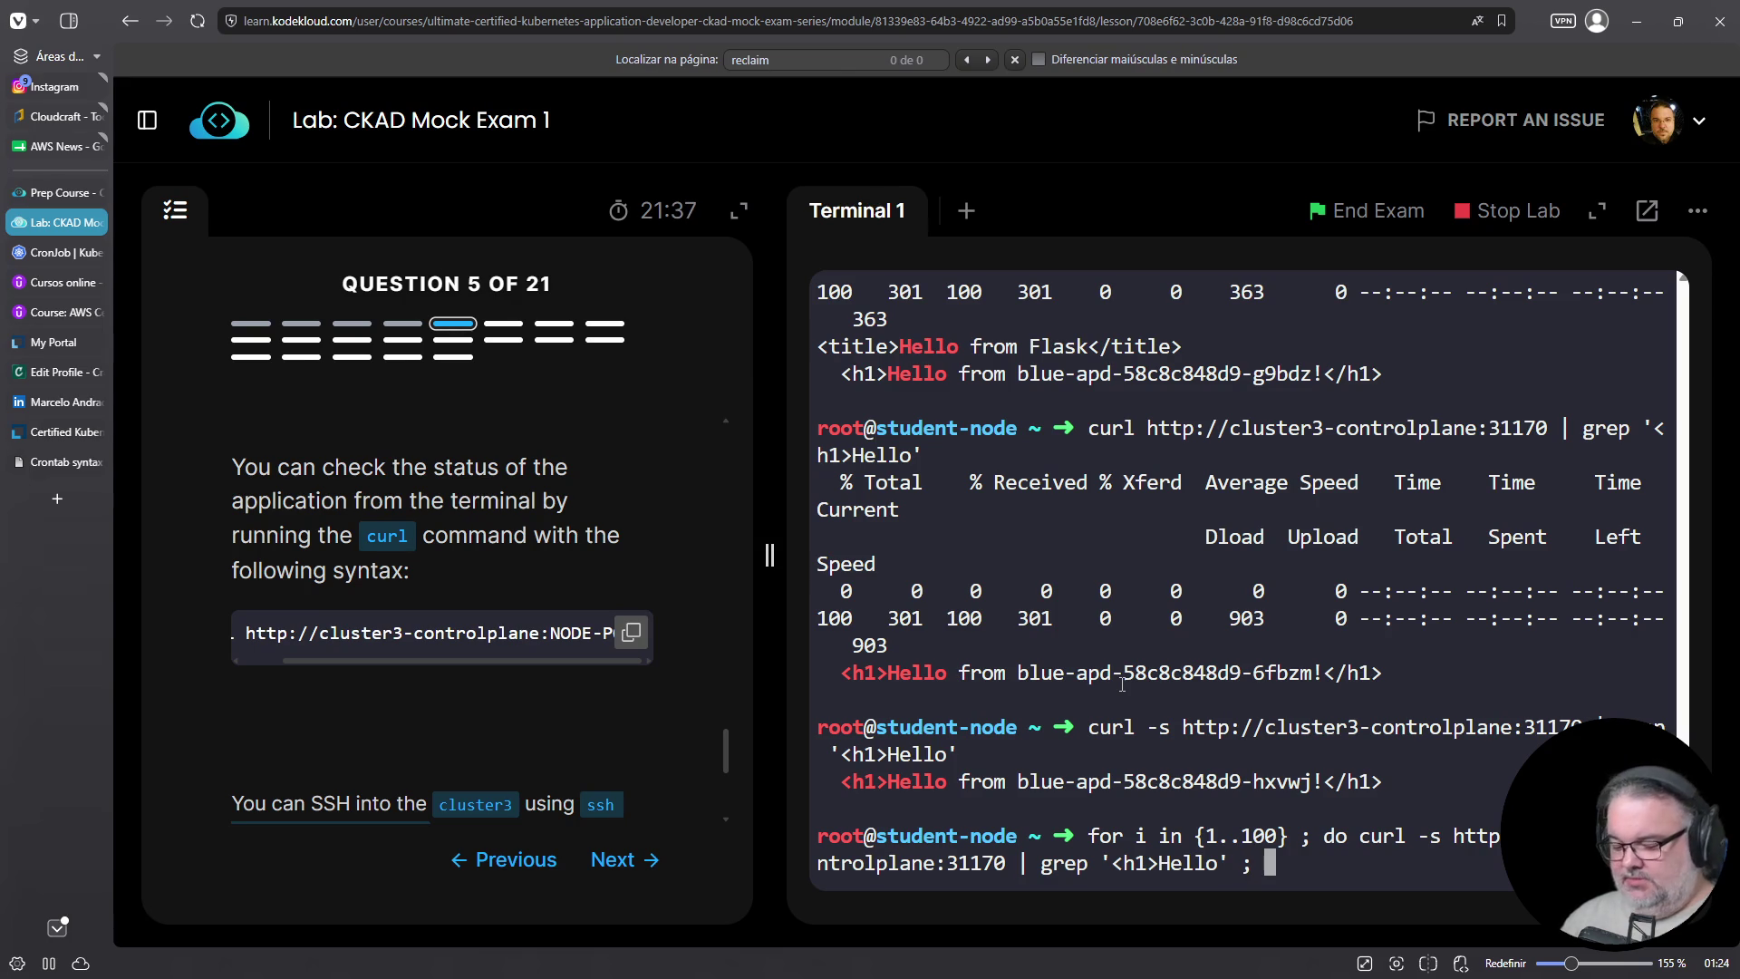
pyautogui.write(' done | ')
pyautogui.write('sort | uniq -c')
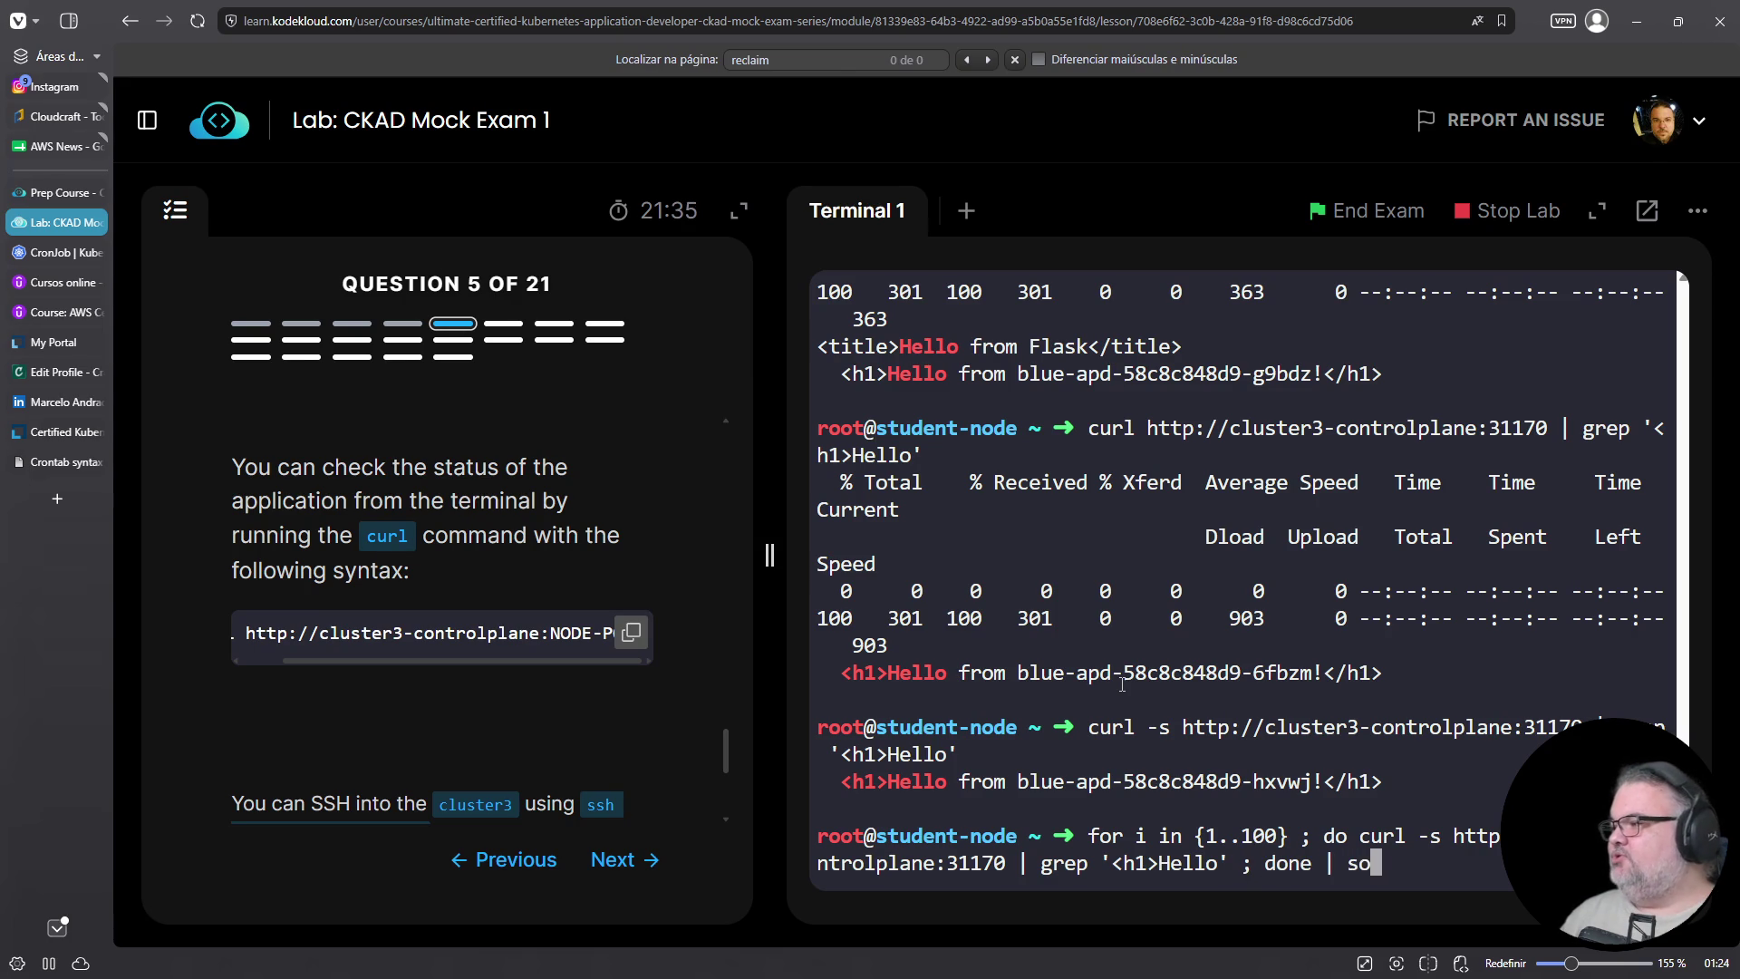
pyautogui.press('Return')
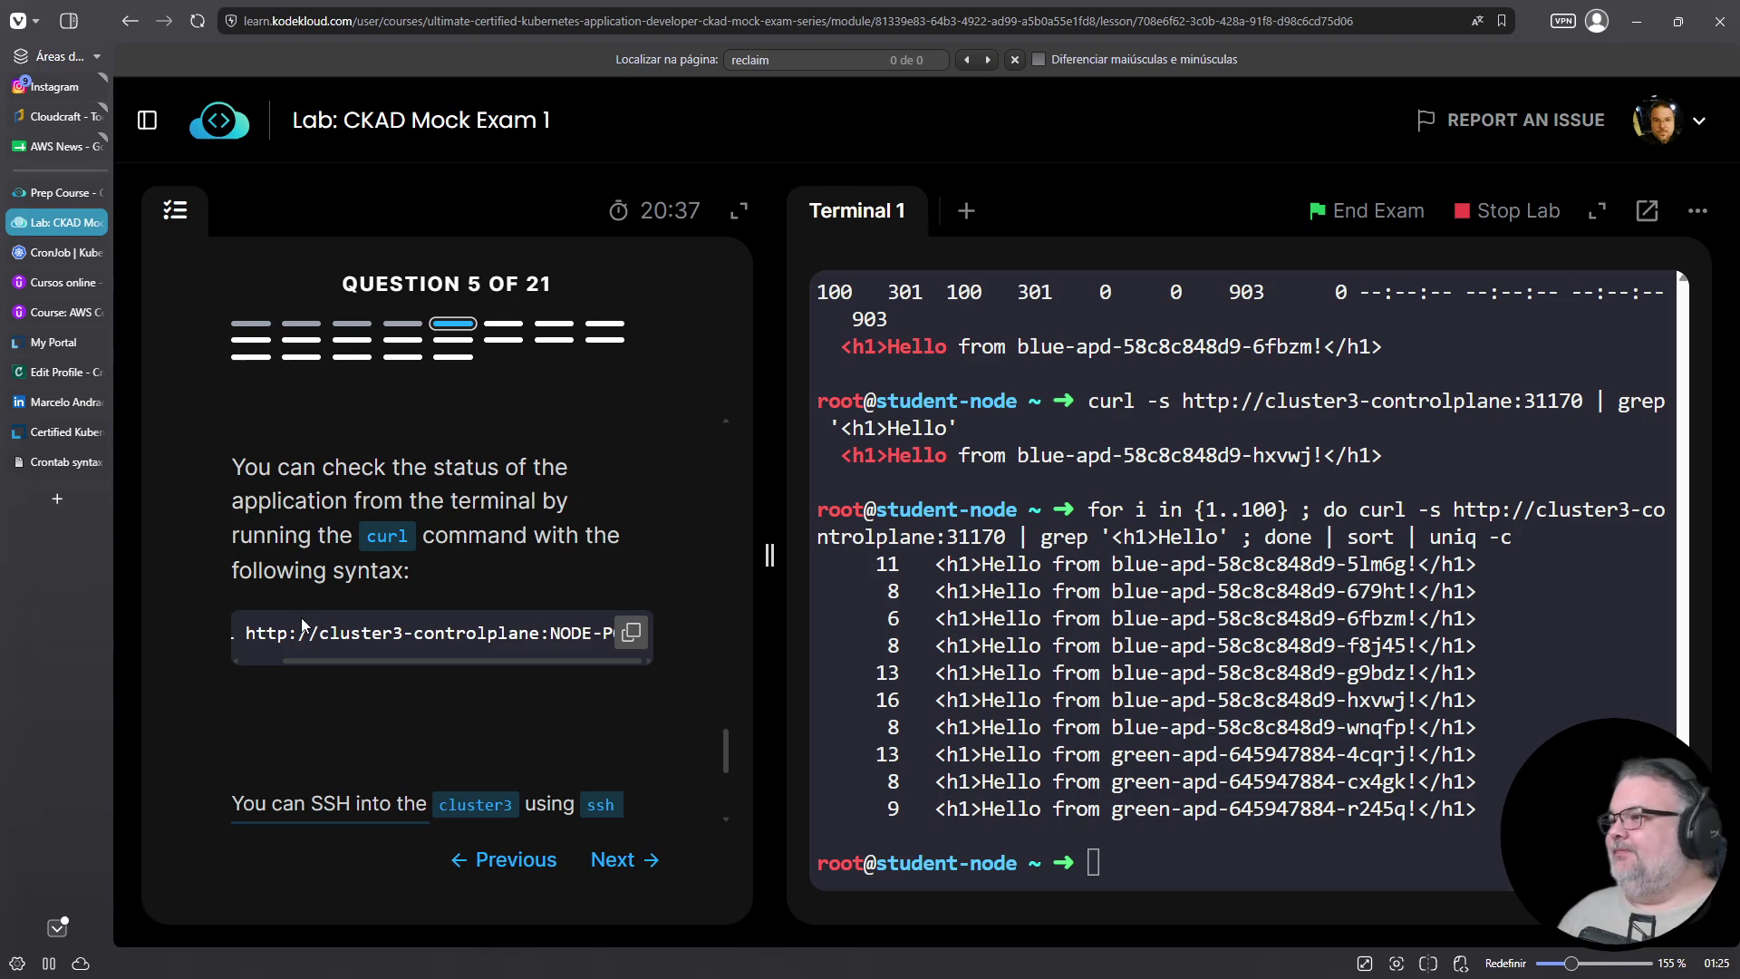
# Open a new browser tab once the 70 blue / 30 green counts appear
pyautogui.hotkey('ctrl', 't')
# Search Google for 'samara russia' and open the Portuguese Wikipedia article Samara (Rússia)
pyautogui.click(557, 17)
pyautogui.write('g samara')
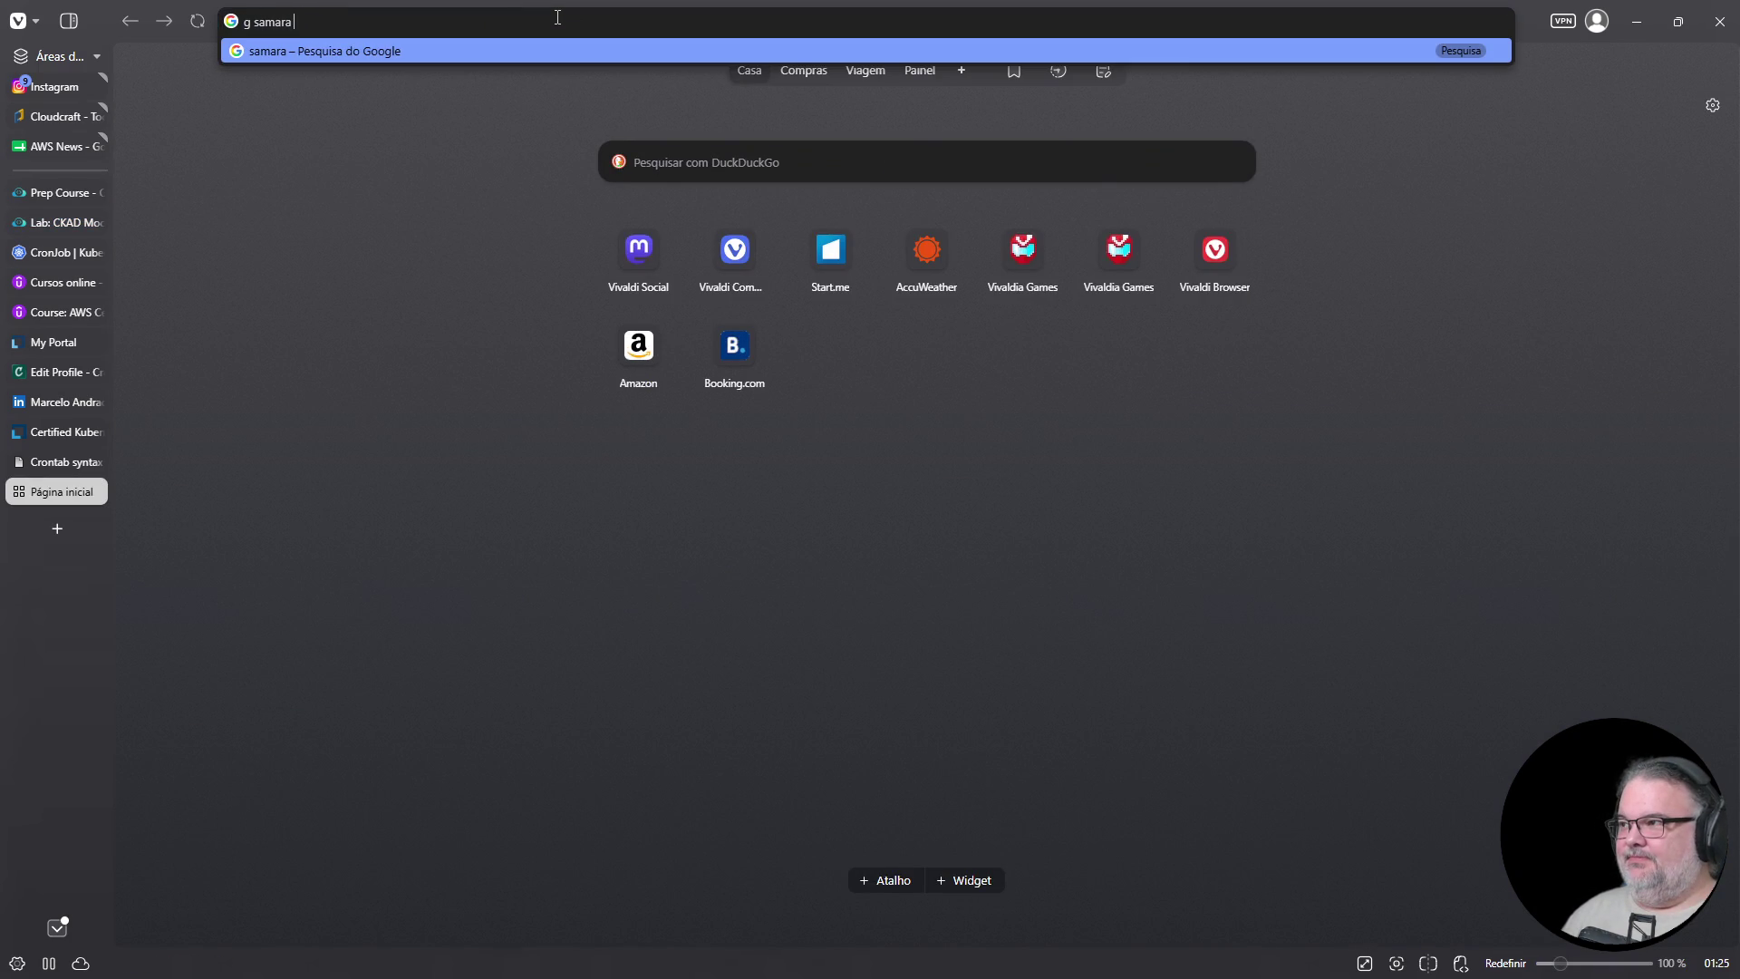
pyautogui.press('Return')
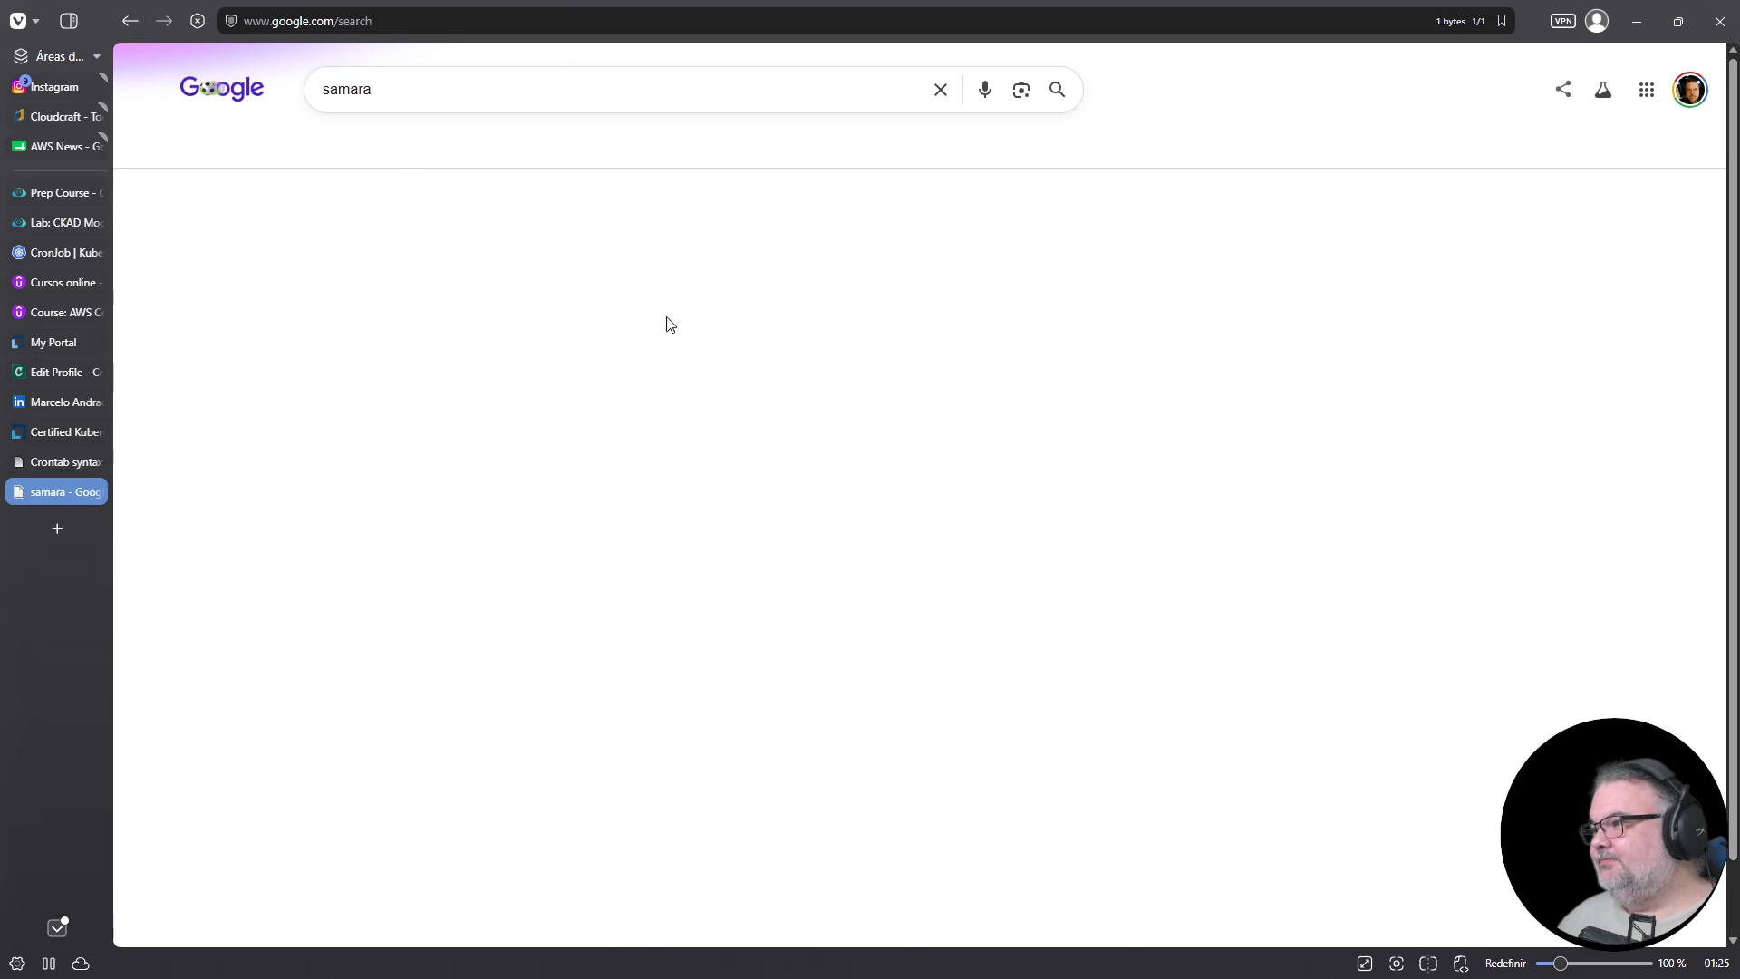
pyautogui.click(615, 84)
pyautogui.write('russ')
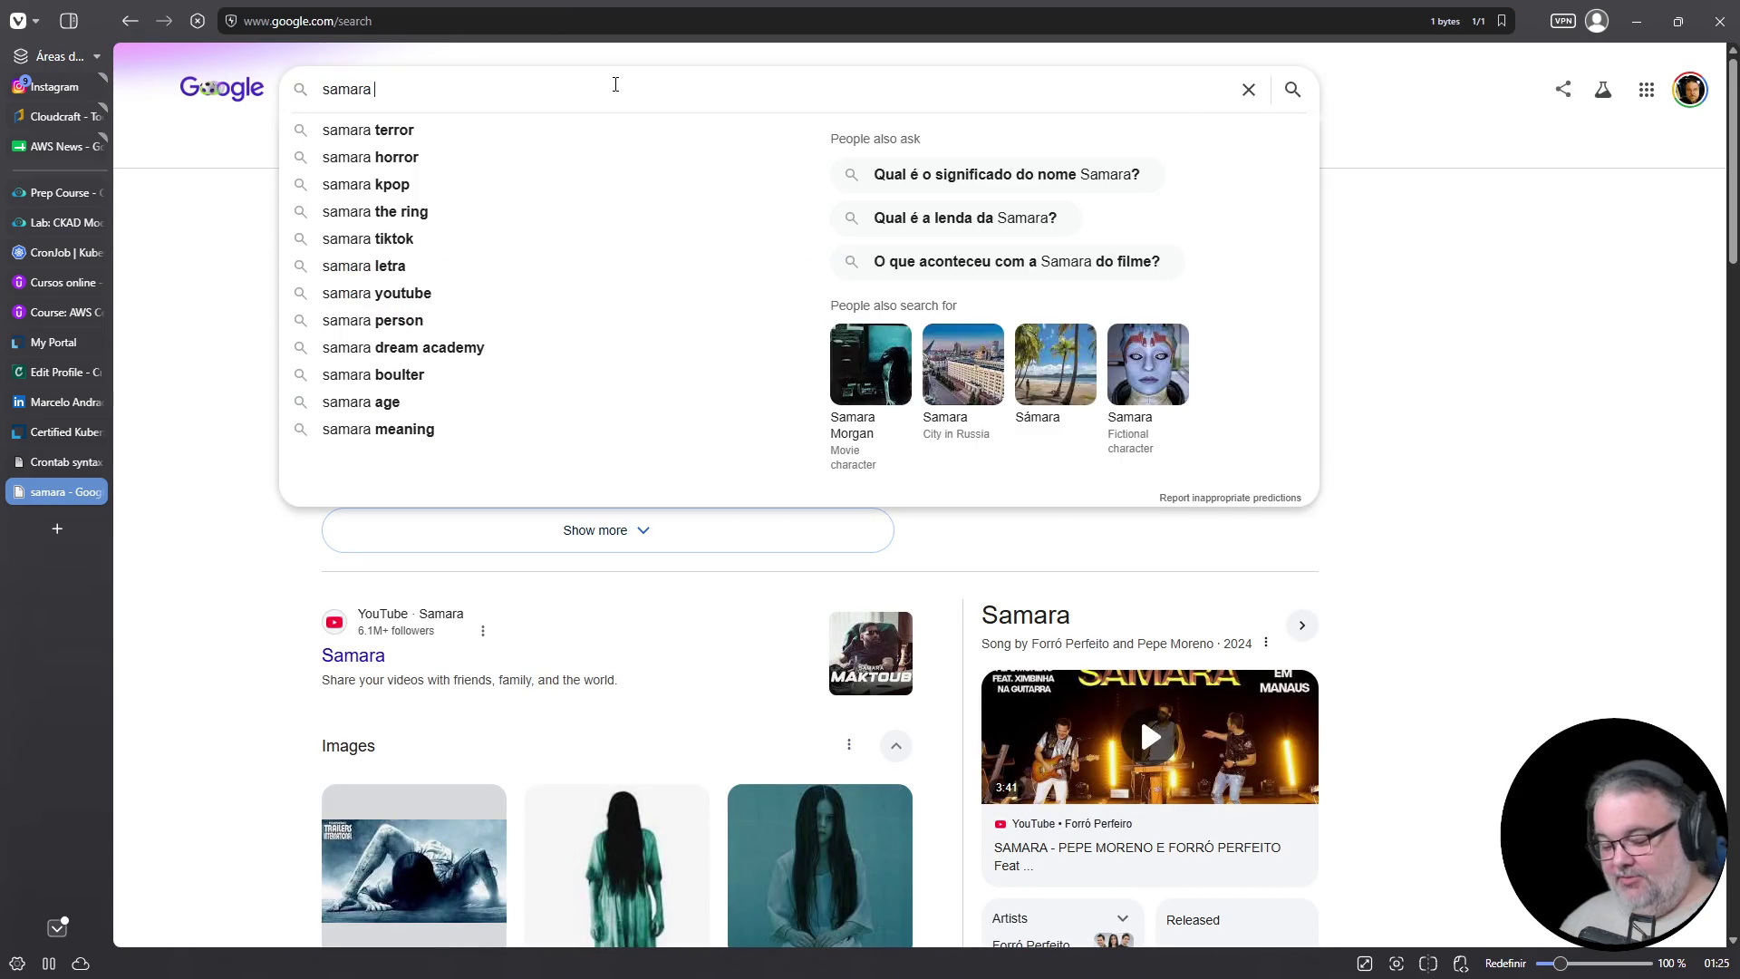
pyautogui.write('ia')
pyautogui.press('Return')
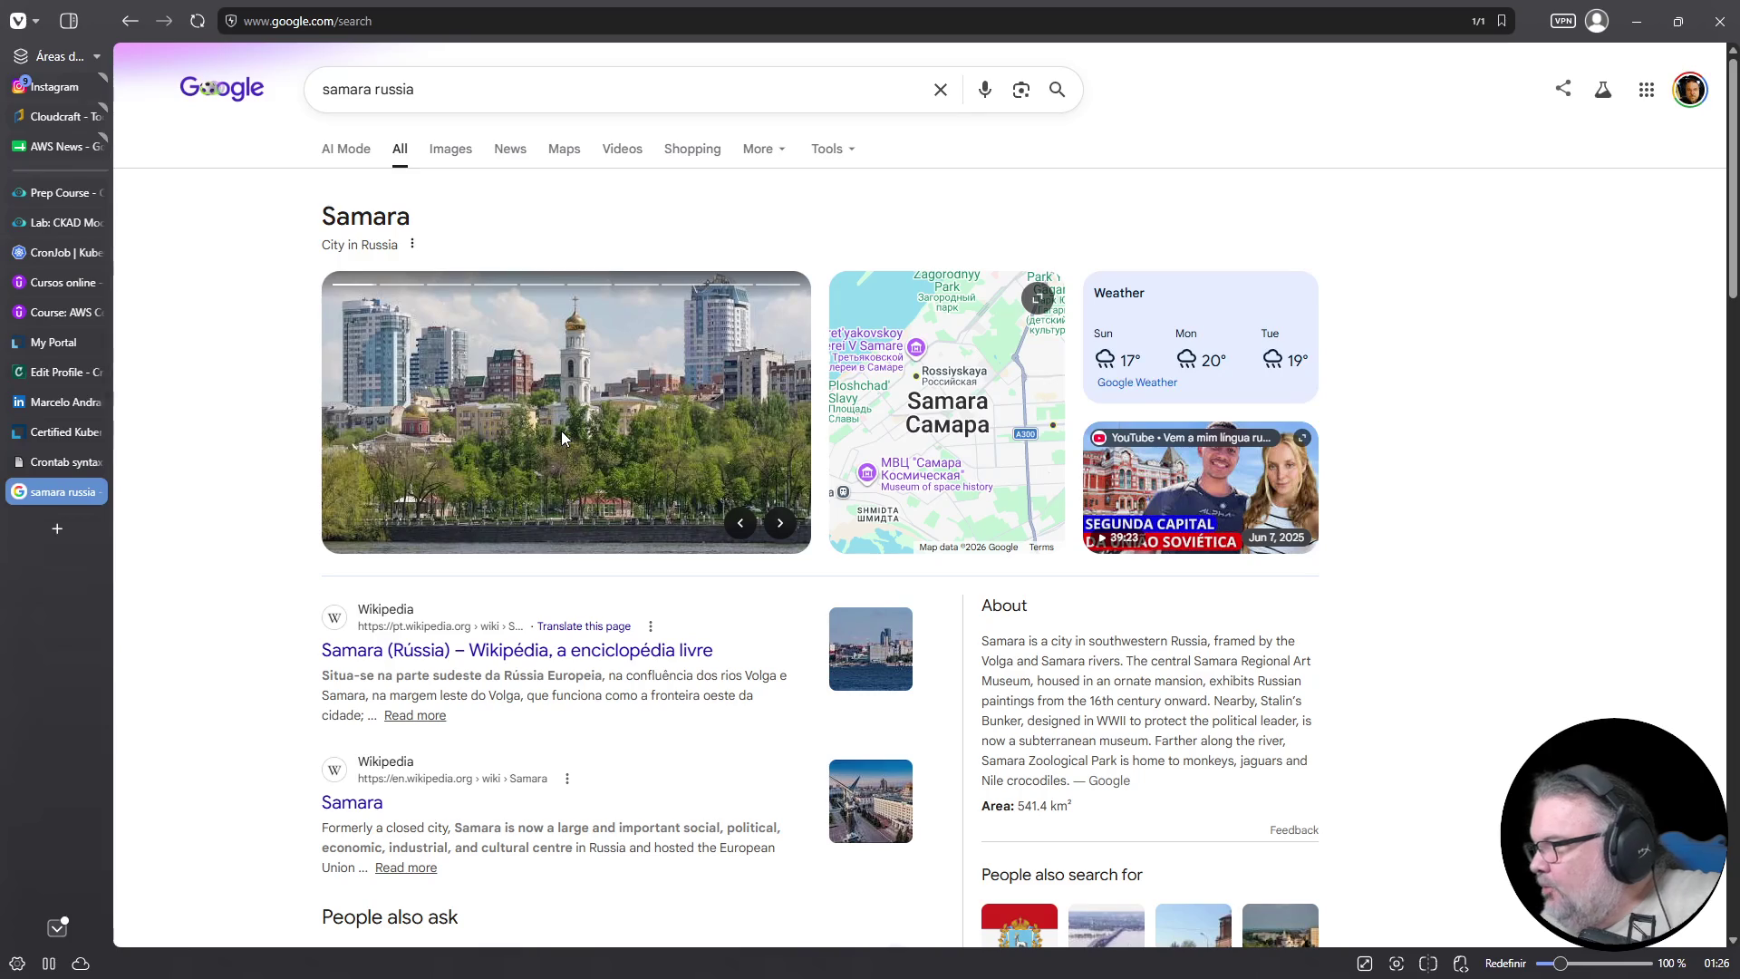
pyautogui.click(507, 663)
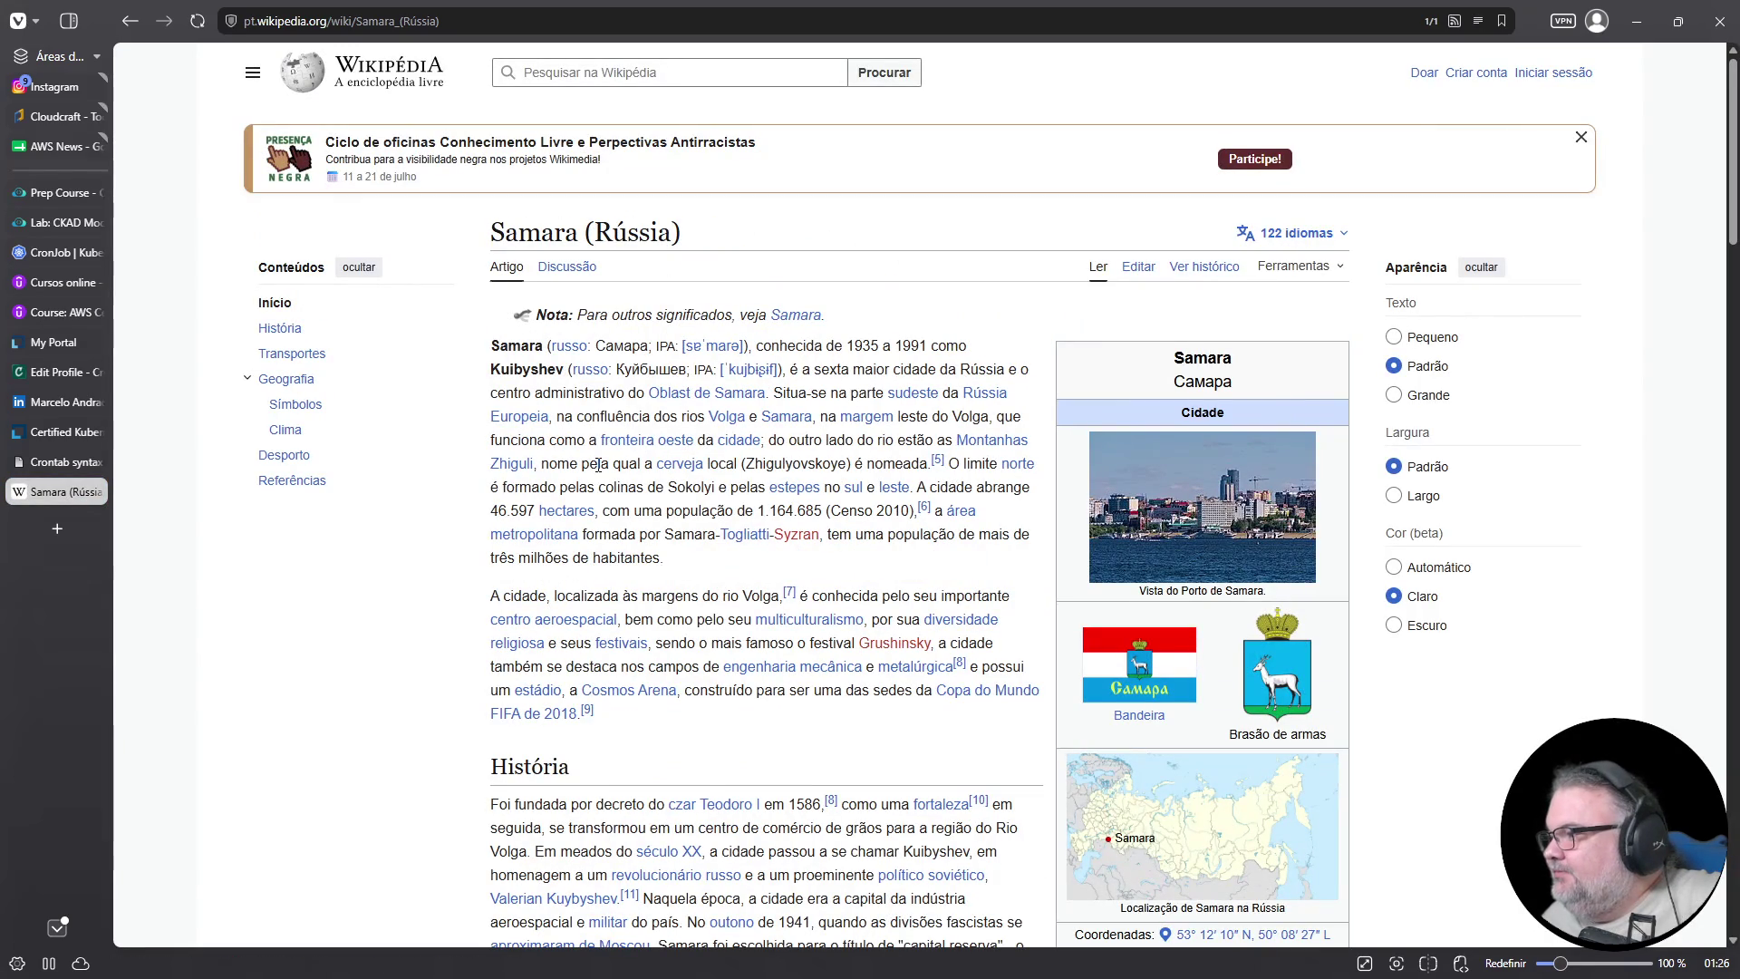
# Find 'aerosp' in the Samara article, zoom to 130%, and read the matching passage
pyautogui.scroll(-2, 599, 464)
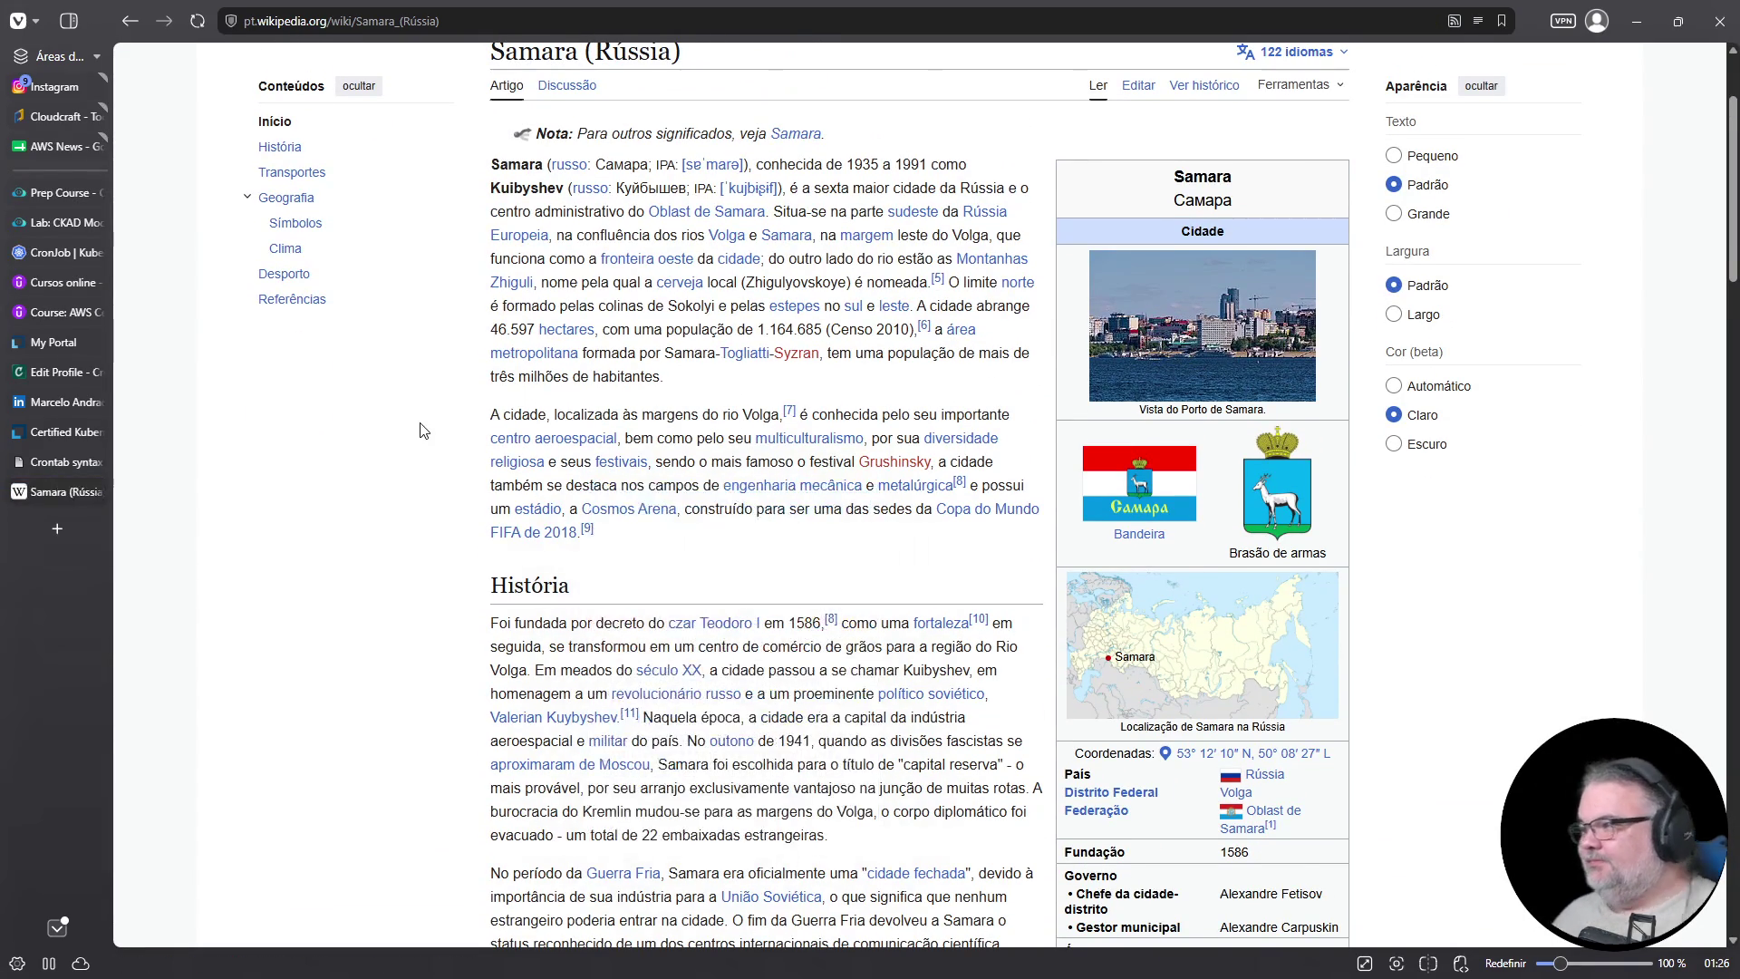
pyautogui.hotkey('ctrl', 'f')
pyautogui.write('aerosp')
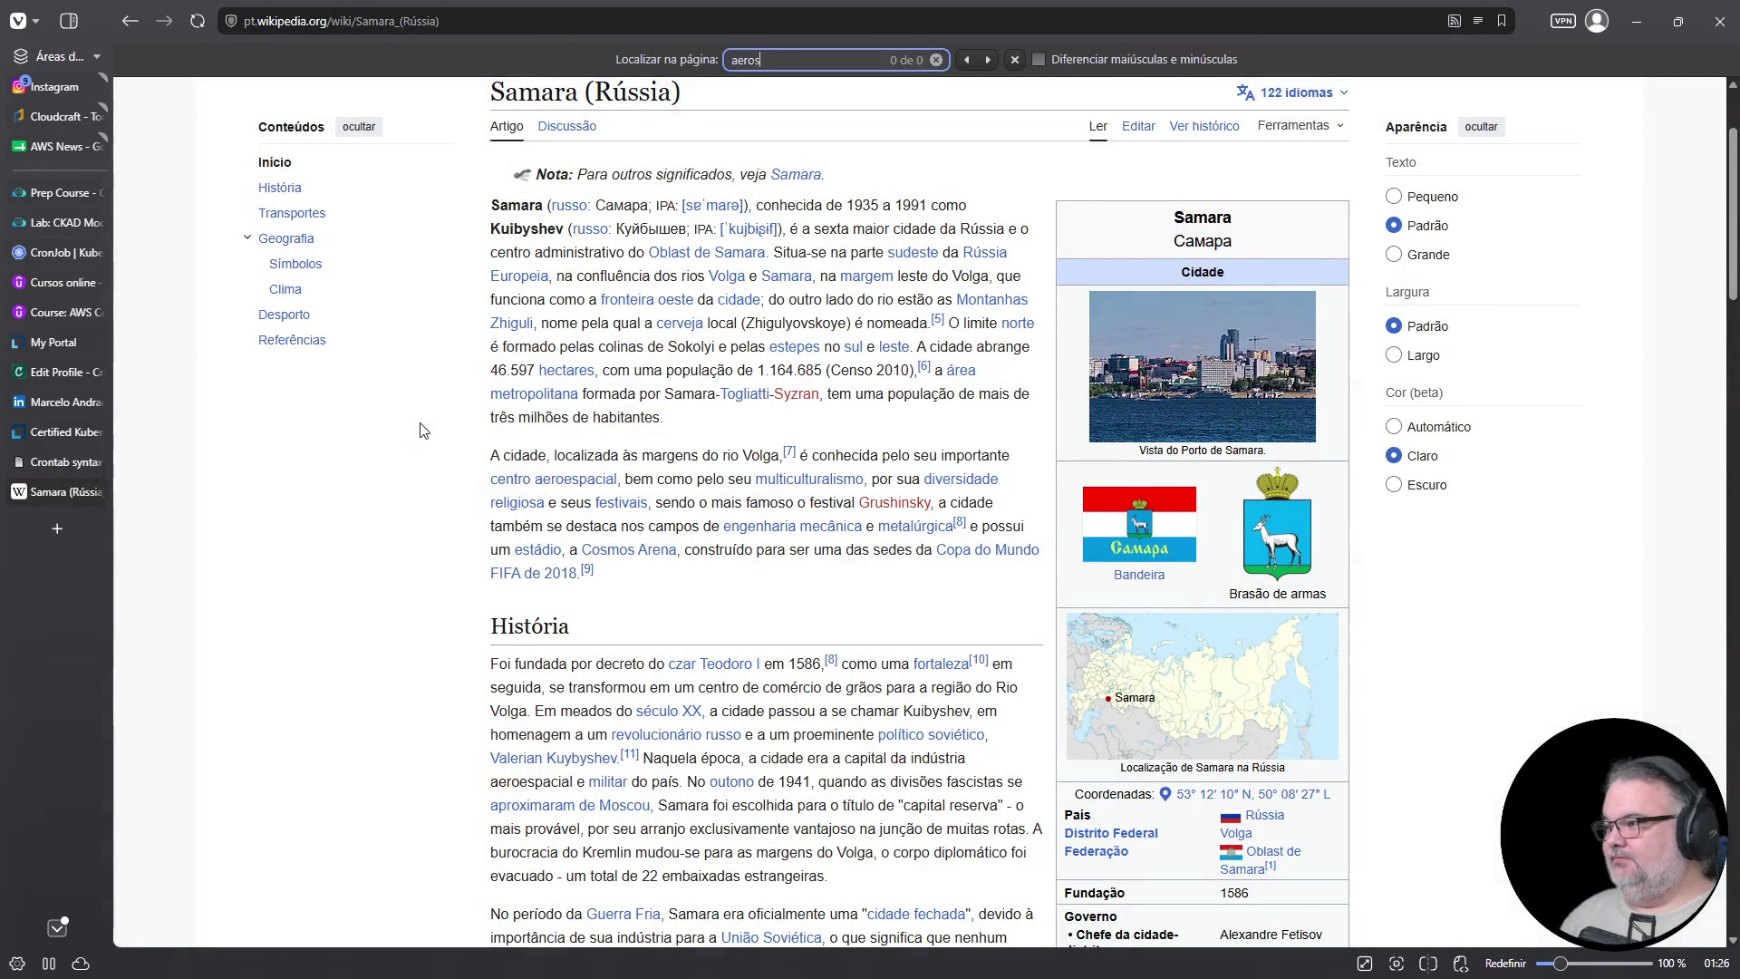
pyautogui.hotkey('ctrl', '+')
pyautogui.hotkey('ctrl', '+')
pyautogui.hotkey('ctrl', '+')
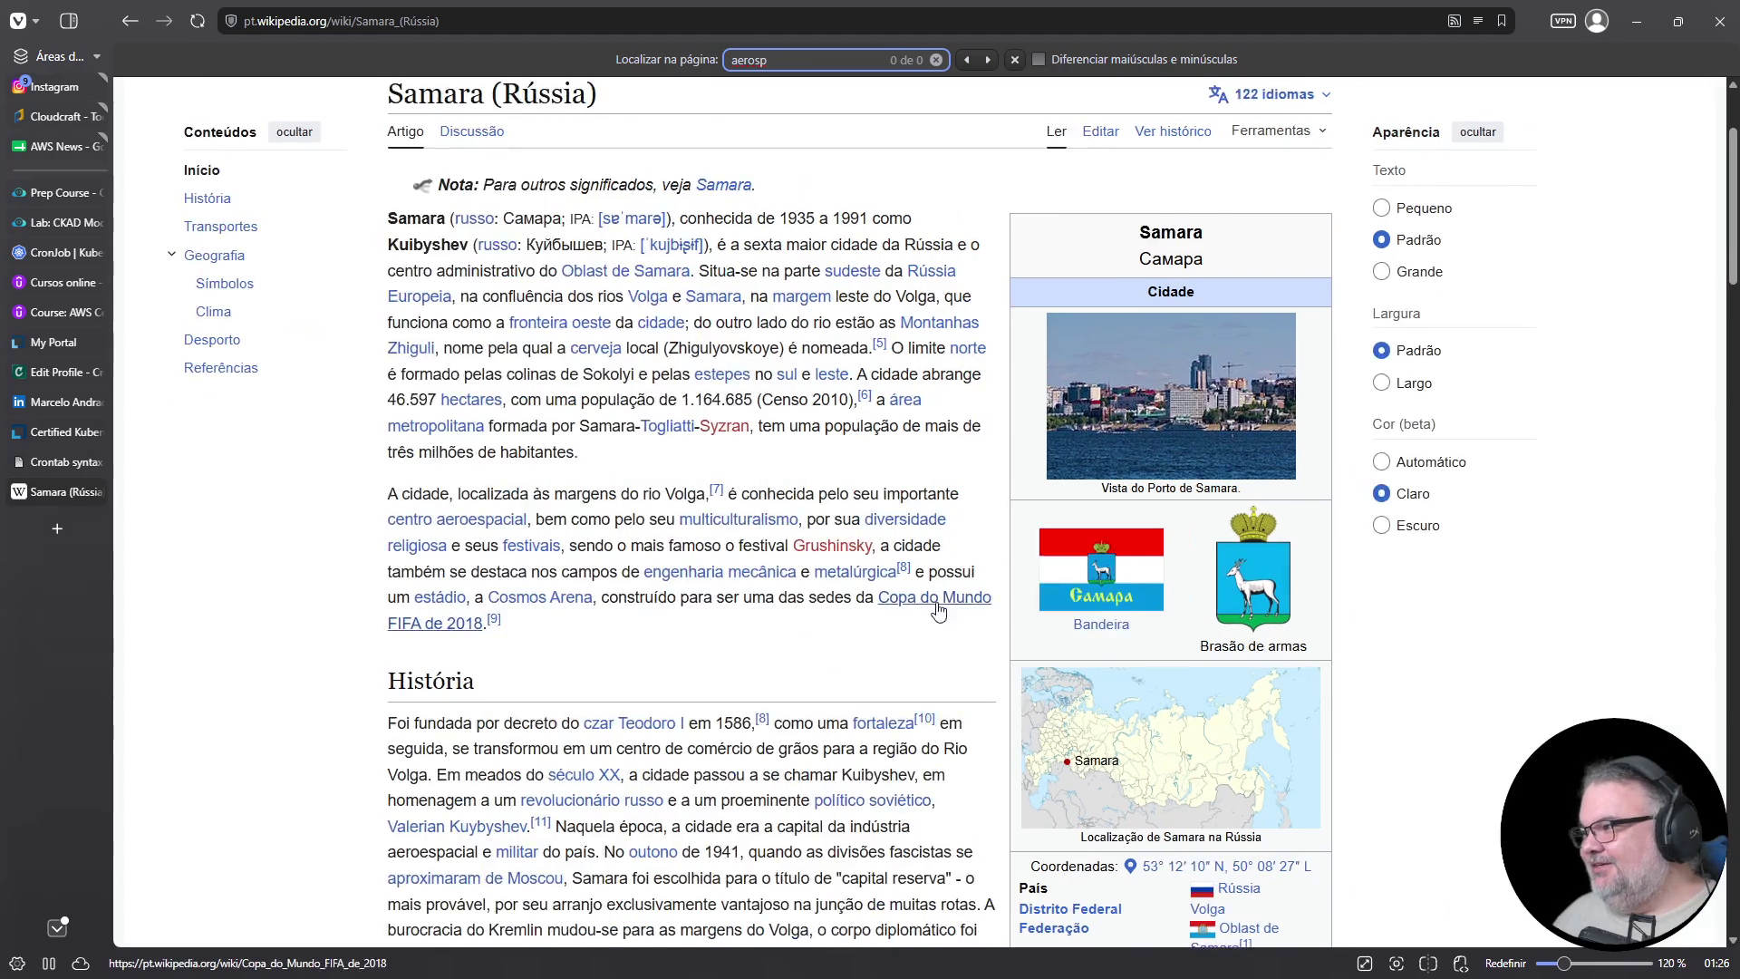
pyautogui.scroll(-1, 884, 612)
pyautogui.moveTo(423, 449)
pyautogui.mouseDown()
pyautogui.moveTo(955, 450)
pyautogui.moveTo(480, 479)
pyautogui.moveTo(696, 481)
pyautogui.mouseUp()
pyautogui.moveTo(923, 492)
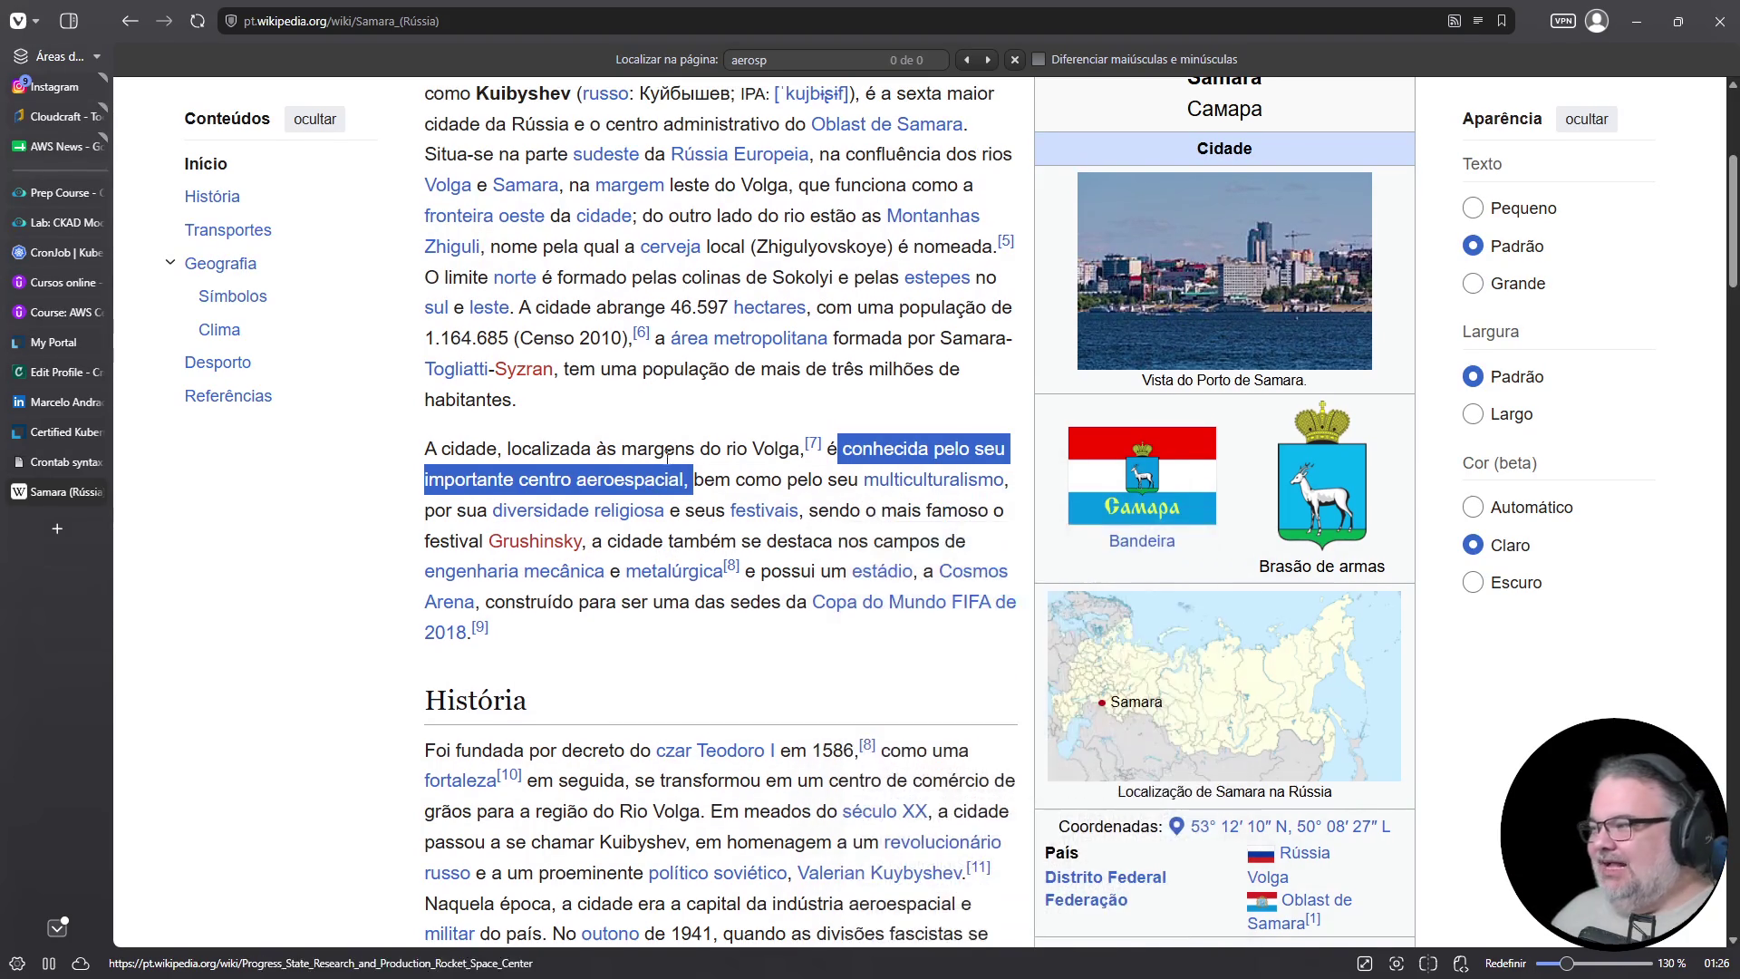
pyautogui.scroll(-15, 658, 489)
pyautogui.scroll(-20, 669, 451)
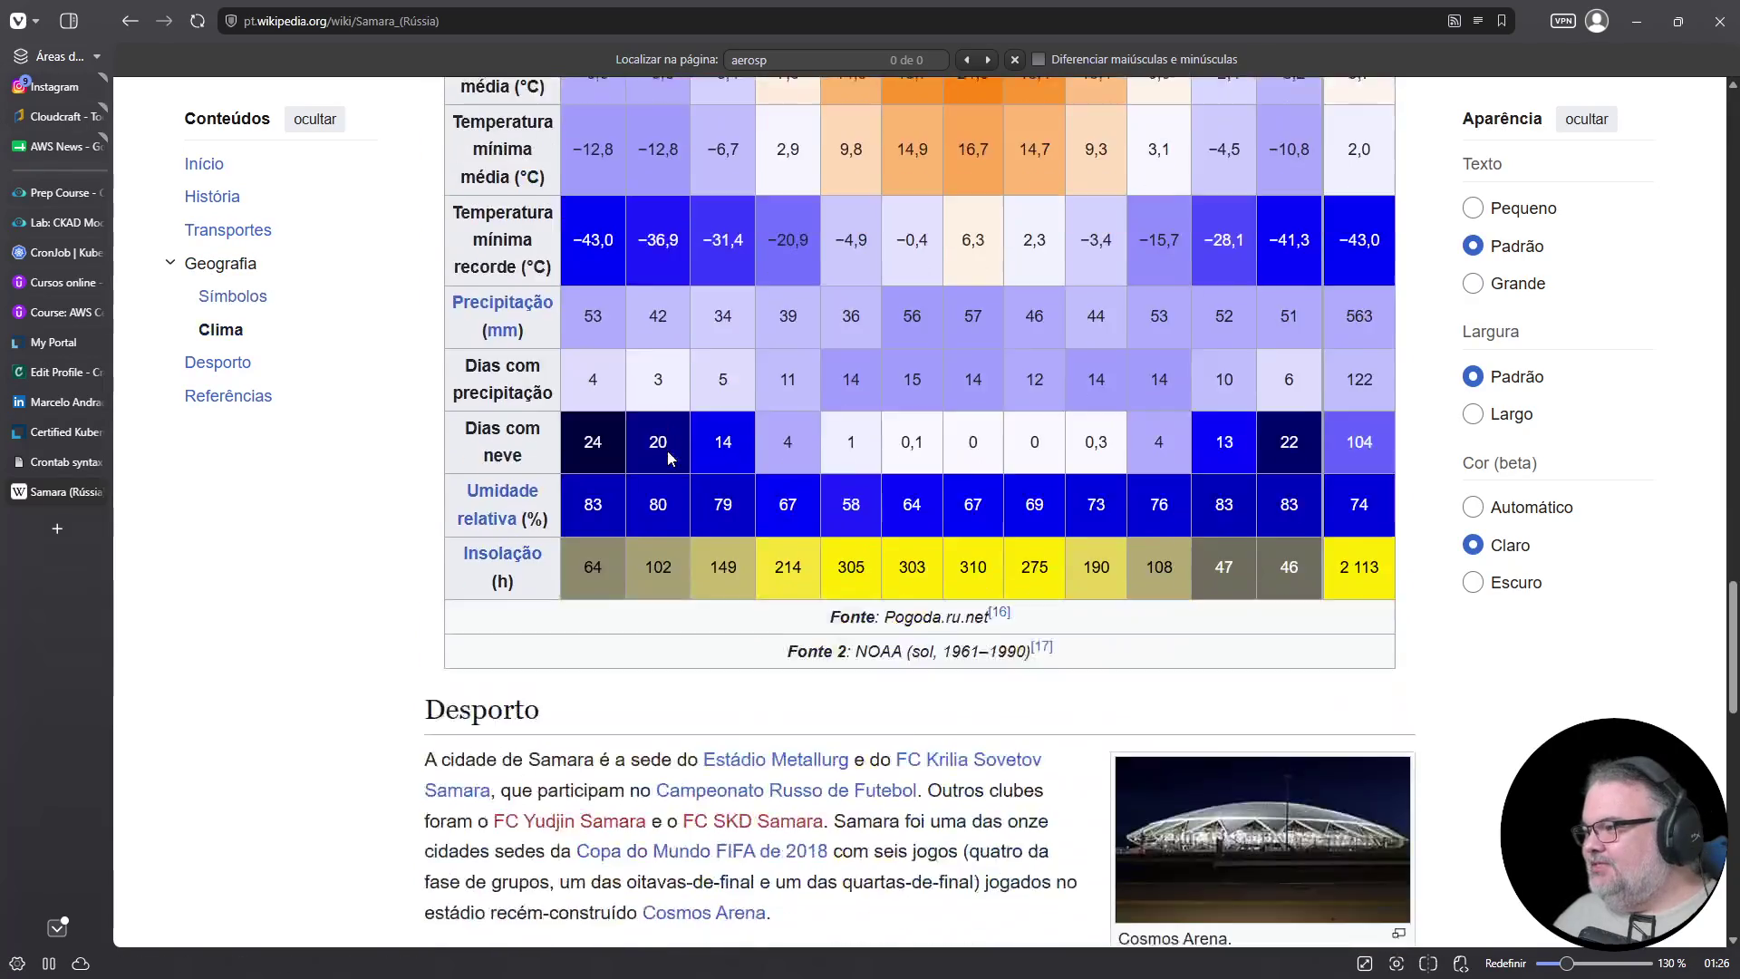
pyautogui.scroll(20, 669, 455)
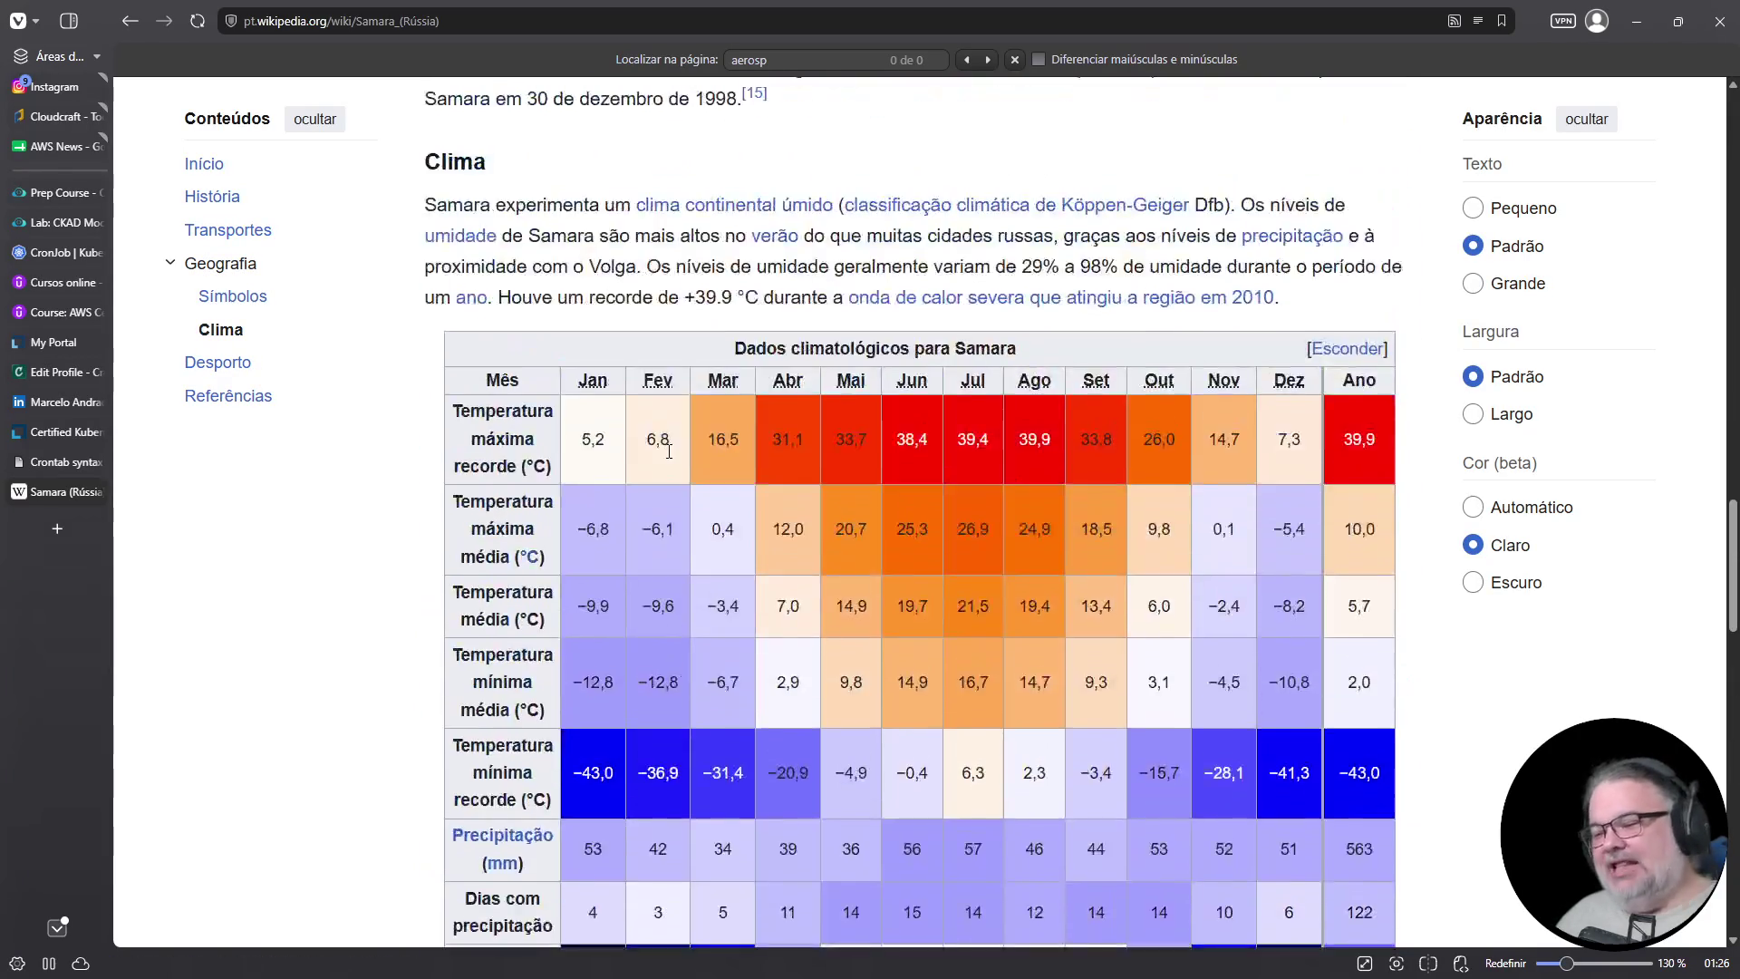
pyautogui.scroll(10, 669, 456)
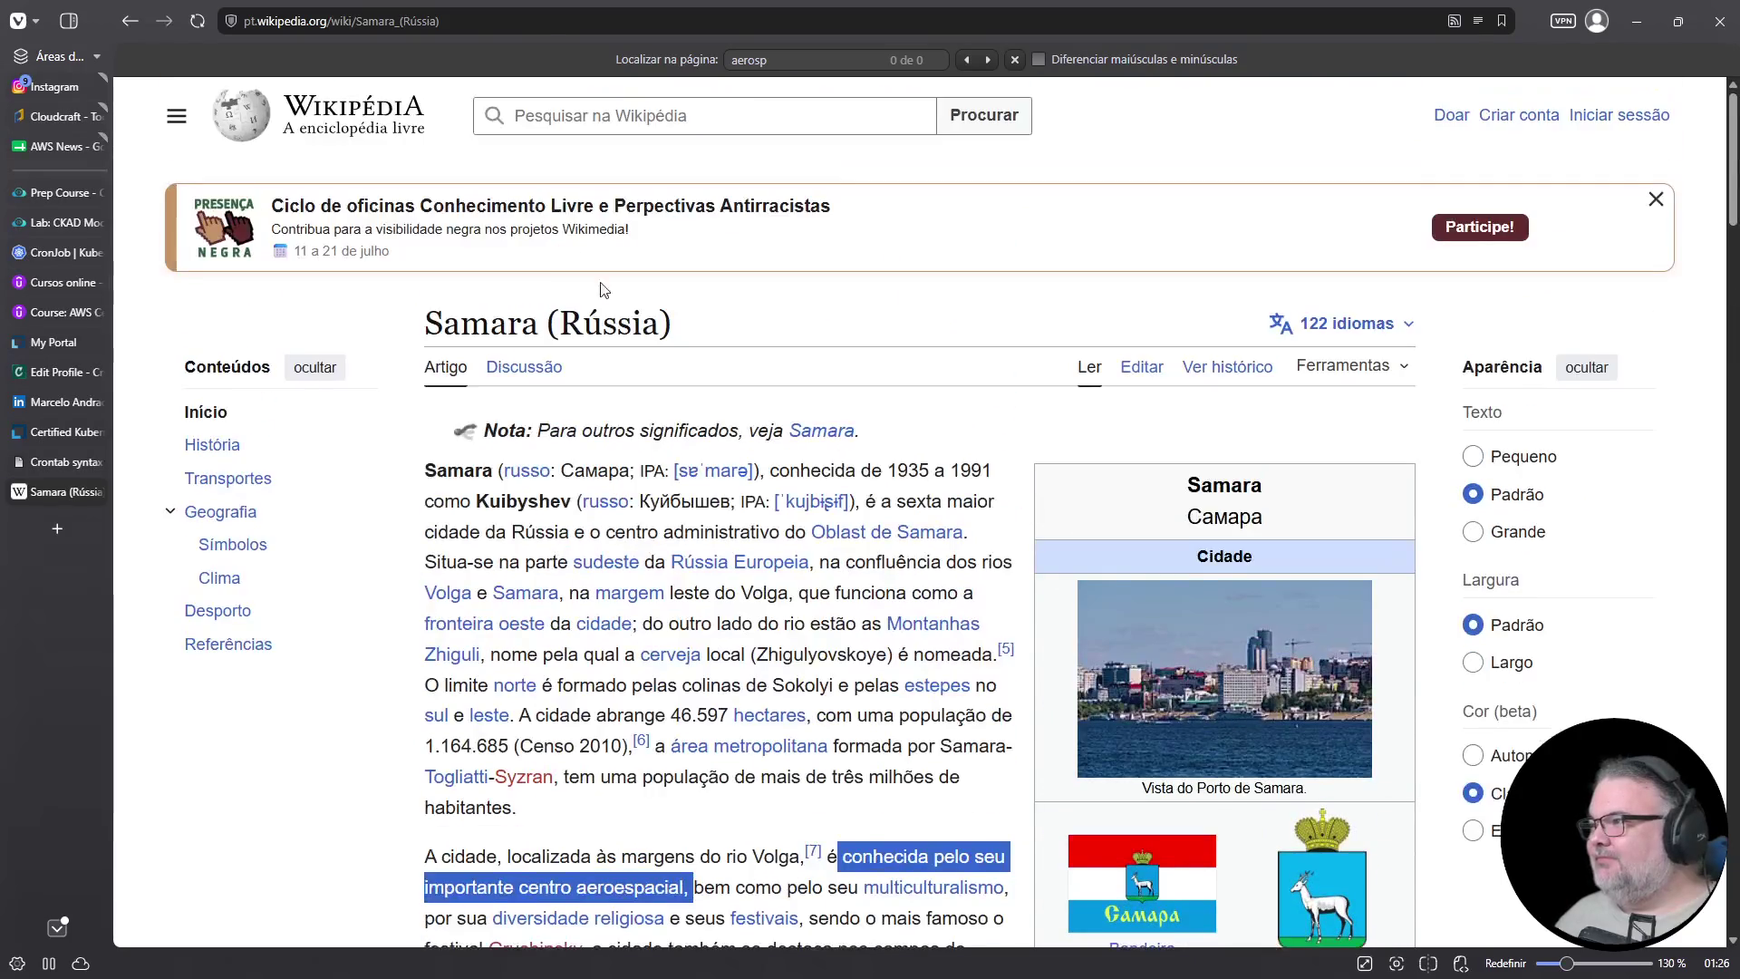
pyautogui.click(533, 18)
# Search Google for 'pesquisadora brasileira engenharia aerospácial samara russia'
pyautogui.write('g persqui')
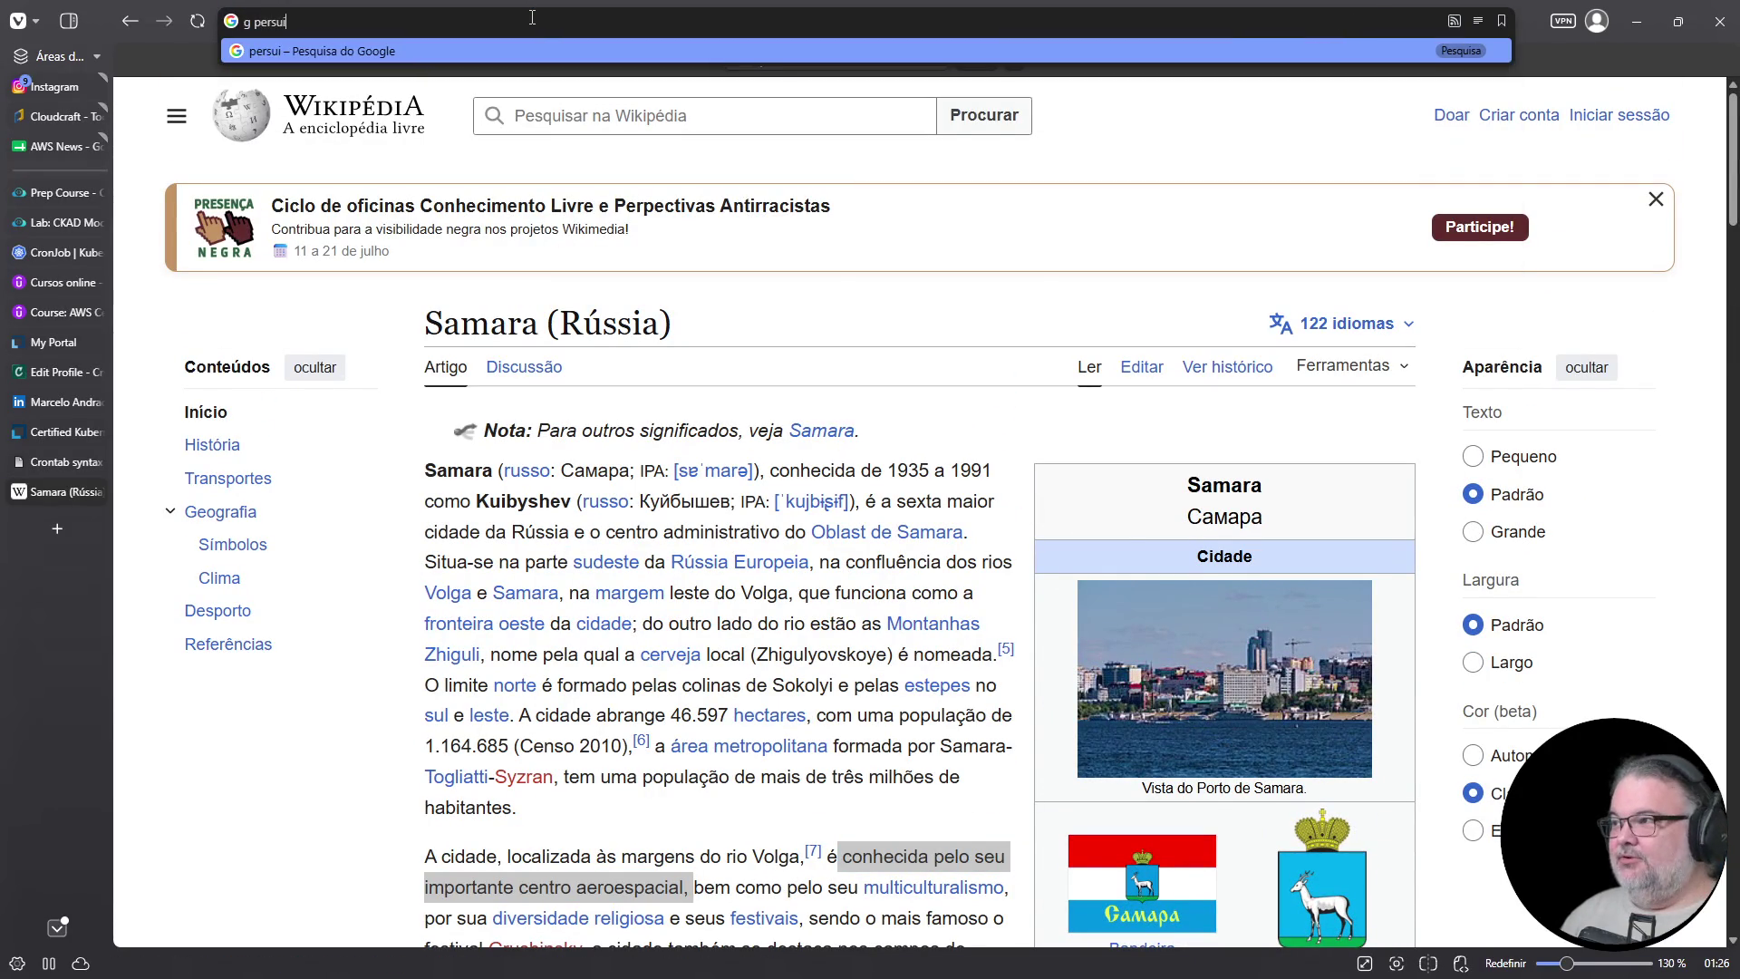
pyautogui.write('ra brasil')
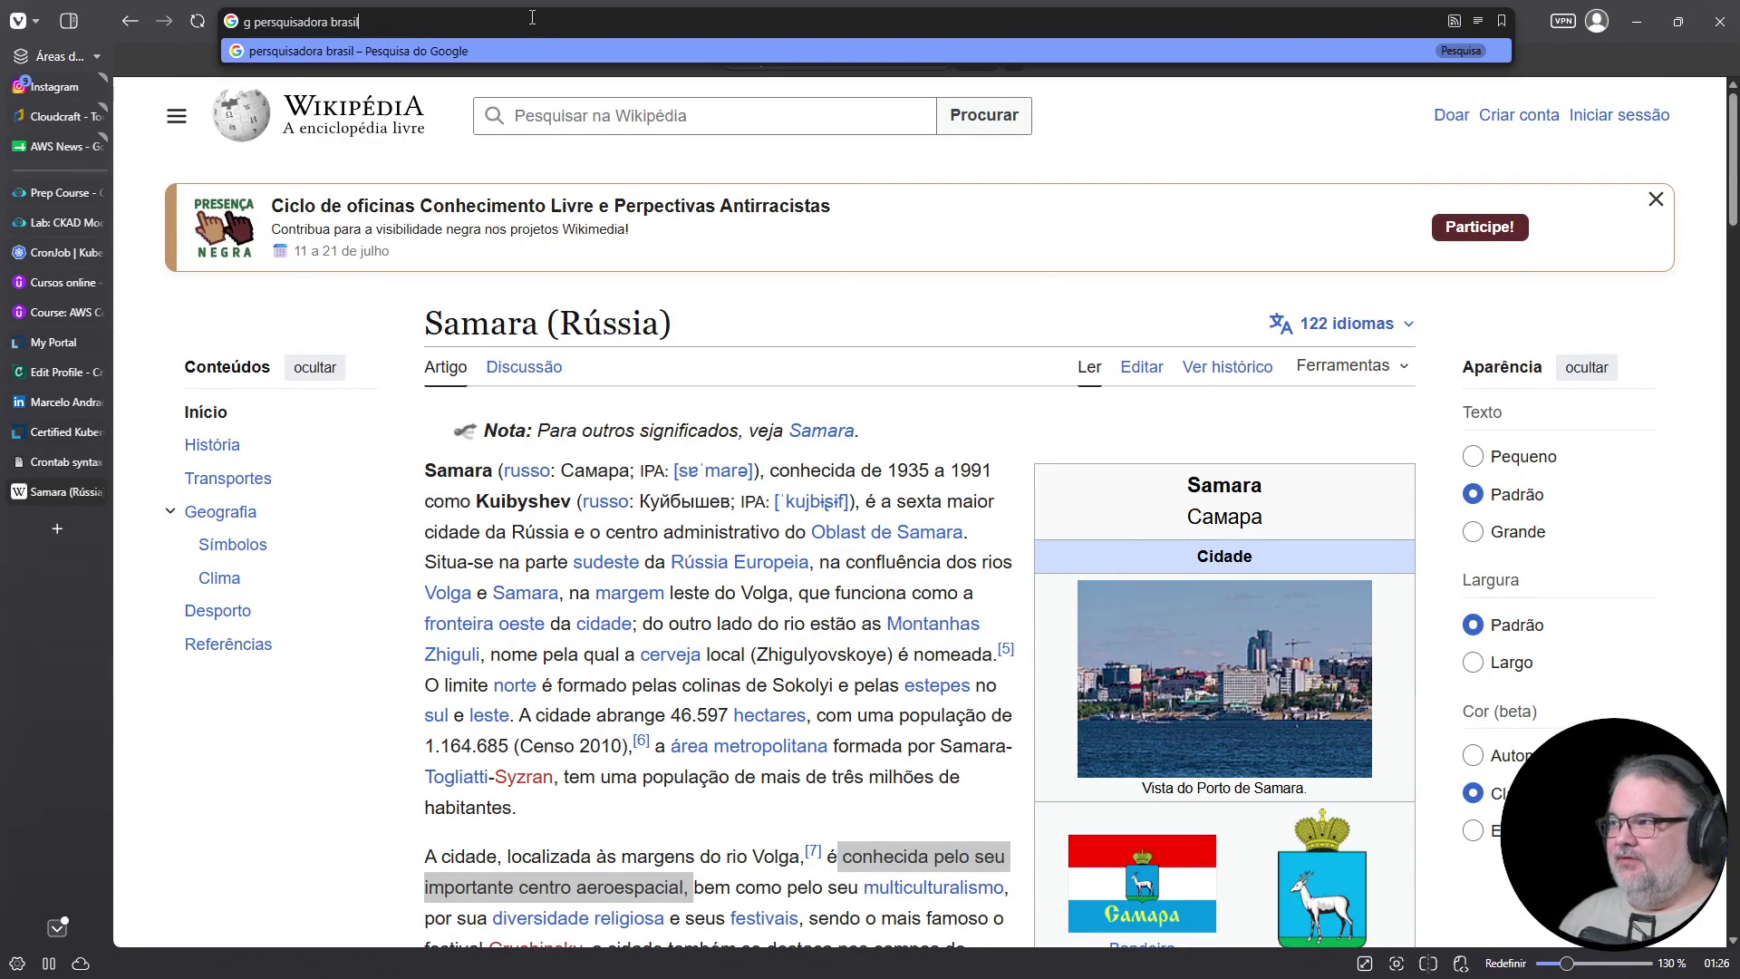
pyautogui.write('eira engenharia s')
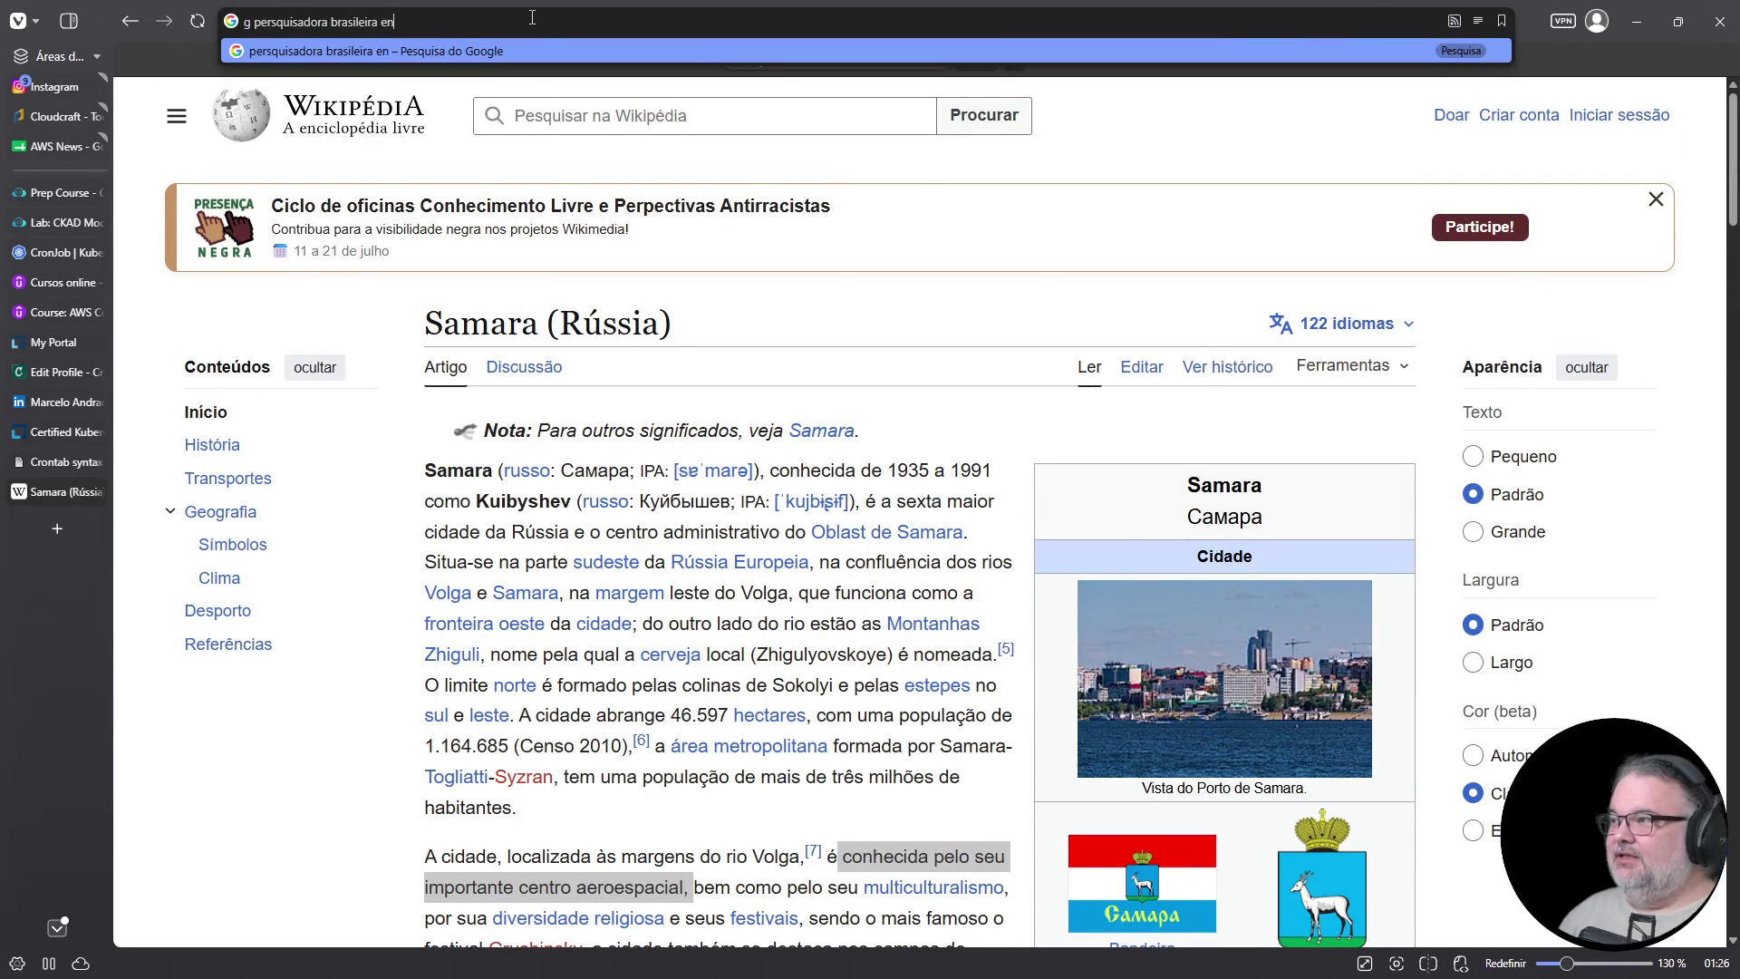
pyautogui.press('BackSpace')
pyautogui.write('aerospácial')
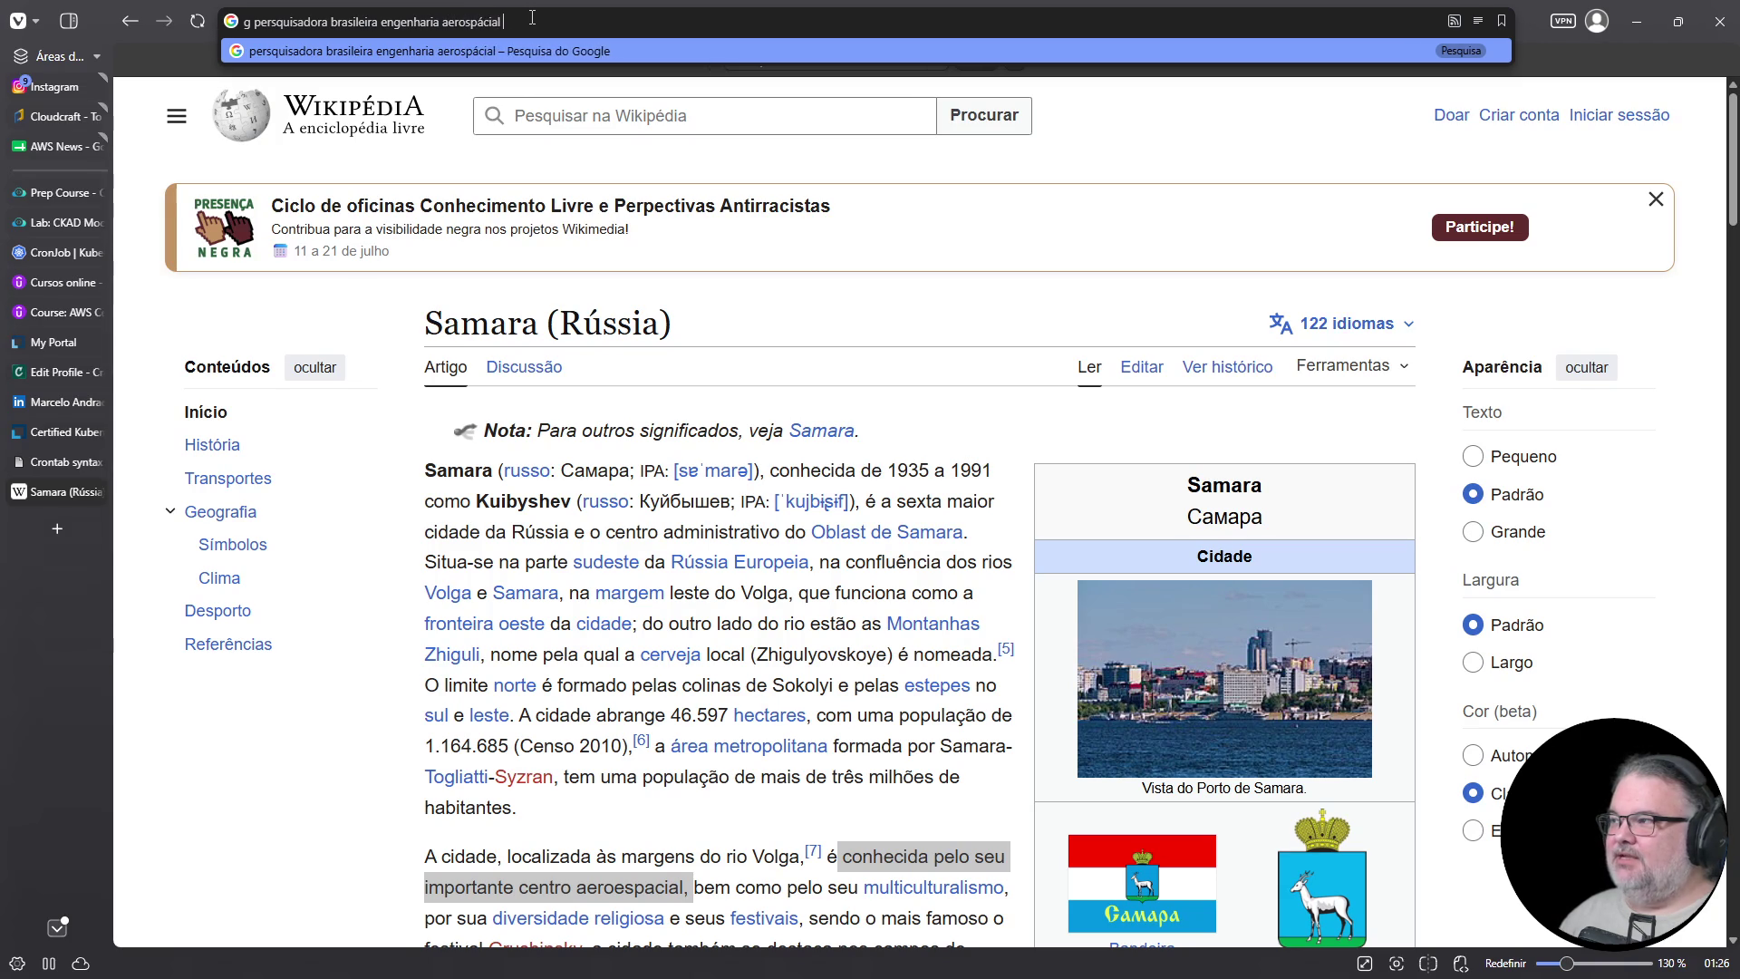
pyautogui.write('samara russia')
pyautogui.press('Return')
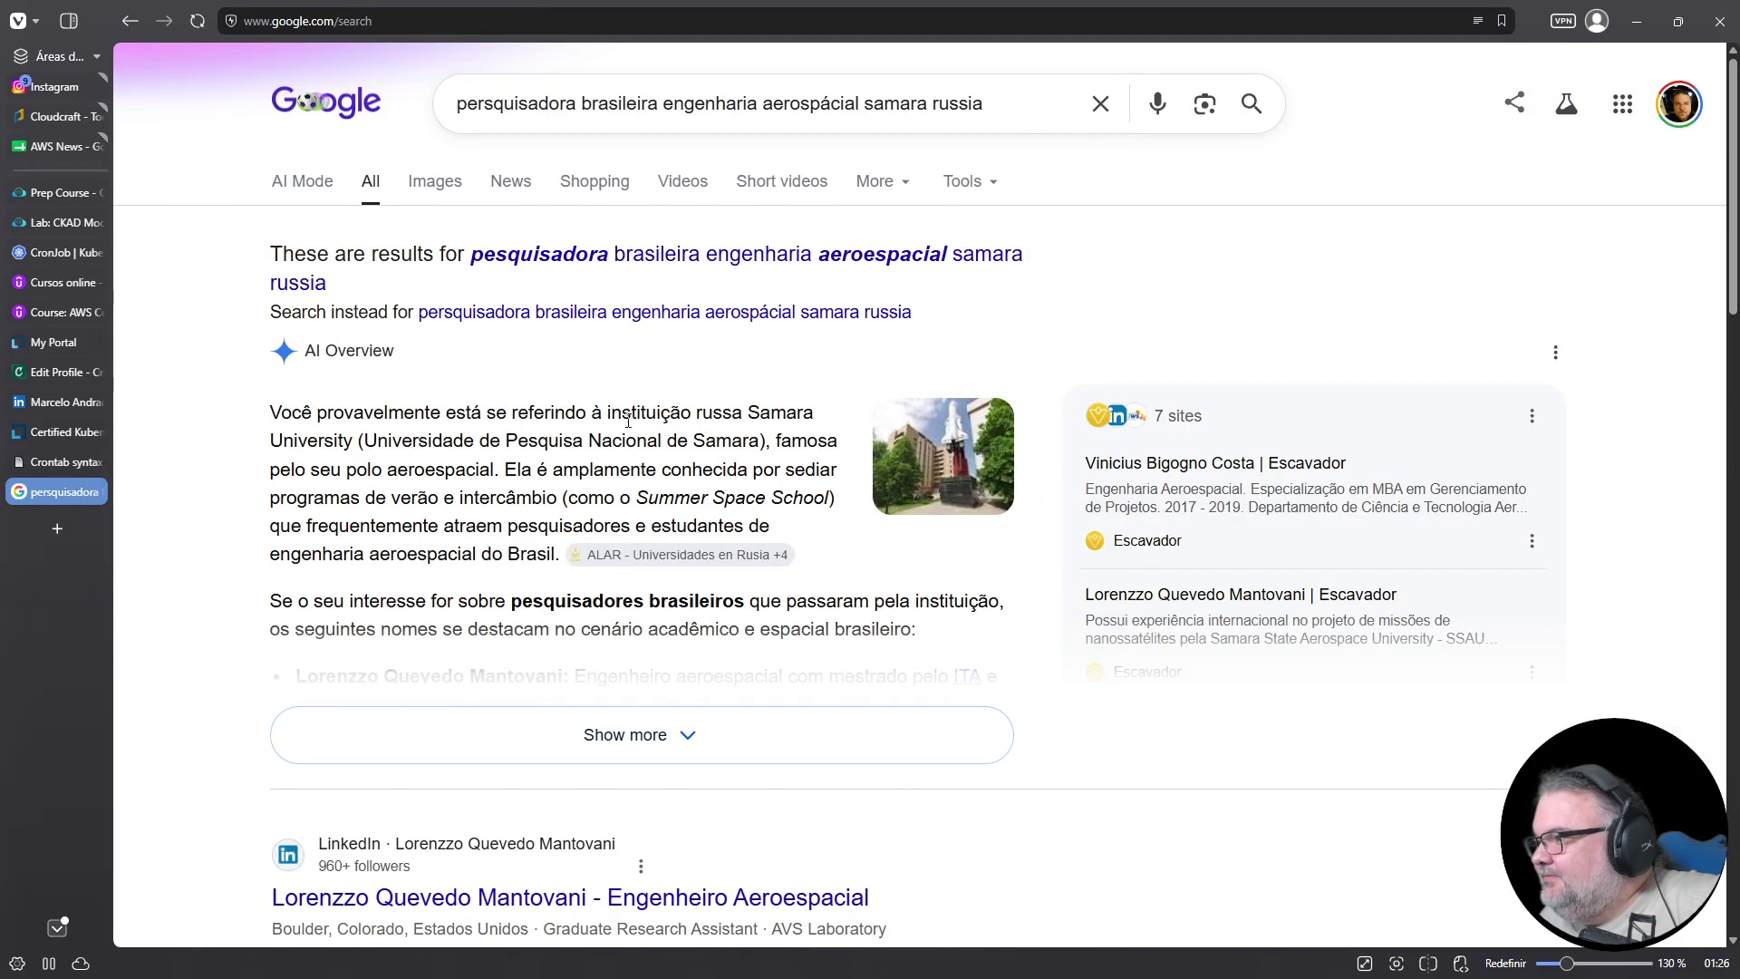
# Expand the AI overview and open the ExpressoMT result in a background tab
pyautogui.scroll(-4, 637, 360)
pyautogui.click(639, 367)
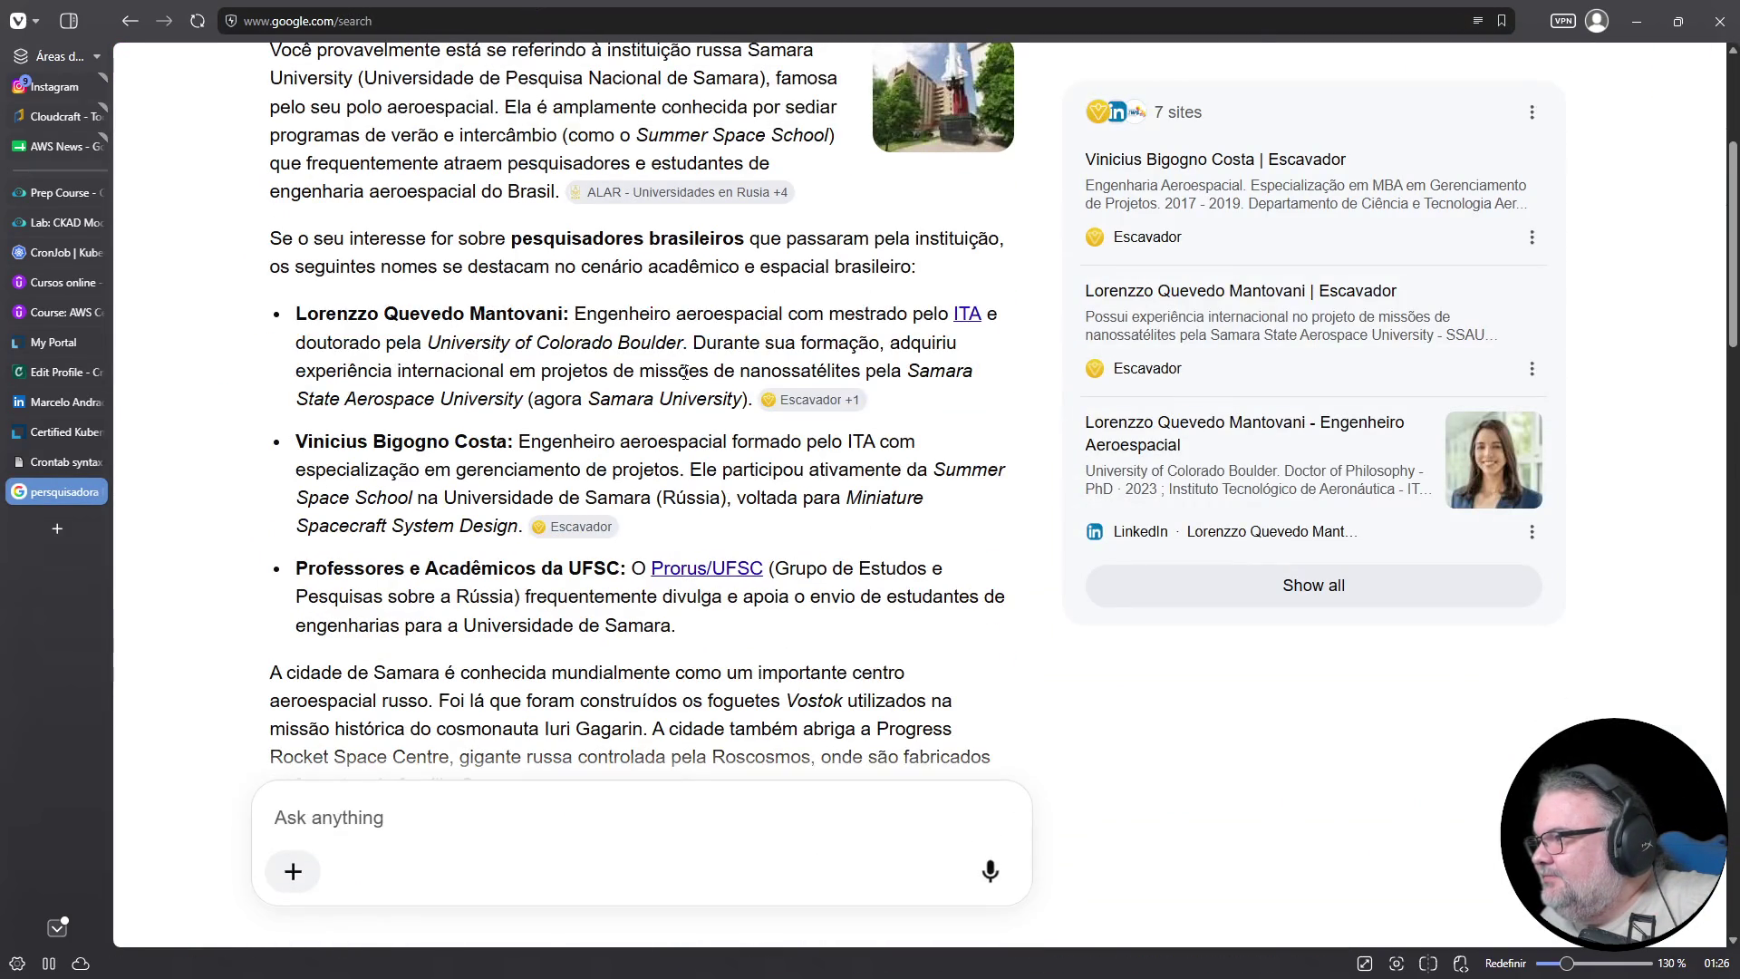
pyautogui.scroll(-10, 685, 376)
pyautogui.scroll(-8, 685, 387)
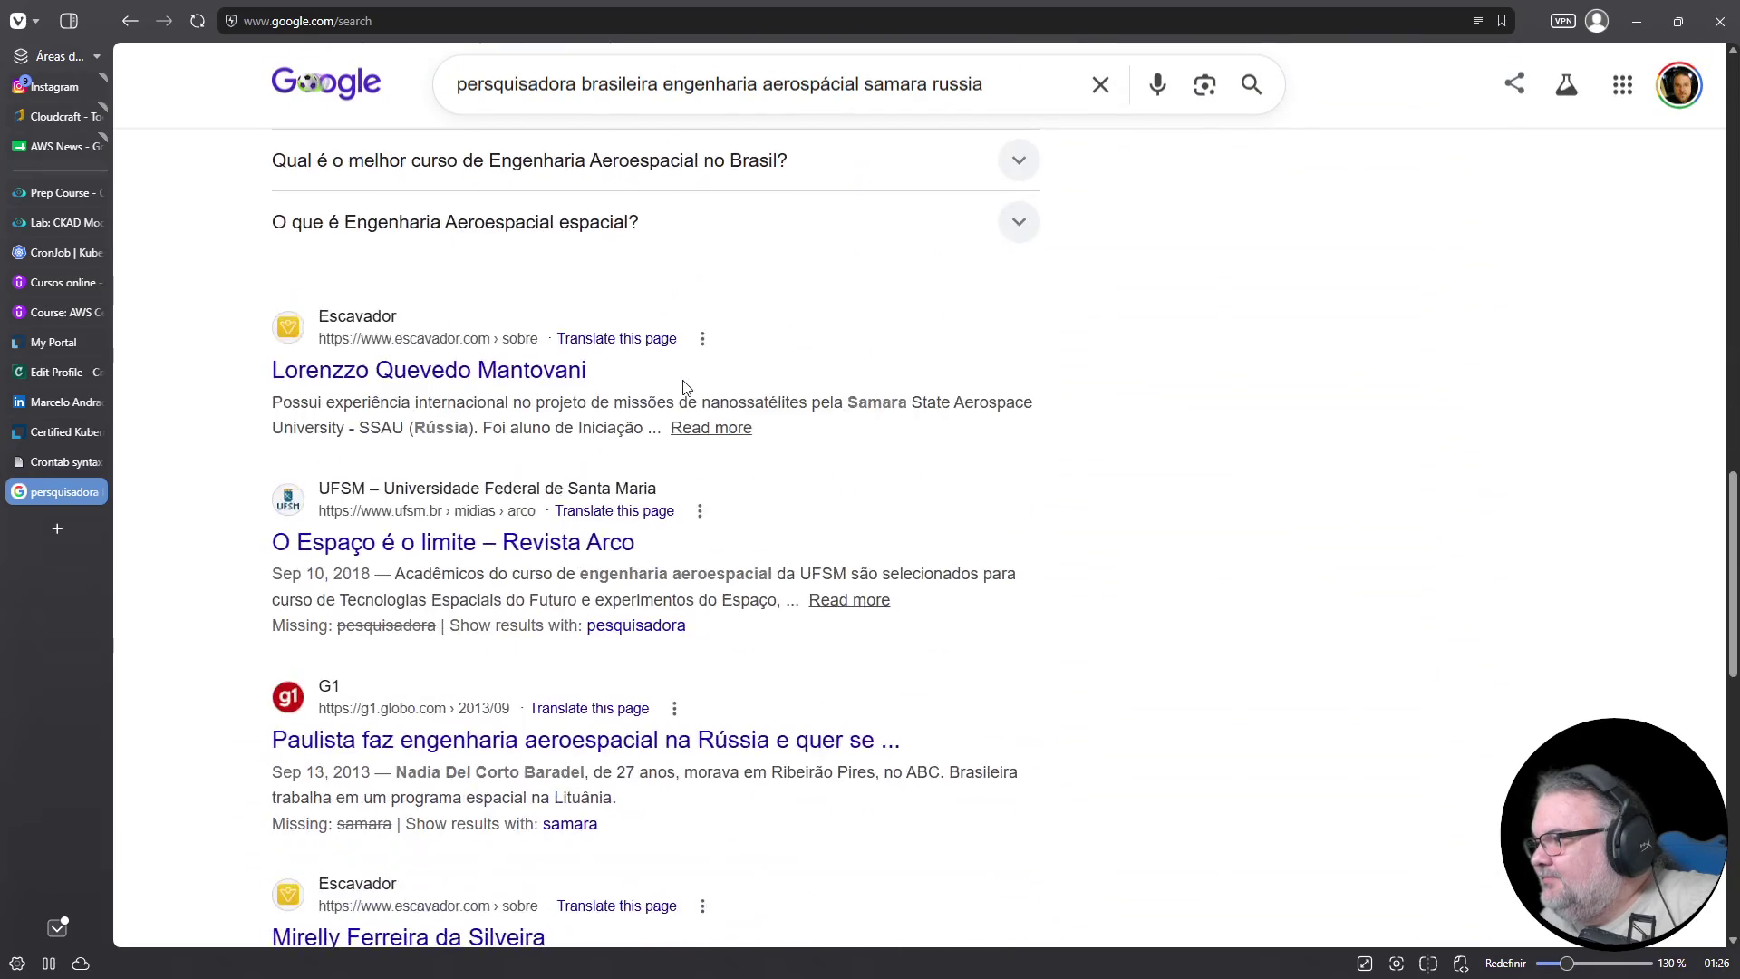
pyautogui.scroll(-4, 684, 388)
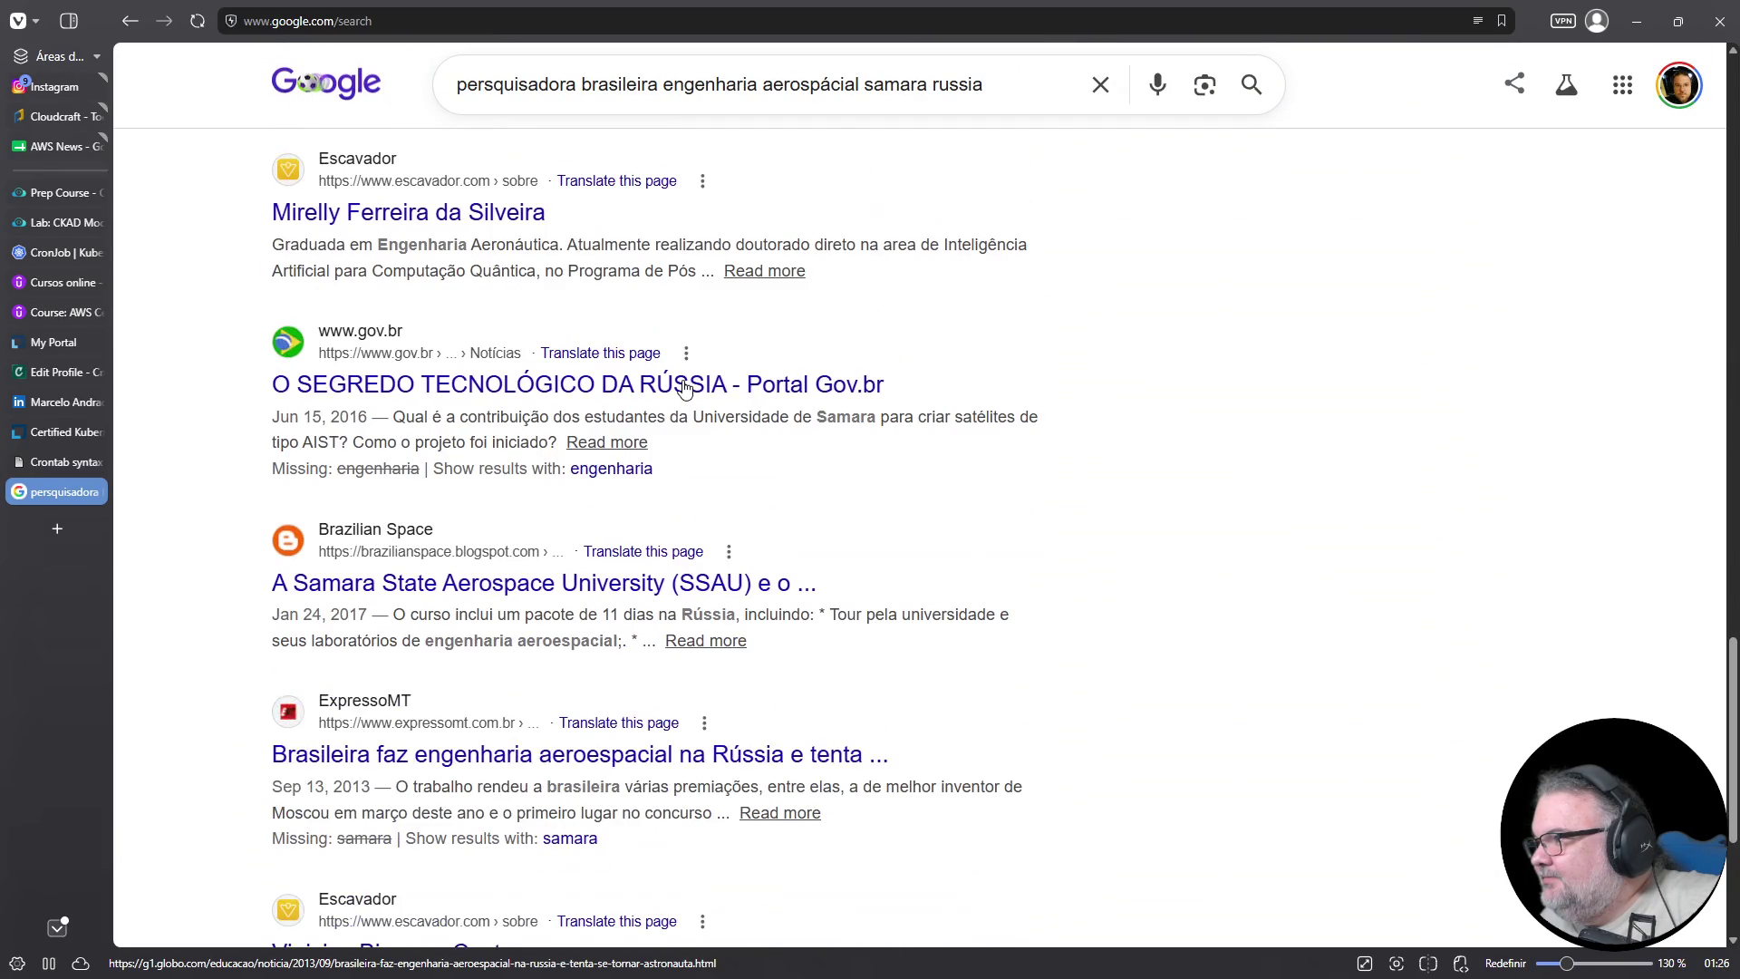
pyautogui.scroll(-2, 684, 388)
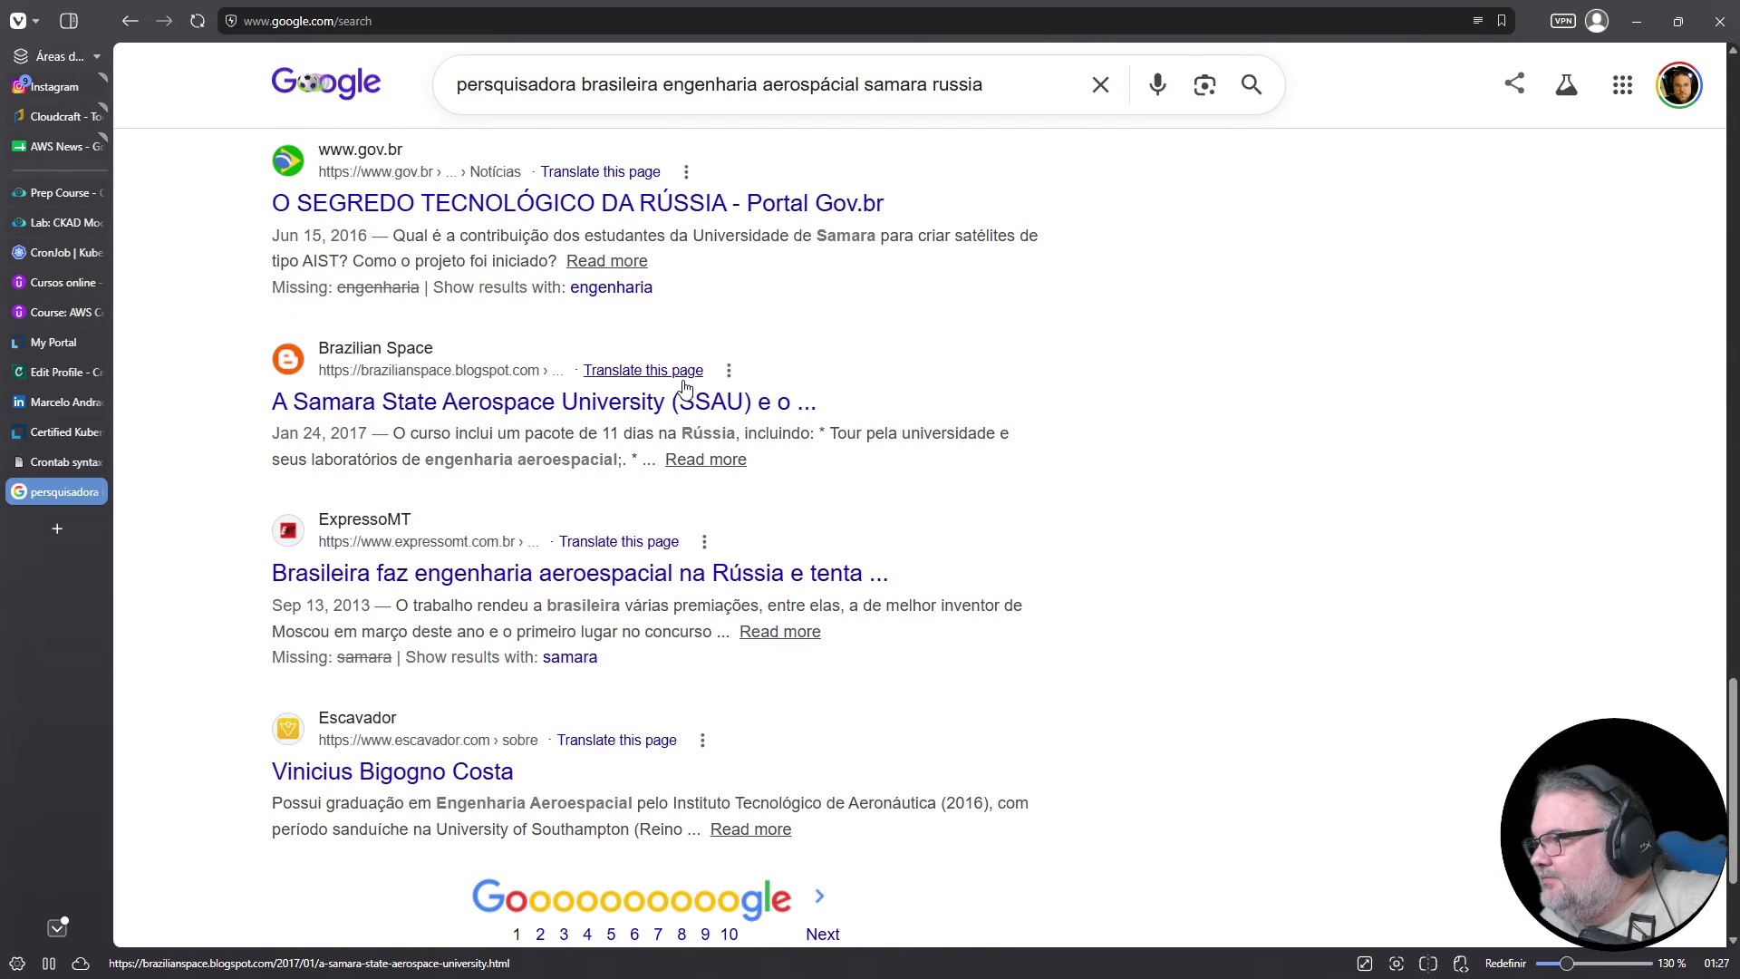
pyautogui.middleClick(609, 584)
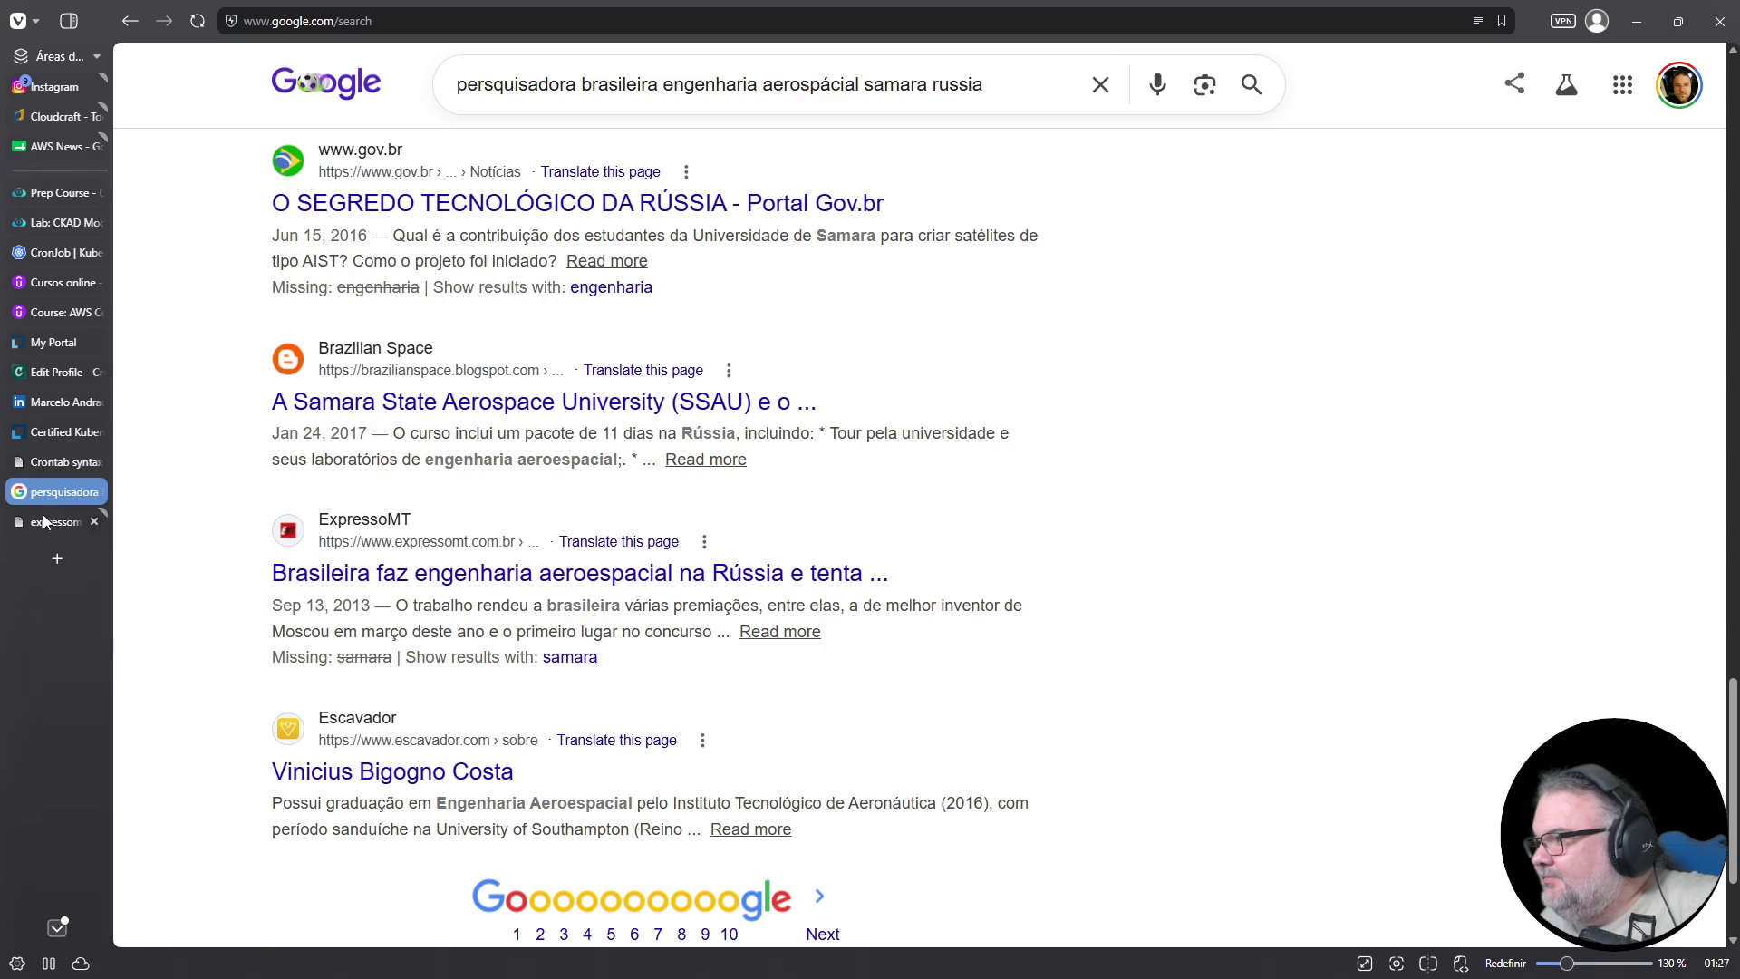
# Read the ExpressoMT article, close it, then close the Google search tab to return to the CKAD lab
pyautogui.click(49, 516)
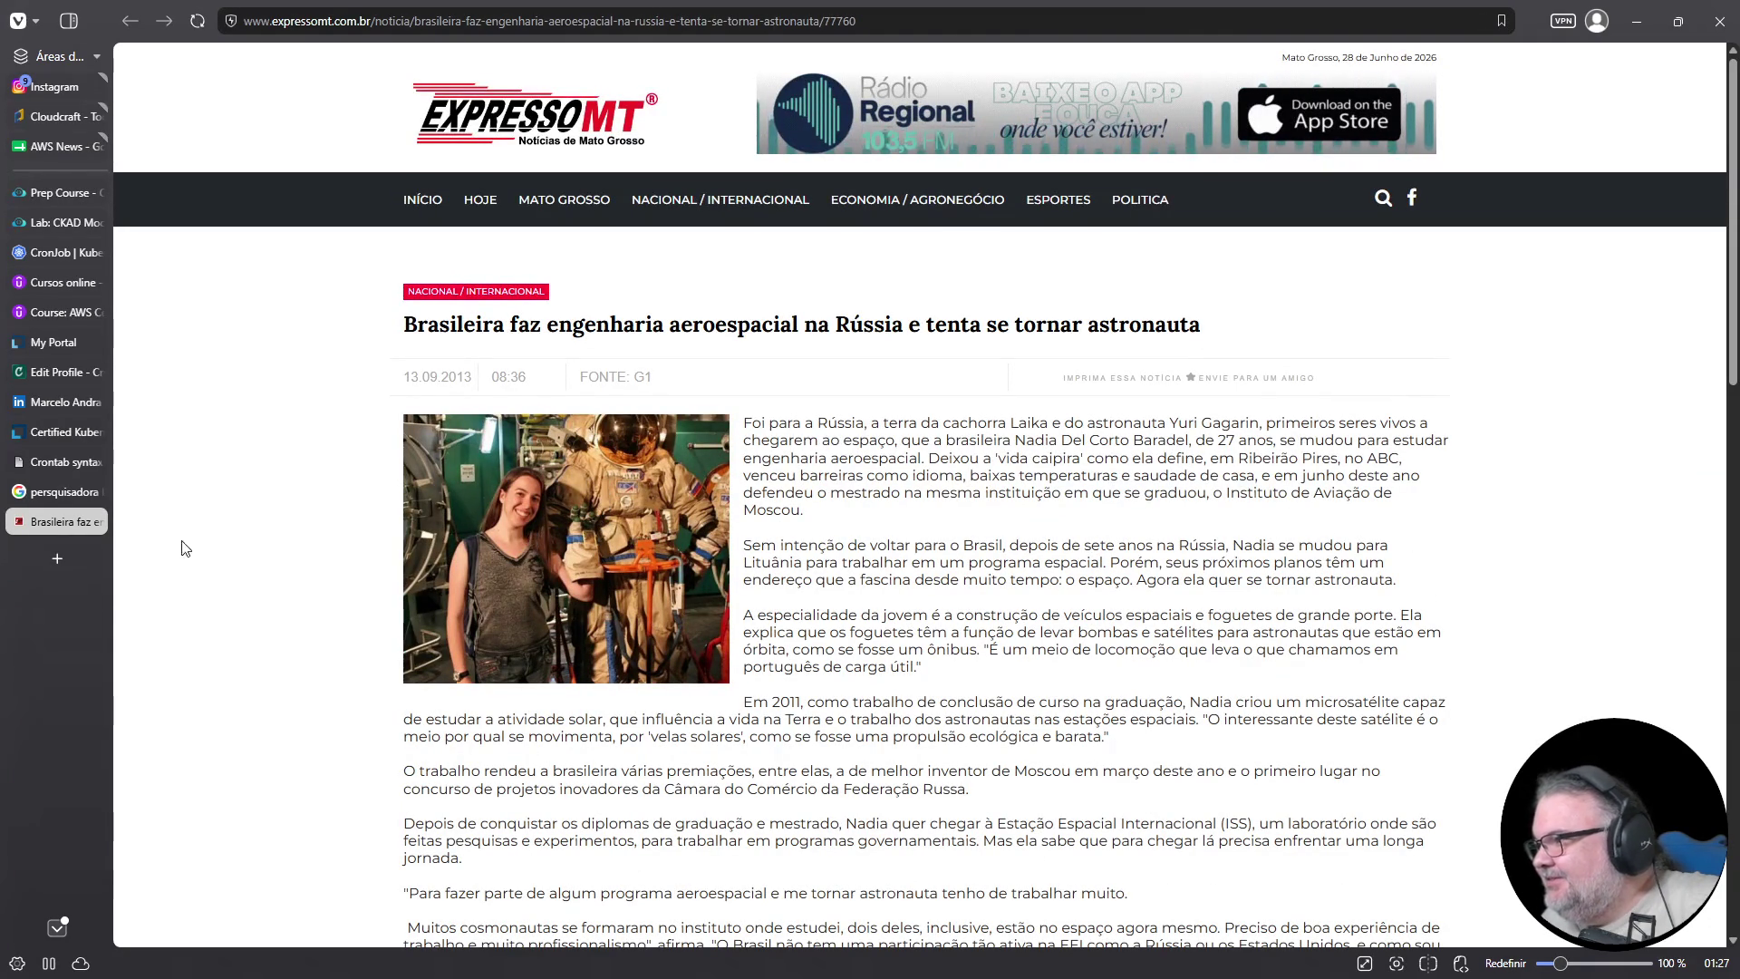
pyautogui.click(97, 518)
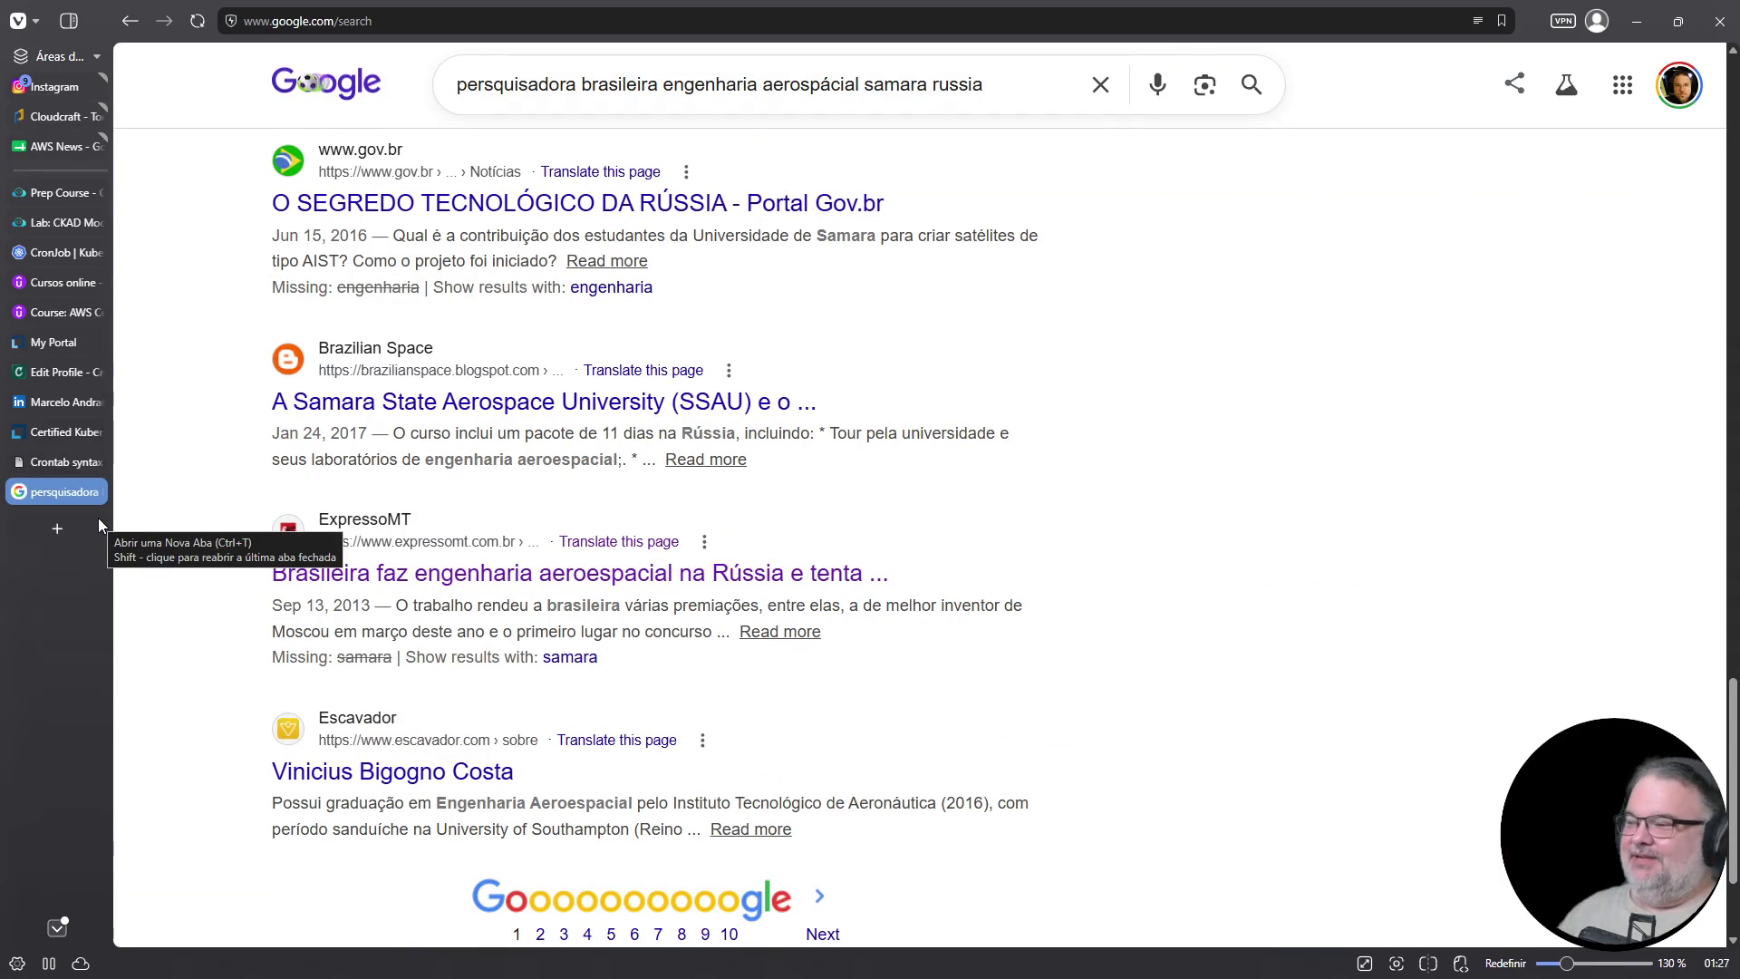
pyautogui.scroll(-3, 453, 635)
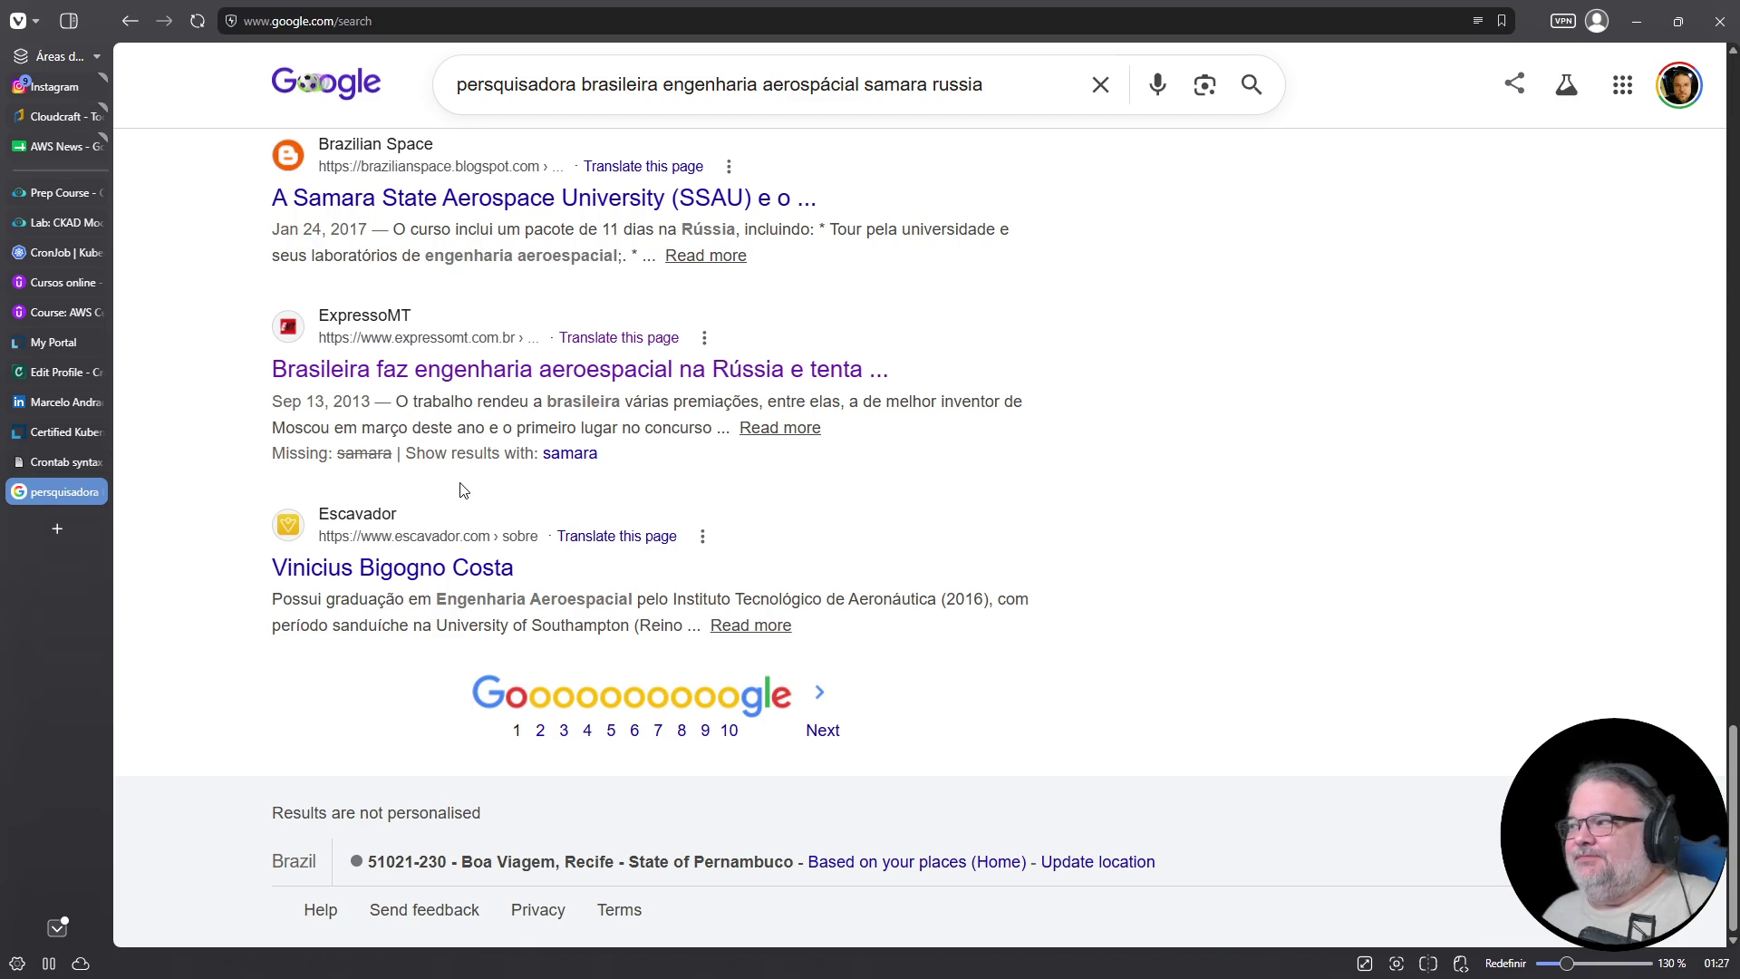
pyautogui.scroll(2, 467, 490)
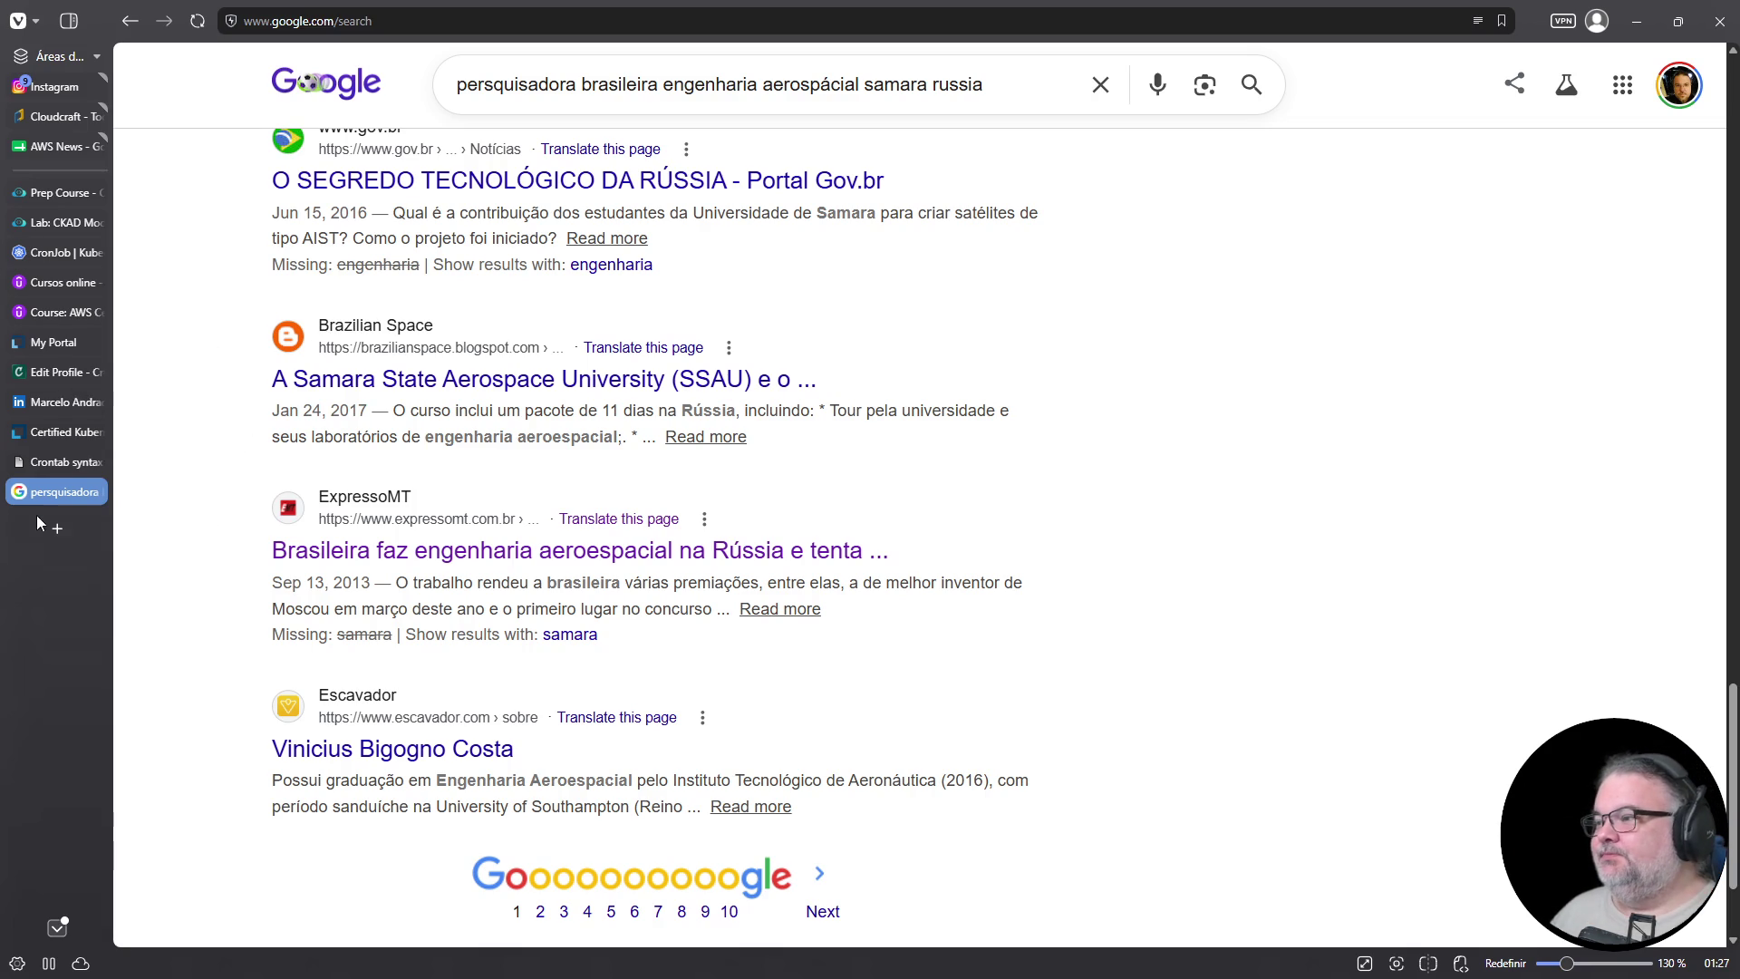
pyautogui.click(94, 492)
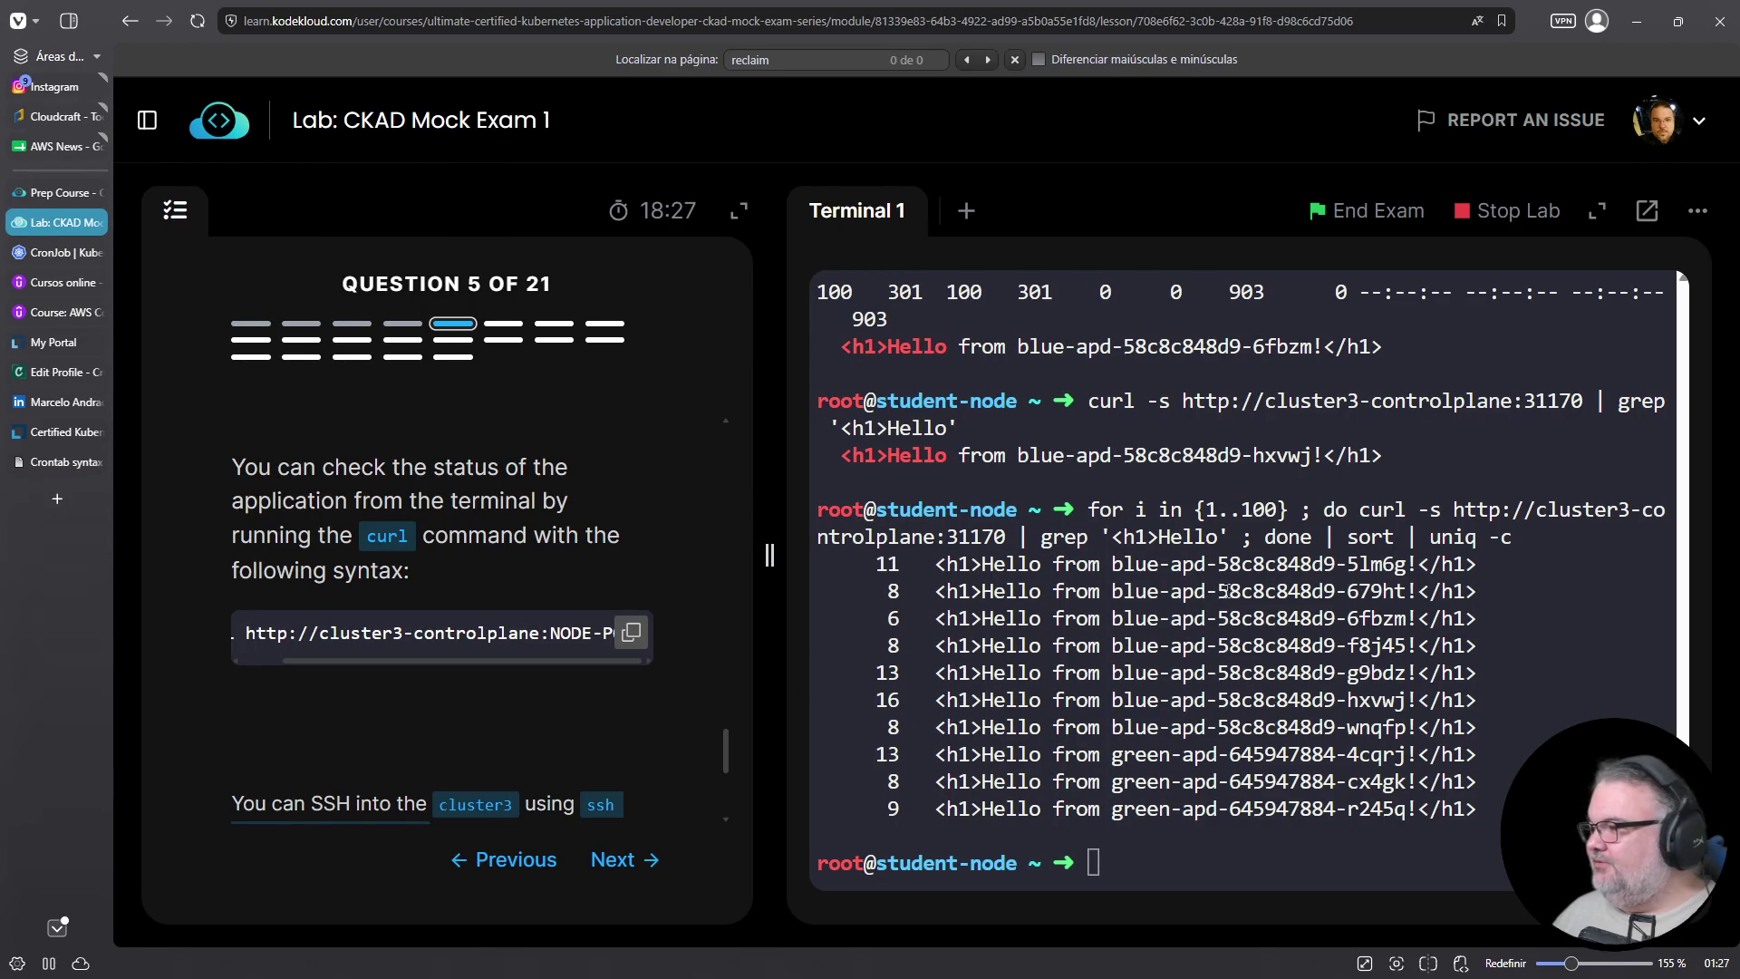
# Append | sed 's#apd-.*#' to the 100-request curl loop and run it
pyautogui.moveTo(1107, 560); pyautogui.dragTo(1478, 811)
pyautogui.moveTo(1501, 730); pyautogui.dragTo(996, 590)
pyautogui.click(1151, 698)
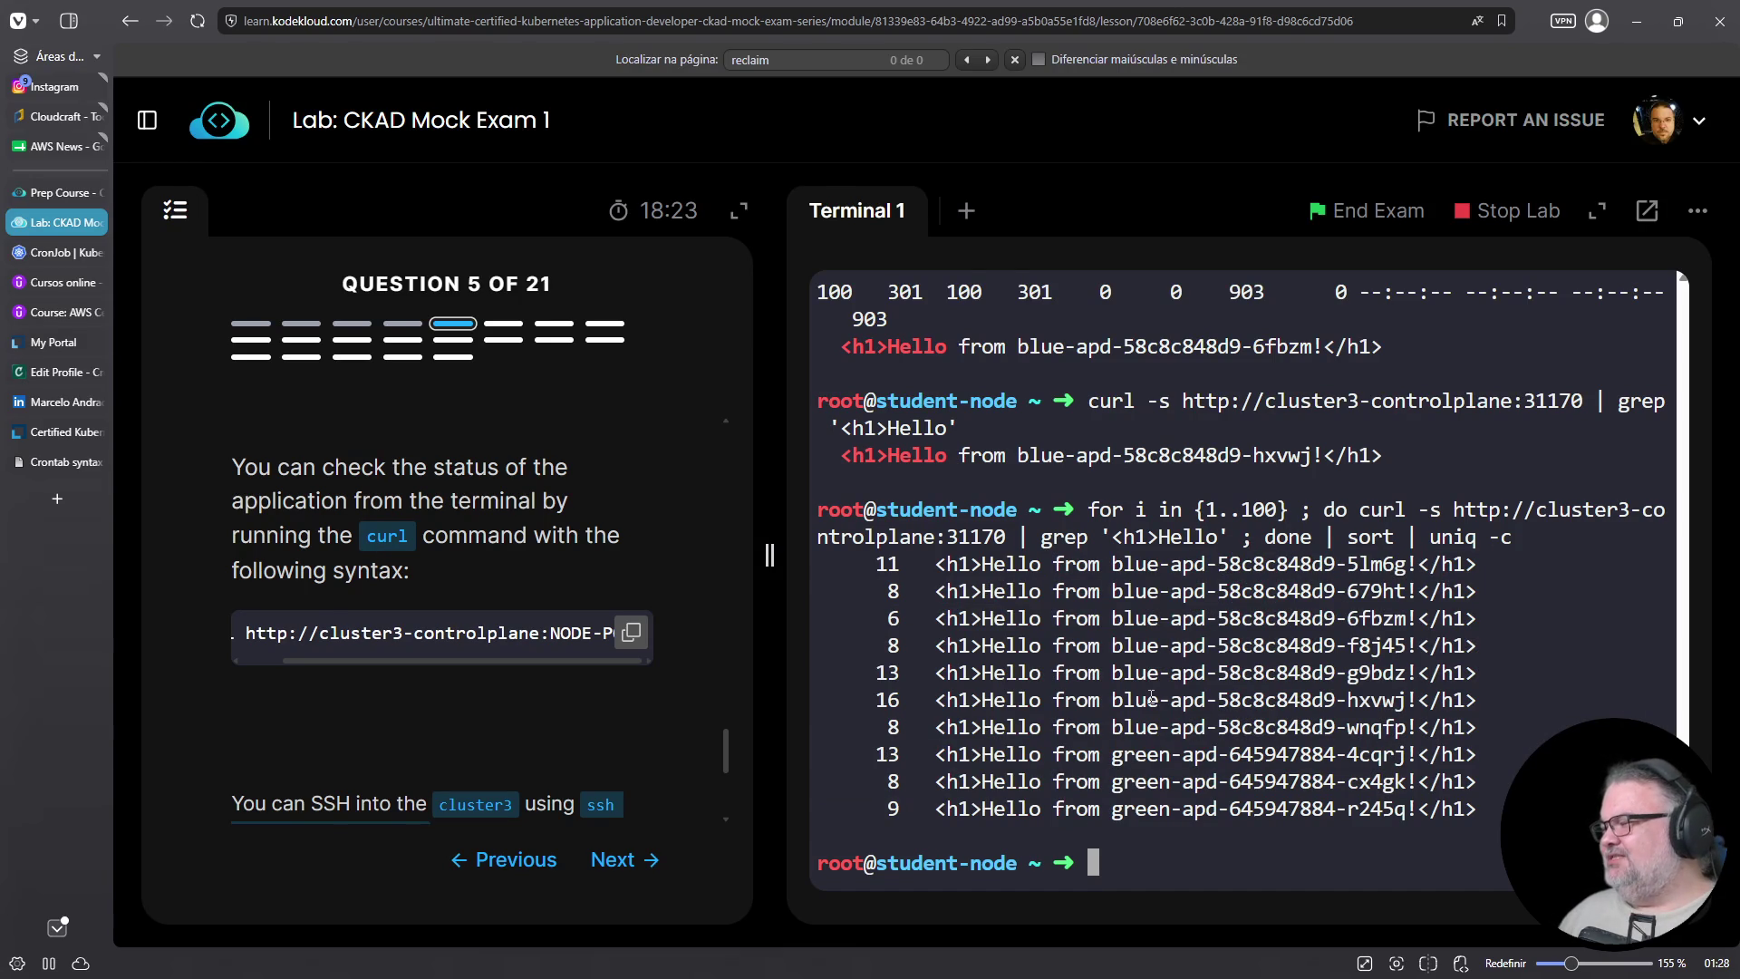
pyautogui.press('Up')
pyautogui.press('Left')
pyautogui.press('Left')
pyautogui.press('Left')
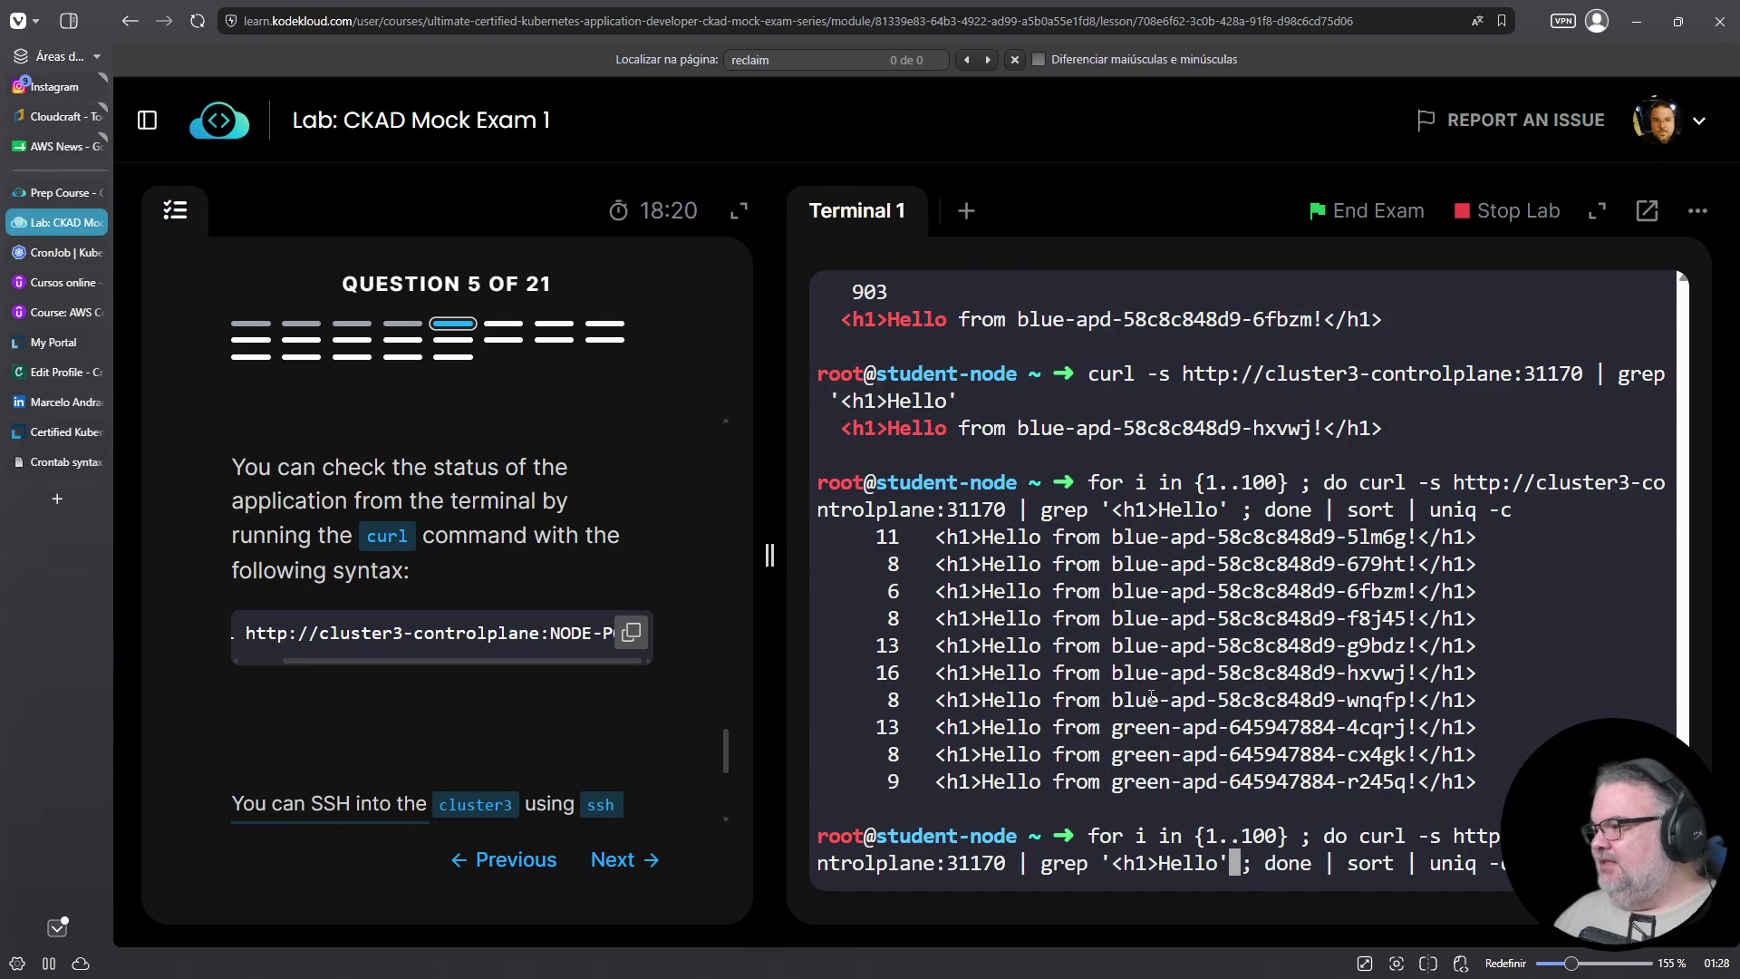
pyautogui.write("| sed 's")
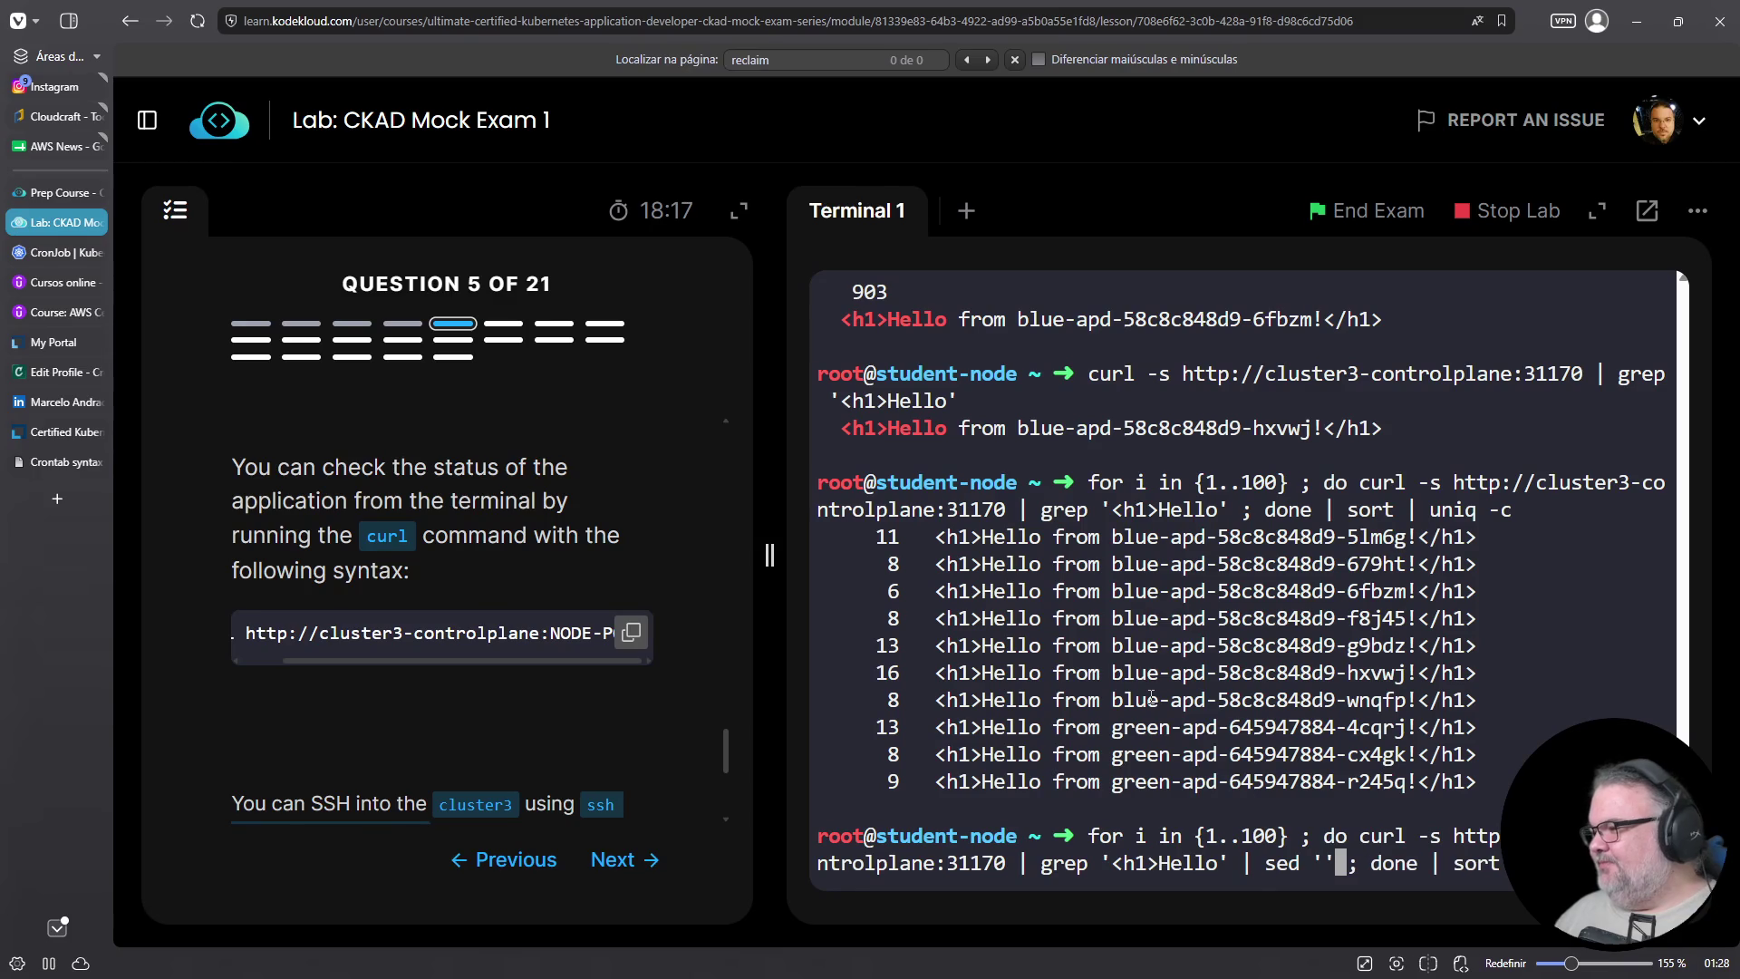
pyautogui.write("##'")
pyautogui.press('Left')
pyautogui.press('Left')
pyautogui.write('apd-')
pyautogui.write('.*')
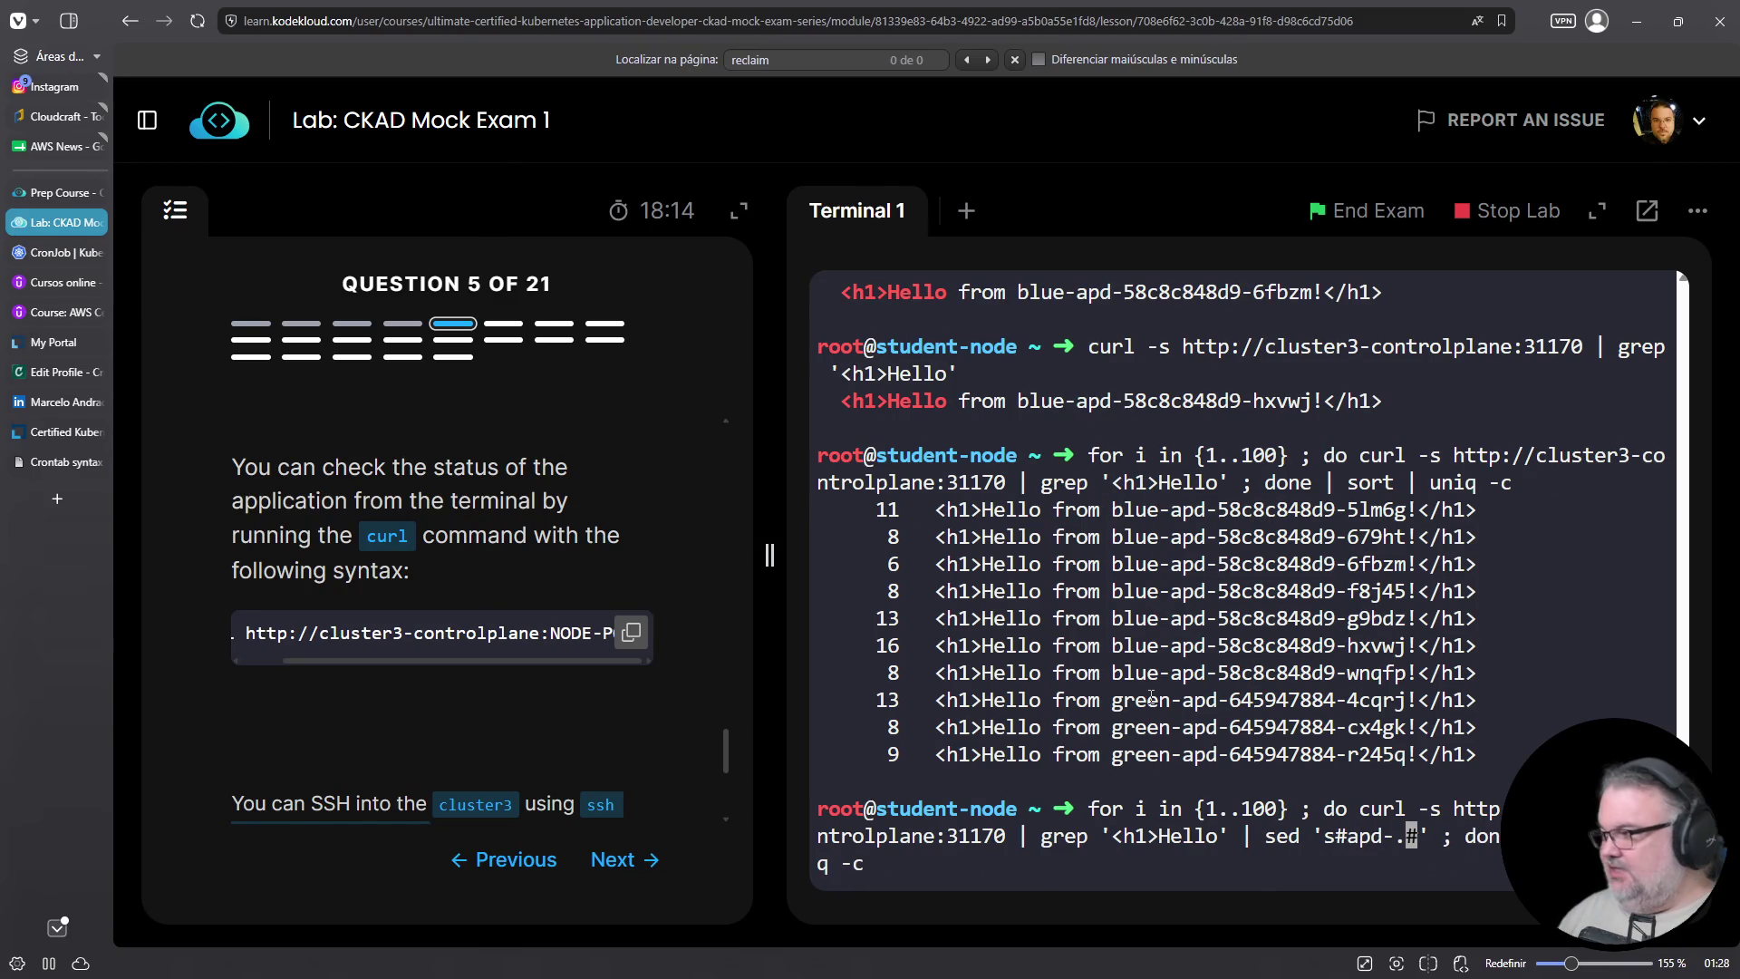
pyautogui.press('Right')
pyautogui.press('Right')
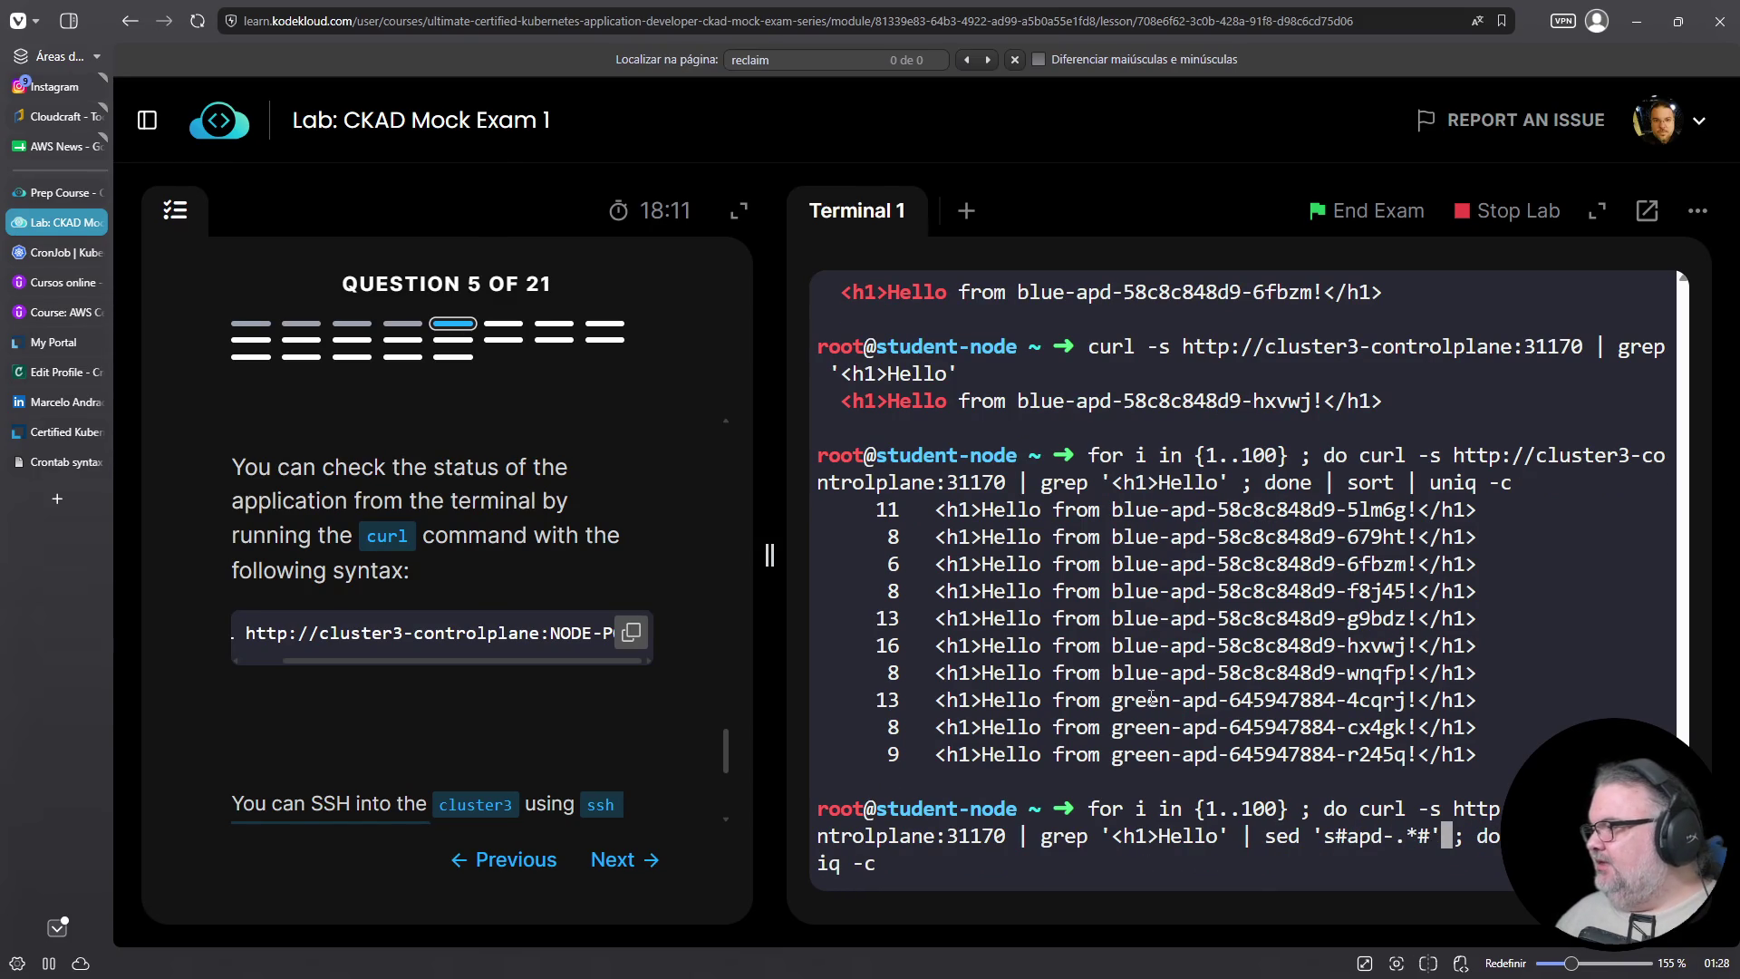
pyautogui.press('Return')
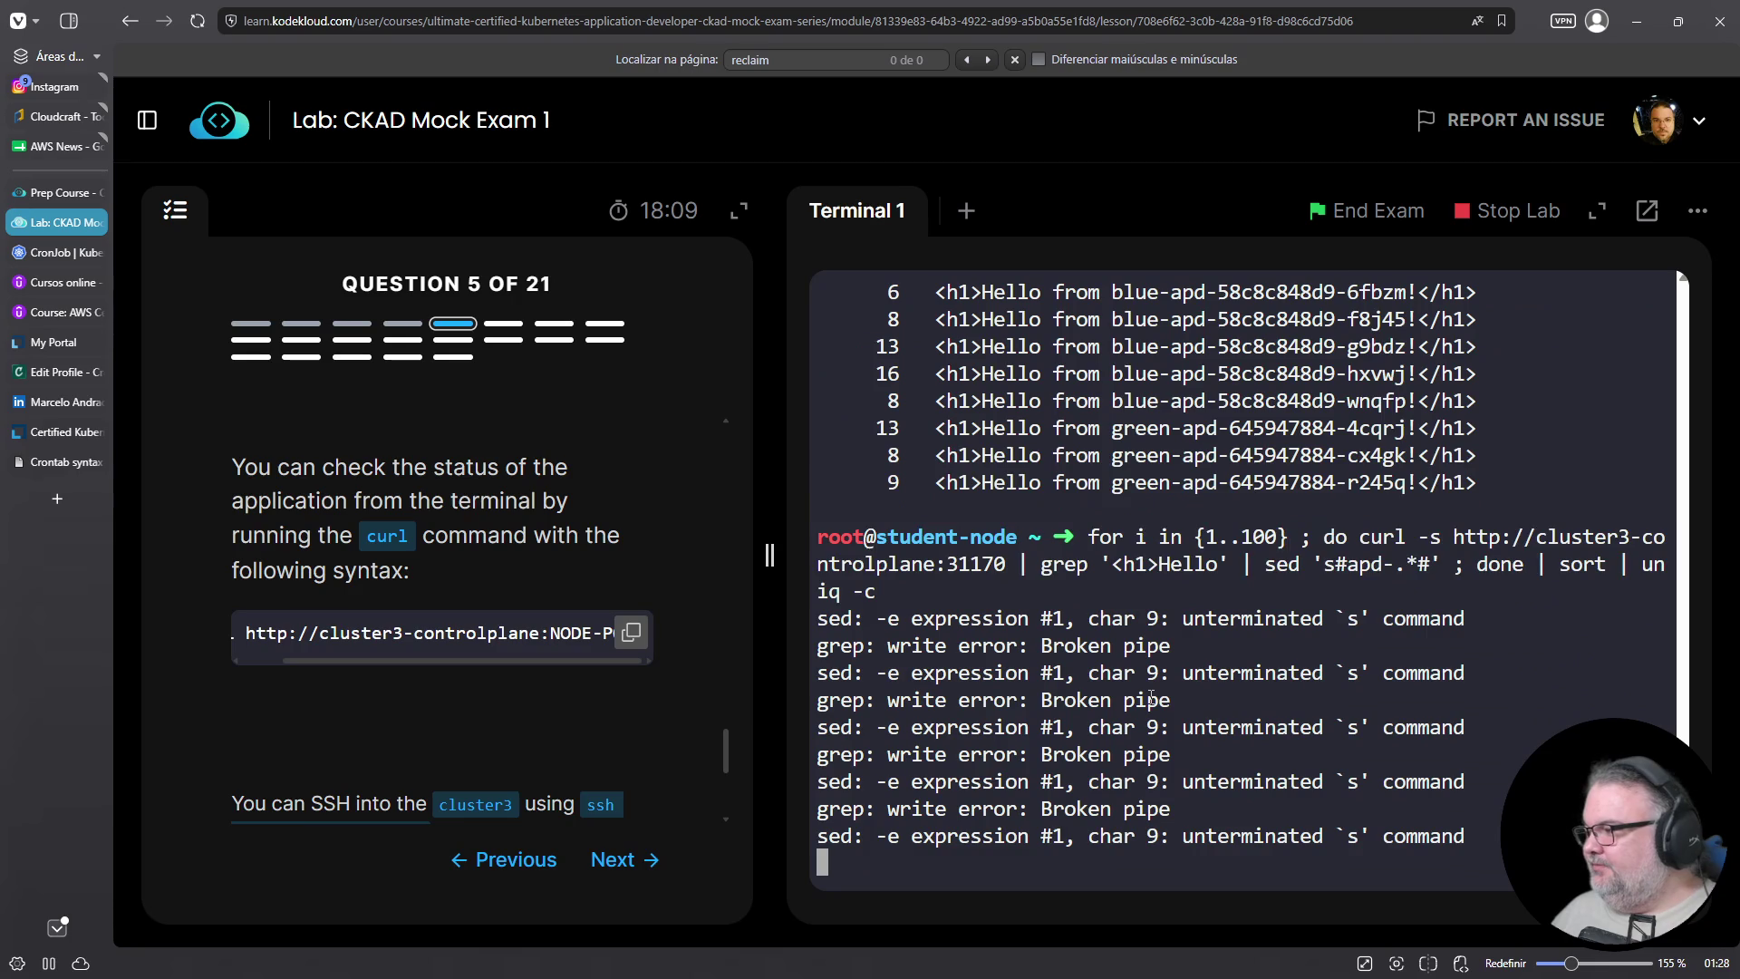
# Stop the loop printing unterminated-s errors and recall it to fix the sed expression
pyautogui.hotkey('ctrl', 'c')
pyautogui.press('Up')
pyautogui.press('Left')
pyautogui.press('Left')
pyautogui.press('Left')
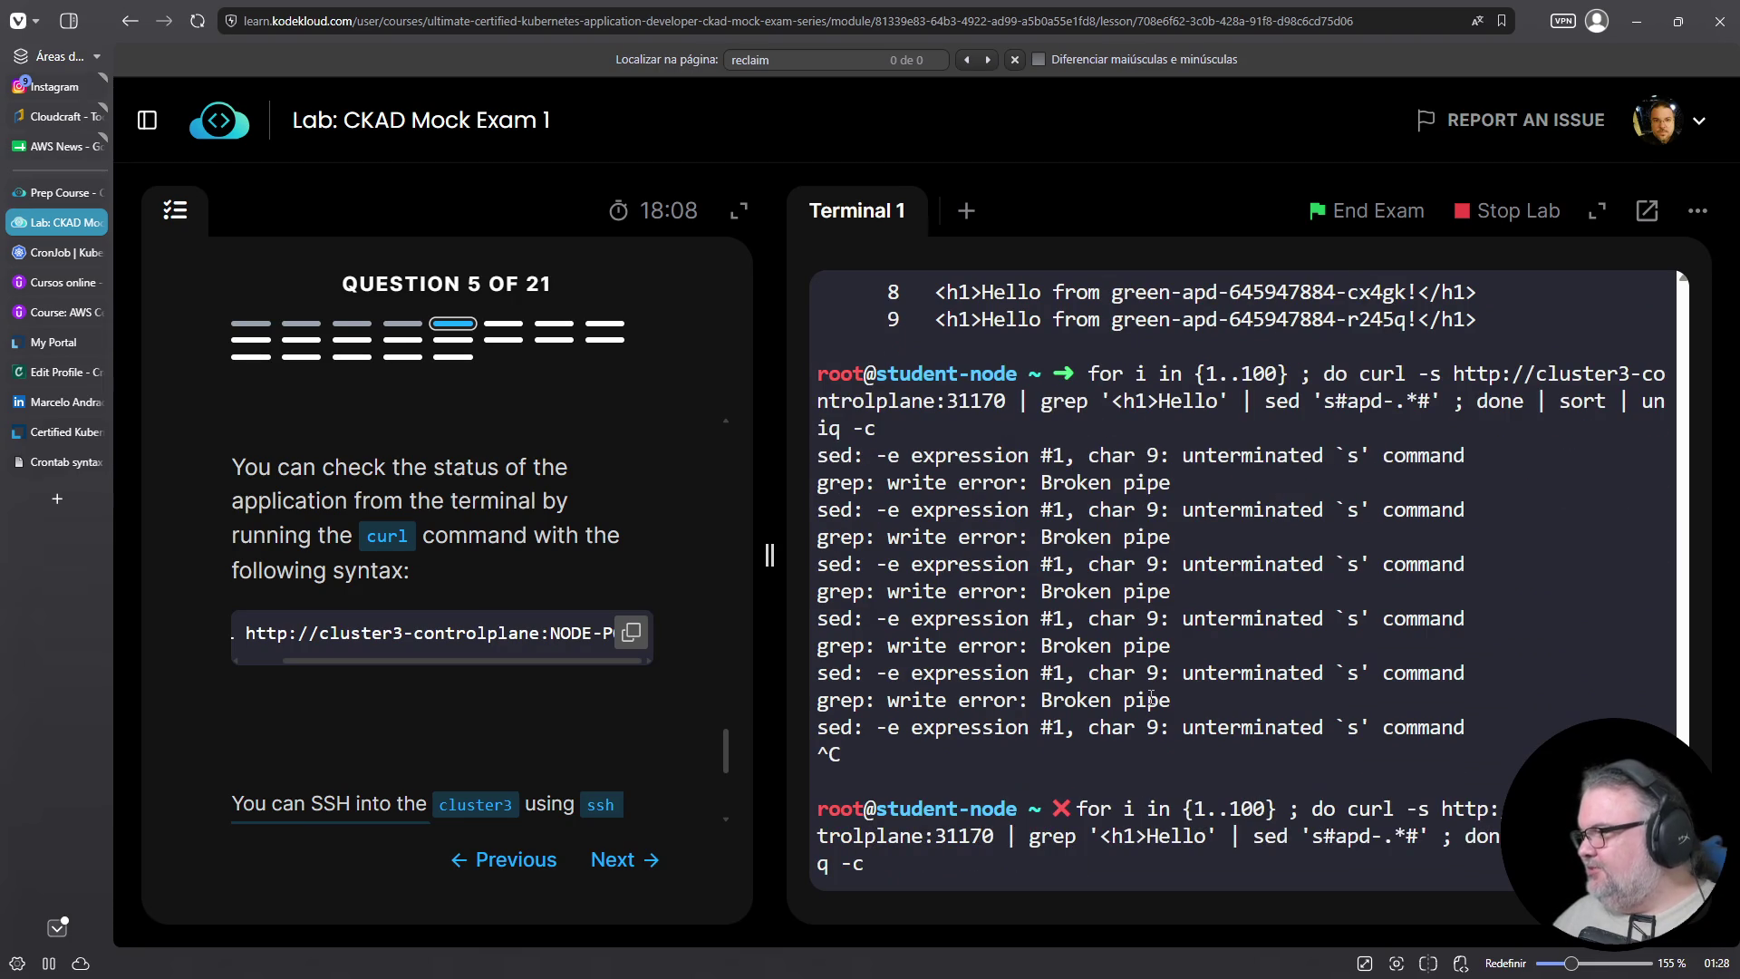
pyautogui.press('Left')
pyautogui.press('Left')
pyautogui.press('Left')
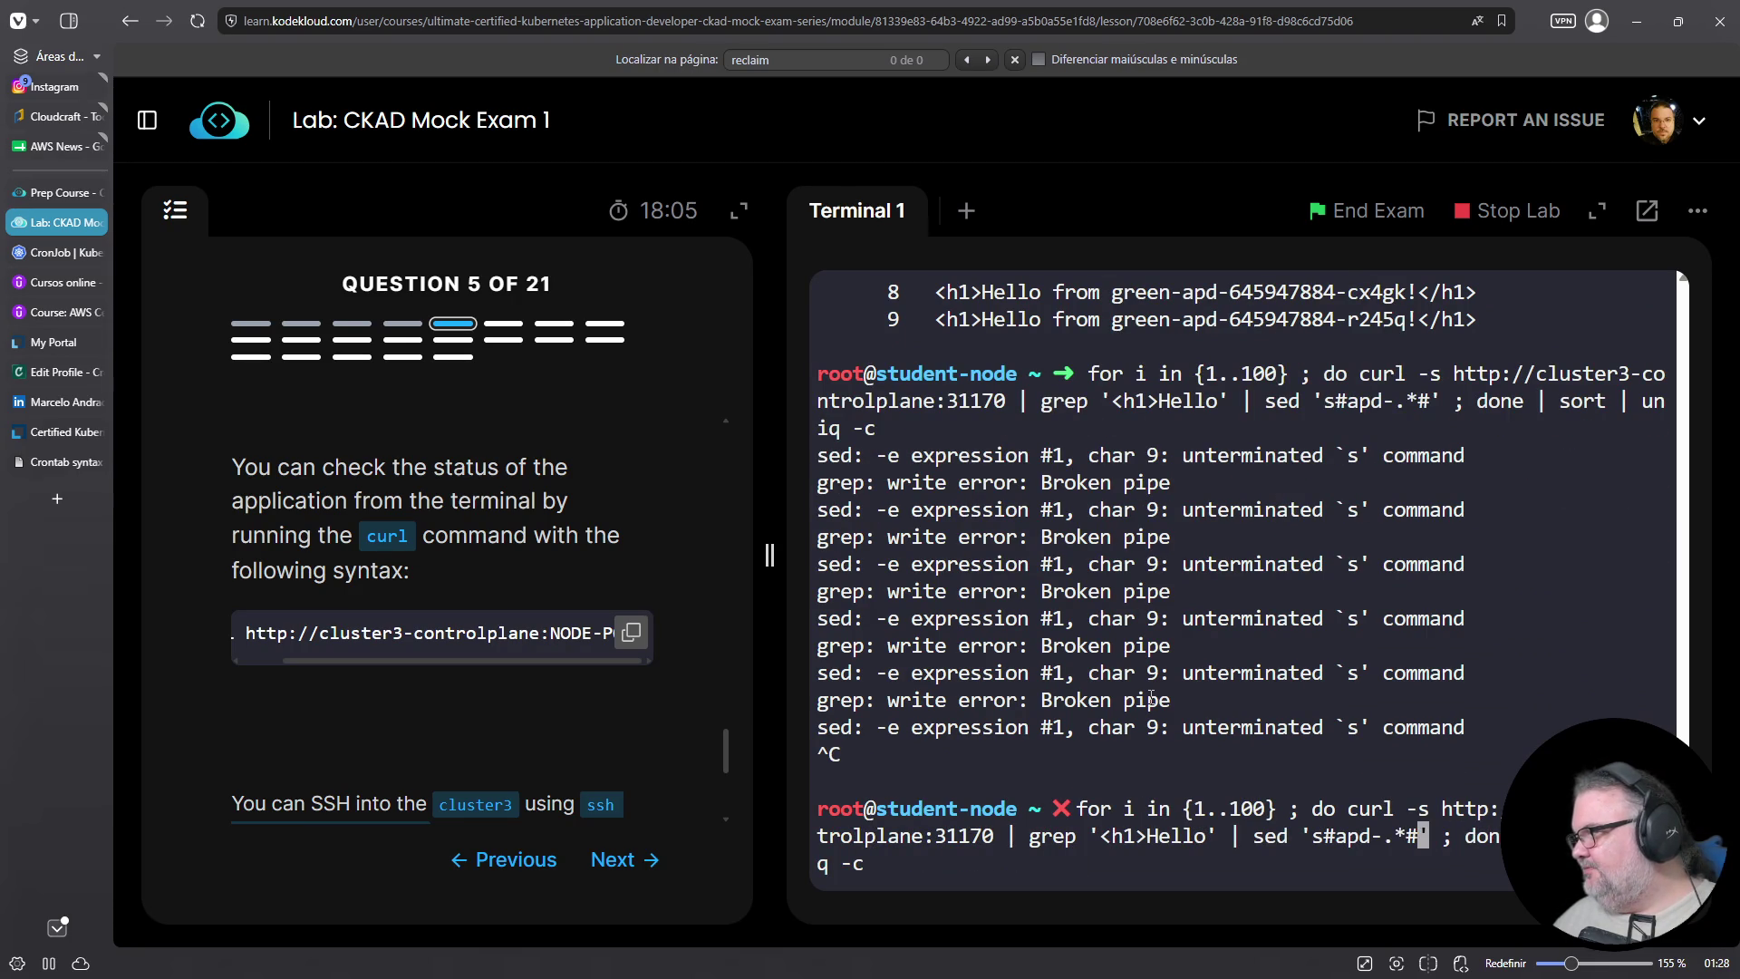
# Complete the sed as 's#apd-.*##', rerun, and compare the 68 blue / 32 green tally to the 30% requirement
pyautogui.write('#')
pyautogui.press('Return')
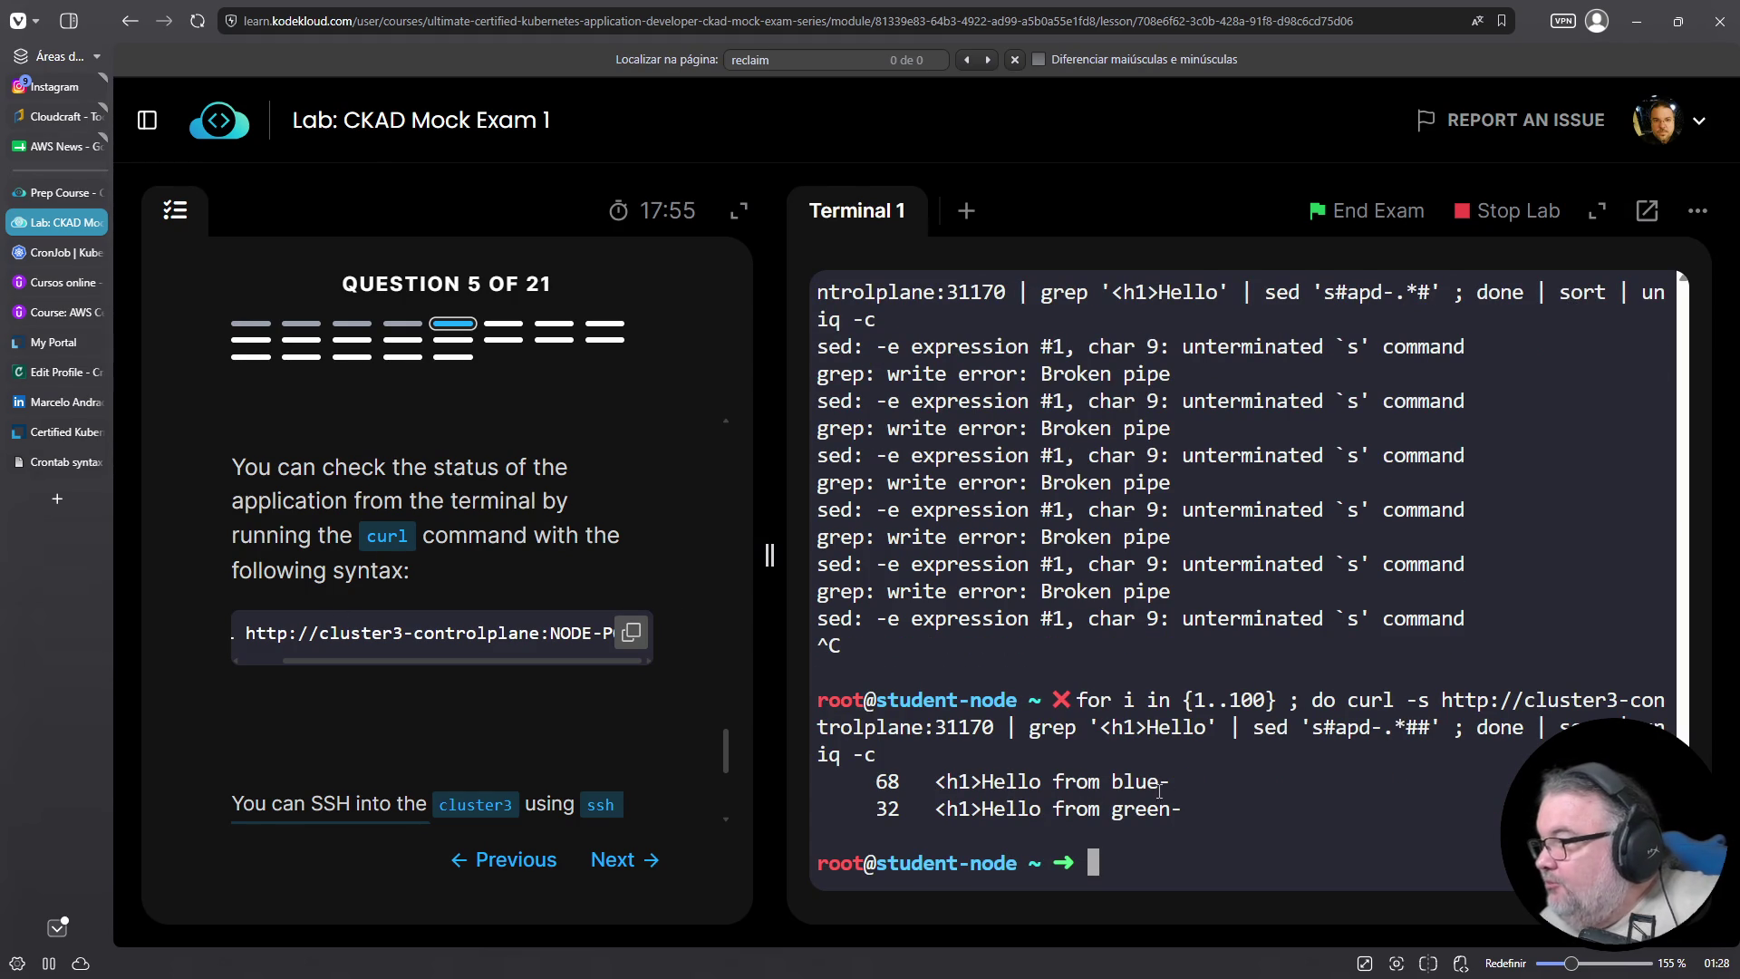
pyautogui.moveTo(1209, 810); pyautogui.dragTo(811, 781)
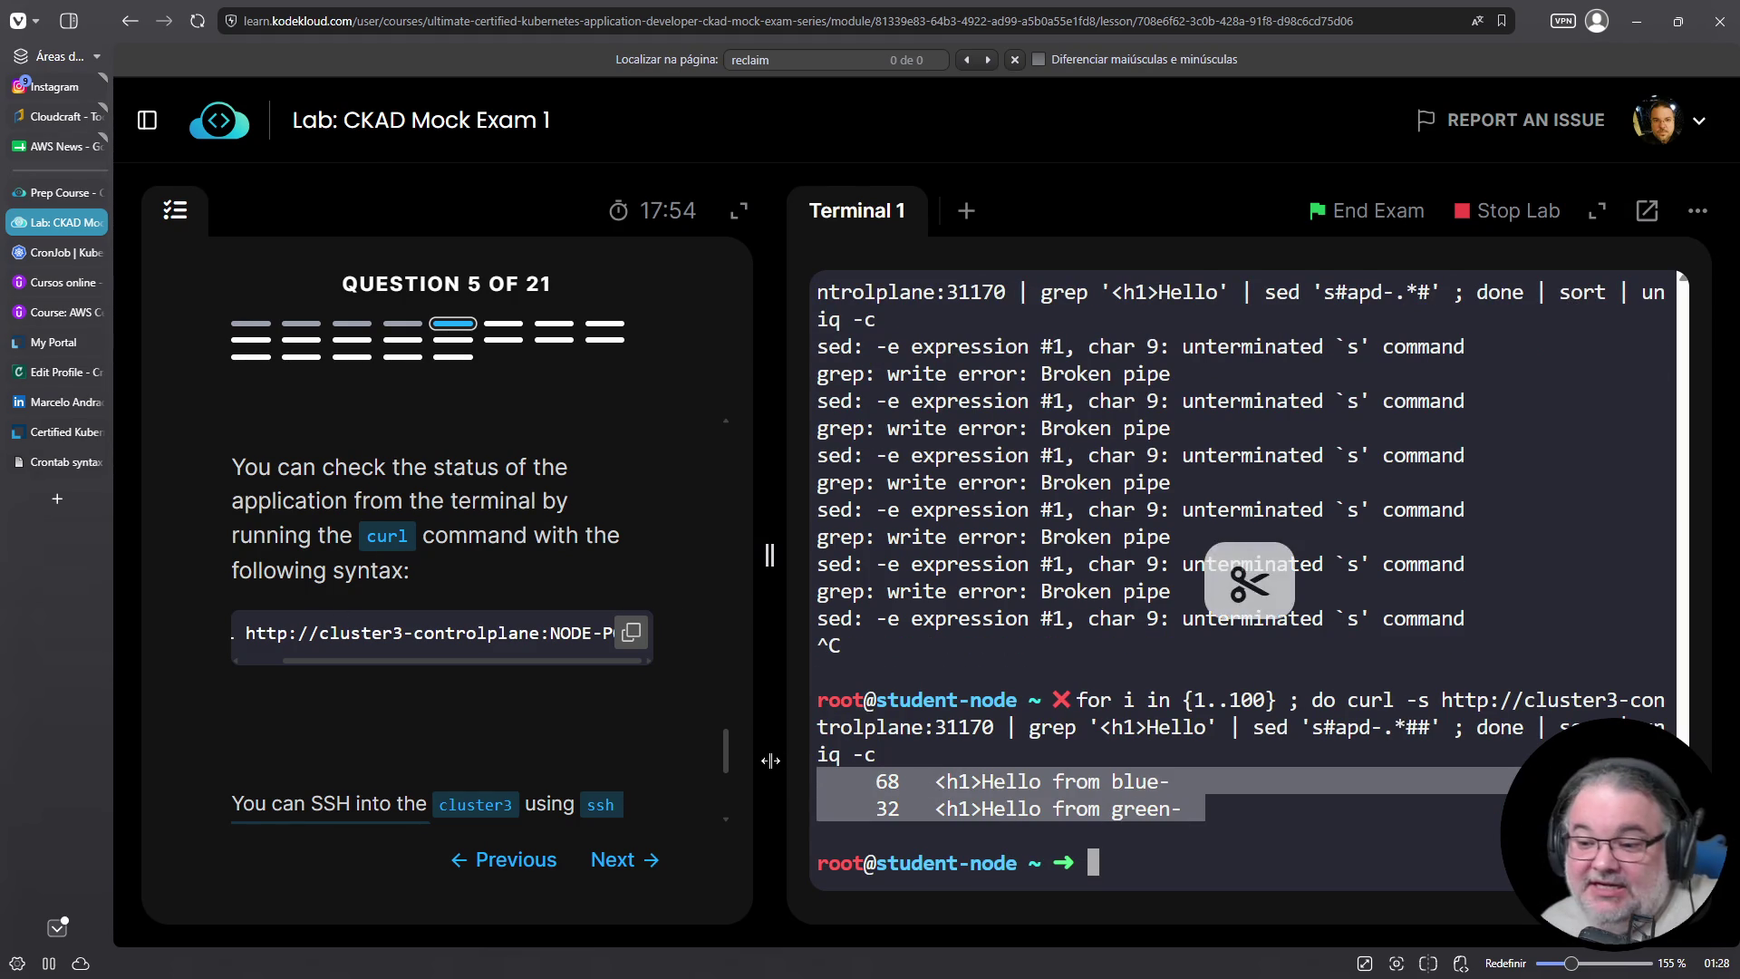
pyautogui.tripleClick(1068, 782)
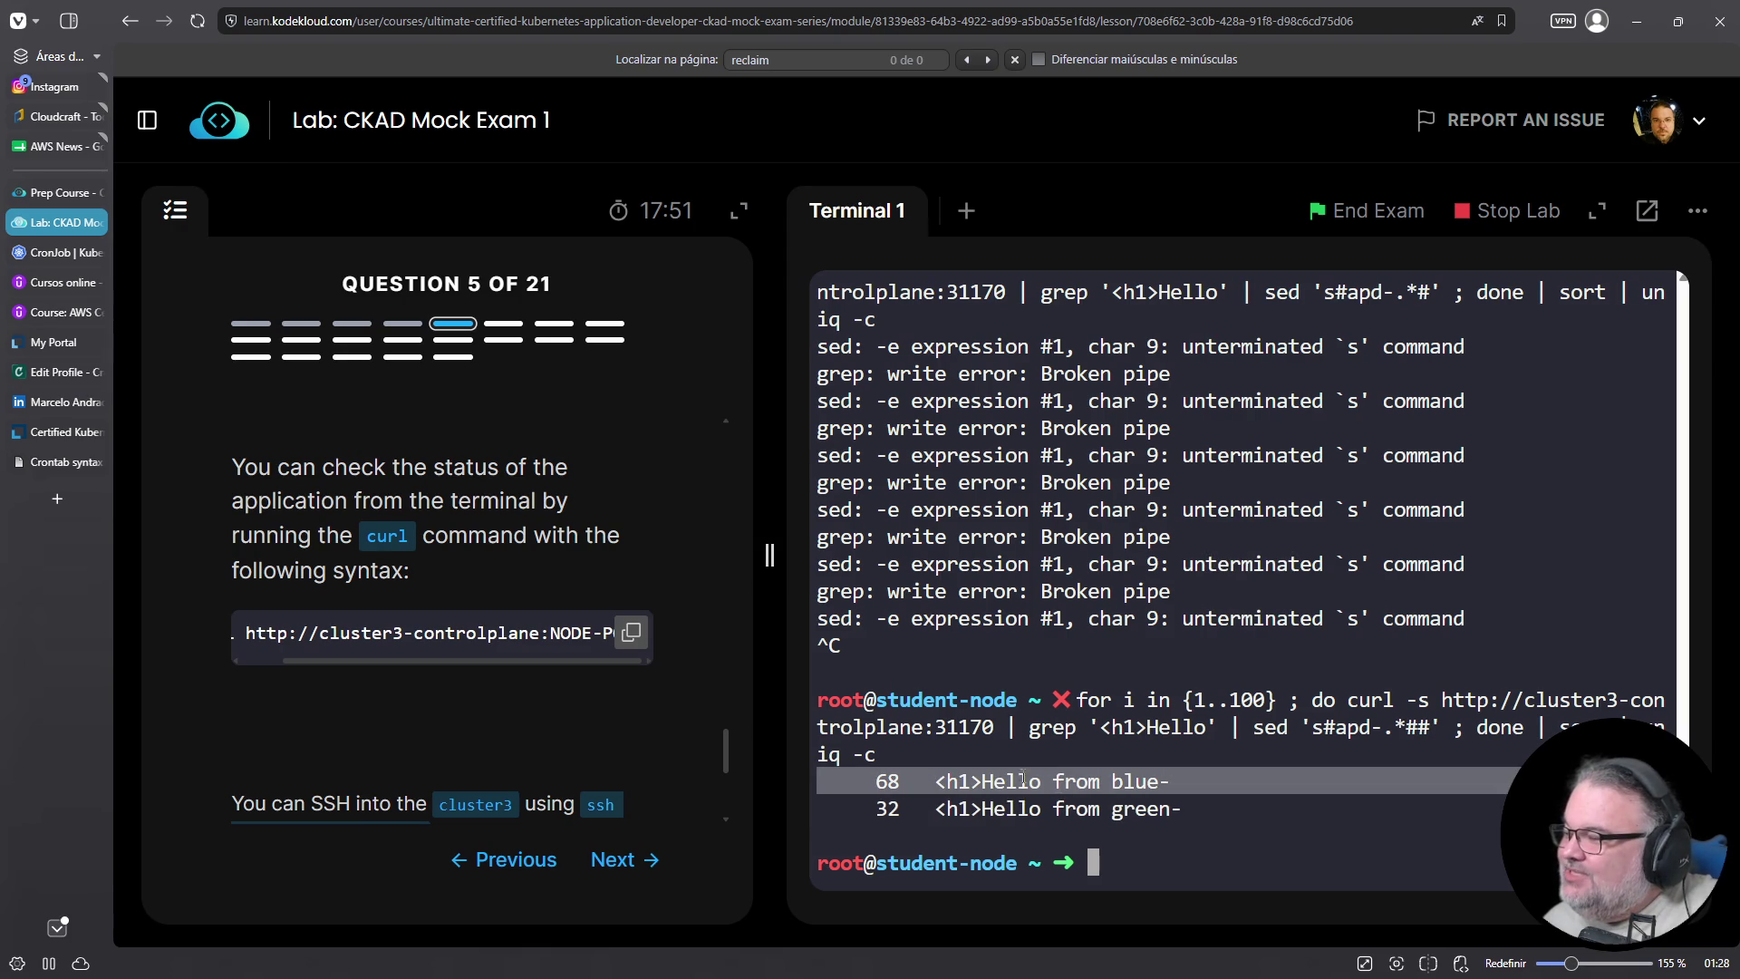
pyautogui.scroll(10, 597, 624)
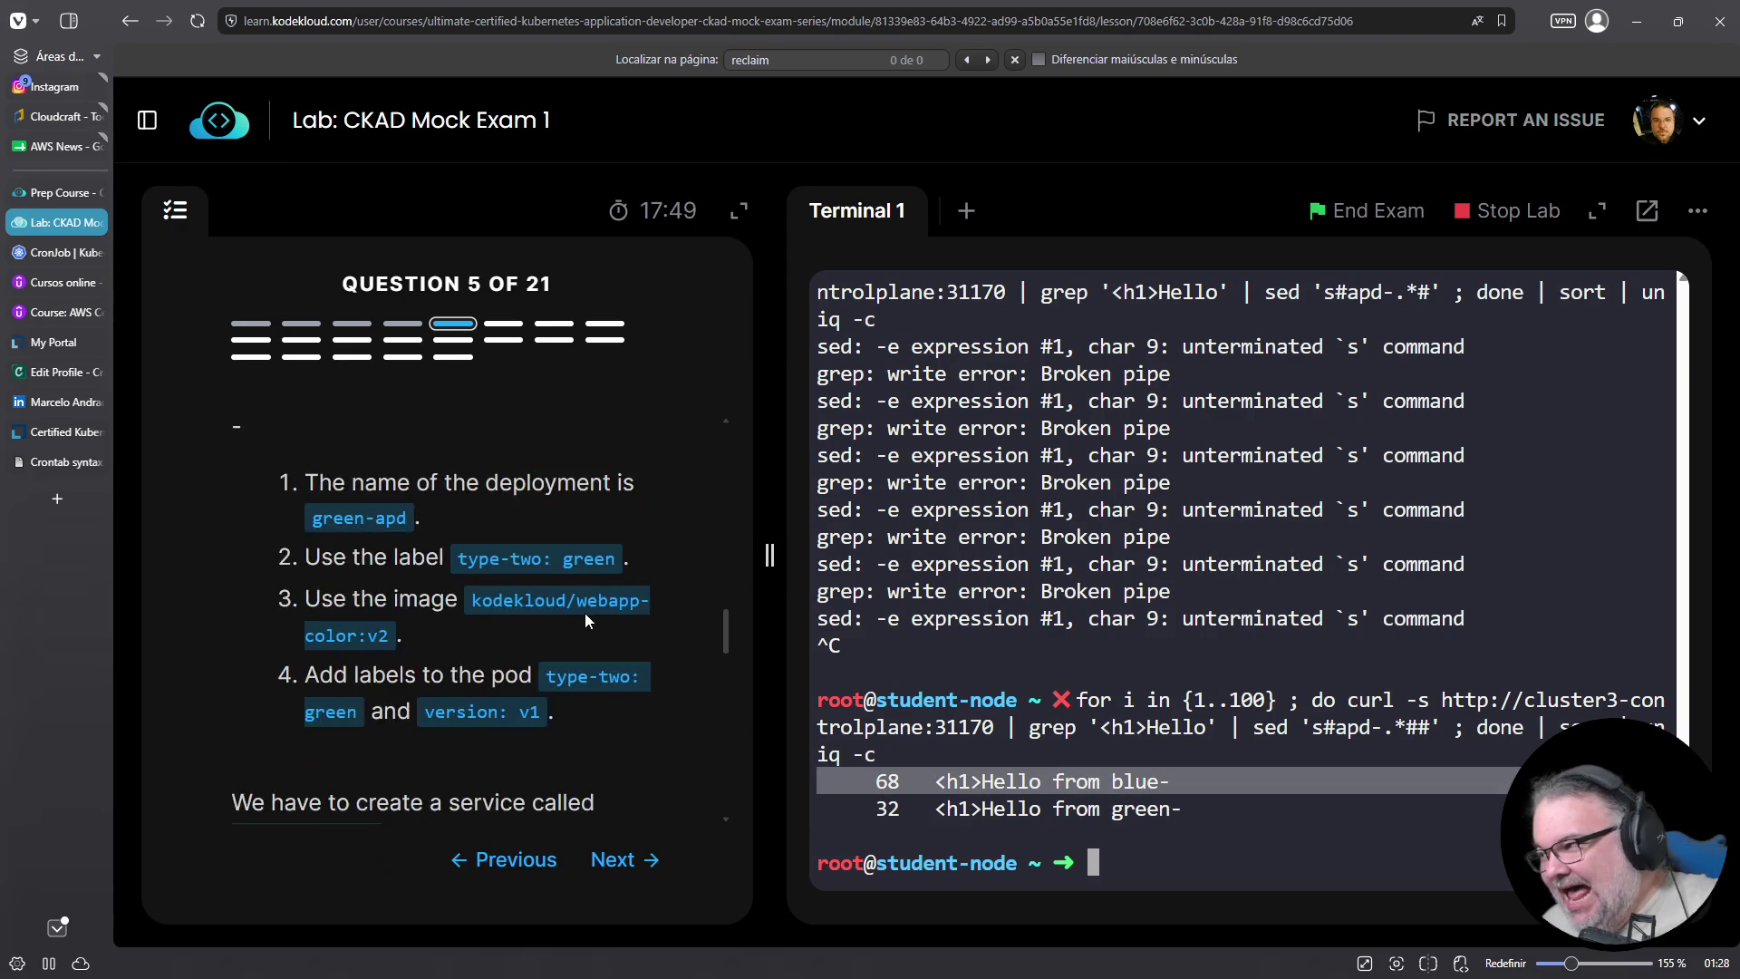
pyautogui.scroll(5, 584, 622)
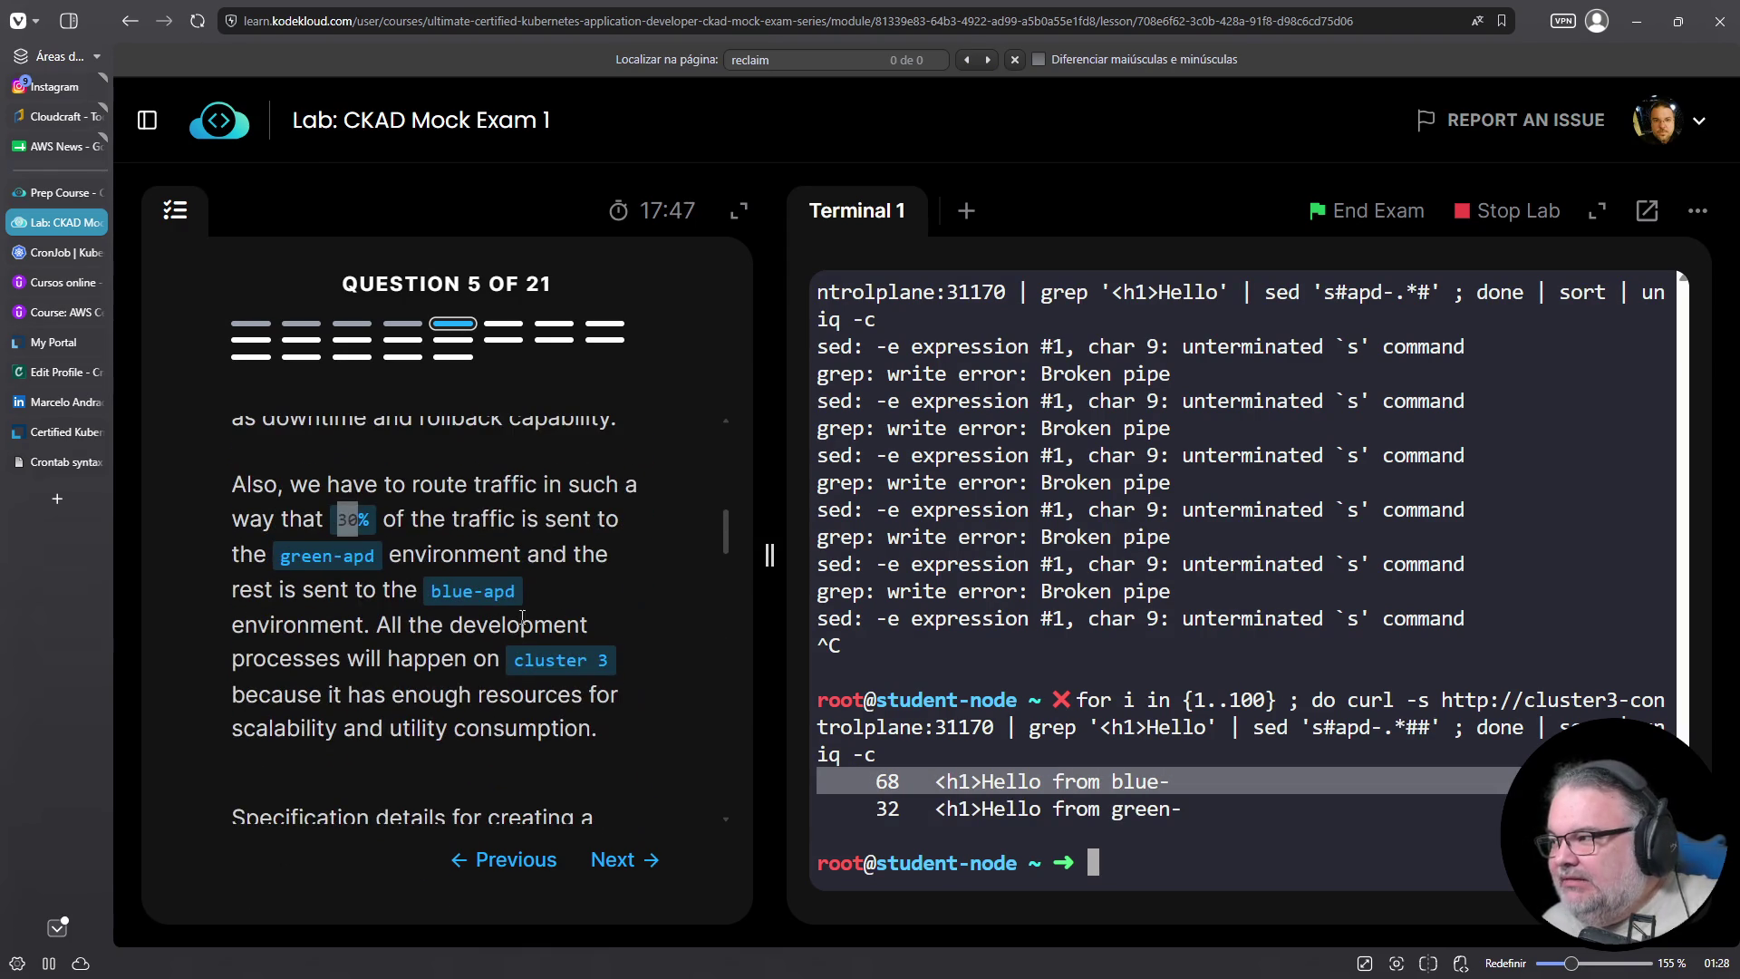
pyautogui.click(341, 520)
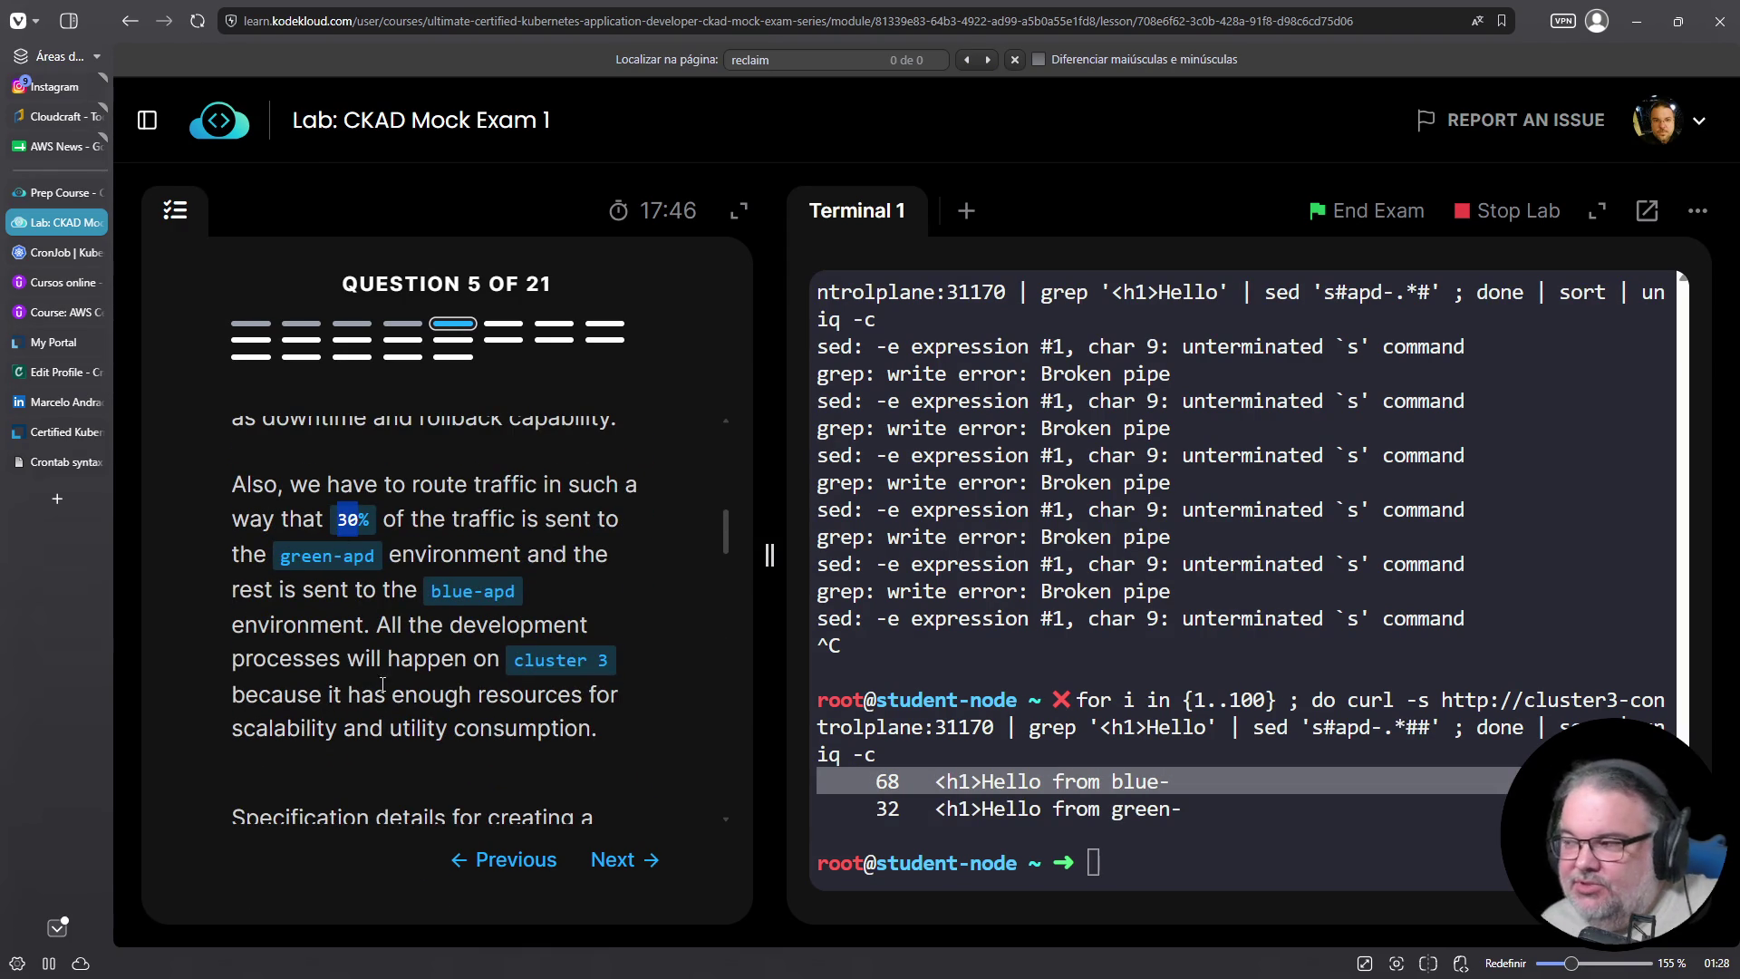
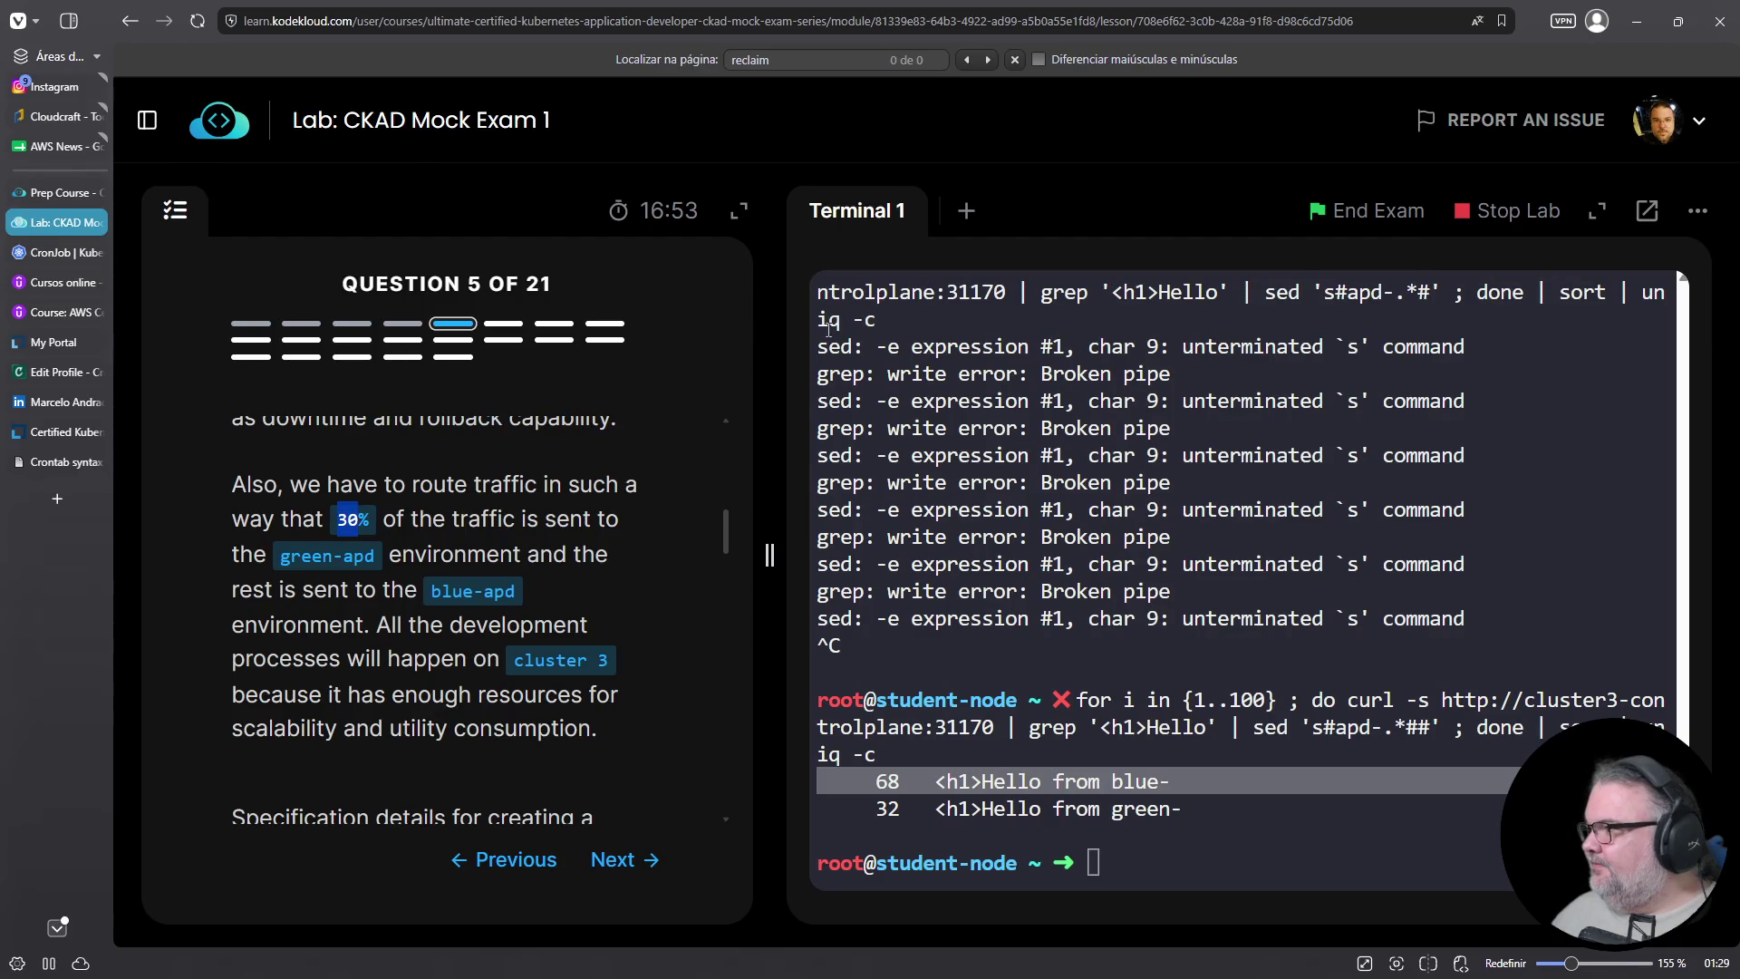
# Decline stopping the lab, then end CKAD Mock Exam 1 to get its score against 75%
pyautogui.click(1522, 217)
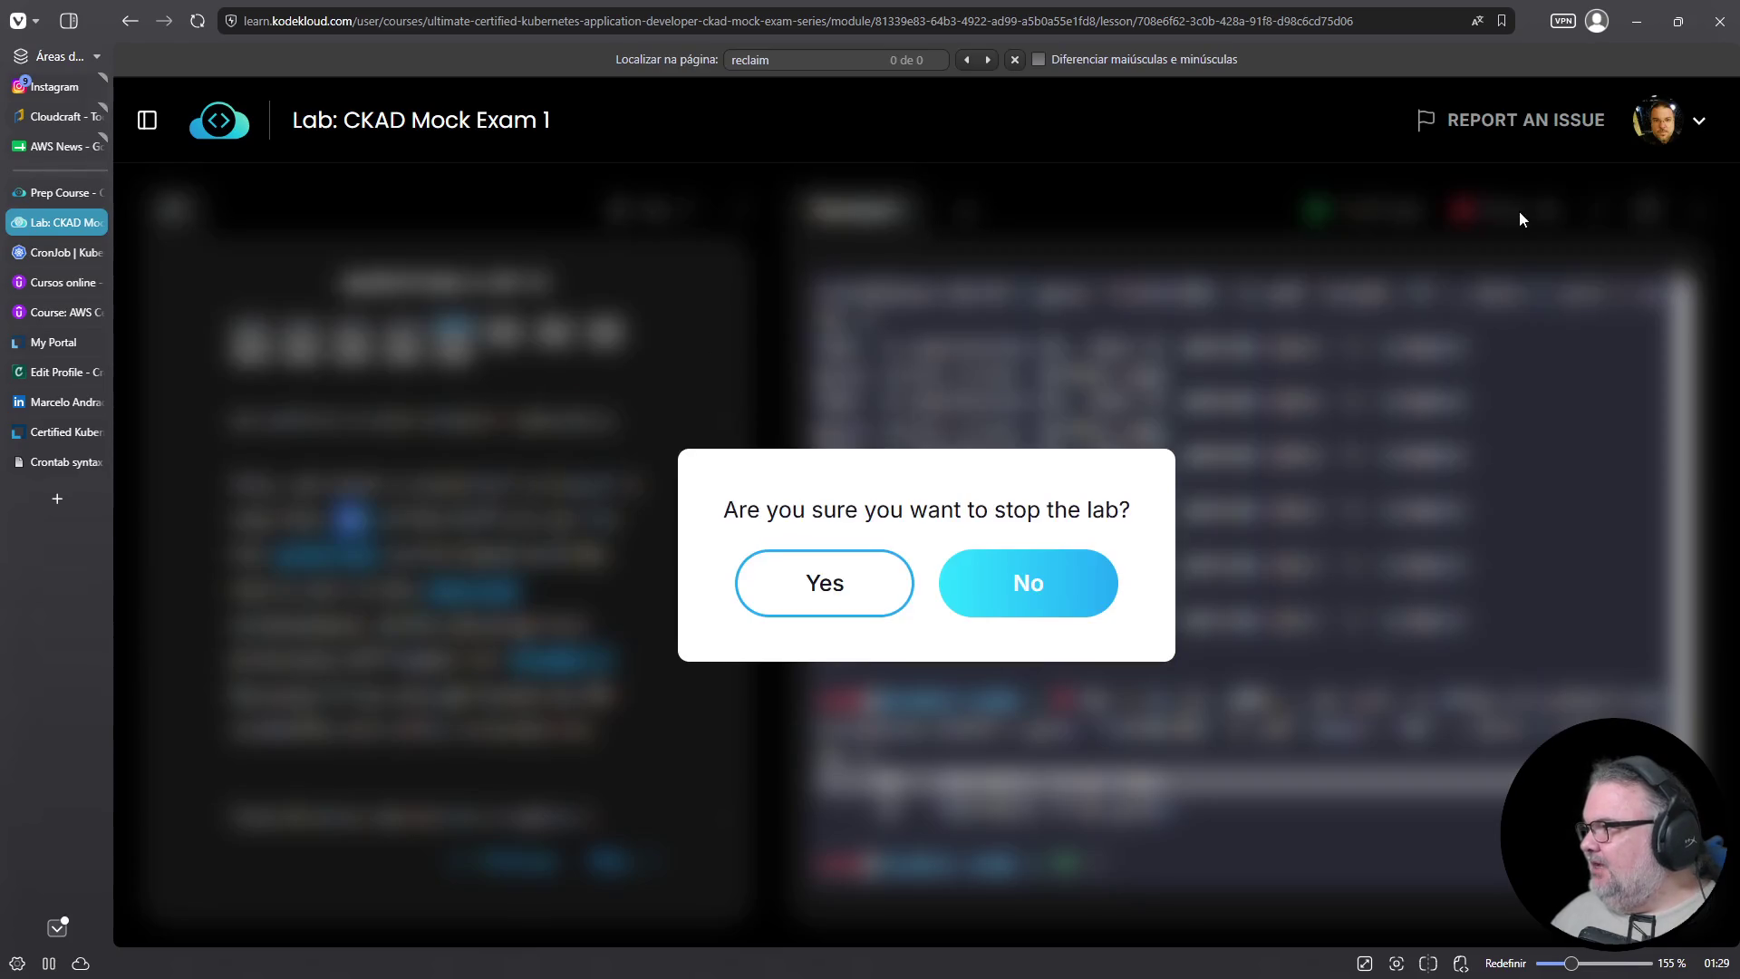
pyautogui.click(1074, 590)
pyautogui.scroll(6, 705, 632)
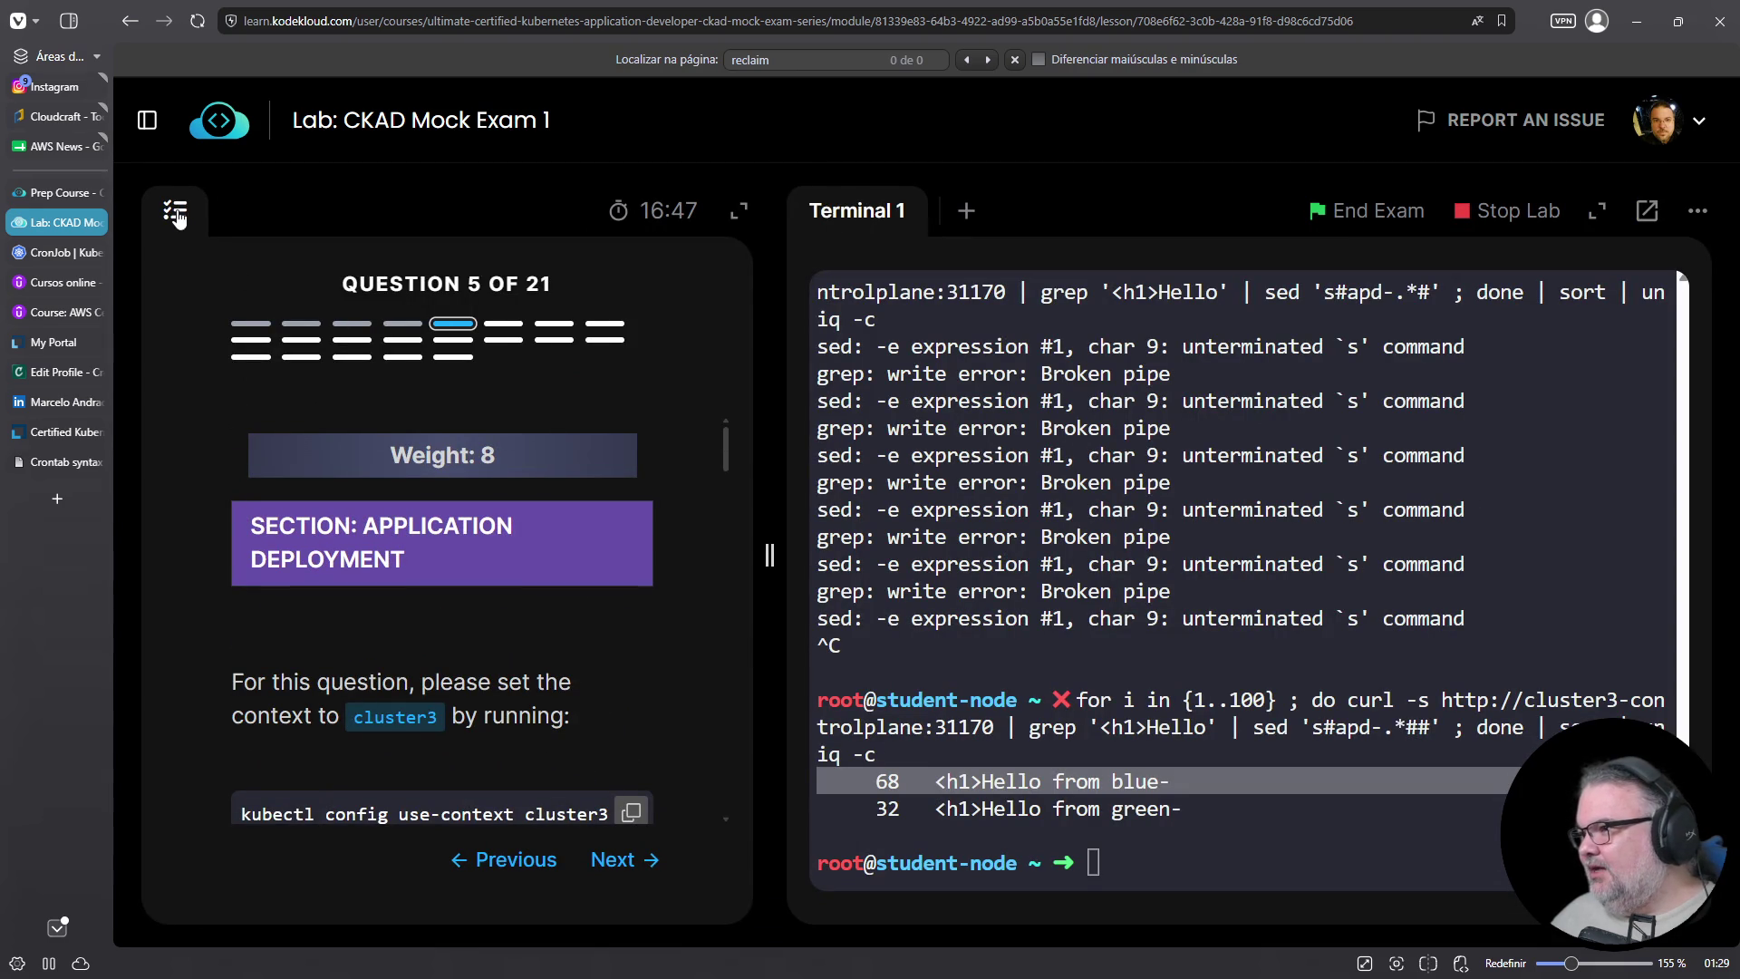
pyautogui.moveTo(737, 461); pyautogui.dragTo(732, 825)
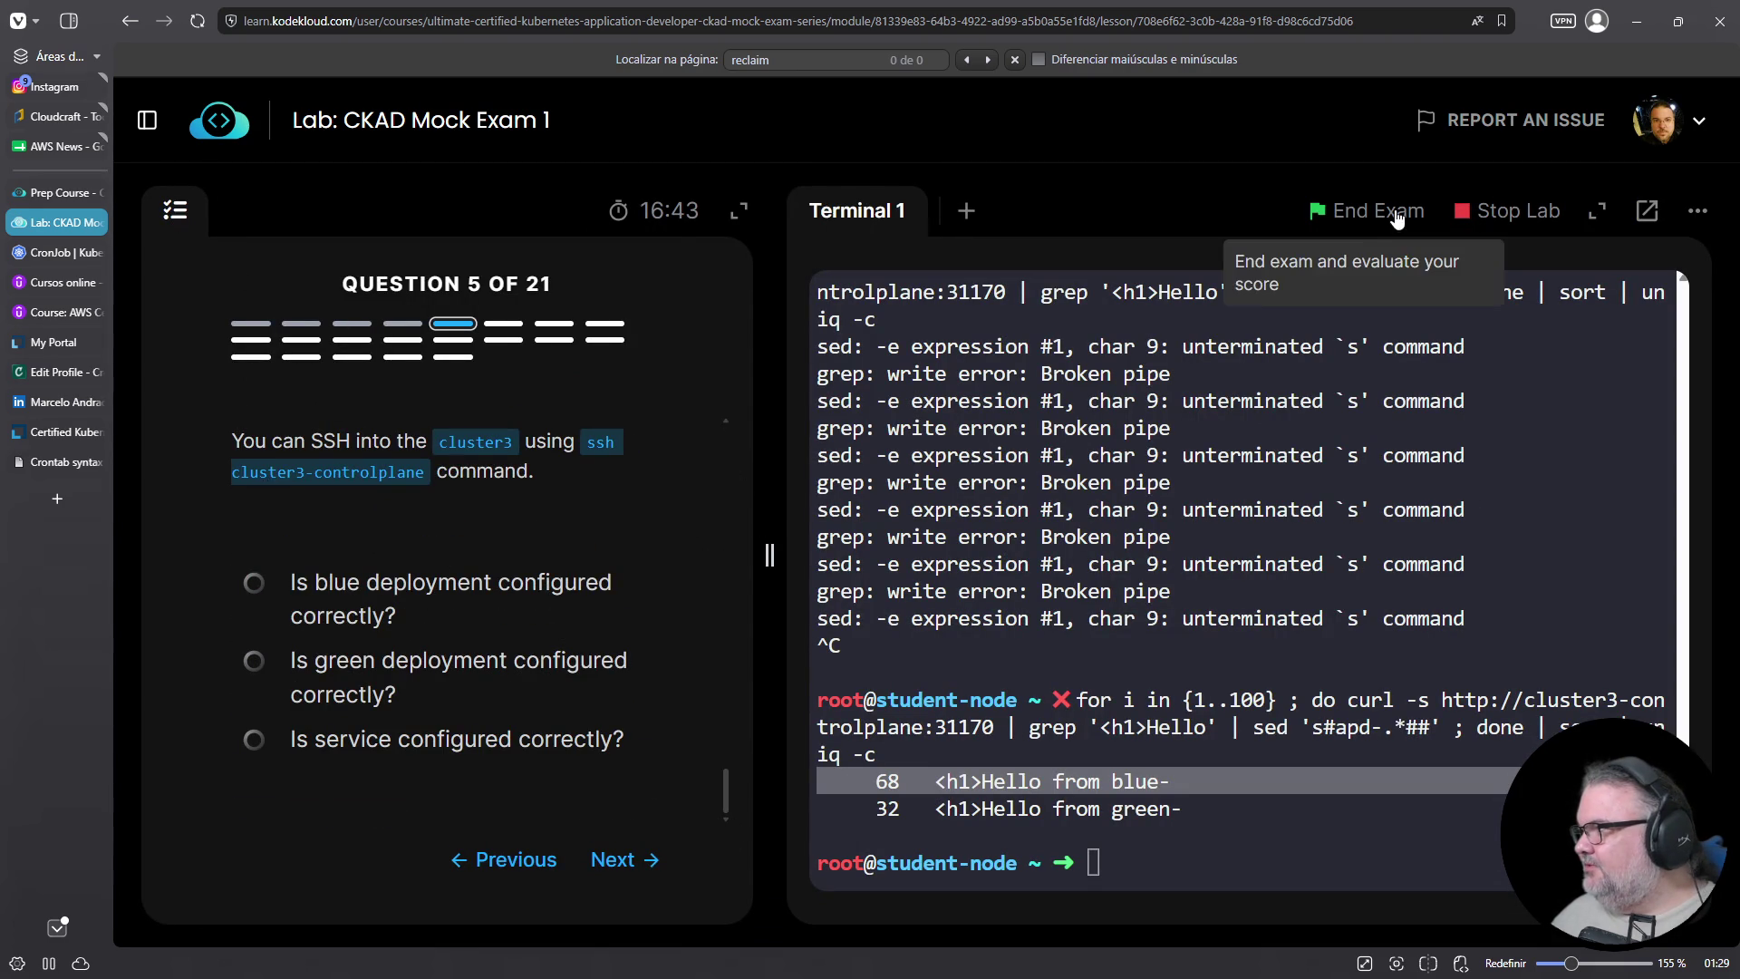
pyautogui.click(1387, 212)
pyautogui.click(876, 616)
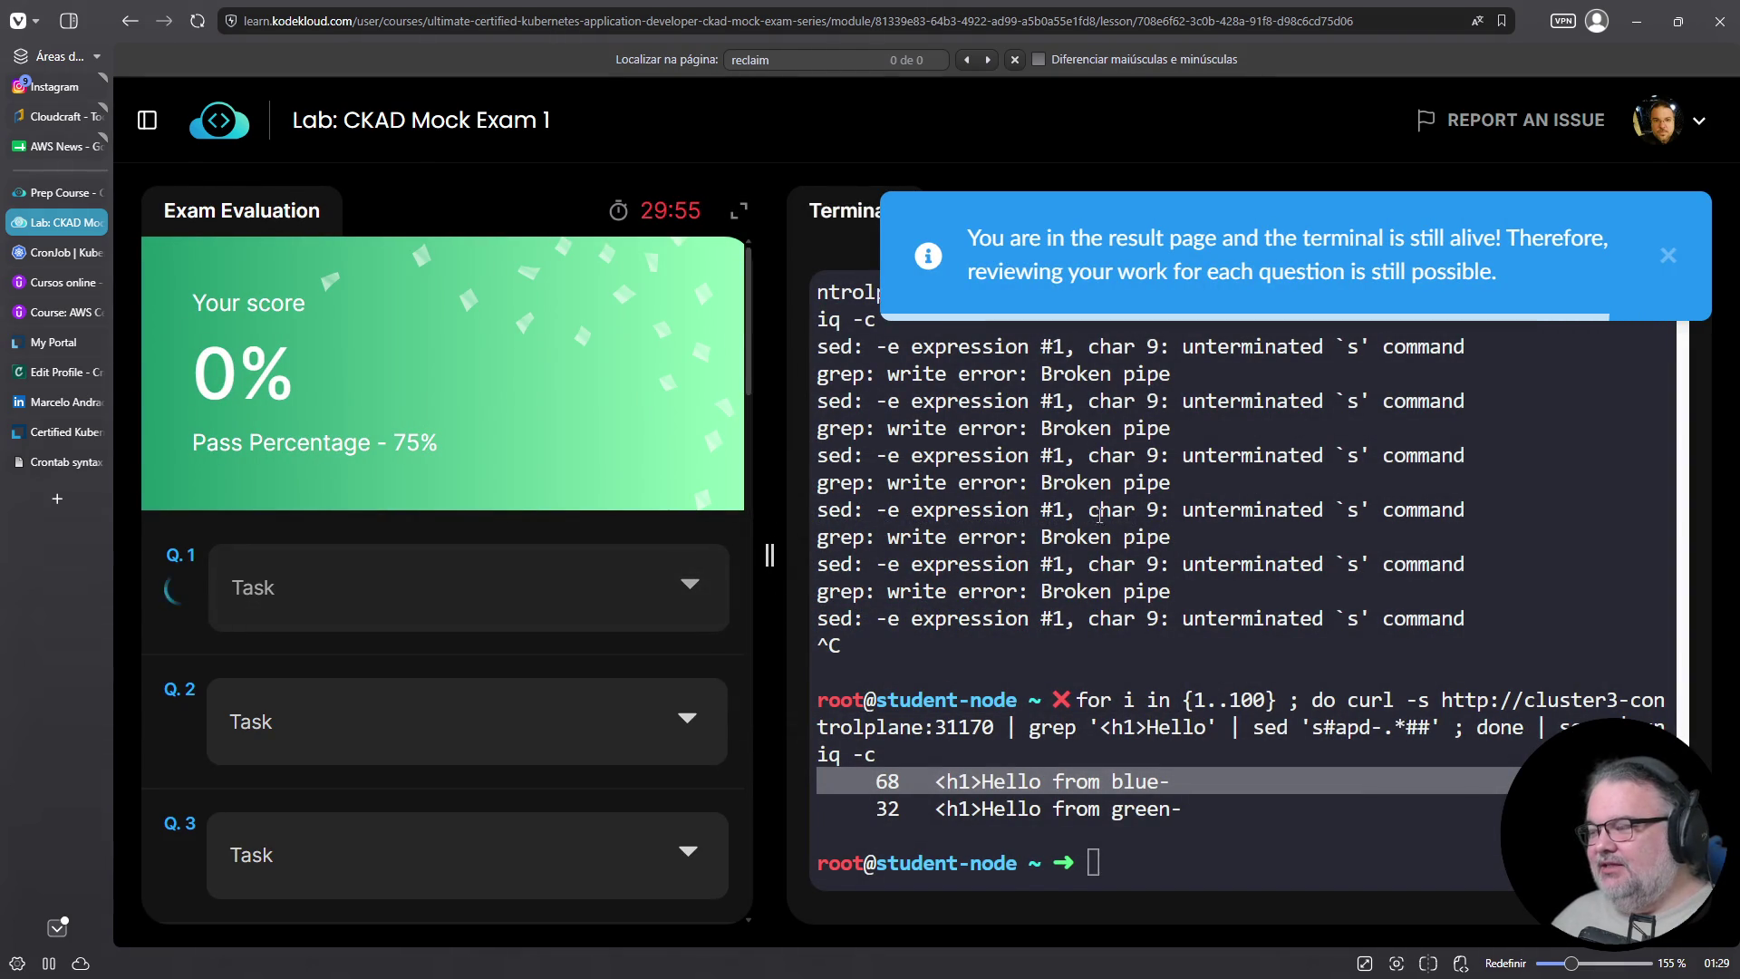
# Show Q.5's failed checks (blue and green deployments wrong) and its kubectl create deployment solution
pyautogui.scroll(-2, 497, 557)
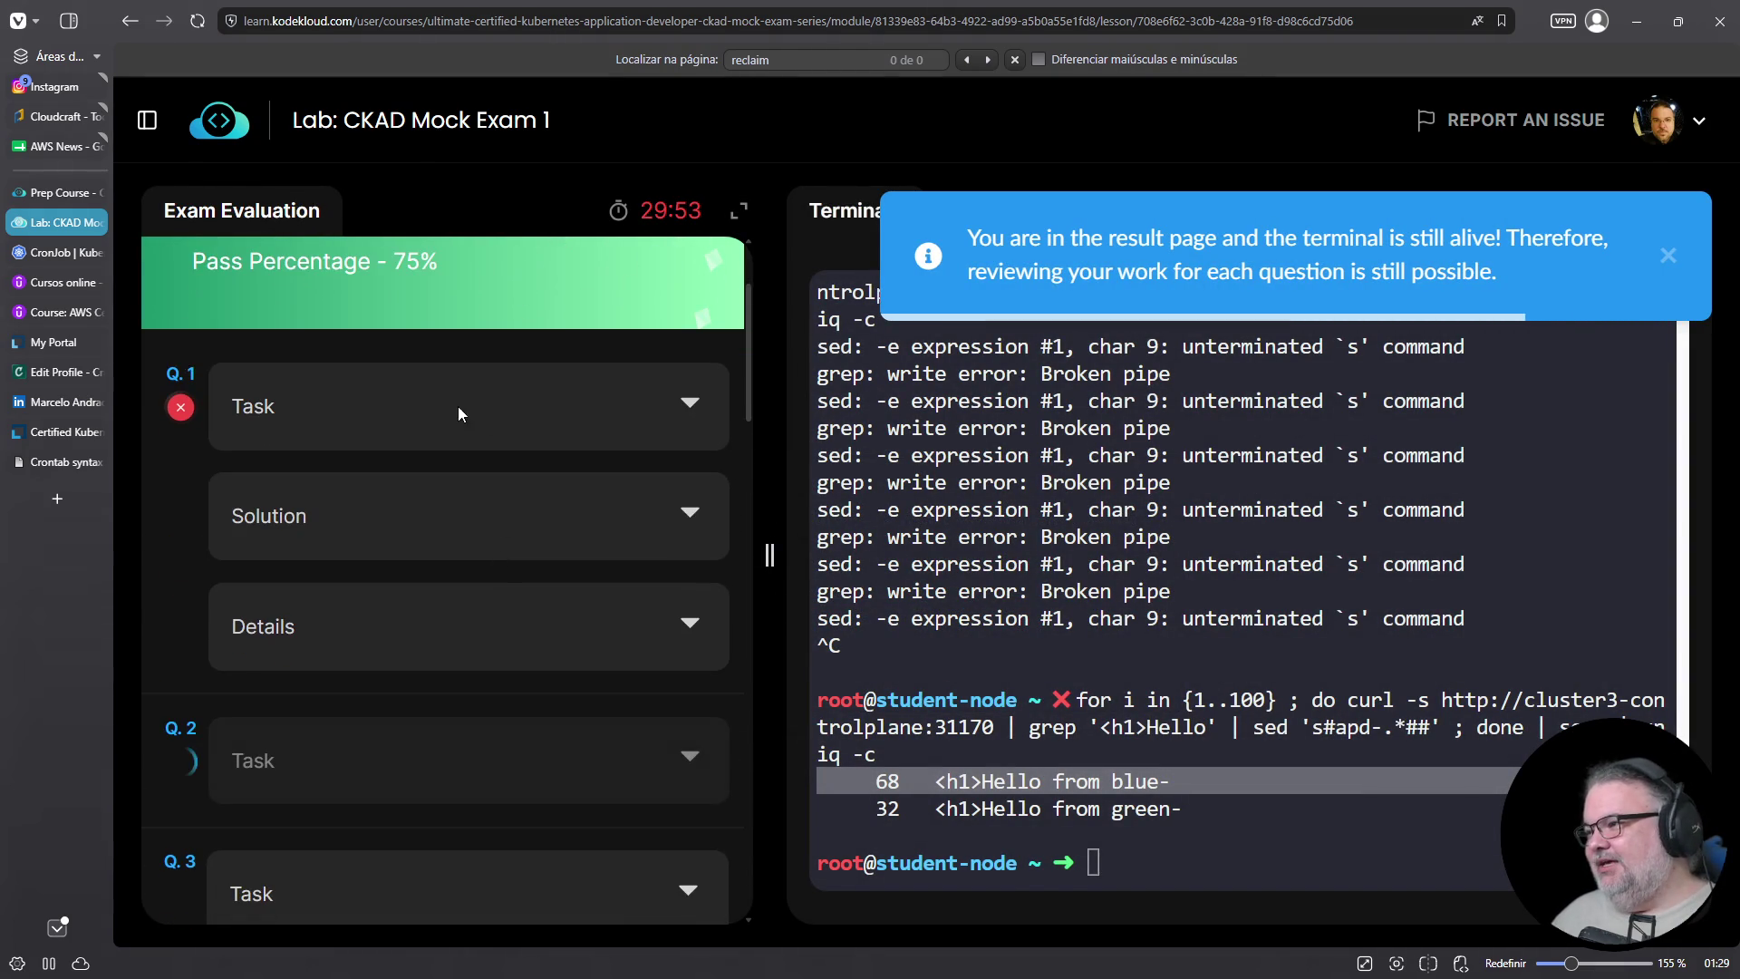
pyautogui.scroll(-5, 437, 558)
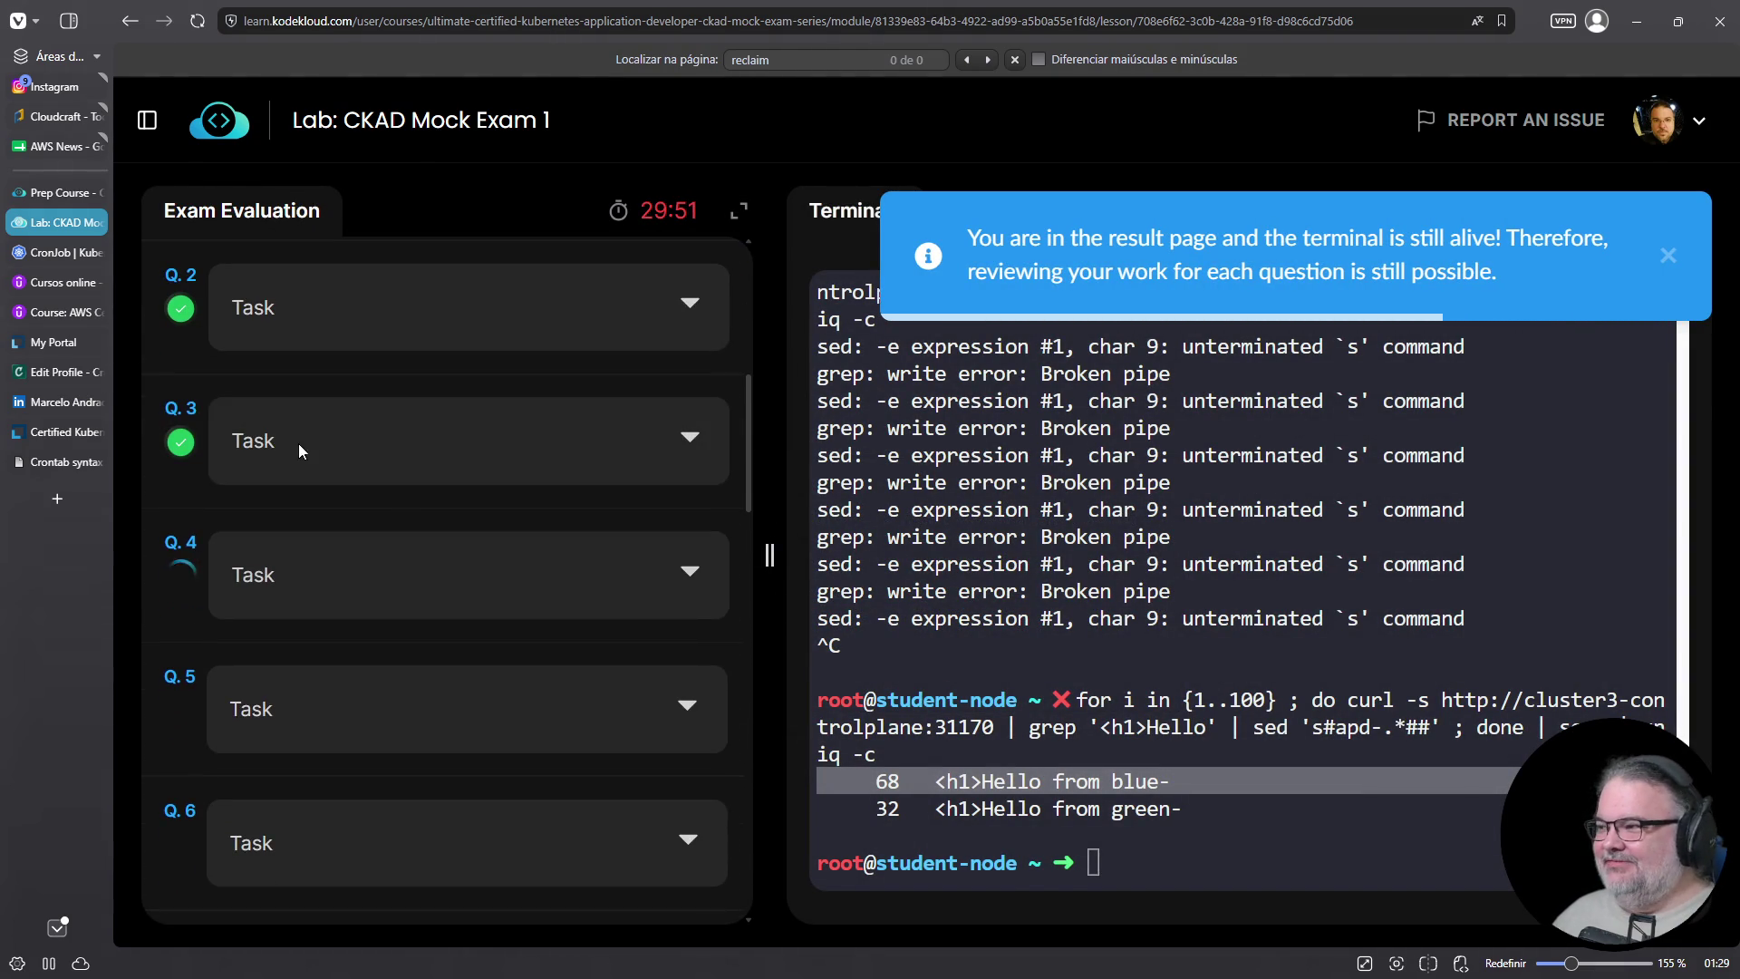
pyautogui.scroll(-2, 400, 457)
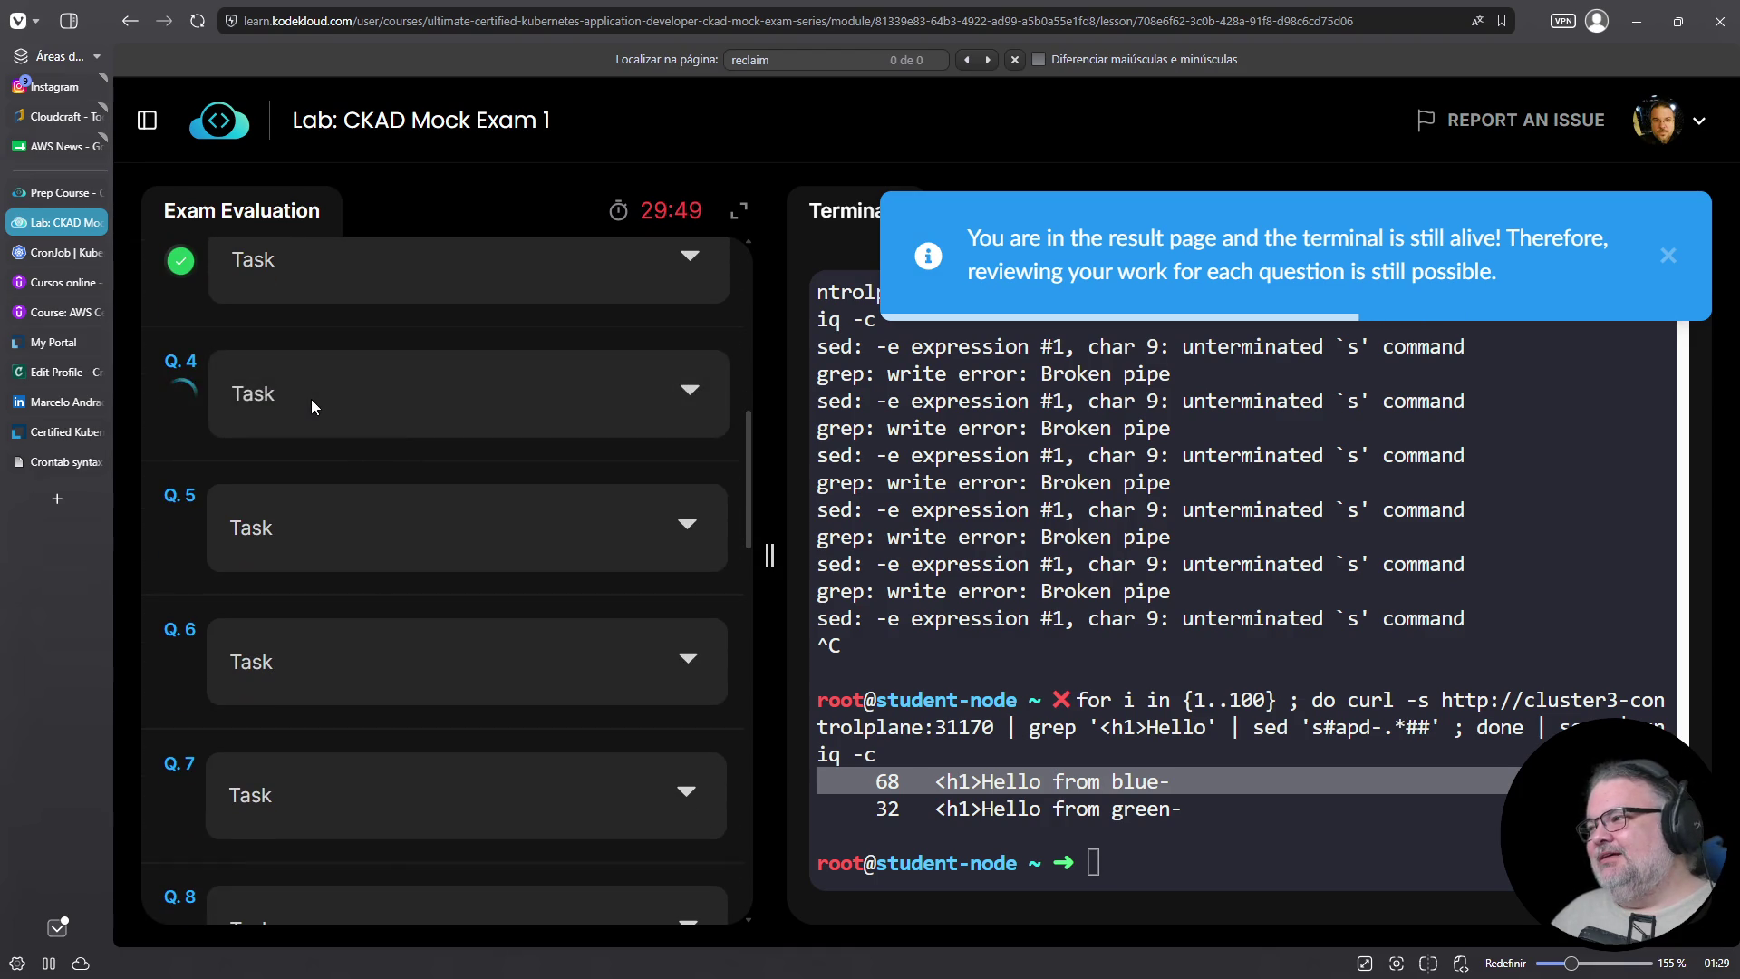
pyautogui.scroll(-3, 312, 403)
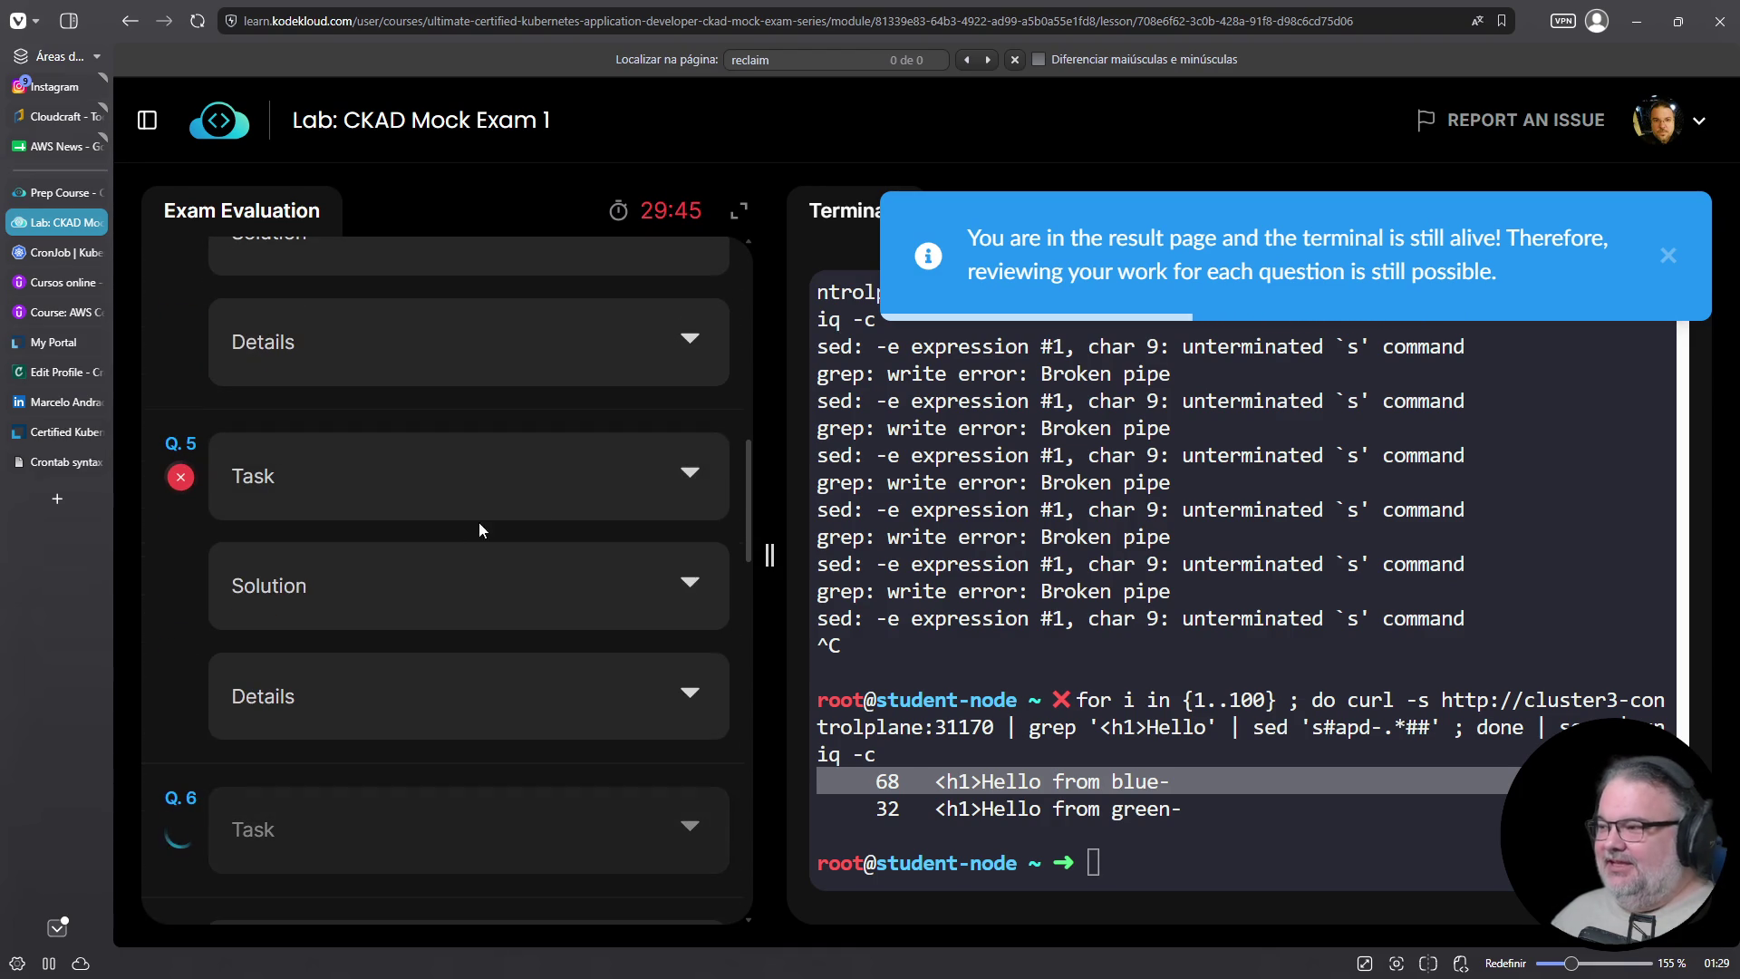
pyautogui.click(690, 477)
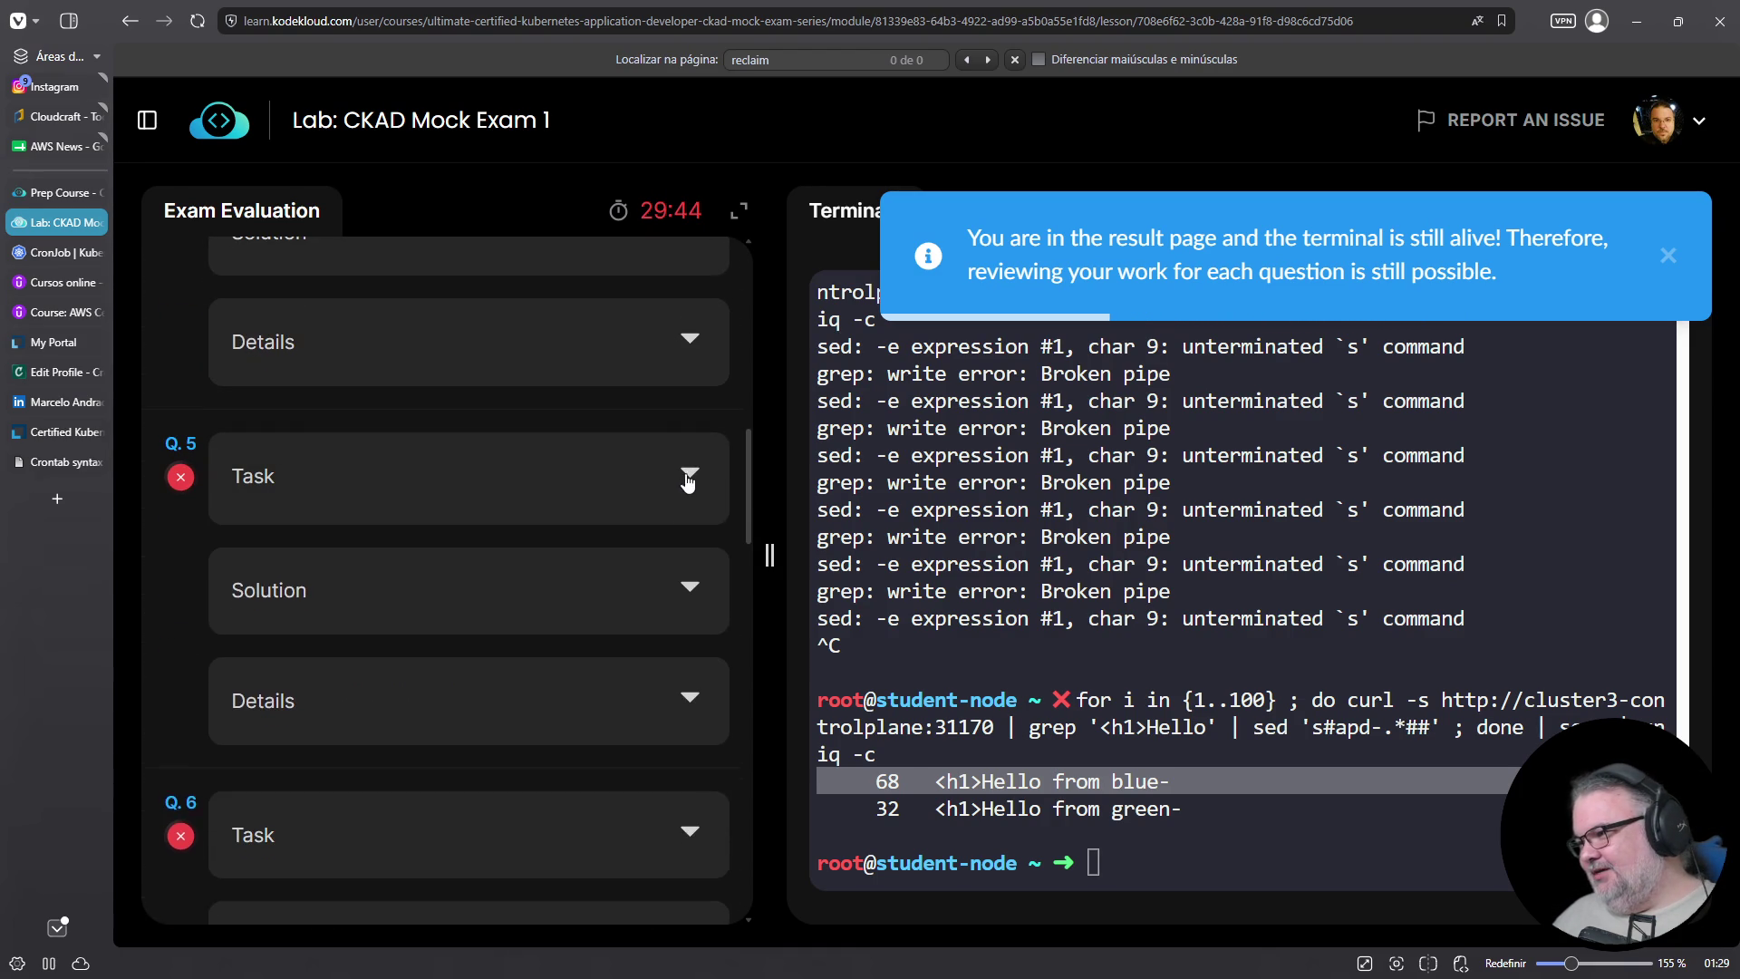
pyautogui.click(679, 696)
pyautogui.scroll(-3, 611, 669)
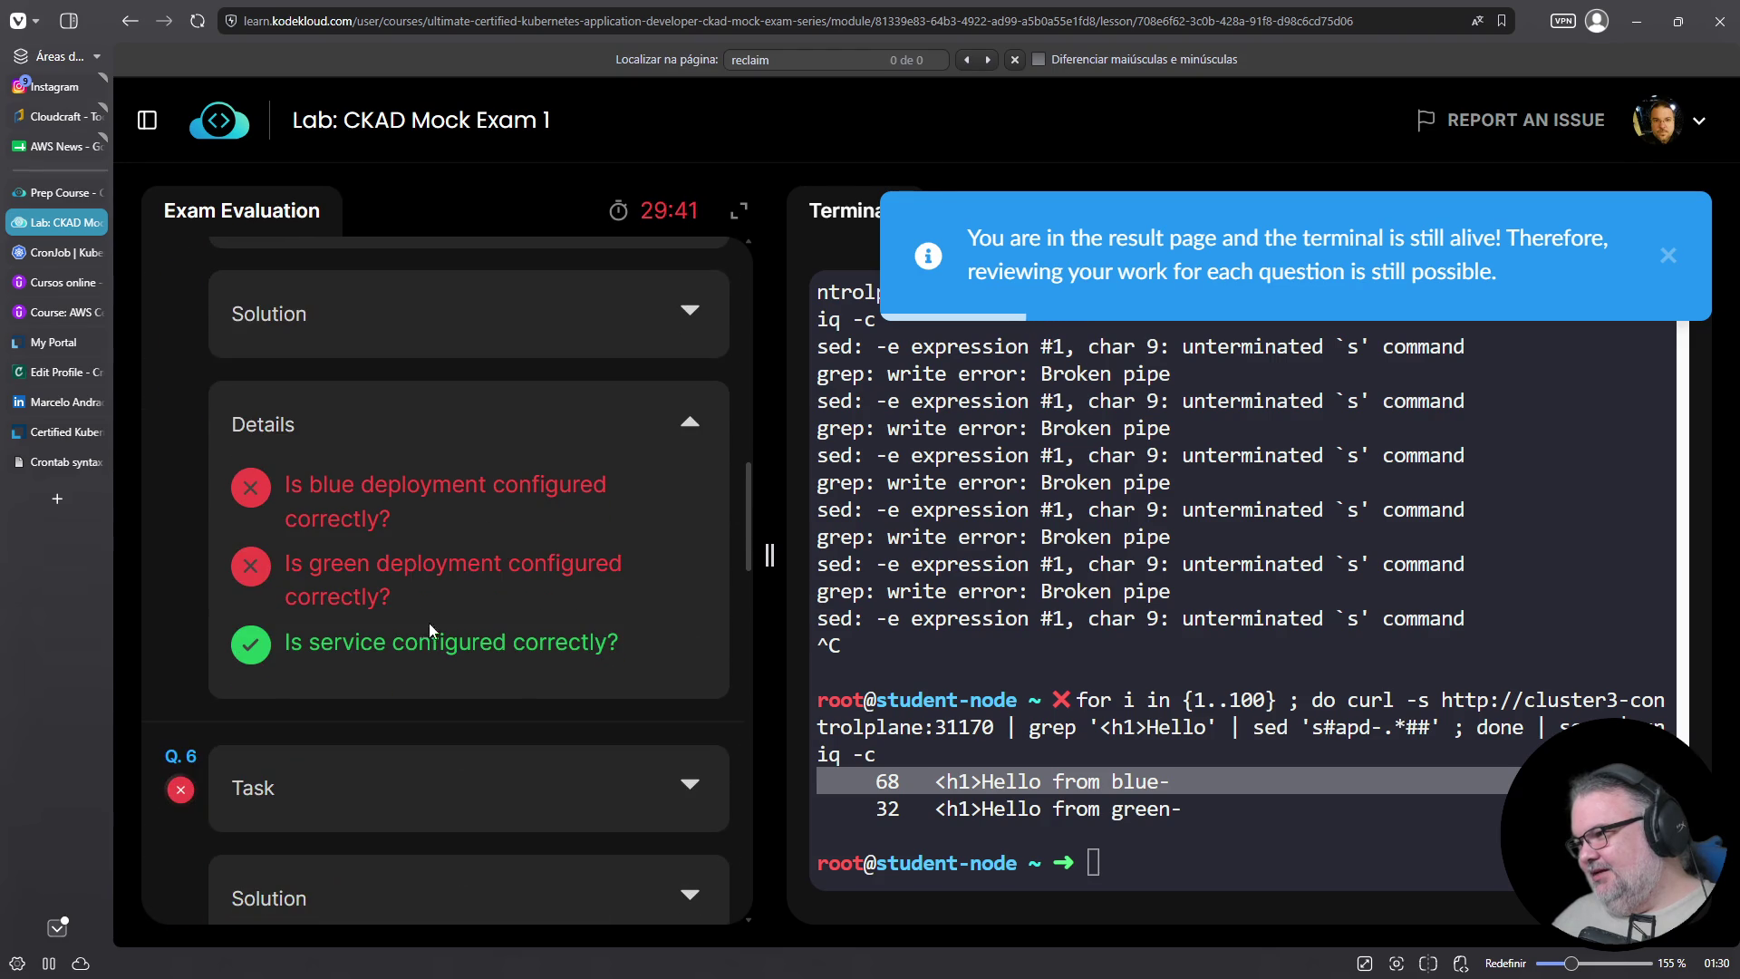
pyautogui.scroll(2, 406, 513)
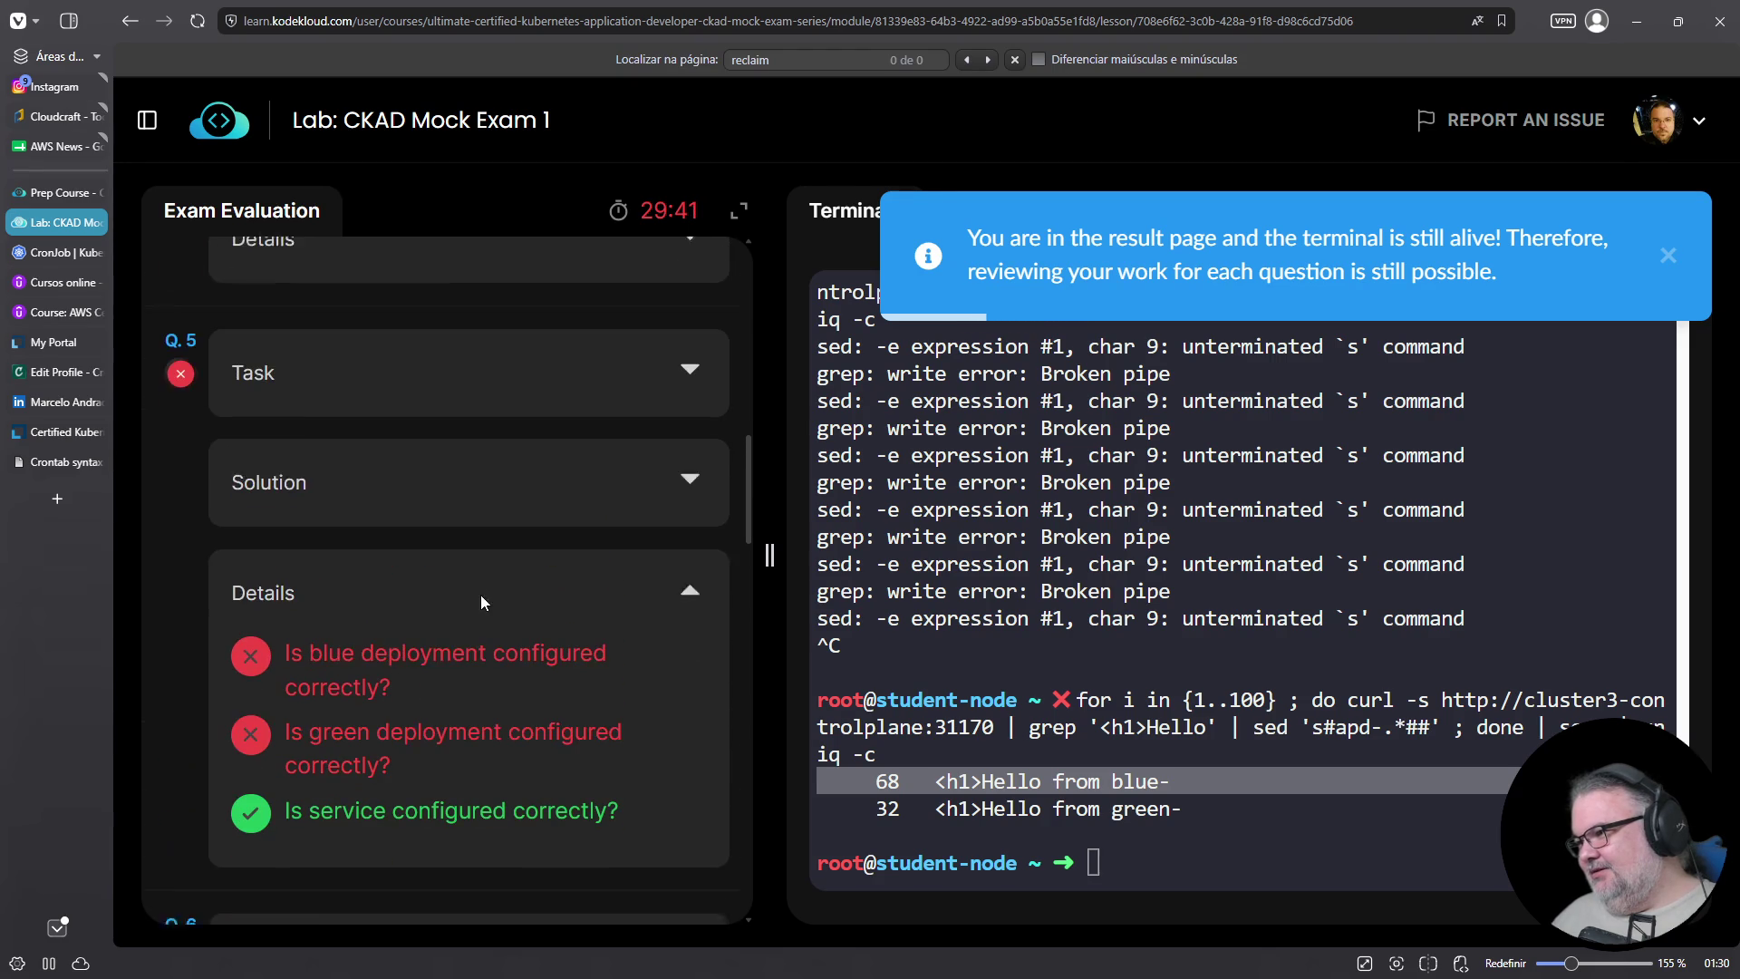
pyautogui.click(692, 490)
pyautogui.scroll(-5, 621, 569)
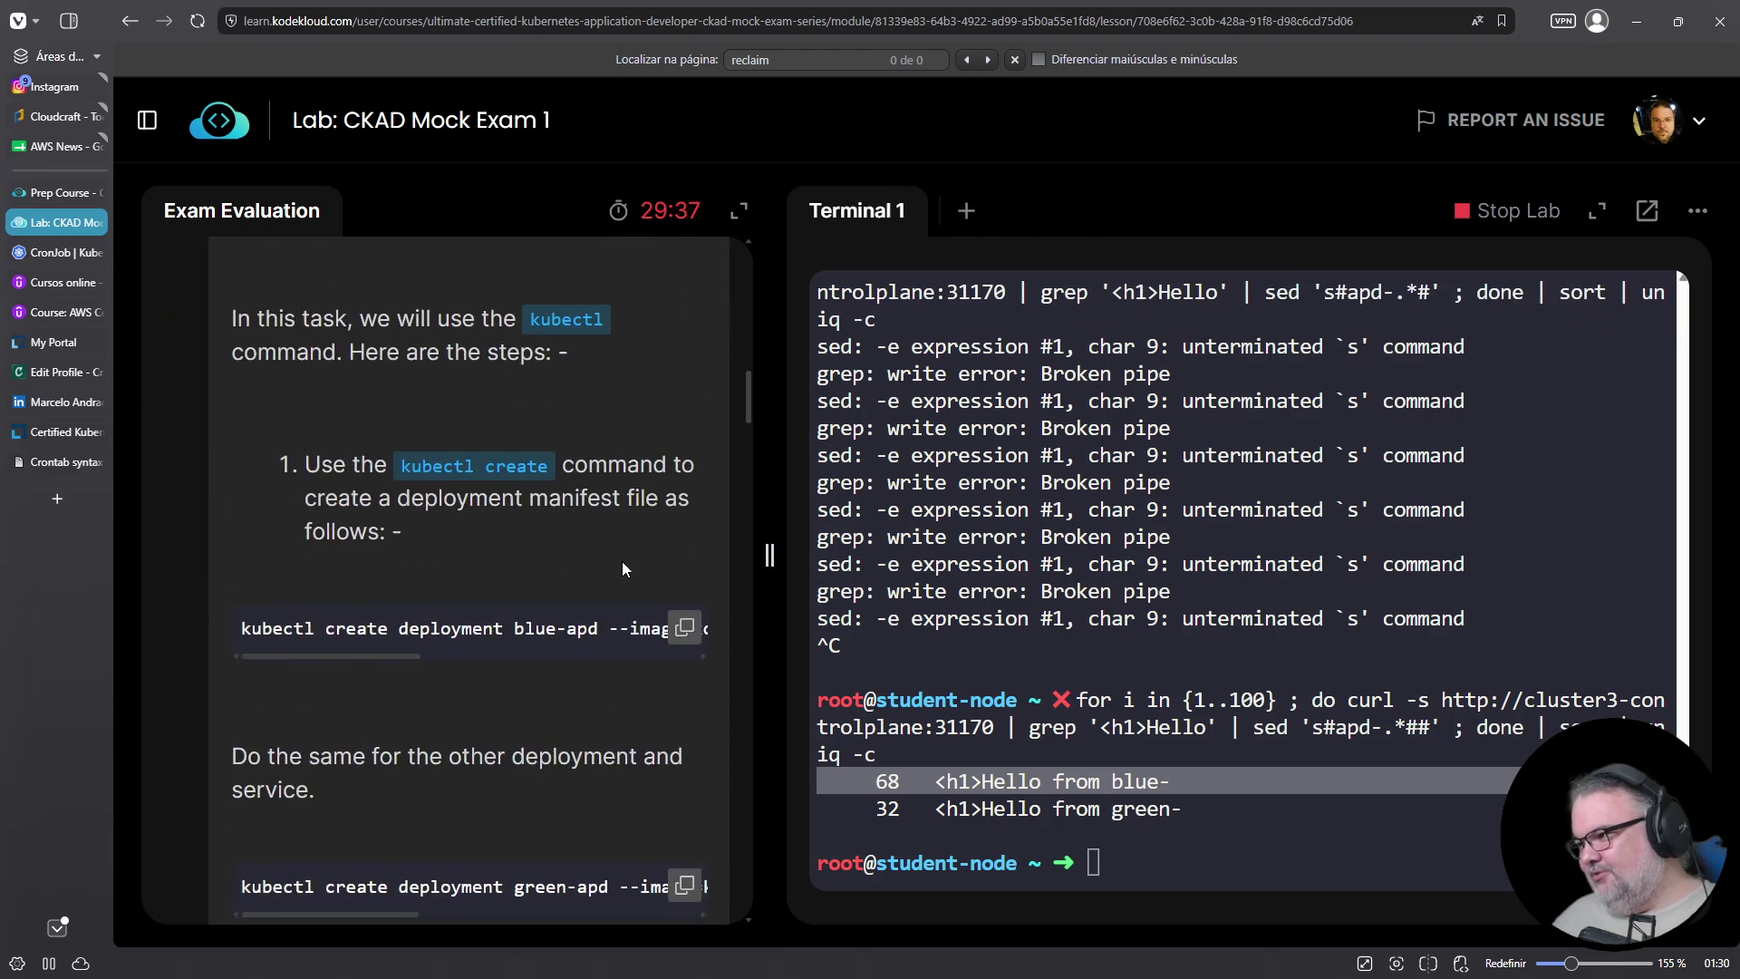
# Read through Q.5's solution YAML and explanation, highlighting two of its lines
pyautogui.scroll(-2, 622, 562)
pyautogui.moveTo(390, 476); pyautogui.dragTo(680, 486)
pyautogui.moveTo(401, 735); pyautogui.dragTo(697, 747)
pyautogui.scroll(-4, 400, 562)
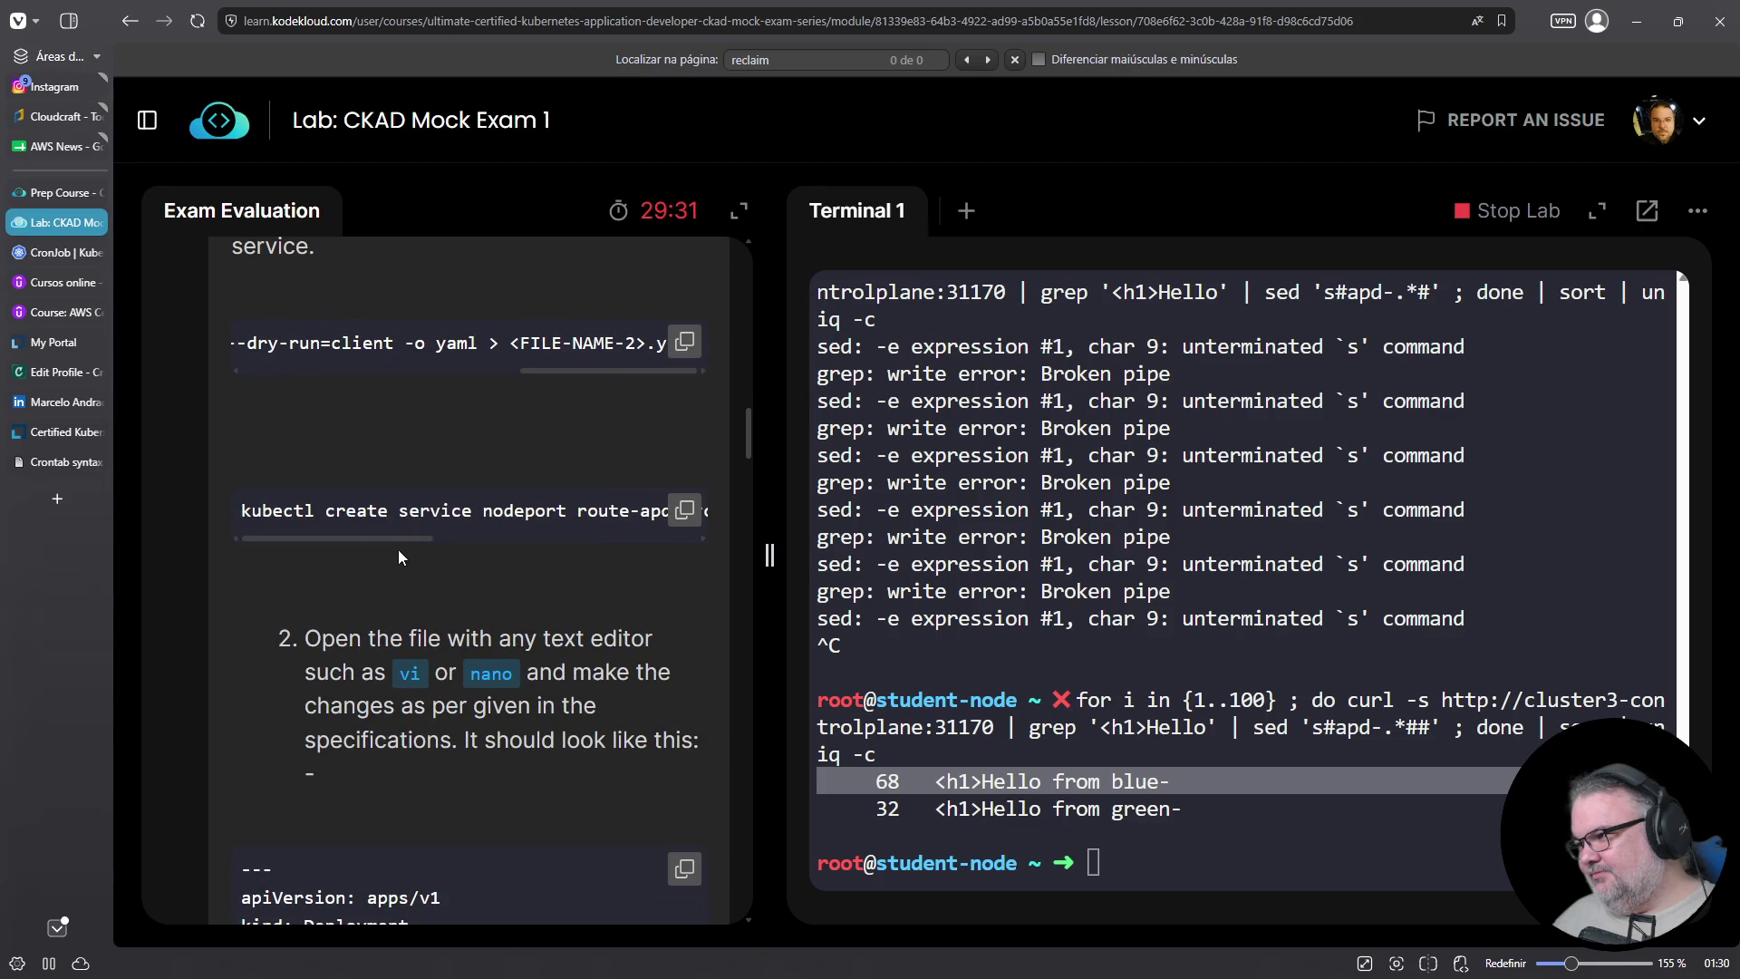
pyautogui.scroll(-7, 563, 596)
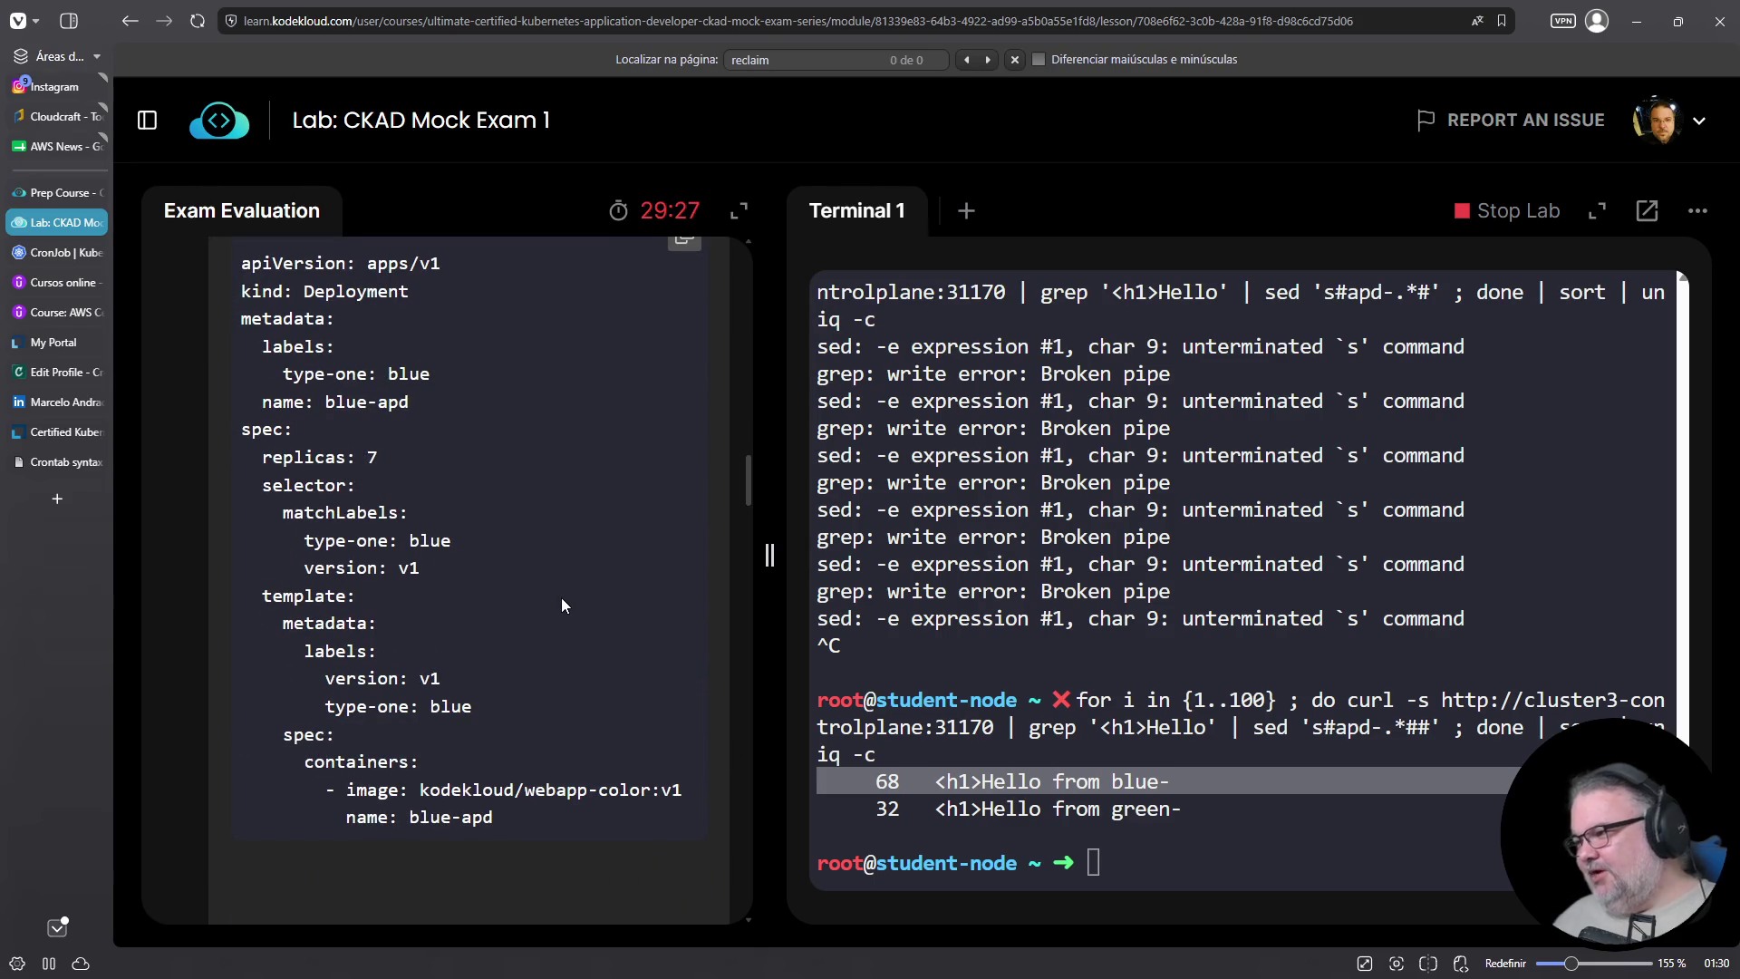
pyautogui.scroll(-6, 562, 596)
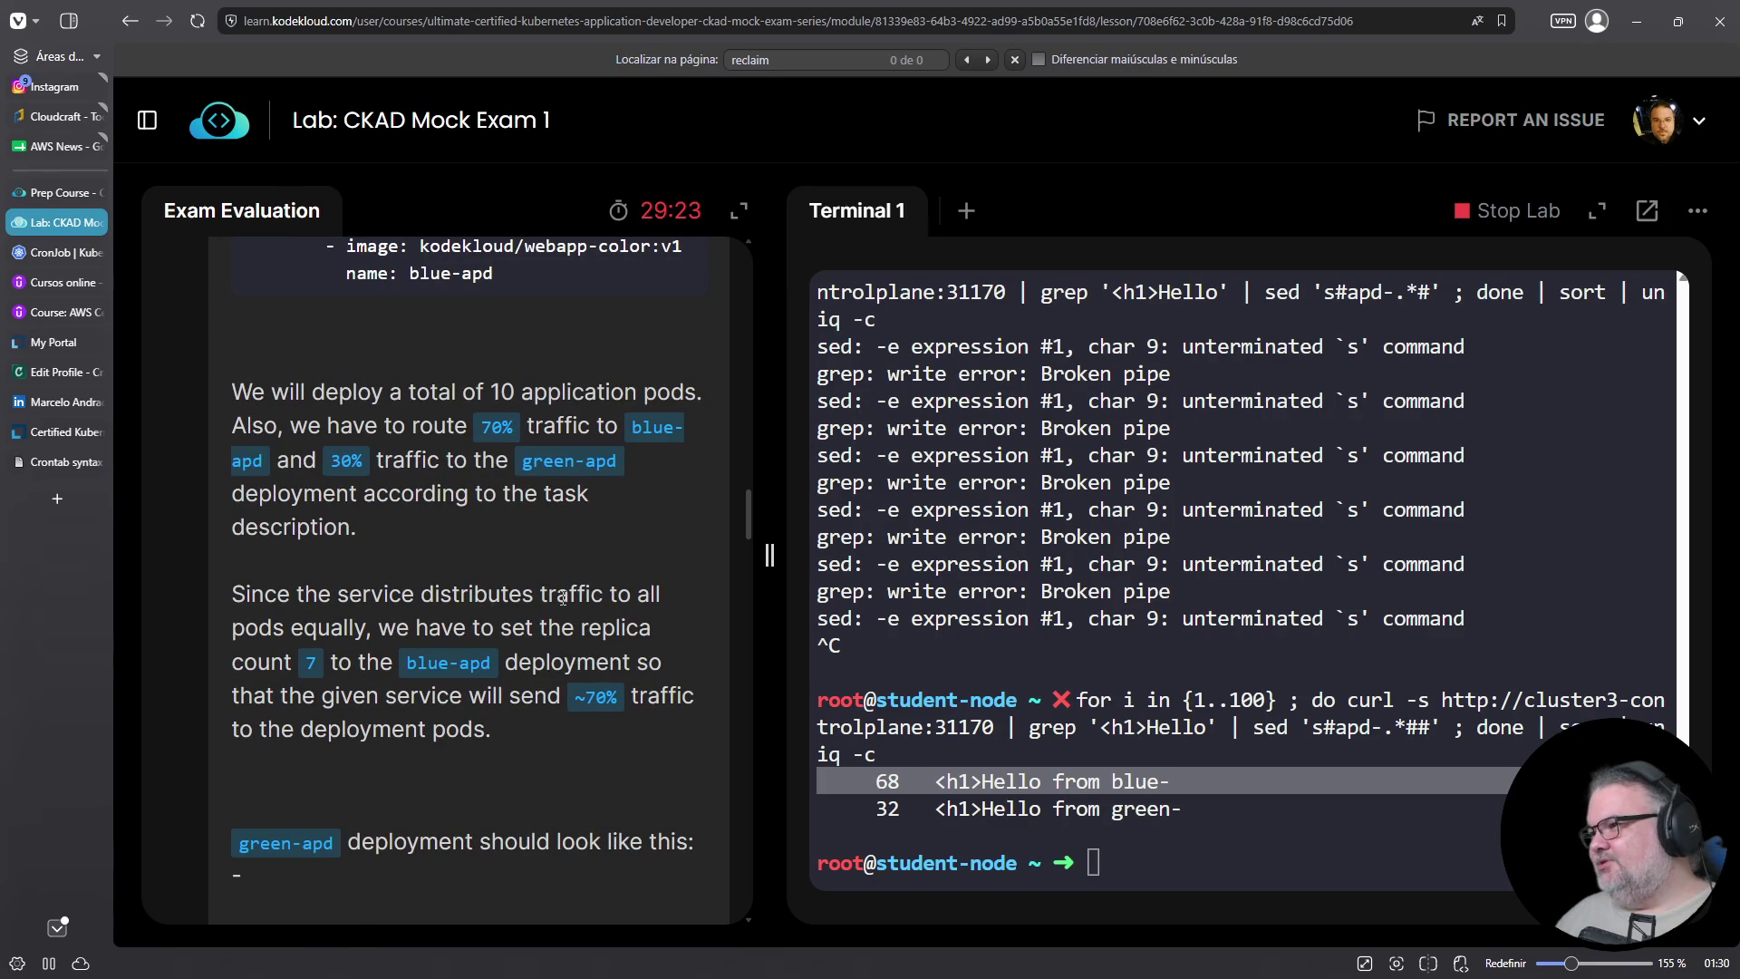
pyautogui.scroll(-7, 569, 652)
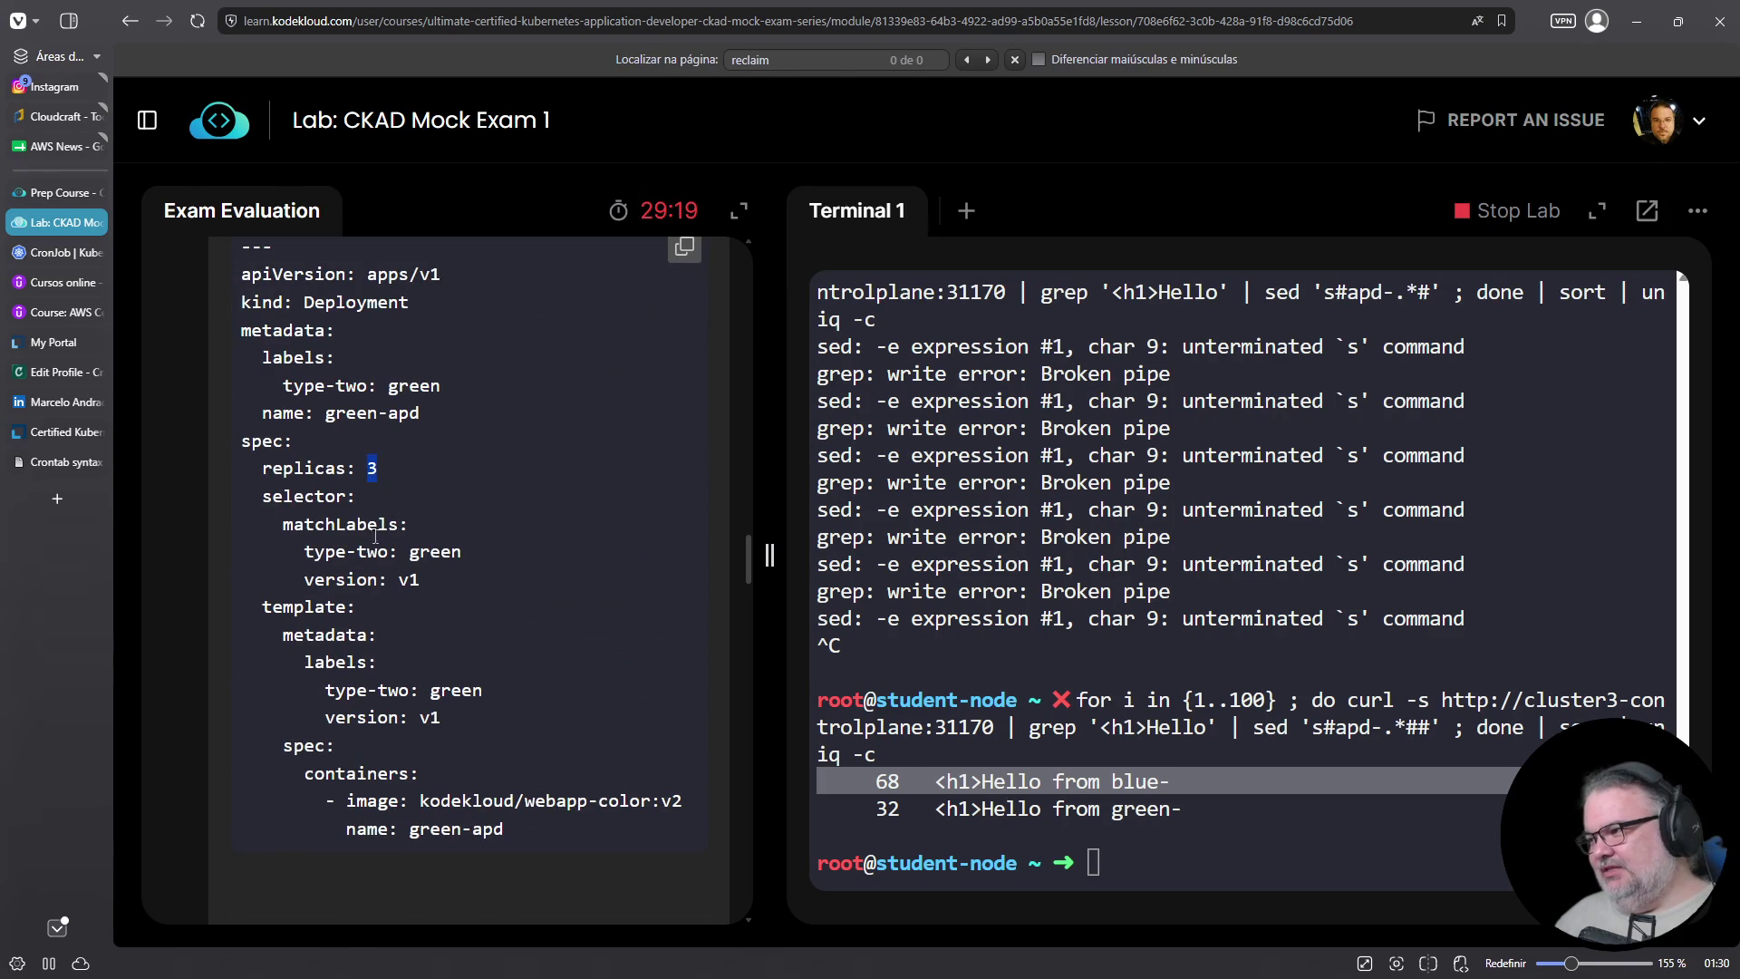
pyautogui.scroll(12, 370, 468)
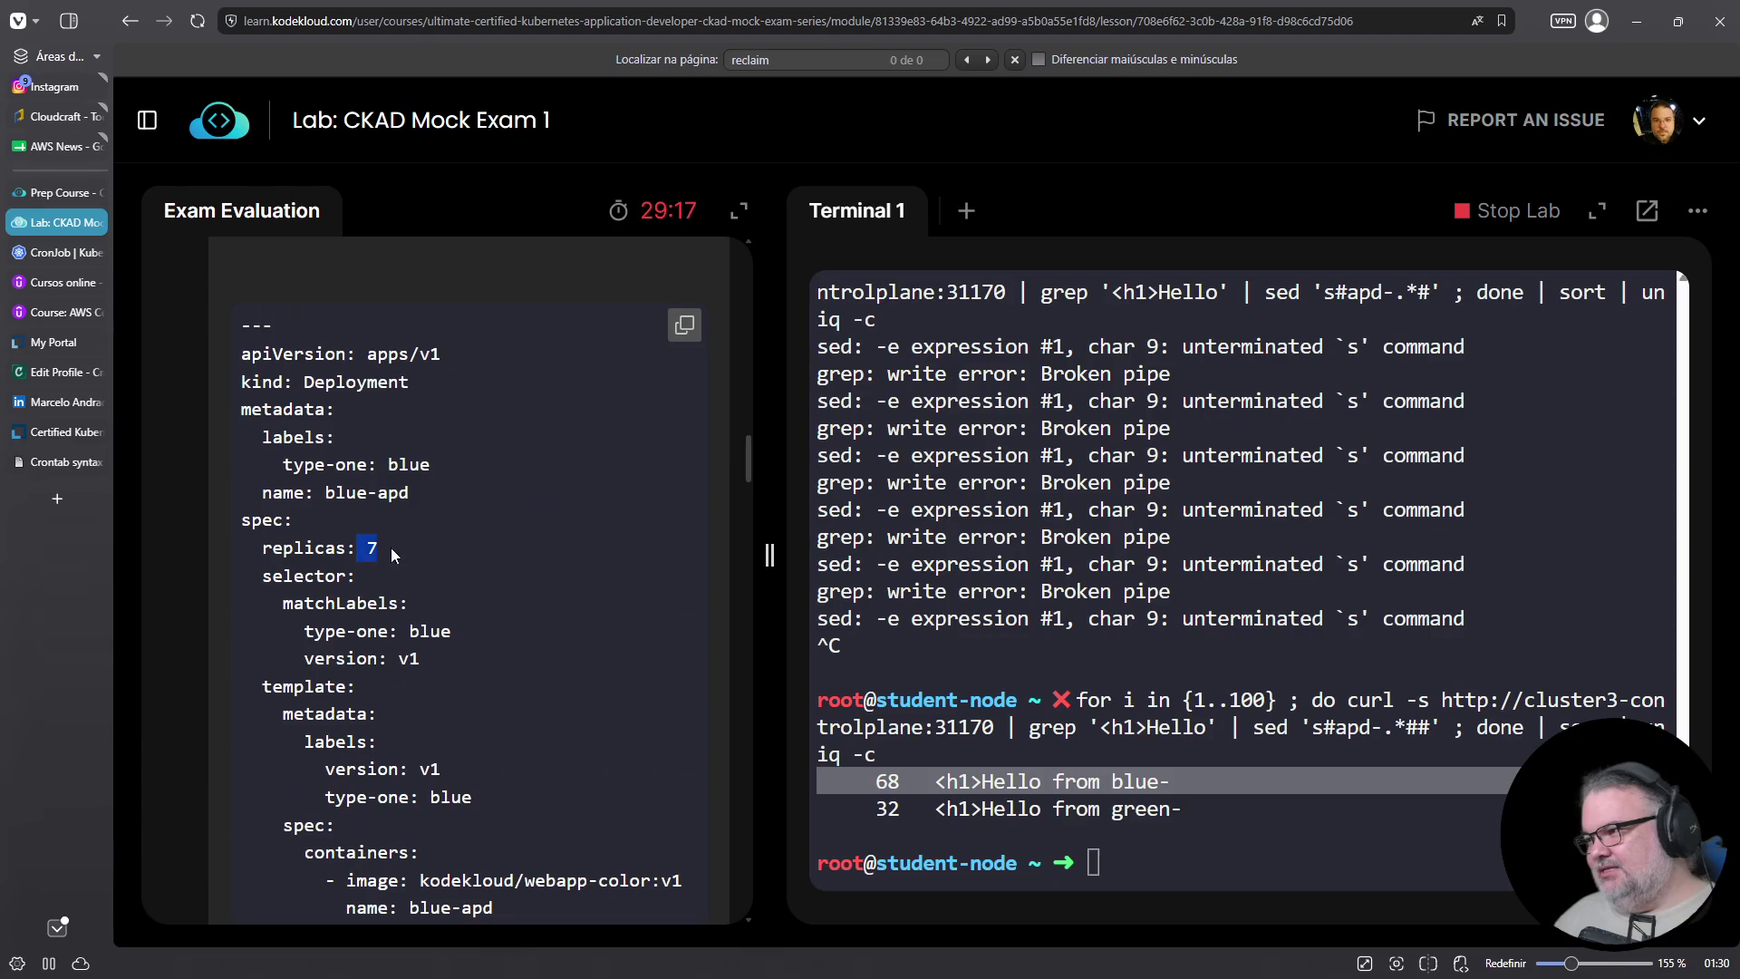
pyautogui.scroll(-9, 417, 633)
pyautogui.scroll(-8, 417, 634)
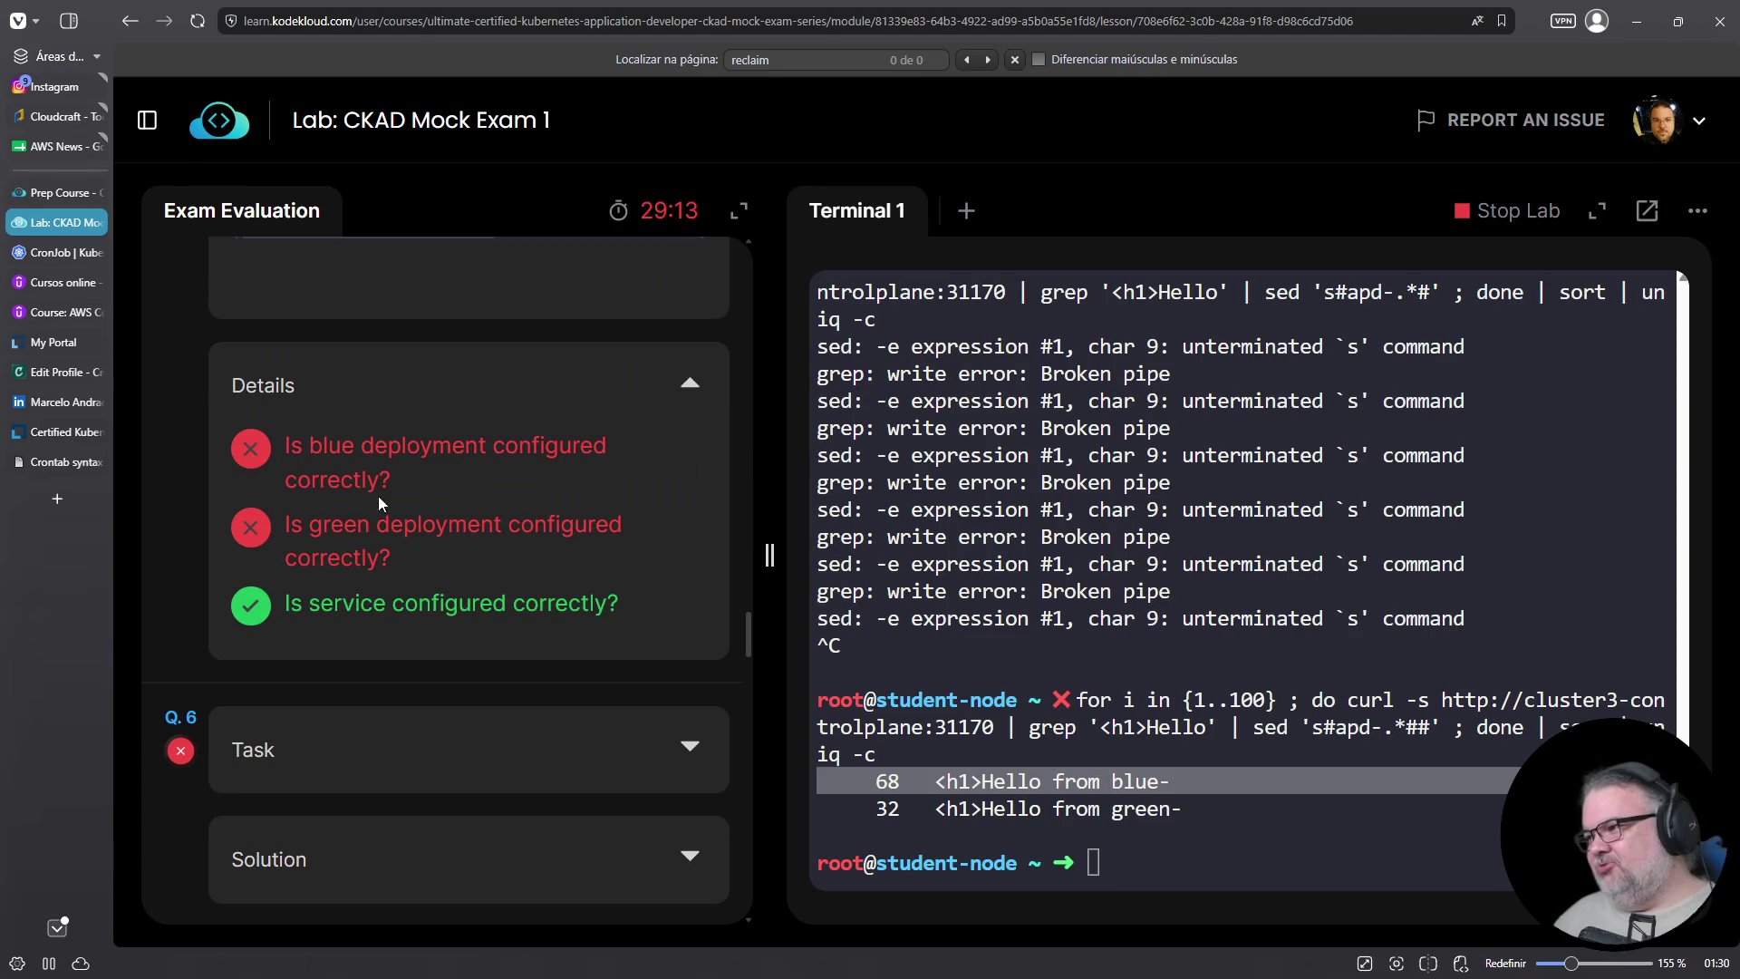
# Expand Q.4's task: create a pod in the ckad-pod-design namespace on cluster3
pyautogui.scroll(20, 421, 587)
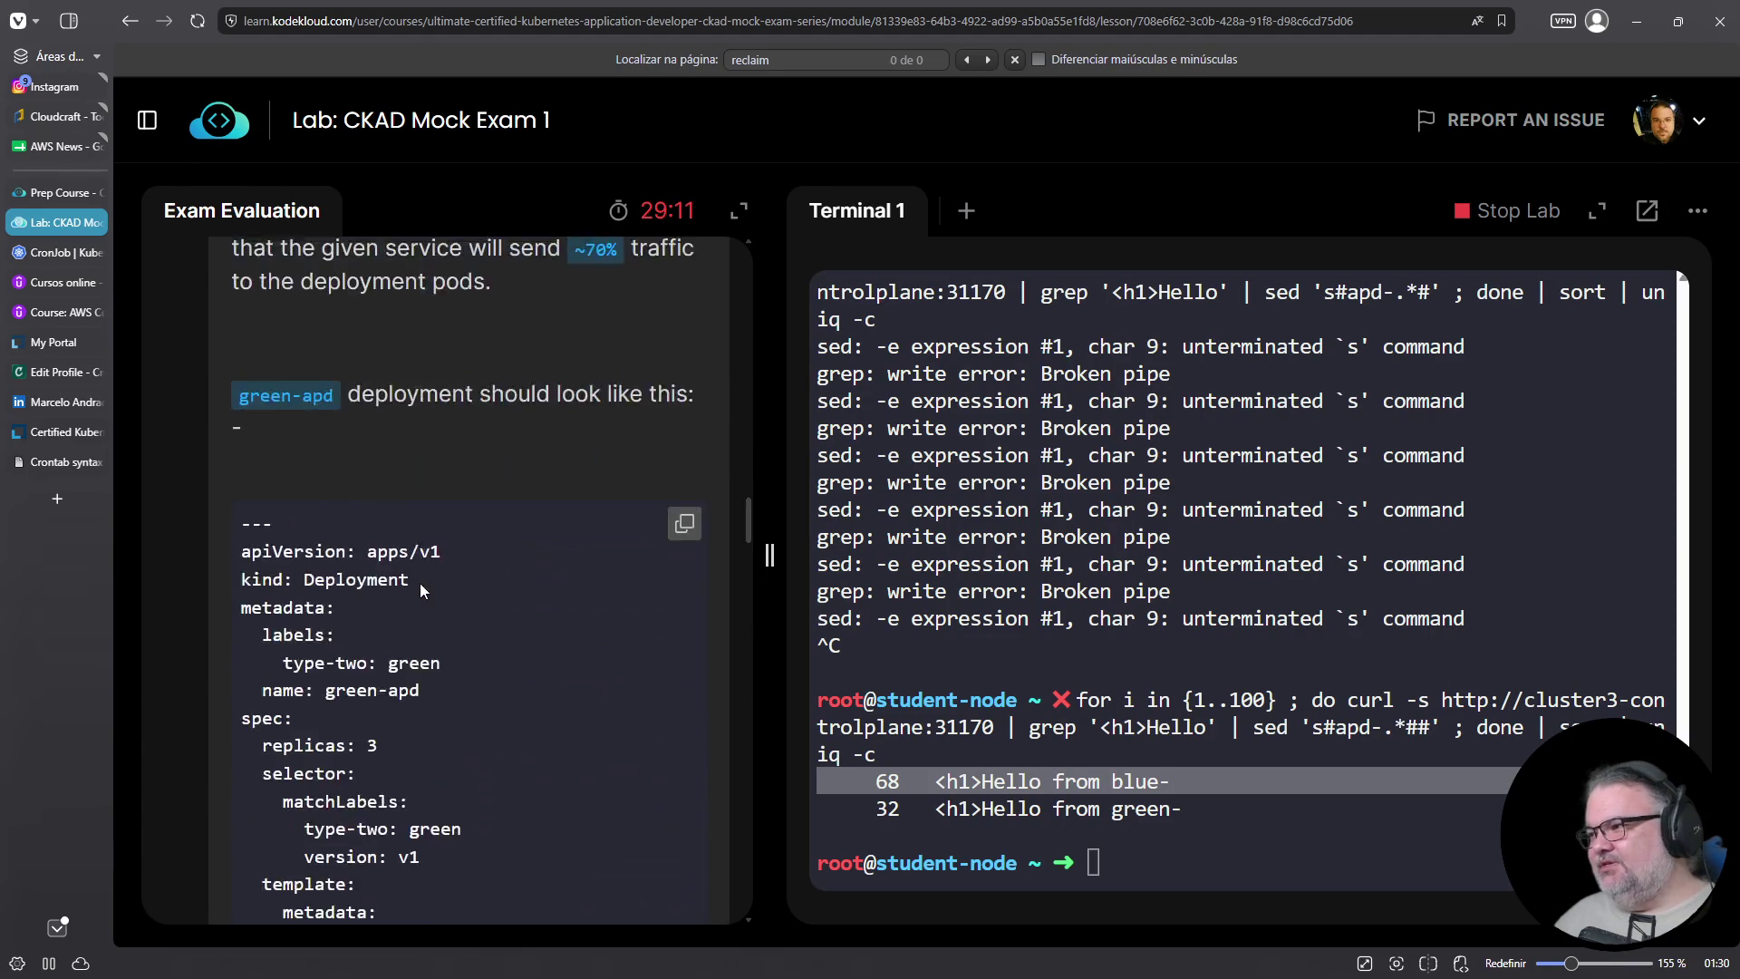
pyautogui.scroll(15, 420, 583)
pyautogui.scroll(-5, 421, 584)
pyautogui.click(709, 417)
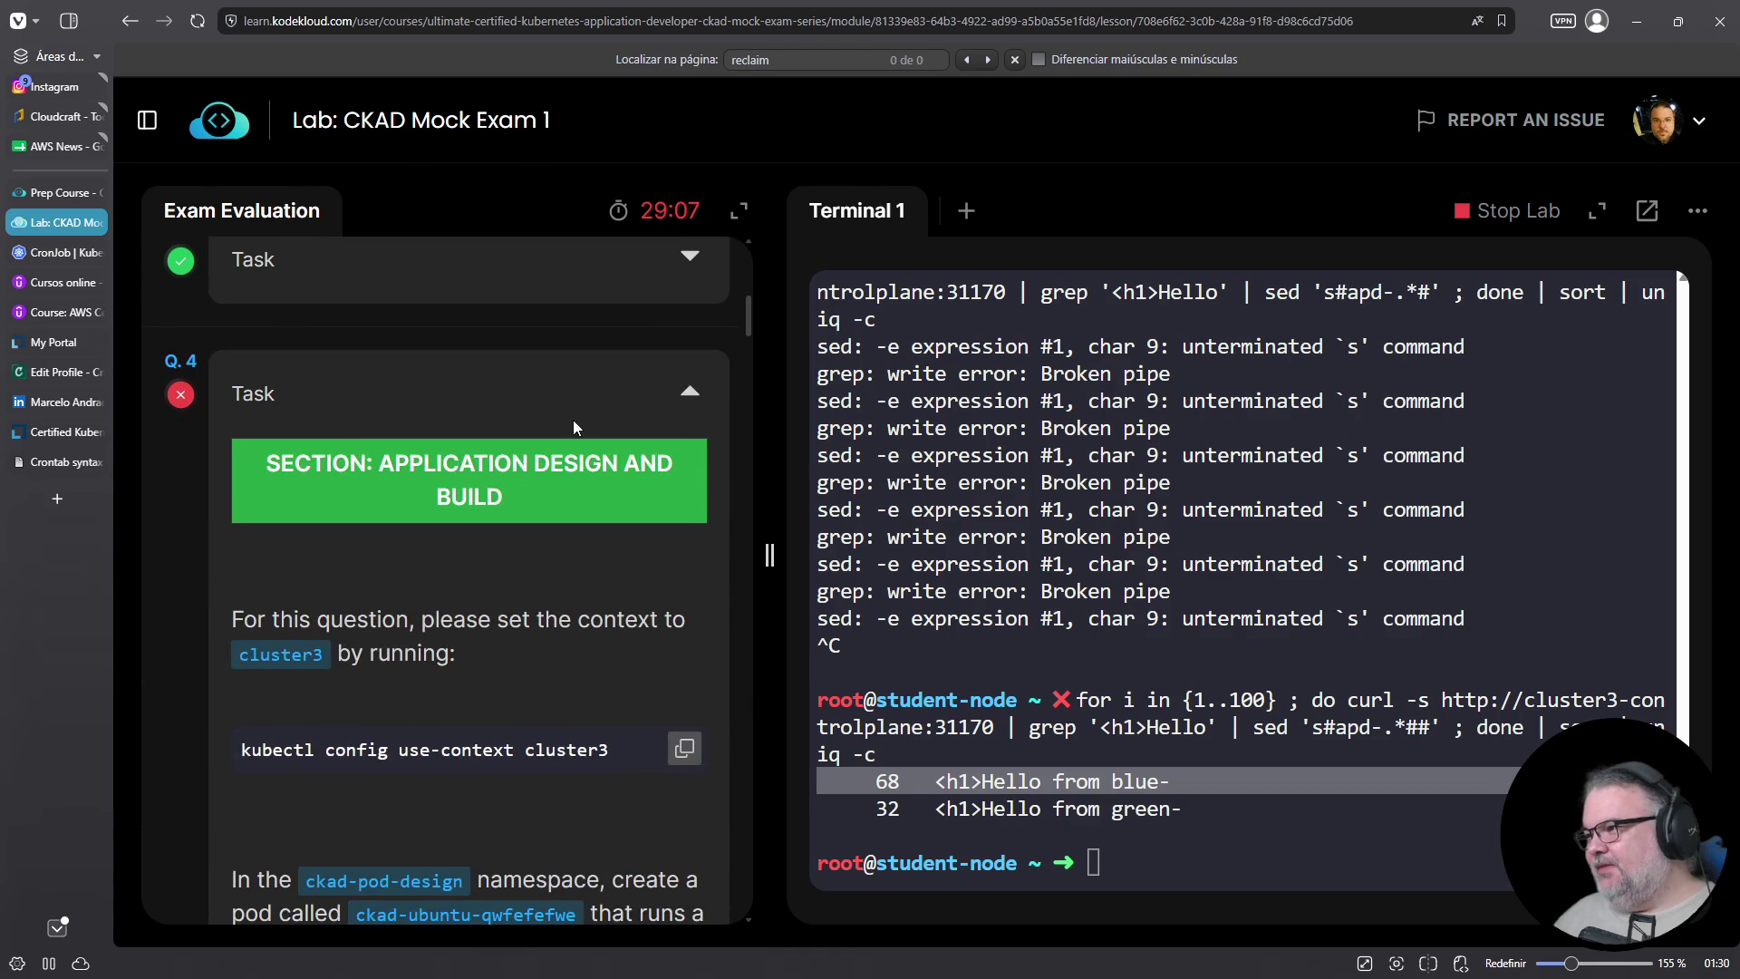
# Show Q.4's check results: primero running fails; busybox:1.28 image, env variable, segundo pass
pyautogui.scroll(-3, 477, 511)
pyautogui.scroll(-3, 478, 477)
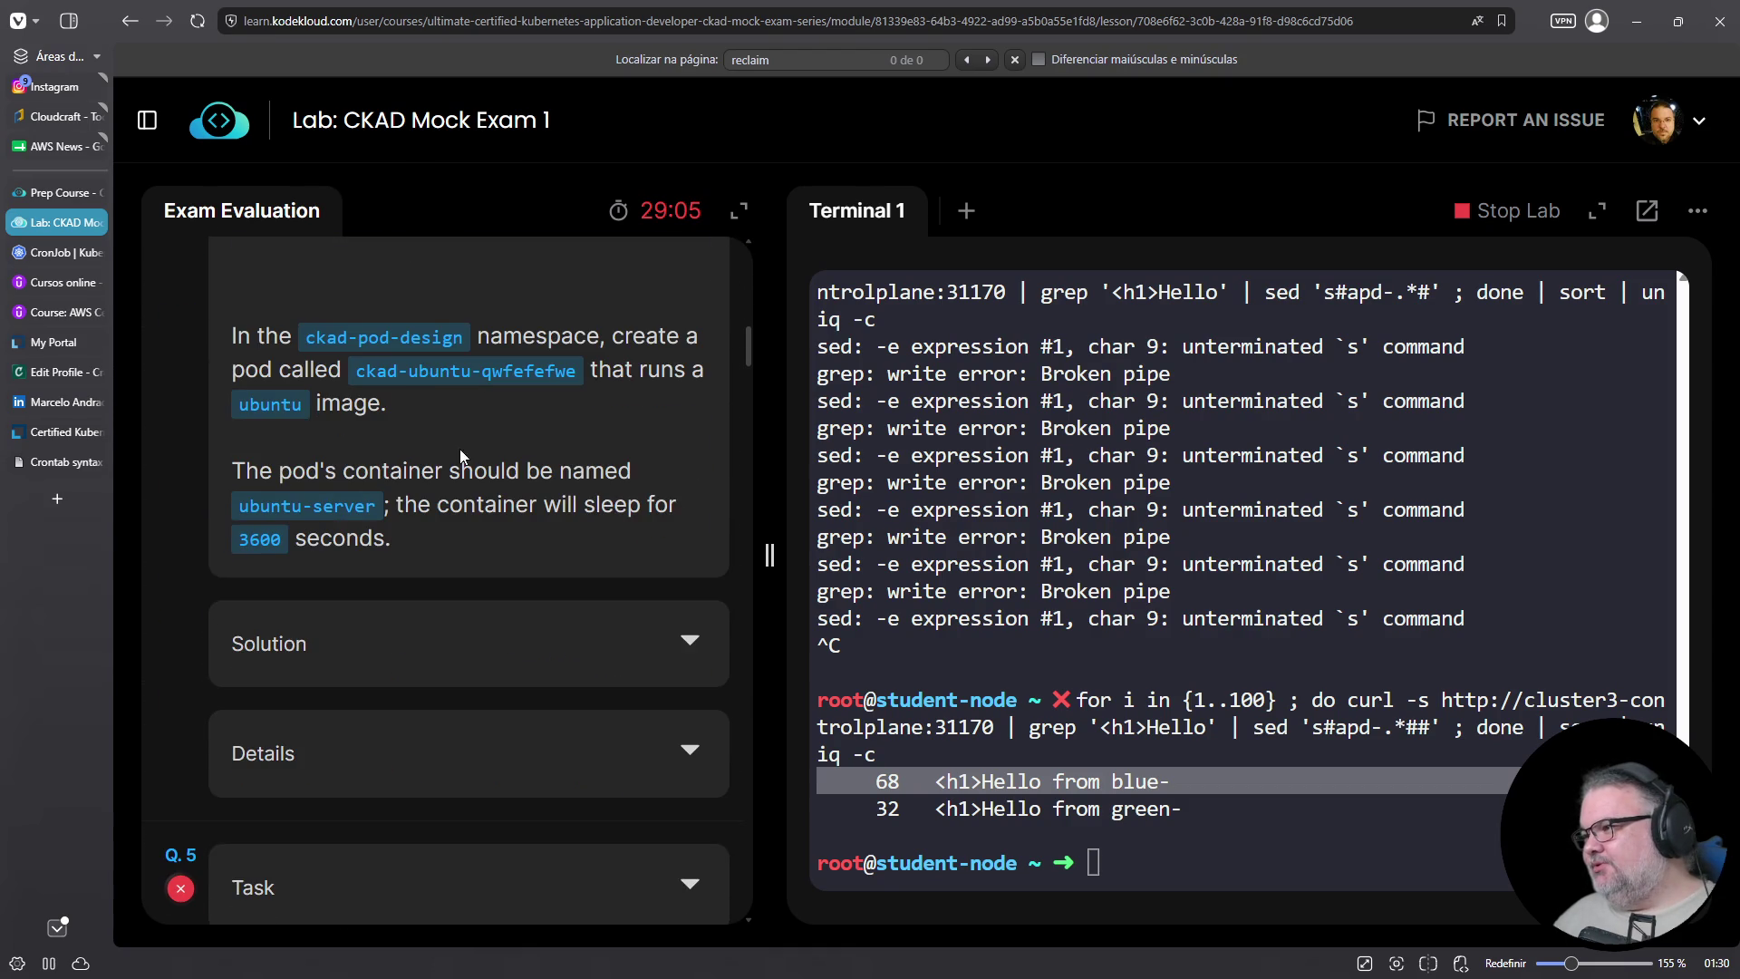
pyautogui.click(603, 748)
pyautogui.scroll(-4, 471, 543)
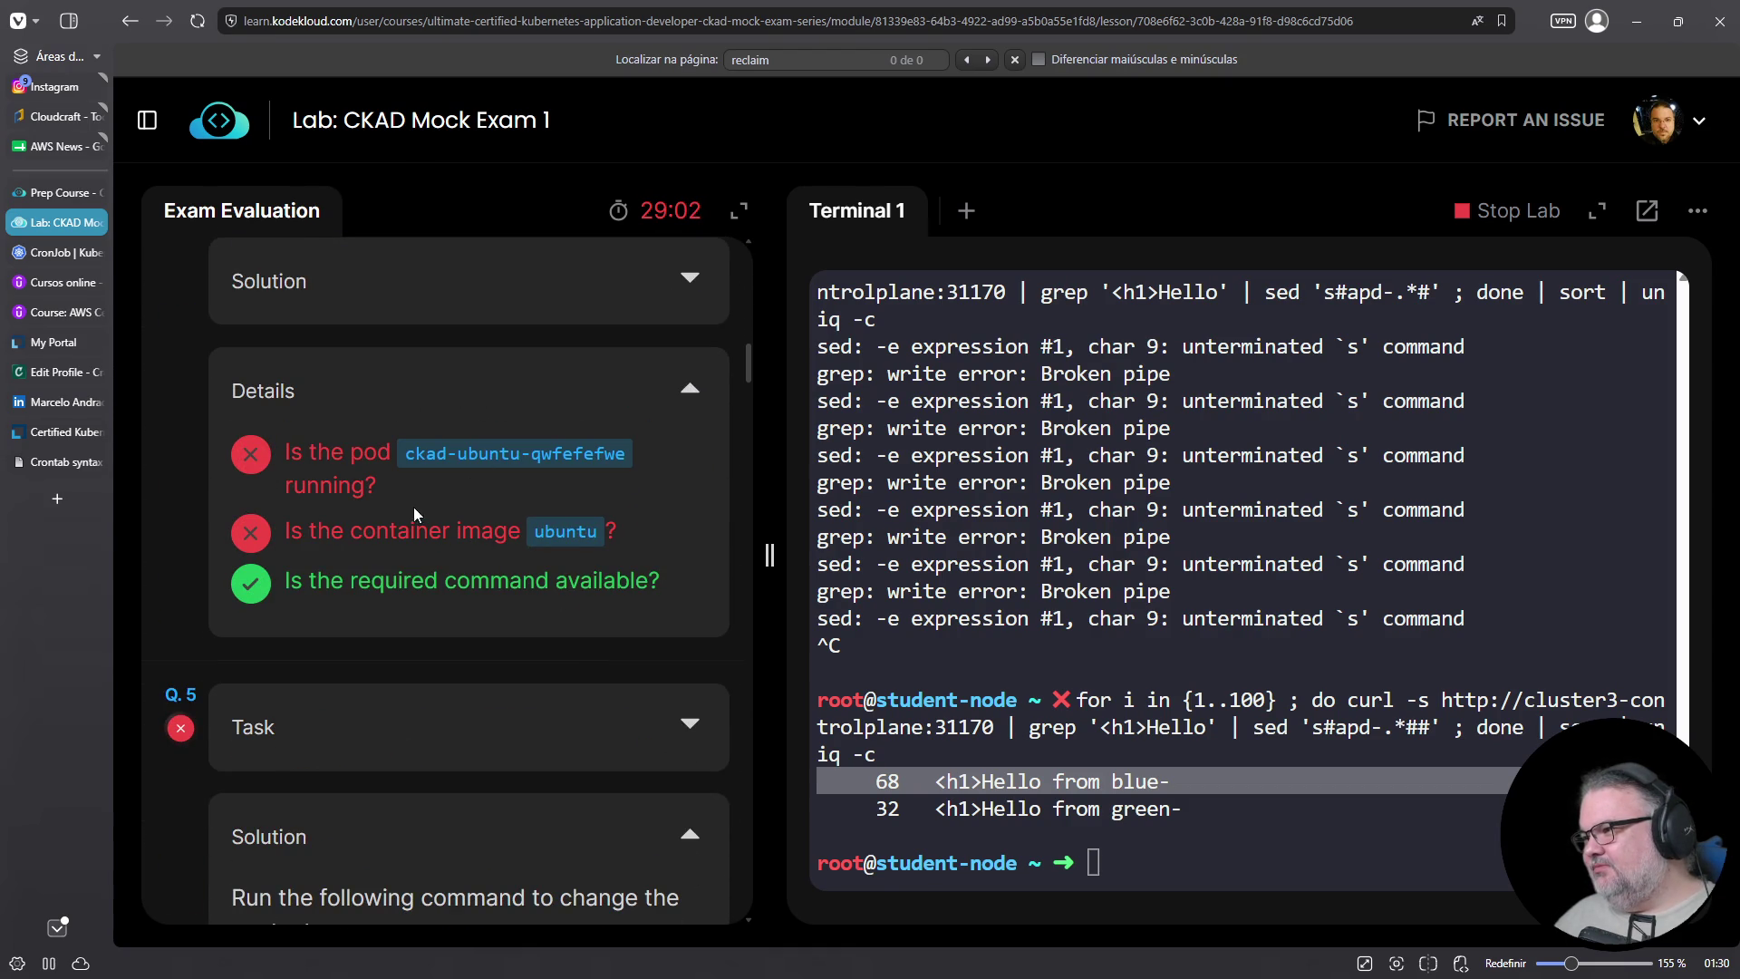
pyautogui.scroll(20, 438, 533)
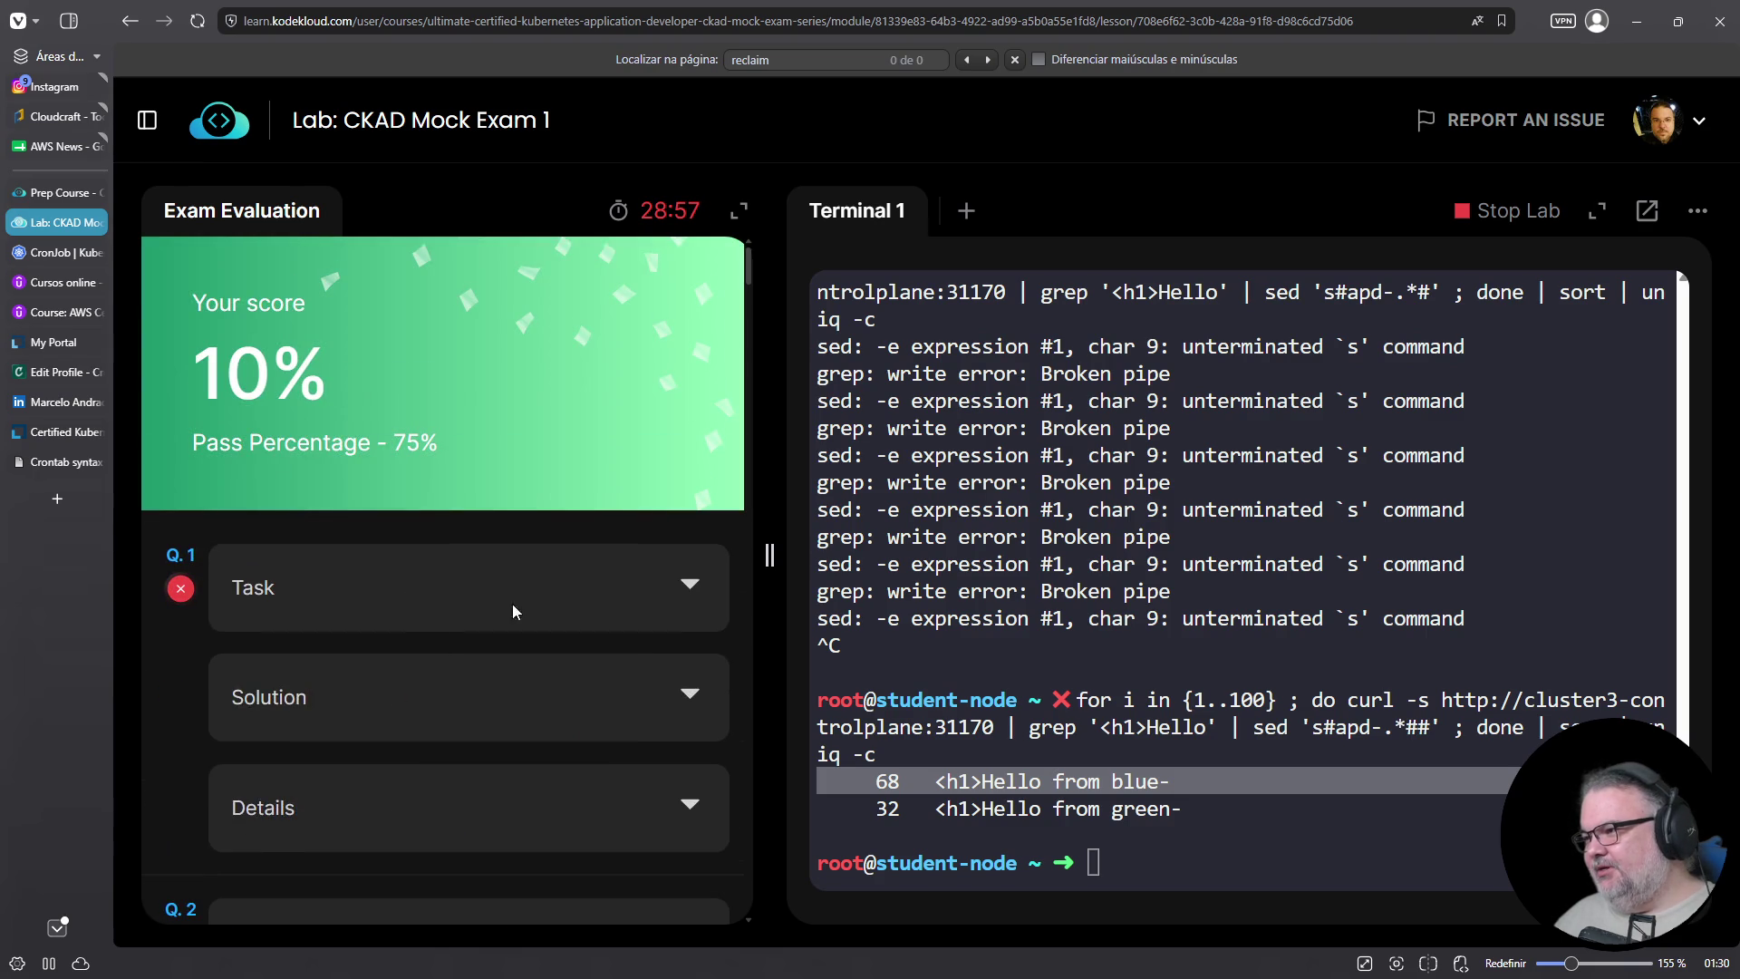
# Expand Q.1's task description and its per-check results
pyautogui.click(682, 589)
pyautogui.scroll(-6, 580, 602)
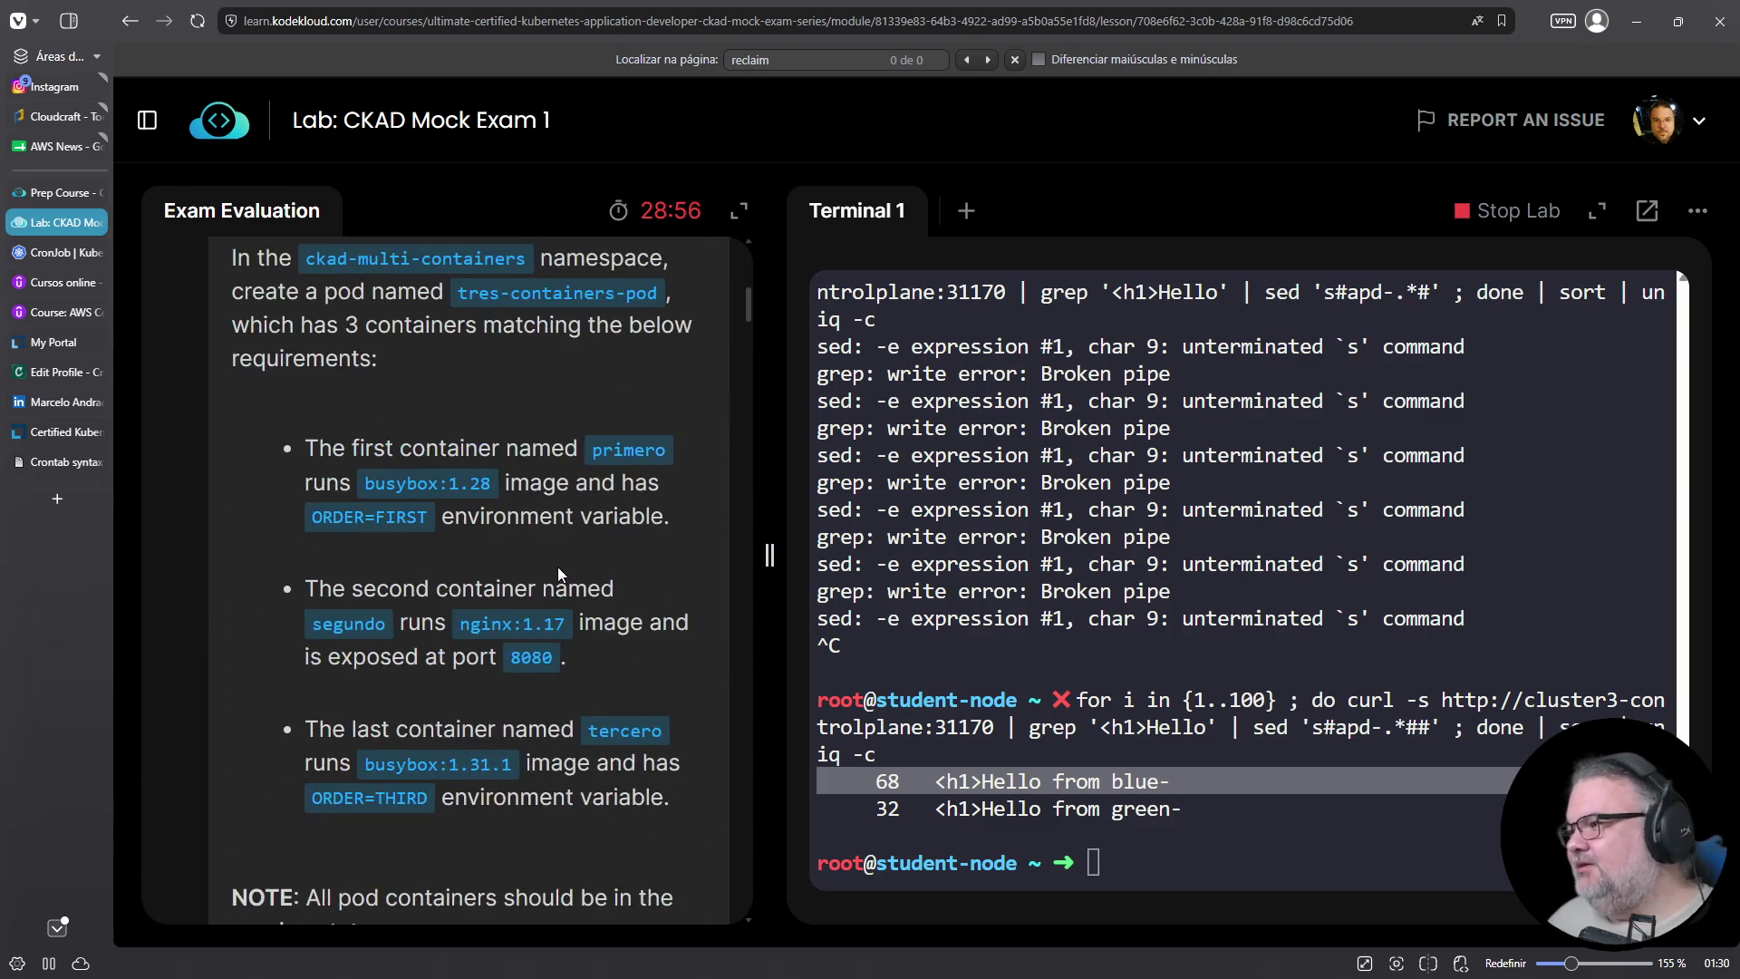
pyautogui.scroll(-8, 558, 568)
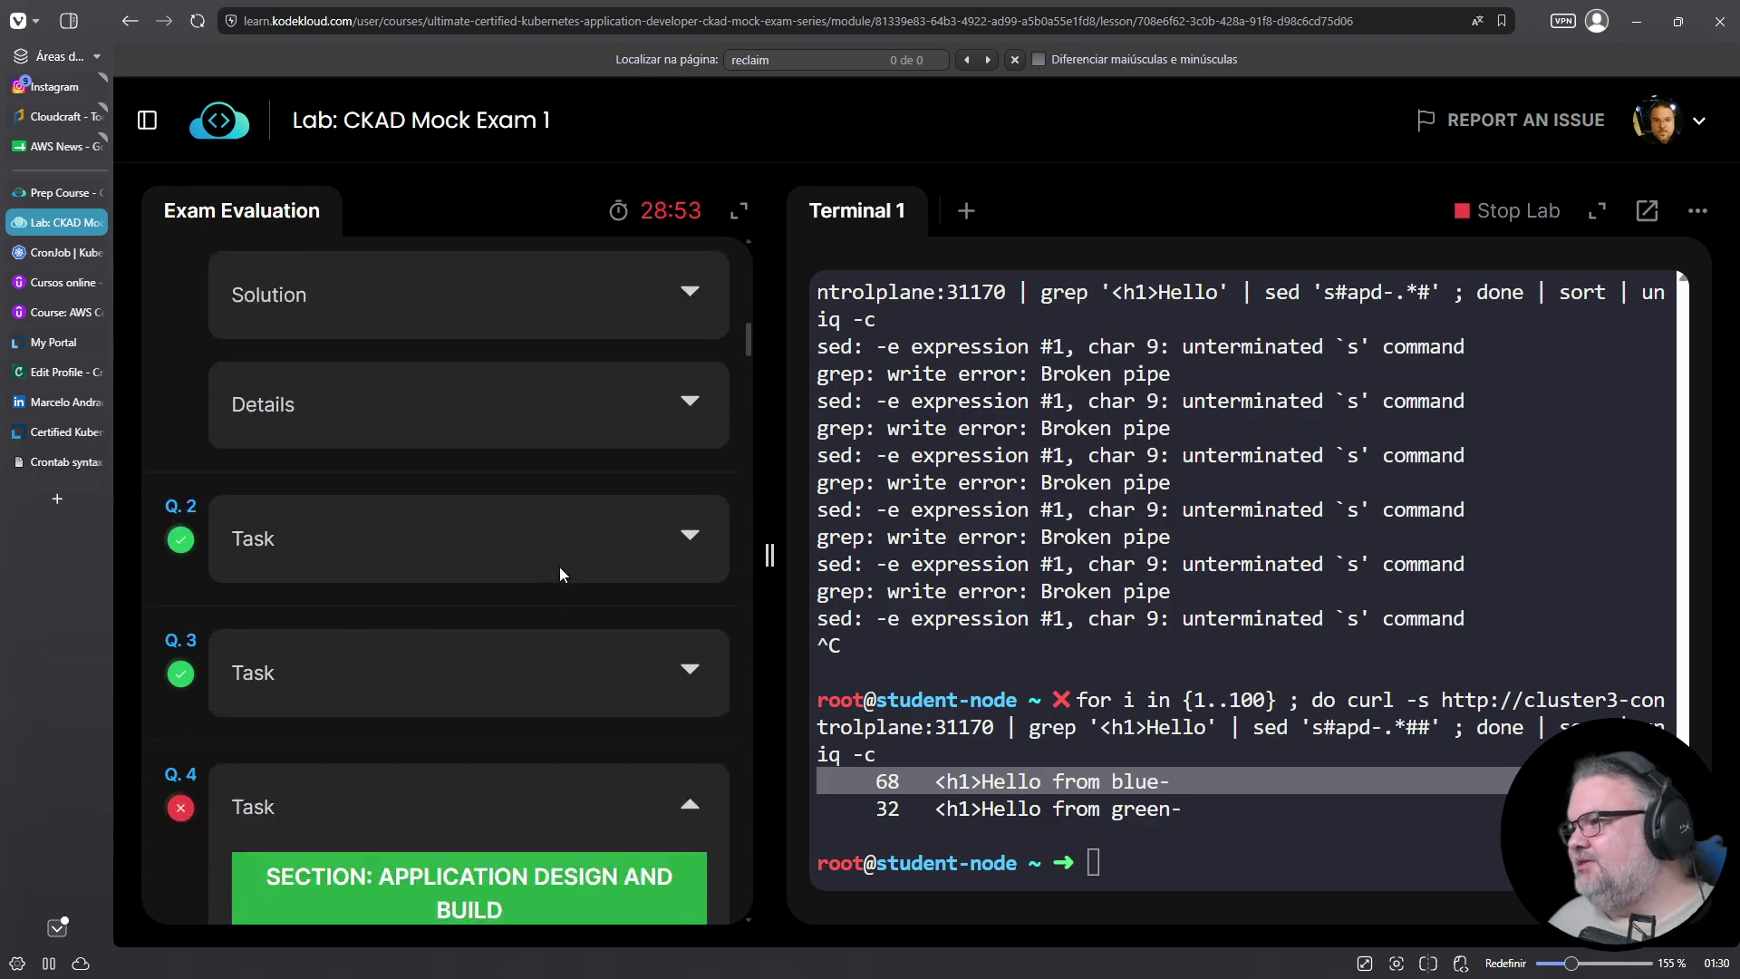
pyautogui.click(665, 509)
pyautogui.scroll(-8, 531, 559)
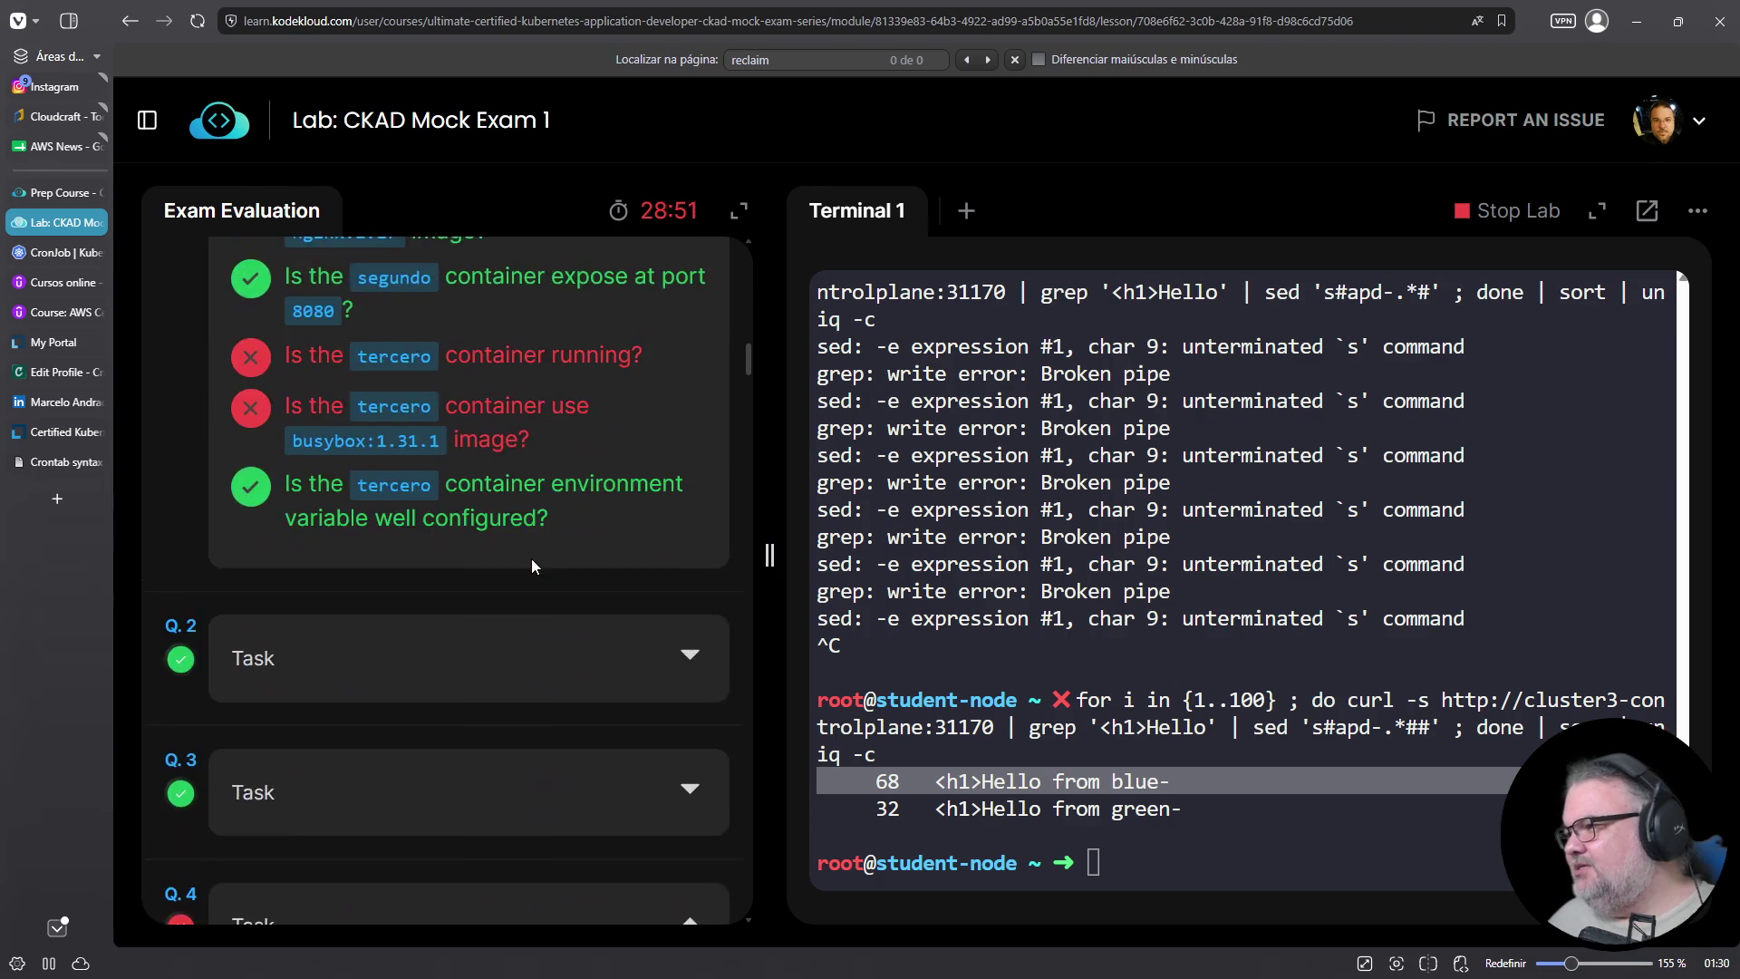
pyautogui.scroll(7, 506, 549)
# Highlight Q.1's primero check and the failed tercero running and image checks
pyautogui.tripleClick(403, 490)
pyautogui.scroll(-4, 458, 521)
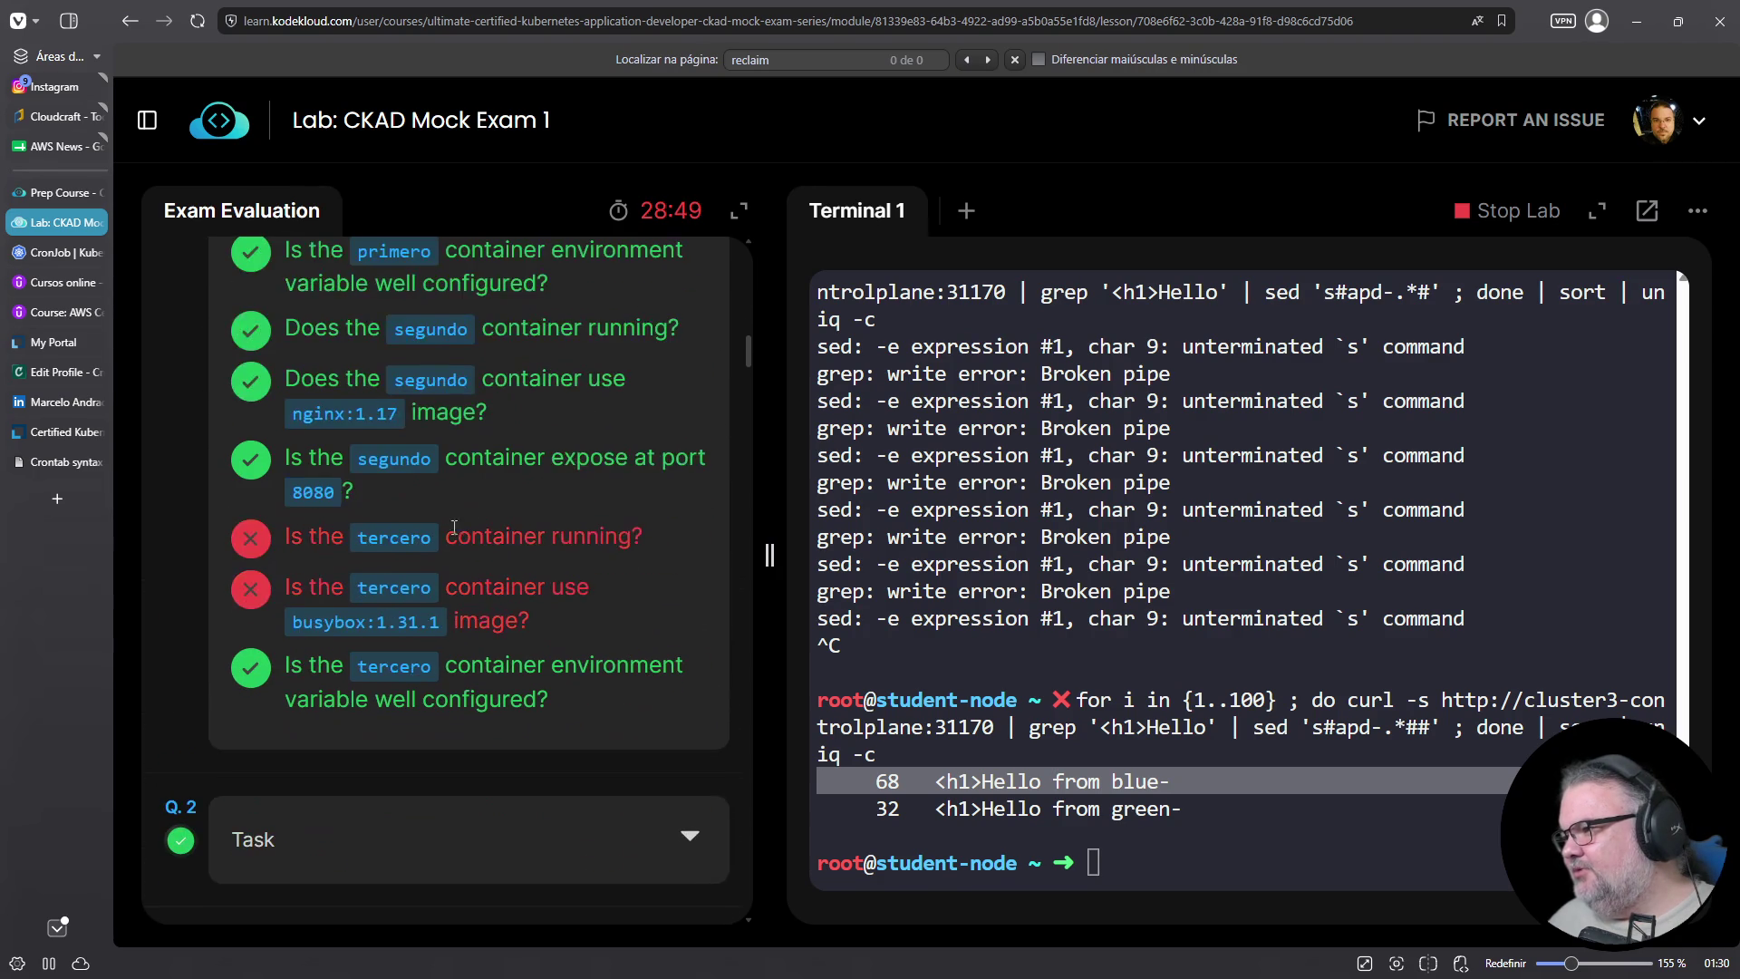
pyautogui.tripleClick(500, 535)
pyautogui.scroll(-3, 500, 542)
pyautogui.doubleClick(487, 362)
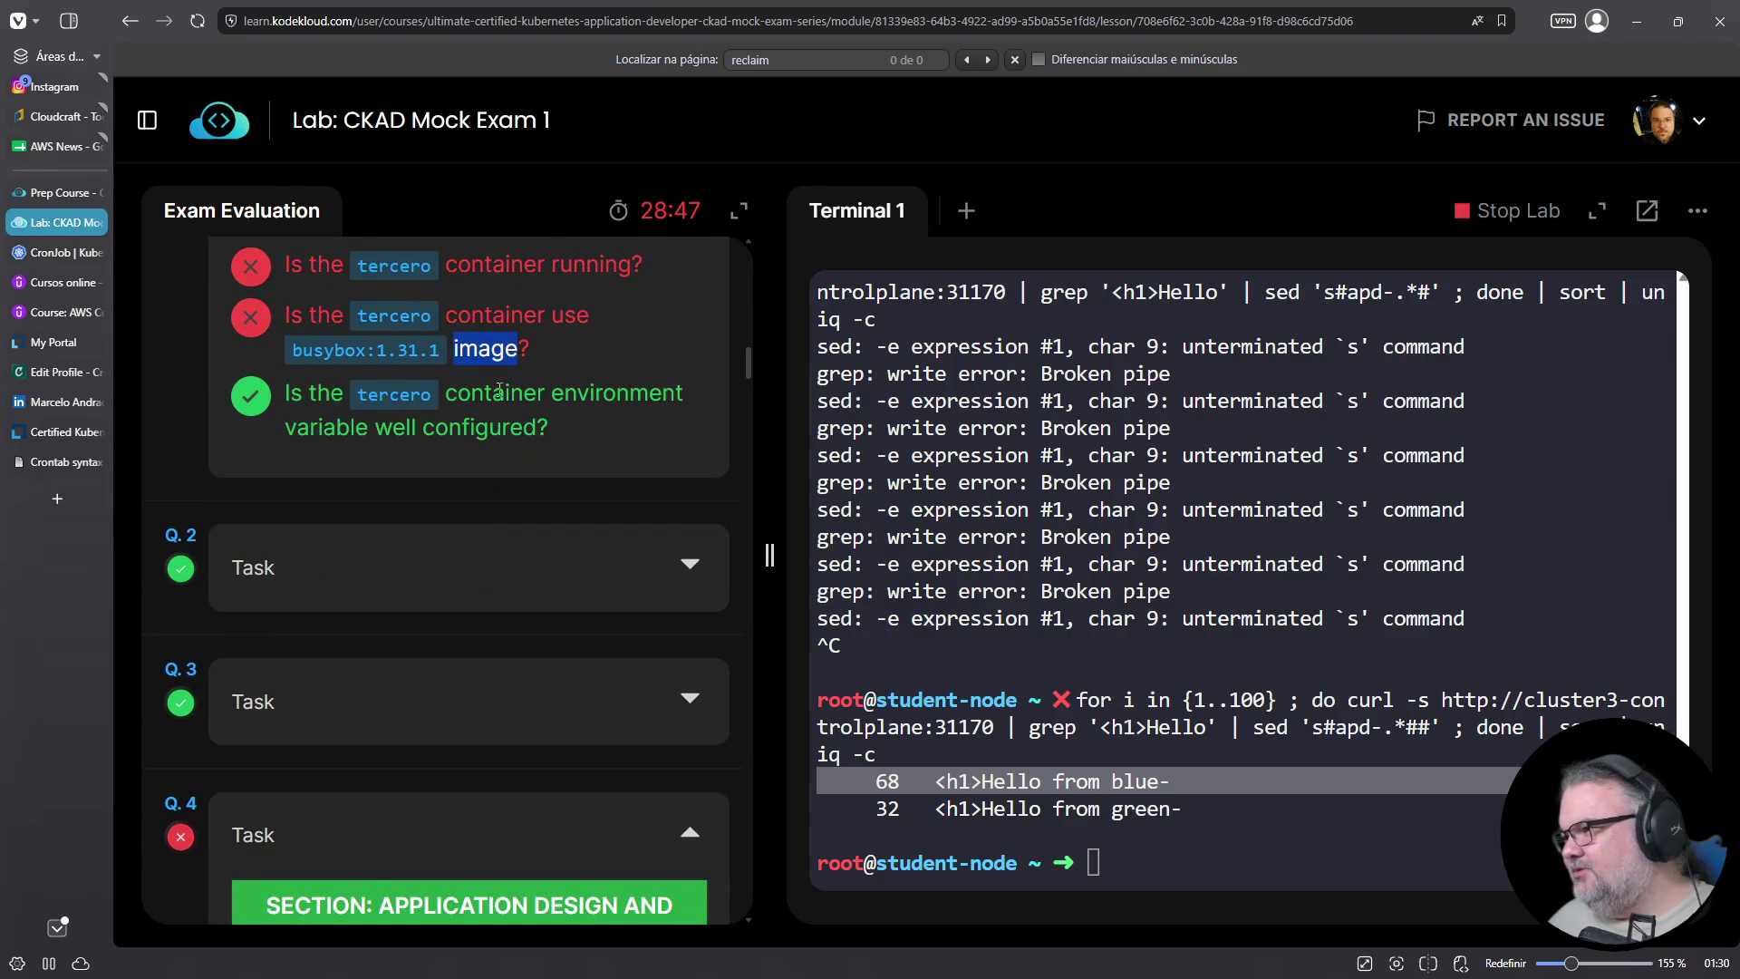
pyautogui.scroll(8, 508, 521)
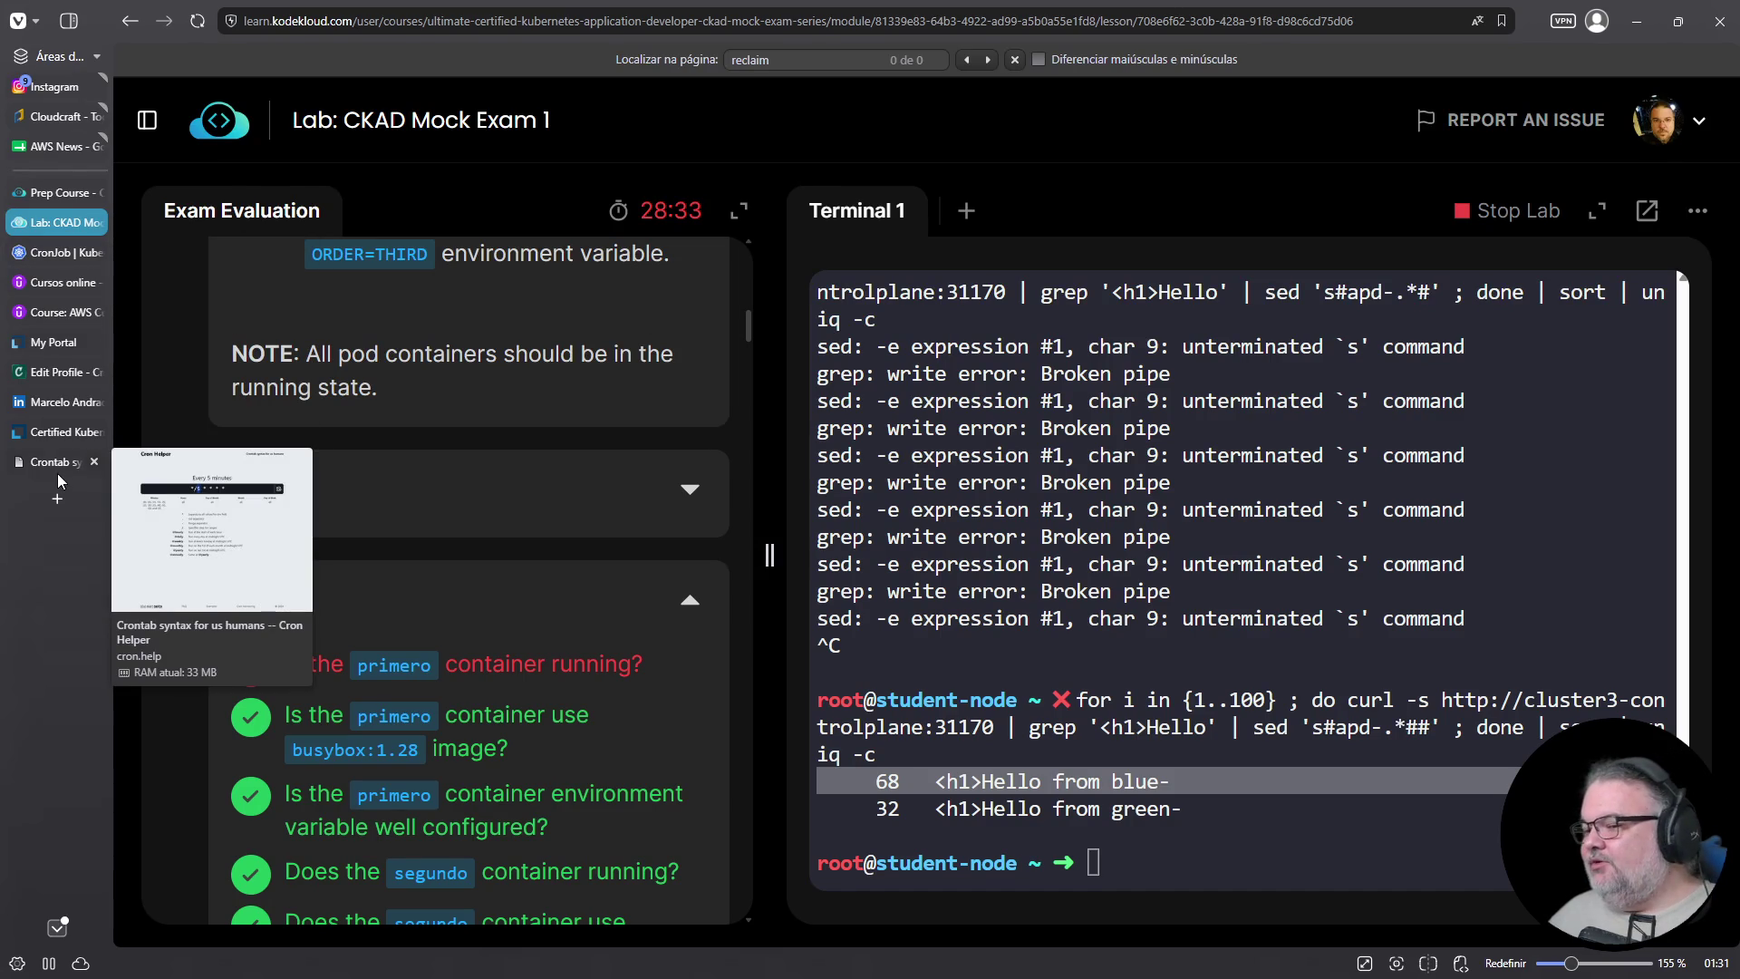
pyautogui.moveTo(56, 470)
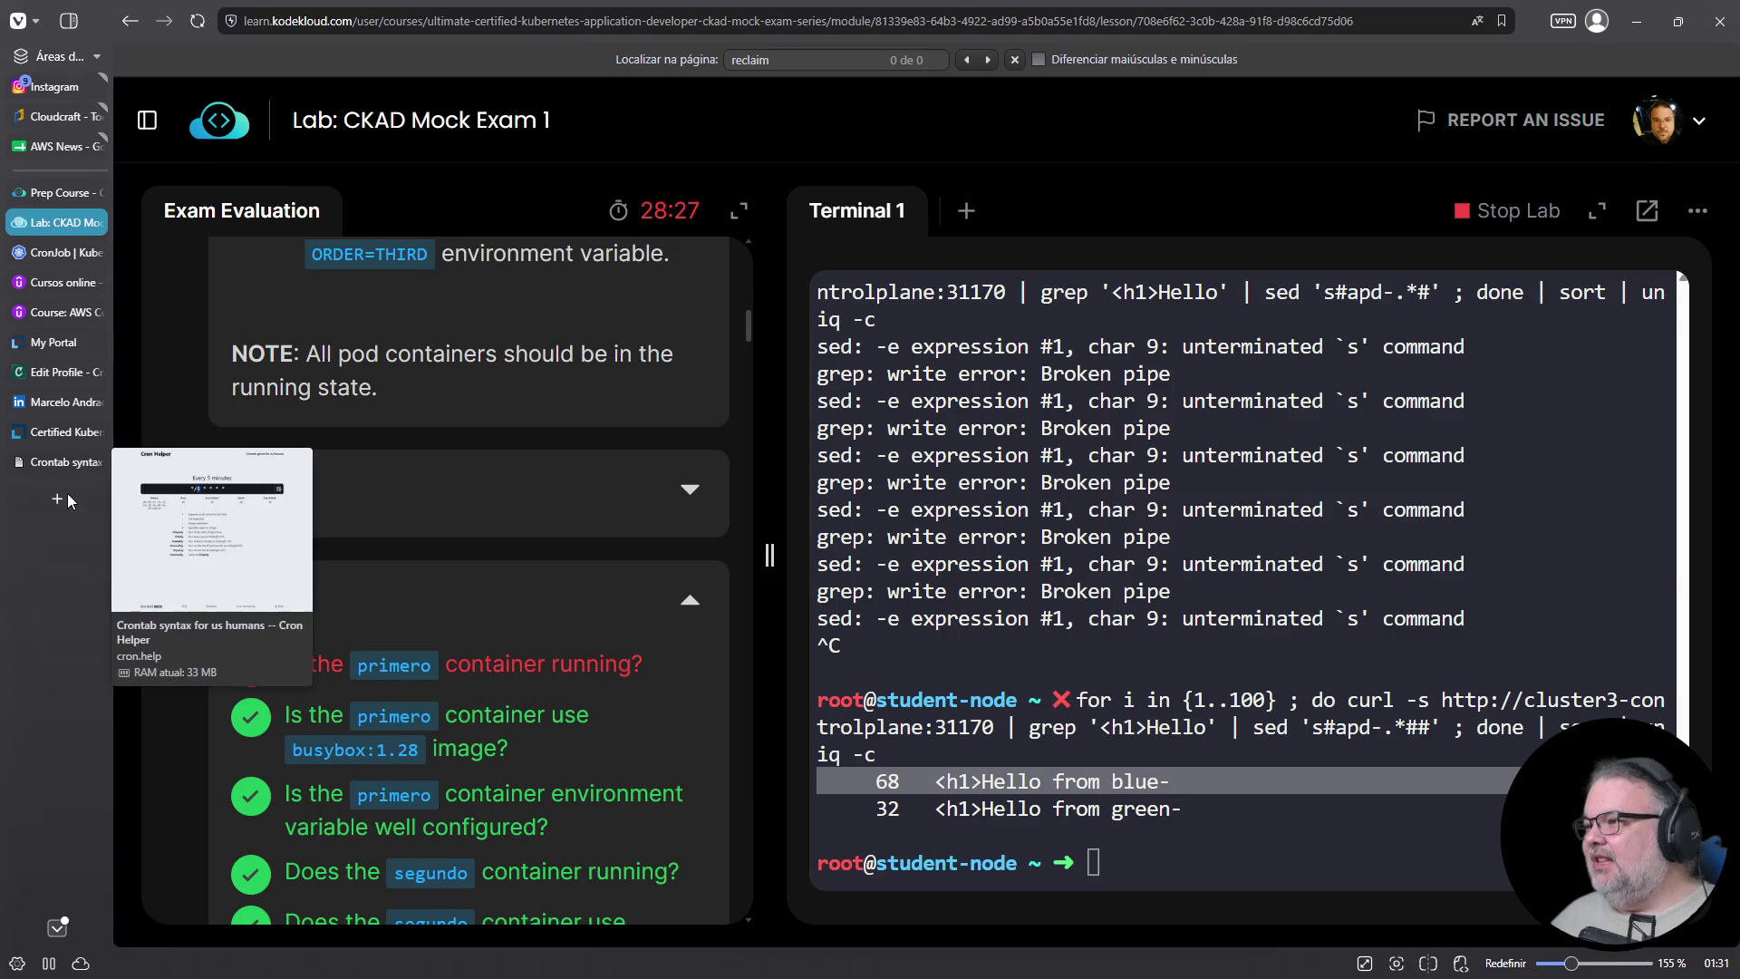
pyautogui.click(58, 498)
pyautogui.write('twitc')
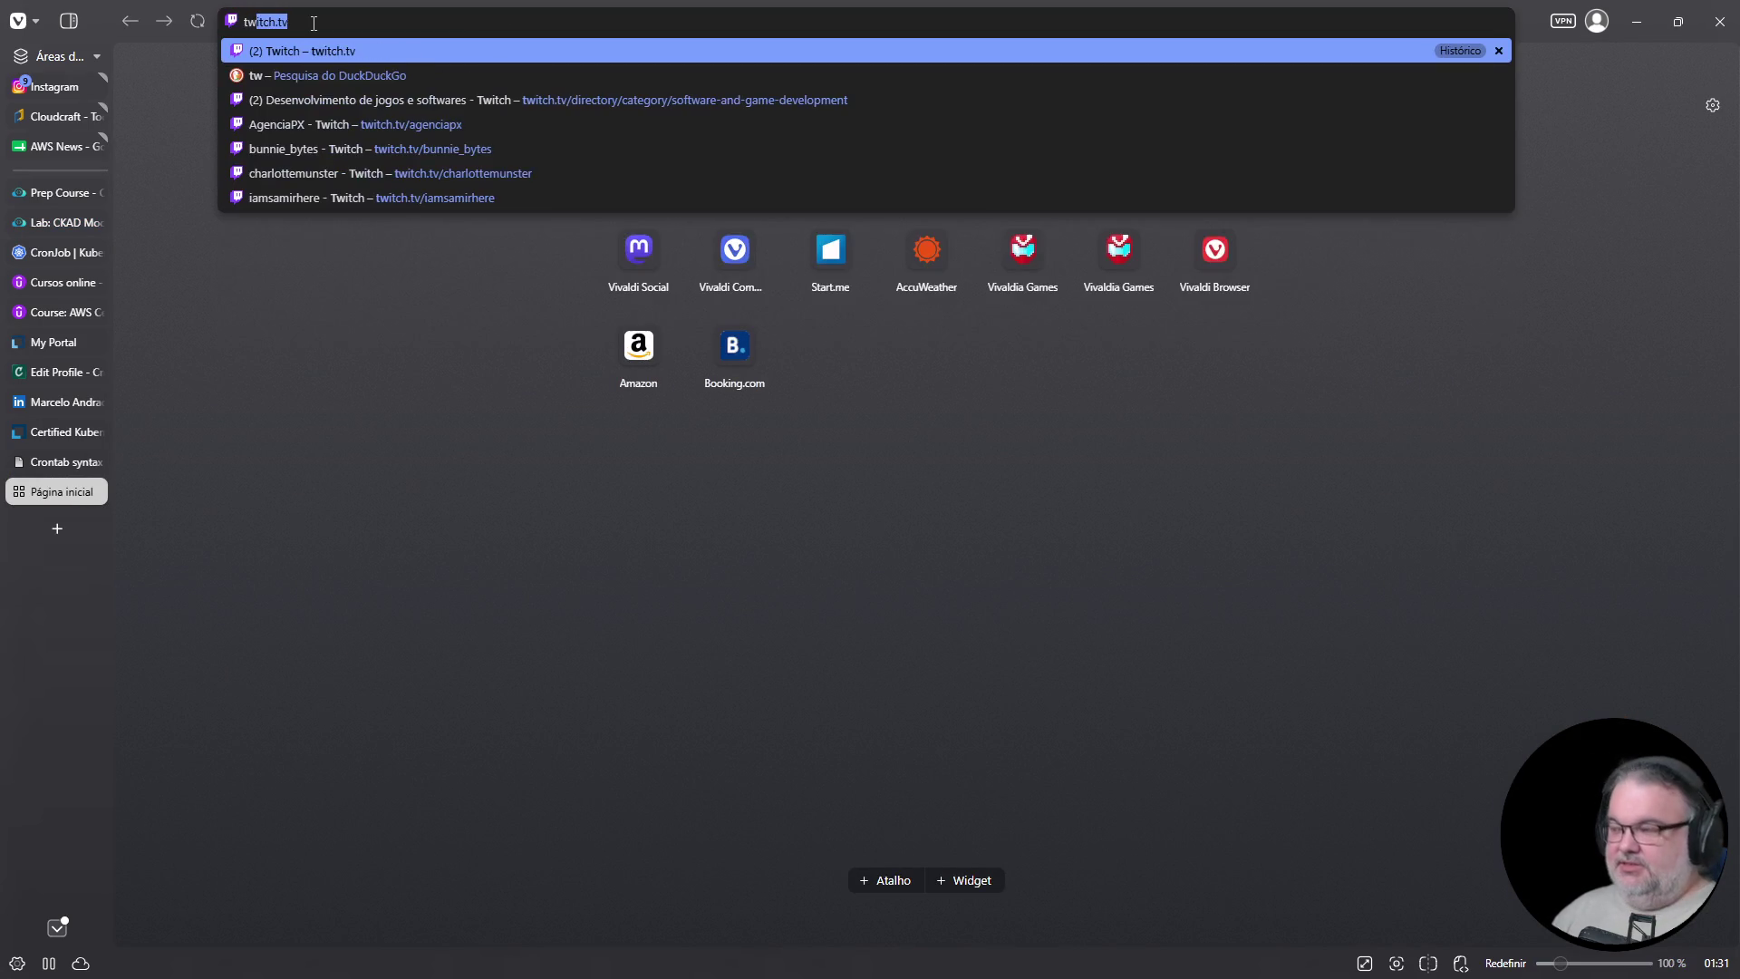
pyautogui.press('BackSpace')
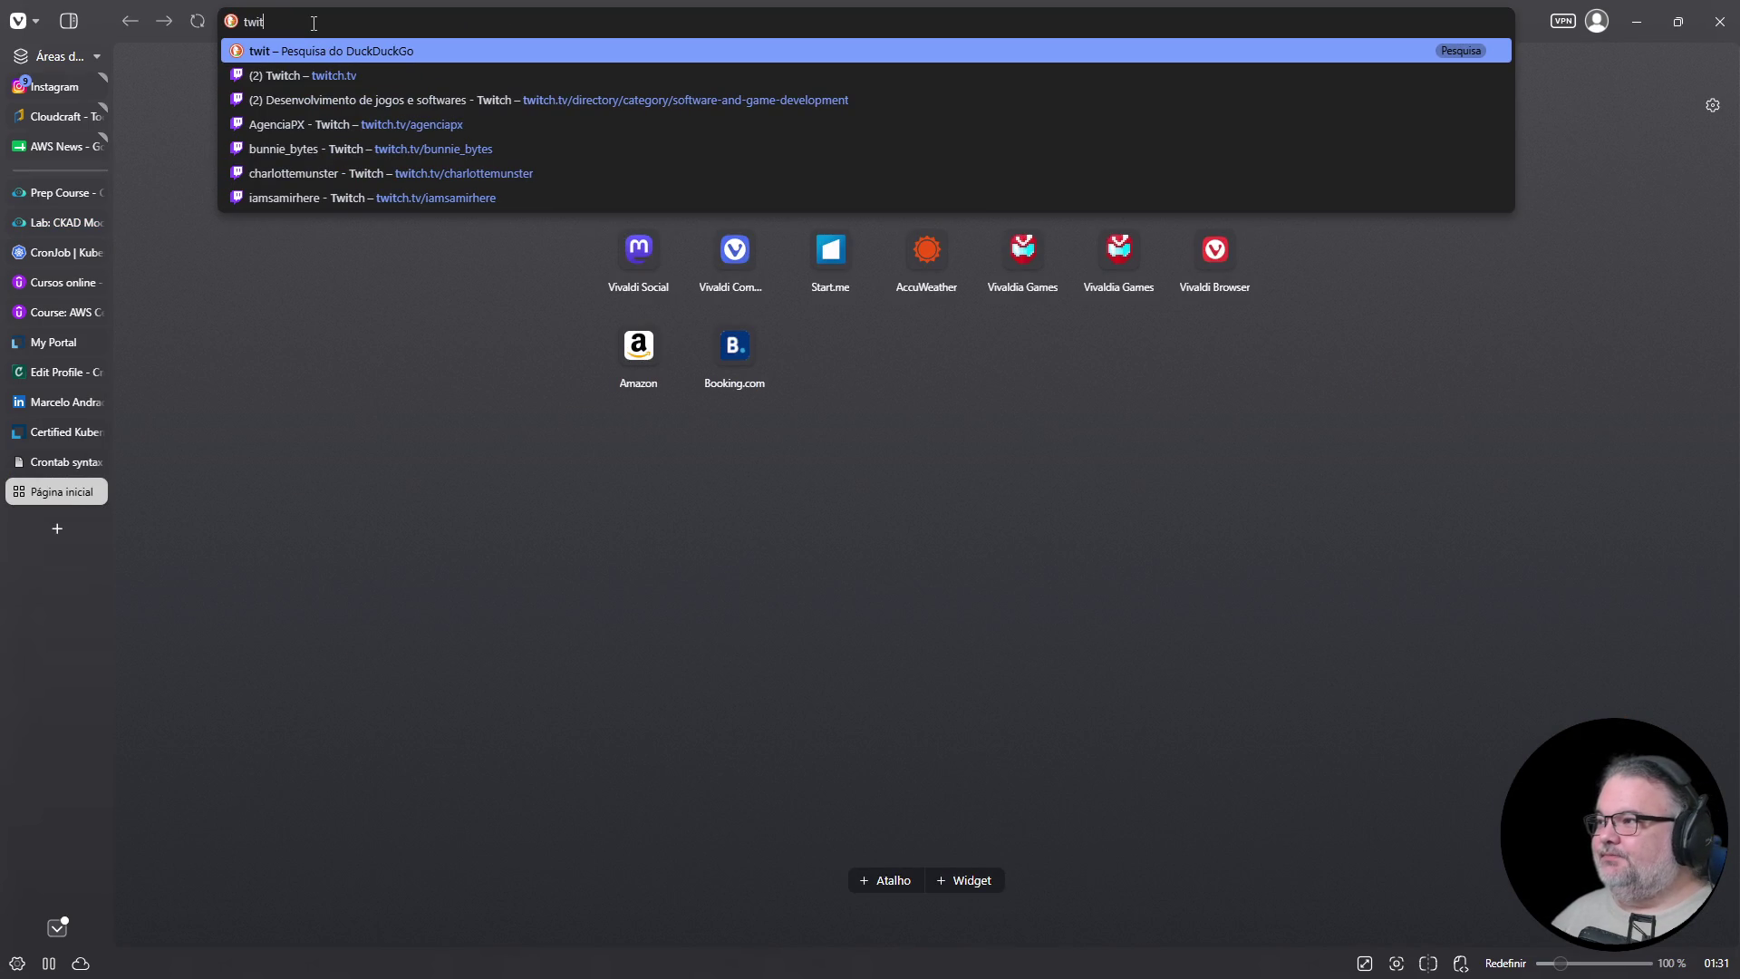
pyautogui.press('Down')
pyautogui.press('Return')
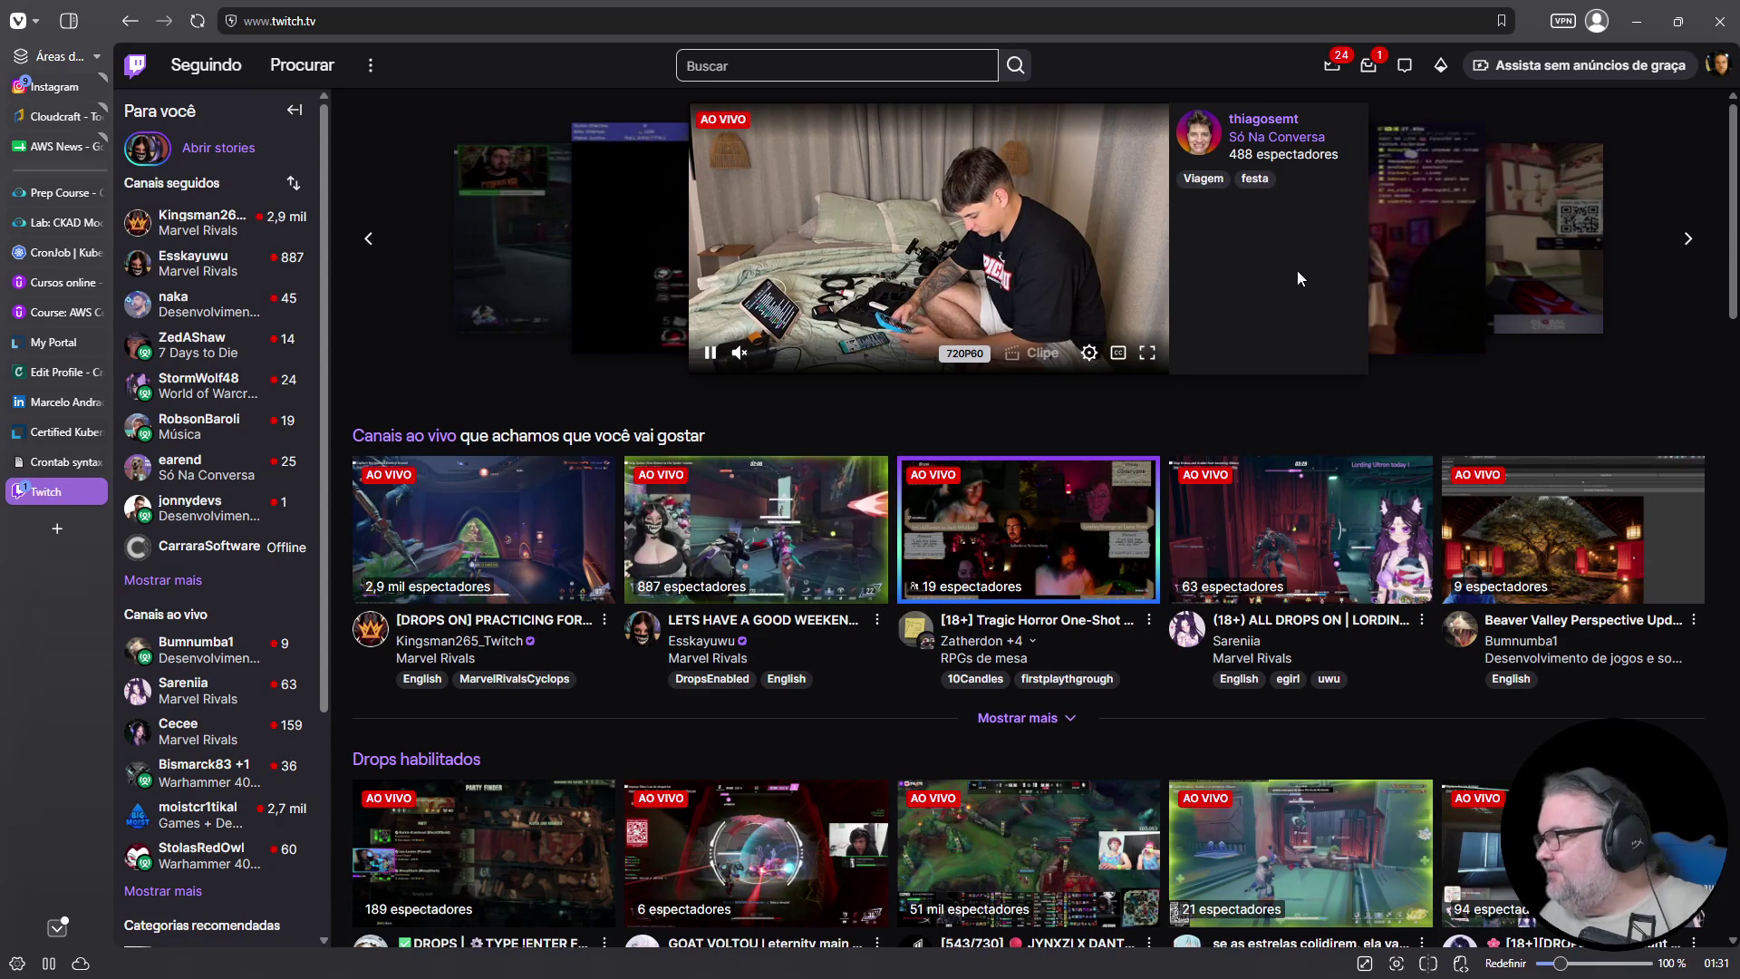
# Open the Desenvolvimento de jogos e softwares category from the Twitch home page
pyautogui.scroll(-1, 280, 584)
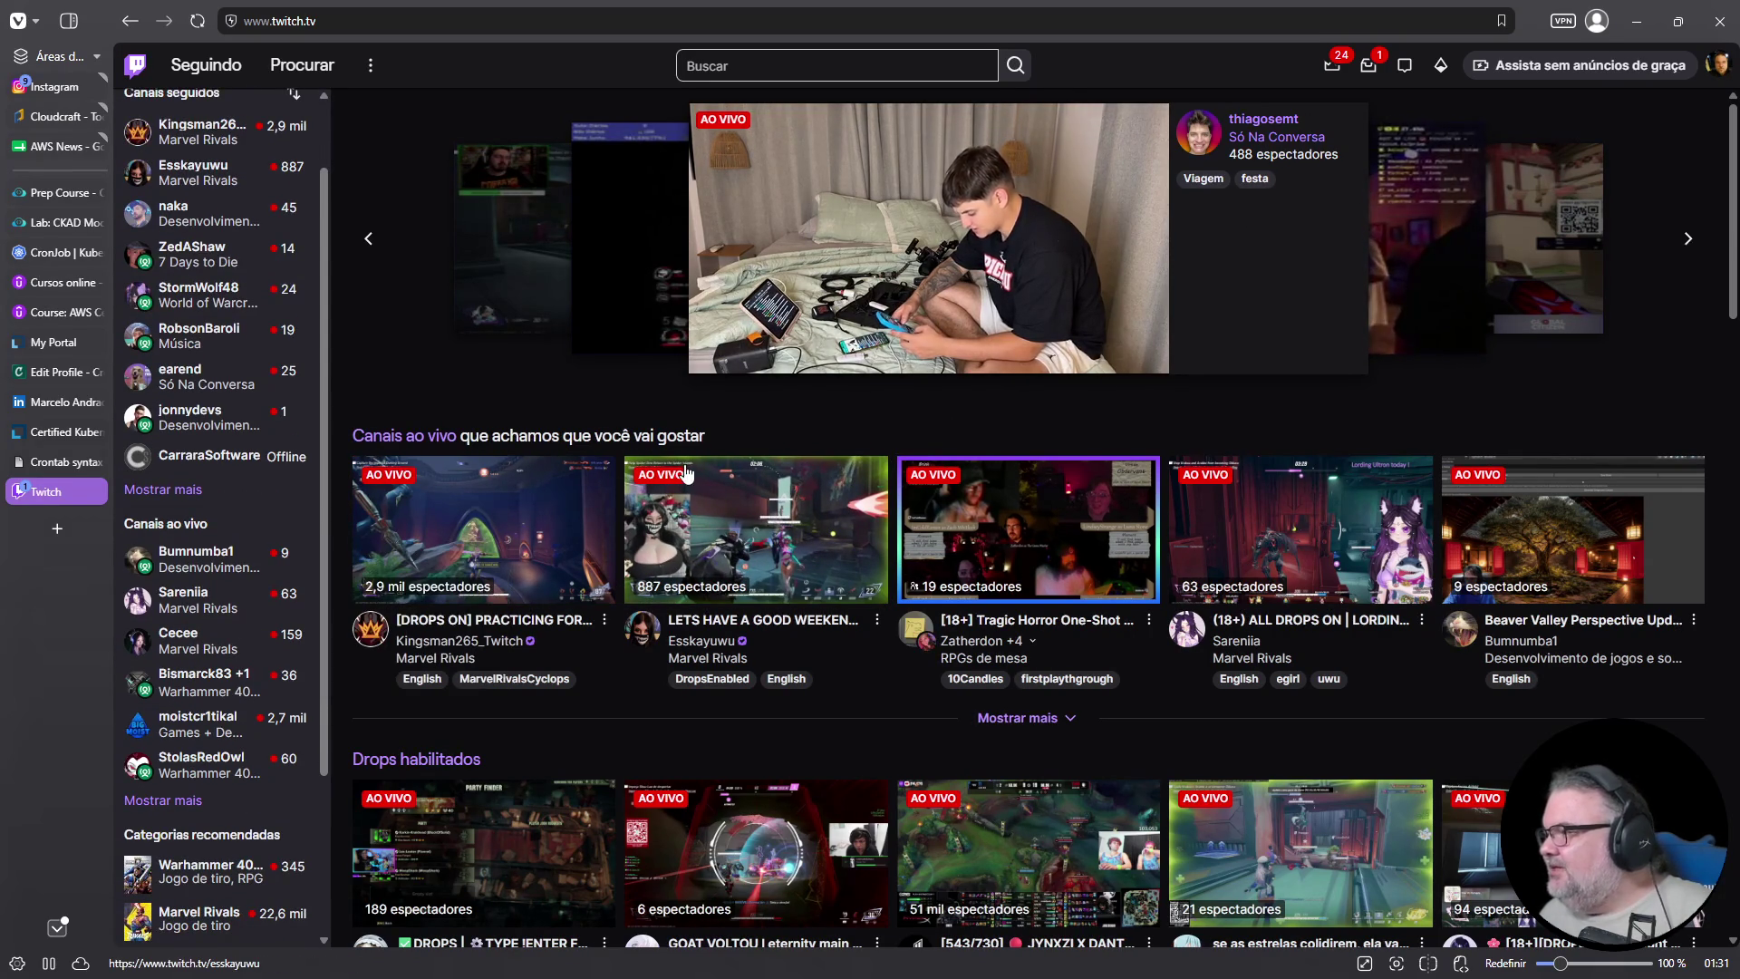
pyautogui.scroll(-9, 715, 458)
pyautogui.click(961, 371)
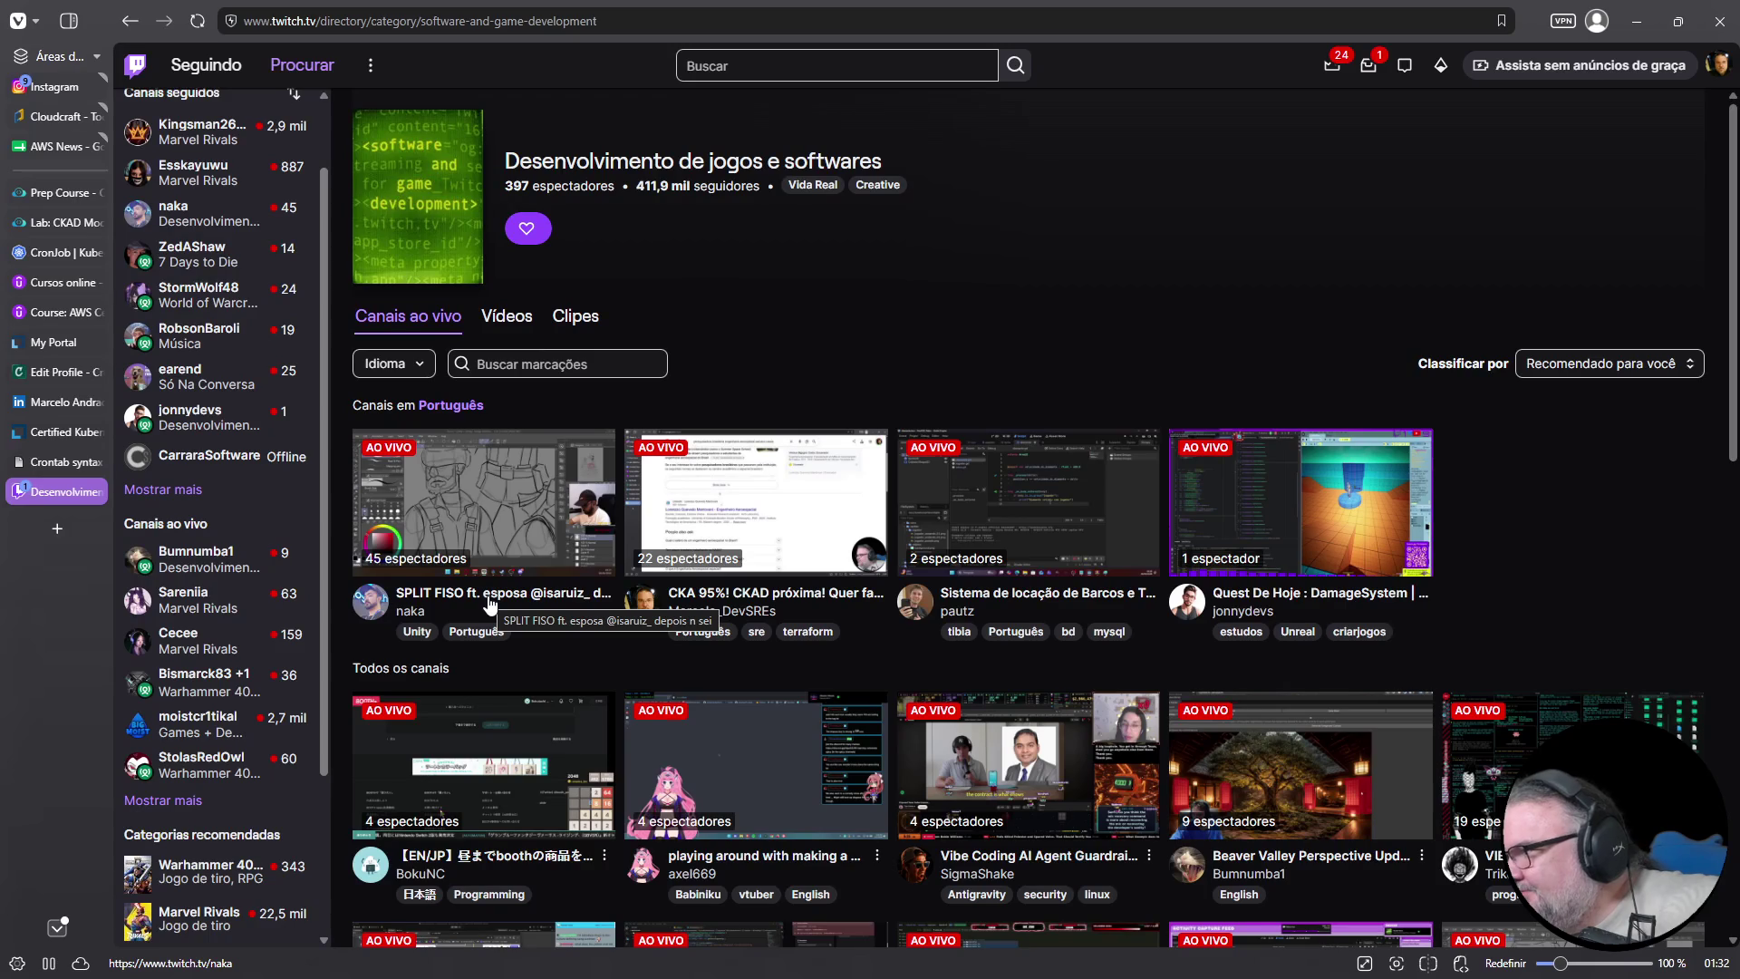
# Browse the category's live channels, return to the top, and highlight the first stream's channel name
pyautogui.scroll(-4, 490, 604)
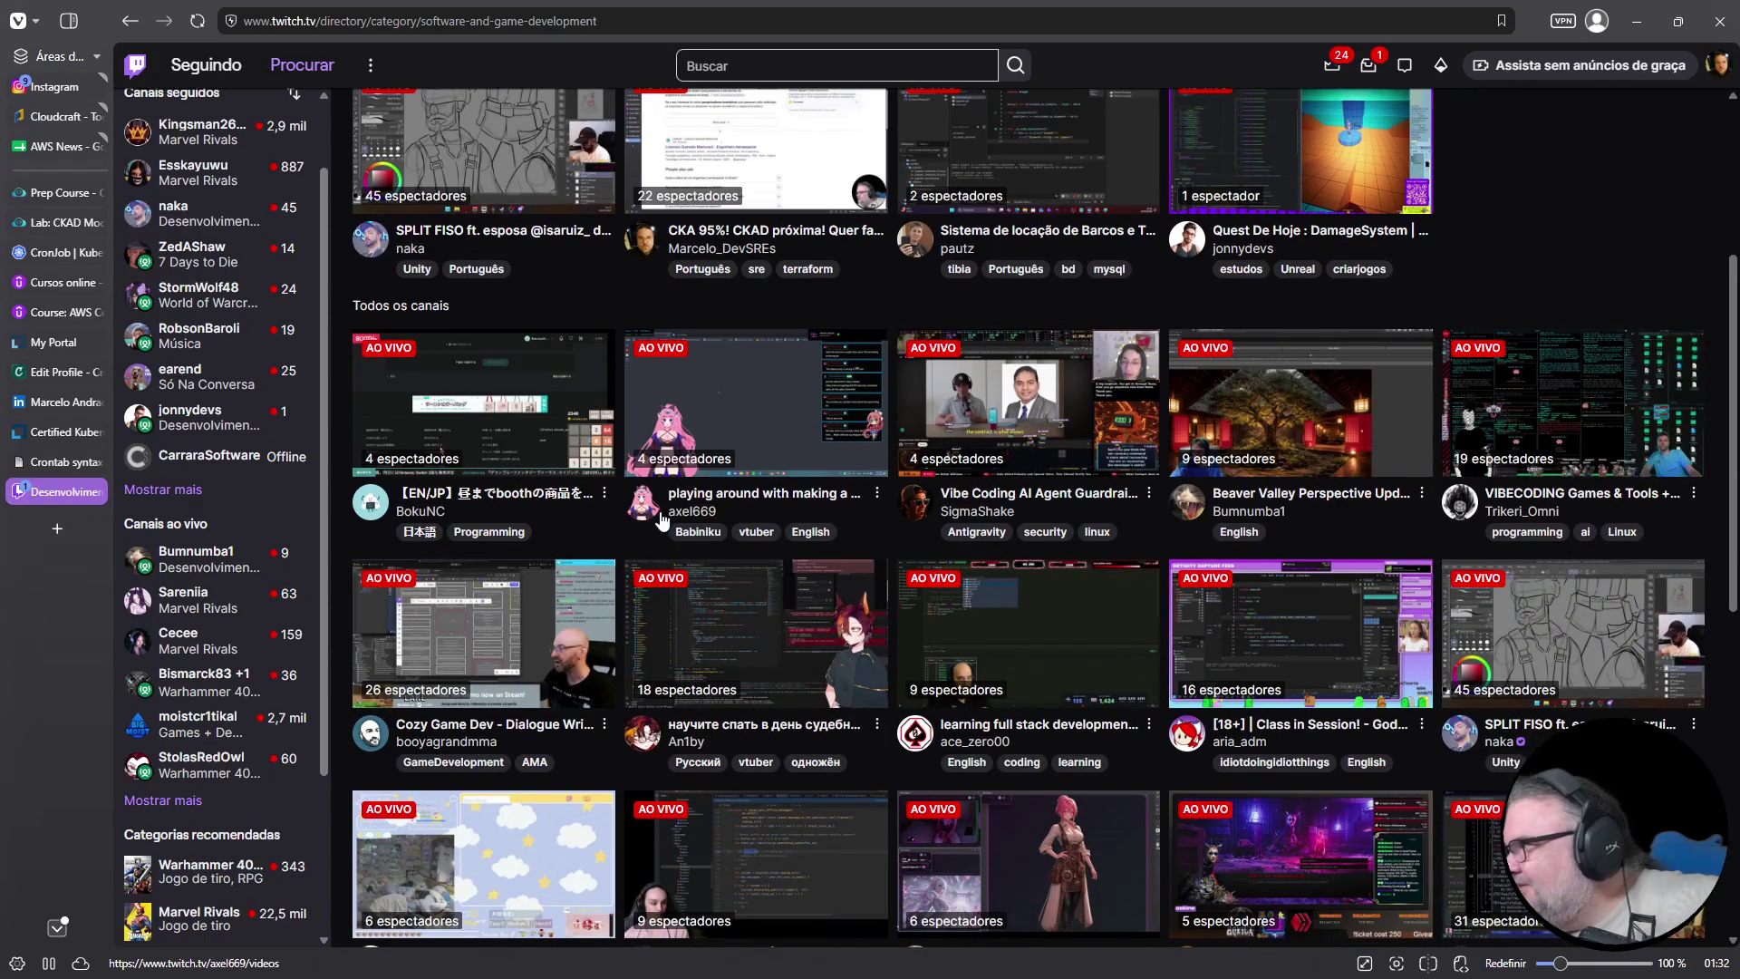
pyautogui.scroll(-2, 1358, 536)
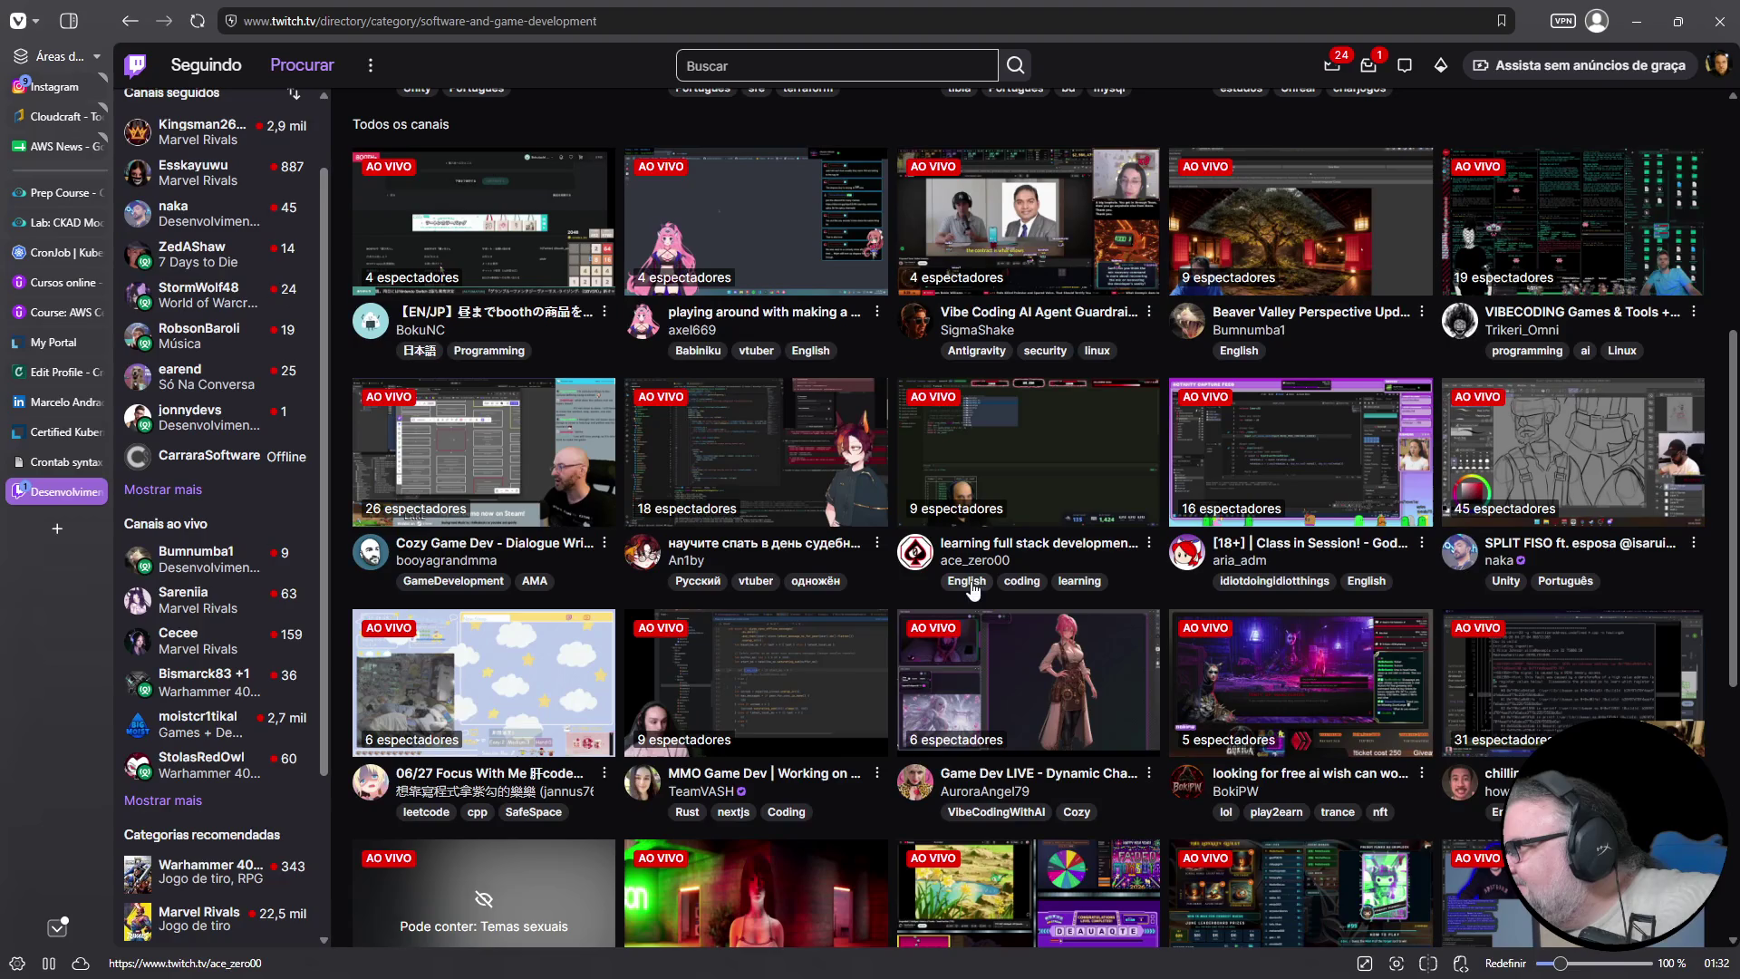
pyautogui.scroll(-2, 747, 602)
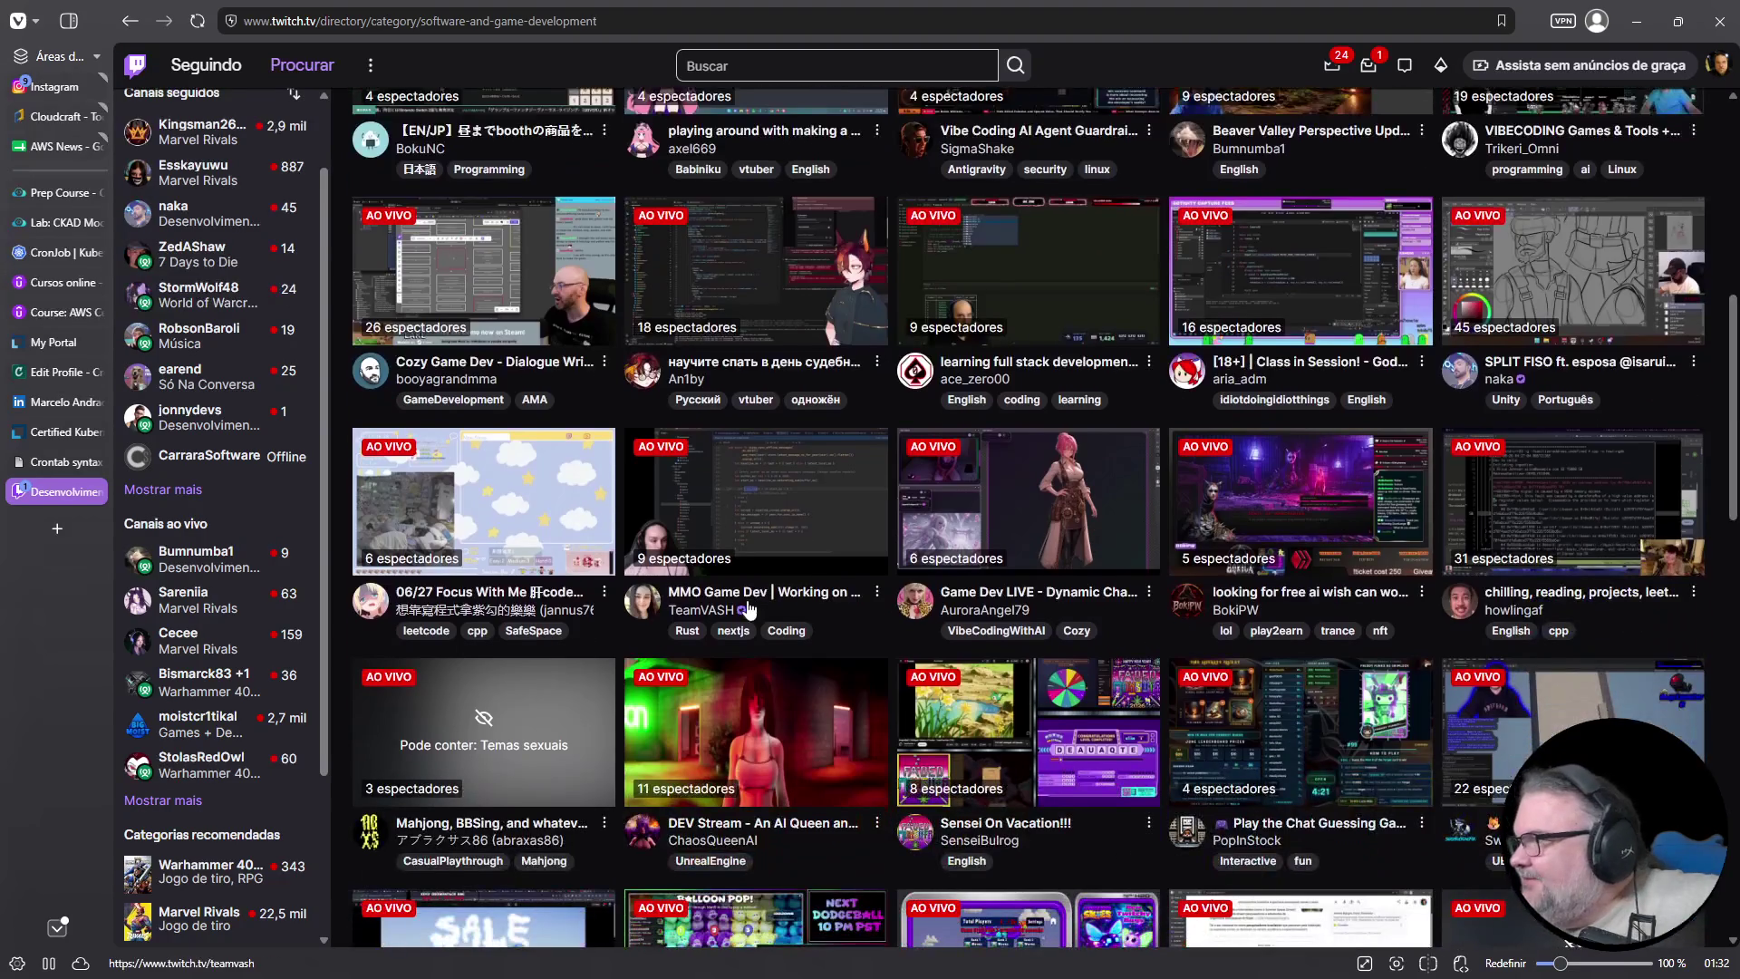
pyautogui.scroll(-2, 749, 607)
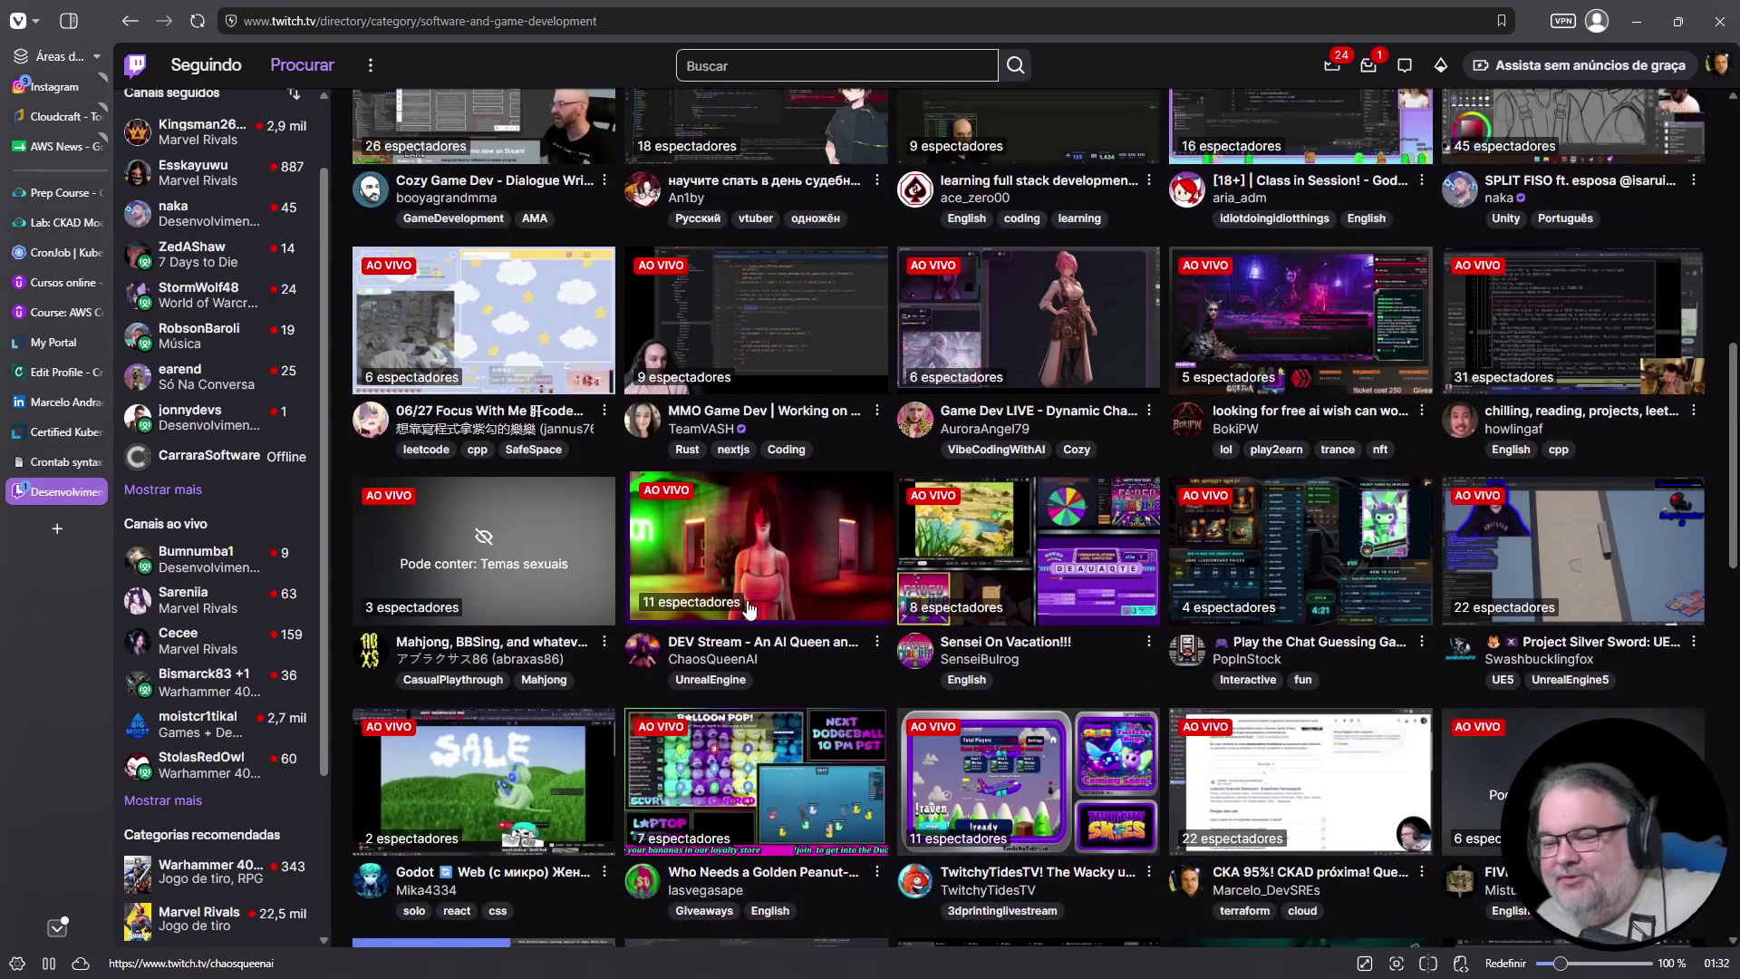
pyautogui.scroll(-2, 749, 608)
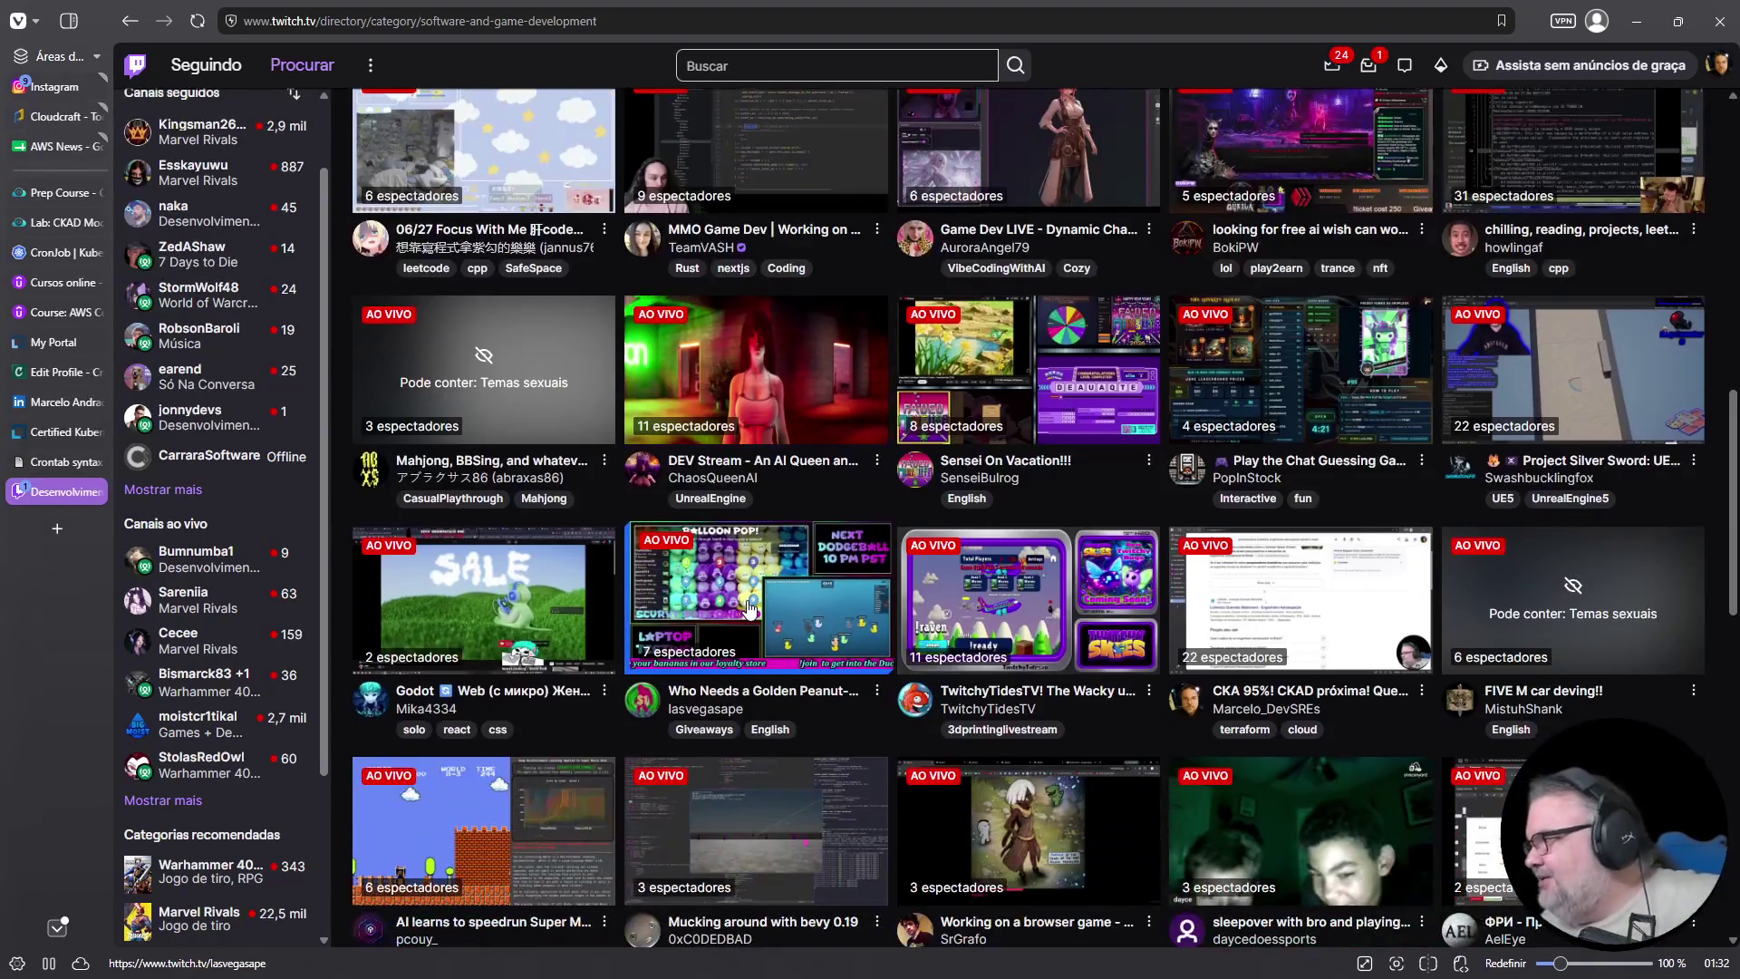
pyautogui.scroll(-4, 748, 607)
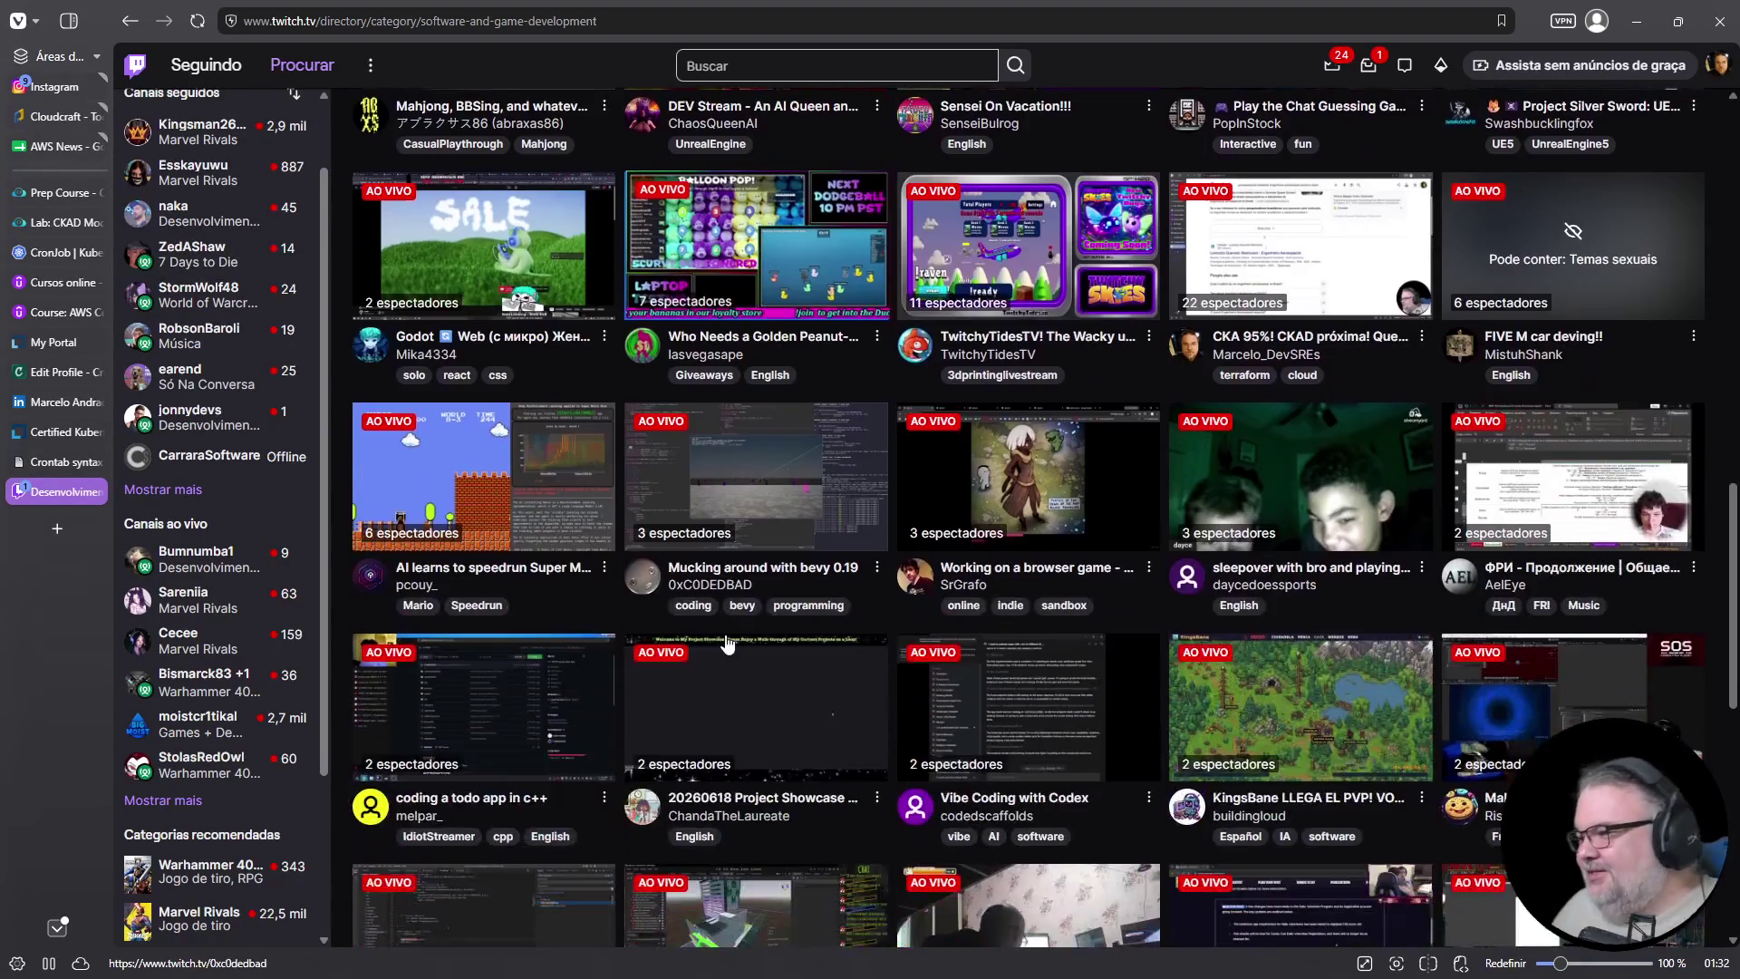
pyautogui.scroll(-1, 726, 644)
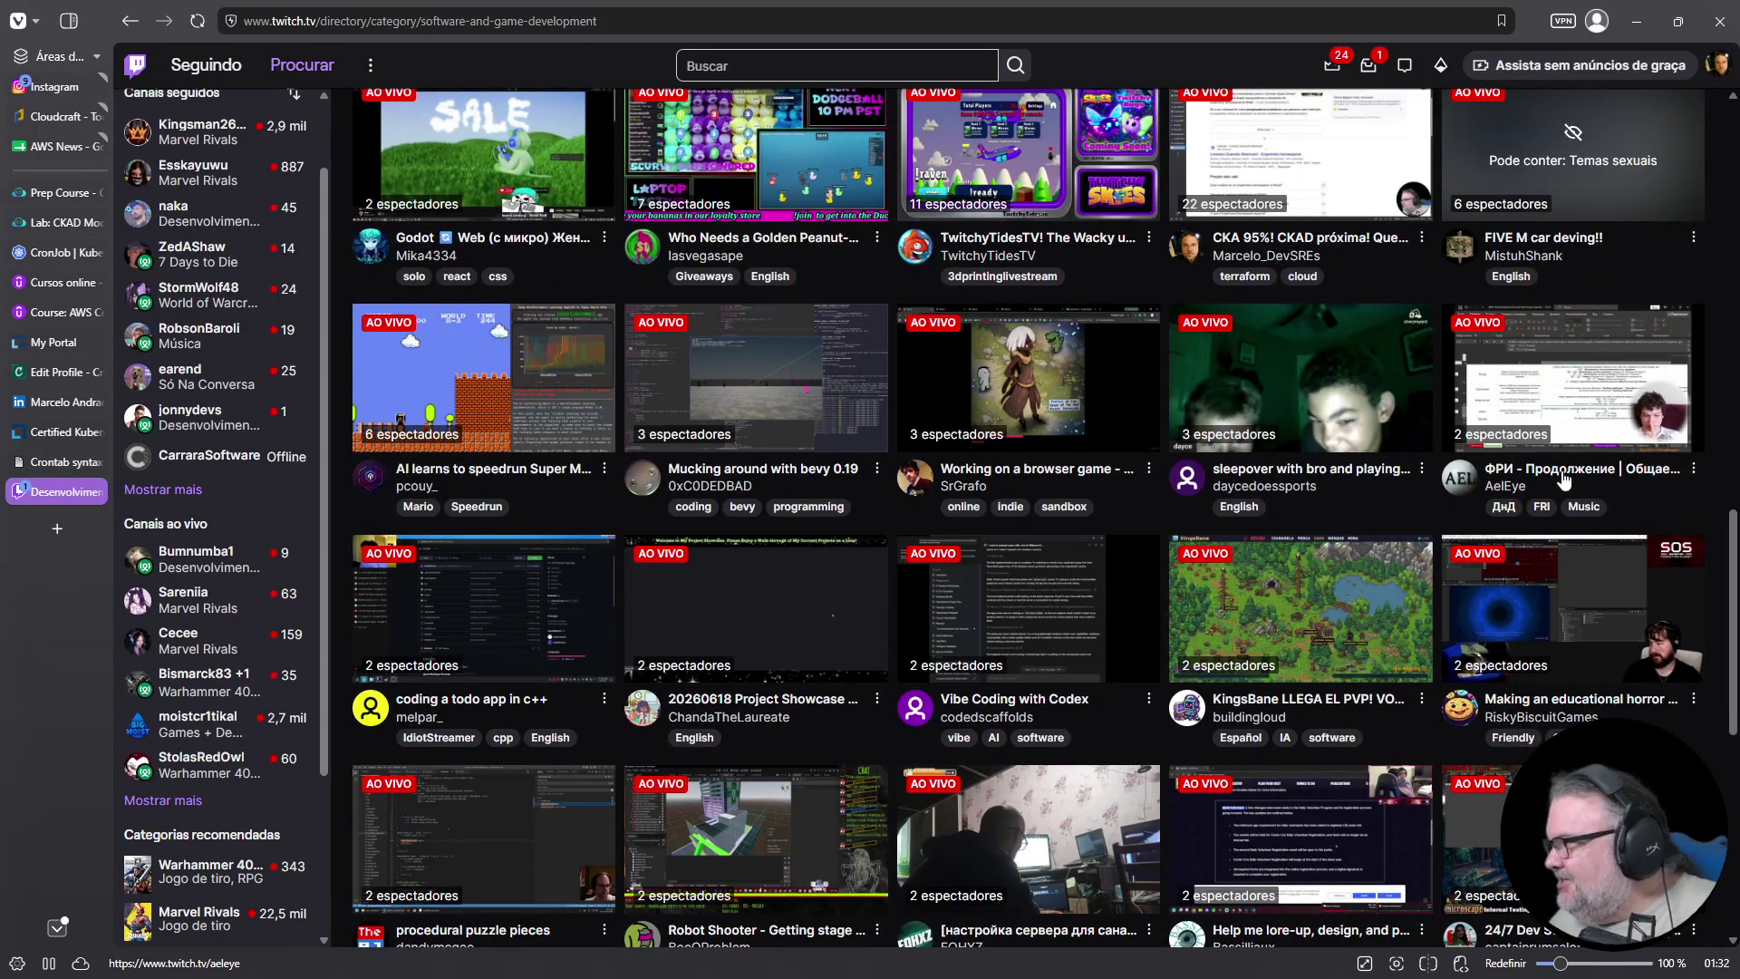
pyautogui.scroll(-4, 1561, 483)
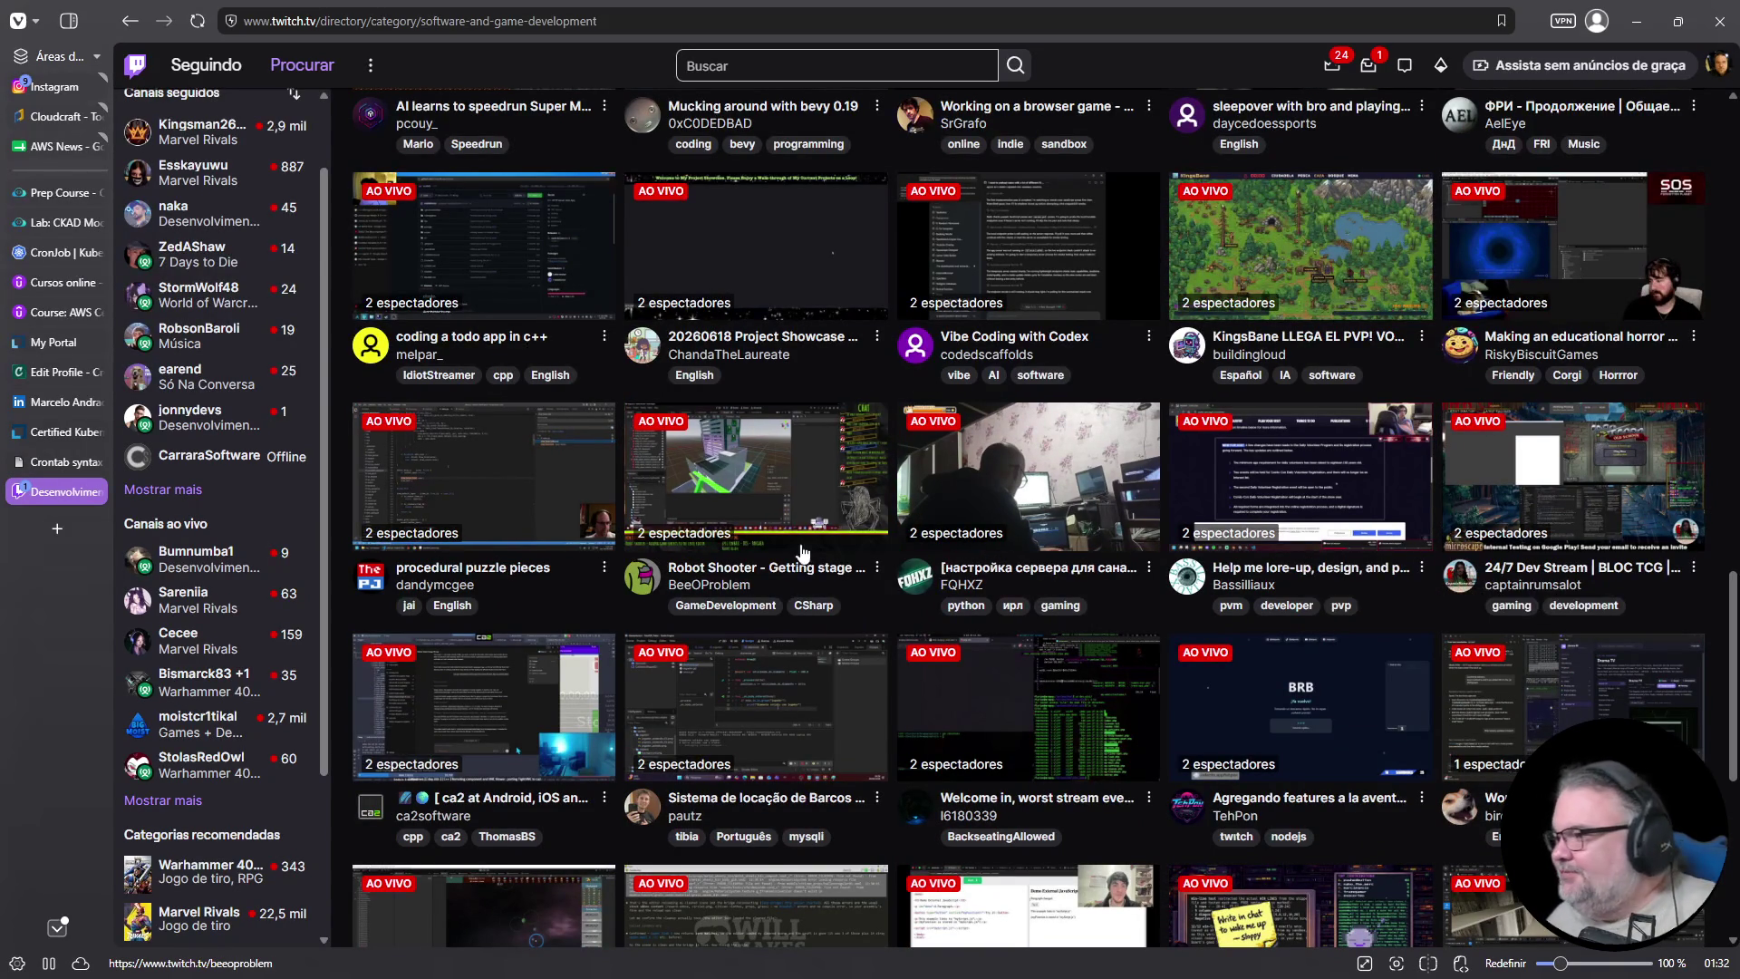
pyautogui.scroll(-3, 816, 558)
pyautogui.scroll(-3, 791, 551)
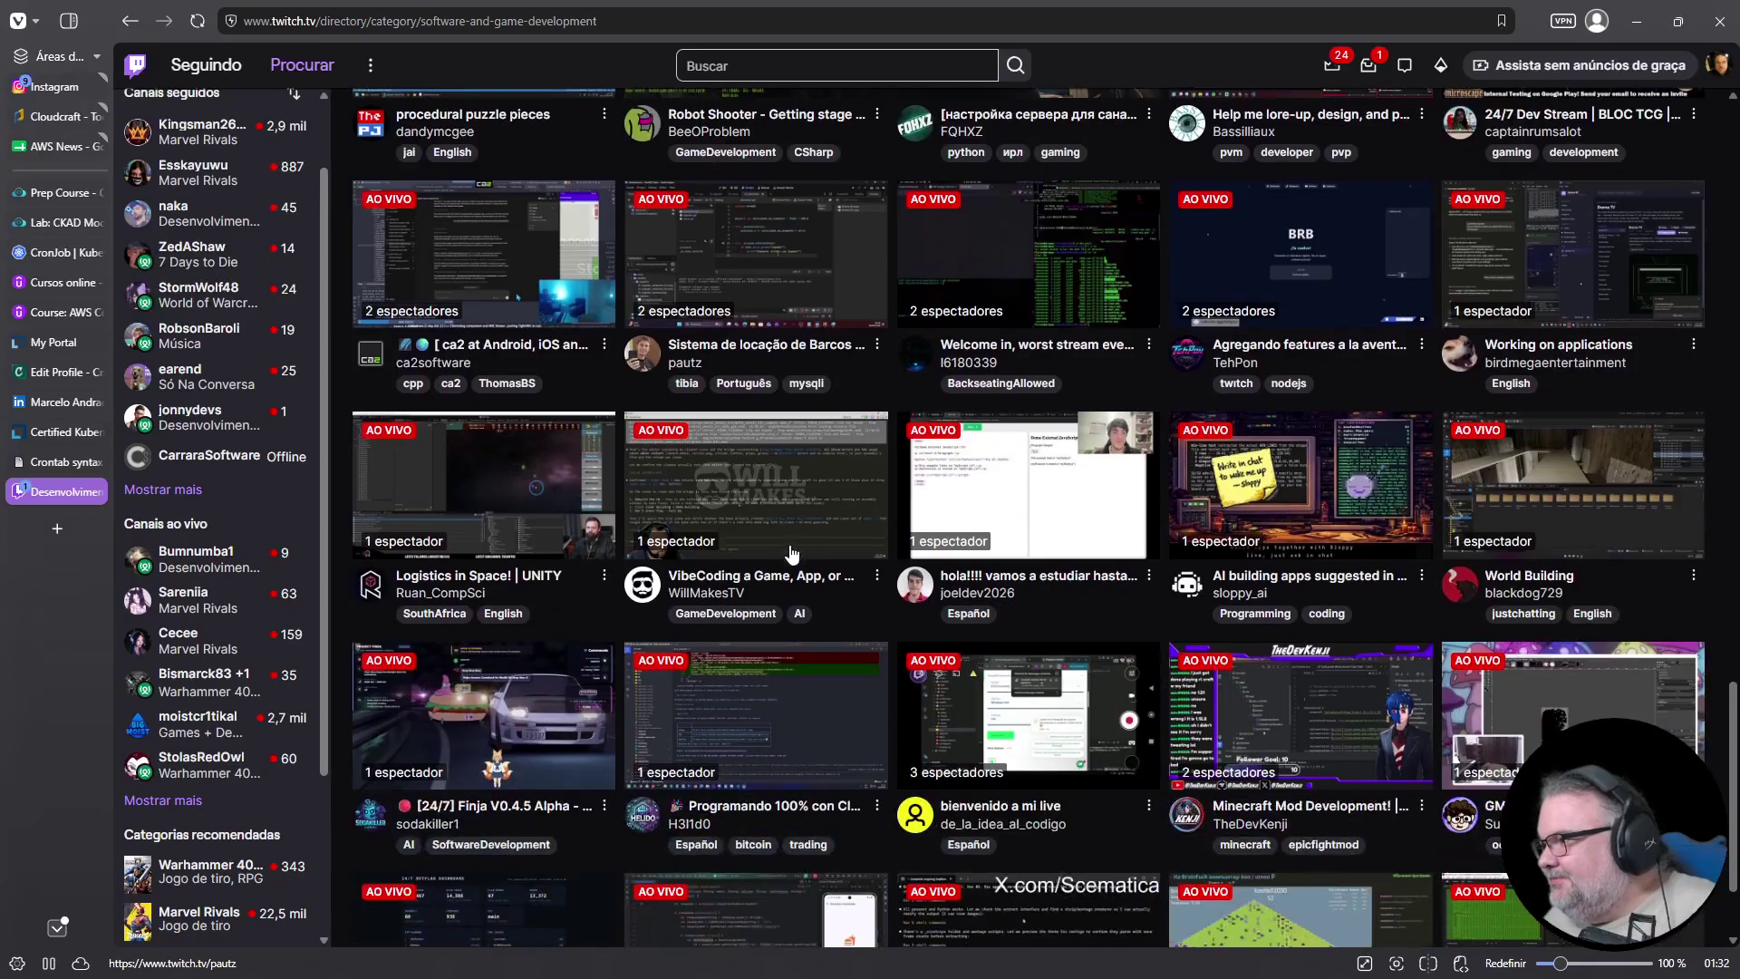
pyautogui.scroll(7, 616, 520)
pyautogui.scroll(15, 616, 519)
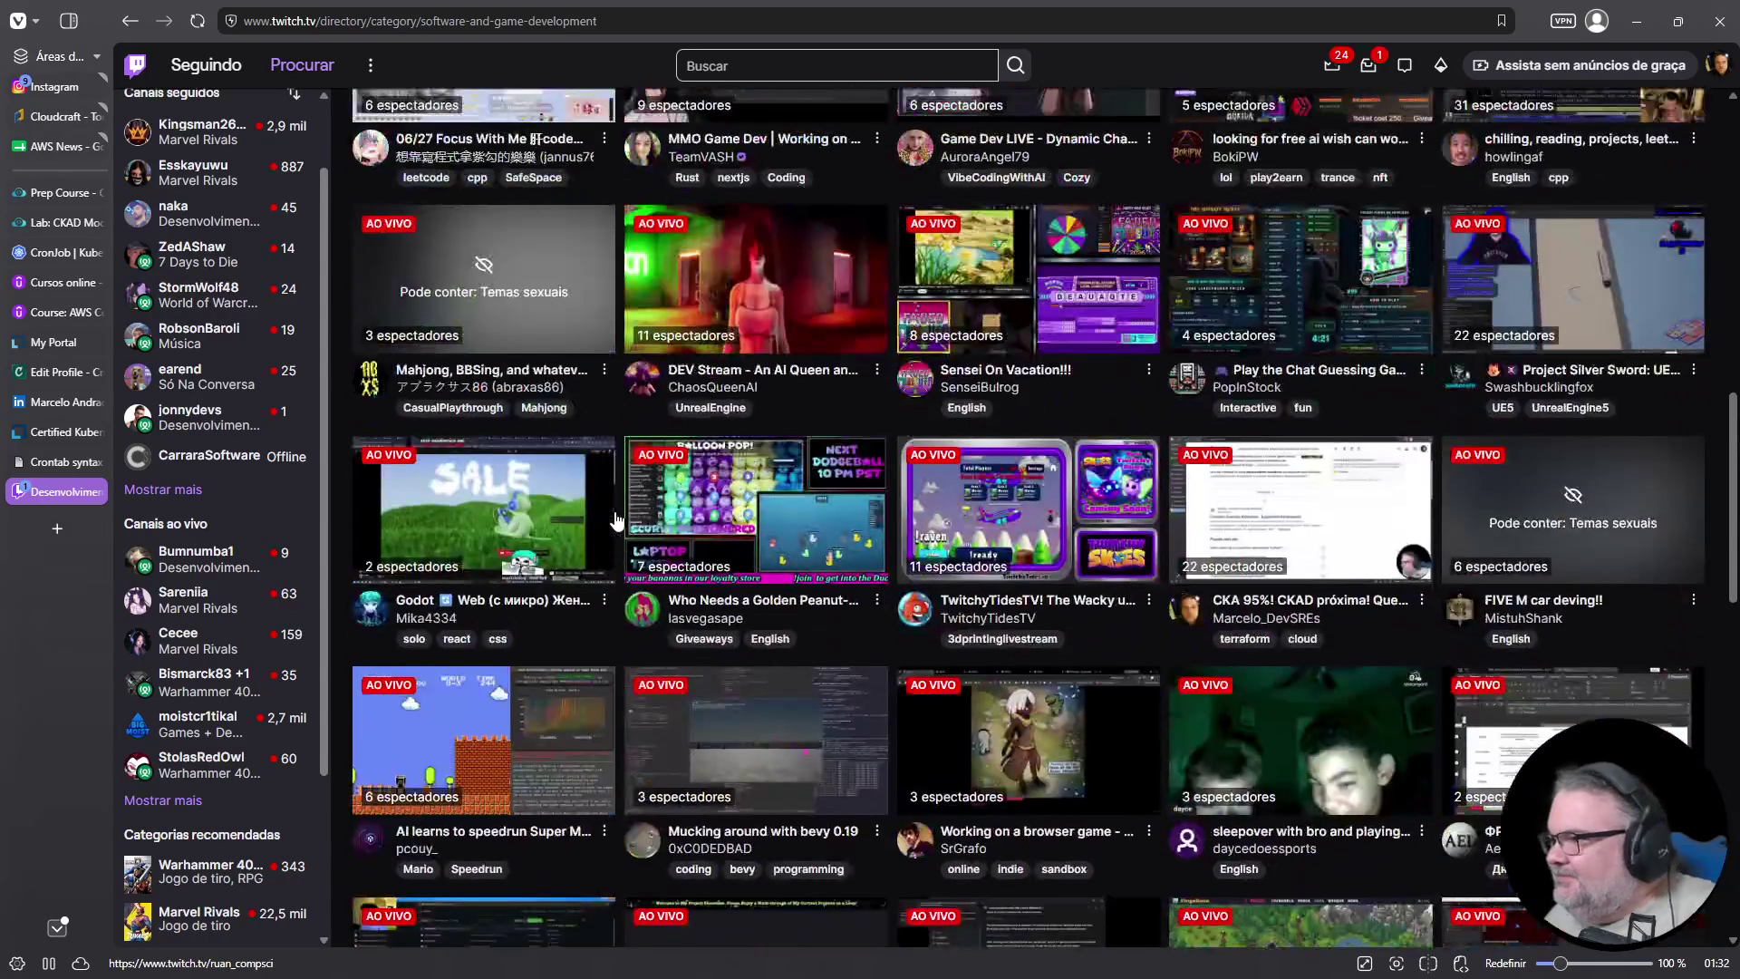
pyautogui.scroll(3, 616, 519)
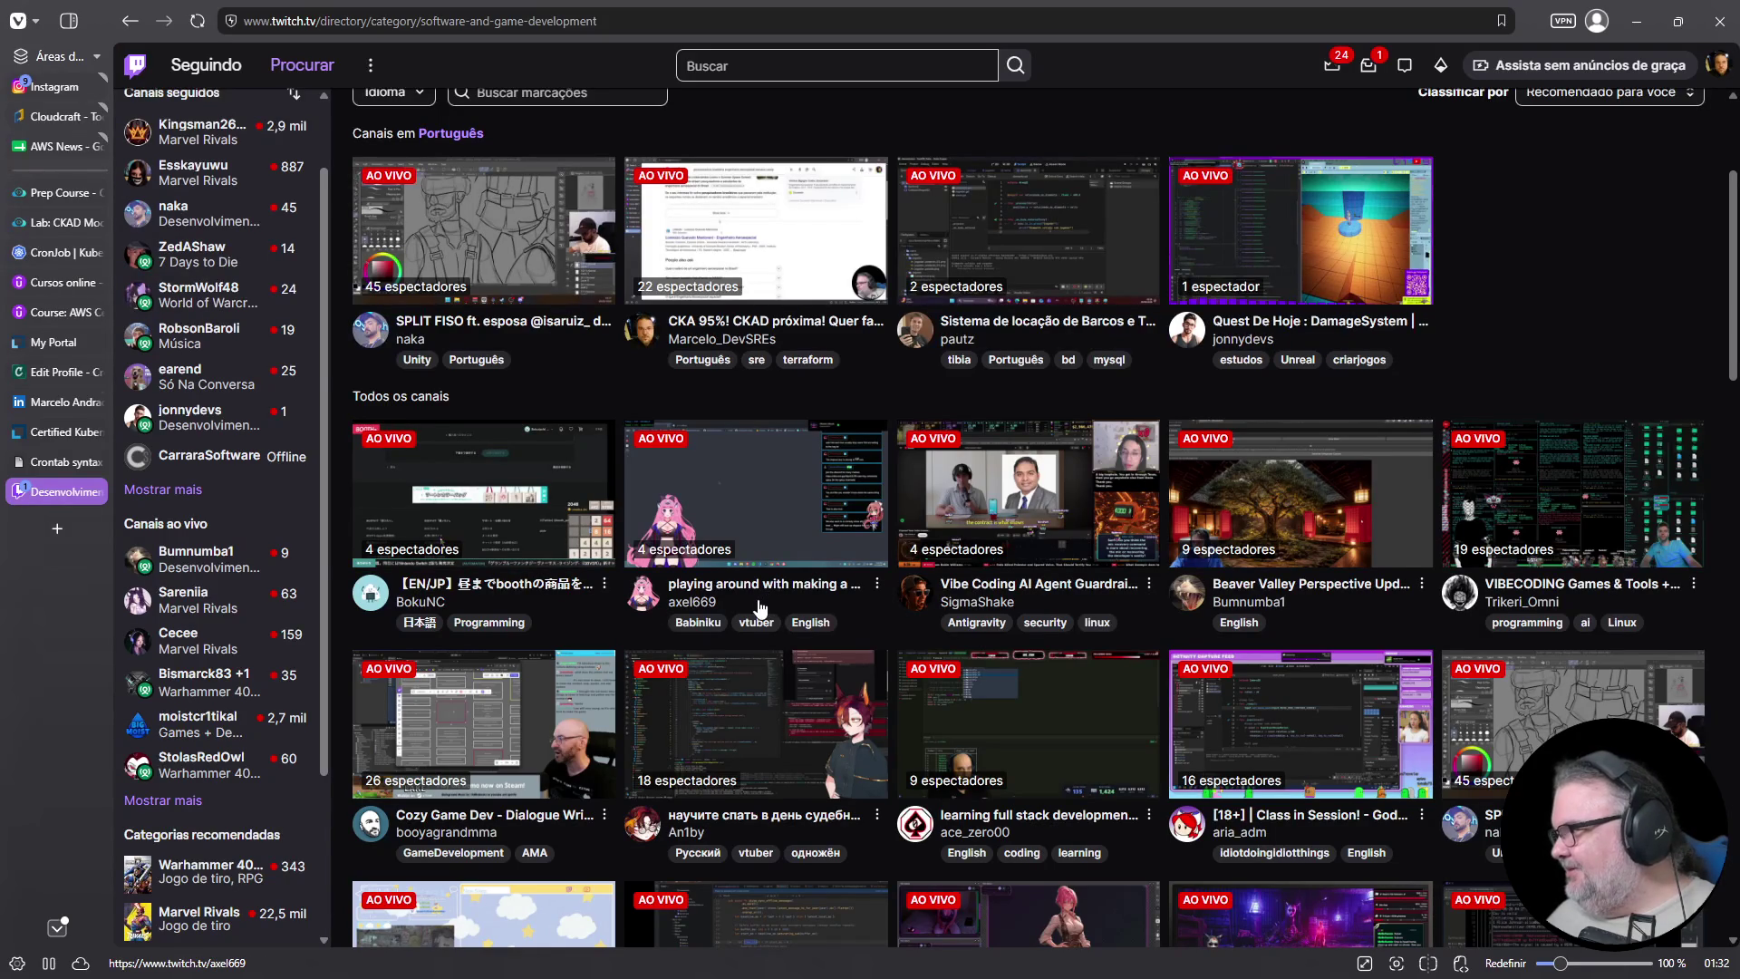
pyautogui.scroll(-3, 760, 608)
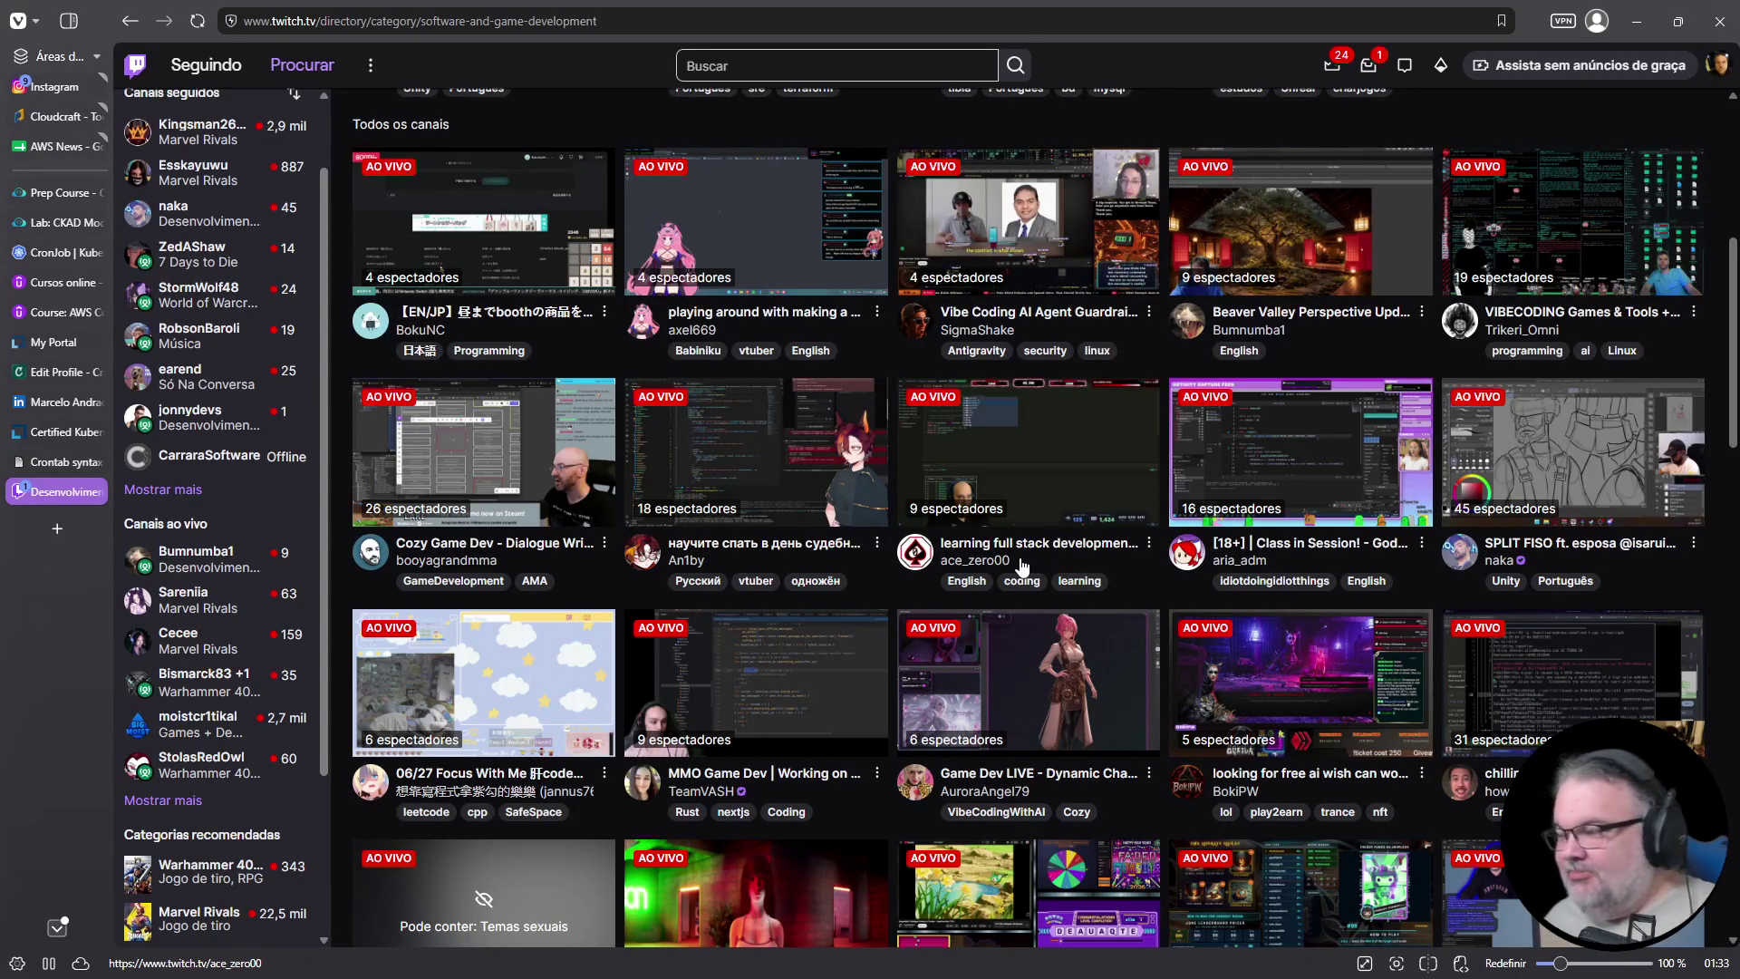
pyautogui.scroll(6, 1022, 567)
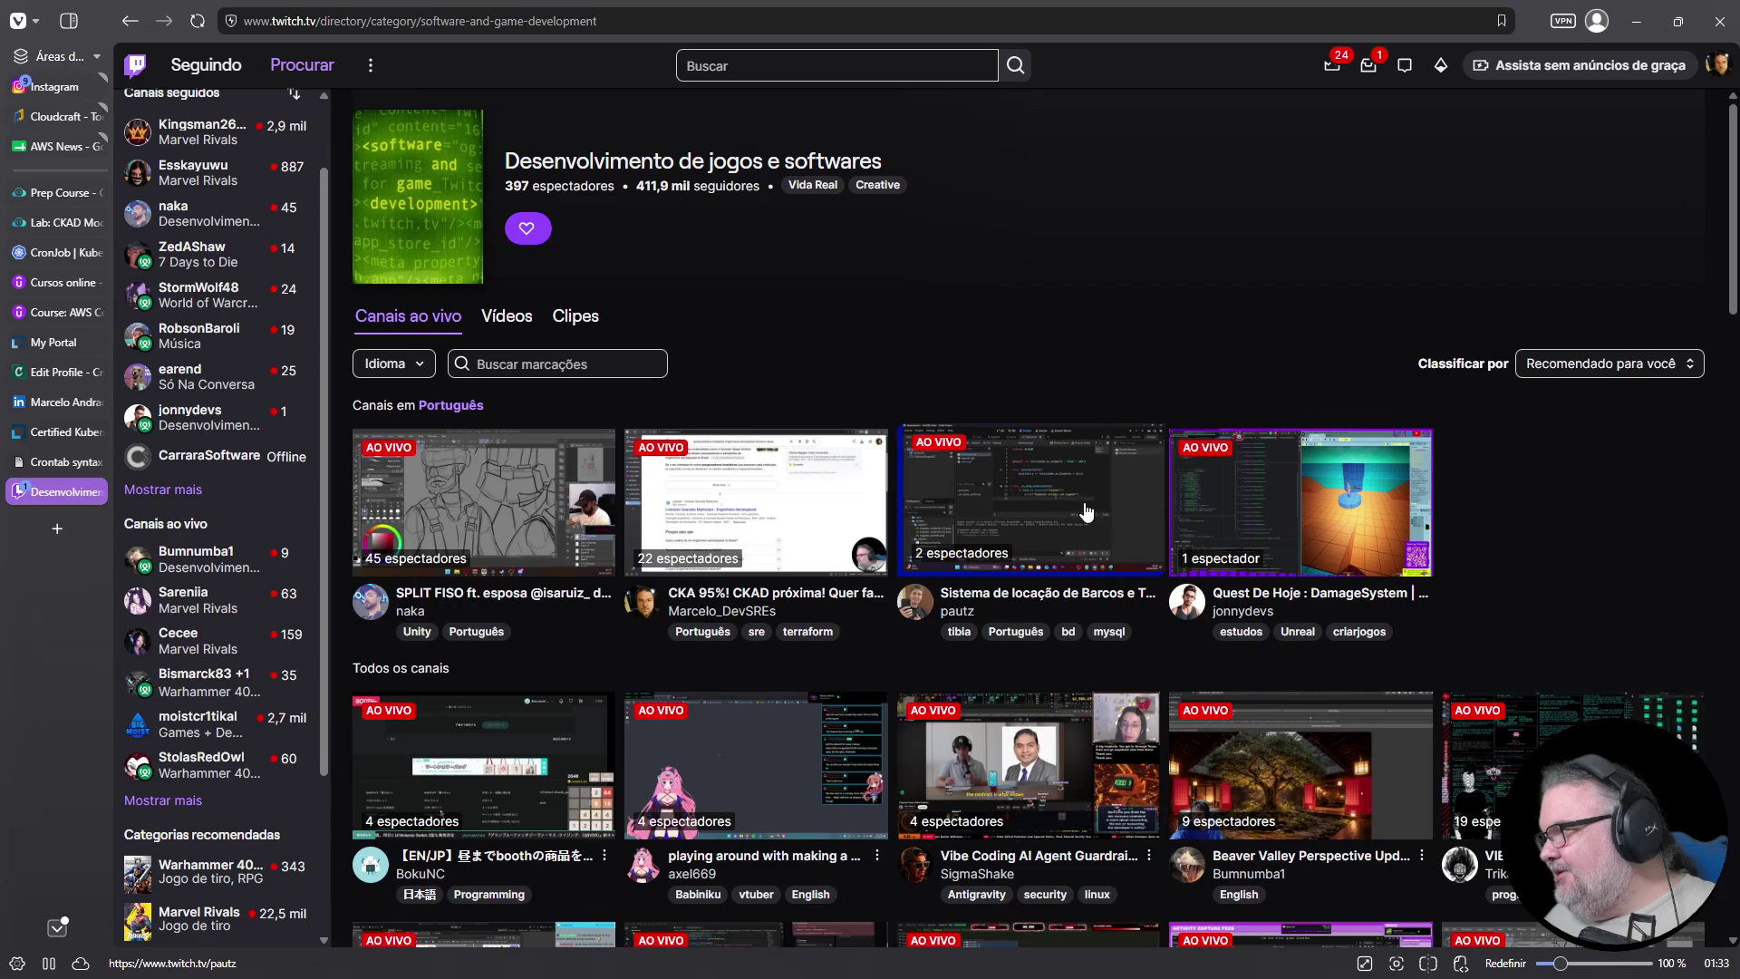
pyautogui.scroll(-3, 1255, 516)
pyautogui.scroll(-2, 1255, 517)
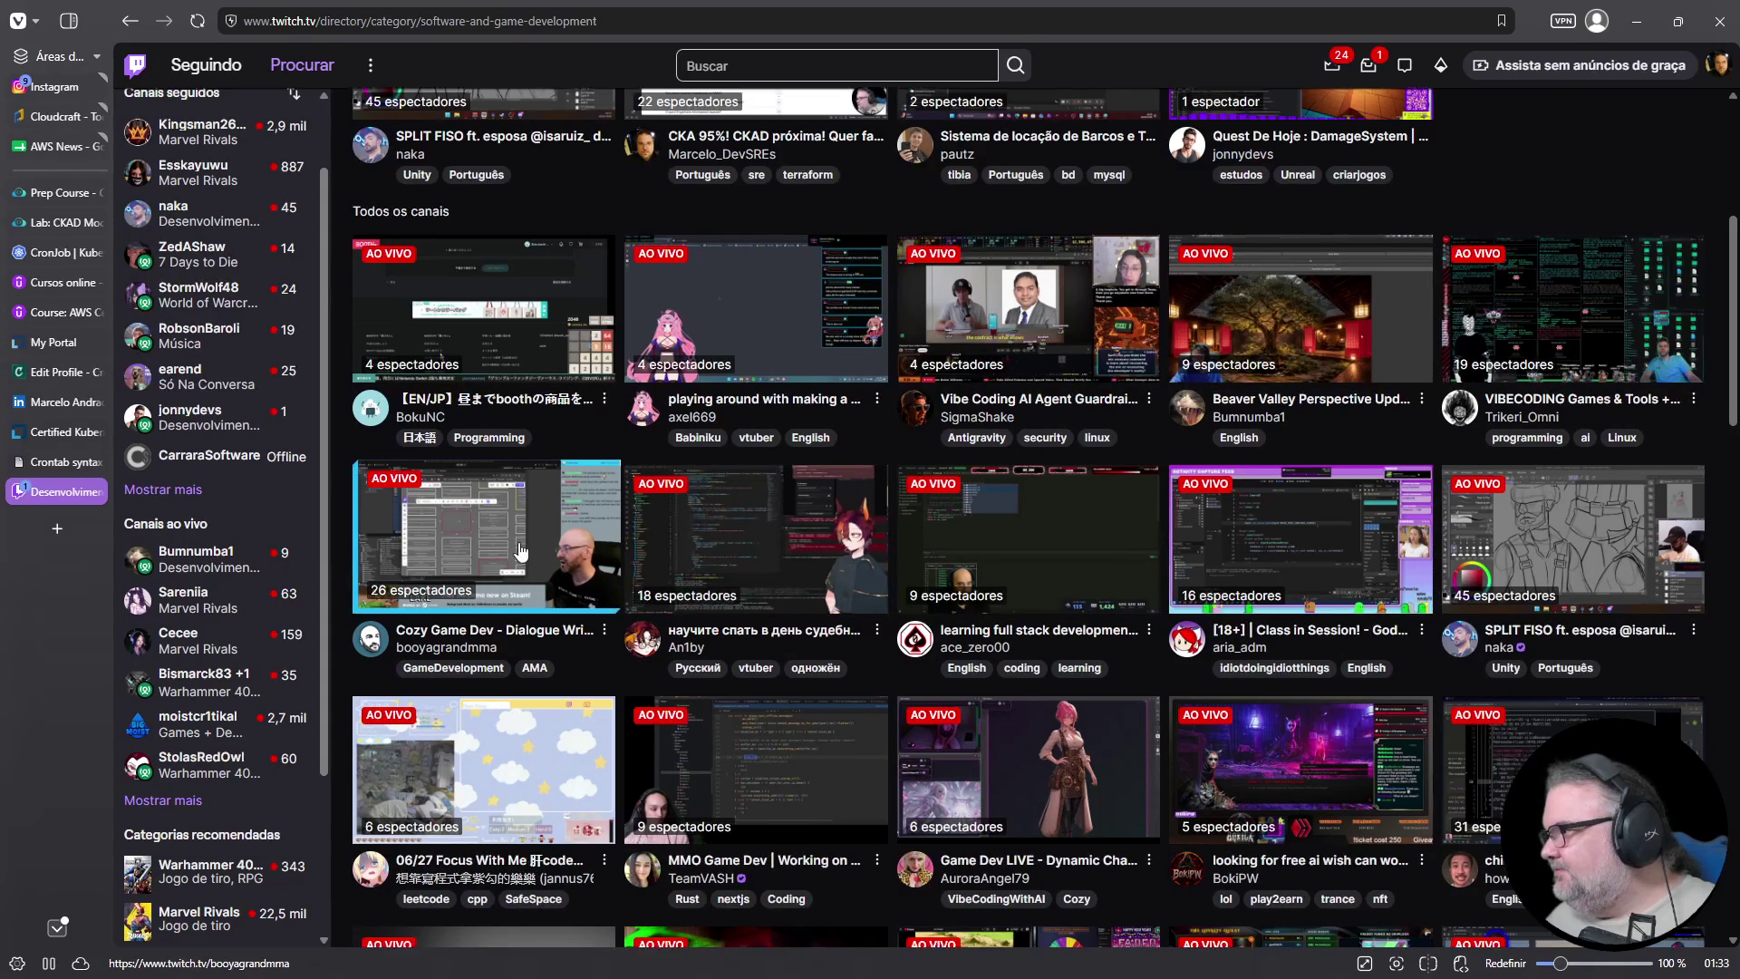
pyautogui.scroll(-2, 519, 551)
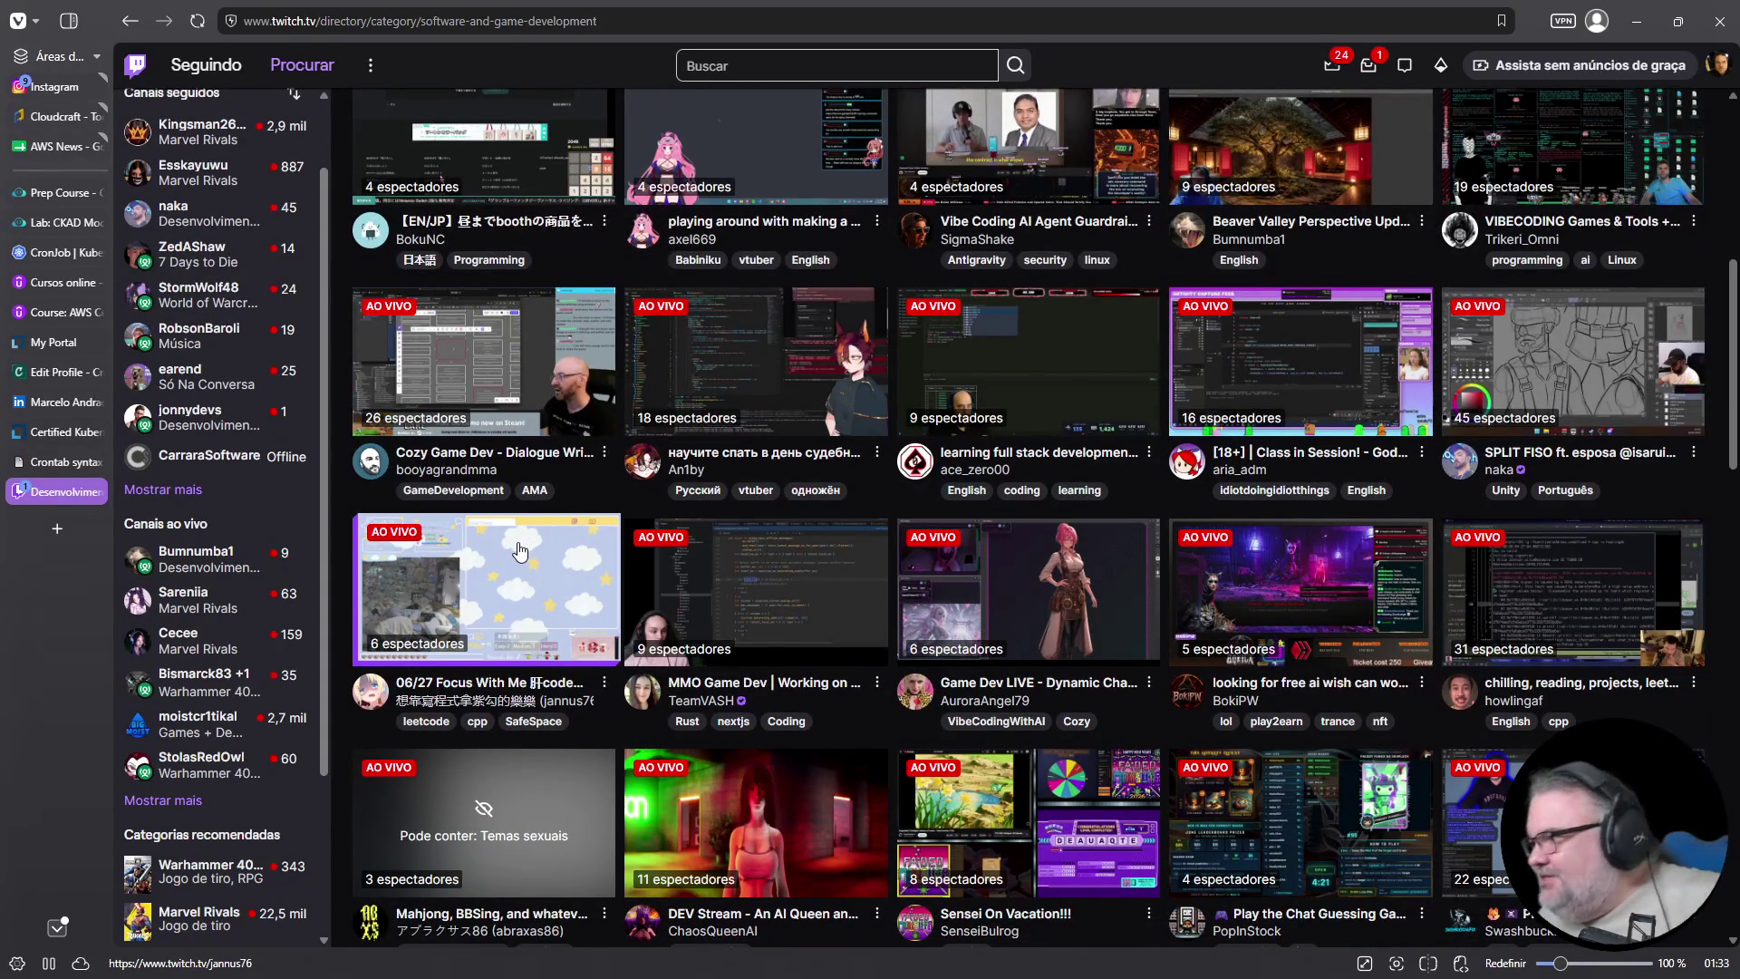
pyautogui.scroll(-5, 609, 562)
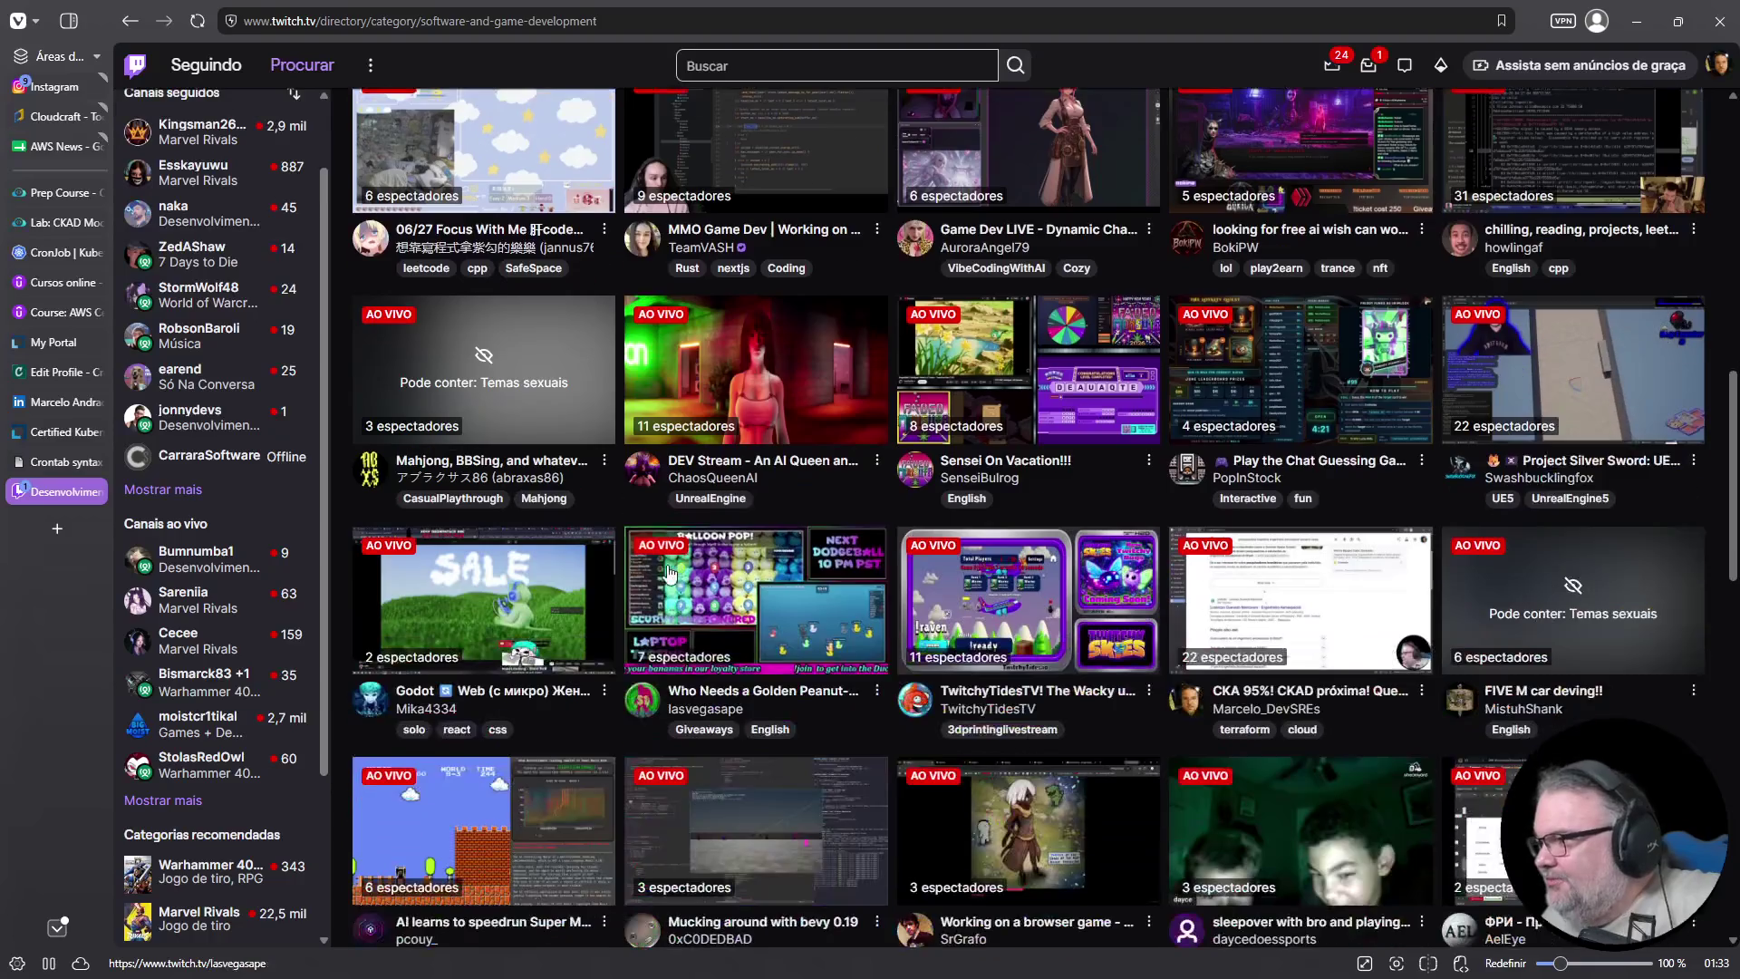
pyautogui.scroll(-1, 574, 576)
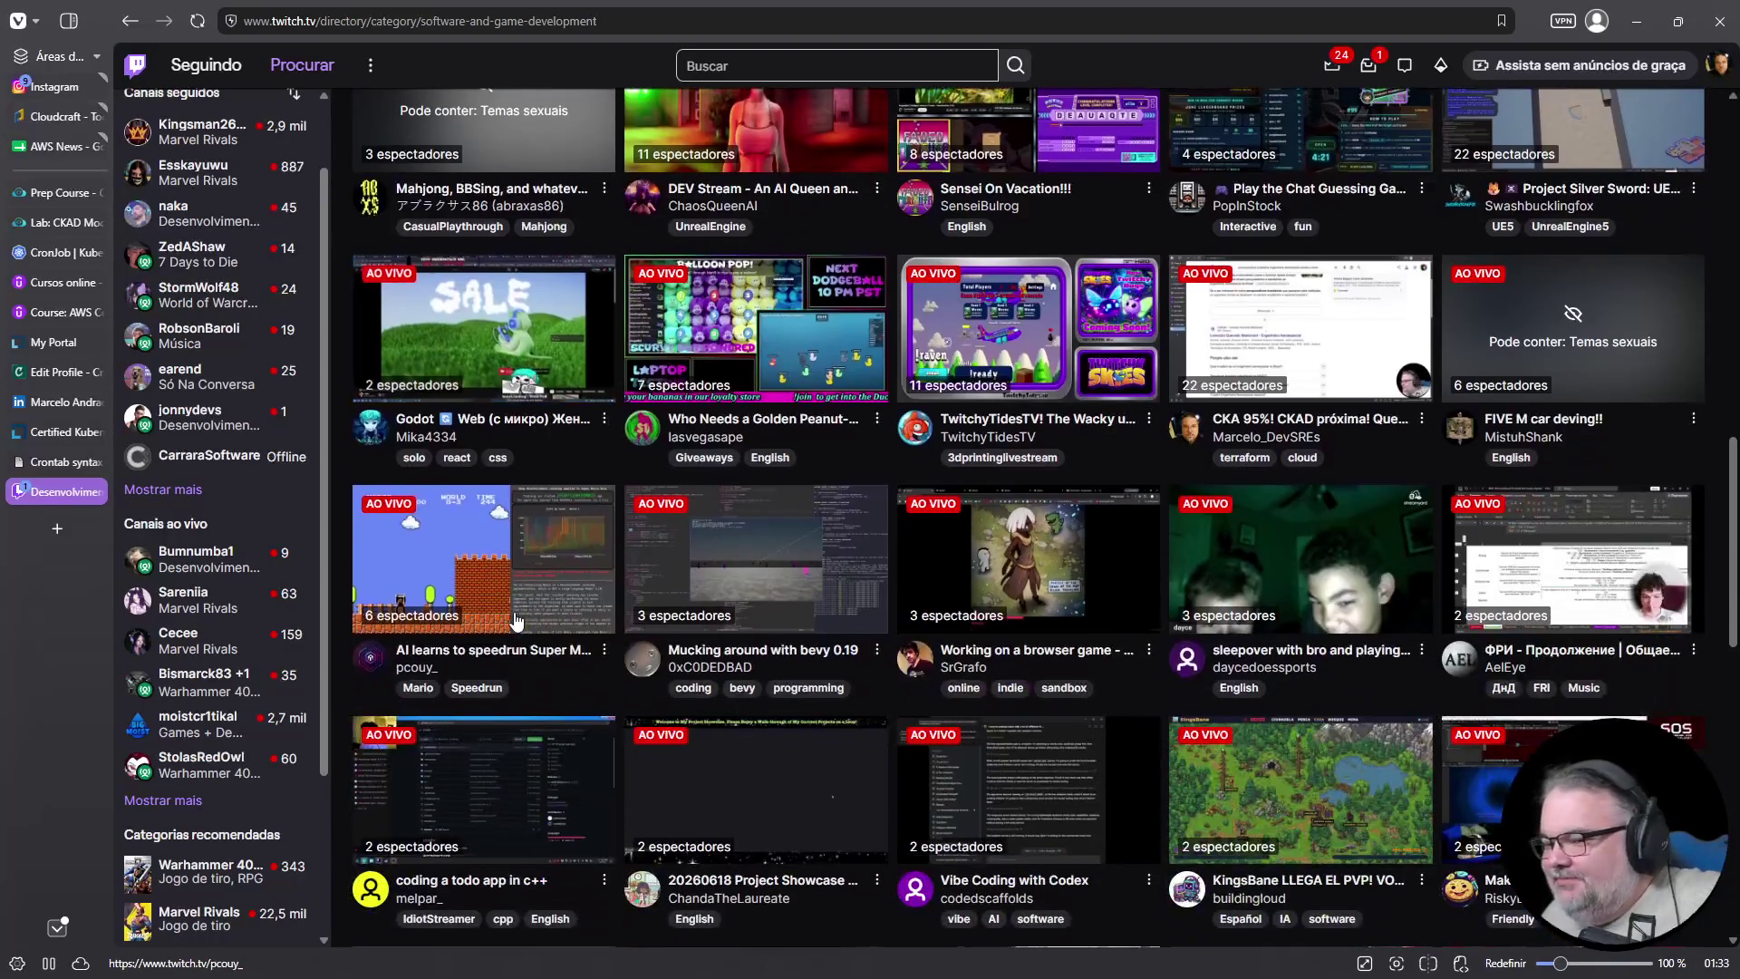
pyautogui.scroll(8, 516, 621)
pyautogui.scroll(3, 511, 613)
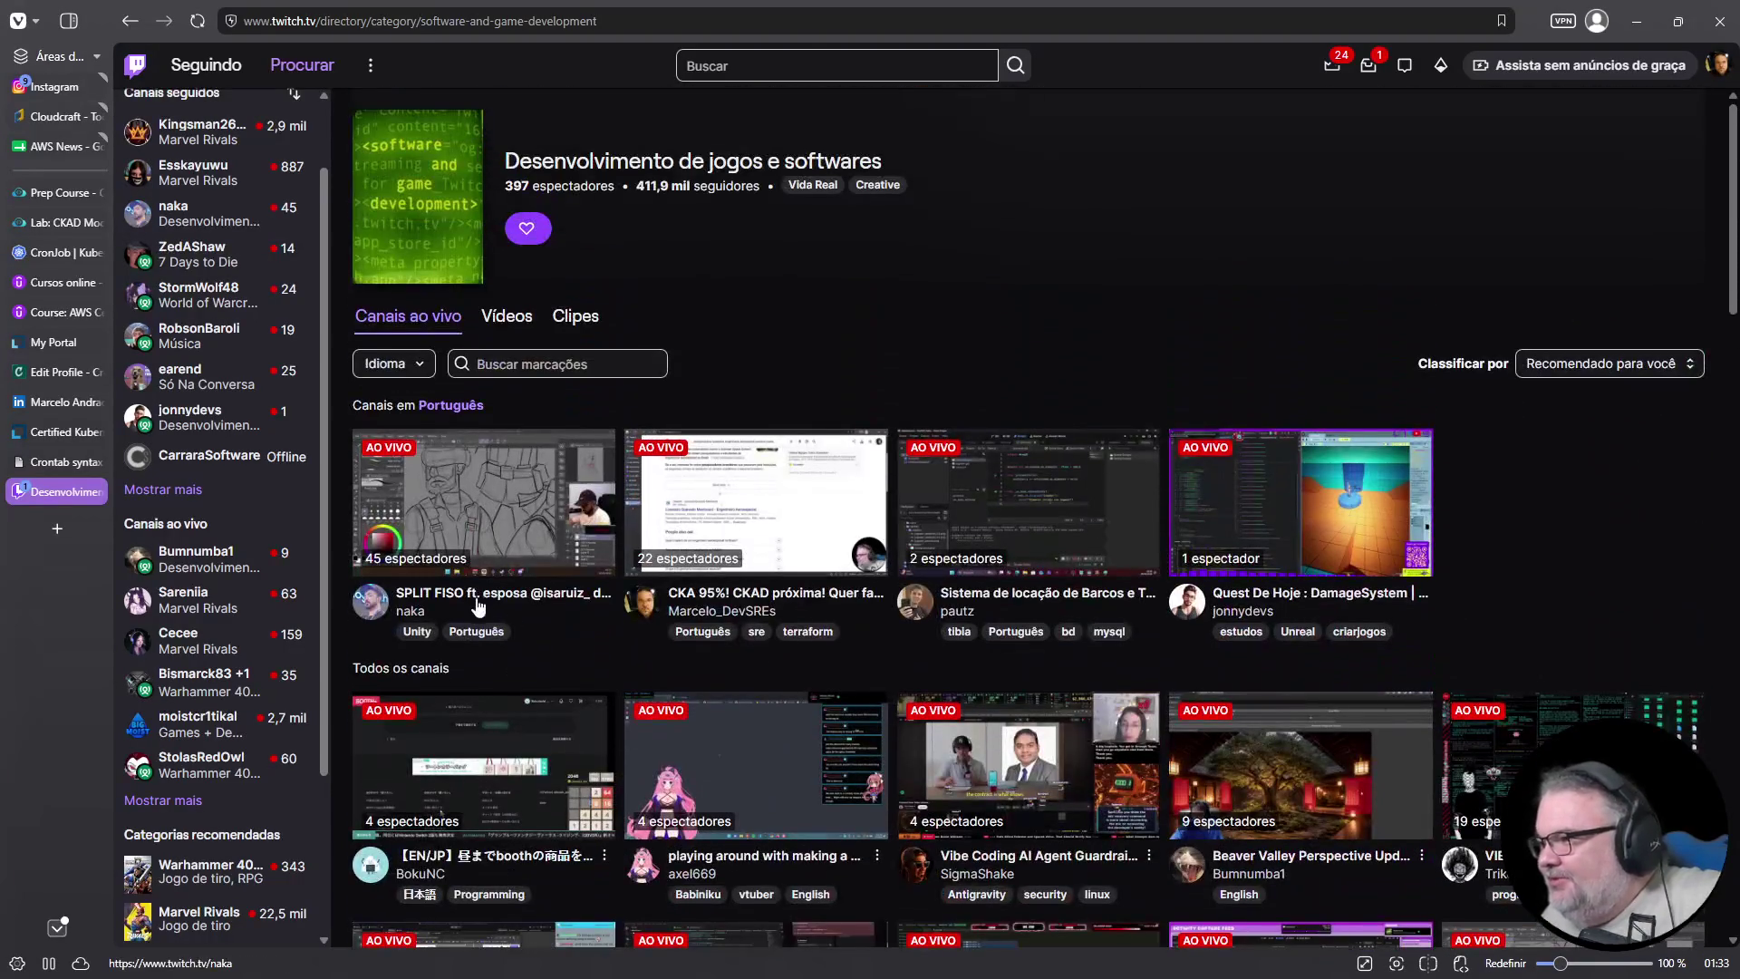
pyautogui.moveTo(431, 614); pyautogui.dragTo(393, 617)
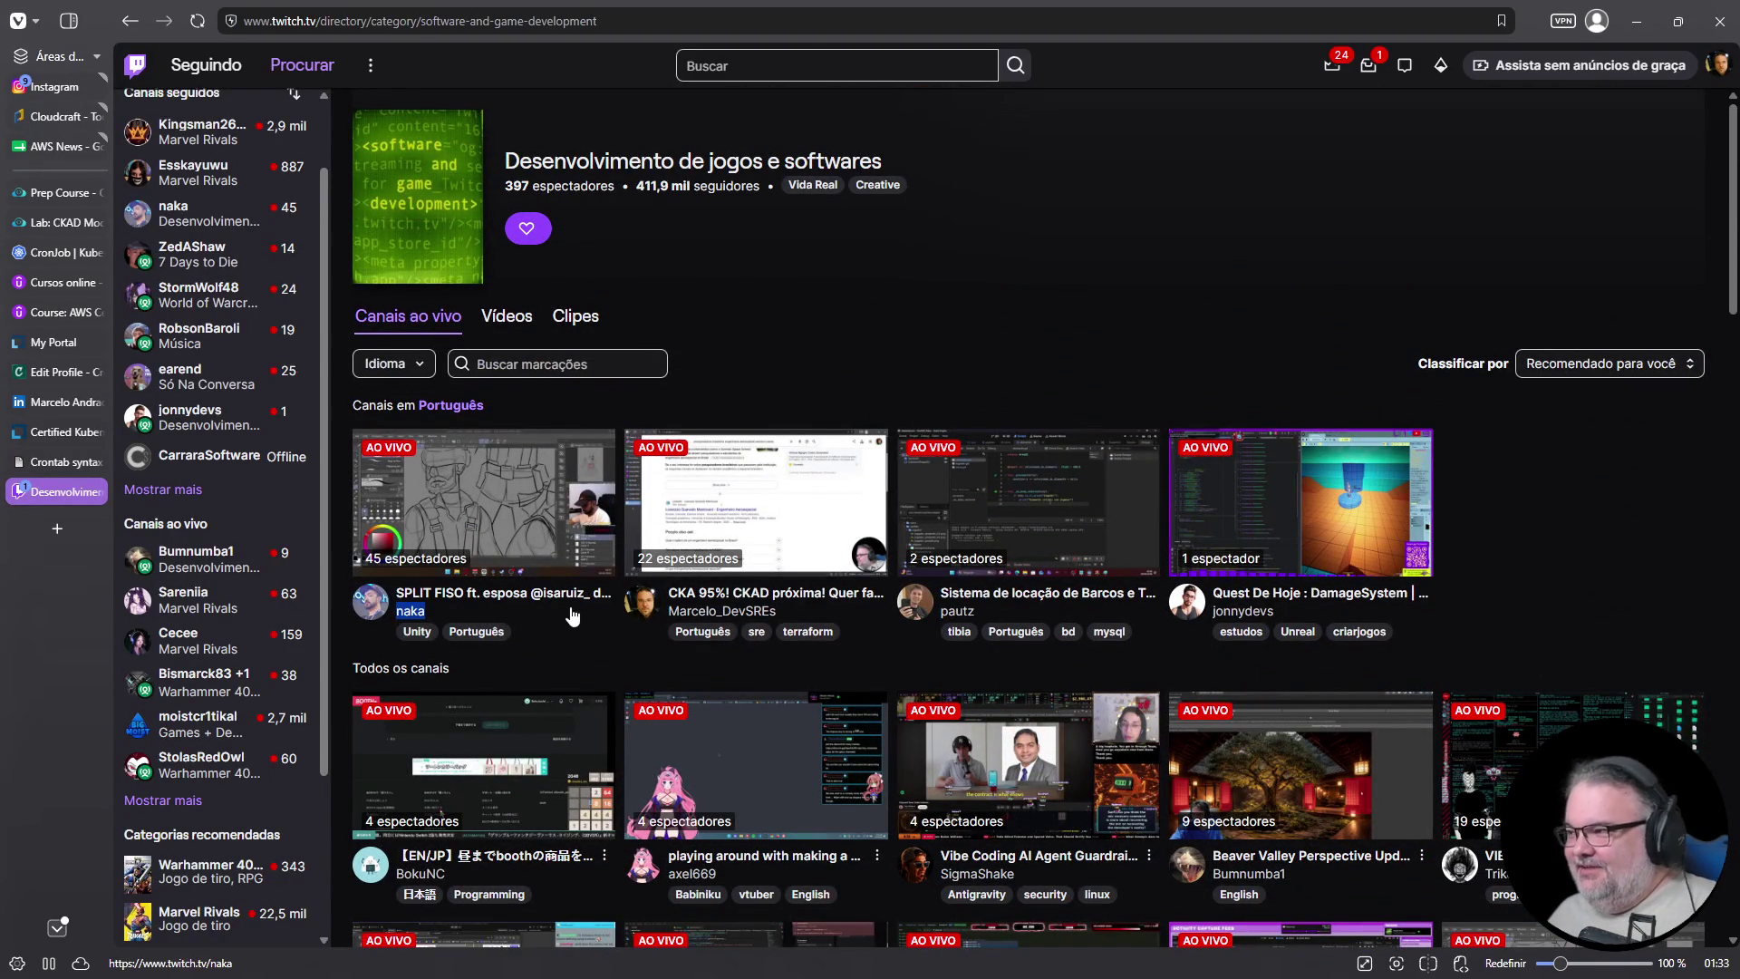
# Visit the first Portuguese stream's channel, then return to Twitch home via the Back history list
pyautogui.click(492, 496)
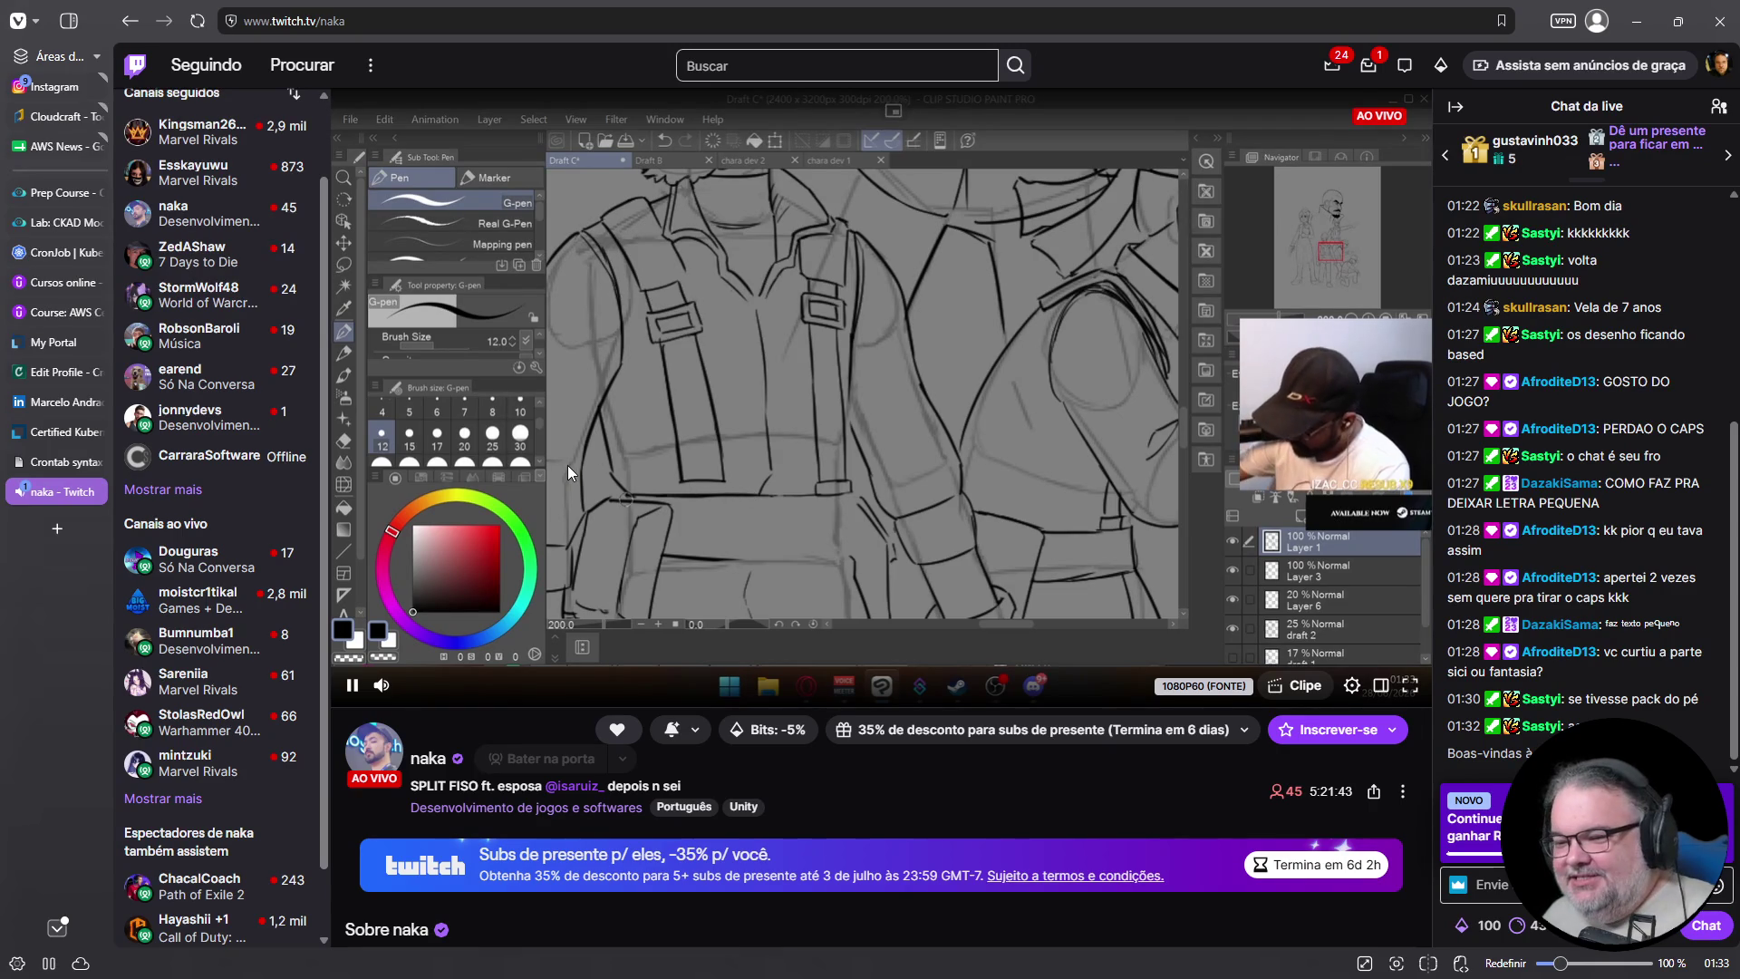
pyautogui.rightClick(129, 25)
pyautogui.click(283, 60)
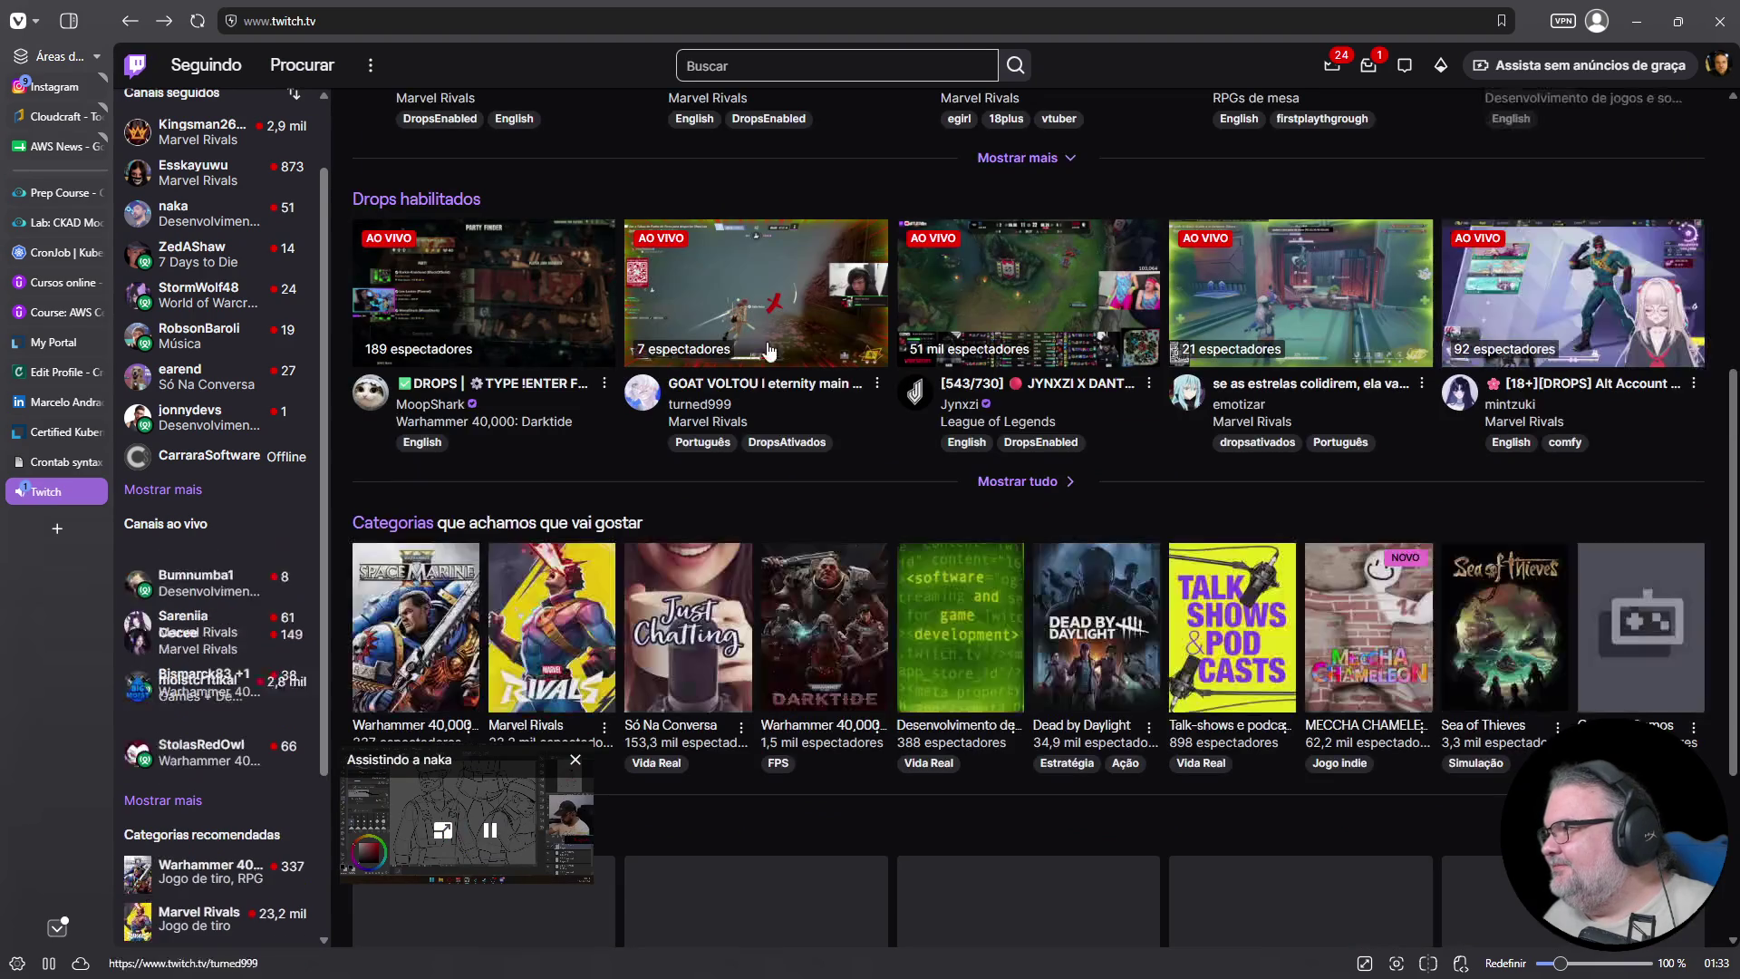
# Close the stream's floating mini player and reopen the Software and Game Development category
pyautogui.click(575, 759)
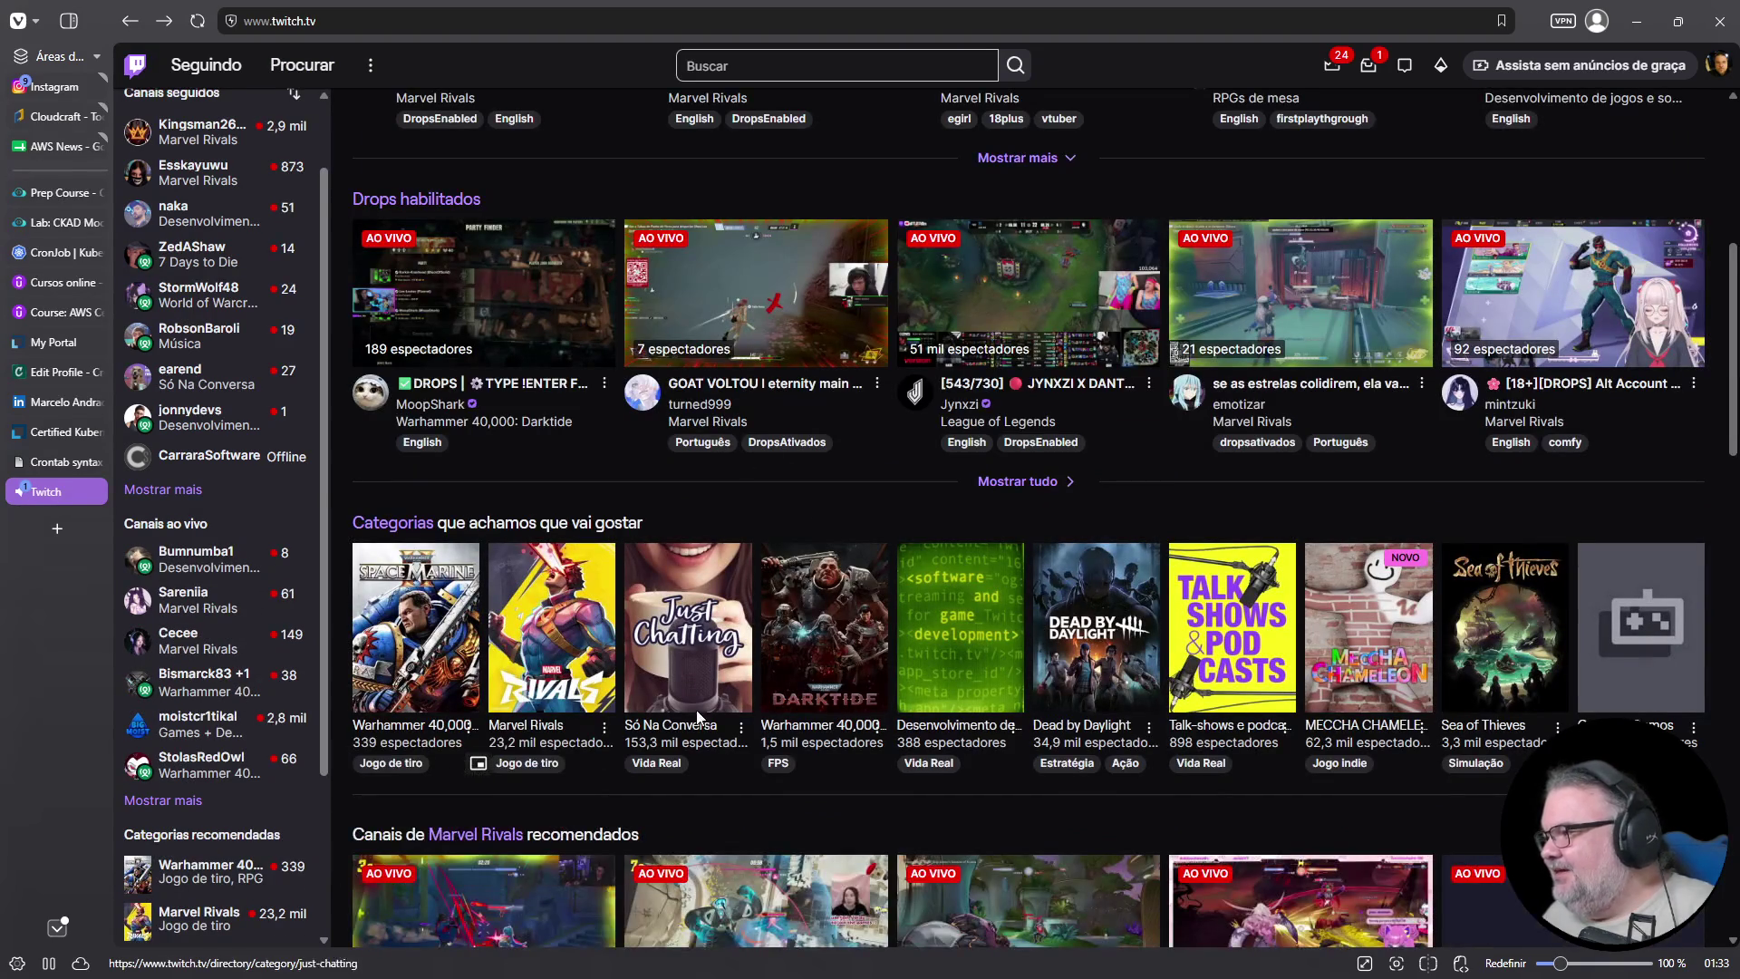
pyautogui.scroll(-2, 911, 445)
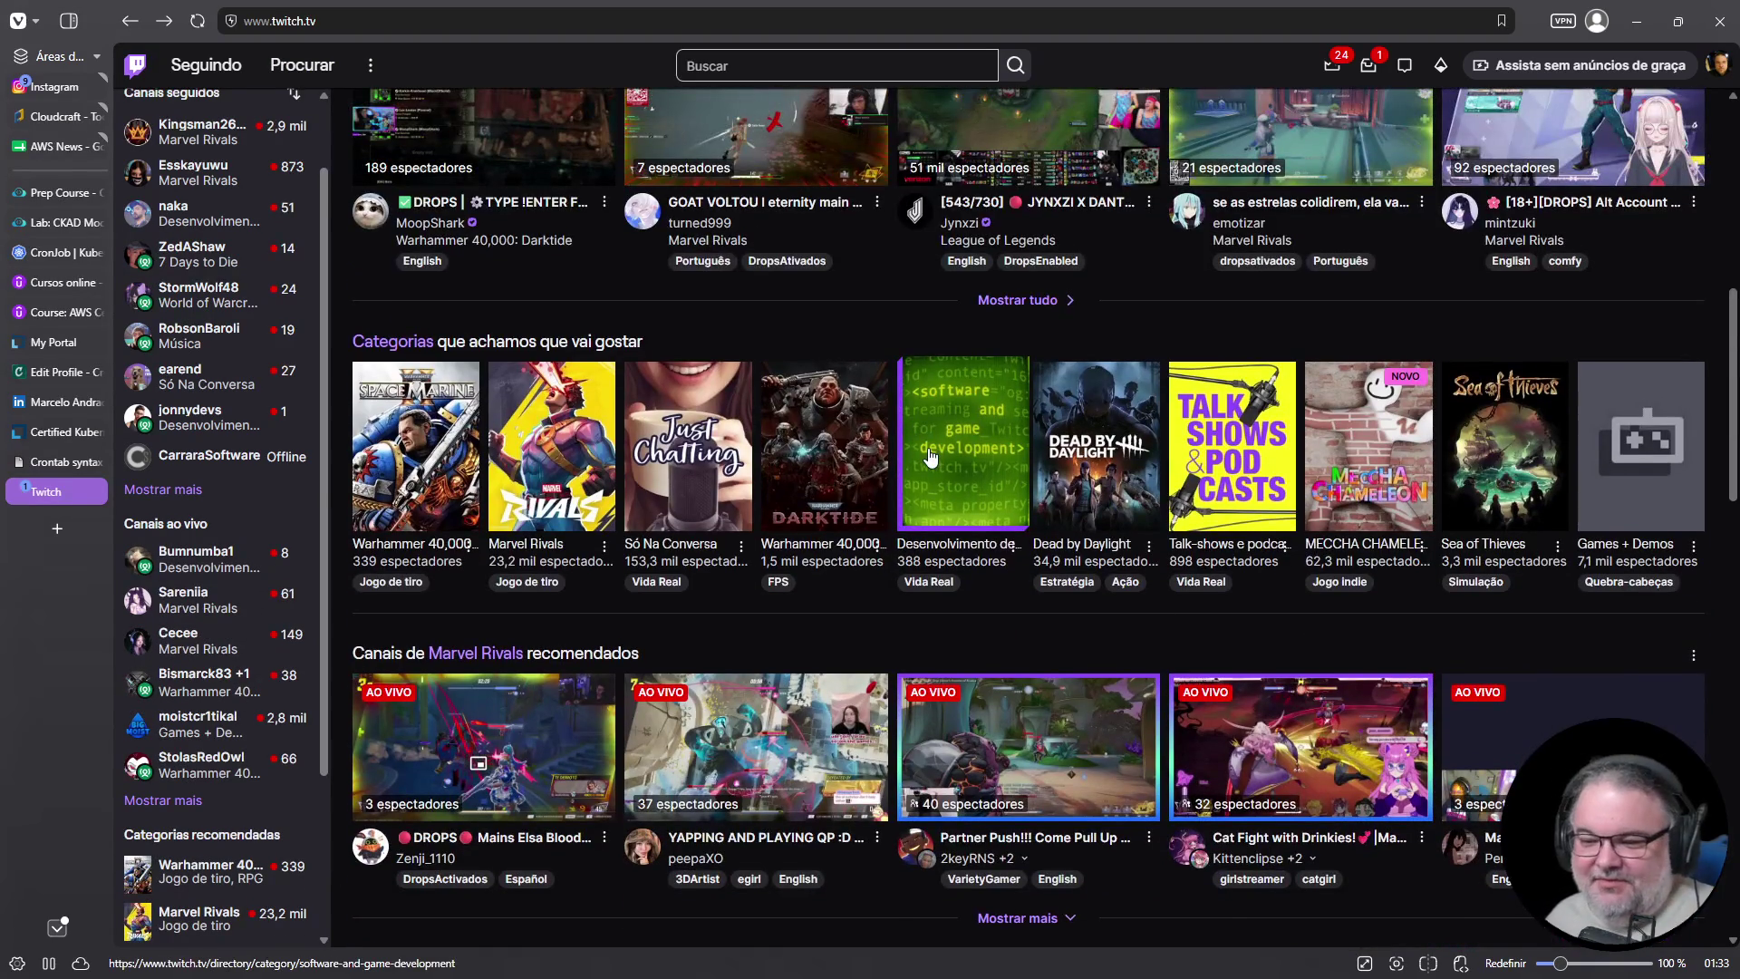
pyautogui.click(929, 458)
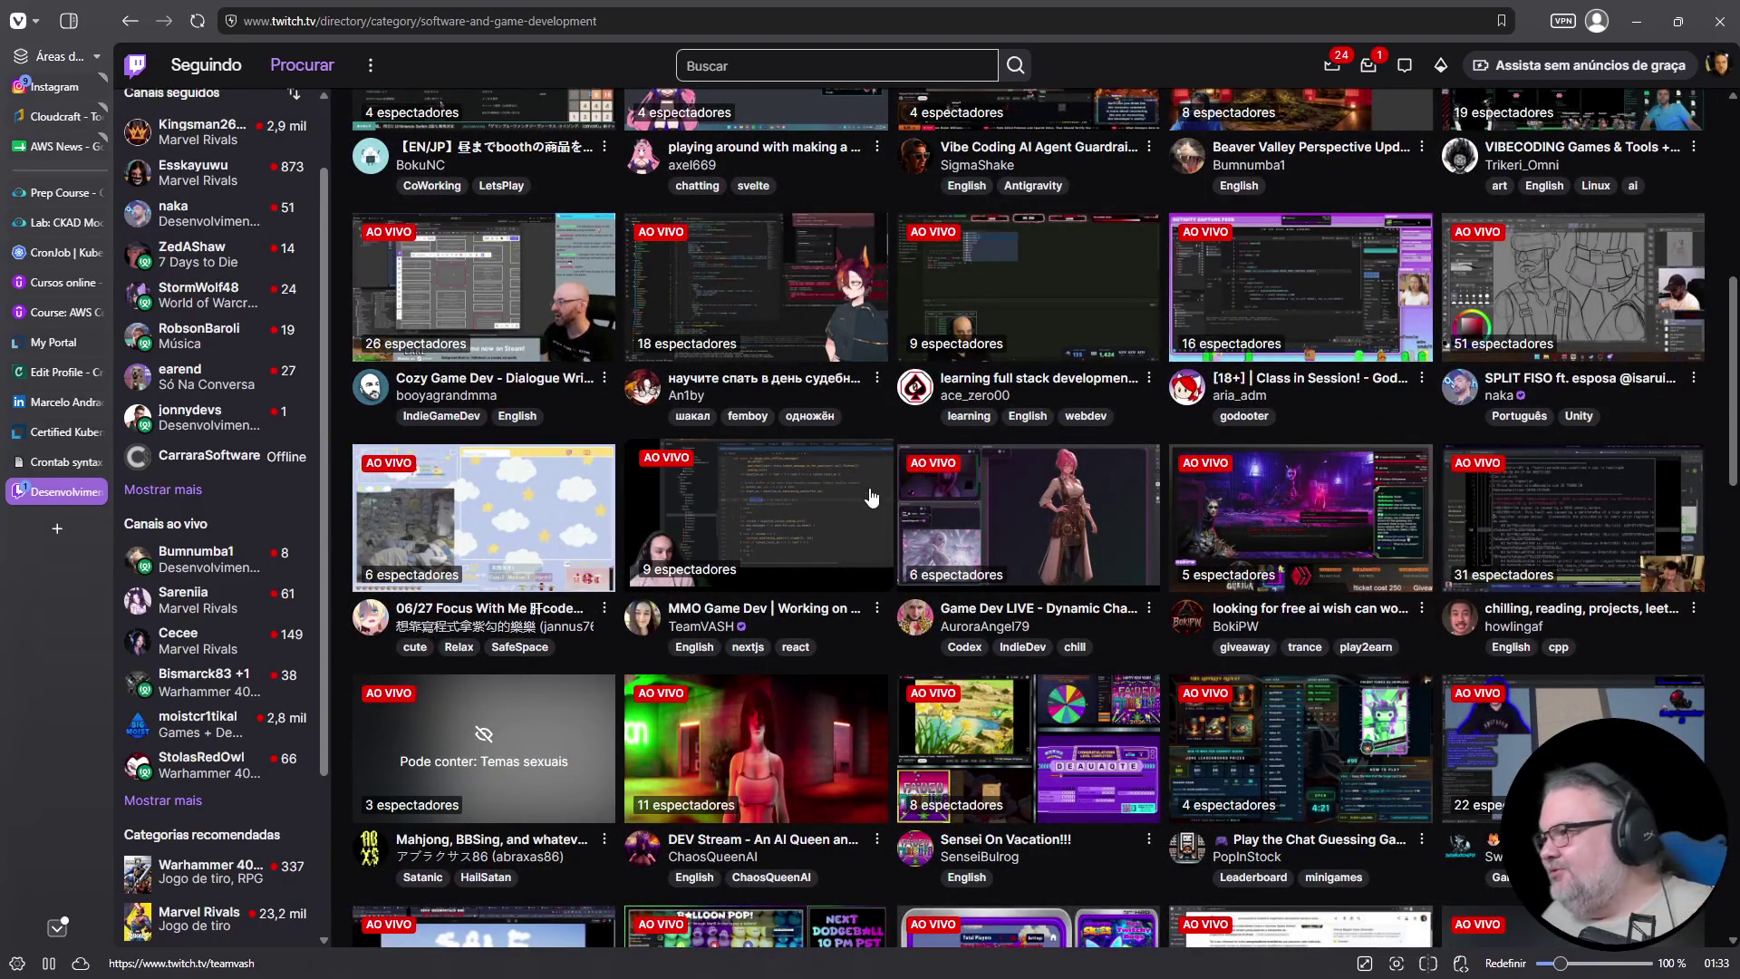
# Scroll through dozens of small live dev streams, with one to 22 viewers each
pyautogui.scroll(5, 667, 506)
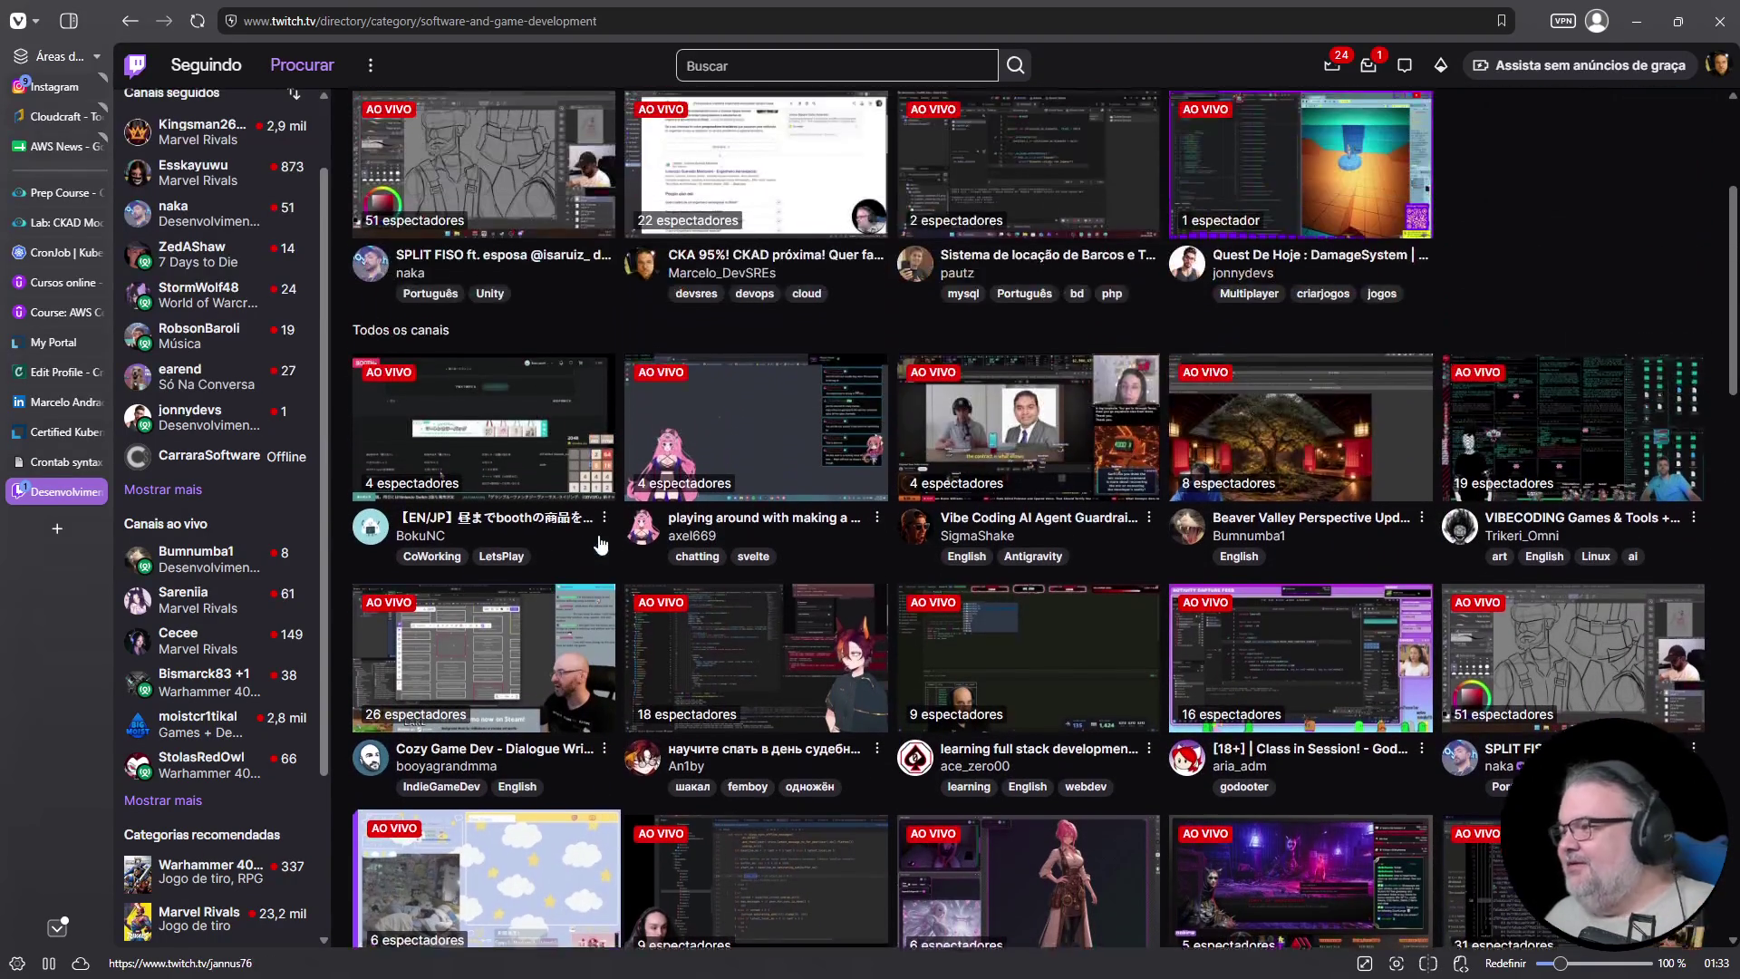
pyautogui.scroll(-3, 544, 544)
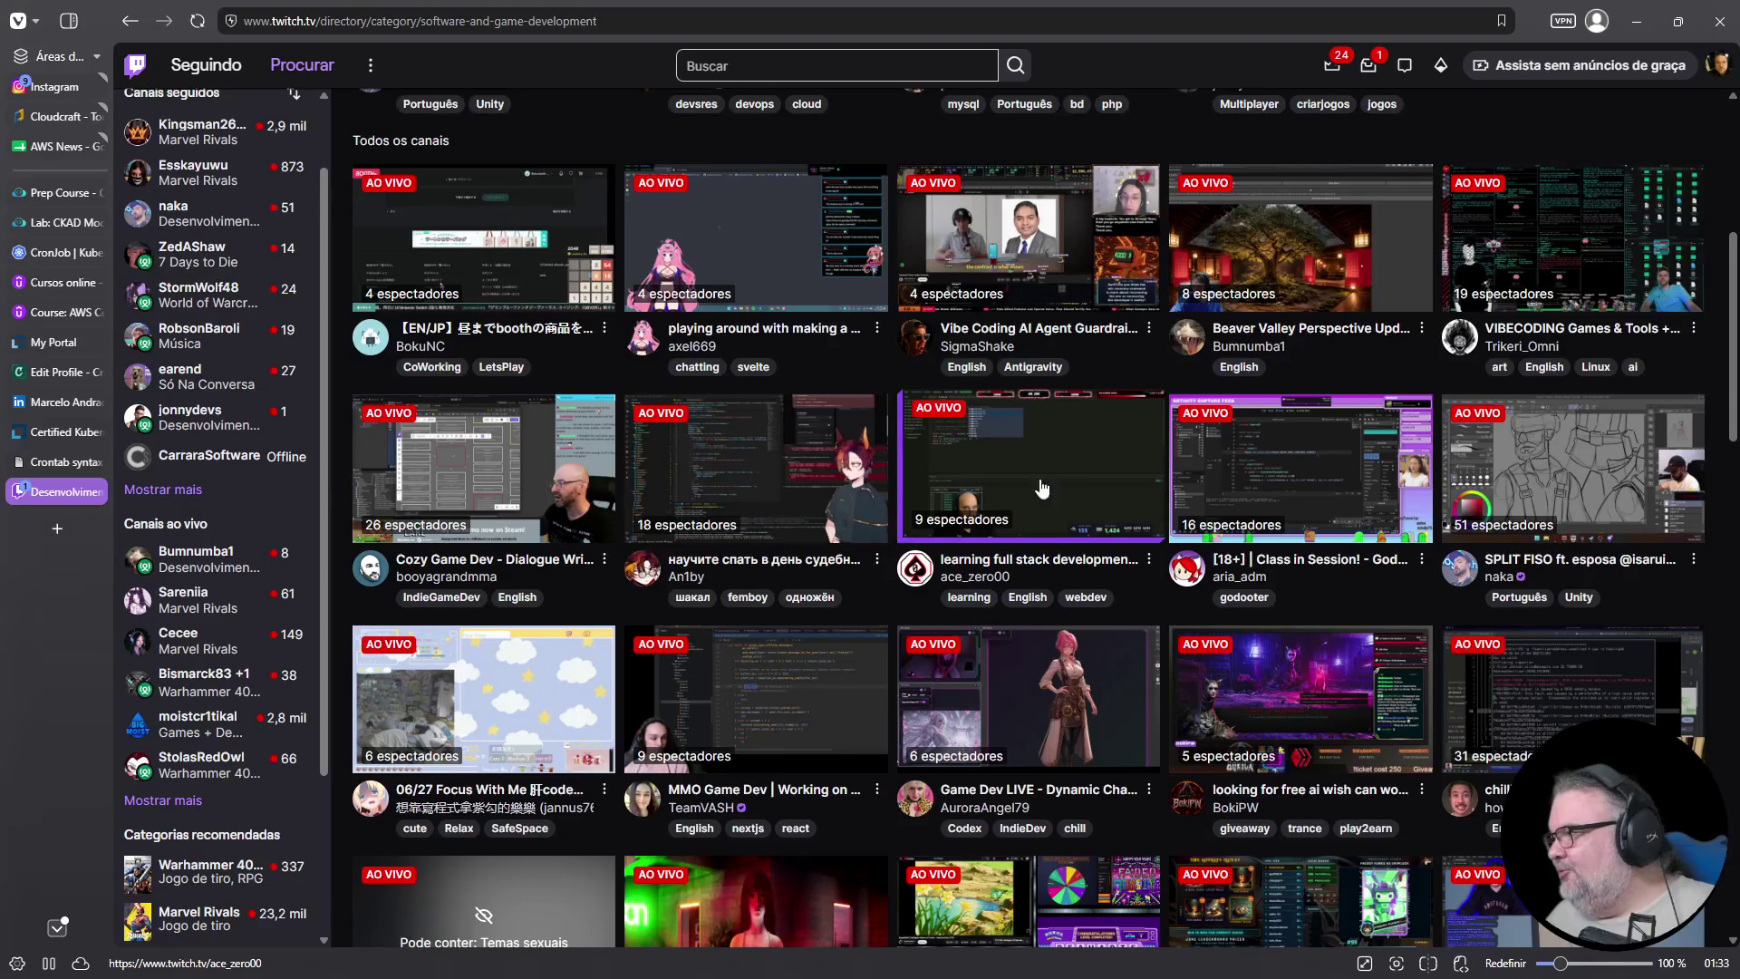
pyautogui.scroll(-3, 1305, 498)
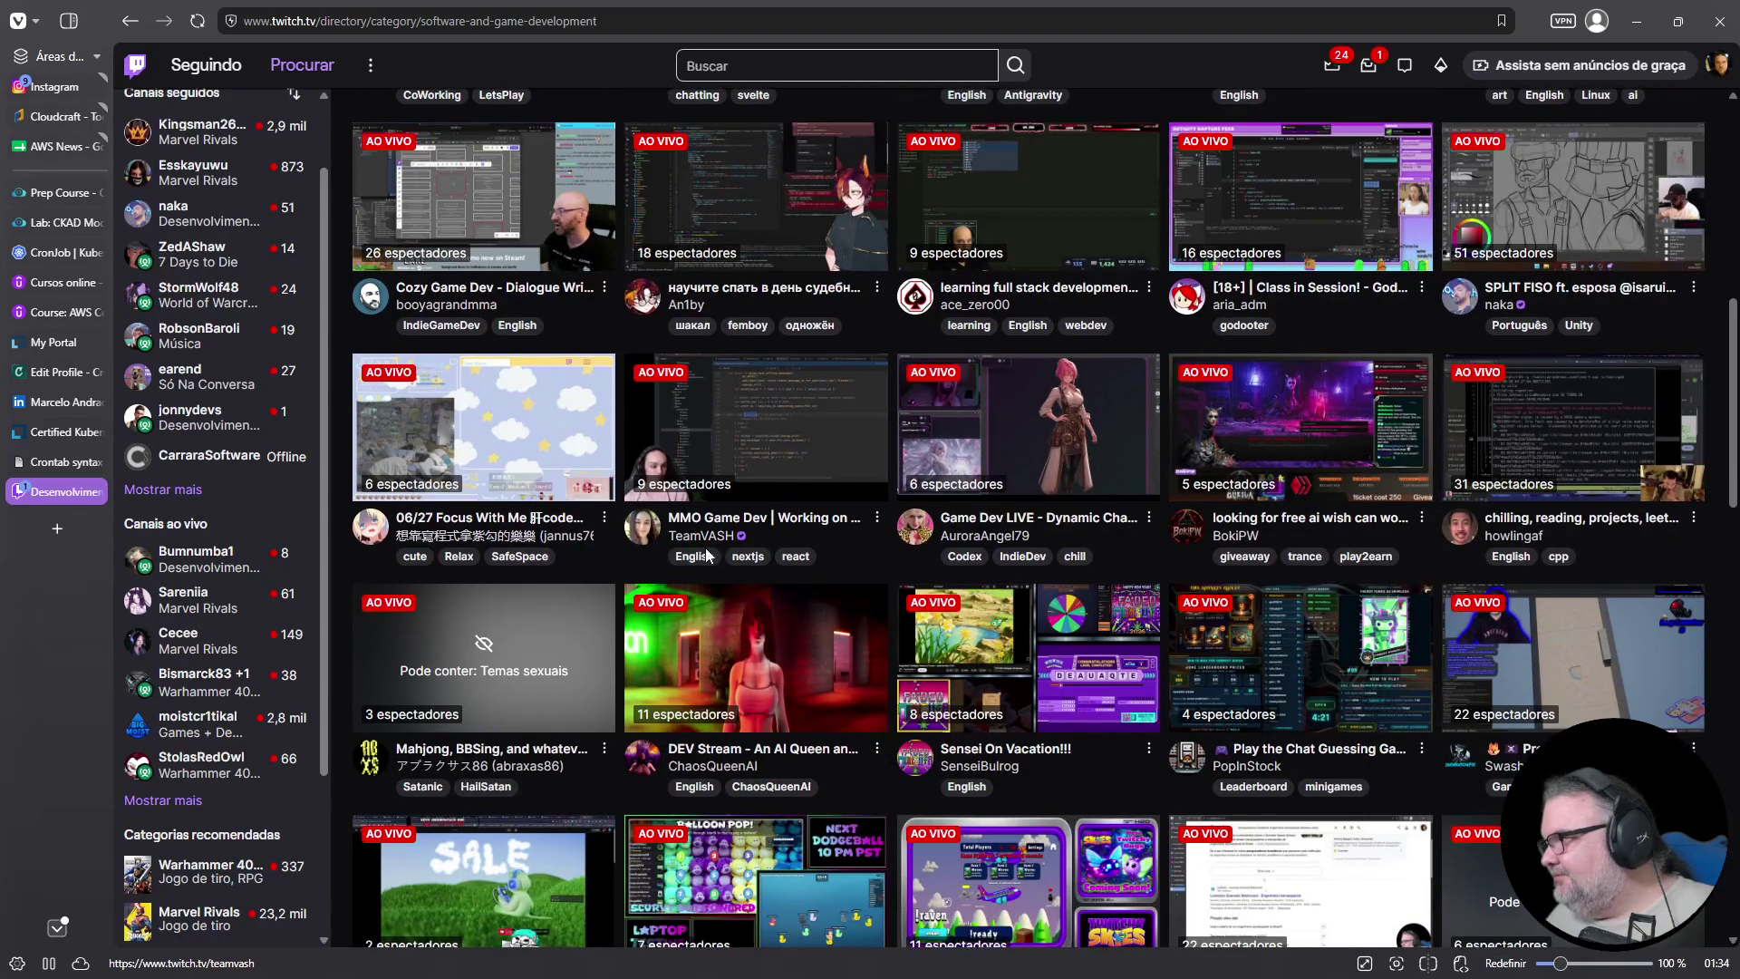
pyautogui.scroll(-3, 623, 545)
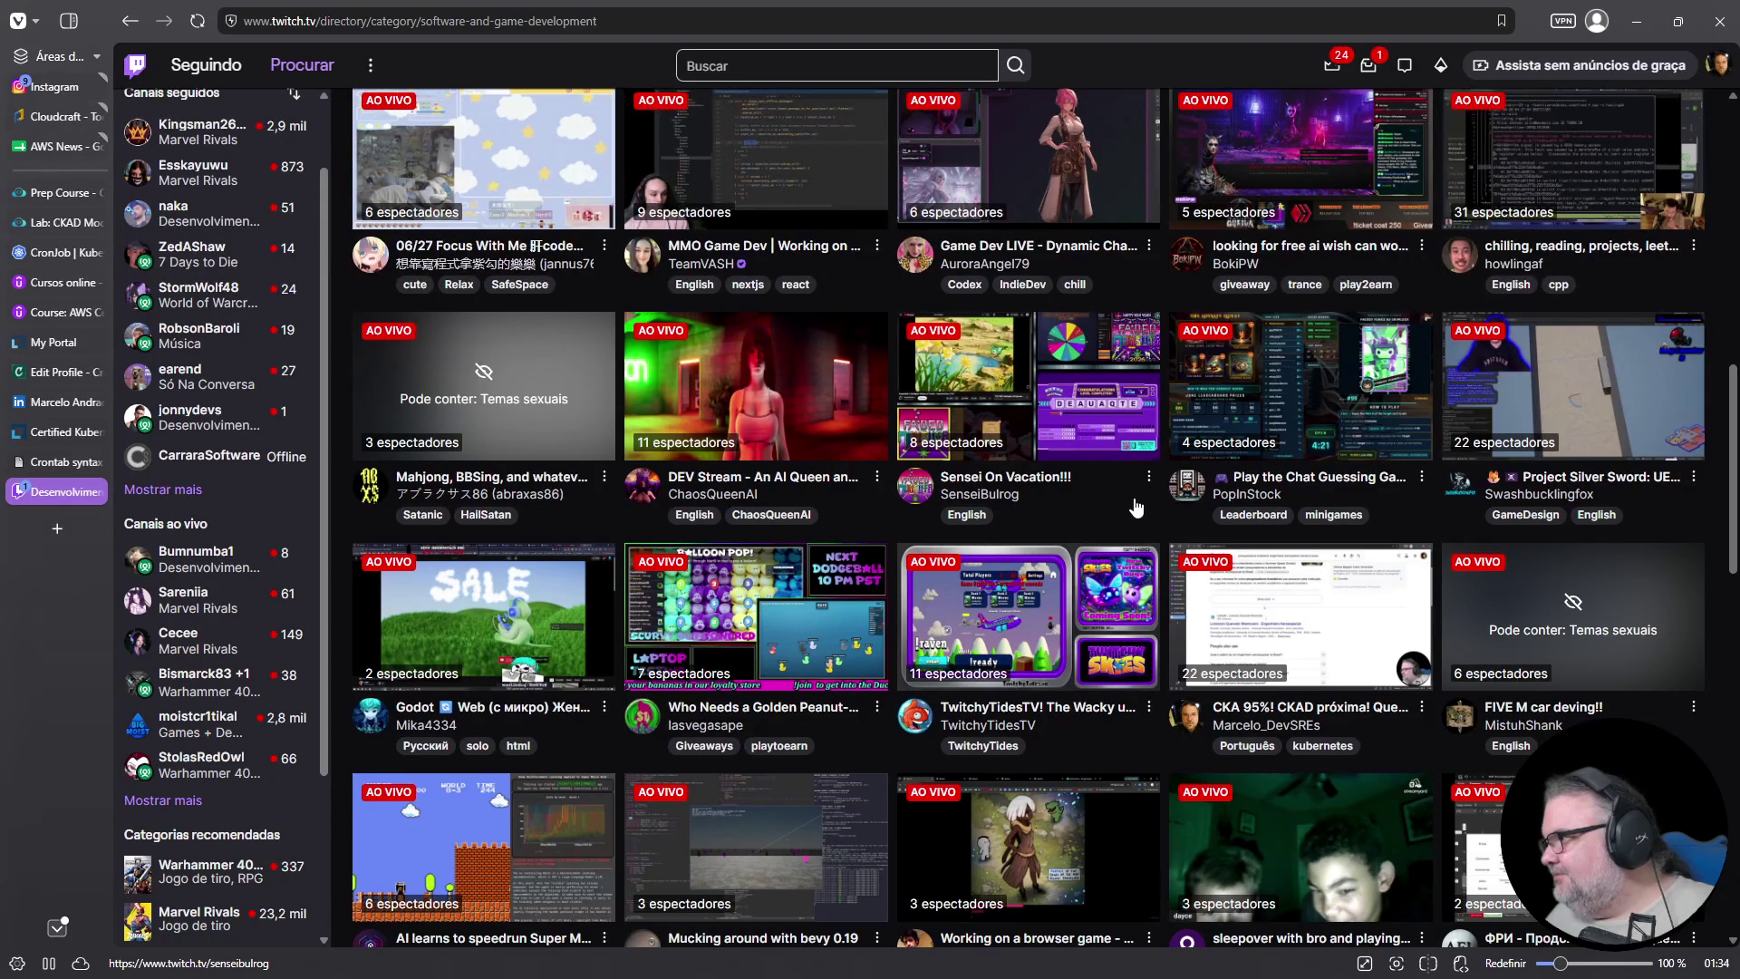
pyautogui.scroll(-2, 1135, 506)
pyautogui.scroll(-1, 1133, 503)
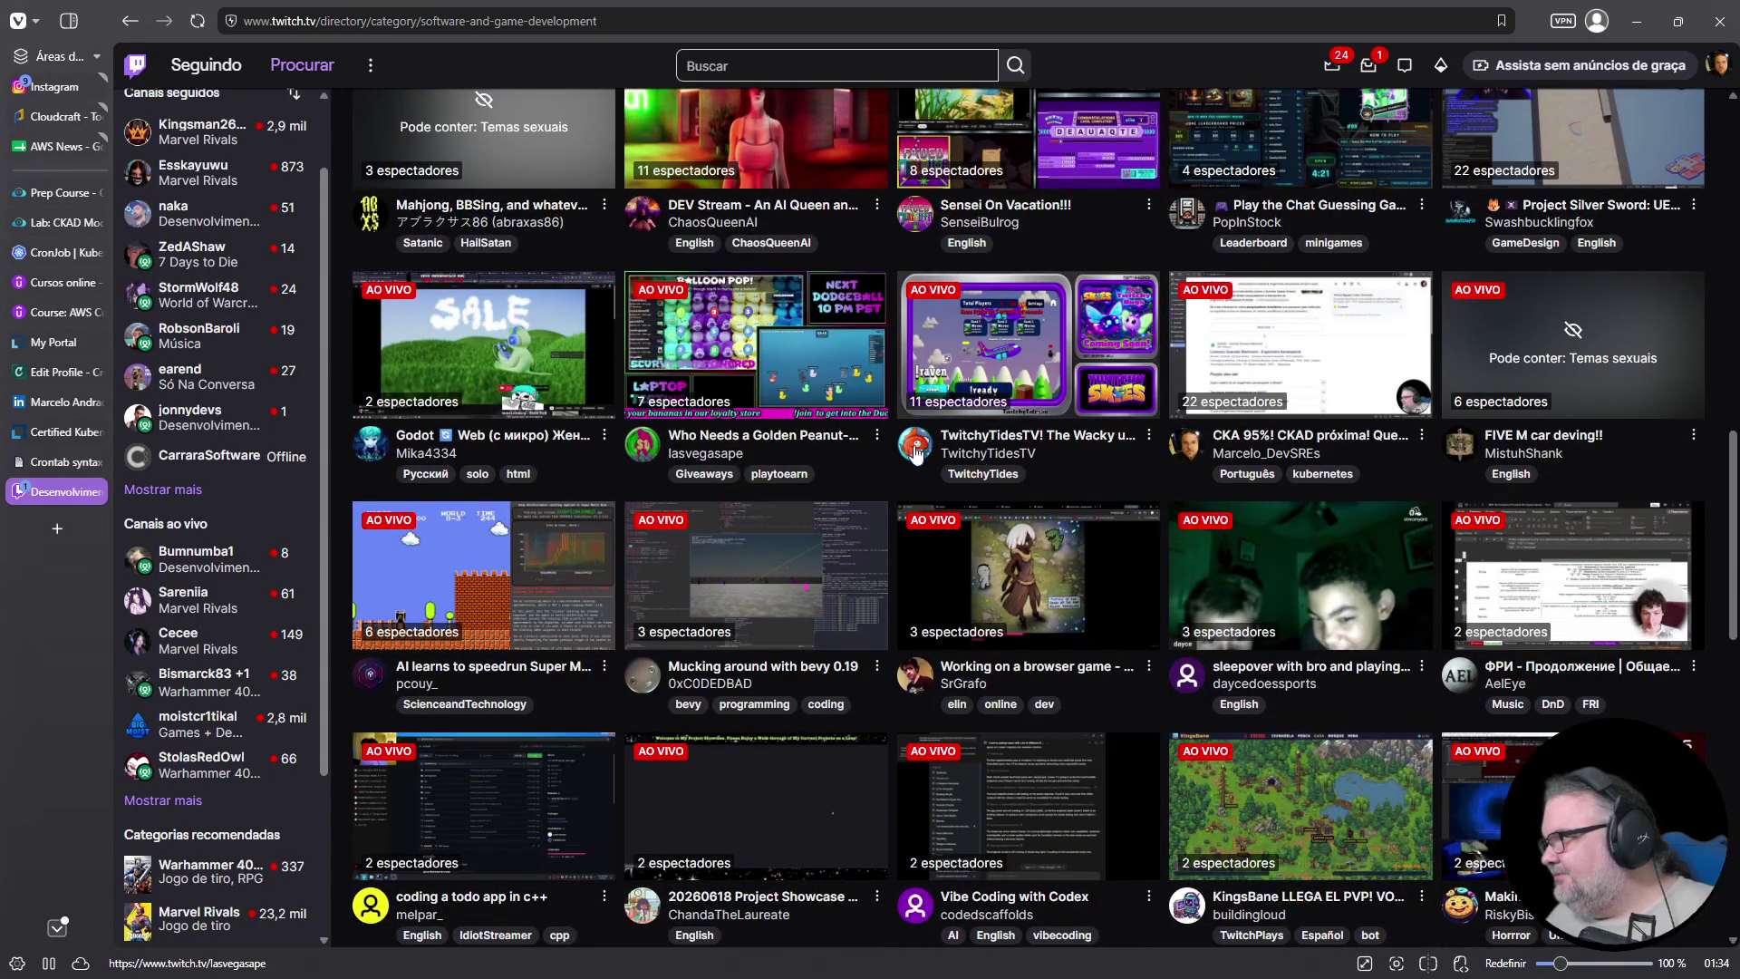
pyautogui.scroll(-2, 1062, 448)
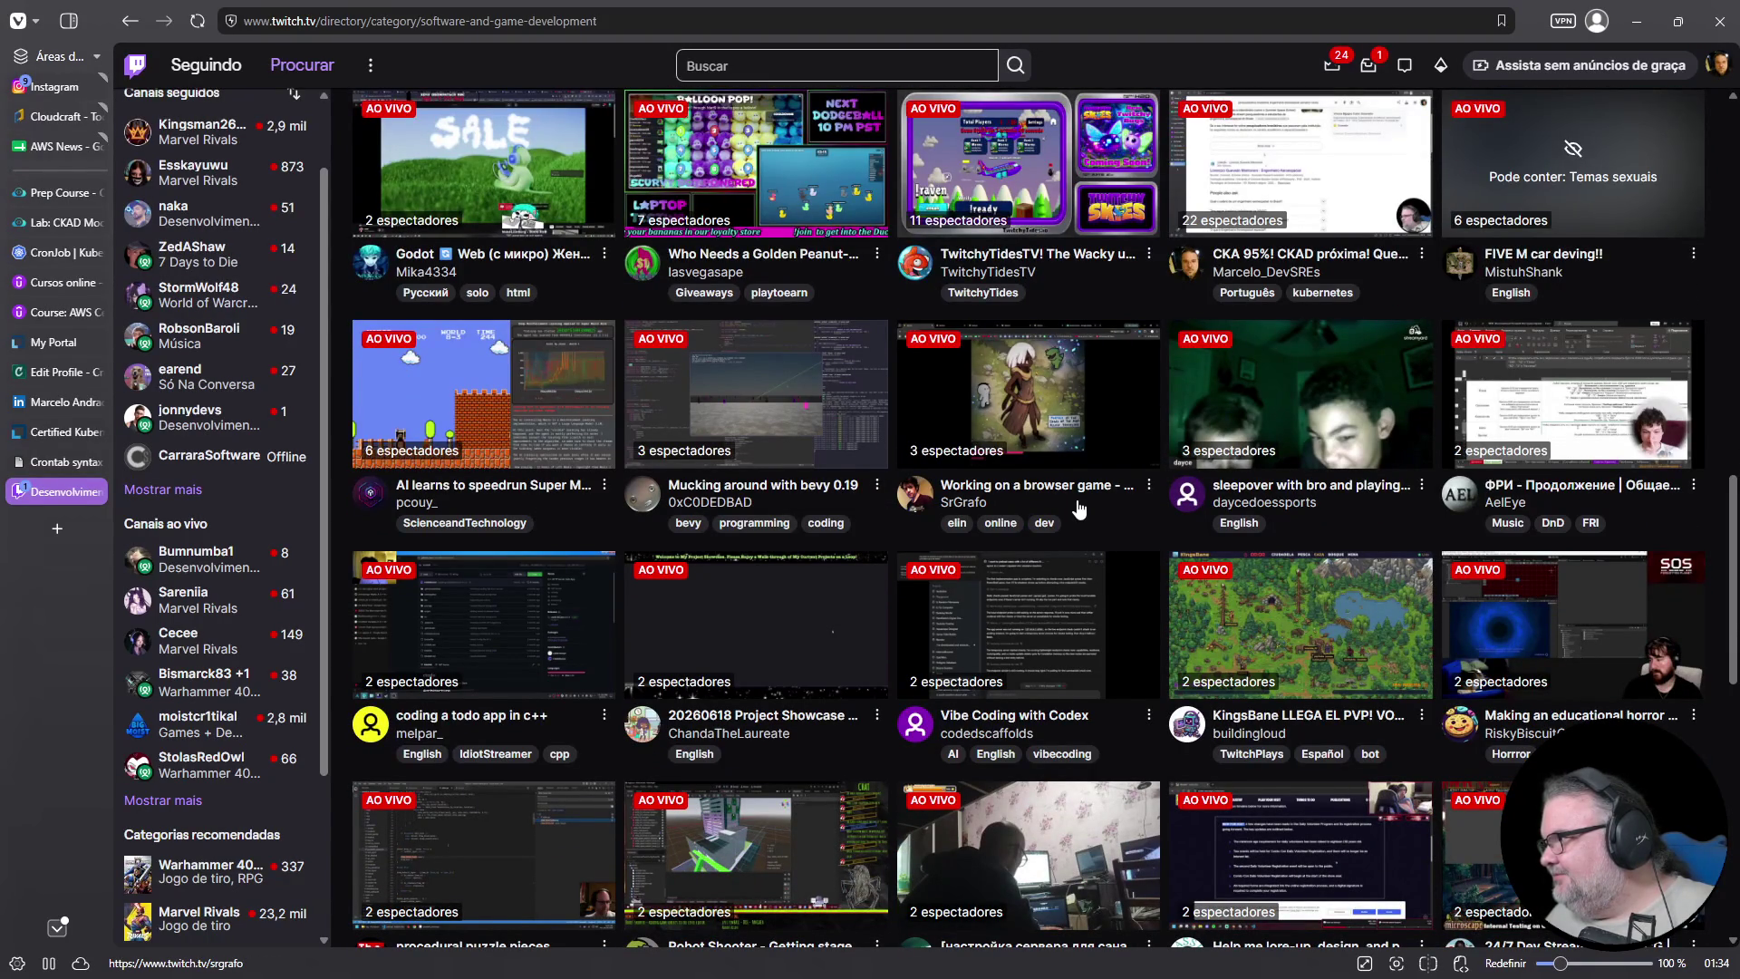
pyautogui.scroll(-2, 1078, 509)
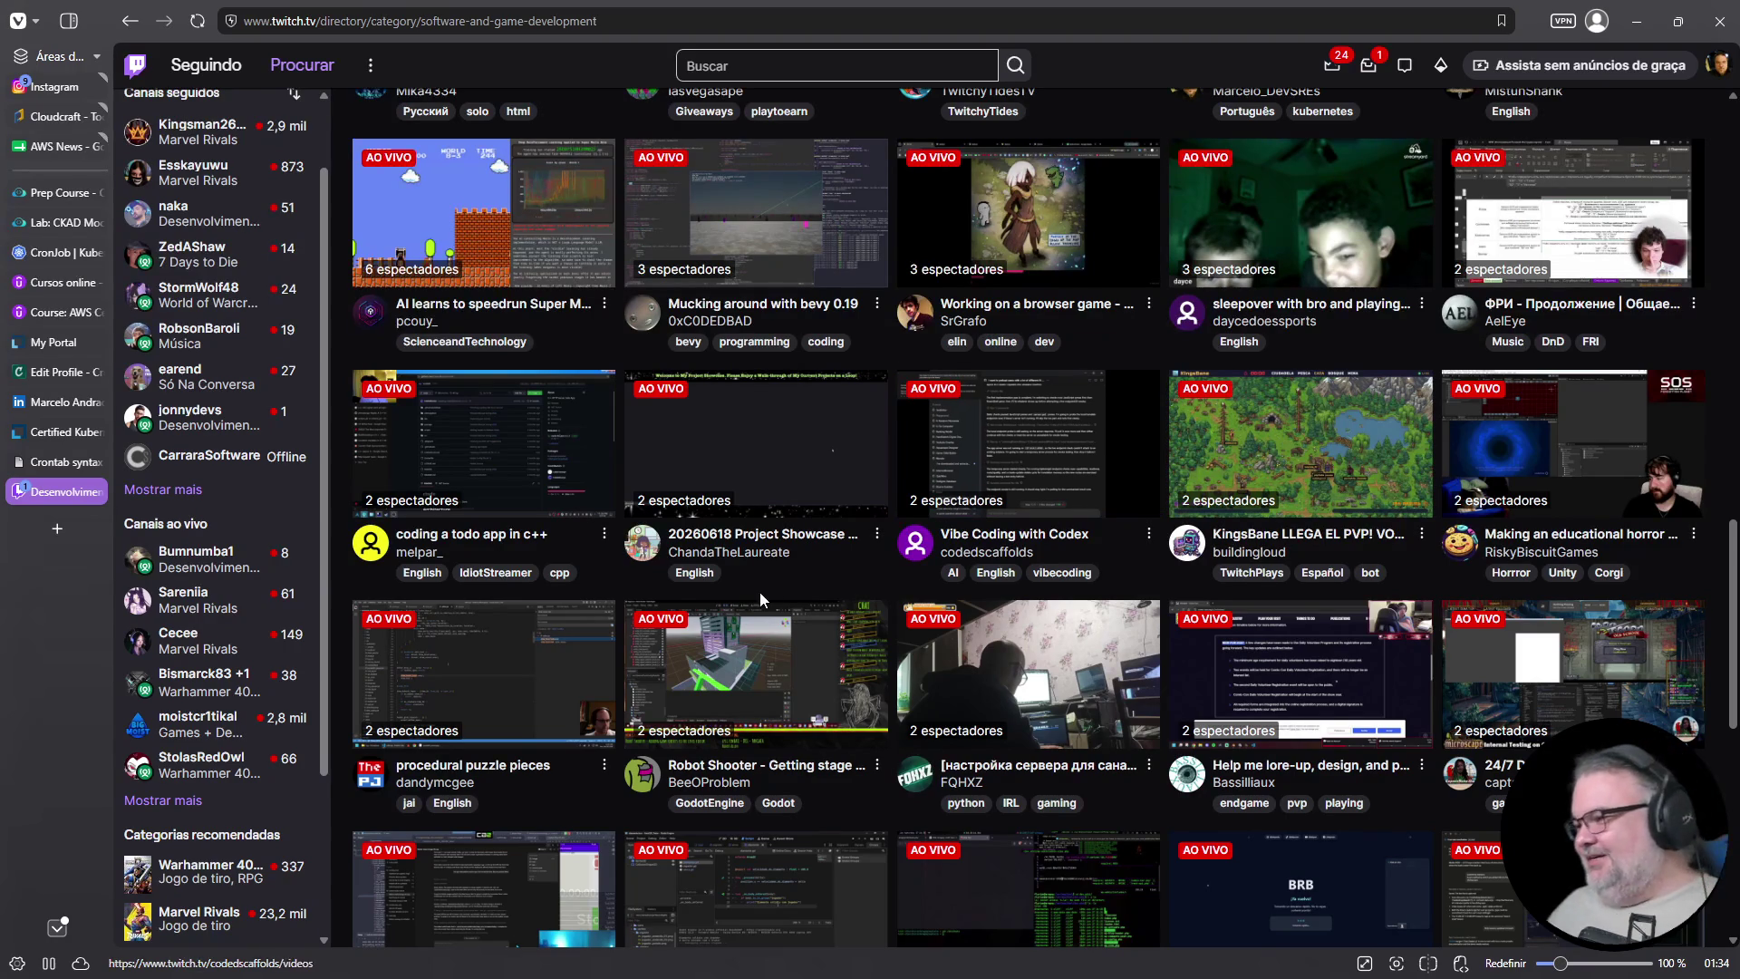
pyautogui.scroll(-3, 759, 591)
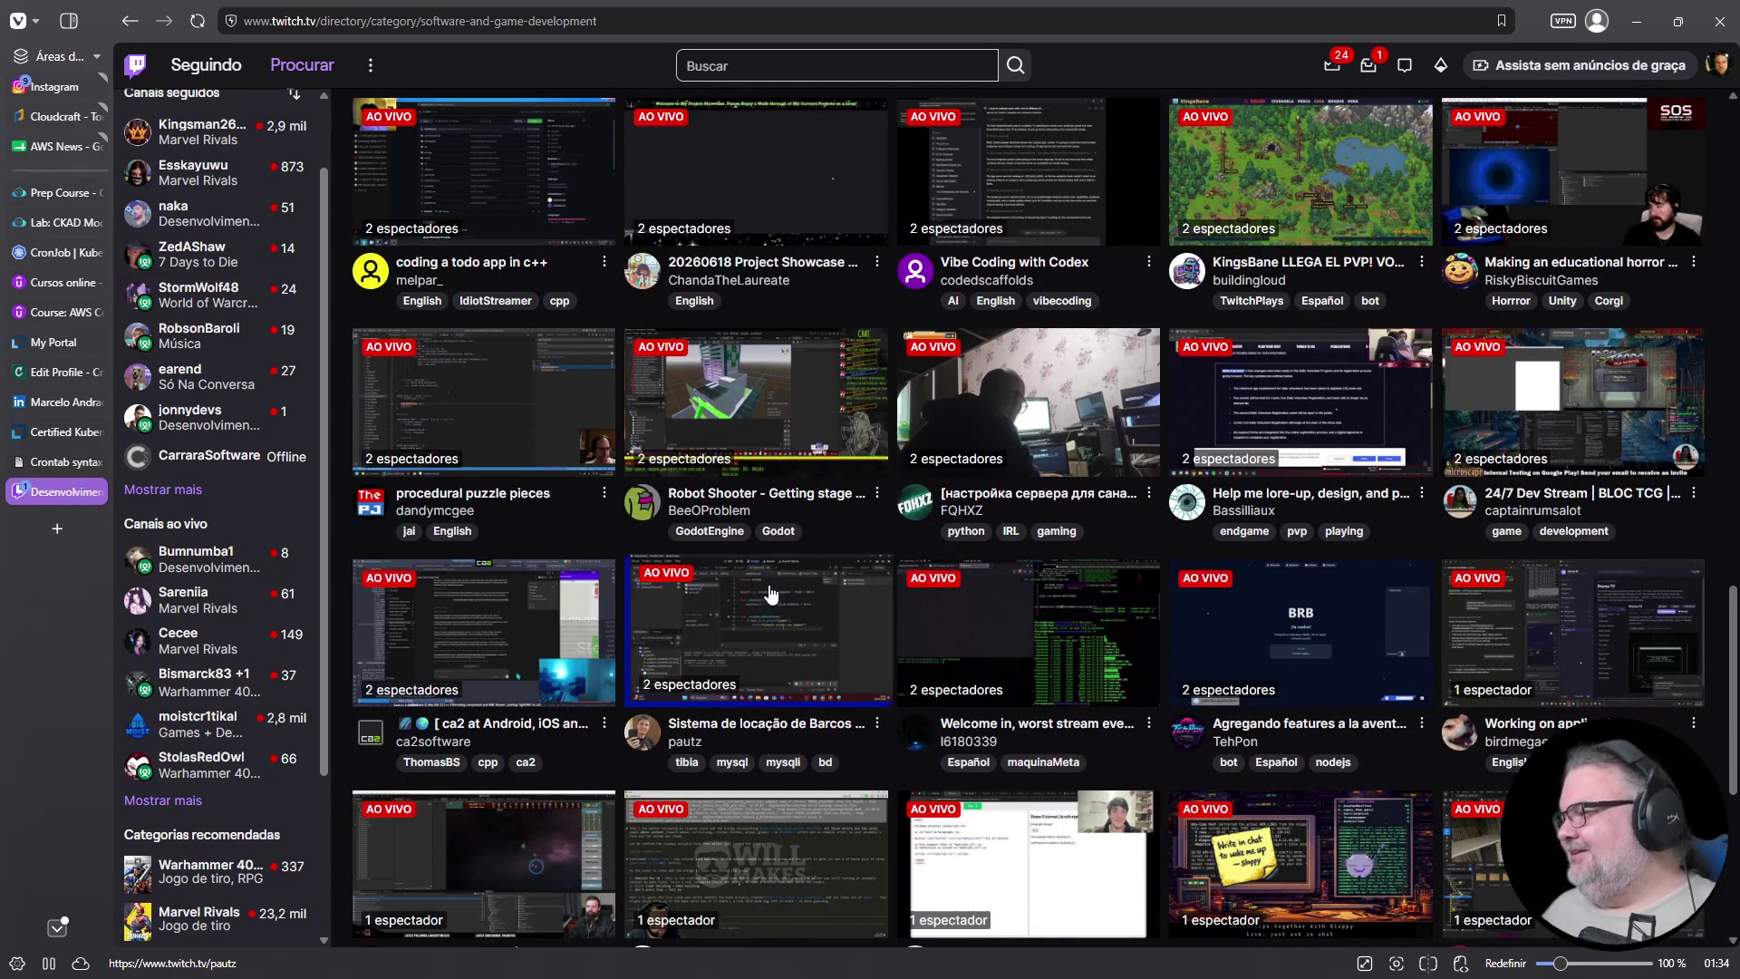
pyautogui.scroll(-3, 755, 571)
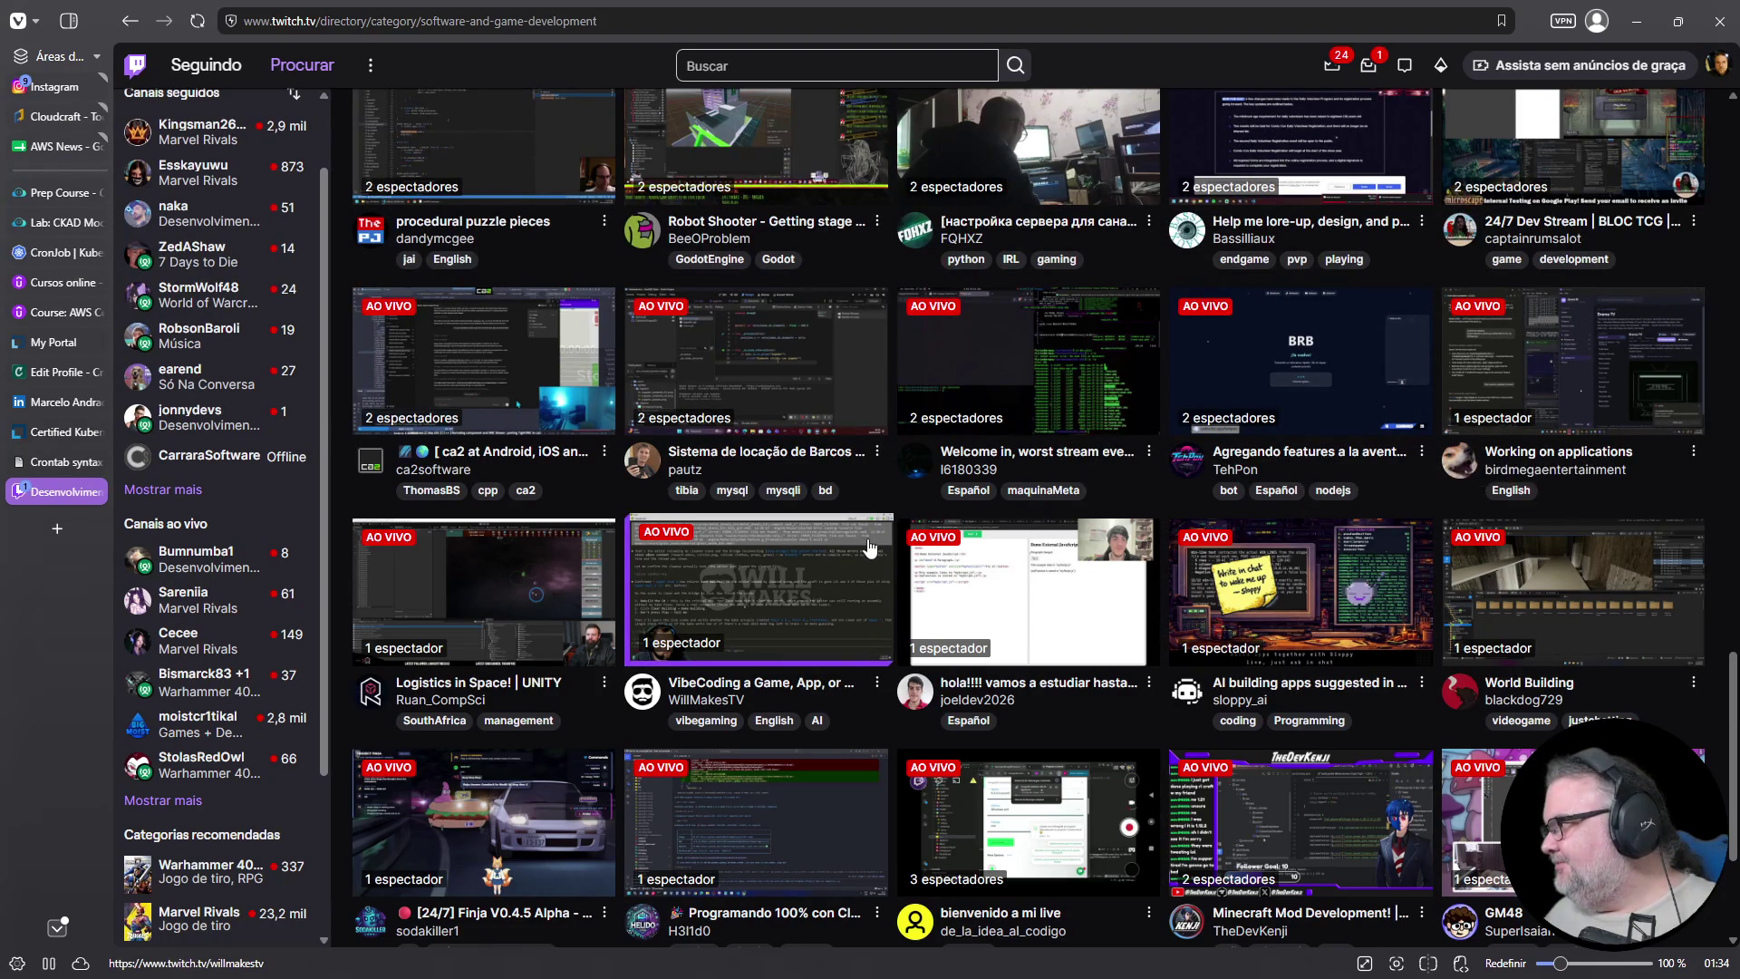
pyautogui.scroll(-2, 872, 544)
pyautogui.scroll(-2, 872, 544)
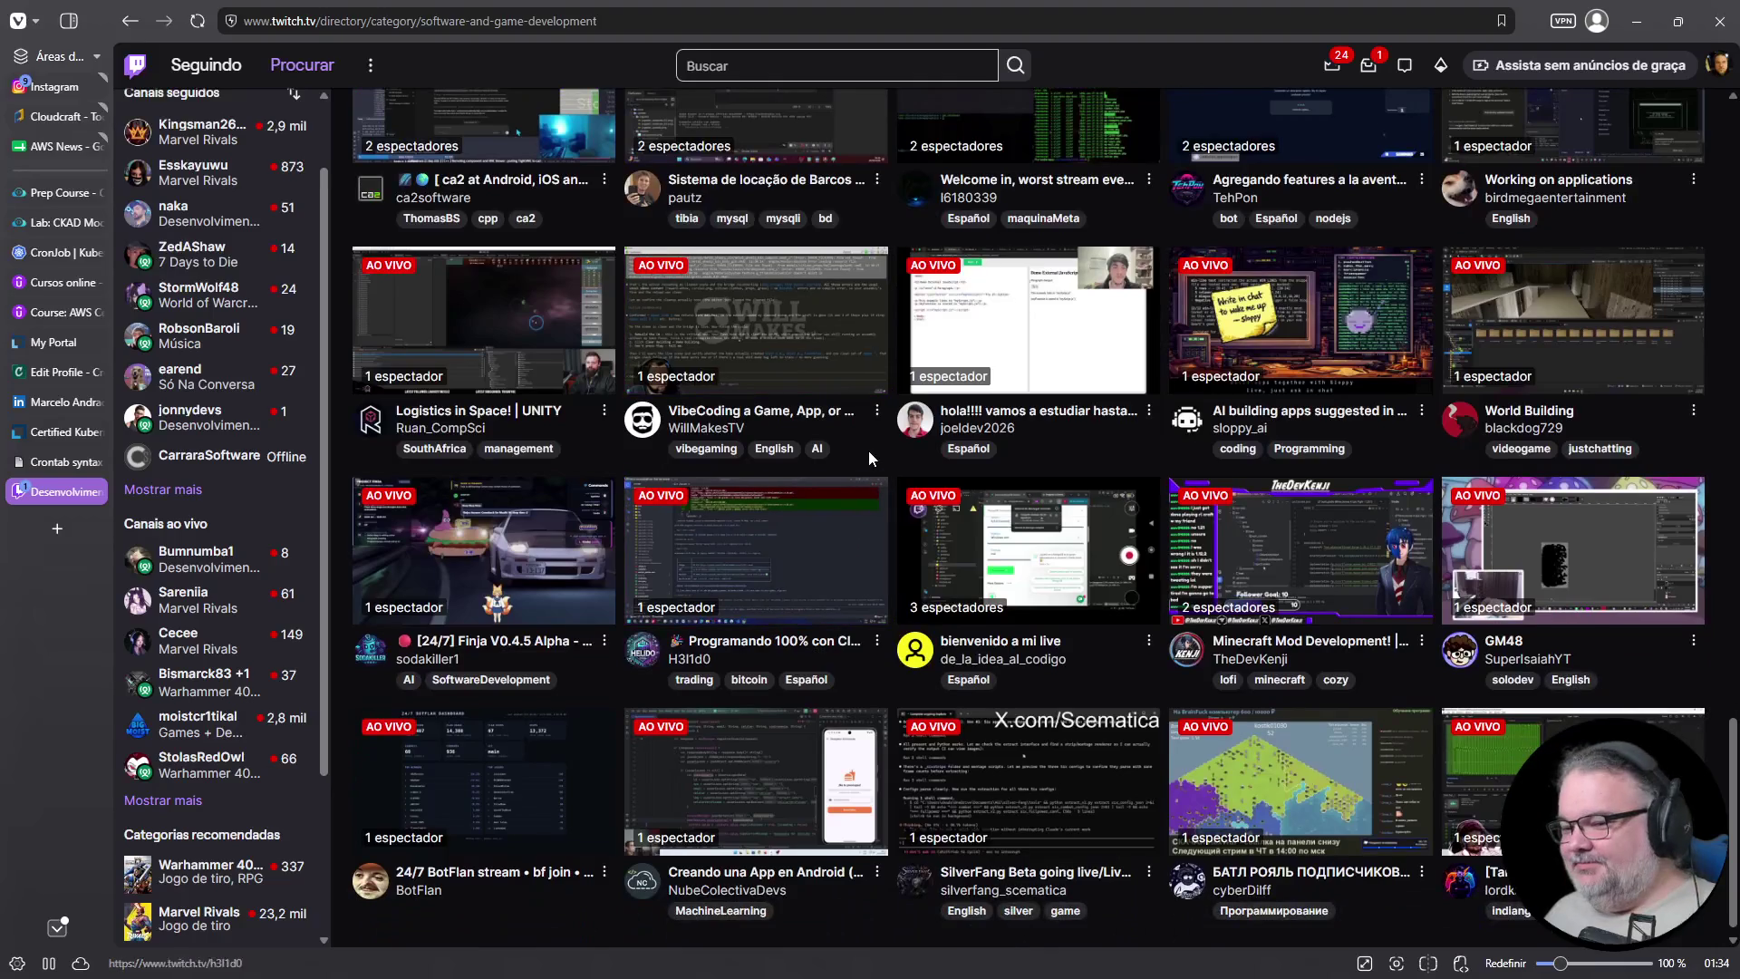
pyautogui.scroll(-1, 868, 450)
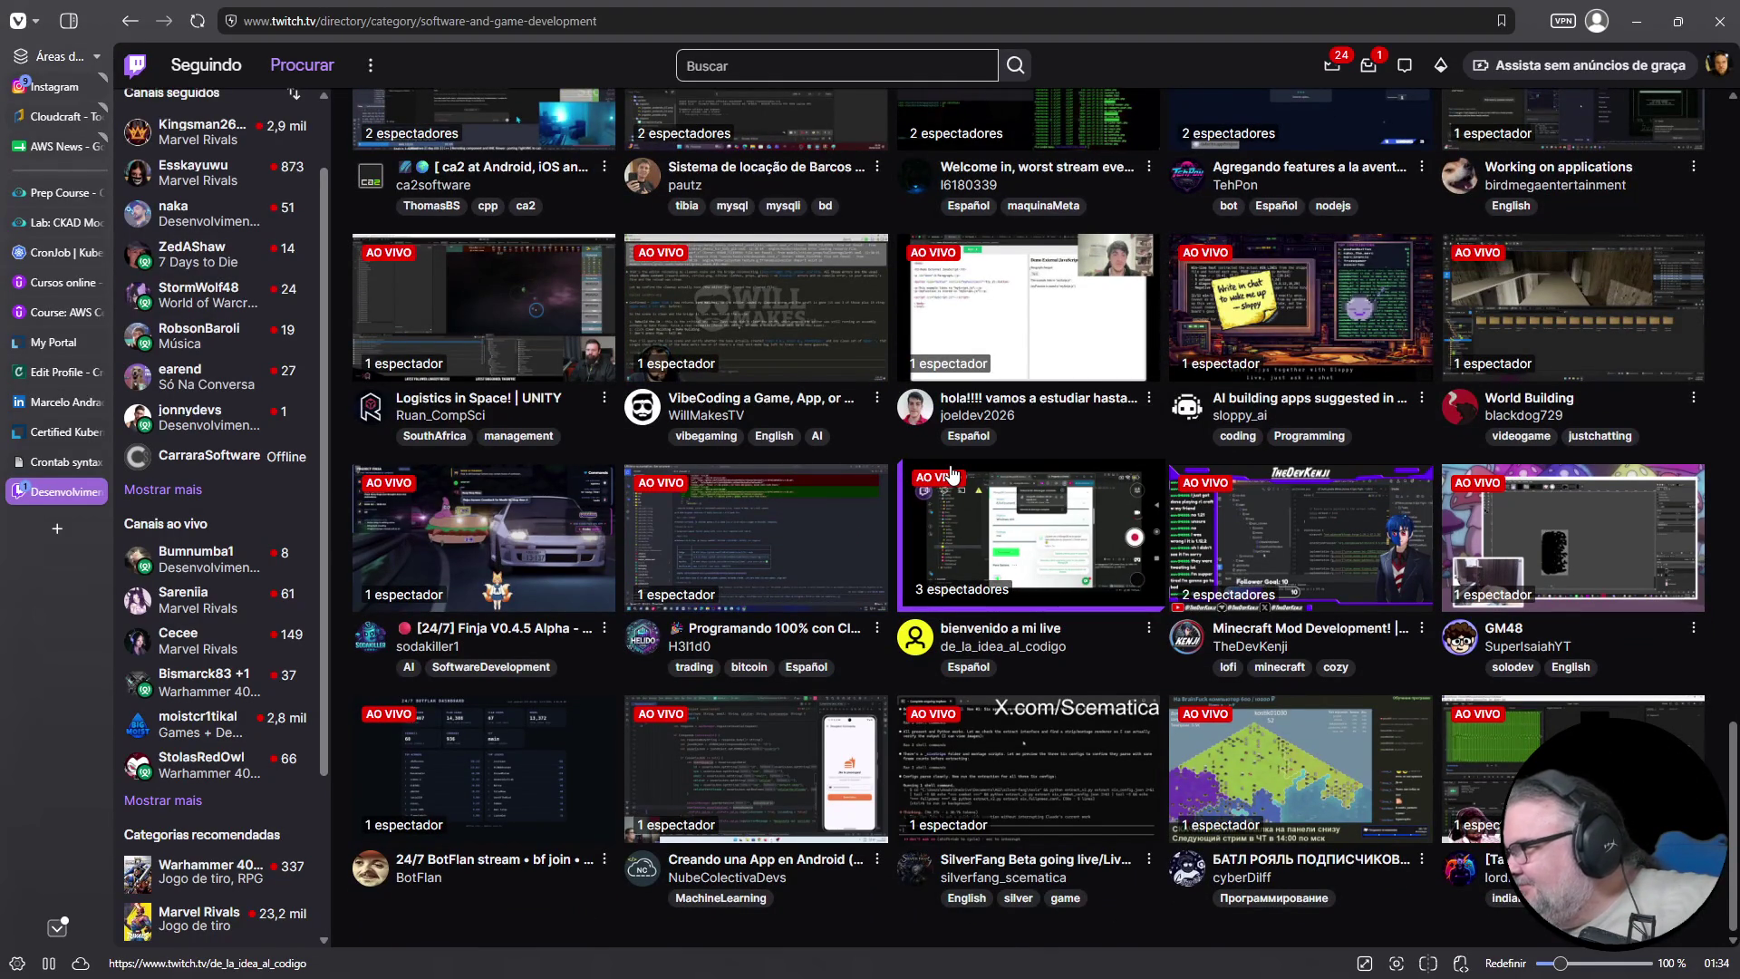
pyautogui.scroll(10, 951, 471)
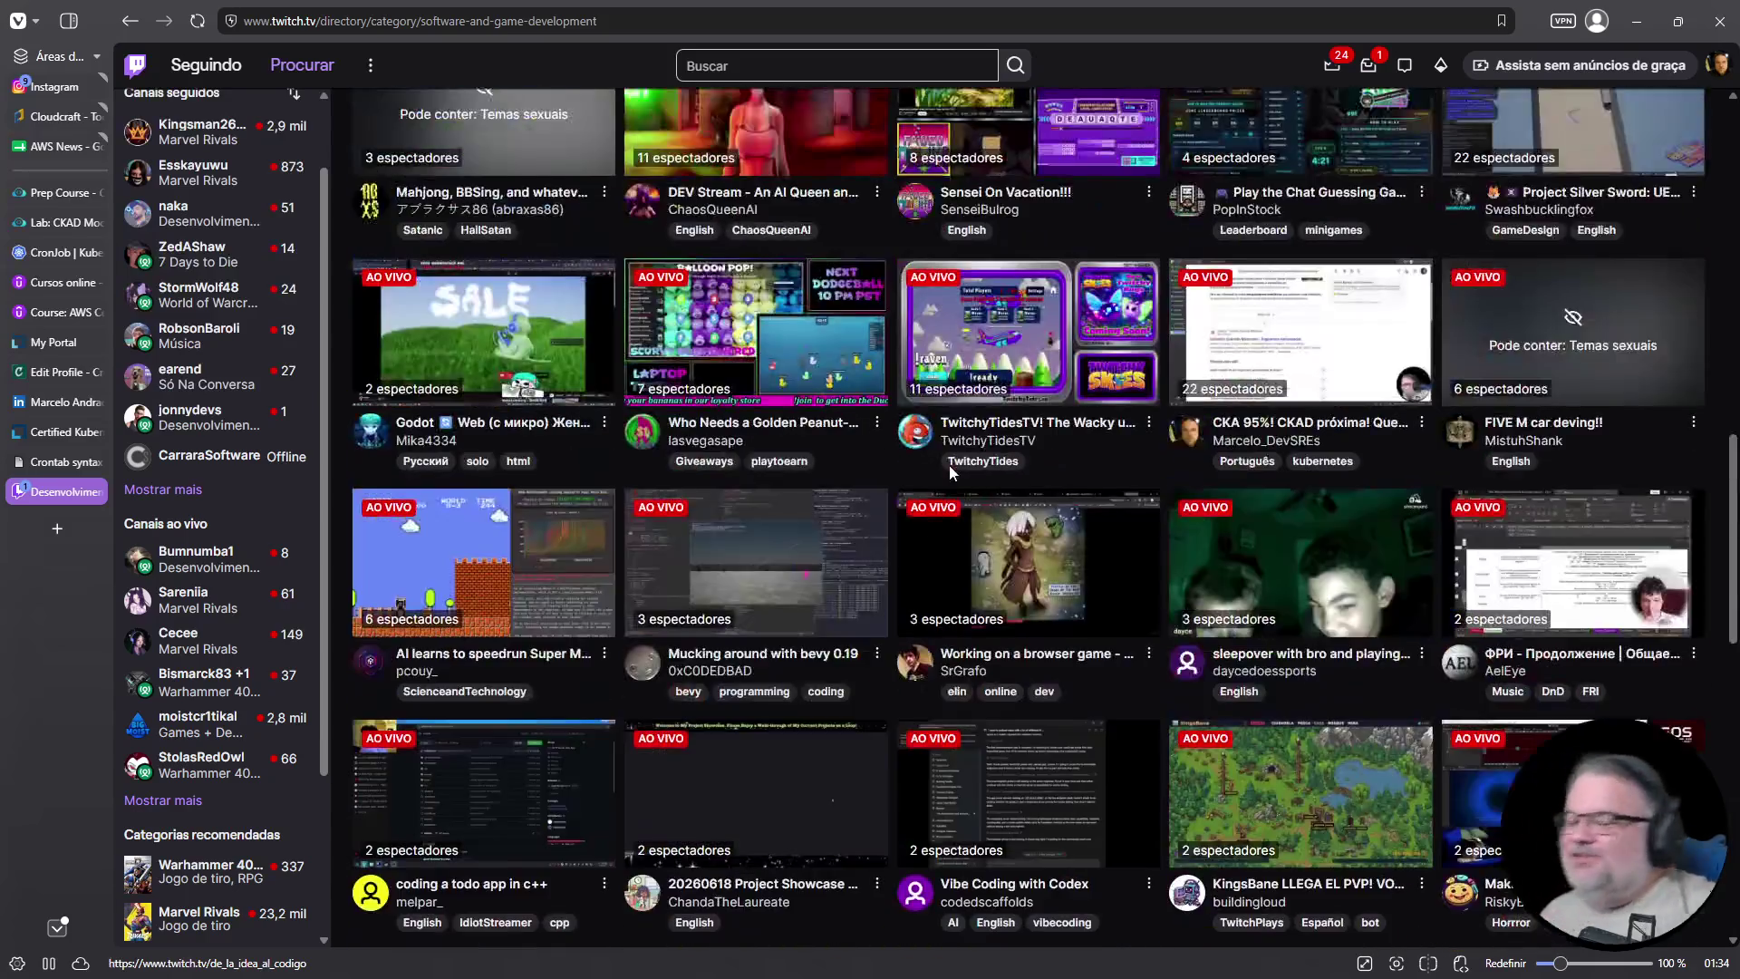